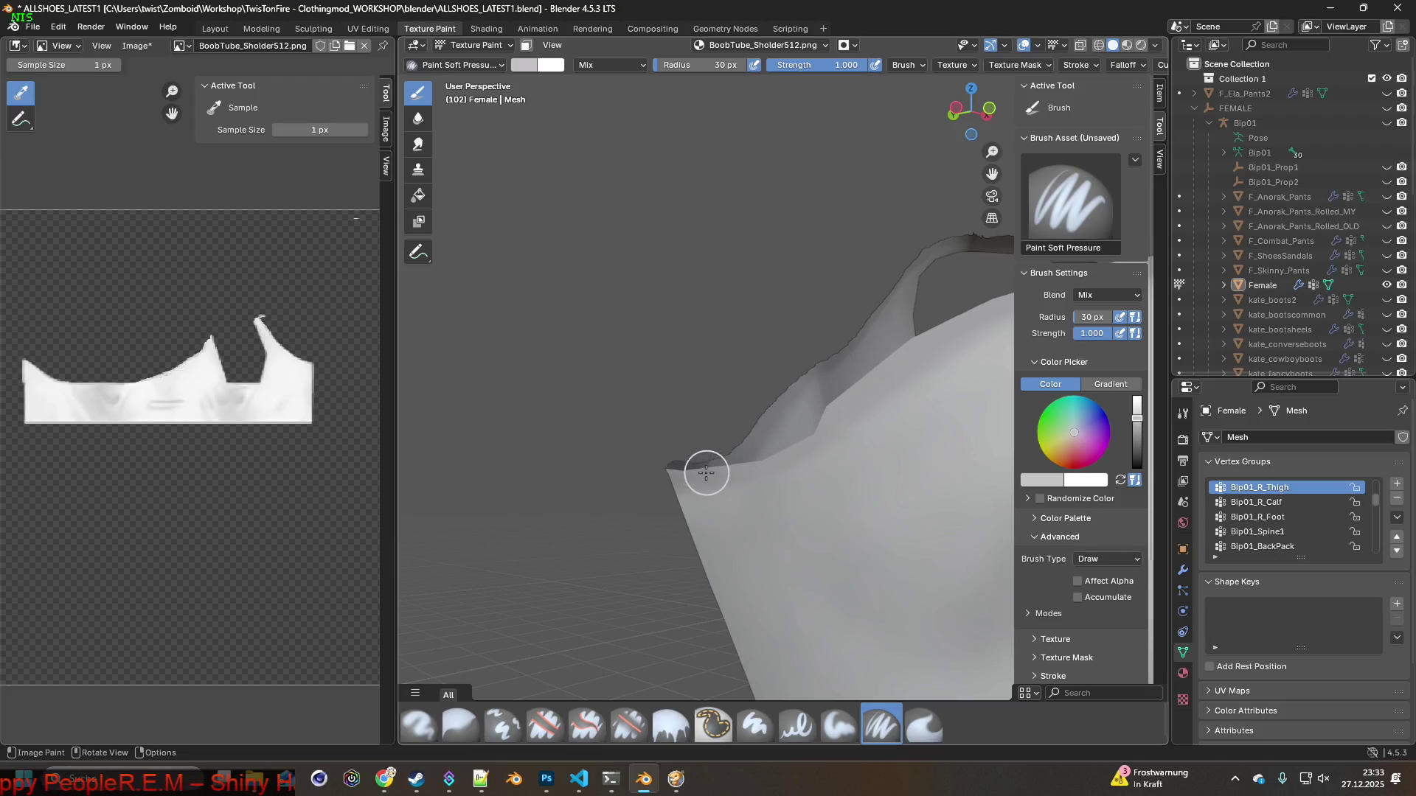
# Paint the light shoulder strap wider up to the top's upper edge
pyautogui.moveTo(673, 474)
pyautogui.mouseDown(button='middle')
pyautogui.moveTo(803, 468)
pyautogui.moveTo(766, 511)
pyautogui.mouseUp(button='middle')
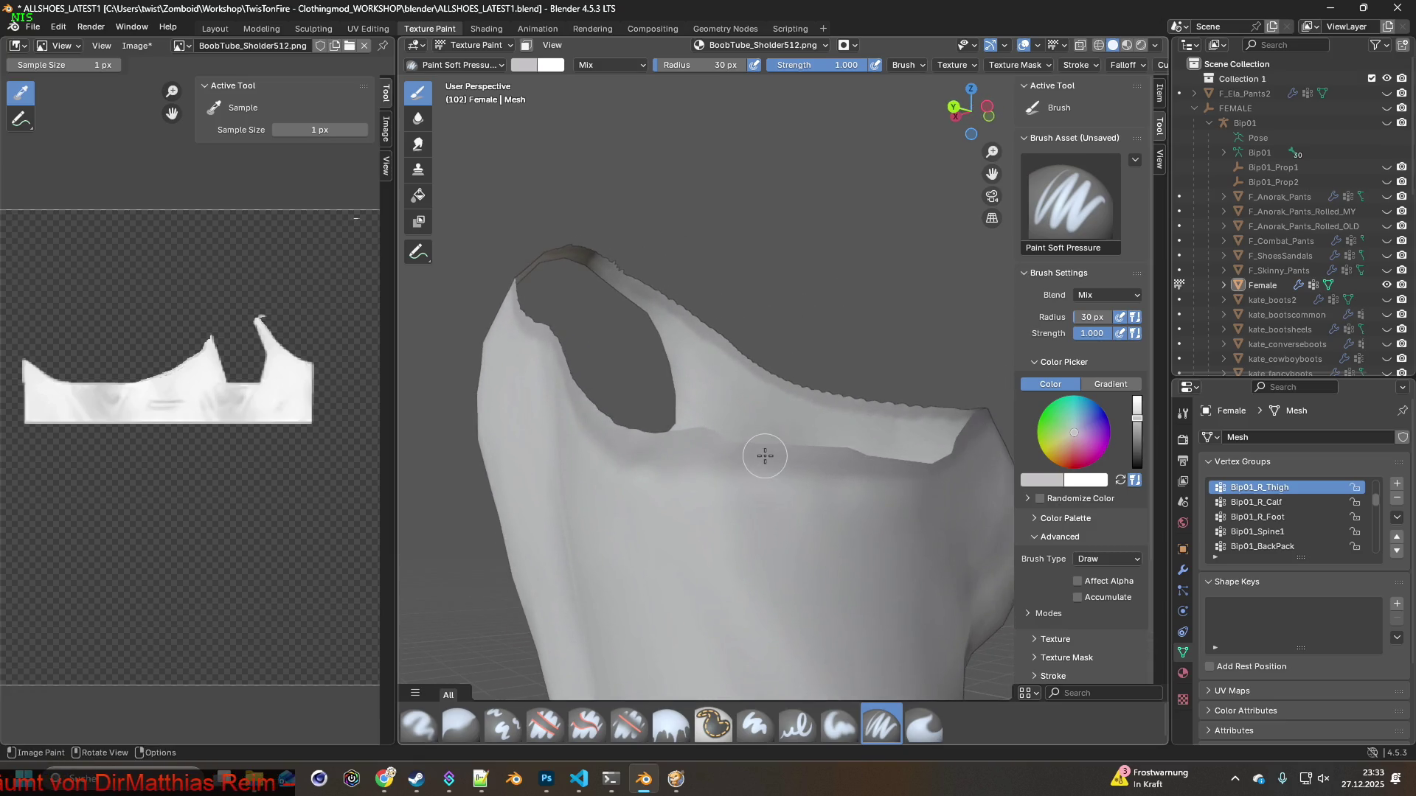
pyautogui.moveTo(717, 446); pyautogui.dragTo(813, 462, button='middle')
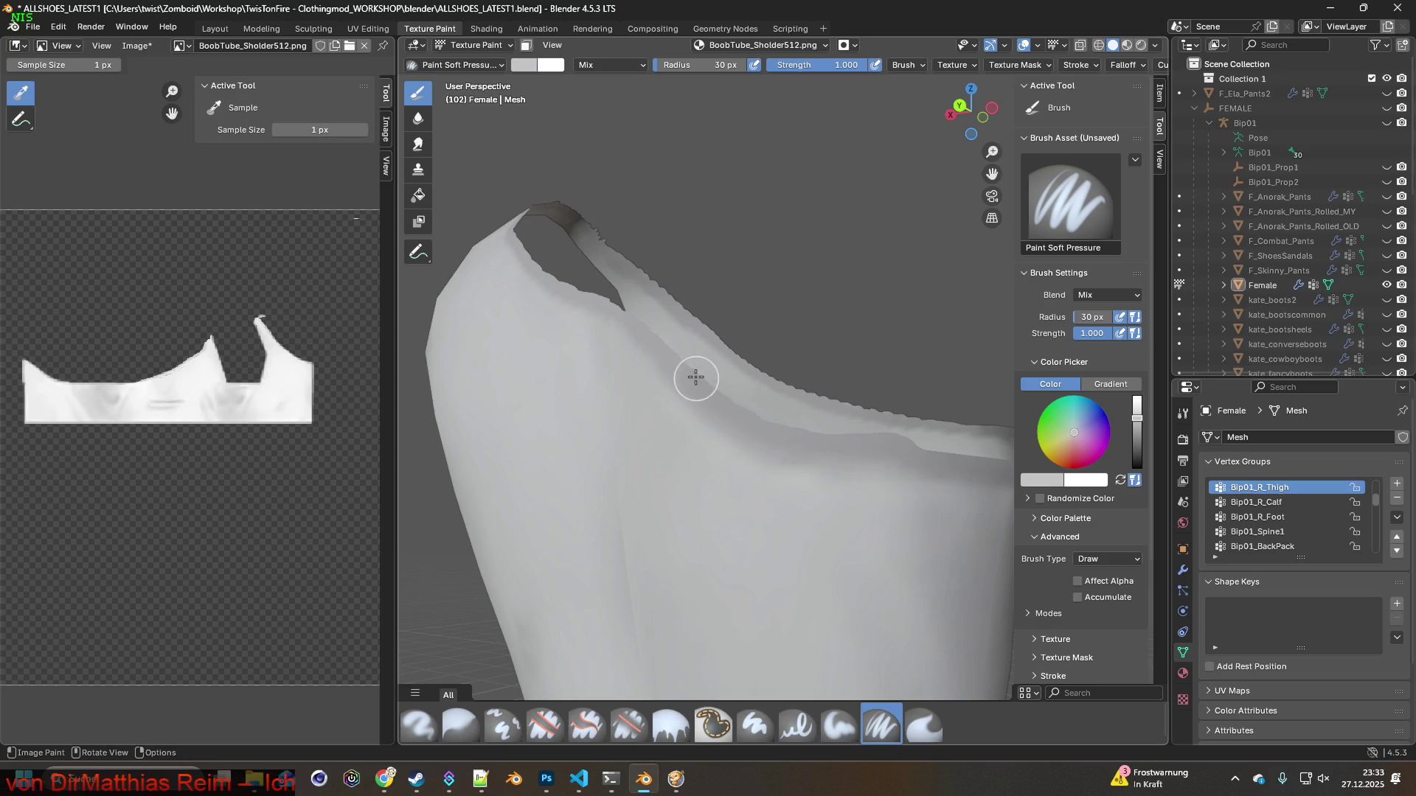
pyautogui.moveTo(669, 363); pyautogui.dragTo(948, 495, button='middle')
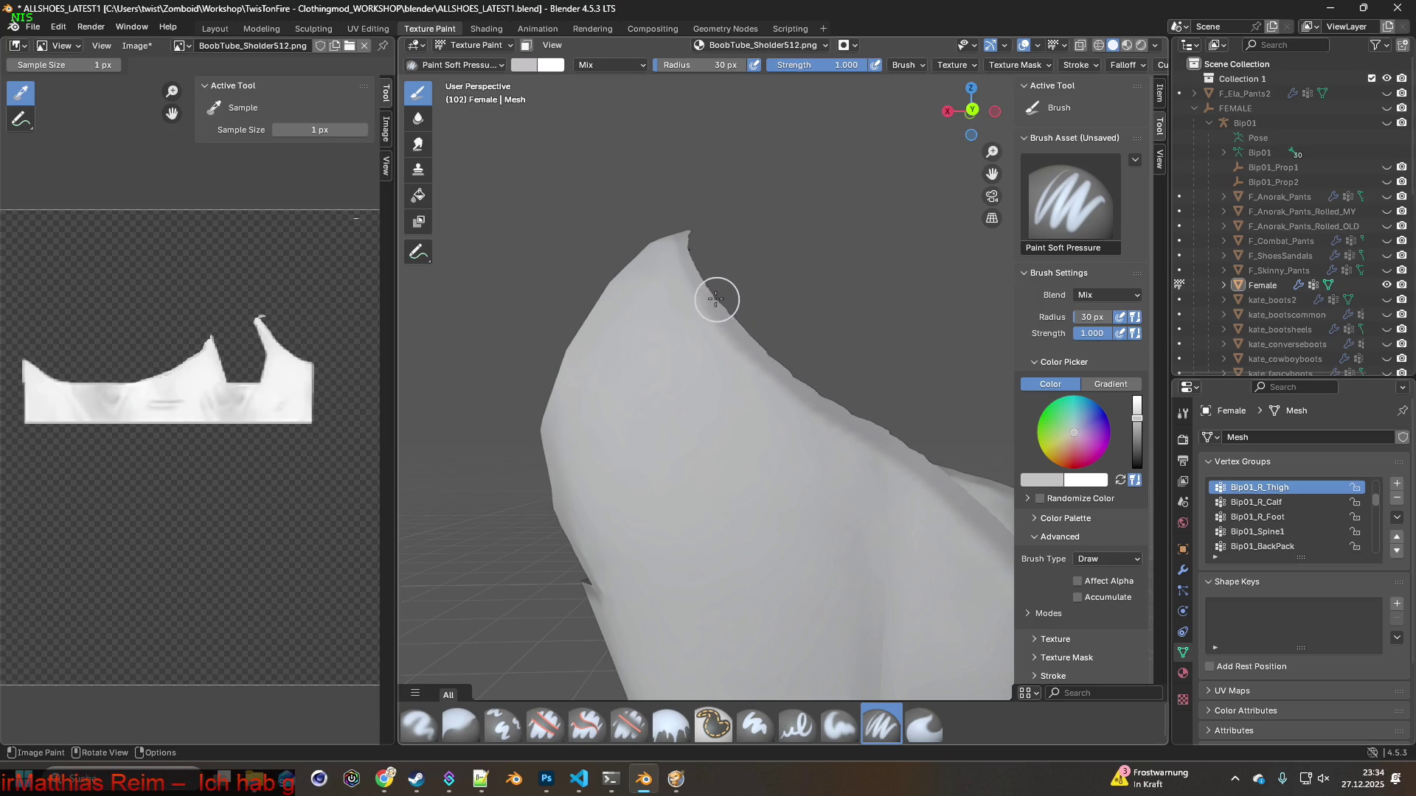
pyautogui.scroll(-5, 726, 274)
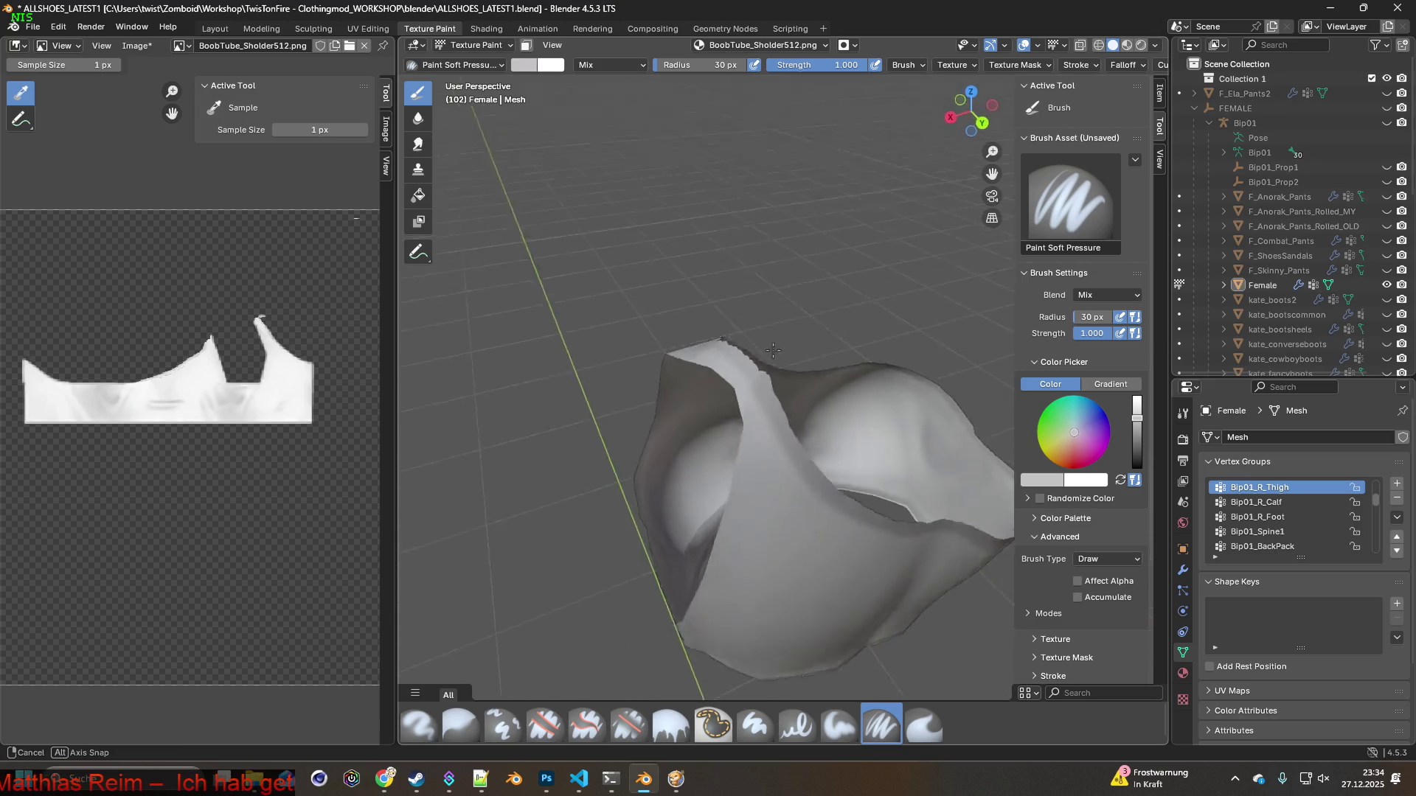
pyautogui.moveTo(726, 274); pyautogui.dragTo(824, 448, button='middle')
pyautogui.moveTo(790, 434); pyautogui.dragTo(735, 378)
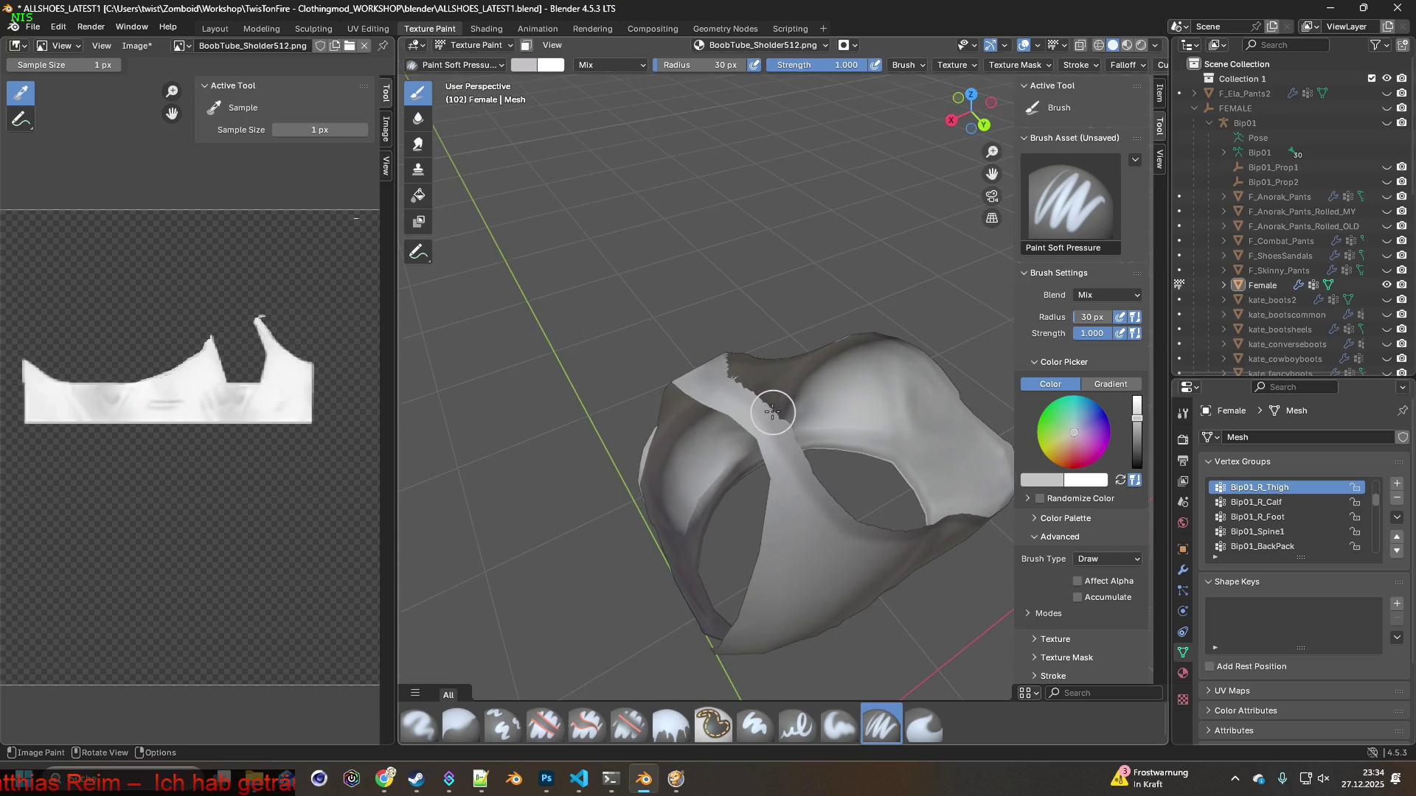
# Sample white from the top with S and inspect the painted strap from several angles
pyautogui.moveTo(762, 394); pyautogui.dragTo(913, 375, button='middle')
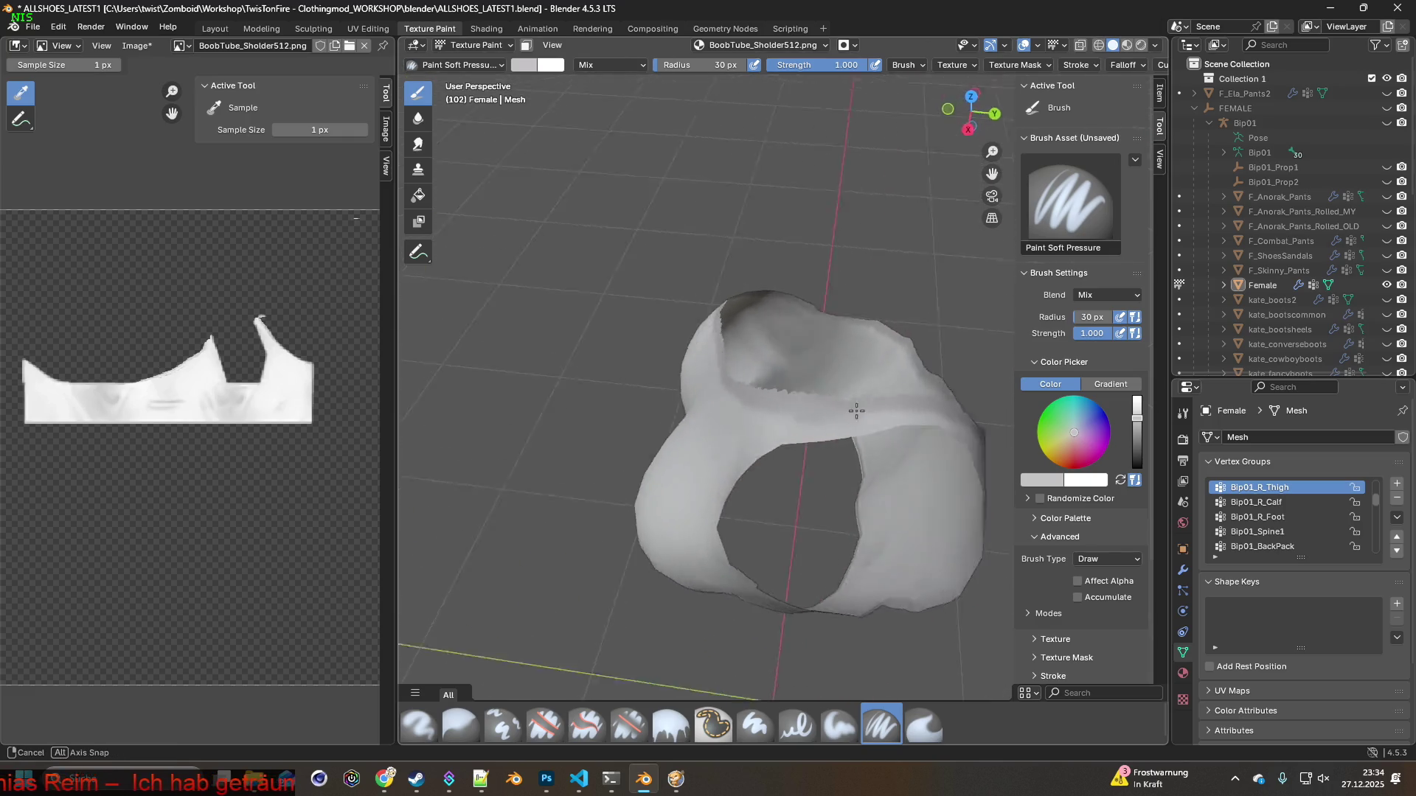
pyautogui.moveTo(796, 402)
pyautogui.mouseDown(button='middle')
pyautogui.moveTo(849, 412)
pyautogui.moveTo(821, 432)
pyautogui.mouseUp(button='middle')
pyautogui.press('s')
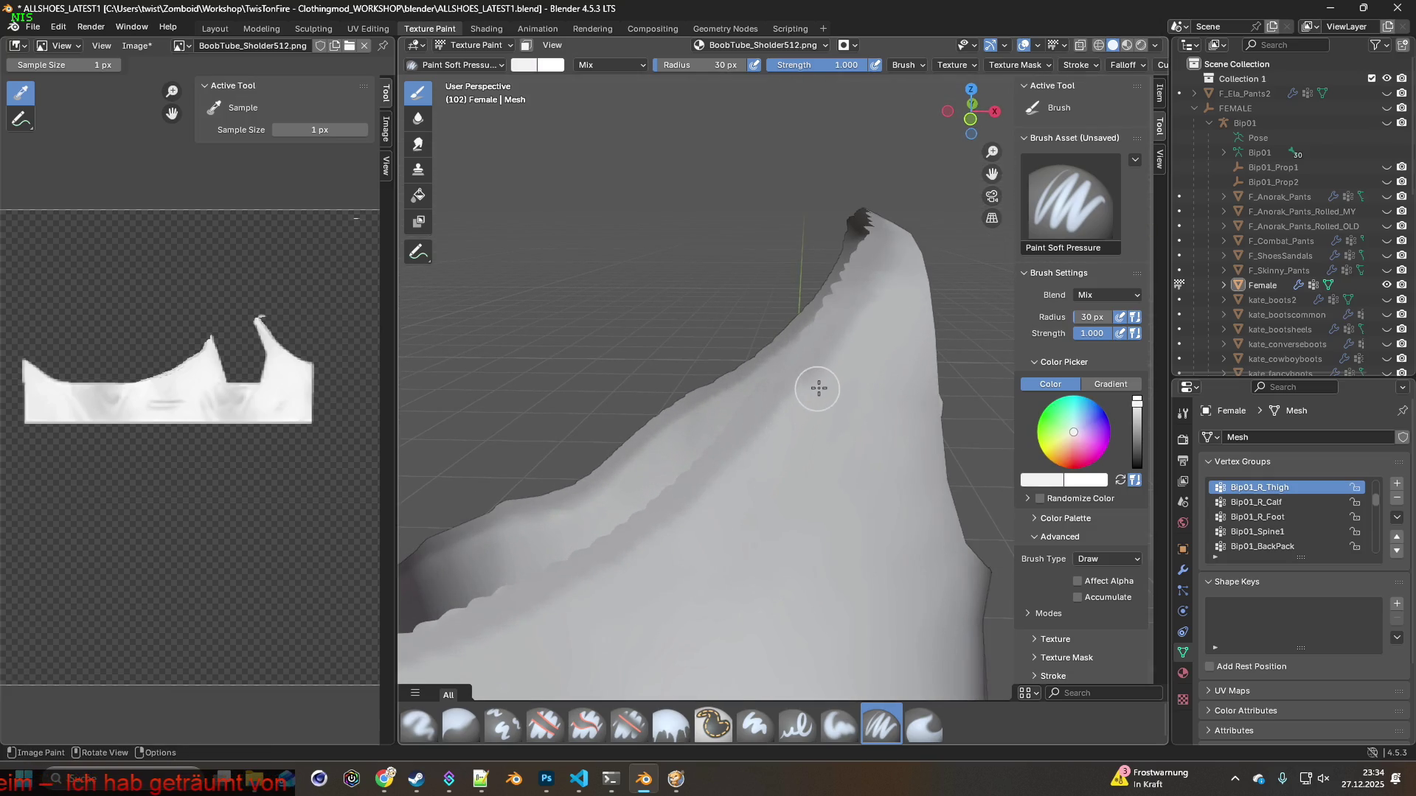
pyautogui.moveTo(898, 280); pyautogui.dragTo(747, 506, button='middle')
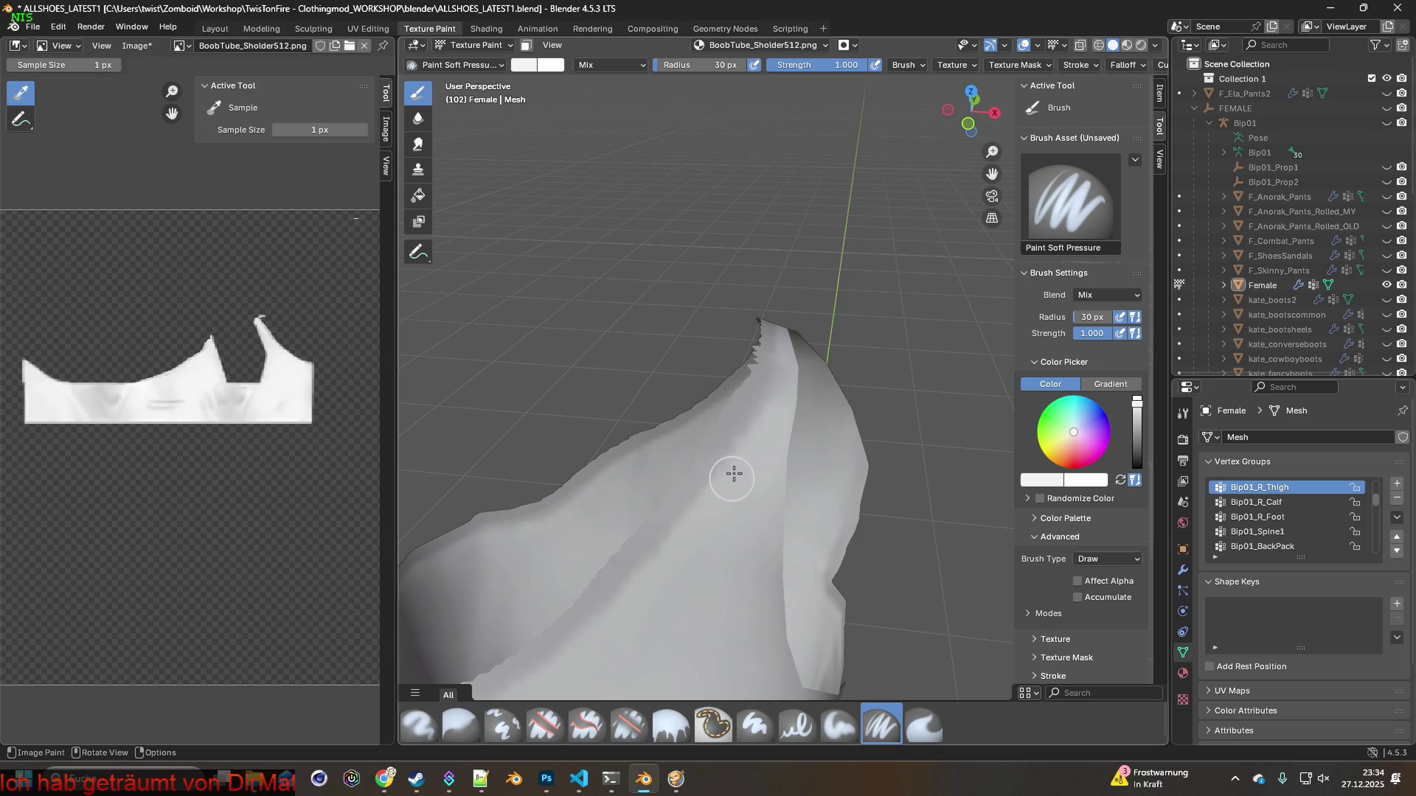
pyautogui.moveTo(788, 400)
pyautogui.mouseDown(button='middle')
pyautogui.moveTo(749, 443)
pyautogui.moveTo(871, 402)
pyautogui.moveTo(715, 389)
pyautogui.moveTo(790, 407)
pyautogui.moveTo(848, 474)
pyautogui.moveTo(787, 556)
pyautogui.moveTo(709, 563)
pyautogui.moveTo(752, 538)
pyautogui.moveTo(714, 579)
pyautogui.mouseUp(button='middle')
pyautogui.scroll(6, 834, 414)
pyautogui.scroll(-5, 787, 557)
pyautogui.scroll(4, 799, 552)
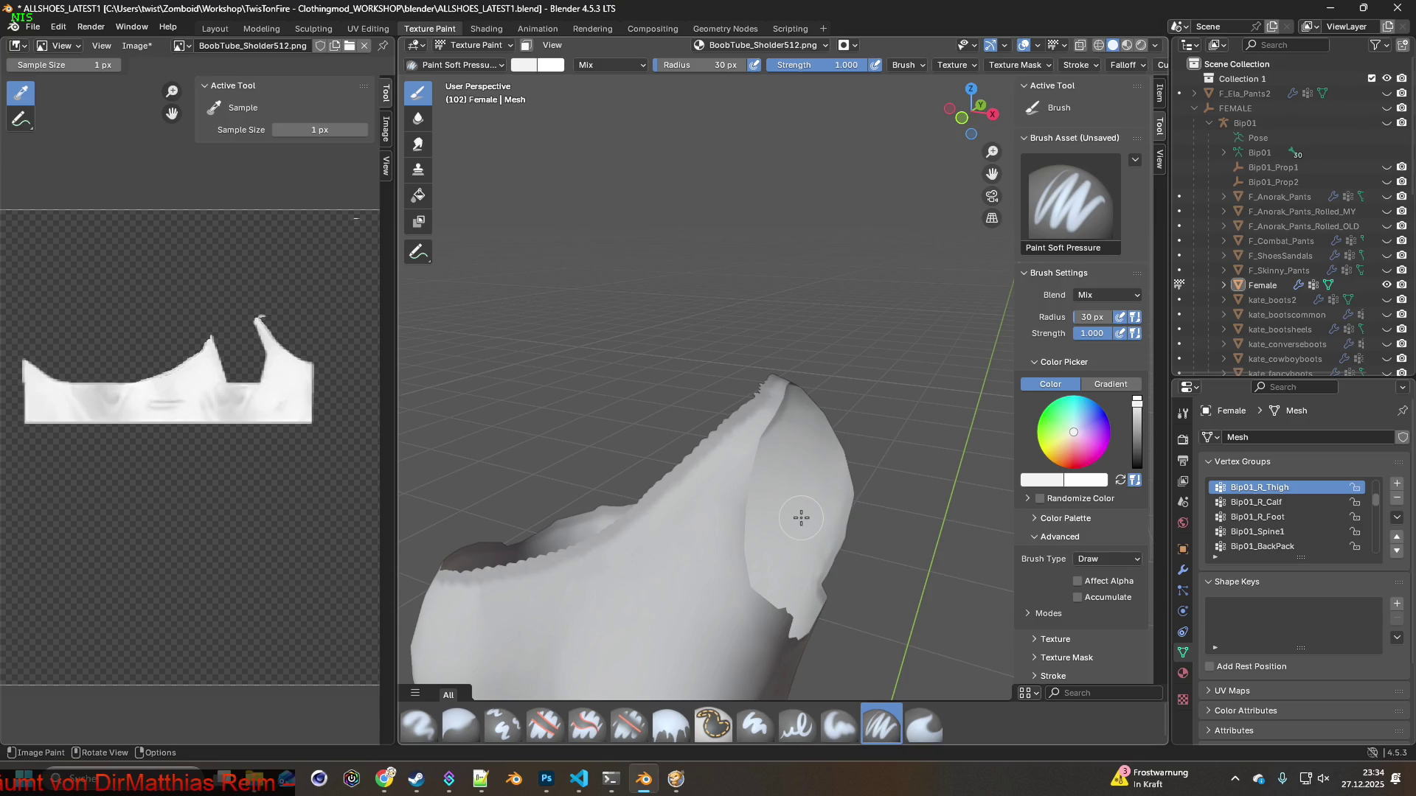
pyautogui.scroll(-4, 801, 517)
# View the whole top and sample the grey colour from the mesh with S
pyautogui.moveTo(701, 553)
pyautogui.mouseDown(button='middle')
pyautogui.moveTo(715, 450)
pyautogui.moveTo(646, 463)
pyautogui.moveTo(879, 468)
pyautogui.moveTo(767, 449)
pyautogui.moveTo(721, 468)
pyautogui.moveTo(722, 480)
pyautogui.moveTo(767, 474)
pyautogui.moveTo(749, 515)
pyautogui.moveTo(692, 431)
pyautogui.moveTo(732, 592)
pyautogui.moveTo(800, 585)
pyautogui.moveTo(751, 471)
pyautogui.mouseUp(button='middle')
pyautogui.scroll(3, 762, 467)
pyautogui.scroll(2, 754, 514)
pyautogui.scroll(-2, 754, 513)
pyautogui.scroll(2, 685, 478)
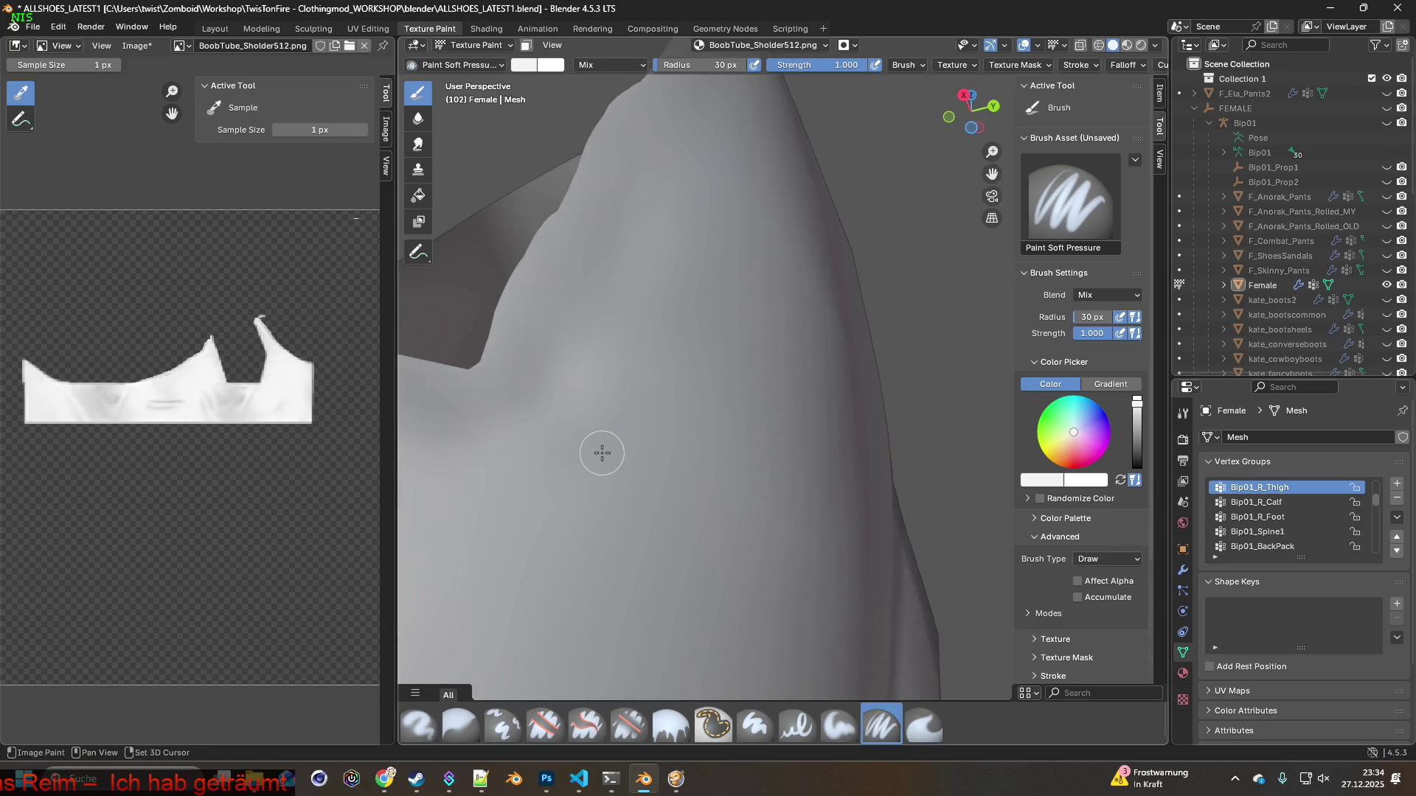
pyautogui.scroll(-2, 626, 461)
pyautogui.scroll(-2, 663, 487)
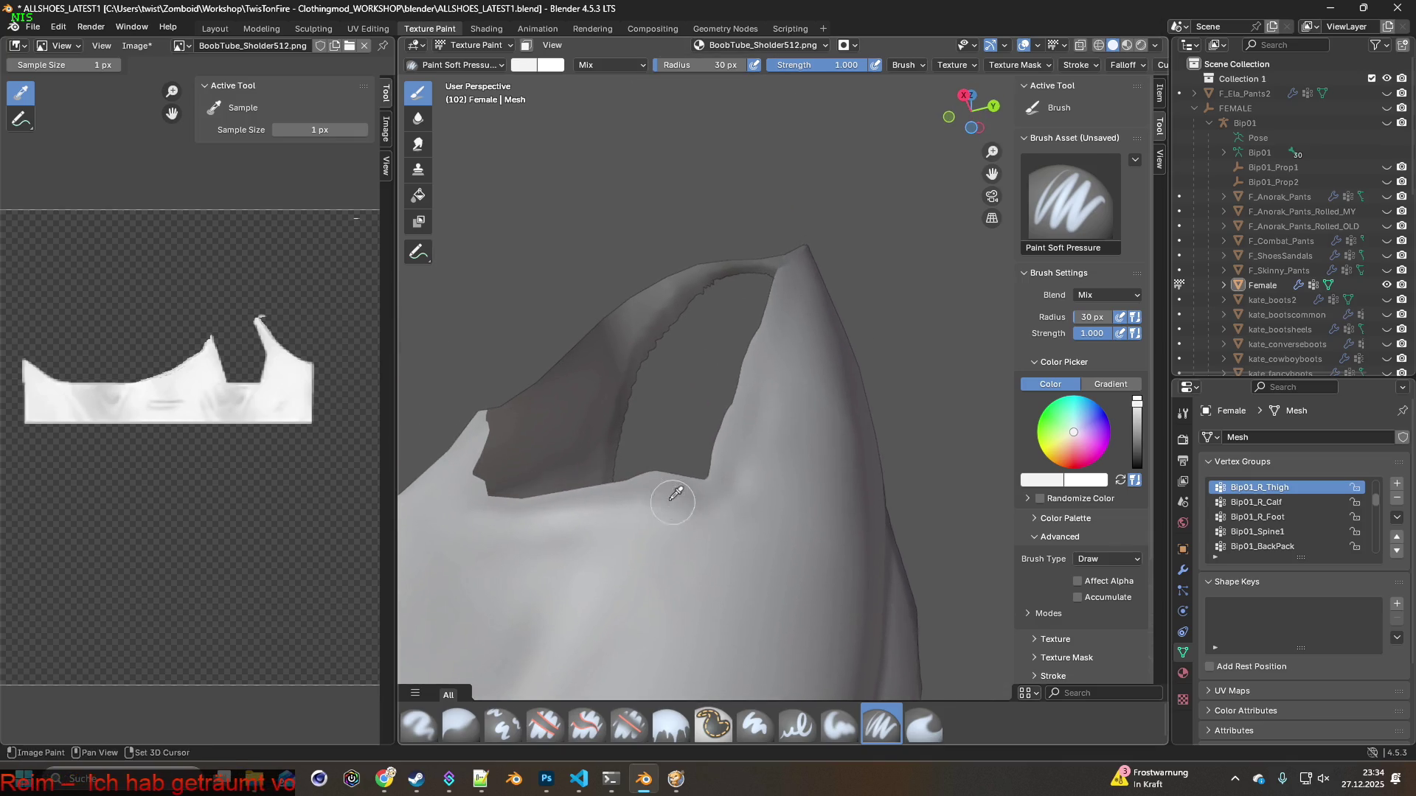
pyautogui.press('s')
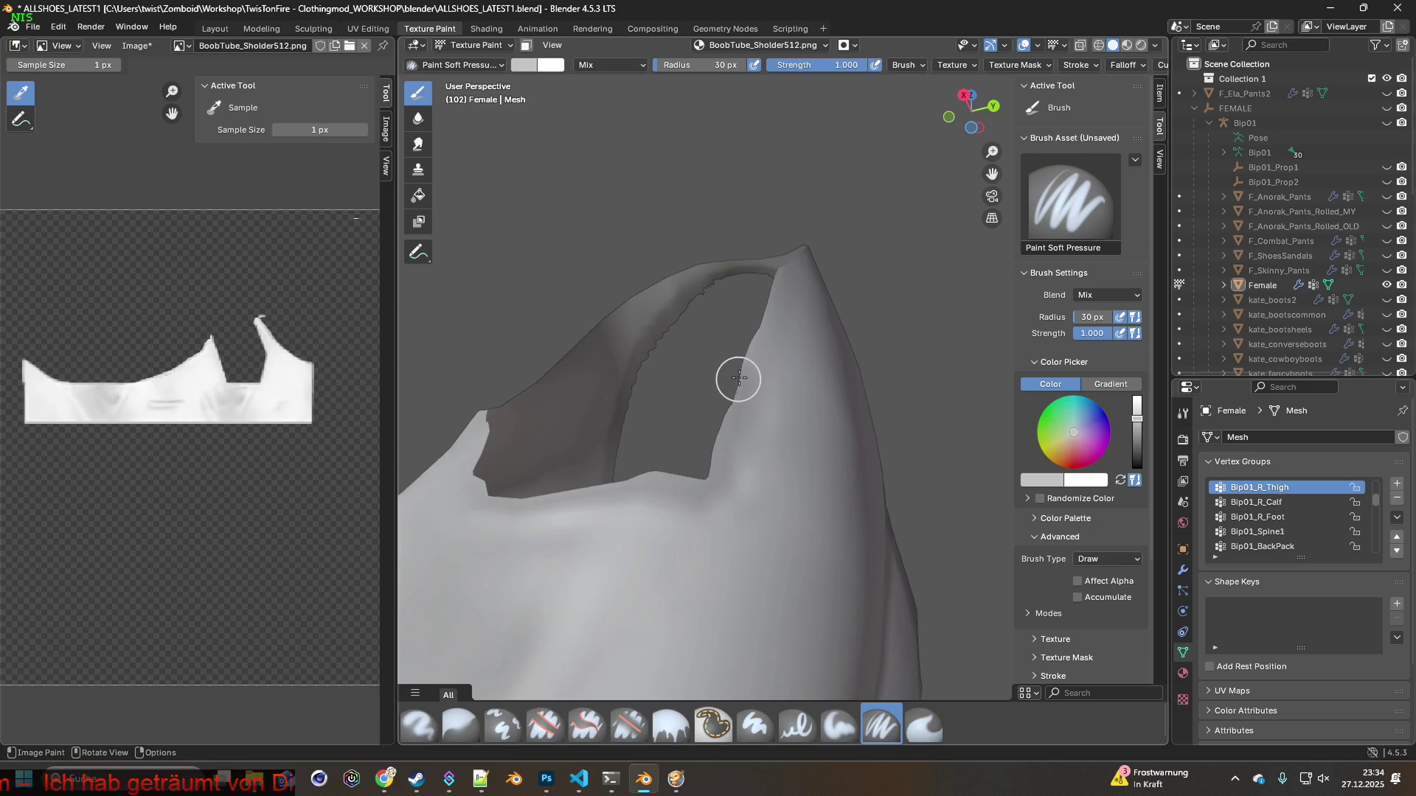
# Orbit and pan around the strap, neckline and chest to check the edges
pyautogui.moveTo(755, 329); pyautogui.dragTo(696, 497, button='middle')
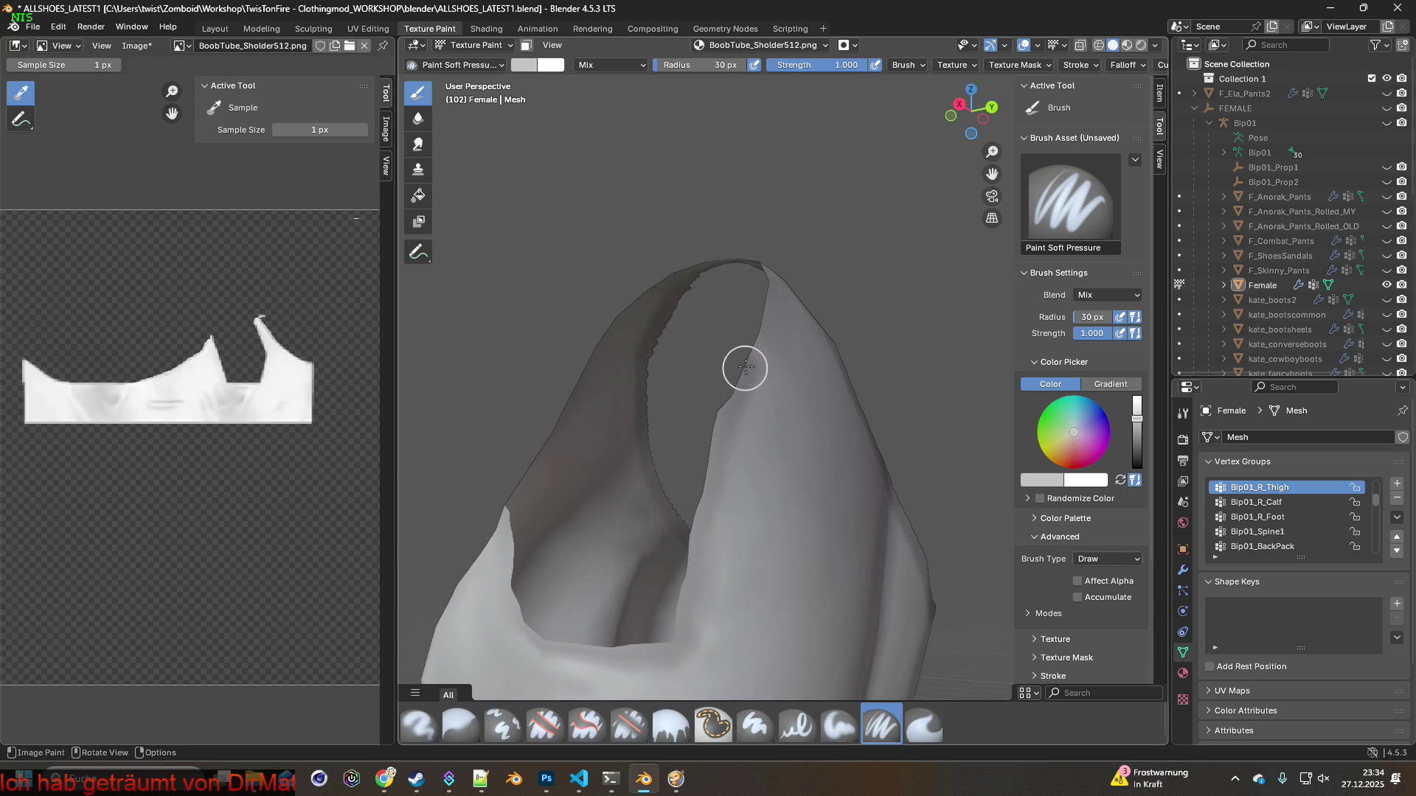
pyautogui.moveTo(757, 322); pyautogui.dragTo(686, 480, button='middle')
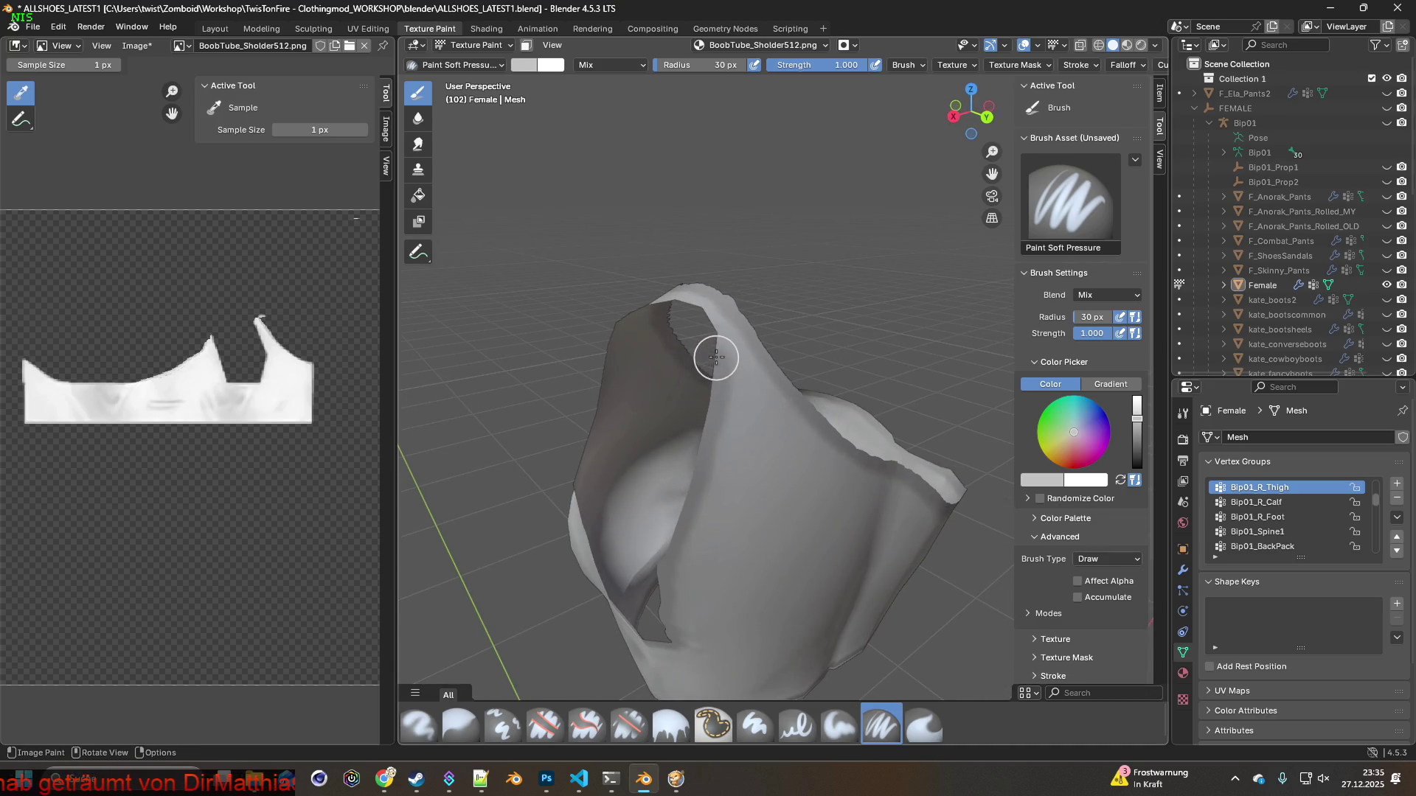
pyautogui.moveTo(689, 307)
pyautogui.mouseDown(button='middle')
pyautogui.moveTo(731, 376)
pyautogui.moveTo(803, 366)
pyautogui.moveTo(800, 400)
pyautogui.mouseUp(button='middle')
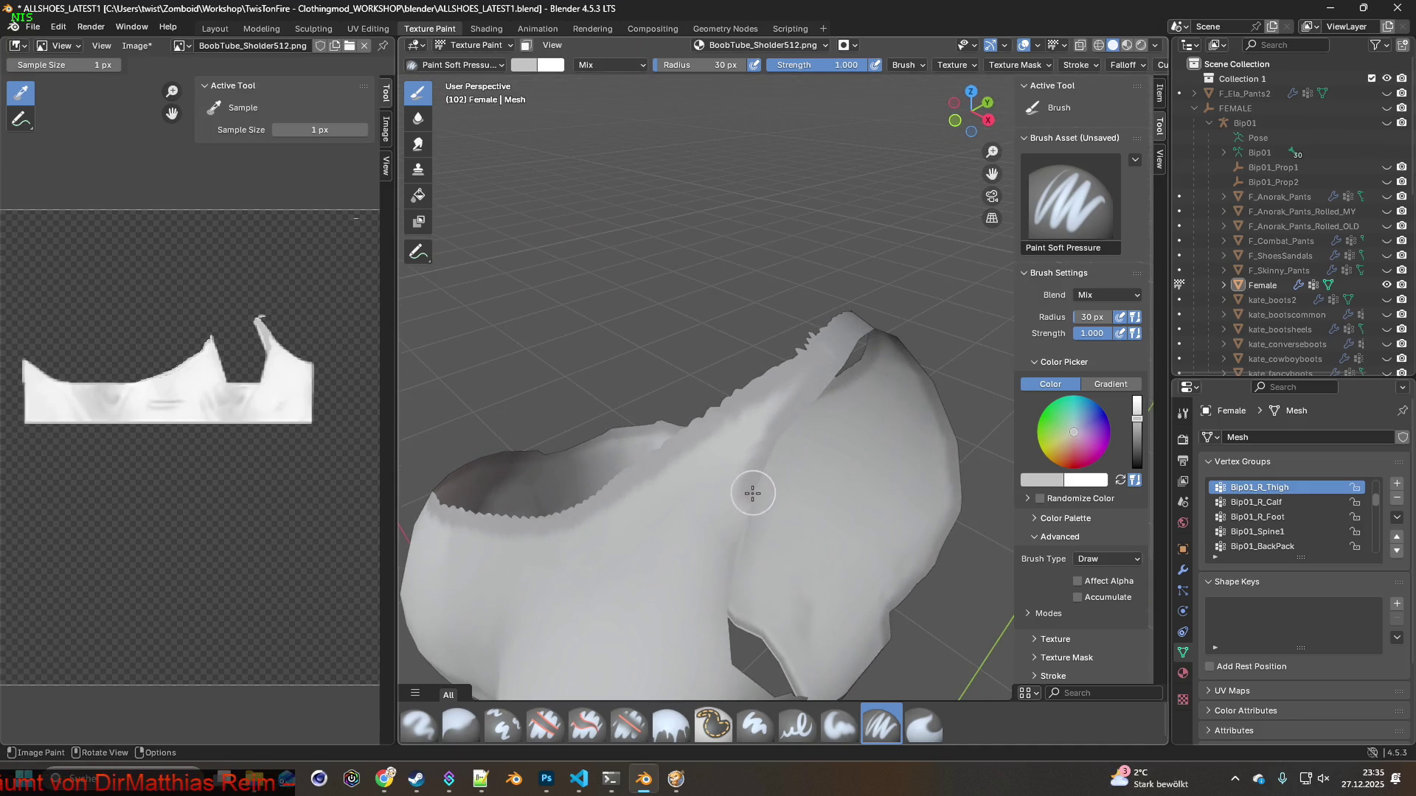
pyautogui.moveTo(763, 613)
pyautogui.keyDown('shift'); pyautogui.mouseDown(button='middle')
pyautogui.moveTo(737, 362)
pyautogui.moveTo(749, 295)
pyautogui.mouseUp(button='middle'); pyautogui.keyUp('shift')
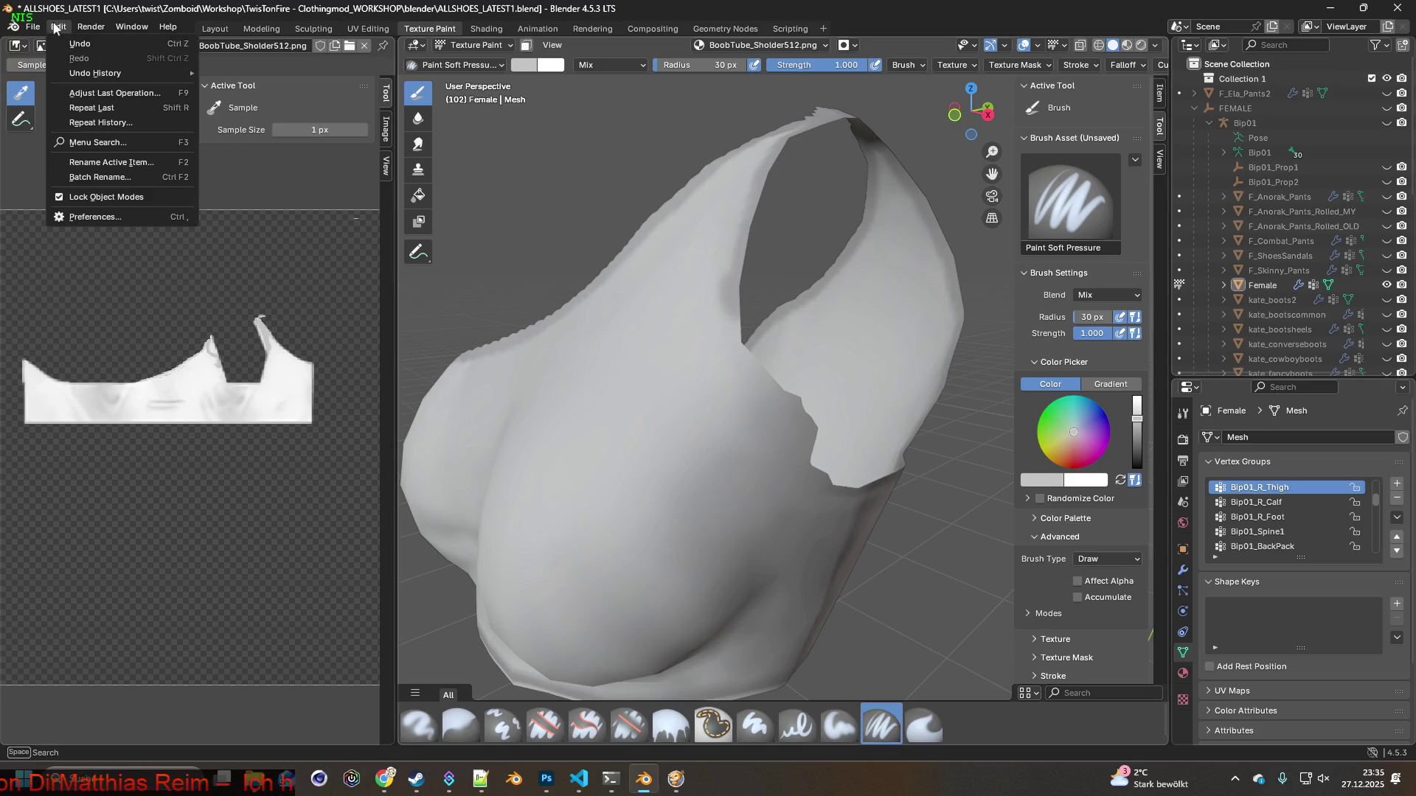
pyautogui.scroll(4, 708, 302)
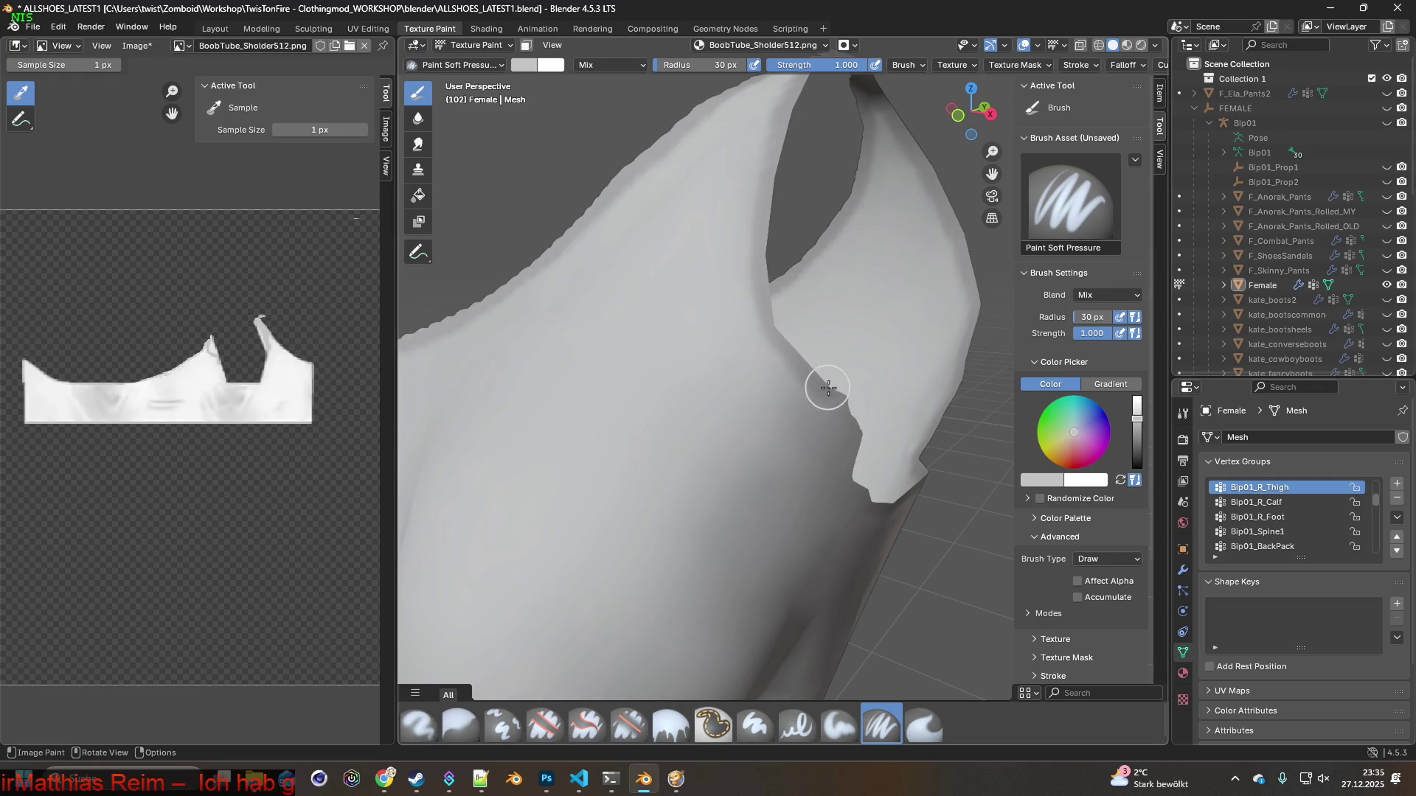
pyautogui.moveTo(853, 442); pyautogui.dragTo(668, 304, button='middle')
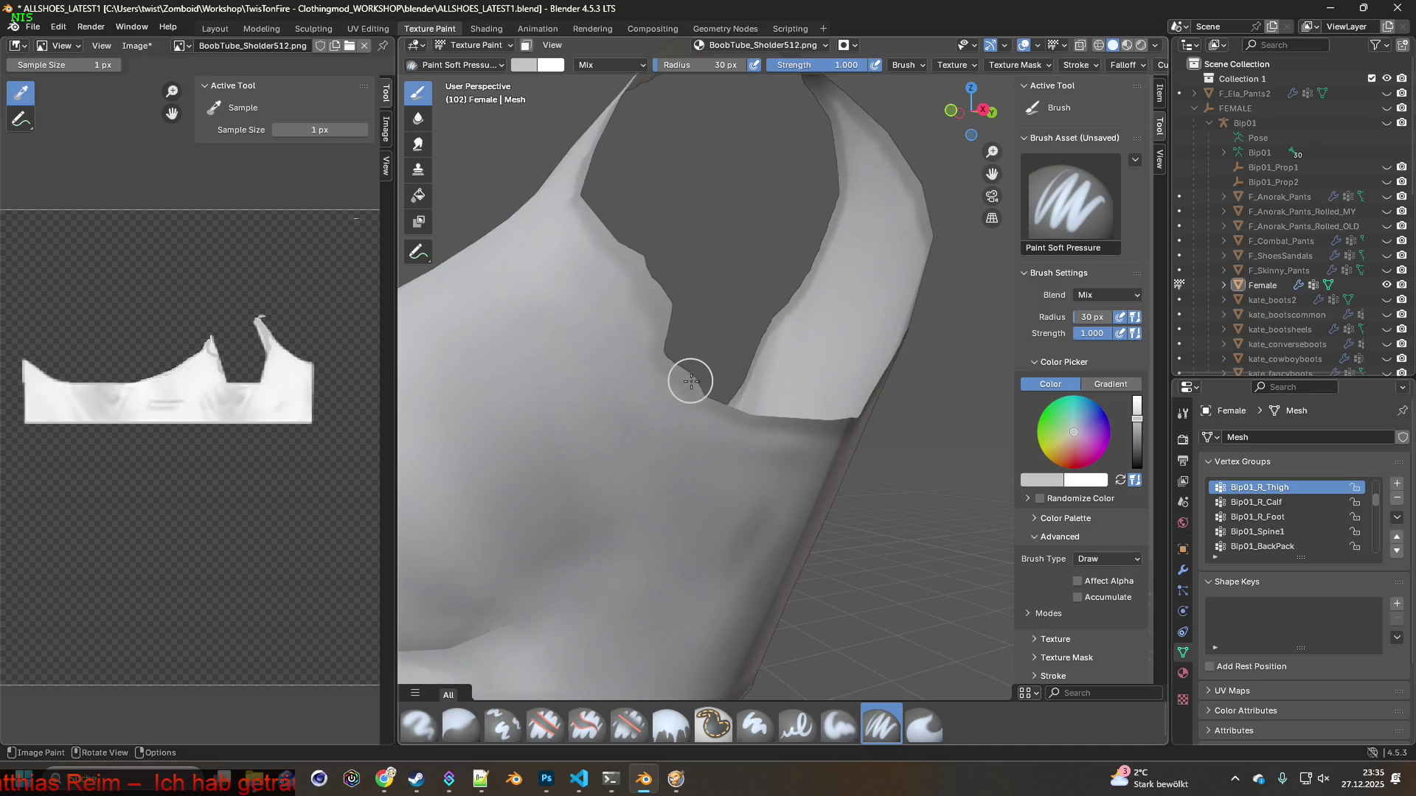
pyautogui.moveTo(737, 405)
pyautogui.mouseDown(button='middle')
pyautogui.moveTo(741, 365)
pyautogui.moveTo(806, 326)
pyautogui.moveTo(613, 342)
pyautogui.moveTo(657, 316)
pyautogui.moveTo(857, 383)
pyautogui.moveTo(654, 401)
pyautogui.moveTo(714, 362)
pyautogui.moveTo(645, 359)
pyautogui.mouseUp(button='middle')
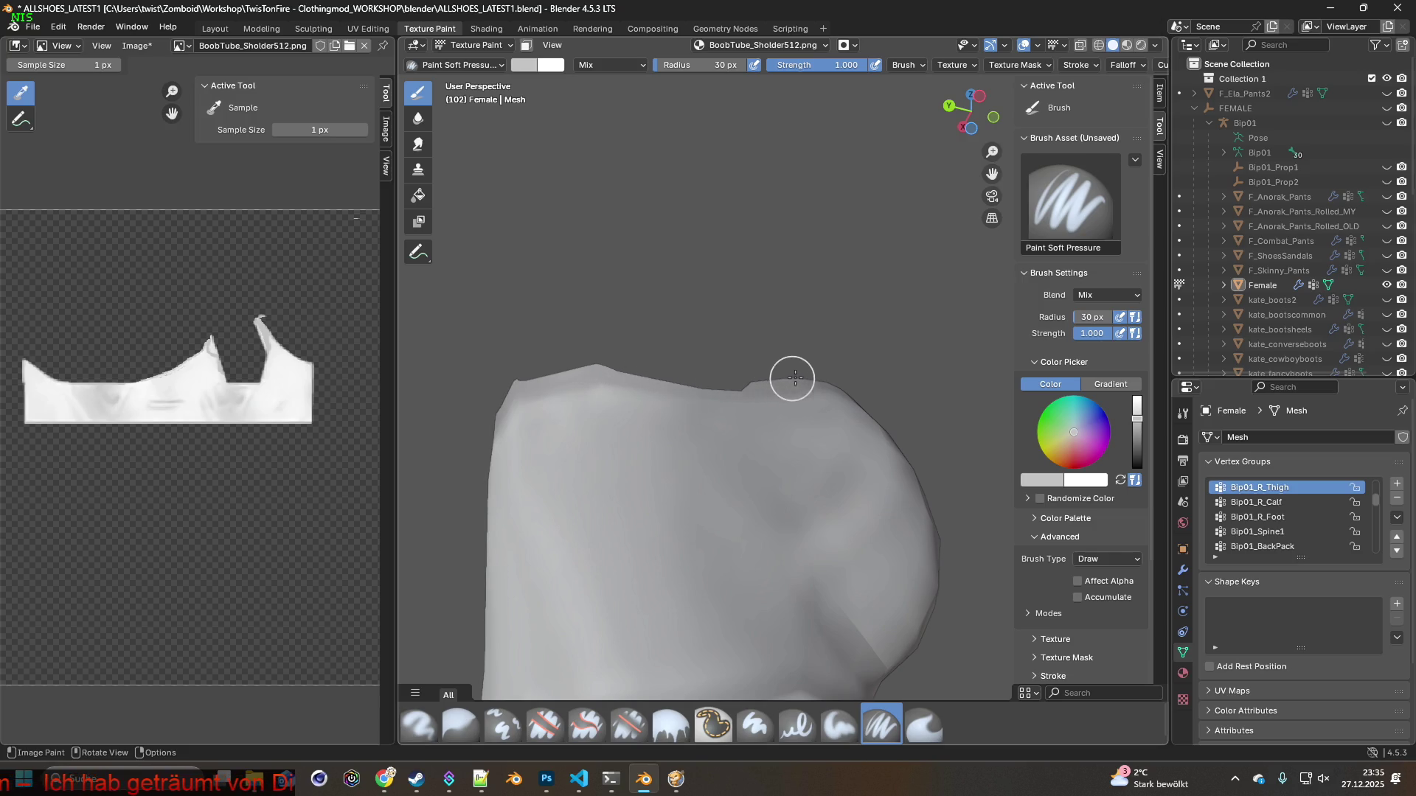
# In Project Zomboid, walk the character left toward the glass wall, then return to Blender
pyautogui.press('super+Tab')
pyautogui.press('Escape')
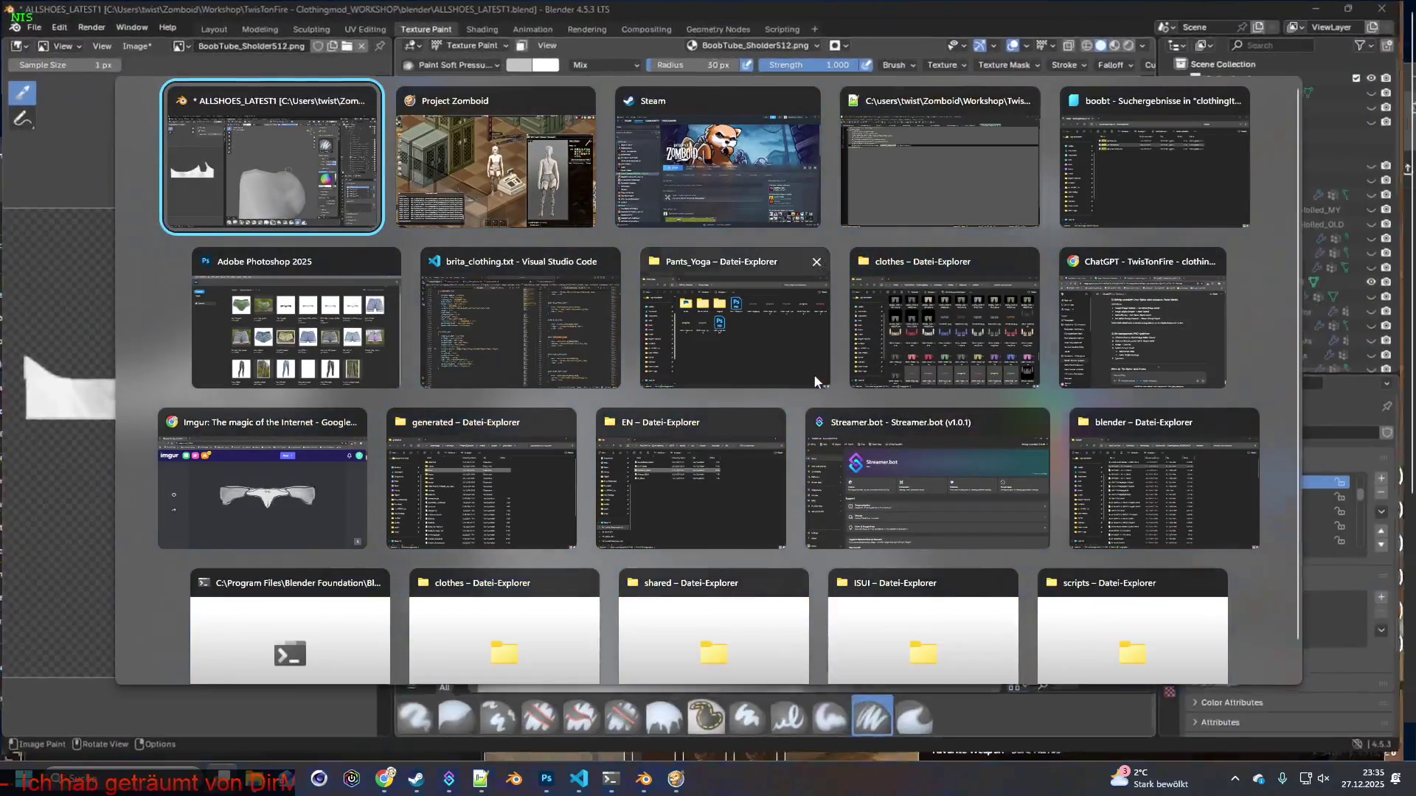
pyautogui.hotkey('alt', 'Tab')
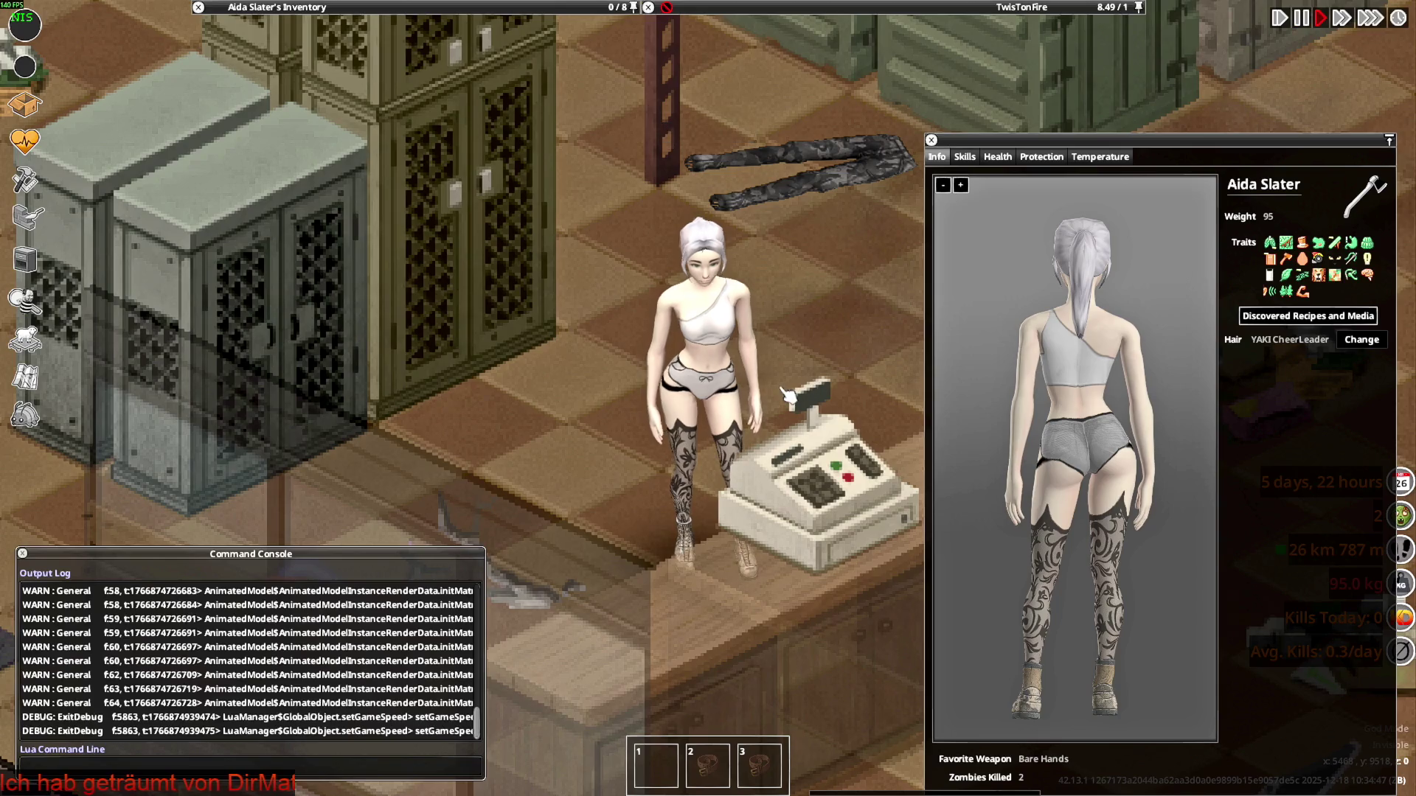
pyautogui.press('a')
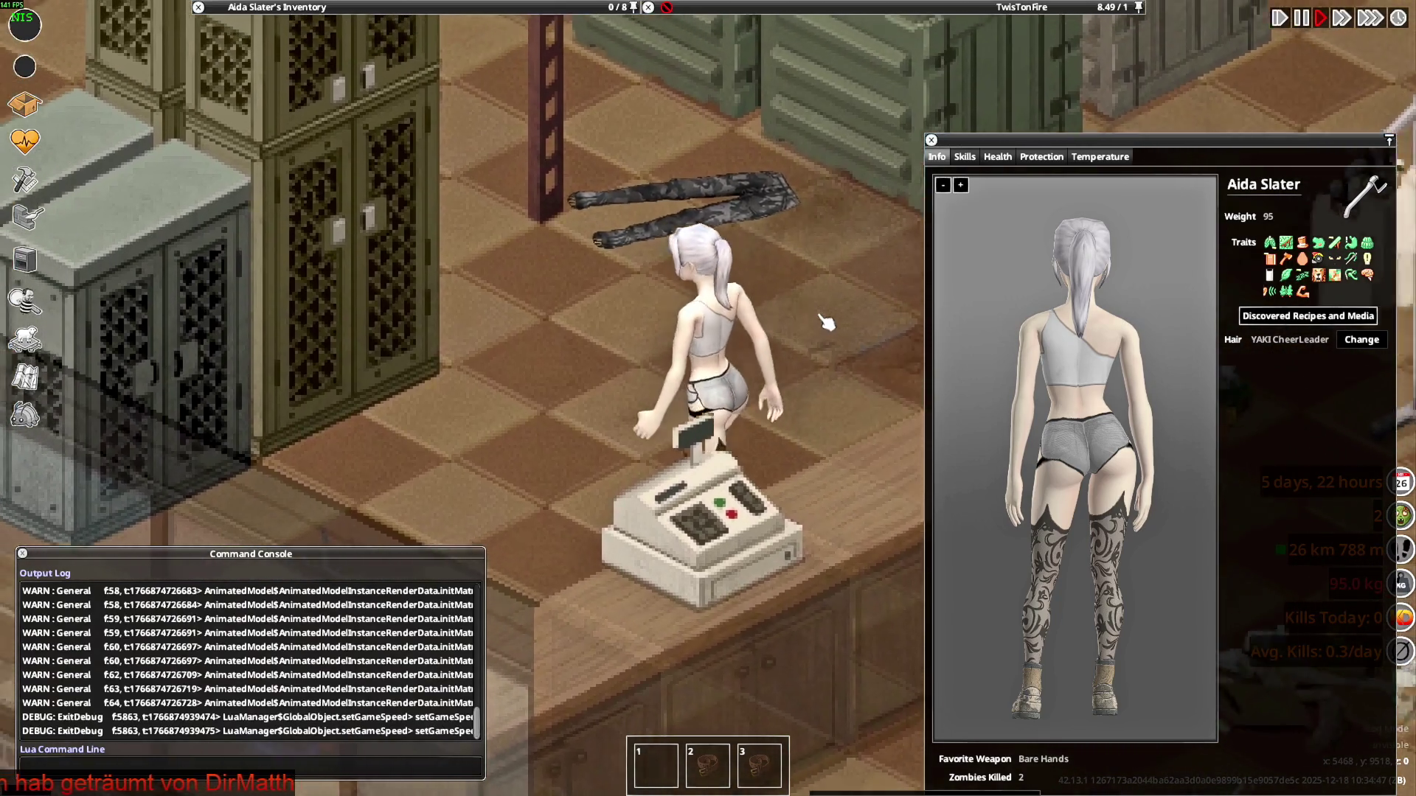
pyautogui.press('a')
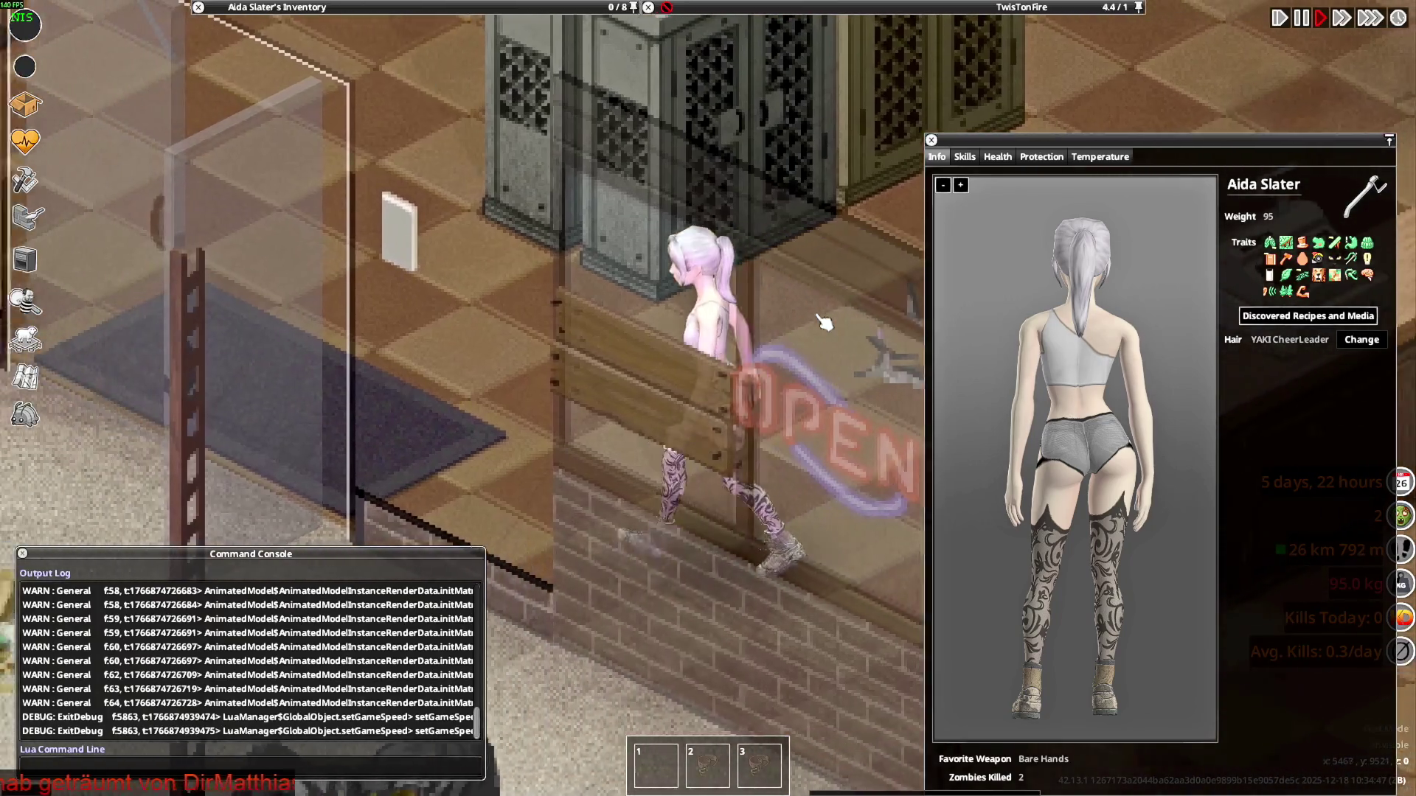
pyautogui.hotkey('alt', 'Tab')
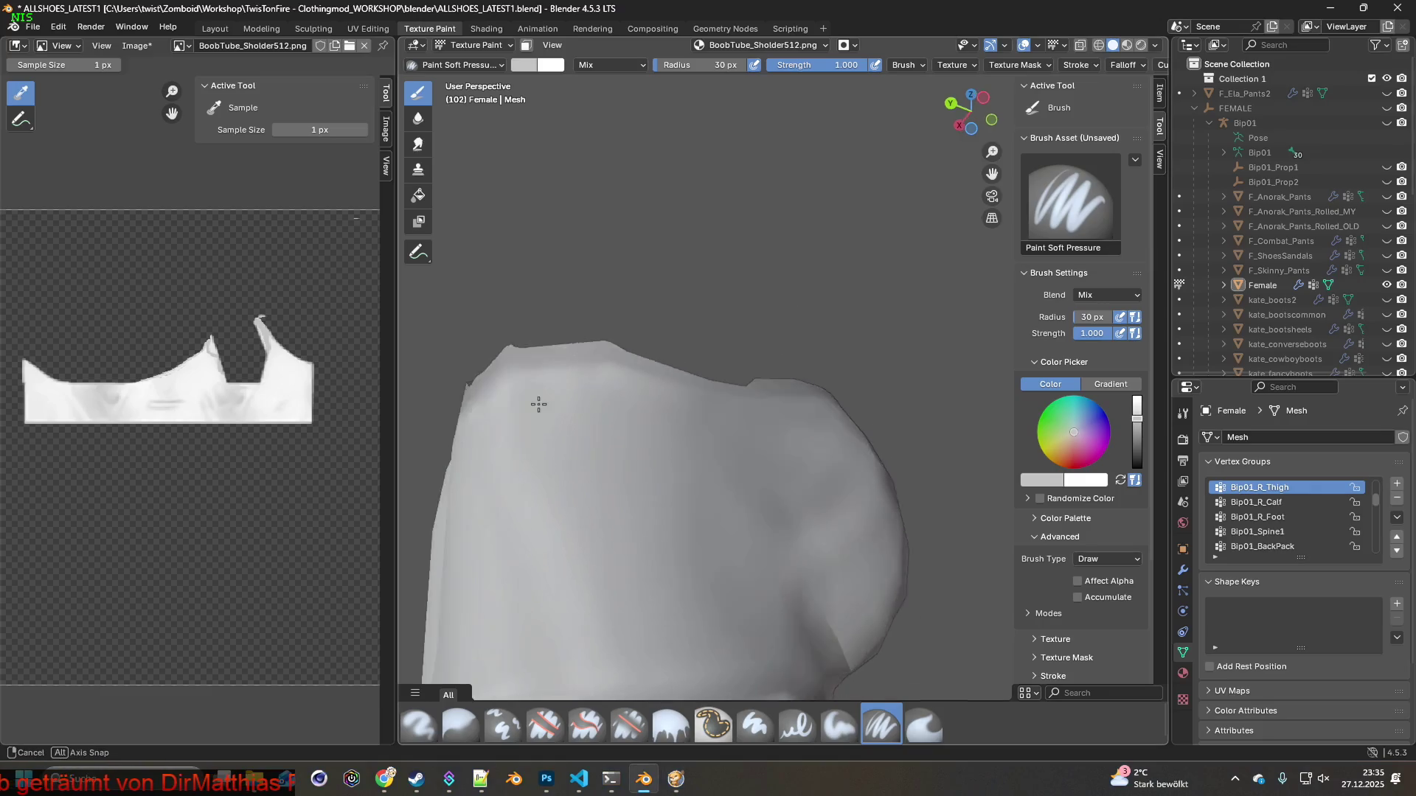
# Check the top's opening, then rotate the game's Info character preview to see the top sideways
pyautogui.moveTo(834, 426); pyautogui.dragTo(804, 415, button='middle')
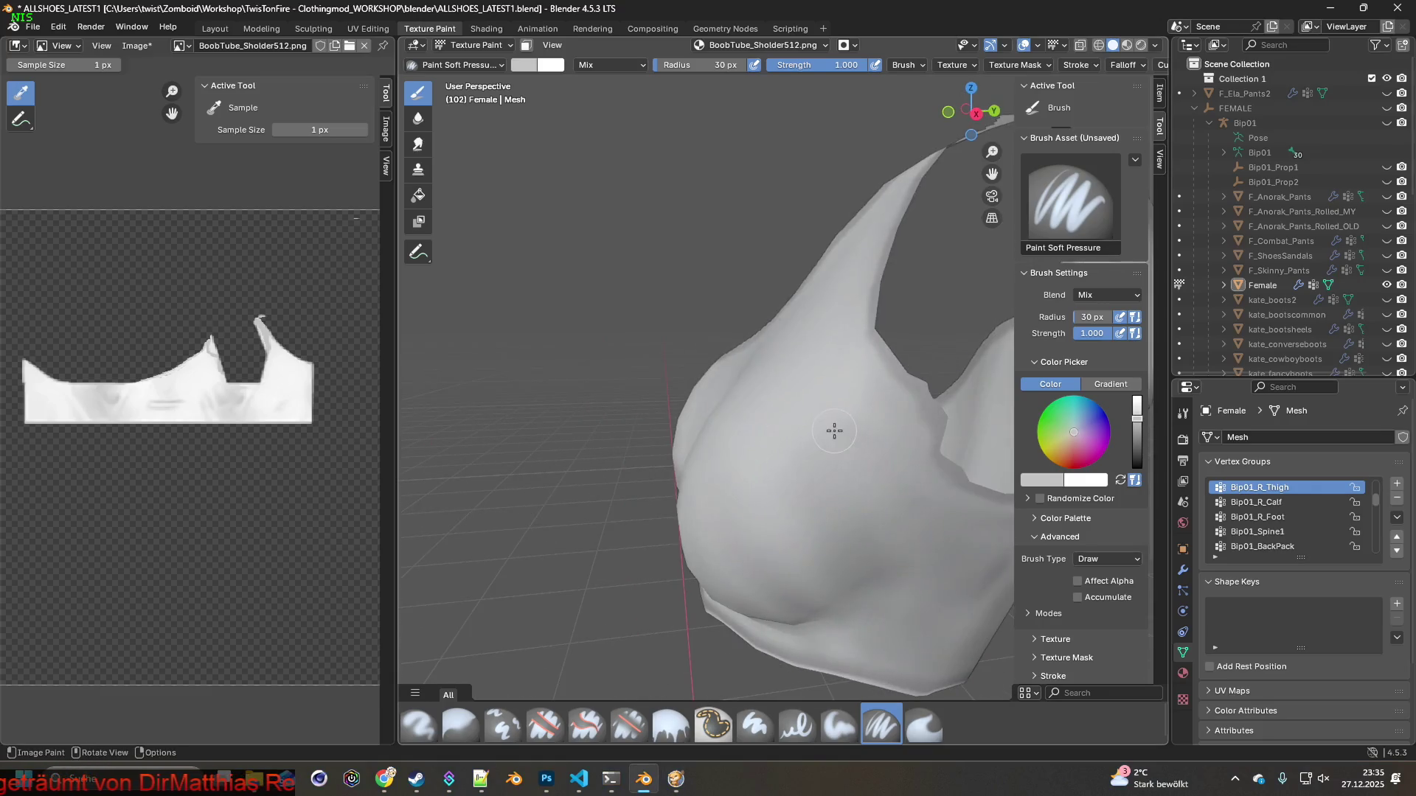
pyautogui.moveTo(804, 416); pyautogui.dragTo(702, 405, button='middle')
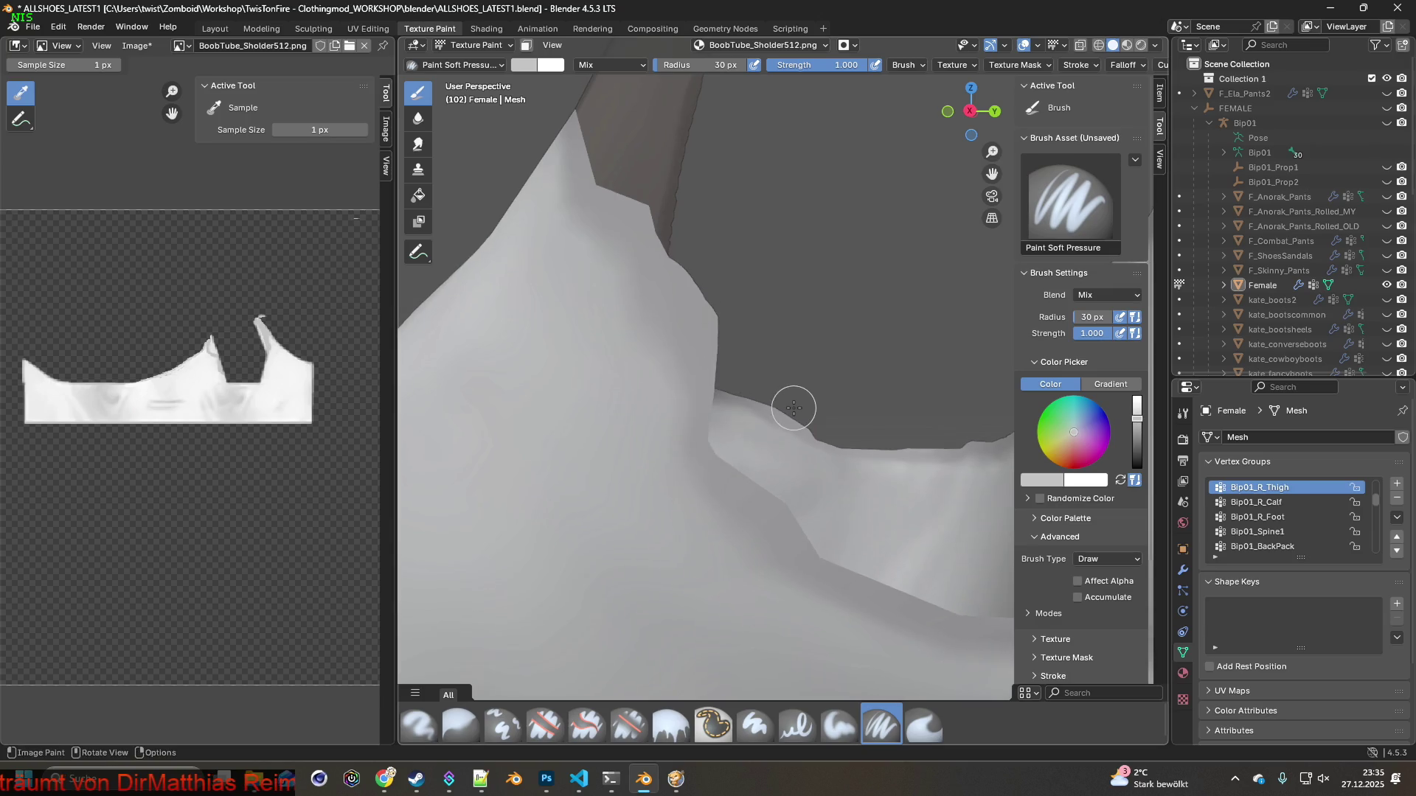
pyautogui.hotkey('alt', 'Tab')
pyautogui.moveTo(1063, 420)
pyautogui.mouseDown()
pyautogui.moveTo(1182, 422)
pyautogui.moveTo(1128, 428)
pyautogui.mouseUp()
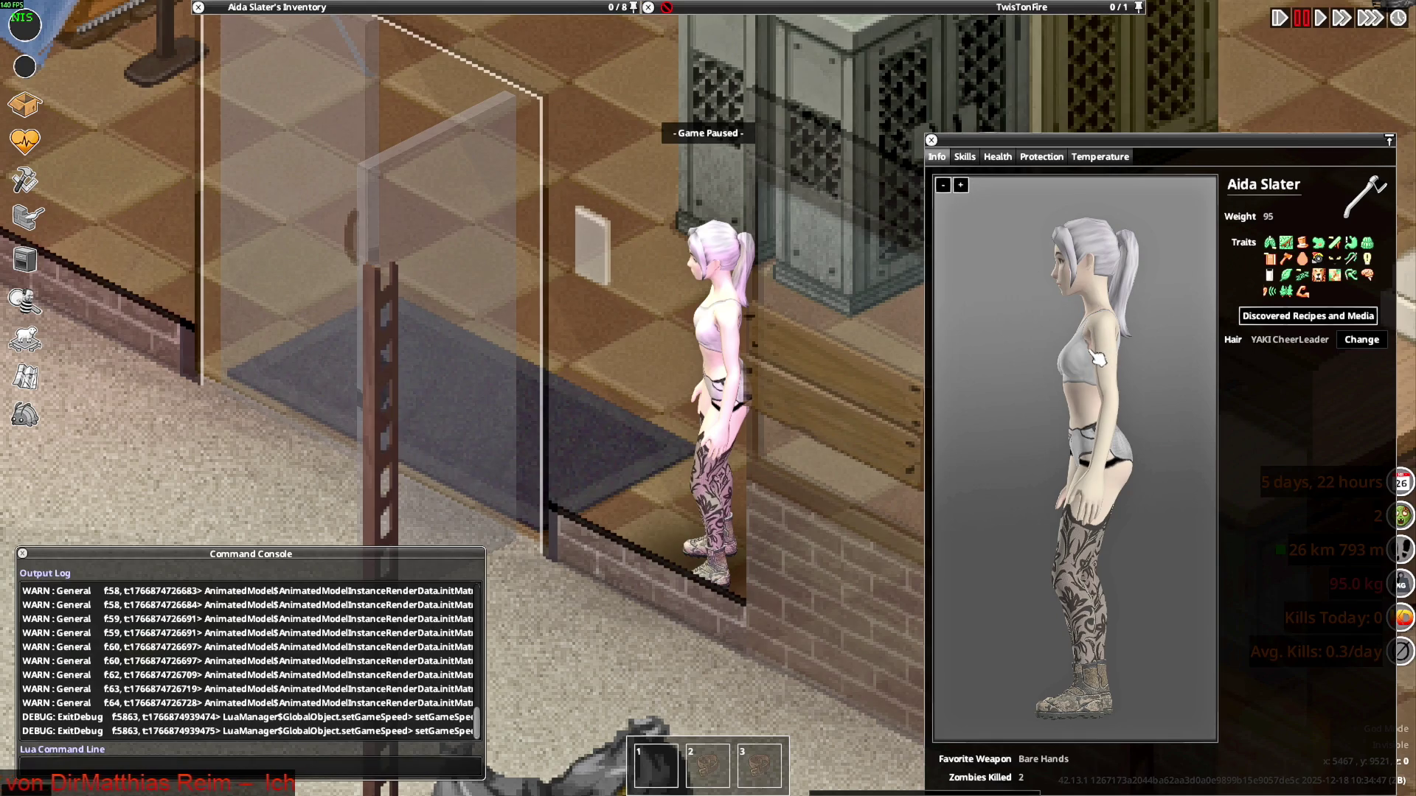
pyautogui.hotkey('alt', 'Tab')
pyautogui.hotkey('alt', 'Tab')
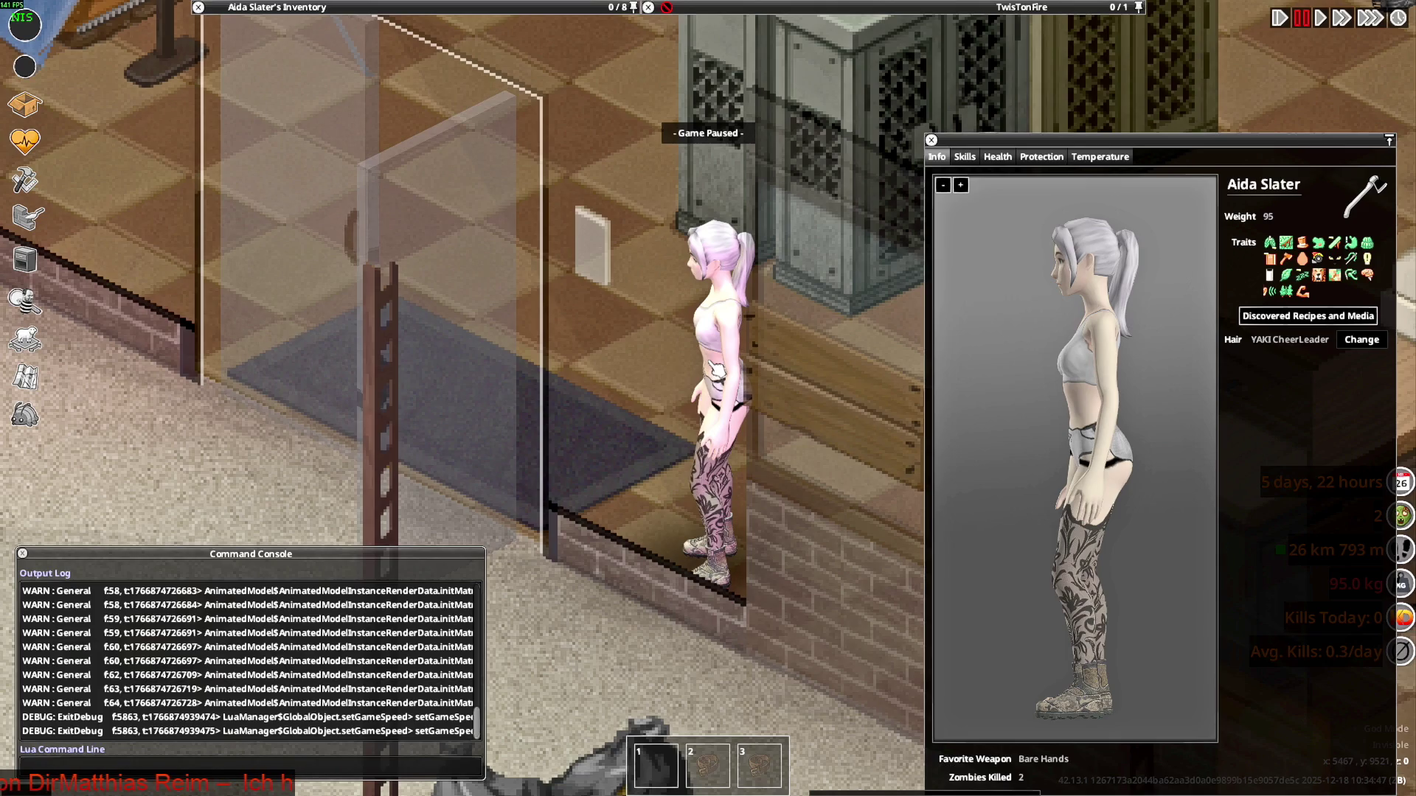
pyautogui.hotkey('alt', 'Tab')
pyautogui.moveTo(751, 369); pyautogui.dragTo(752, 368, button='middle')
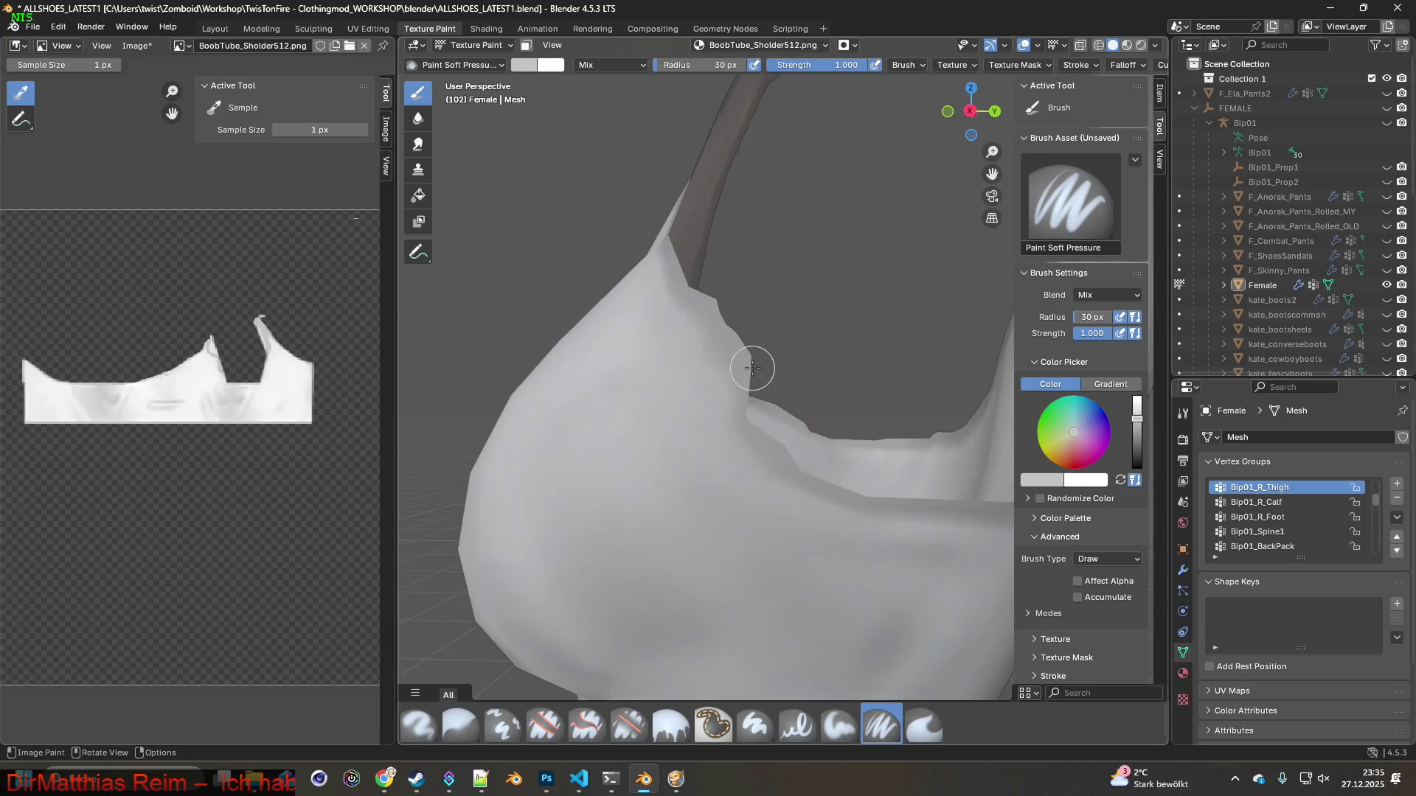
# Erase the ragged strap-to-chest edge with Erase Soft, alternating with Paint Soft Pressure
pyautogui.click(629, 727)
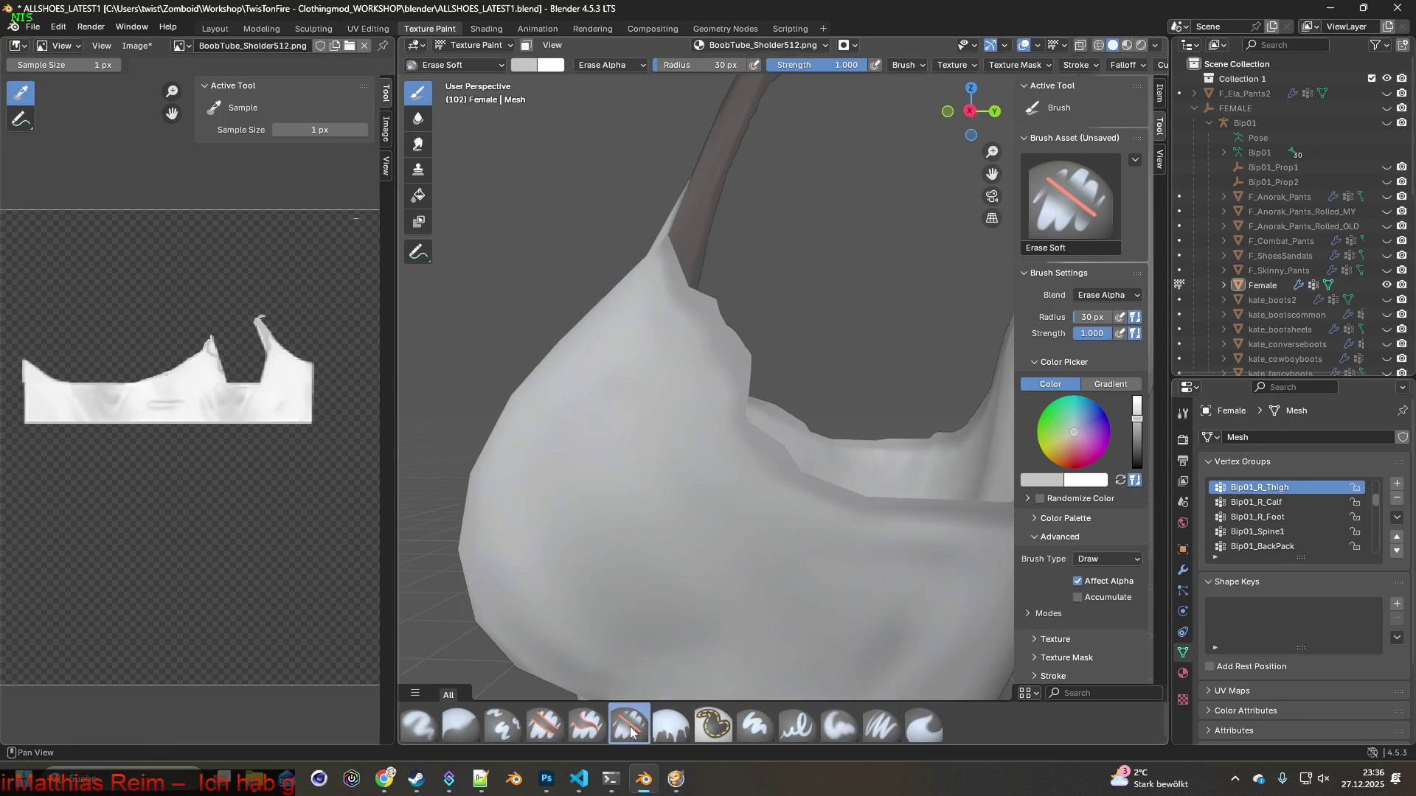
pyautogui.moveTo(685, 586); pyautogui.dragTo(718, 544, button='middle')
pyautogui.moveTo(824, 443); pyautogui.dragTo(840, 453, button='middle')
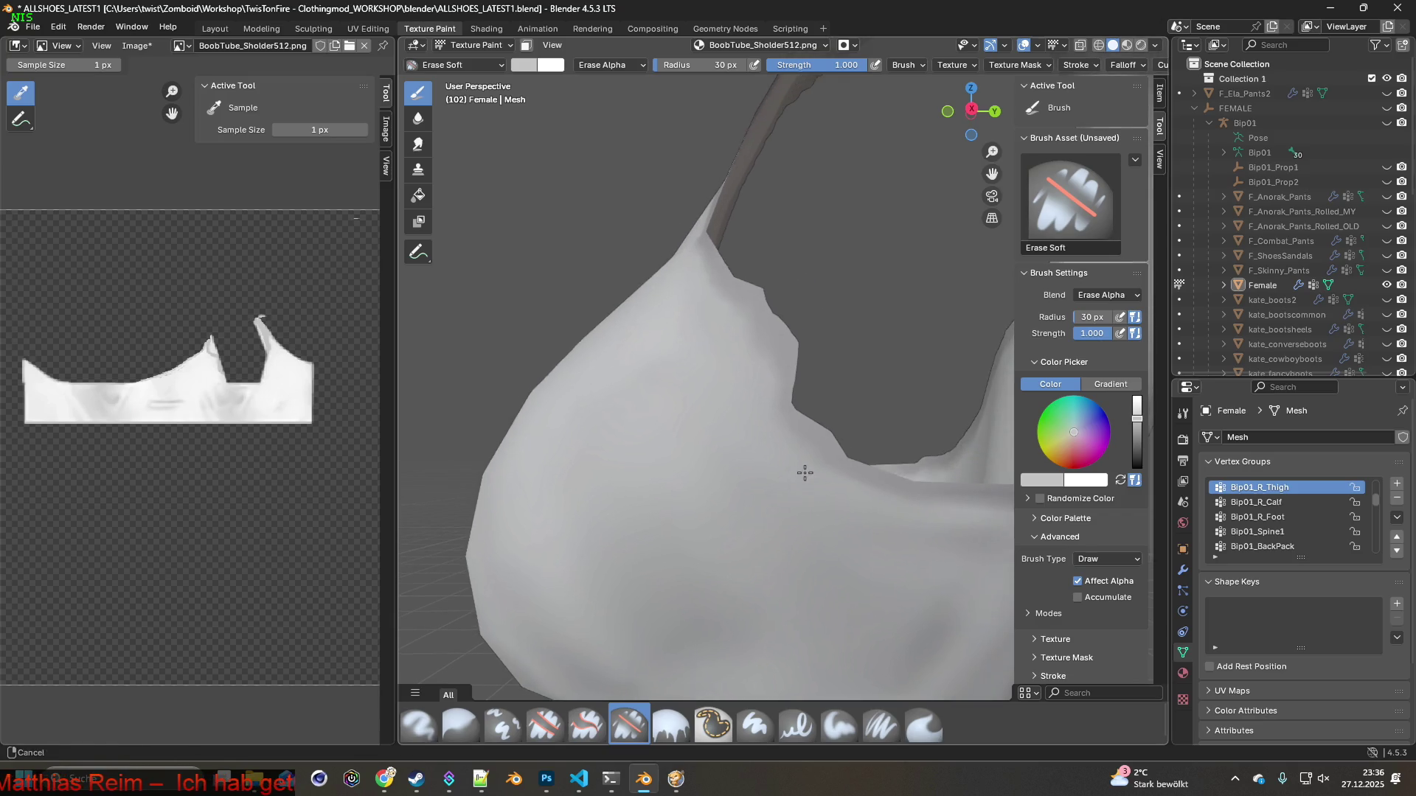
pyautogui.moveTo(794, 374); pyautogui.dragTo(741, 293)
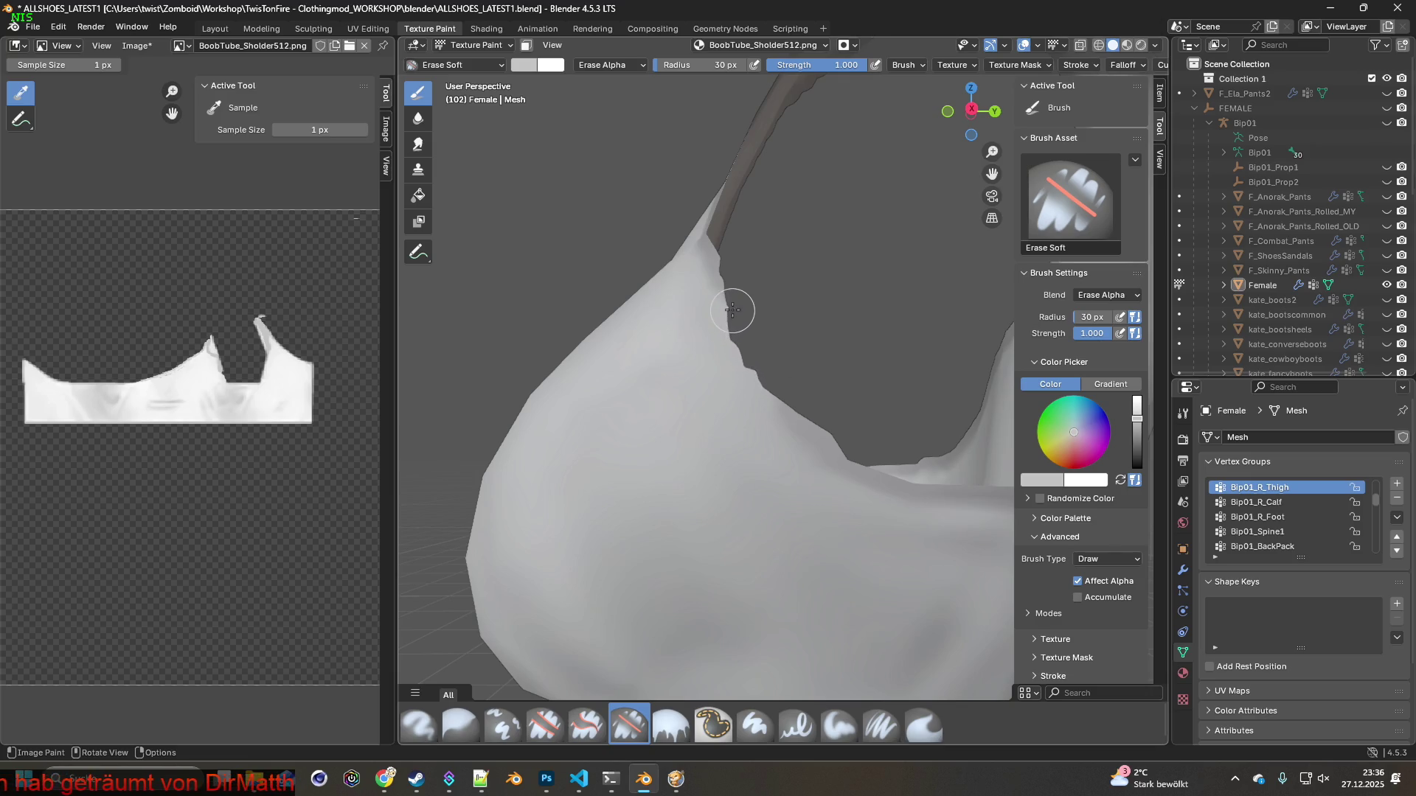
pyautogui.moveTo(799, 319); pyautogui.dragTo(804, 322, button='middle')
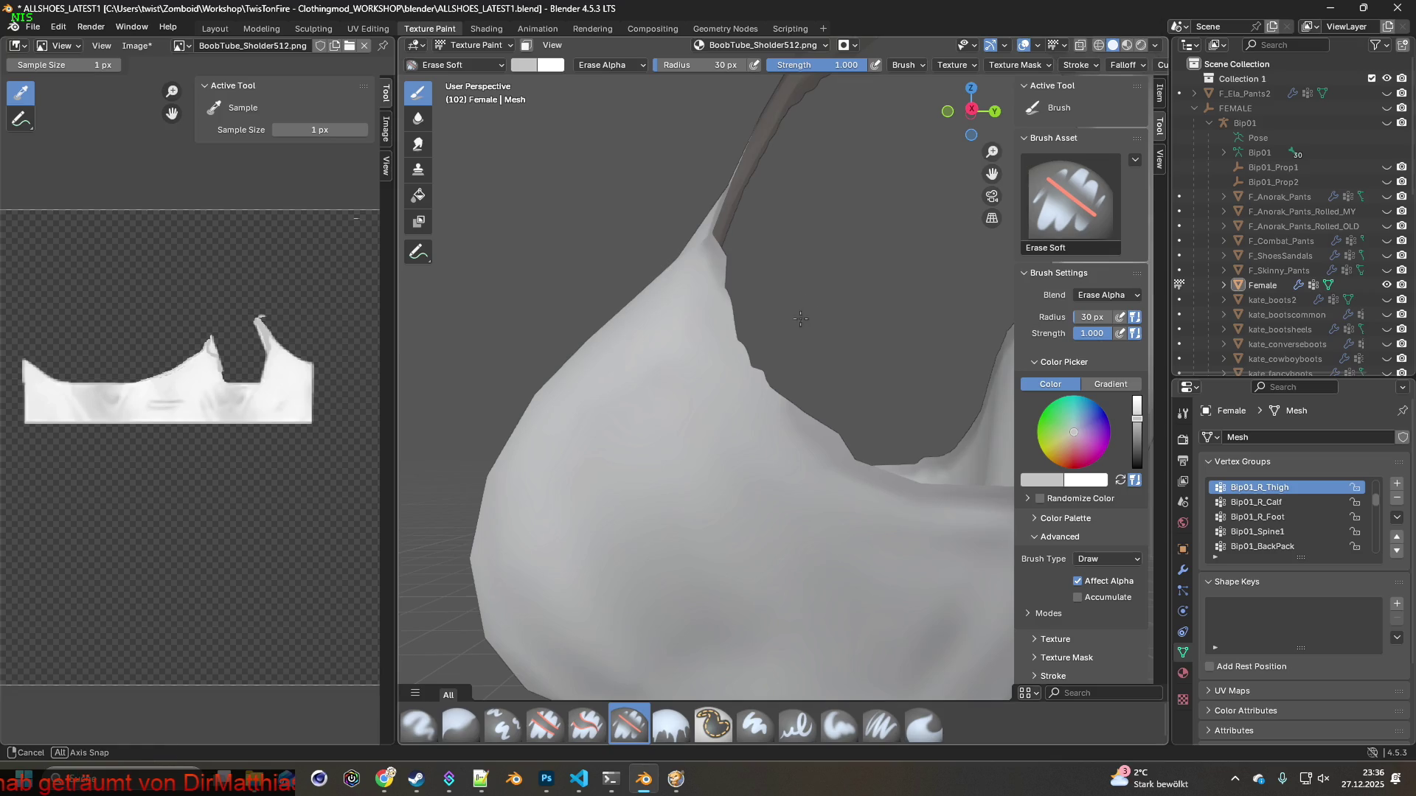
pyautogui.click(882, 726)
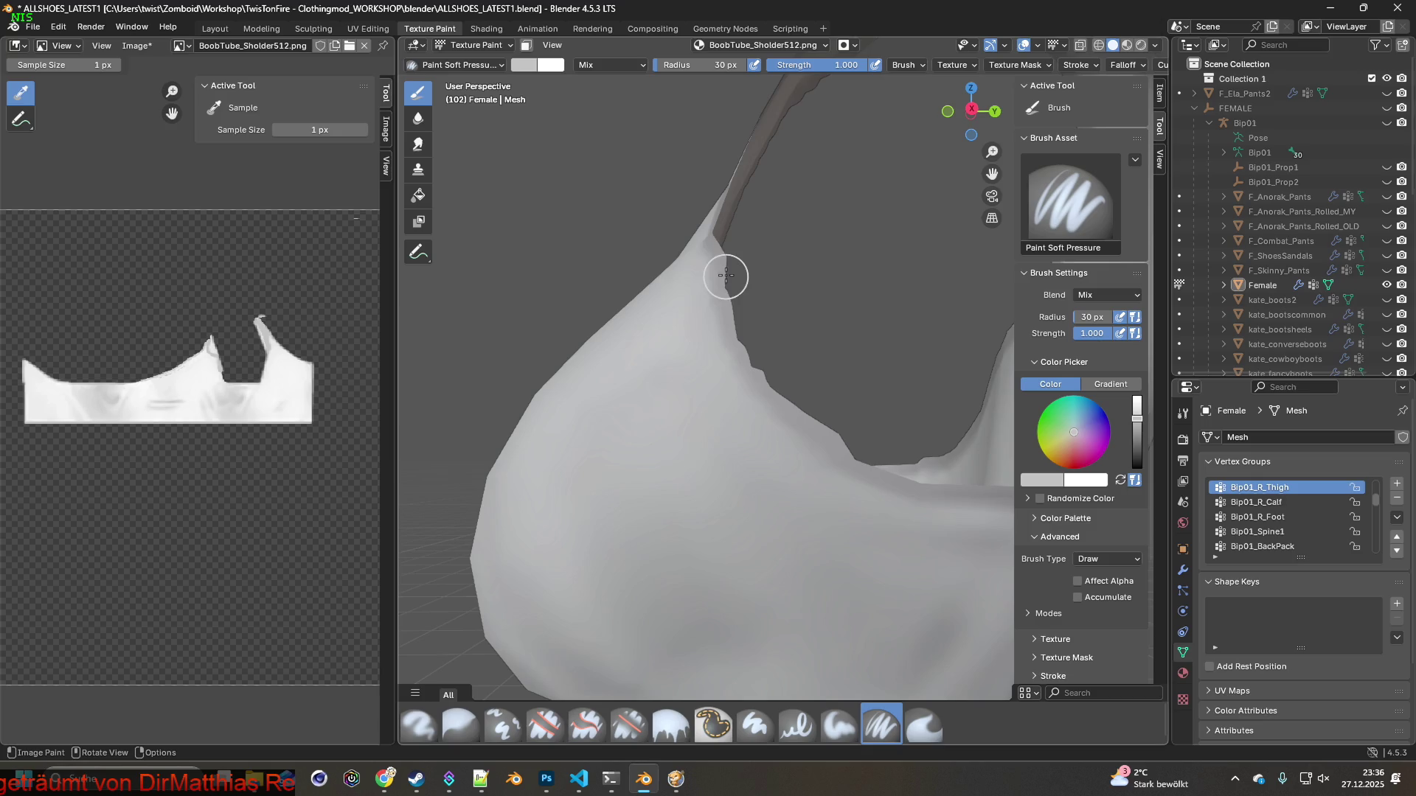
pyautogui.moveTo(727, 231)
pyautogui.mouseDown(button='middle')
pyautogui.moveTo(834, 409)
pyautogui.moveTo(827, 397)
pyautogui.mouseUp(button='middle')
pyautogui.click(629, 725)
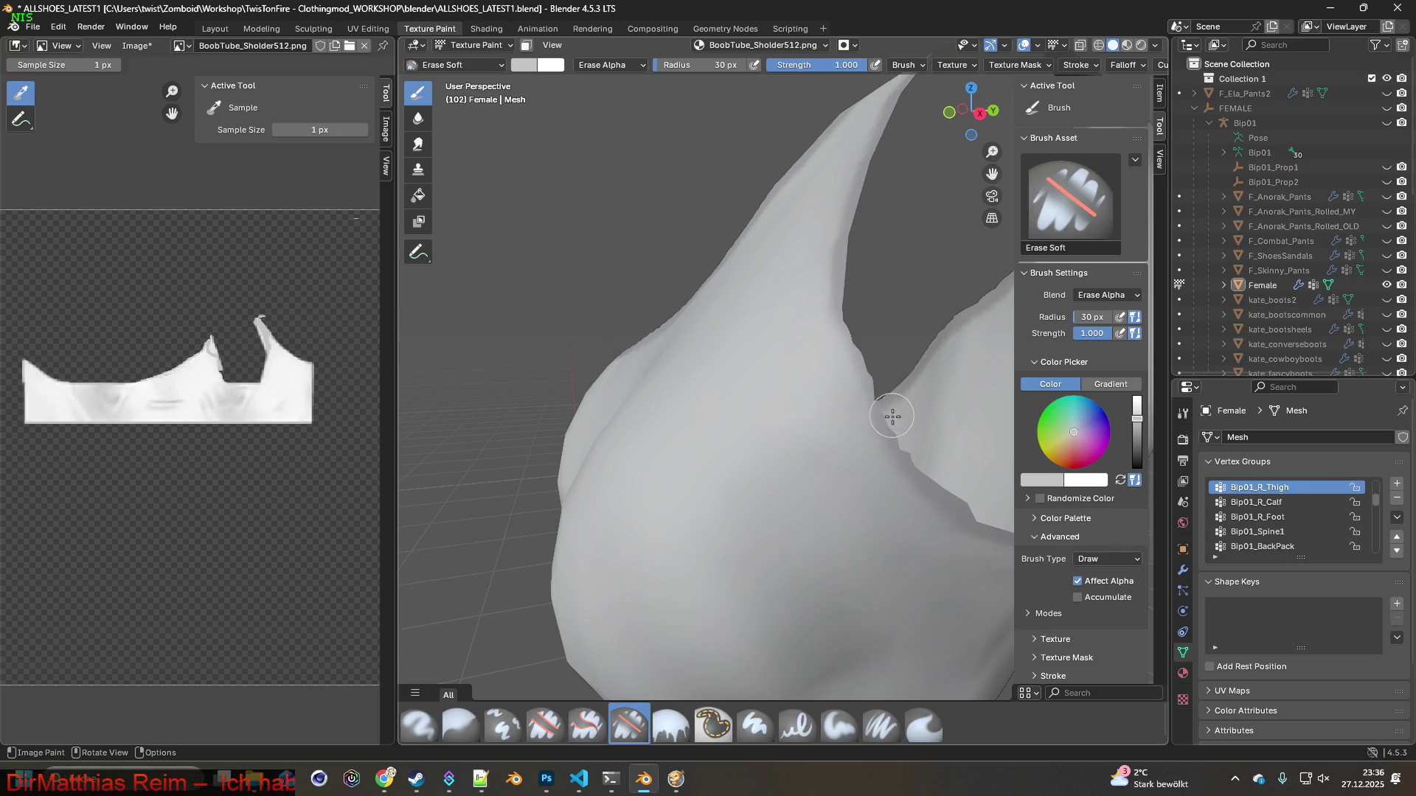
pyautogui.moveTo(909, 449); pyautogui.dragTo(887, 462, button='middle')
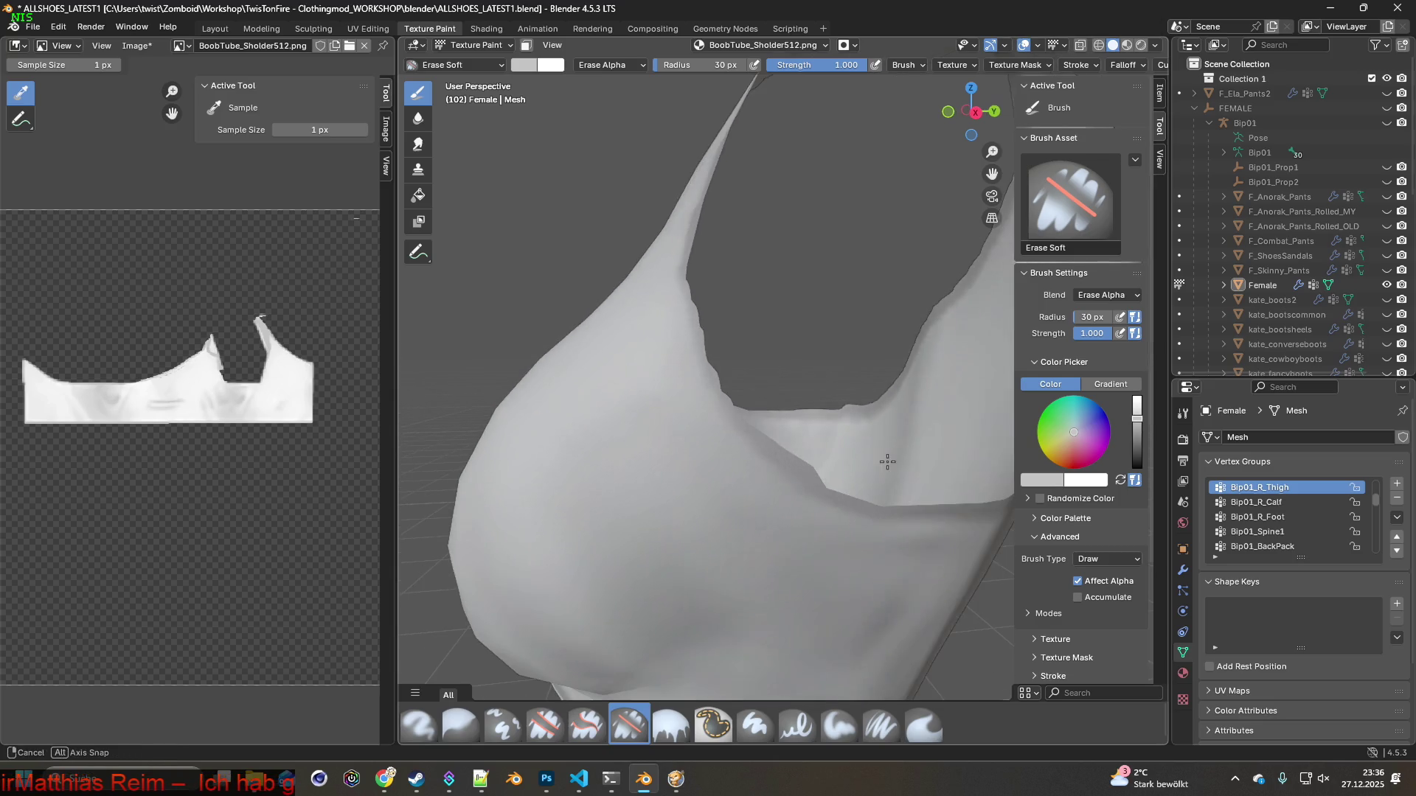
# Fill the gaps along the upper edge near the strap with Paint Soft Pressure, then switch to the game
pyautogui.moveTo(821, 404); pyautogui.dragTo(826, 381, button='middle')
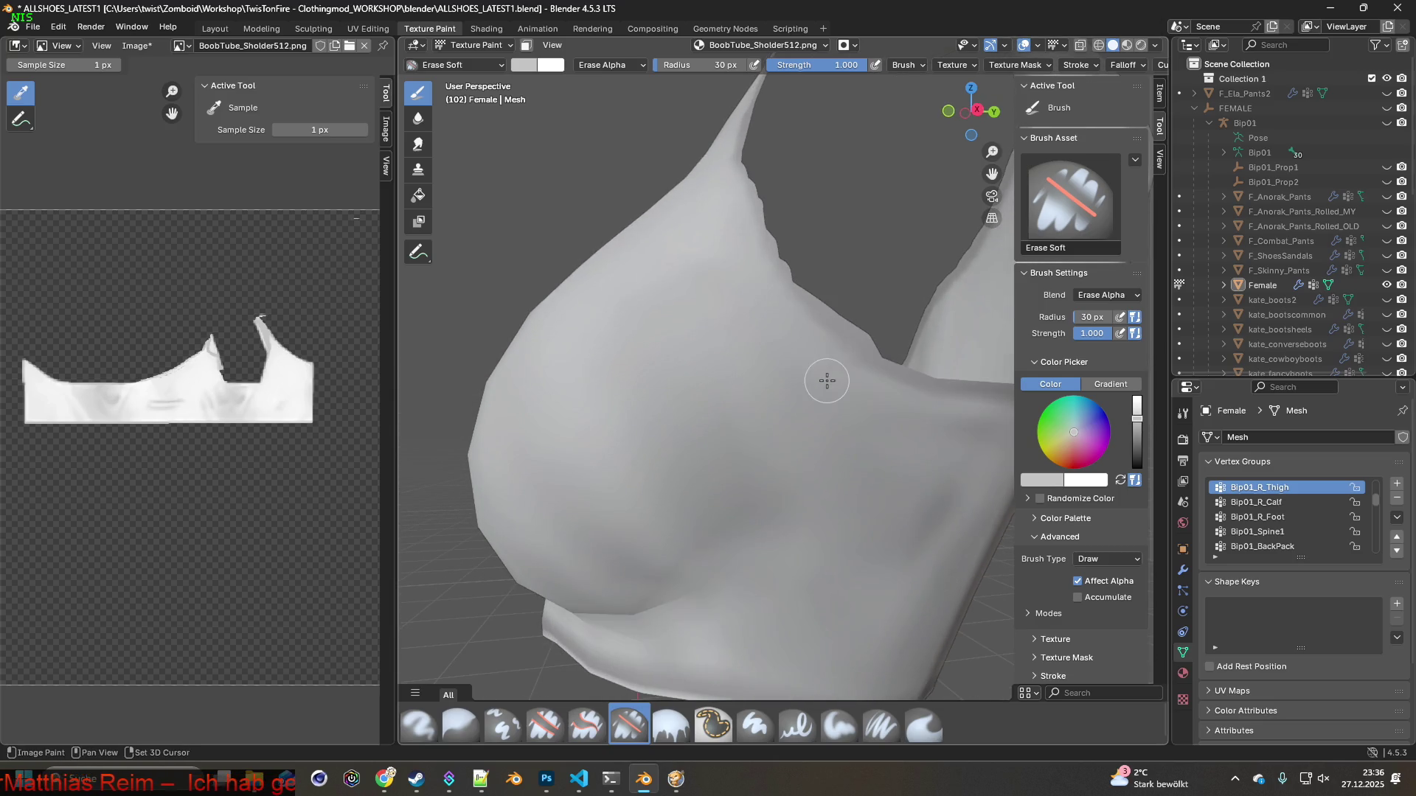
pyautogui.click(882, 725)
pyautogui.moveTo(701, 435)
pyautogui.mouseDown(button='middle')
pyautogui.moveTo(674, 405)
pyautogui.moveTo(600, 430)
pyautogui.moveTo(790, 354)
pyautogui.mouseUp(button='middle')
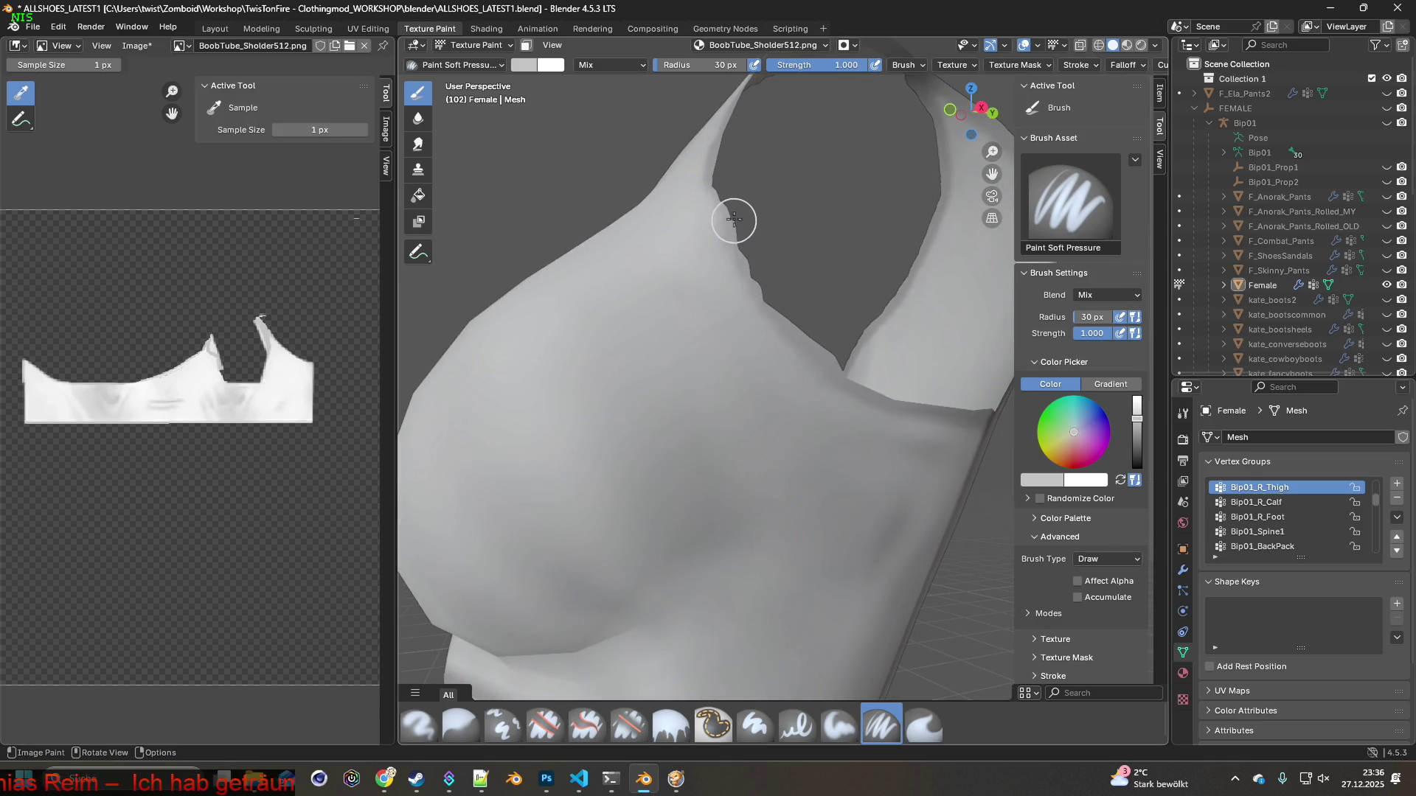
pyautogui.moveTo(743, 246); pyautogui.dragTo(733, 164)
pyautogui.moveTo(754, 234); pyautogui.dragTo(776, 323, button='middle')
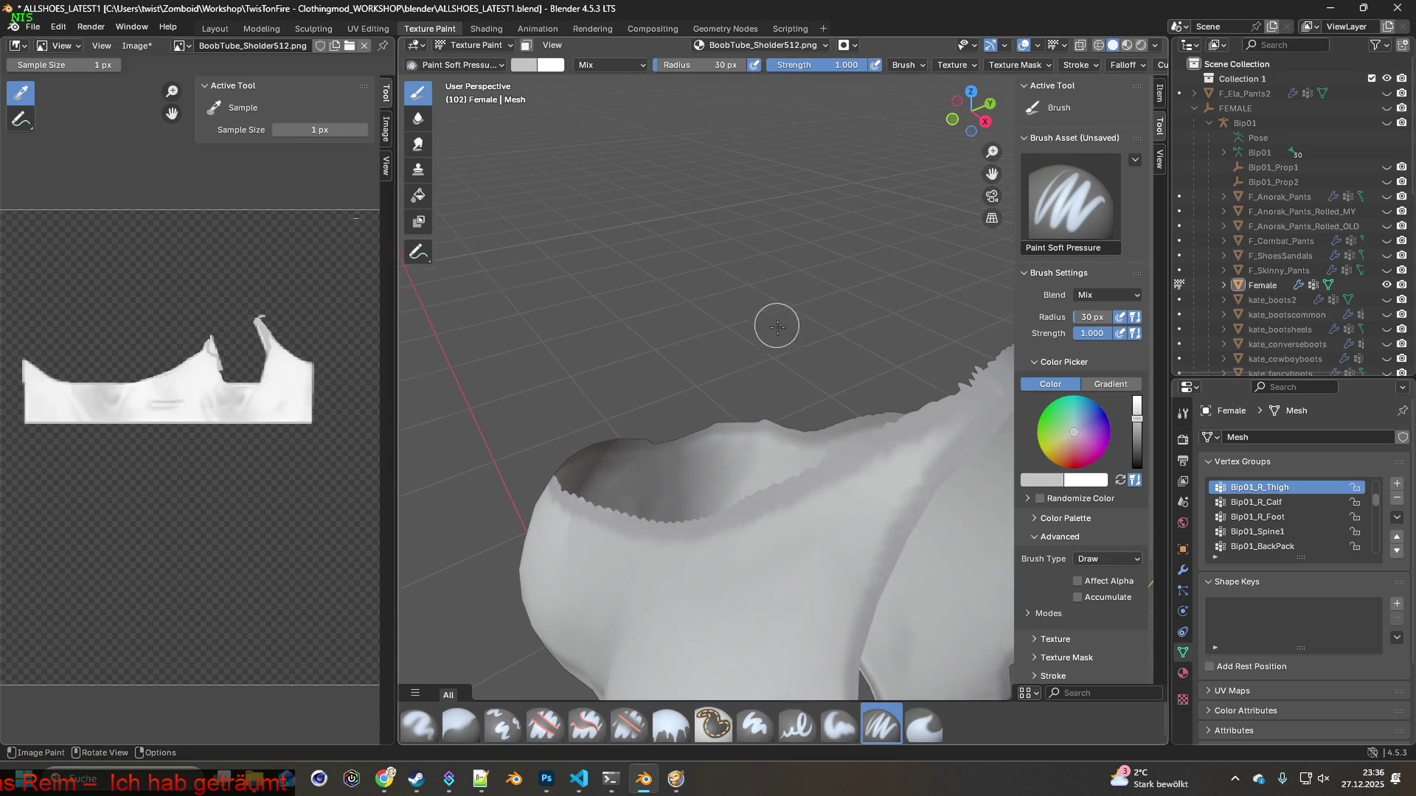
pyautogui.moveTo(728, 430)
pyautogui.mouseDown(button='middle')
pyautogui.moveTo(749, 360)
pyautogui.moveTo(602, 364)
pyautogui.moveTo(733, 383)
pyautogui.moveTo(755, 368)
pyautogui.moveTo(694, 343)
pyautogui.moveTo(635, 377)
pyautogui.moveTo(795, 366)
pyautogui.moveTo(782, 352)
pyautogui.mouseUp(button='middle')
pyautogui.hotkey('alt', 'Tab')
# Unpause the game, turn the character to face the camera, then return to Blender's front view
pyautogui.press('space')
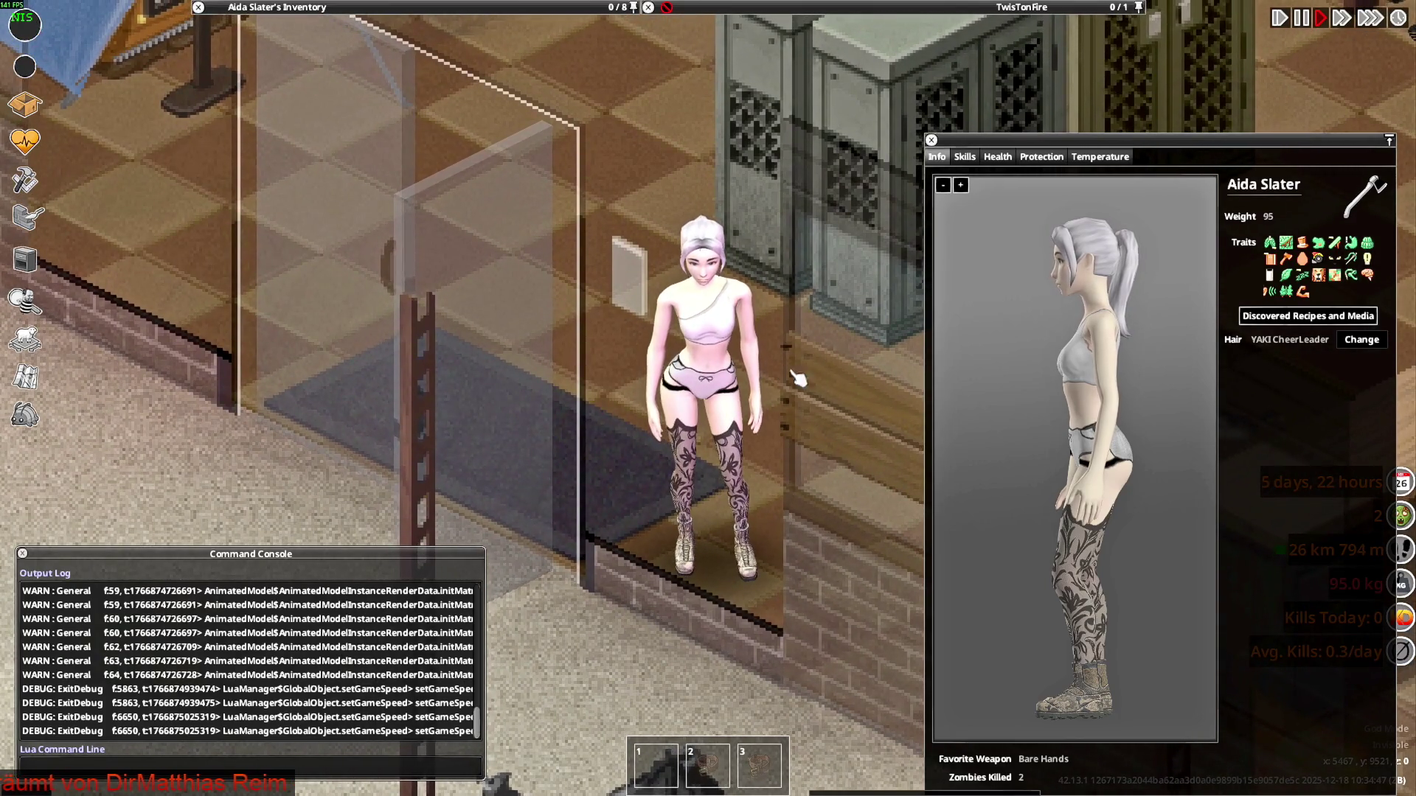
pyautogui.moveTo(1055, 425); pyautogui.dragTo(1147, 430)
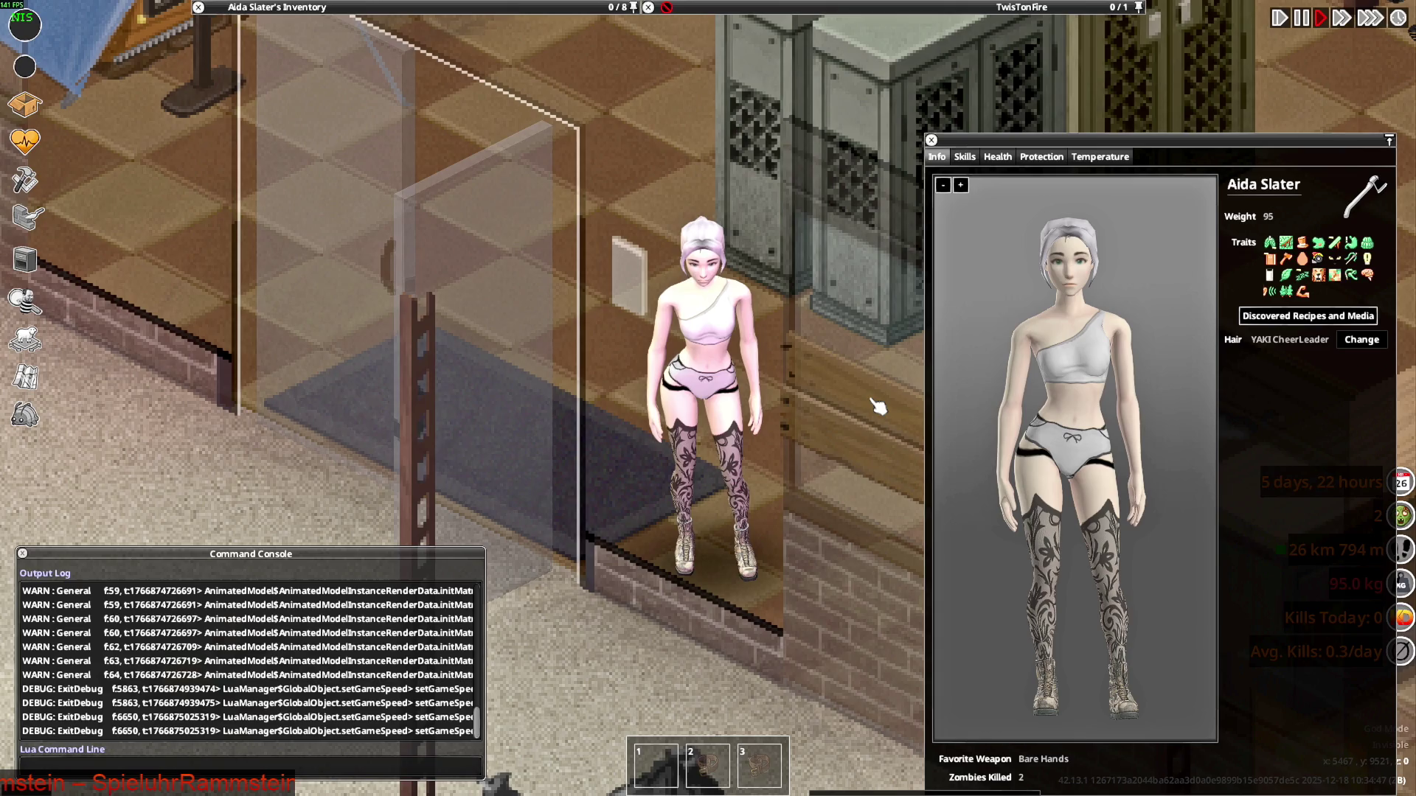
pyautogui.hotkey('alt', 'Tab')
pyautogui.moveTo(841, 369); pyautogui.dragTo(723, 287, button='middle')
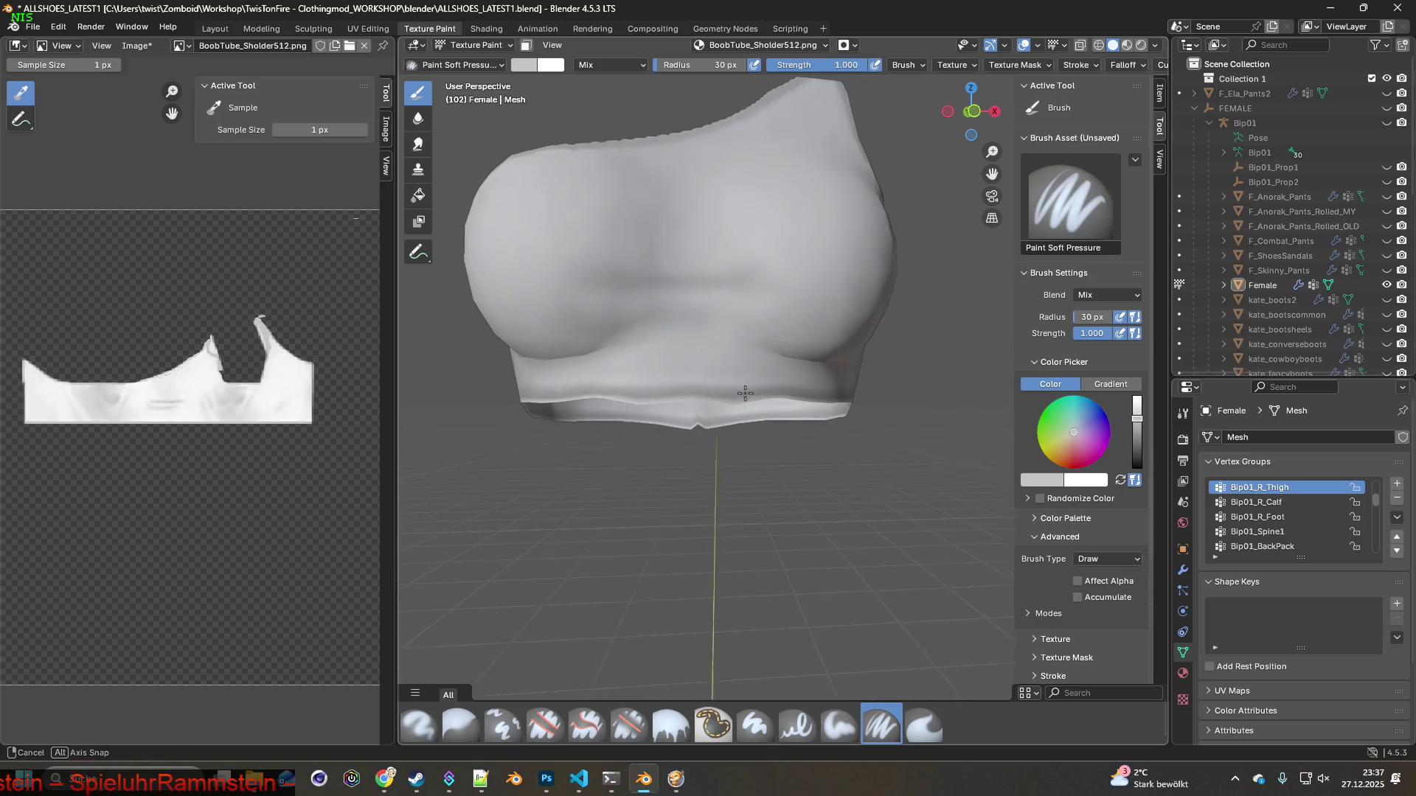
# Orbit and zoom around the top's lower hem, then bring Project Zomboid forward
pyautogui.moveTo(717, 379)
pyautogui.mouseDown(button='middle')
pyautogui.moveTo(778, 379)
pyautogui.moveTo(723, 389)
pyautogui.mouseUp(button='middle')
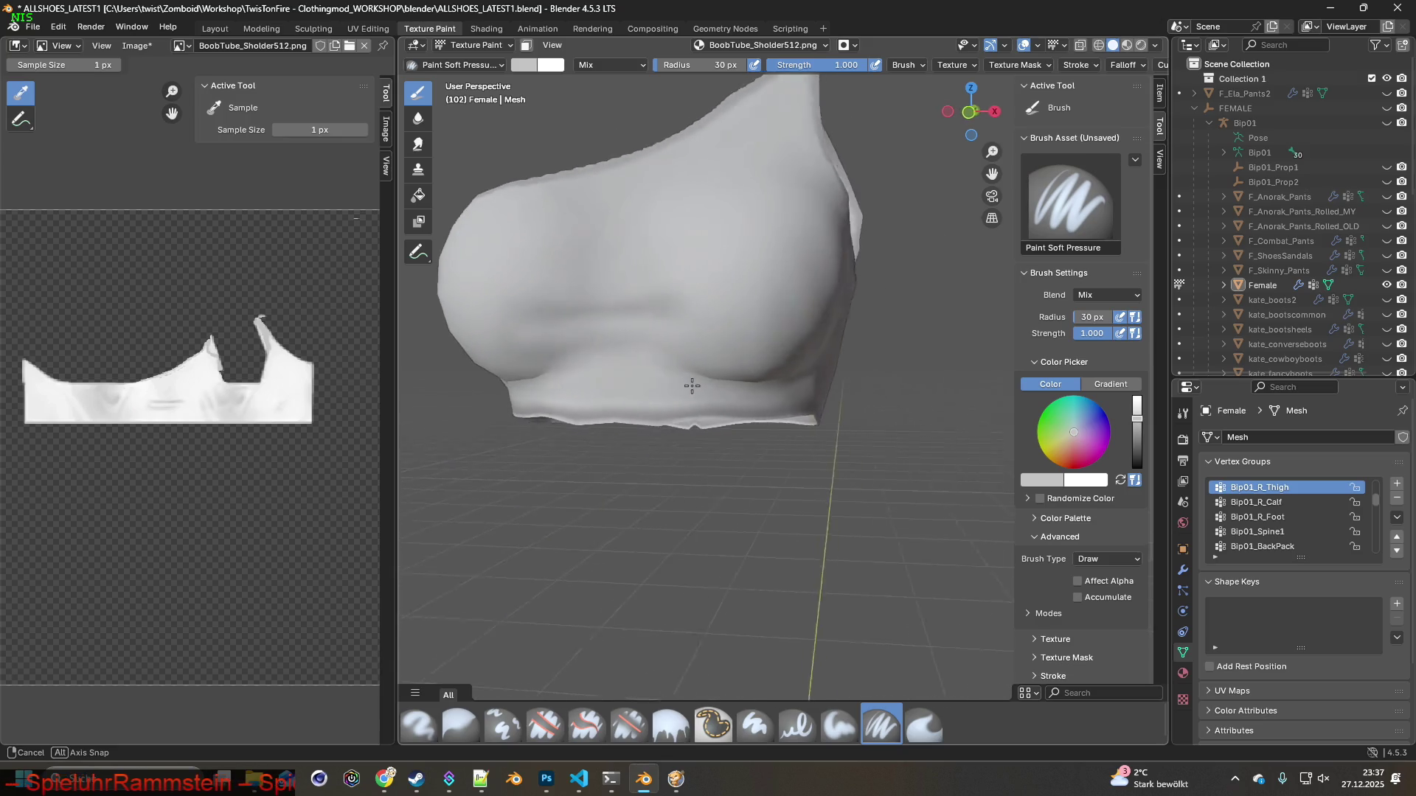
pyautogui.scroll(4, 695, 380)
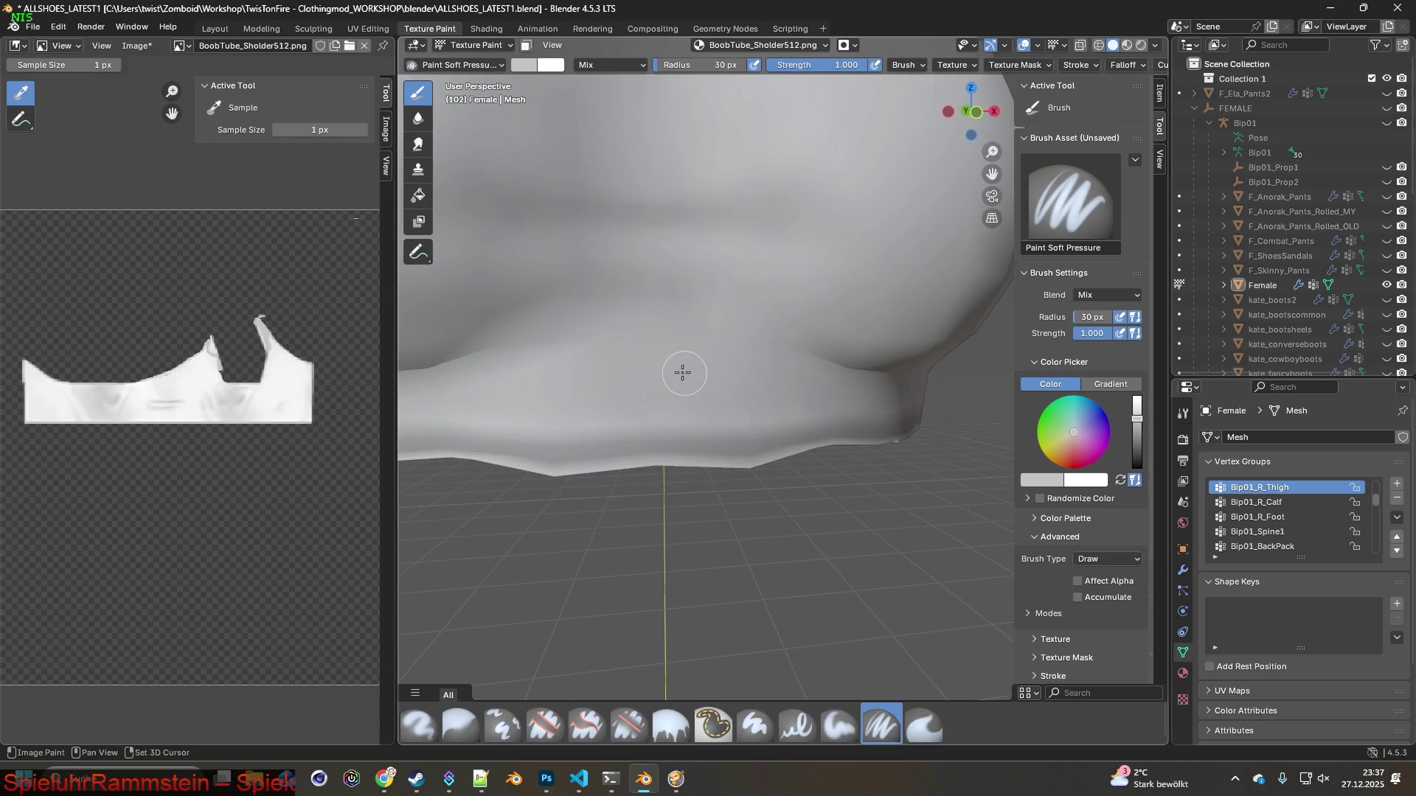
pyautogui.moveTo(674, 371); pyautogui.dragTo(690, 380, button='middle')
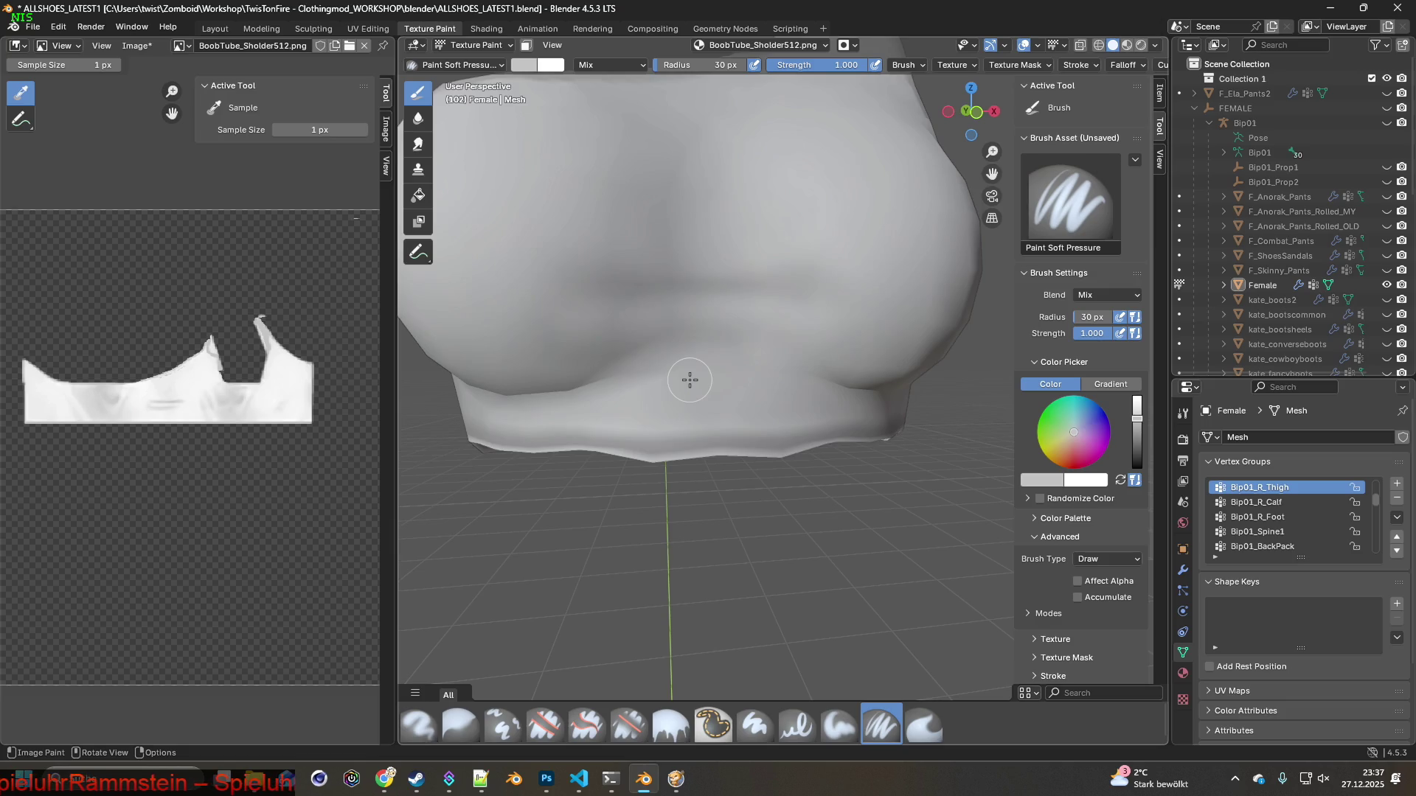
pyautogui.scroll(-3, 690, 380)
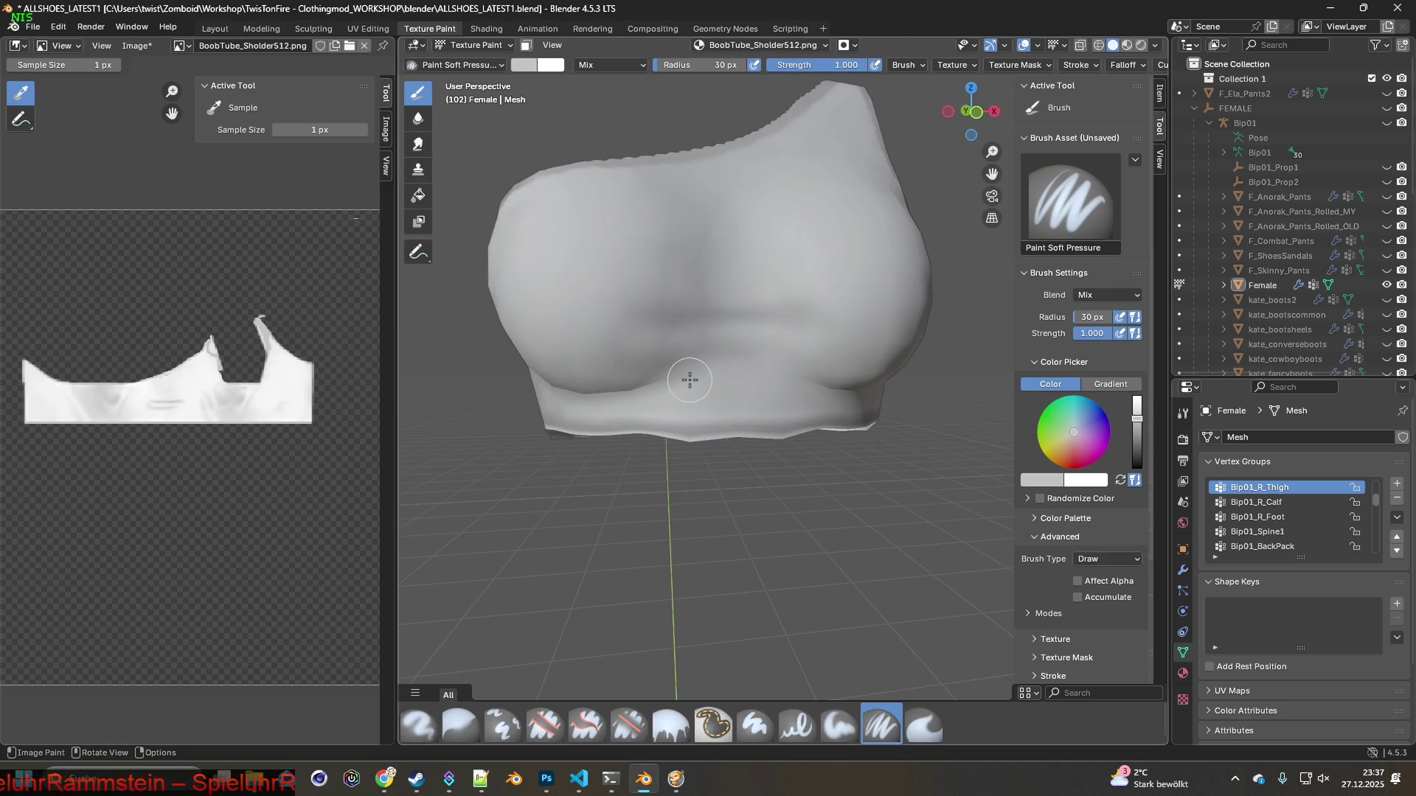
pyautogui.moveTo(690, 380)
pyautogui.mouseDown(button='middle')
pyautogui.moveTo(687, 442)
pyautogui.moveTo(683, 378)
pyautogui.moveTo(733, 386)
pyautogui.moveTo(638, 379)
pyautogui.moveTo(693, 420)
pyautogui.moveTo(729, 411)
pyautogui.moveTo(724, 373)
pyautogui.moveTo(775, 378)
pyautogui.moveTo(664, 388)
pyautogui.moveTo(561, 370)
pyautogui.moveTo(681, 382)
pyautogui.mouseUp(button='middle')
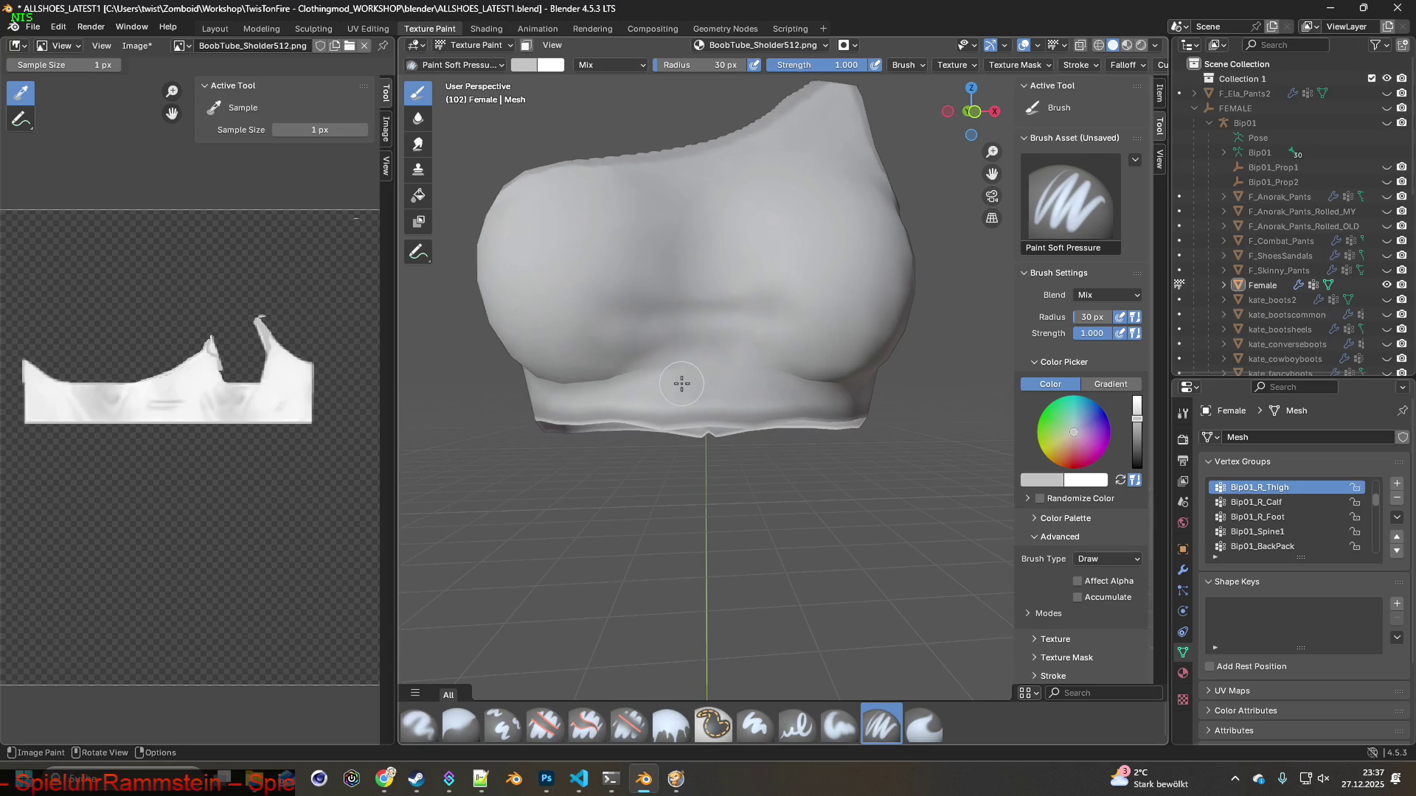
pyautogui.hotkey('alt', 'Tab')
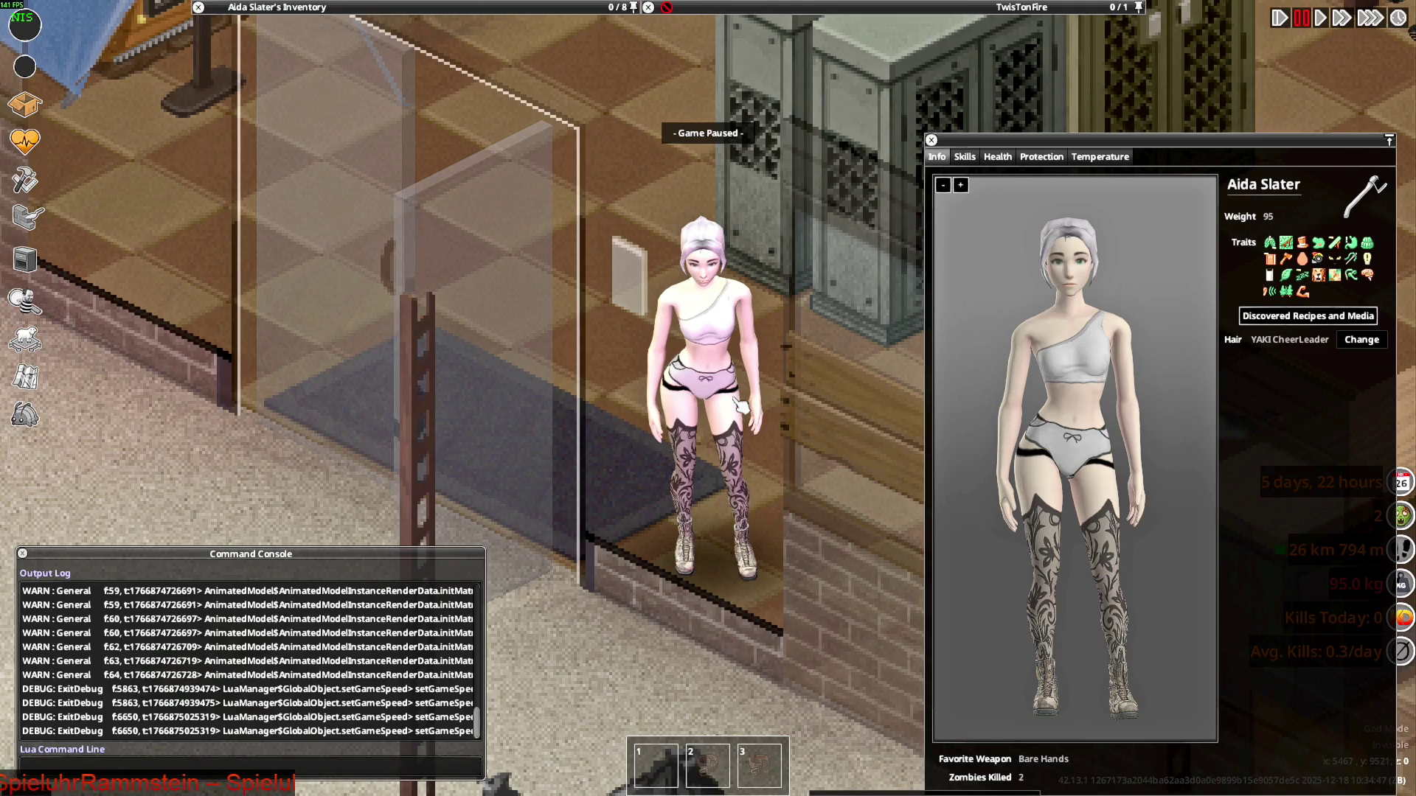
# Unpause and walk the character along the wall to the SALE sign, then return to Blender
pyautogui.press('space')
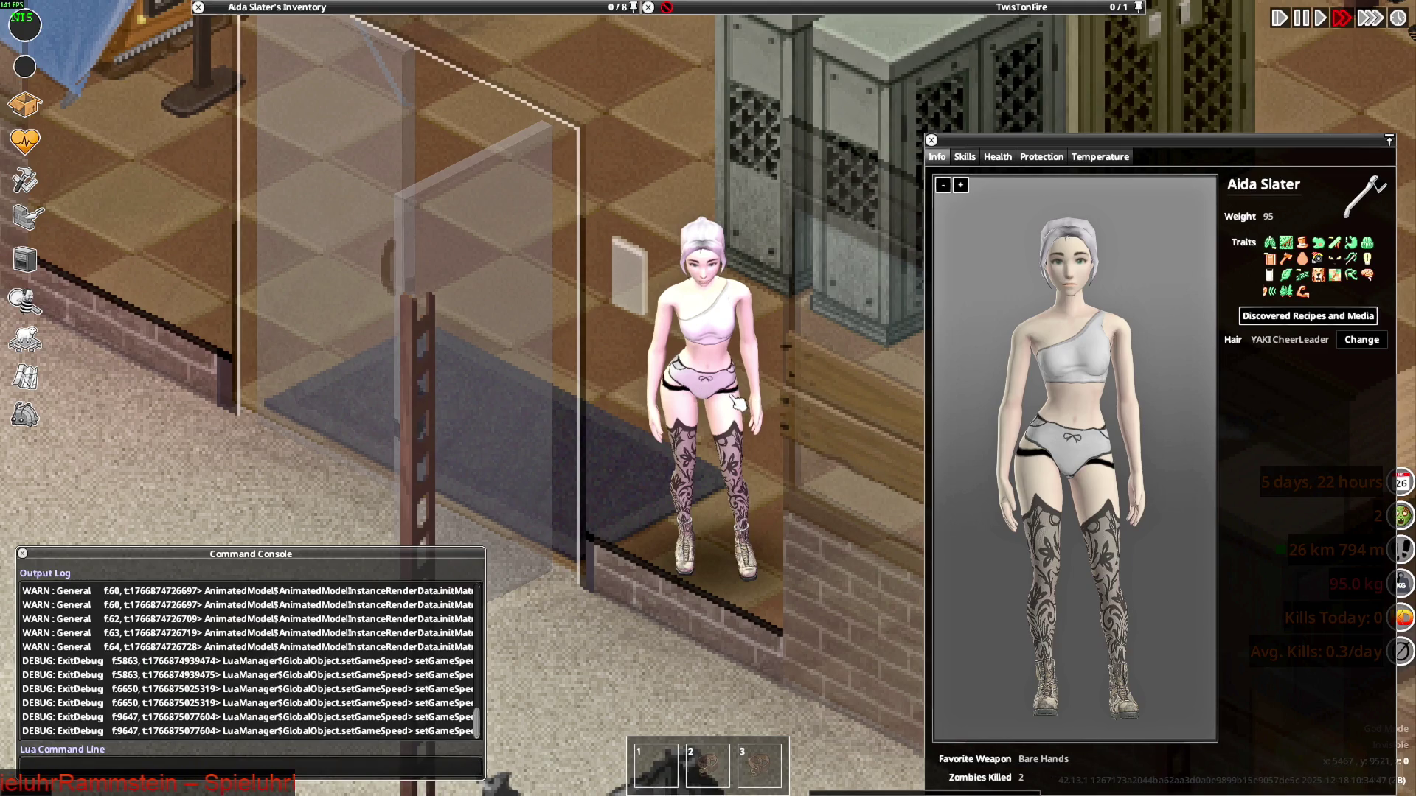
pyautogui.press('d')
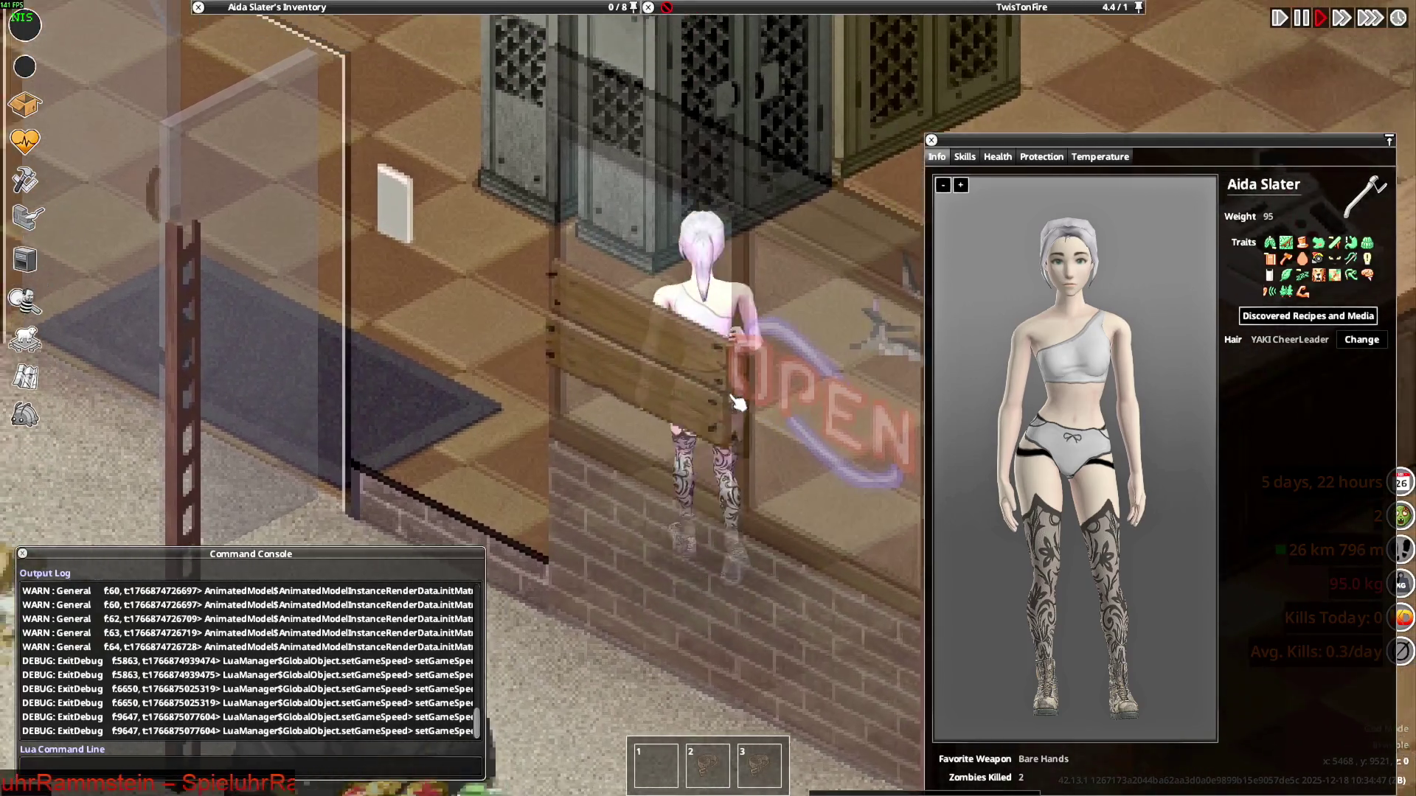
pyautogui.press('a')
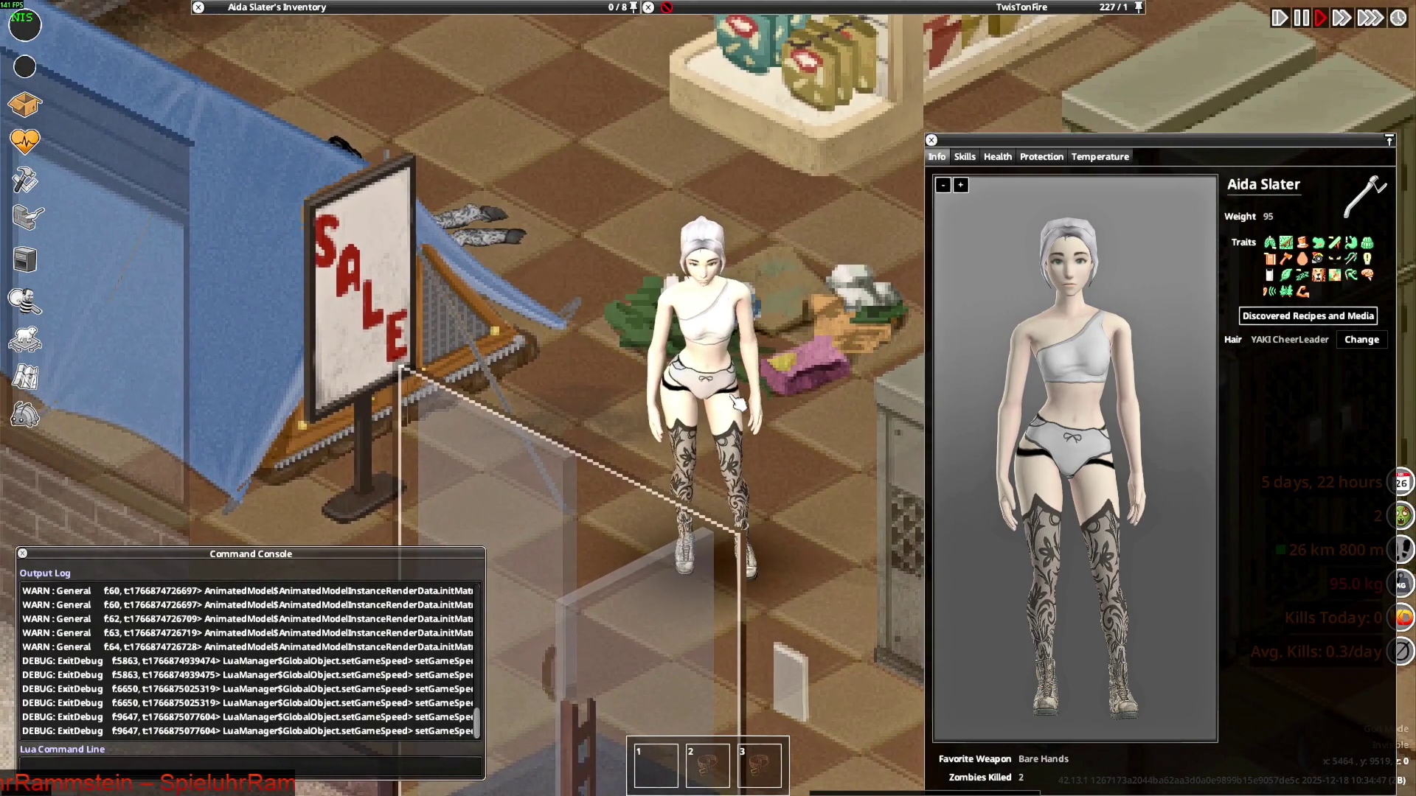
pyautogui.hotkey('alt', 'Tab')
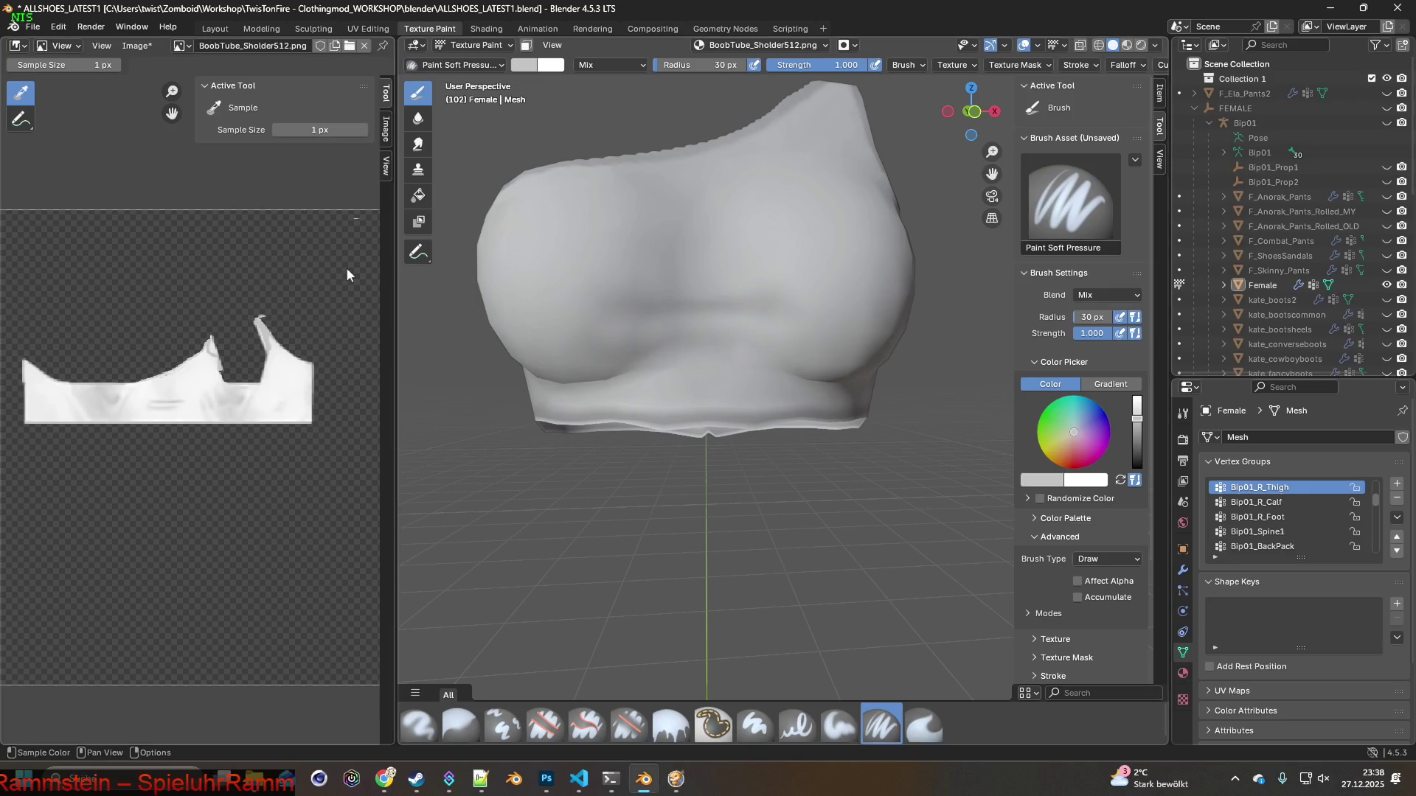
# Save the edited BoobTube_Sholder512.png texture with Image > Save
pyautogui.click(139, 47)
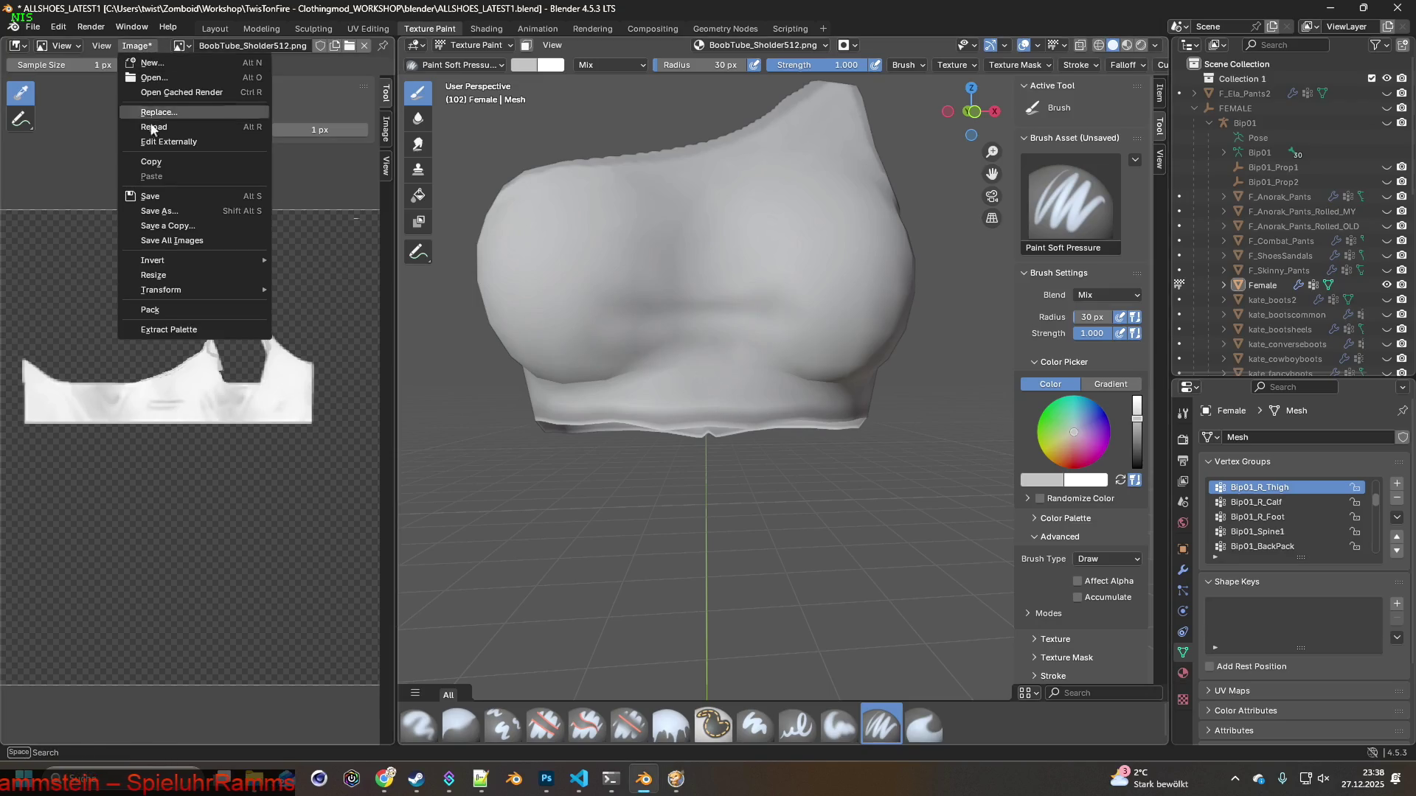
pyautogui.click(156, 198)
pyautogui.moveTo(690, 247); pyautogui.dragTo(652, 282, button='middle')
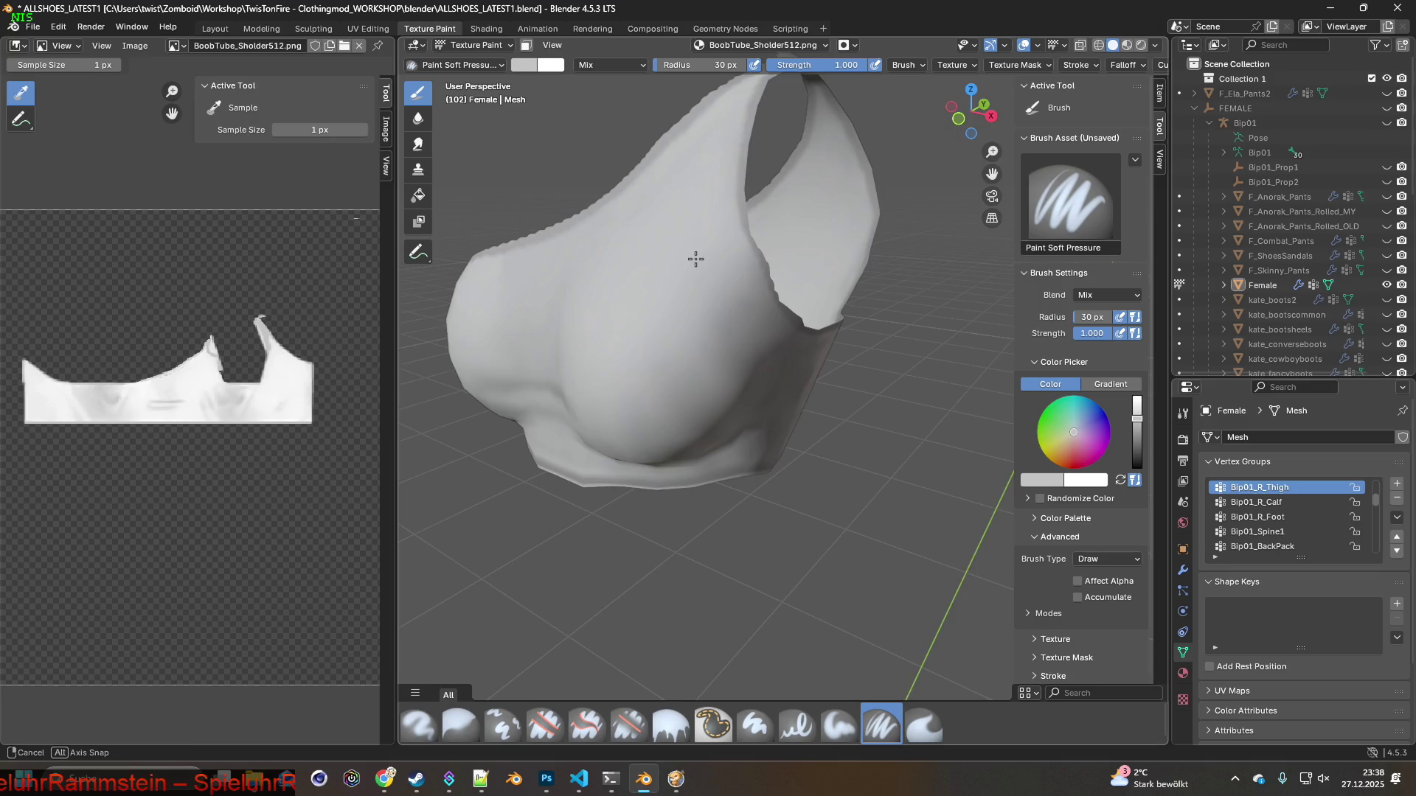
pyautogui.moveTo(695, 259); pyautogui.dragTo(763, 275, button='middle')
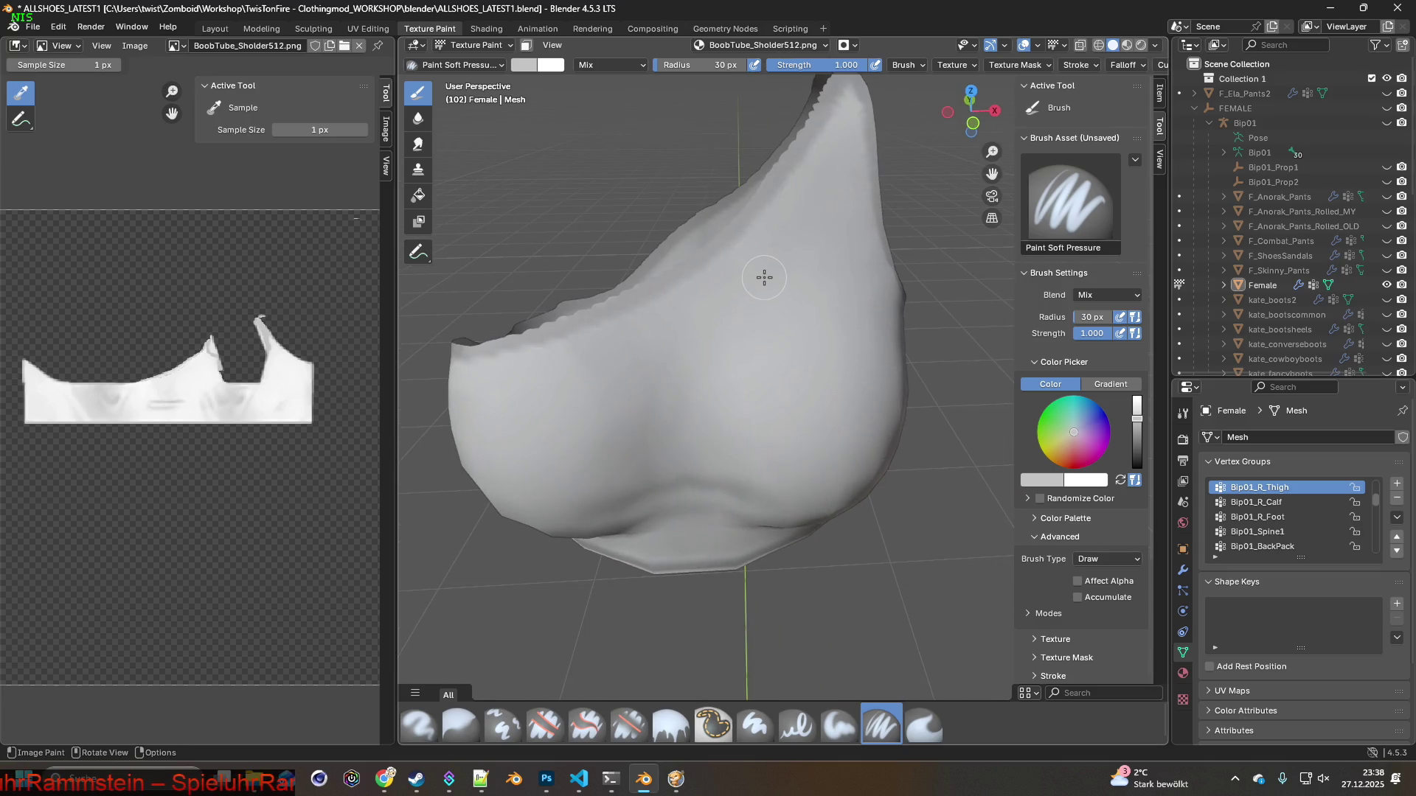
# Zoom out and orbit to inspect the chest and lower hem, then bring the game forward
pyautogui.scroll(-1, 764, 277)
pyautogui.scroll(-1, 758, 278)
pyautogui.scroll(-1, 755, 278)
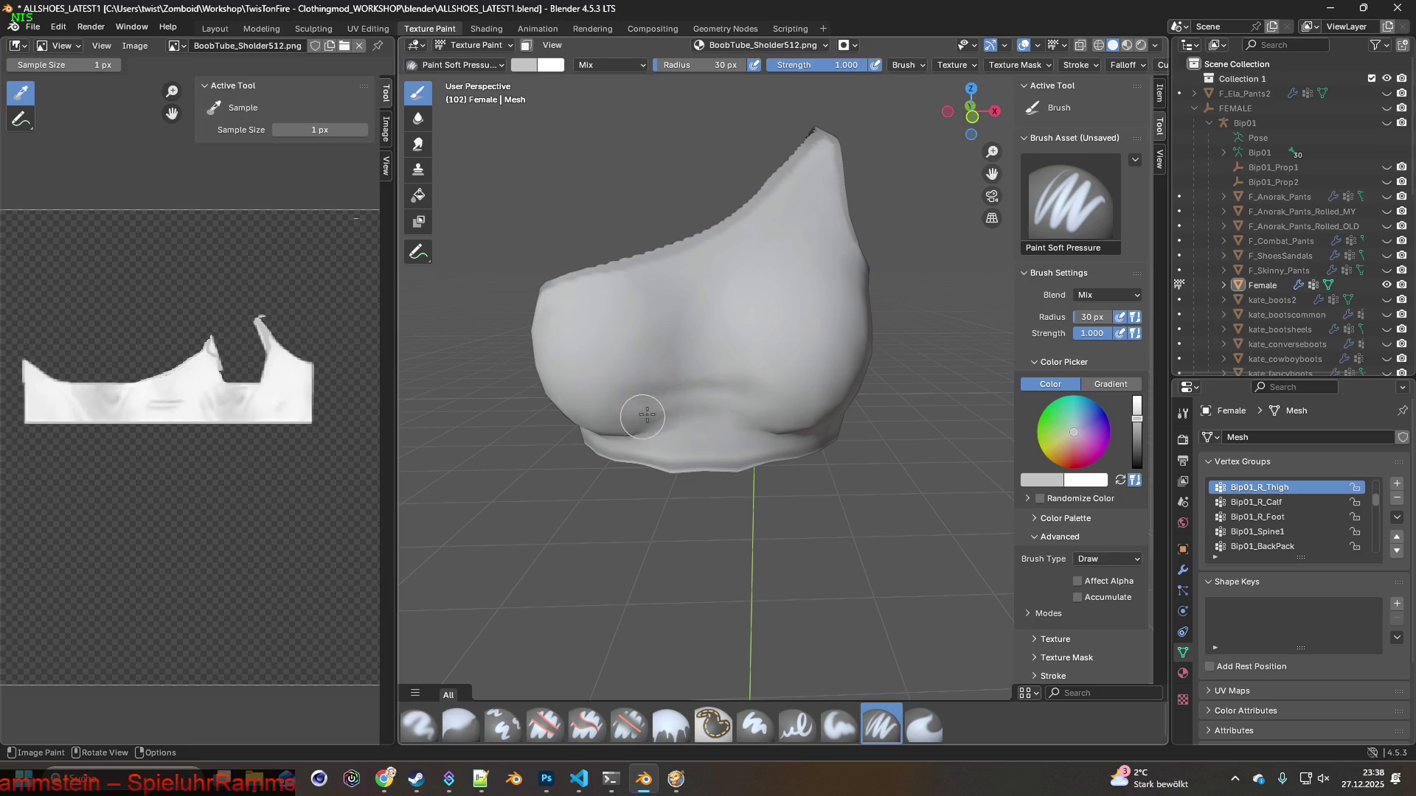
pyautogui.moveTo(697, 383)
pyautogui.mouseDown(button='middle')
pyautogui.moveTo(749, 380)
pyautogui.moveTo(684, 278)
pyautogui.moveTo(688, 318)
pyautogui.mouseUp(button='middle')
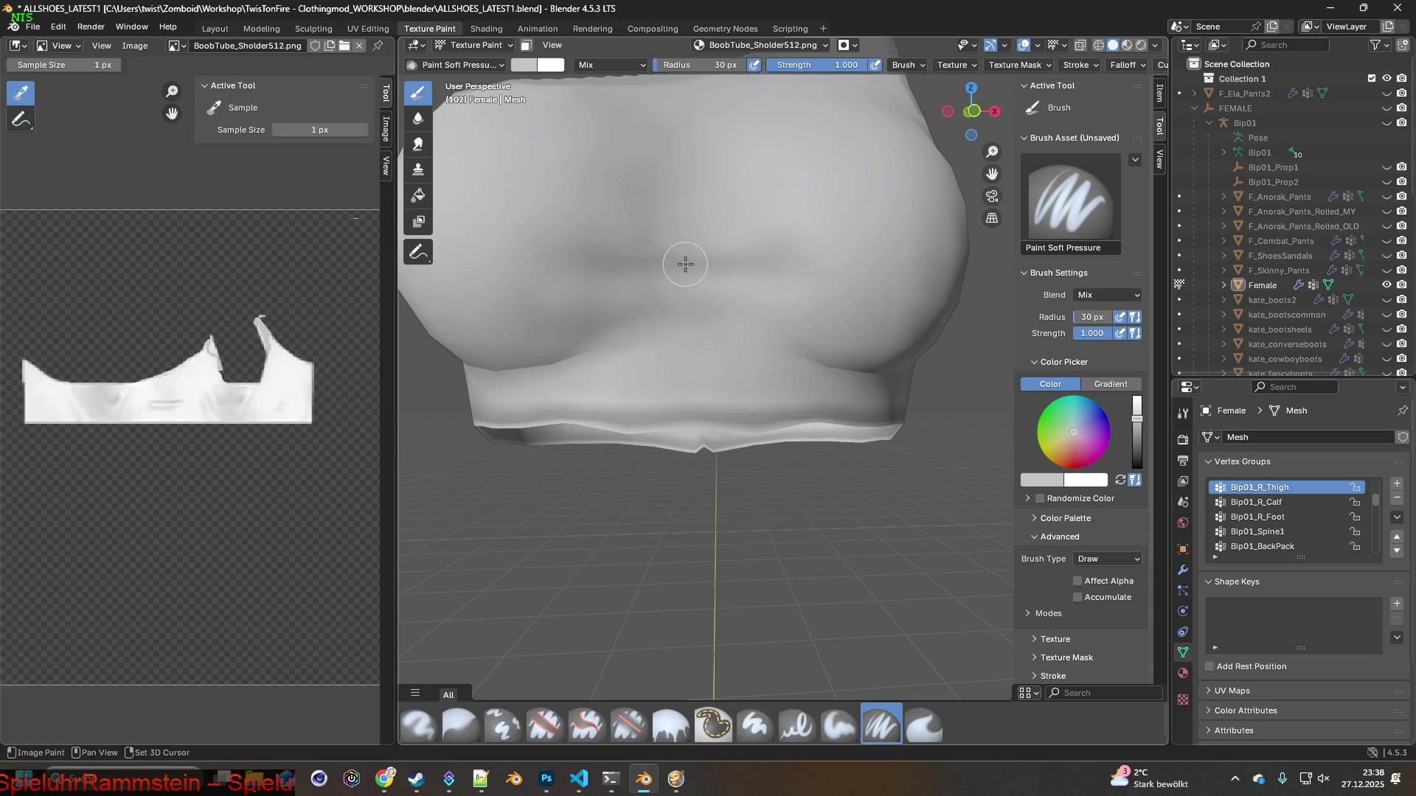
pyautogui.hotkey('alt', 'Tab')
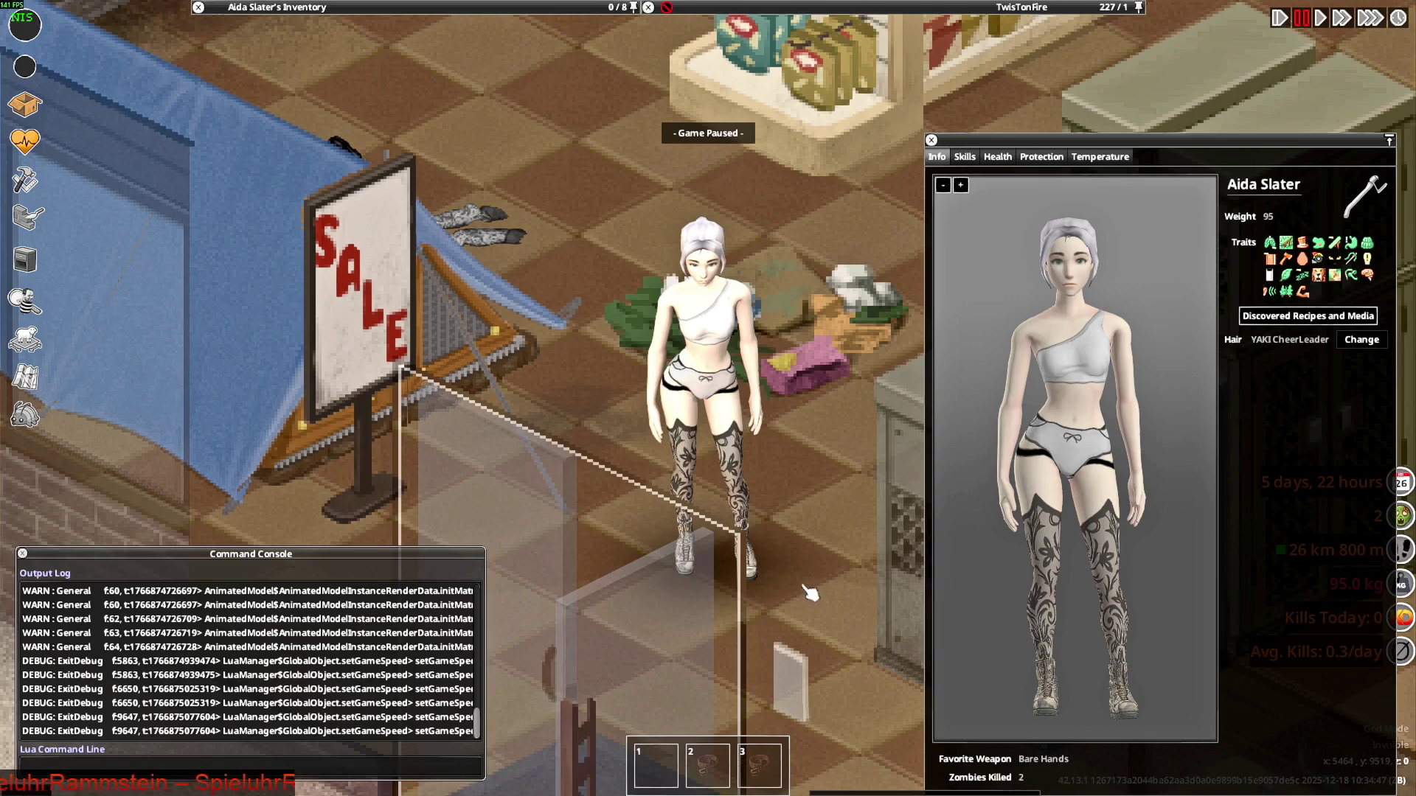
# Quit Project Zomboid to desktop from its pause menu
pyautogui.press('Escape')
pyautogui.click(268, 571)
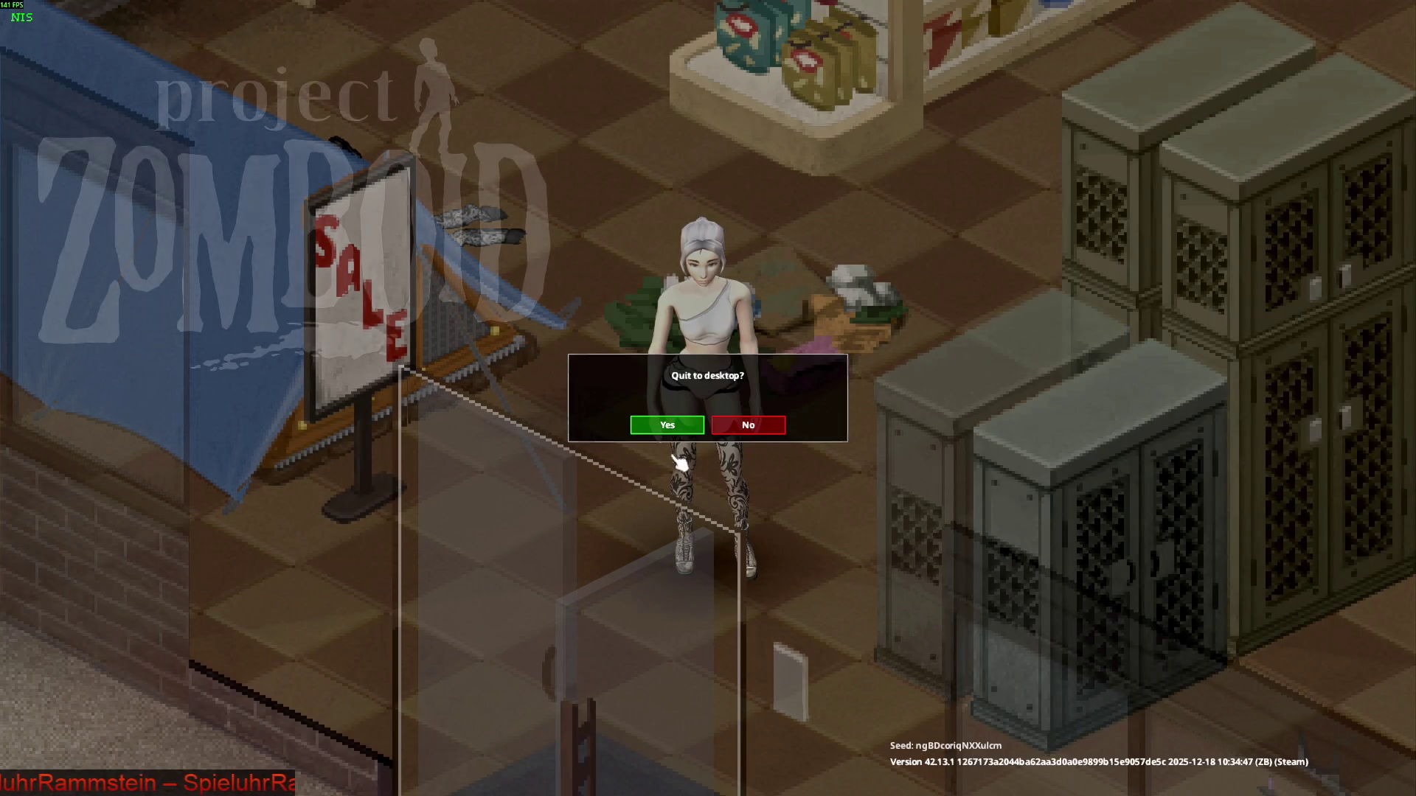
pyautogui.click(666, 425)
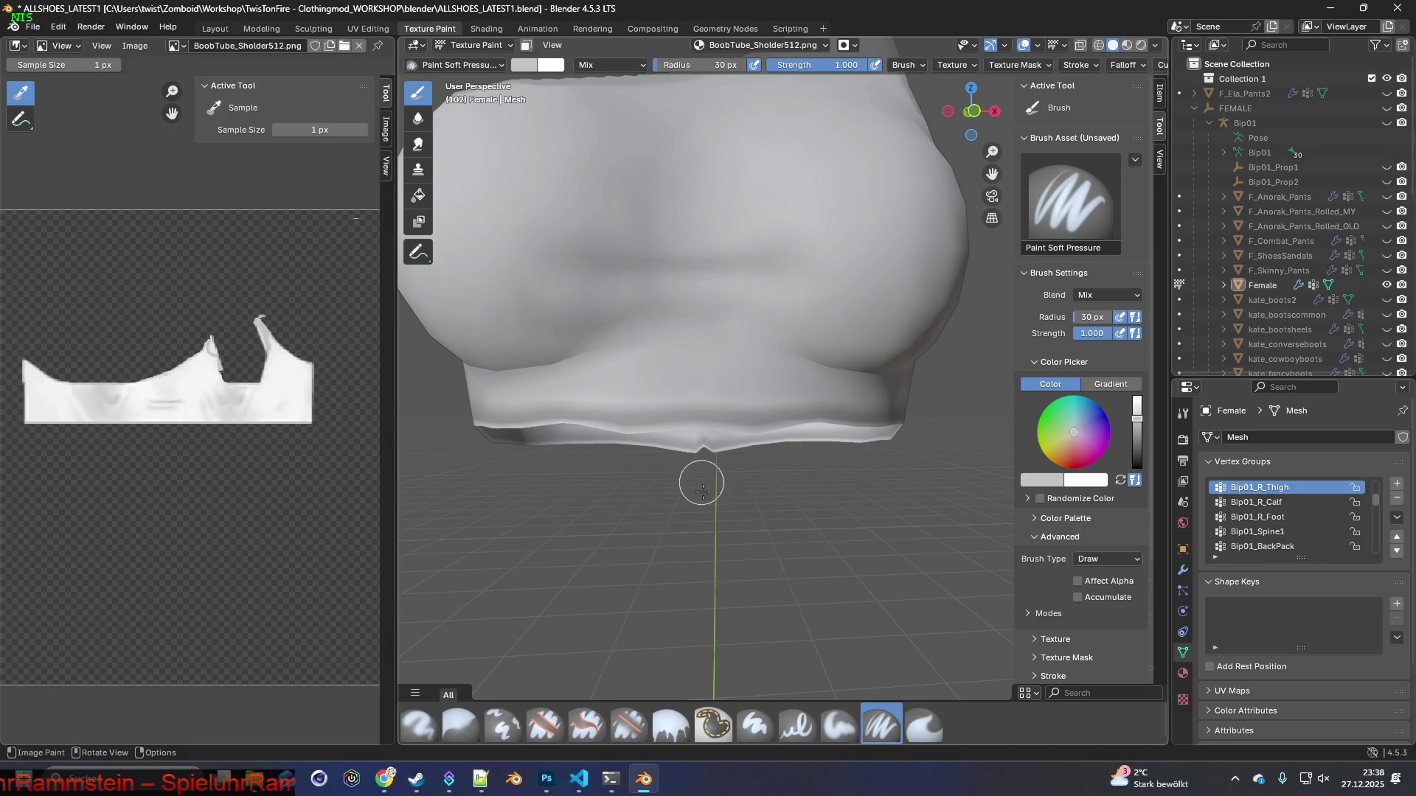
# Relaunch Project Zomboid from the Steam library and confirm Play
pyautogui.click(414, 777)
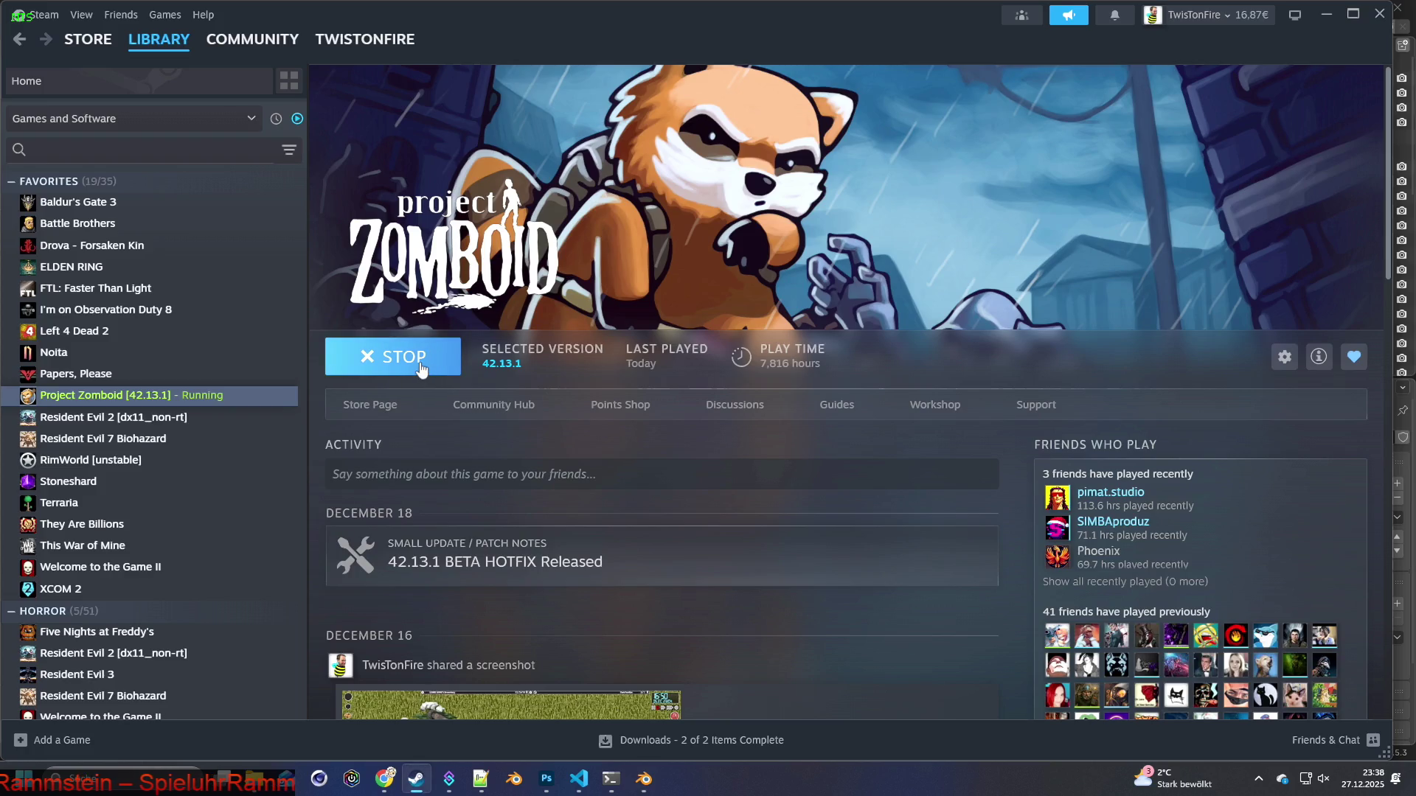
pyautogui.click(384, 361)
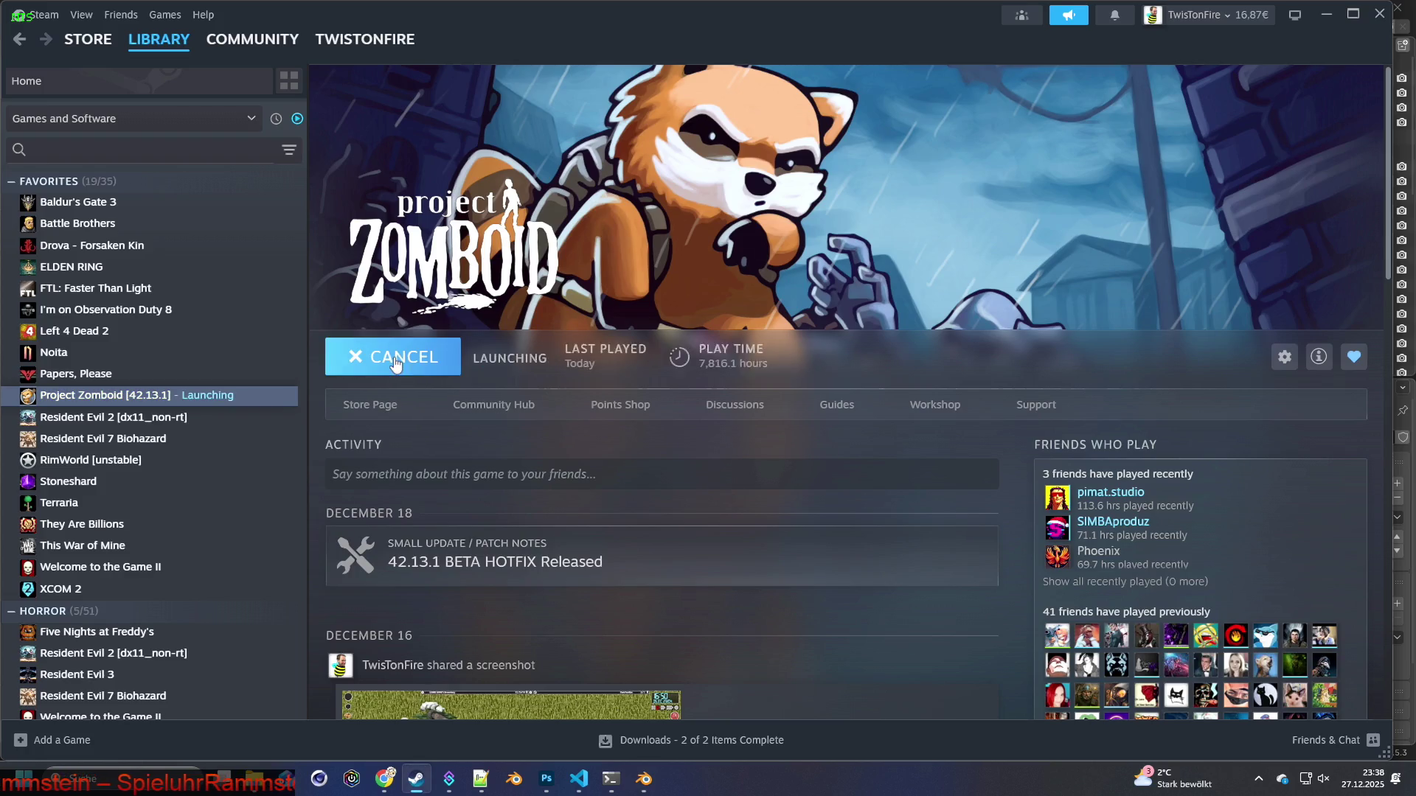
pyautogui.click(730, 531)
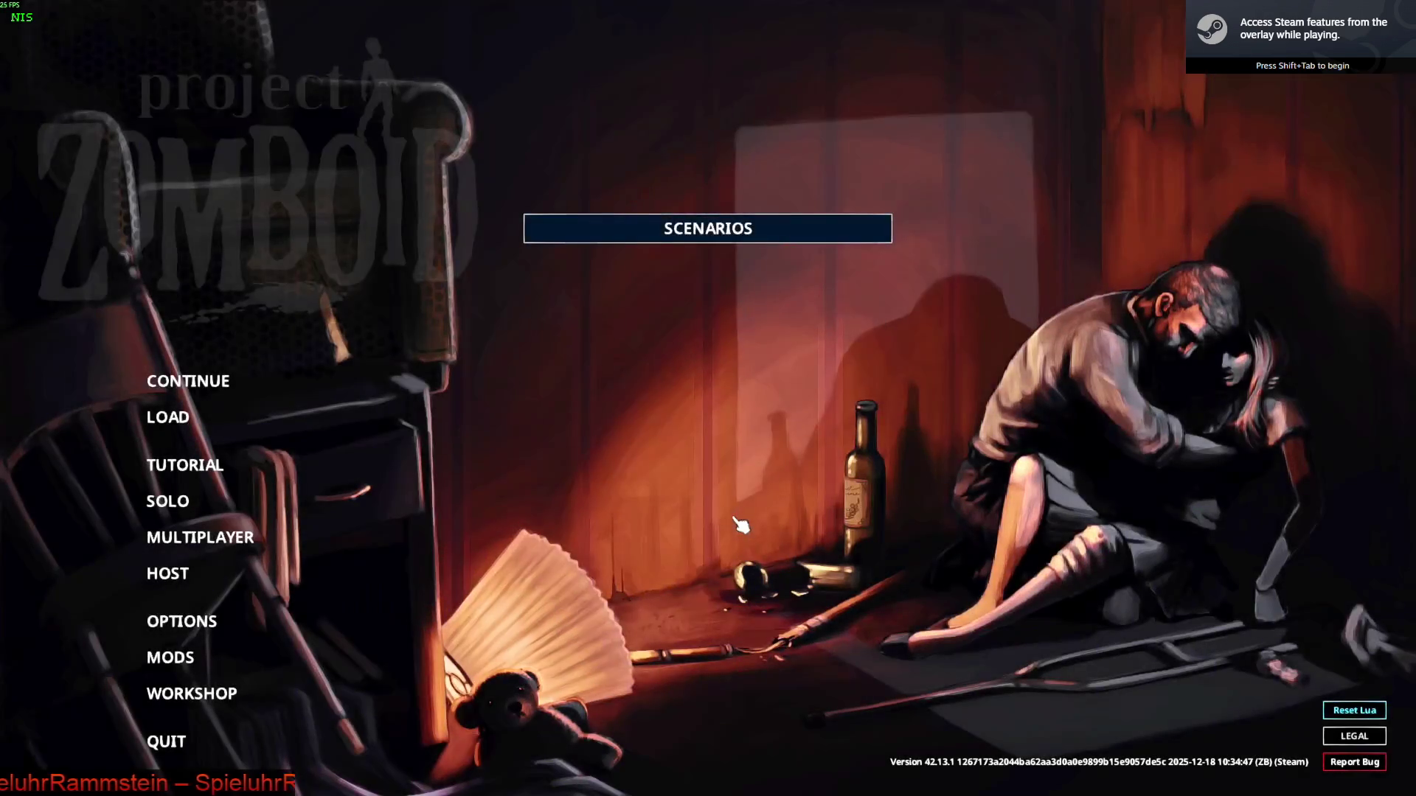
# Continue the most recent save and start play once loading finishes
pyautogui.click(372, 394)
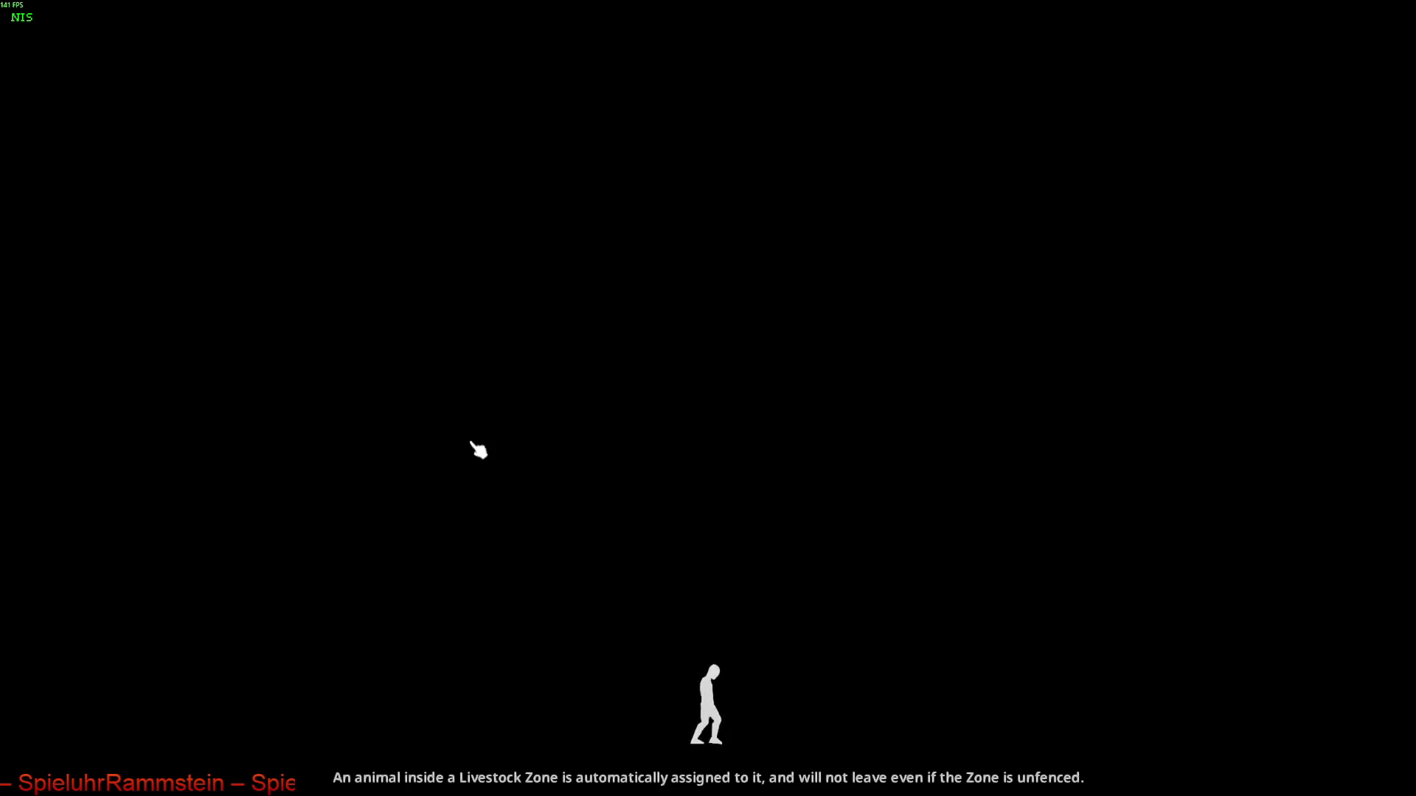
pyautogui.click(506, 521)
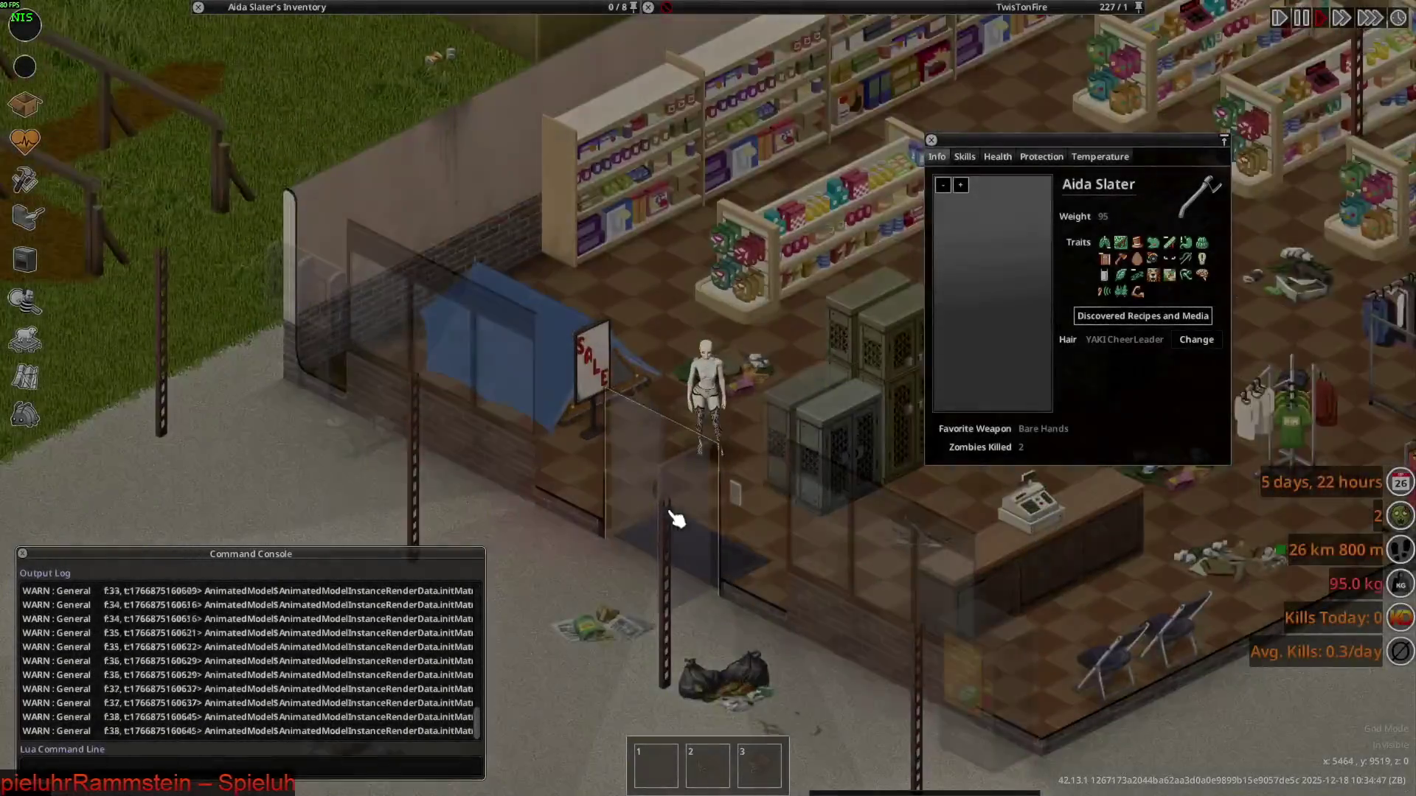
pyautogui.scroll(3, 673, 515)
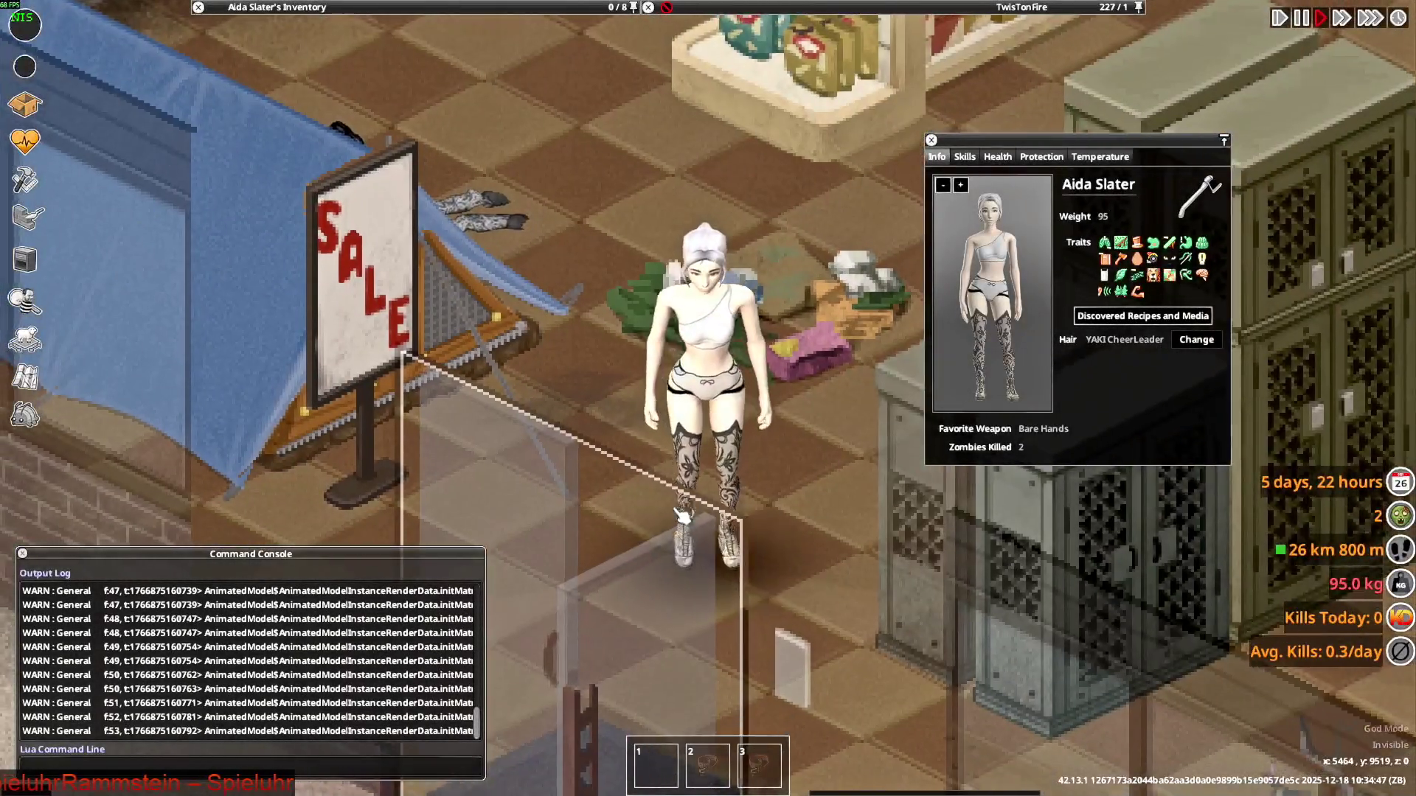
# Walk the character through the shop and down the street toward the camera
pyautogui.press('d')
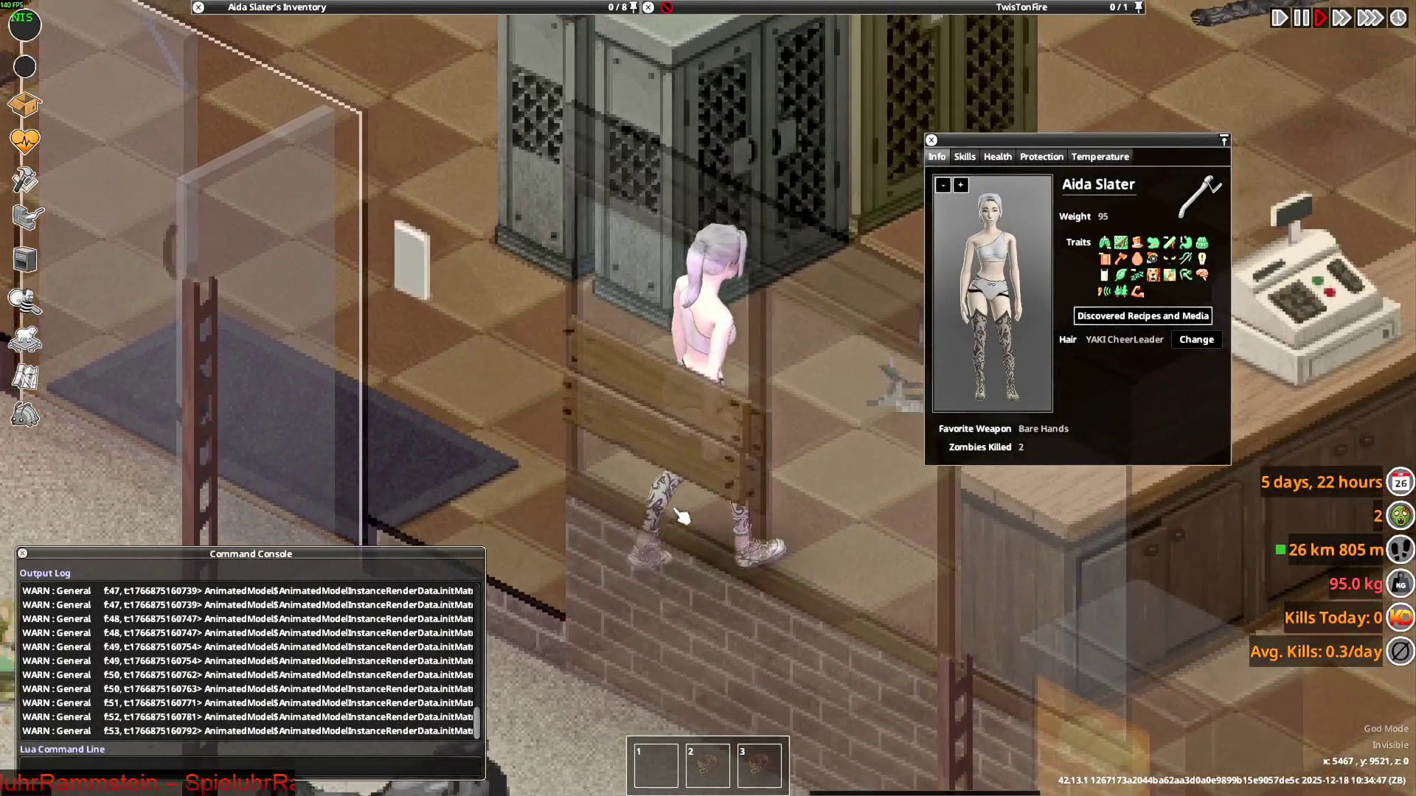
pyautogui.press('a')
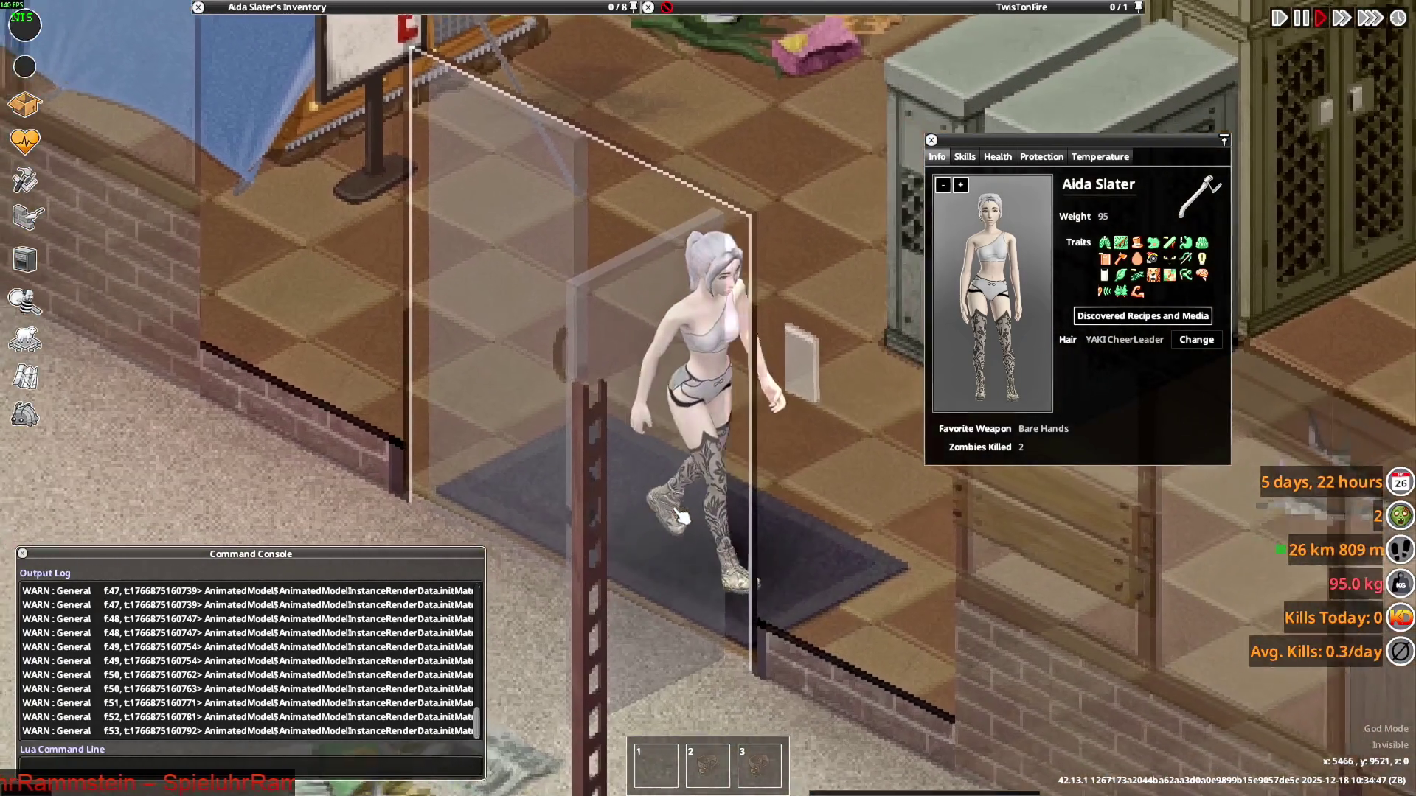
pyautogui.press('a')
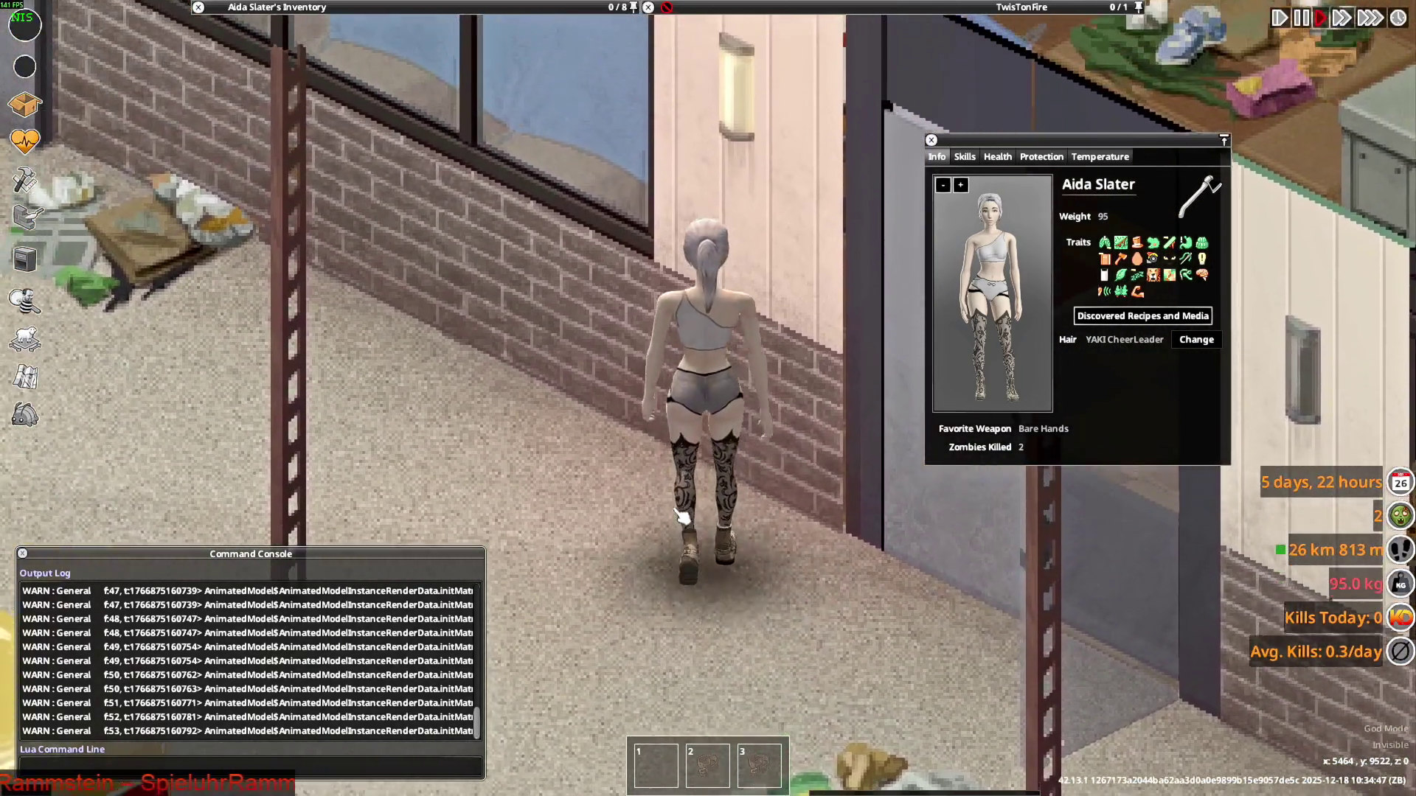
pyautogui.press('a')
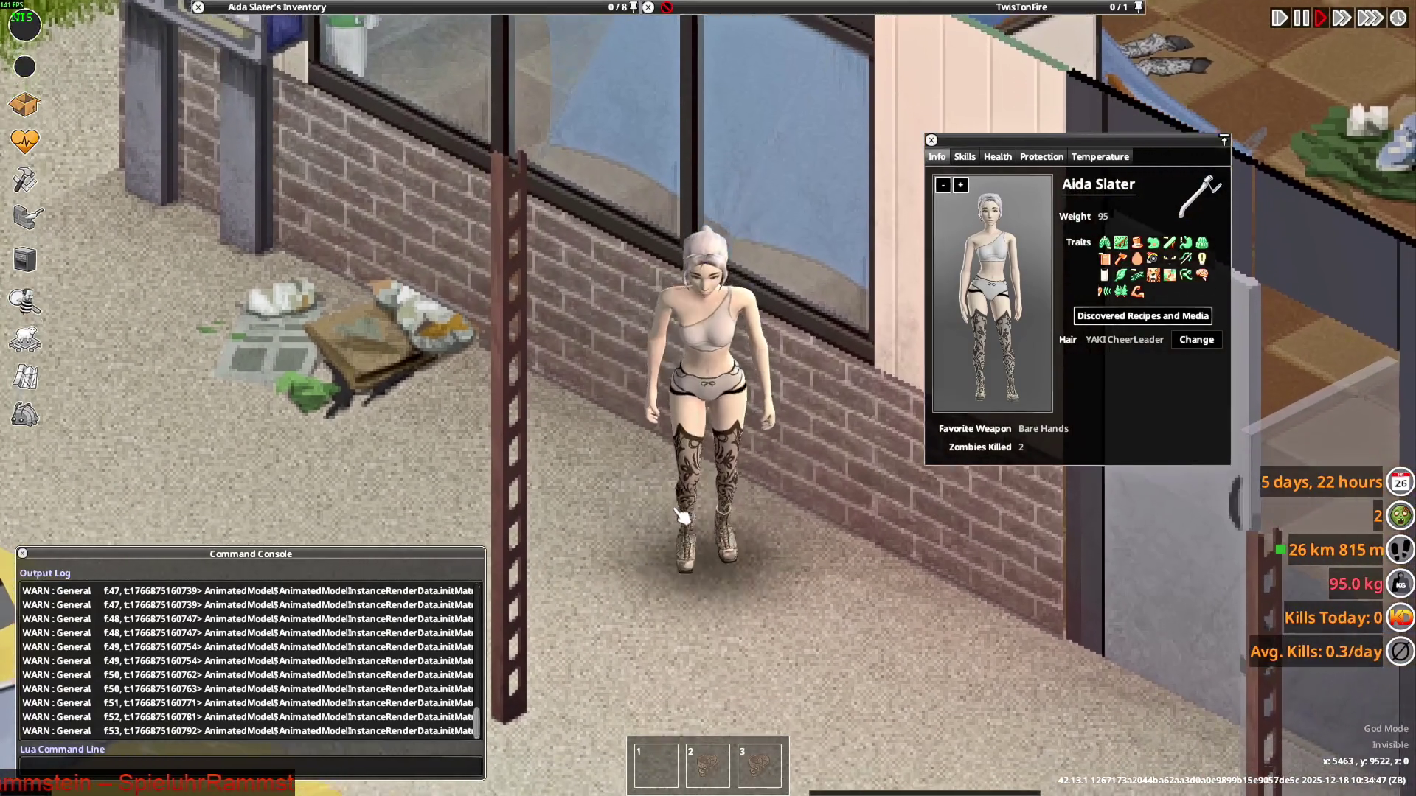
pyautogui.press('d')
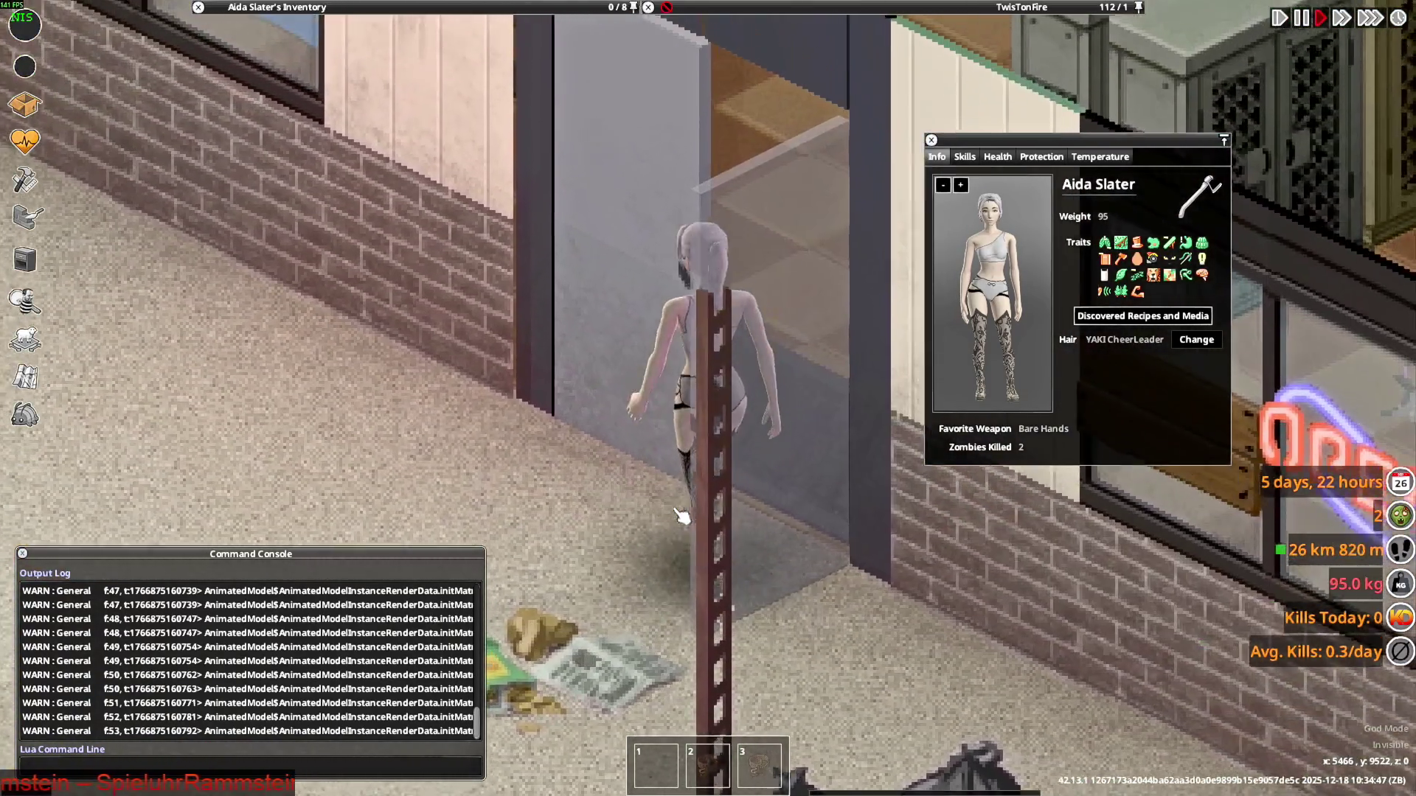
pyautogui.press('s')
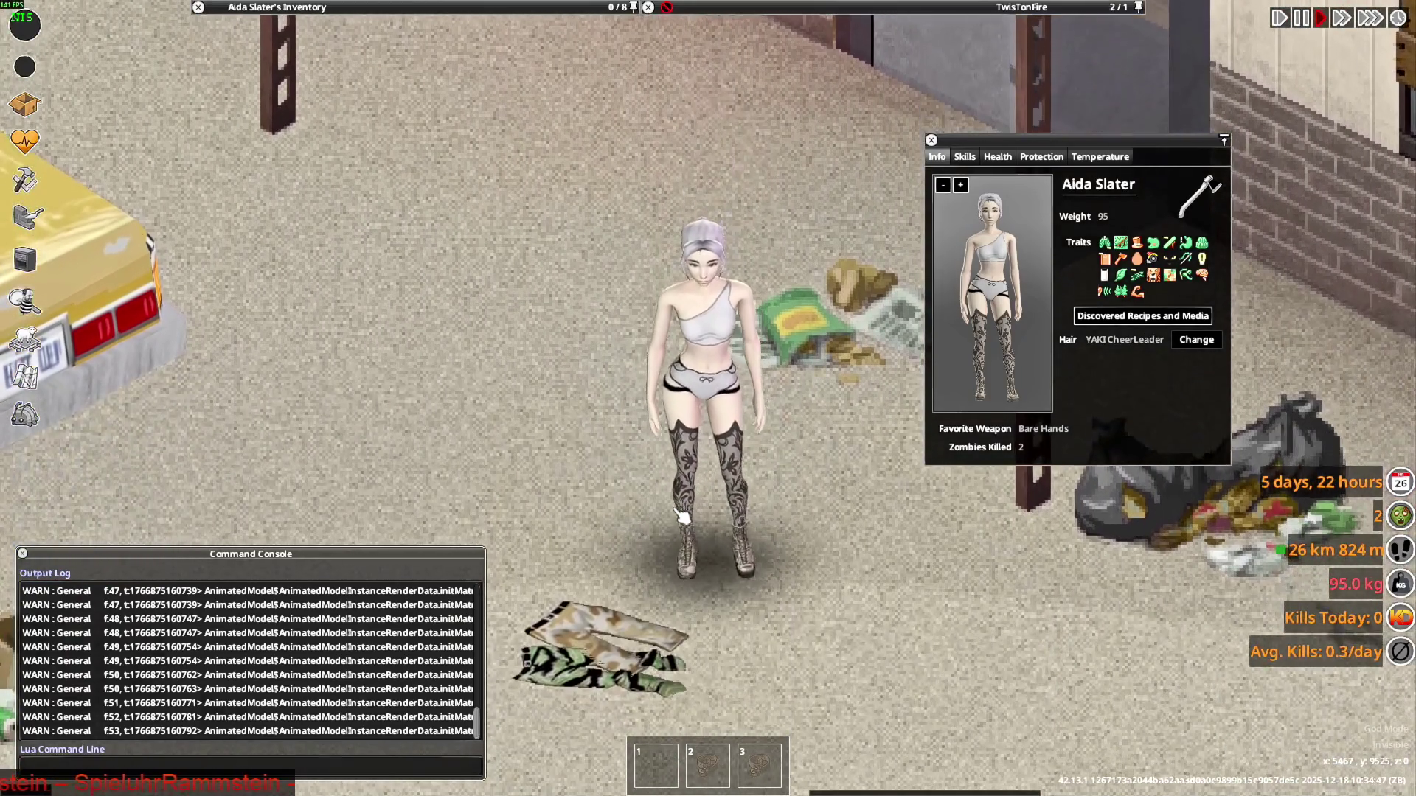
pyautogui.press('s')
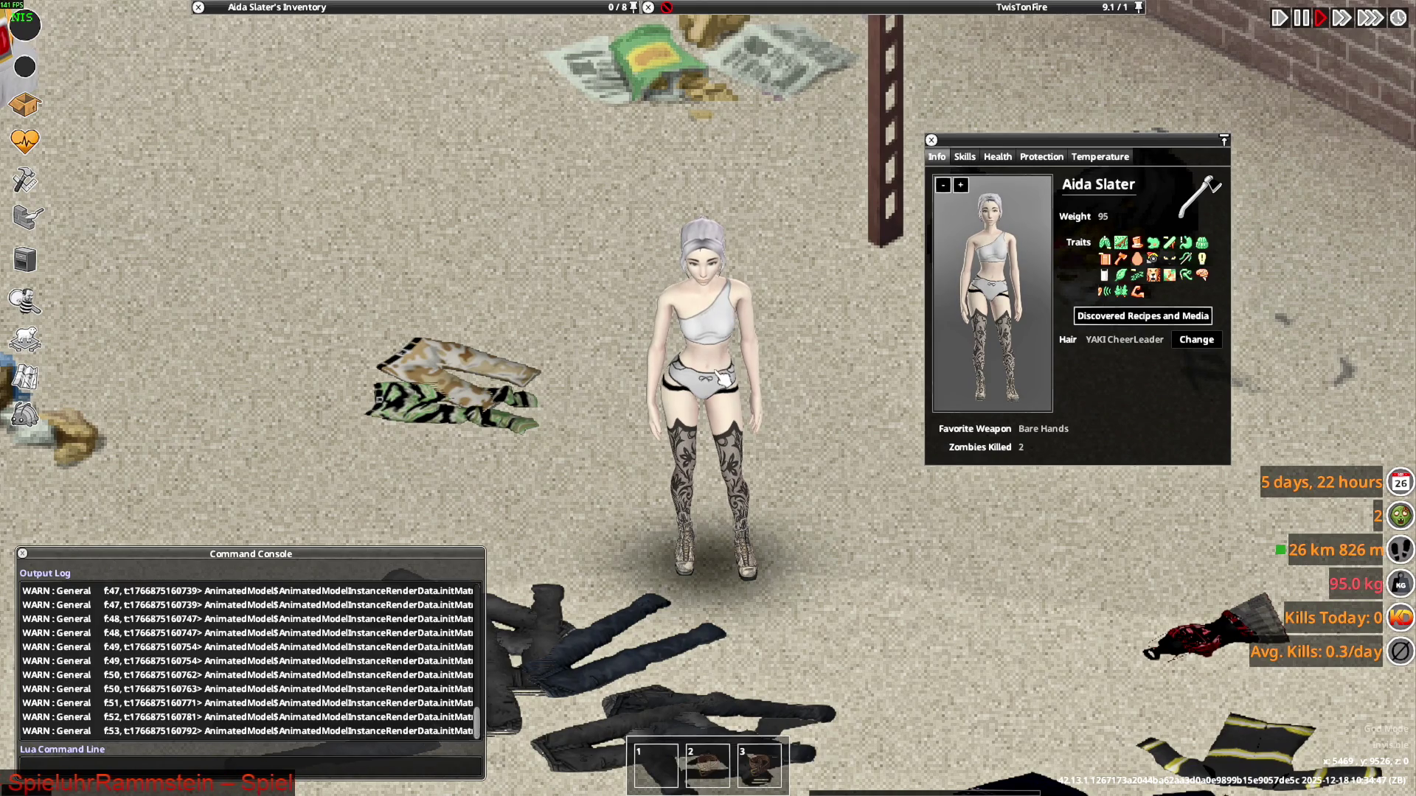
# Turn the character to show the top's back, profile and front, then leave the game
pyautogui.press('w')
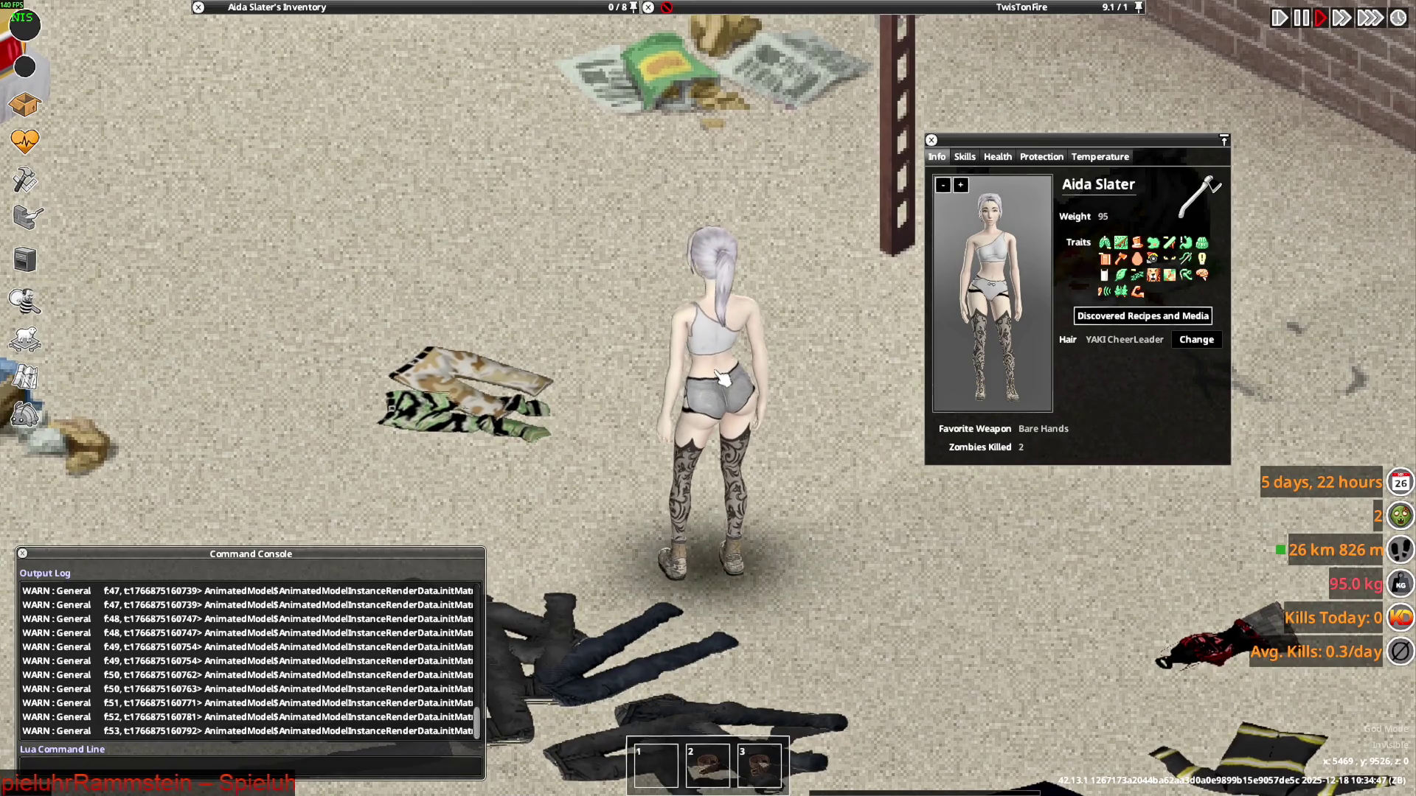
pyautogui.press('d')
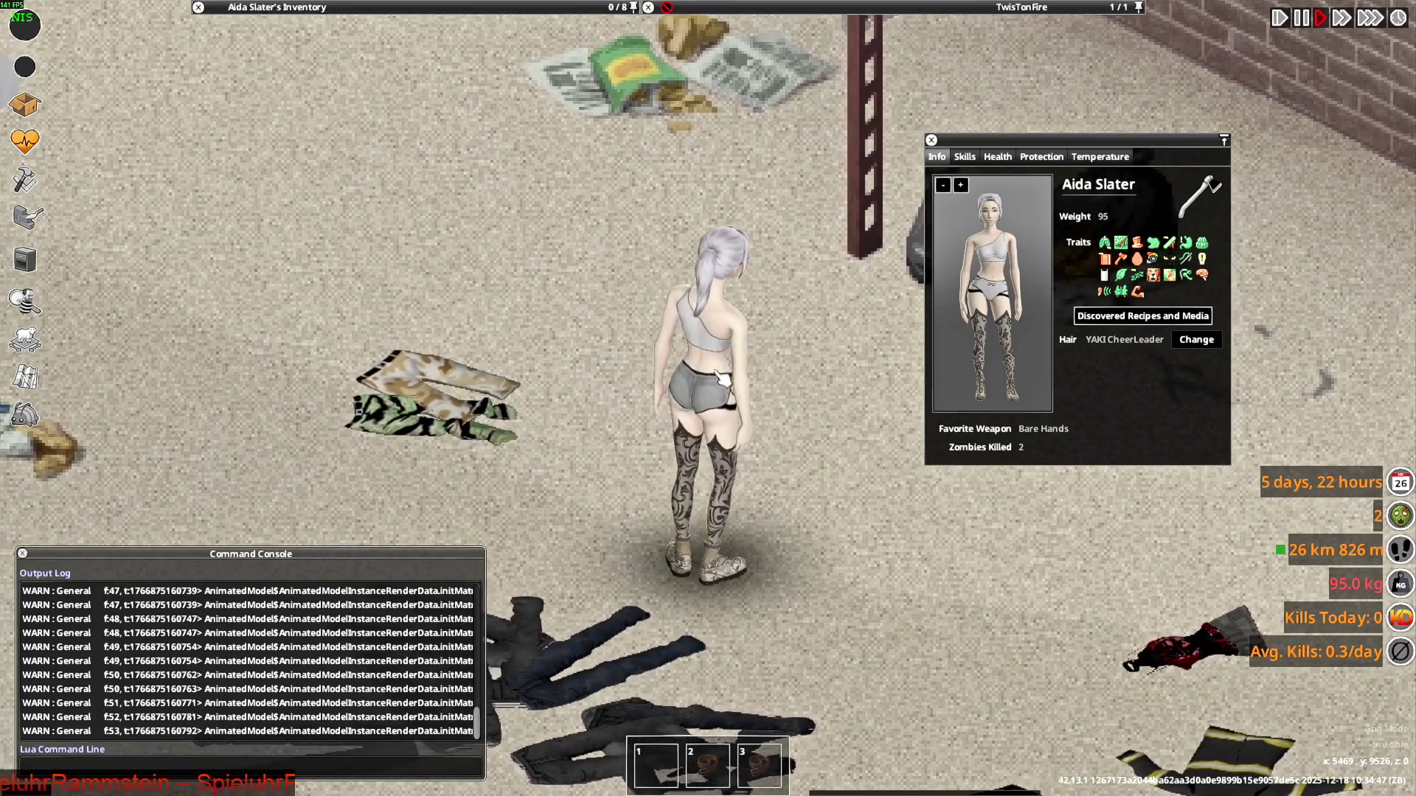
pyautogui.press('d')
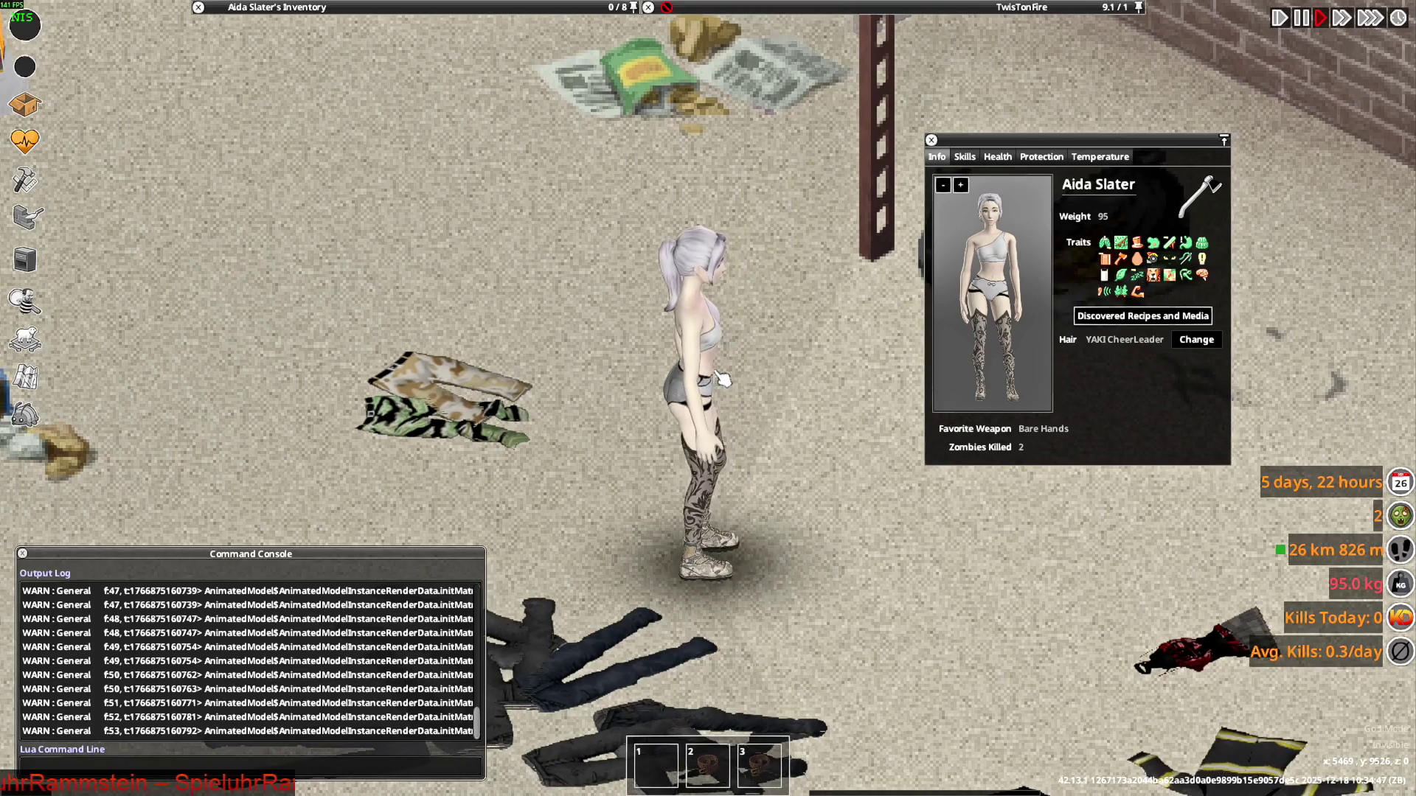
pyautogui.press('s')
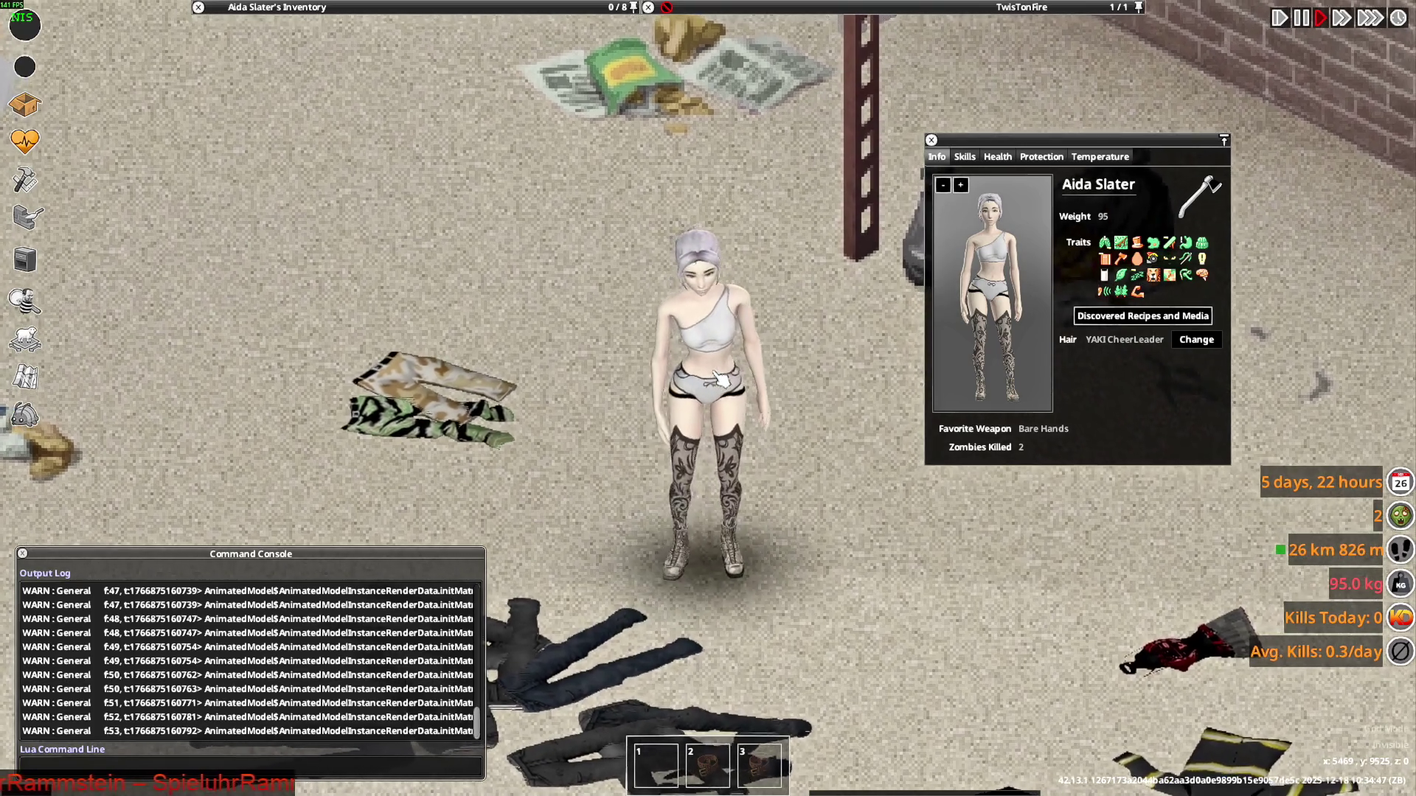
pyautogui.press('s')
pyautogui.press('w')
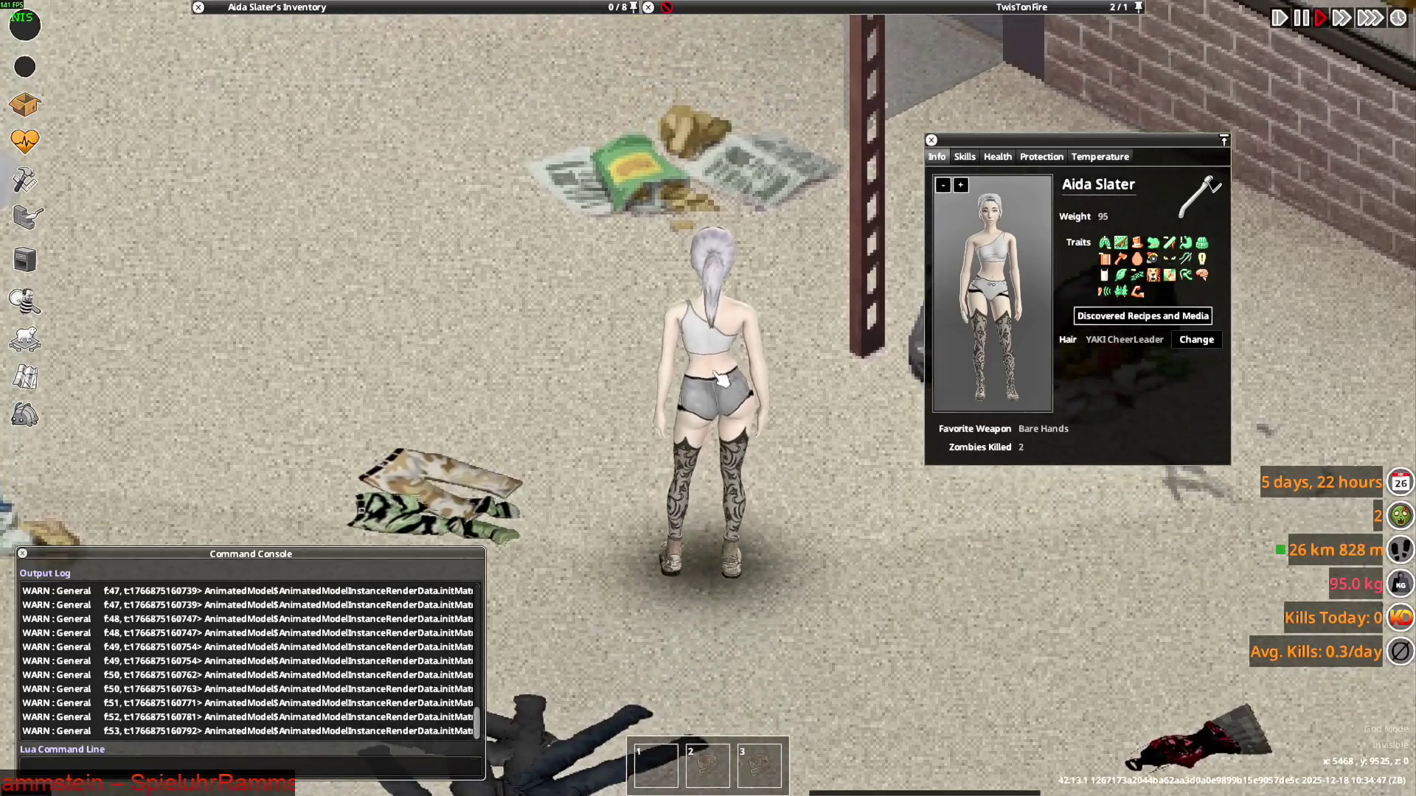
pyautogui.press('s')
pyautogui.press('a')
pyautogui.press('s')
pyautogui.press('d')
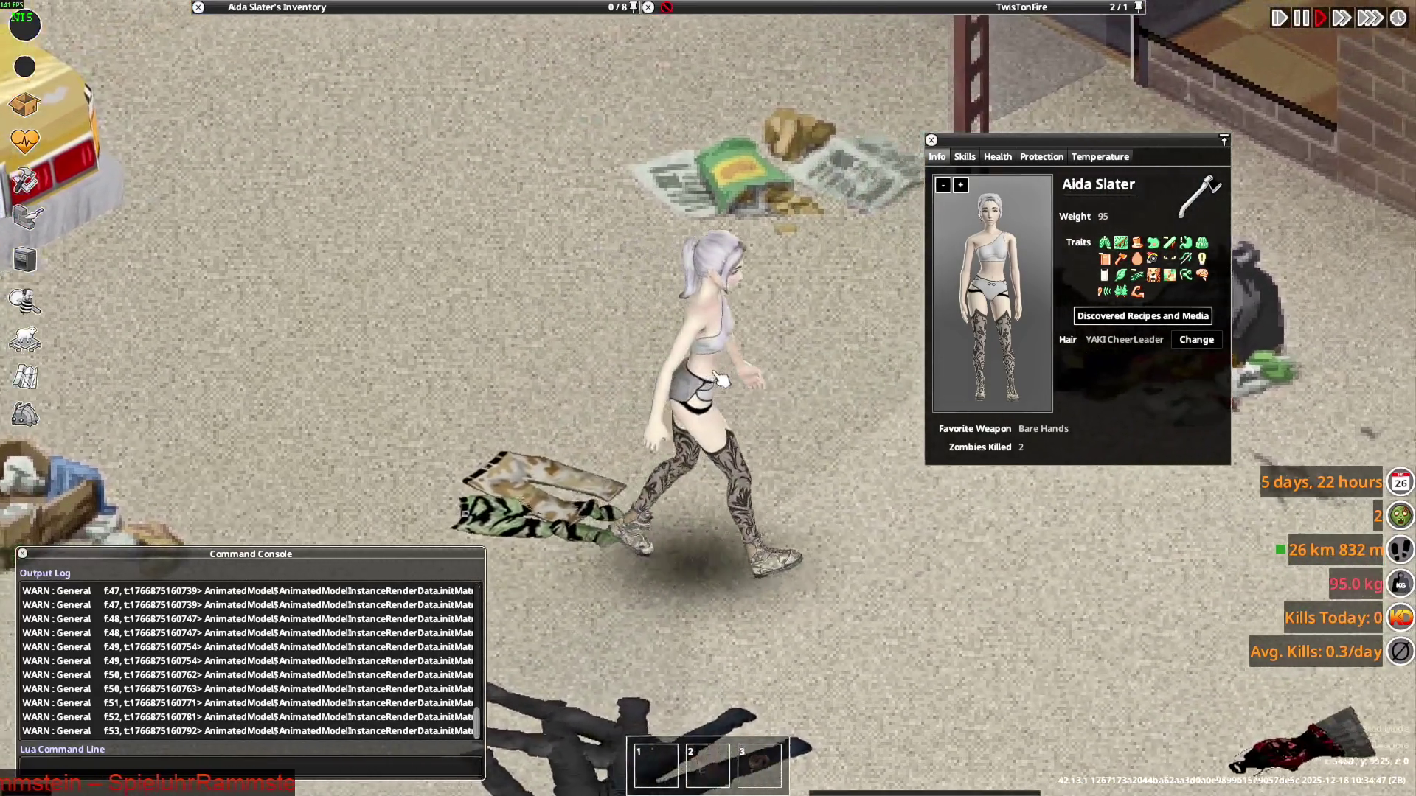
pyautogui.hotkey('alt', 'Tab')
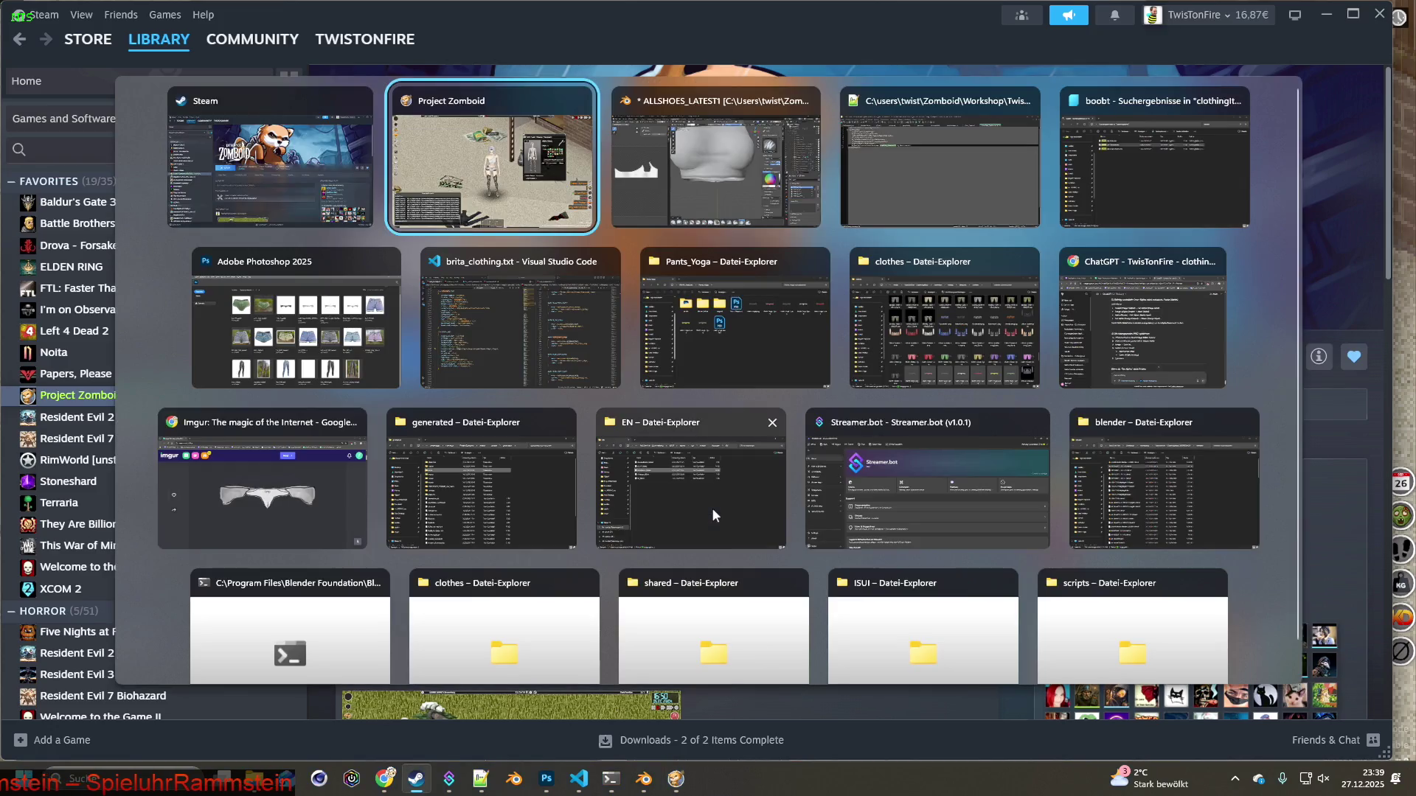
# Back in Blender, sample the top's colour and paint over the jagged shoulder edge
pyautogui.hotkey('alt', 'Tab')
pyautogui.moveTo(718, 319)
pyautogui.mouseDown(button='middle')
pyautogui.moveTo(727, 500)
pyautogui.moveTo(783, 485)
pyautogui.mouseUp(button='middle')
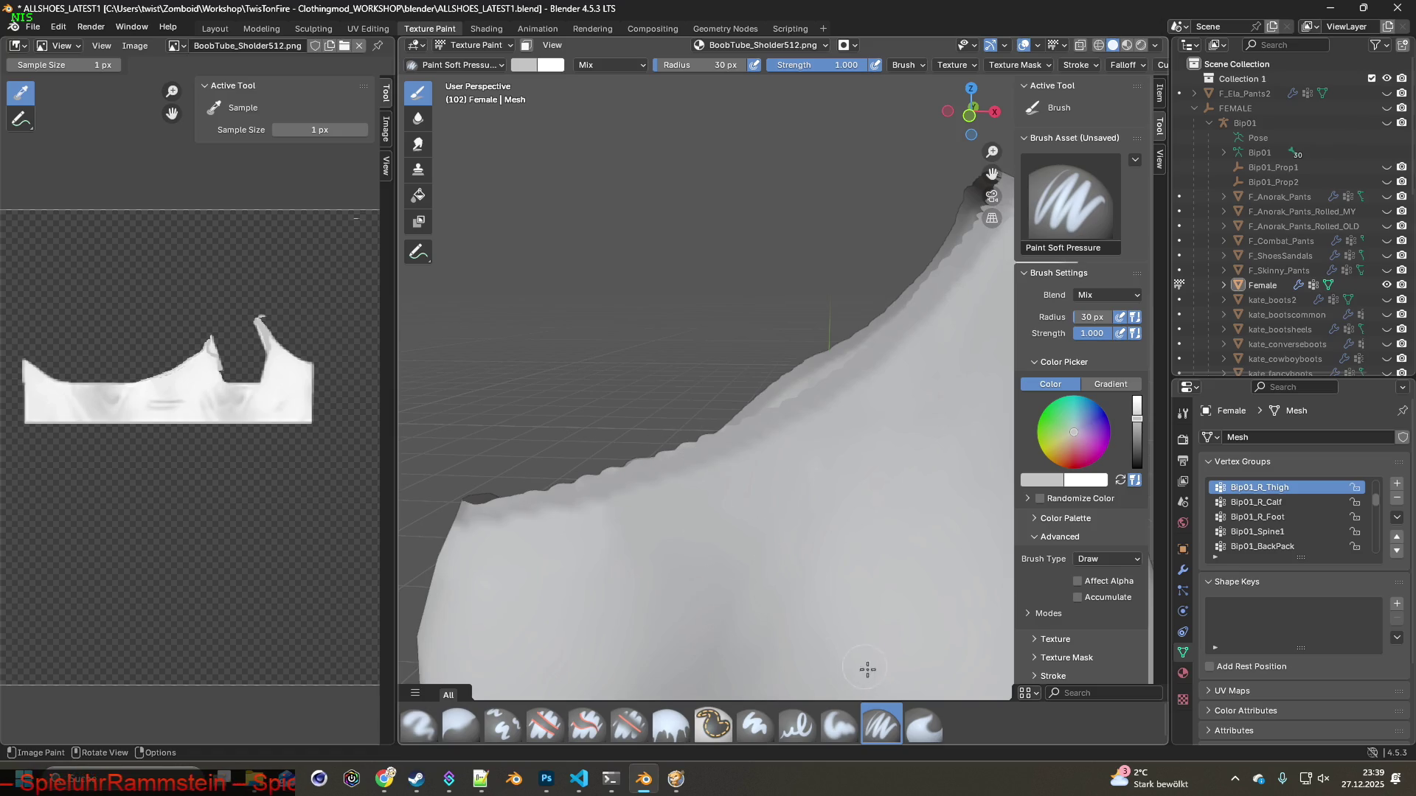
pyautogui.press('s')
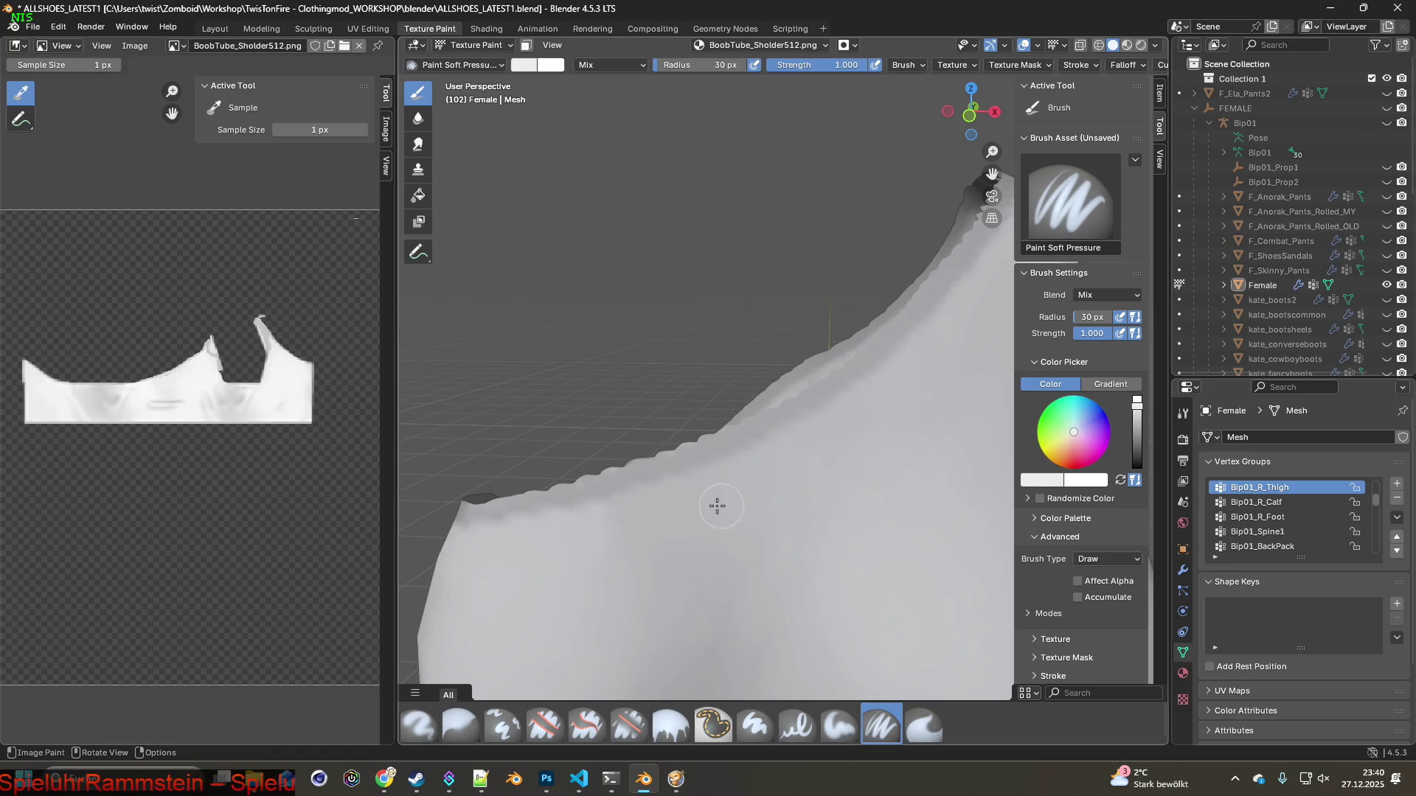
pyautogui.moveTo(649, 530); pyautogui.dragTo(694, 518, button='middle')
pyautogui.moveTo(615, 519); pyautogui.dragTo(637, 509)
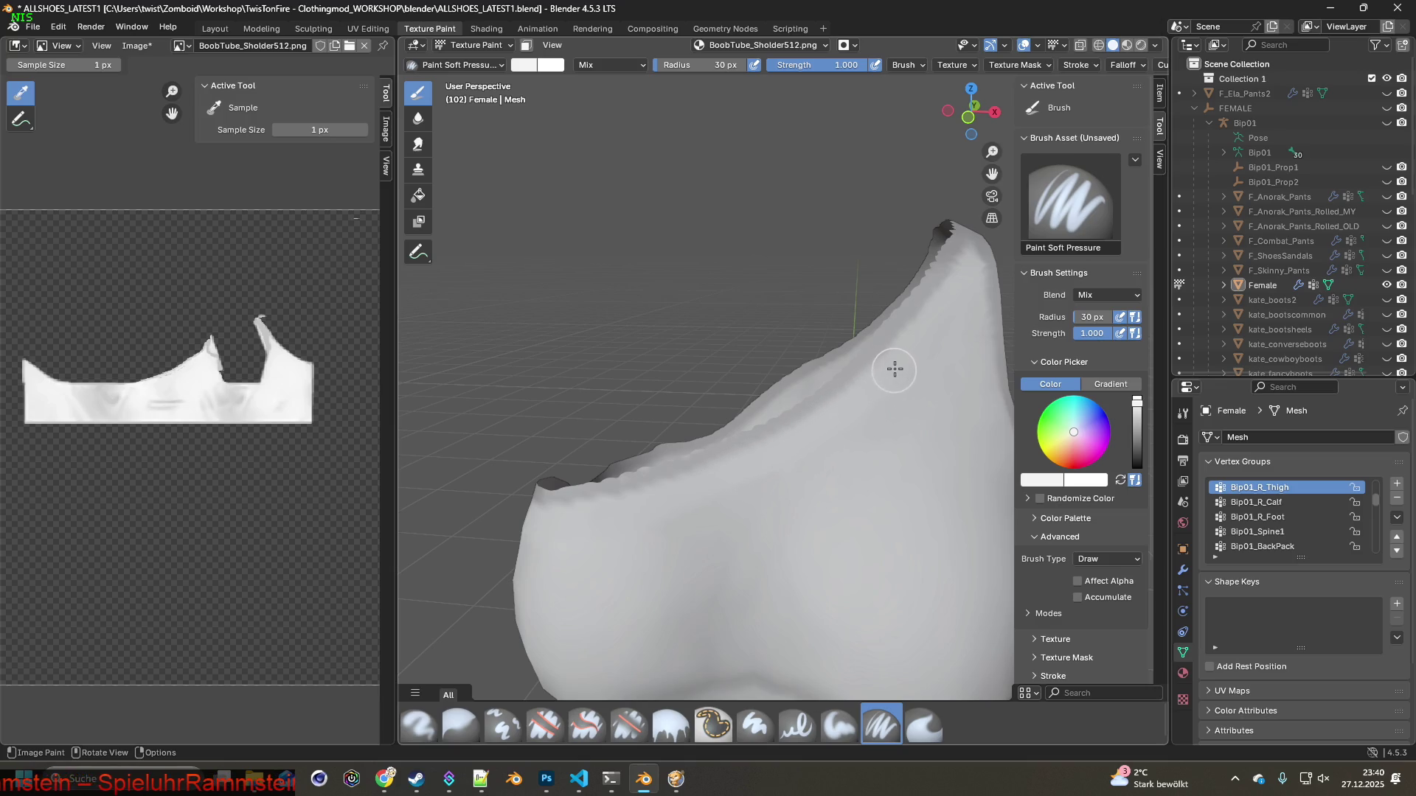
pyautogui.moveTo(858, 424)
pyautogui.mouseDown(button='middle')
pyautogui.moveTo(793, 462)
pyautogui.moveTo(604, 499)
pyautogui.moveTo(648, 512)
pyautogui.moveTo(646, 452)
pyautogui.mouseUp(button='middle')
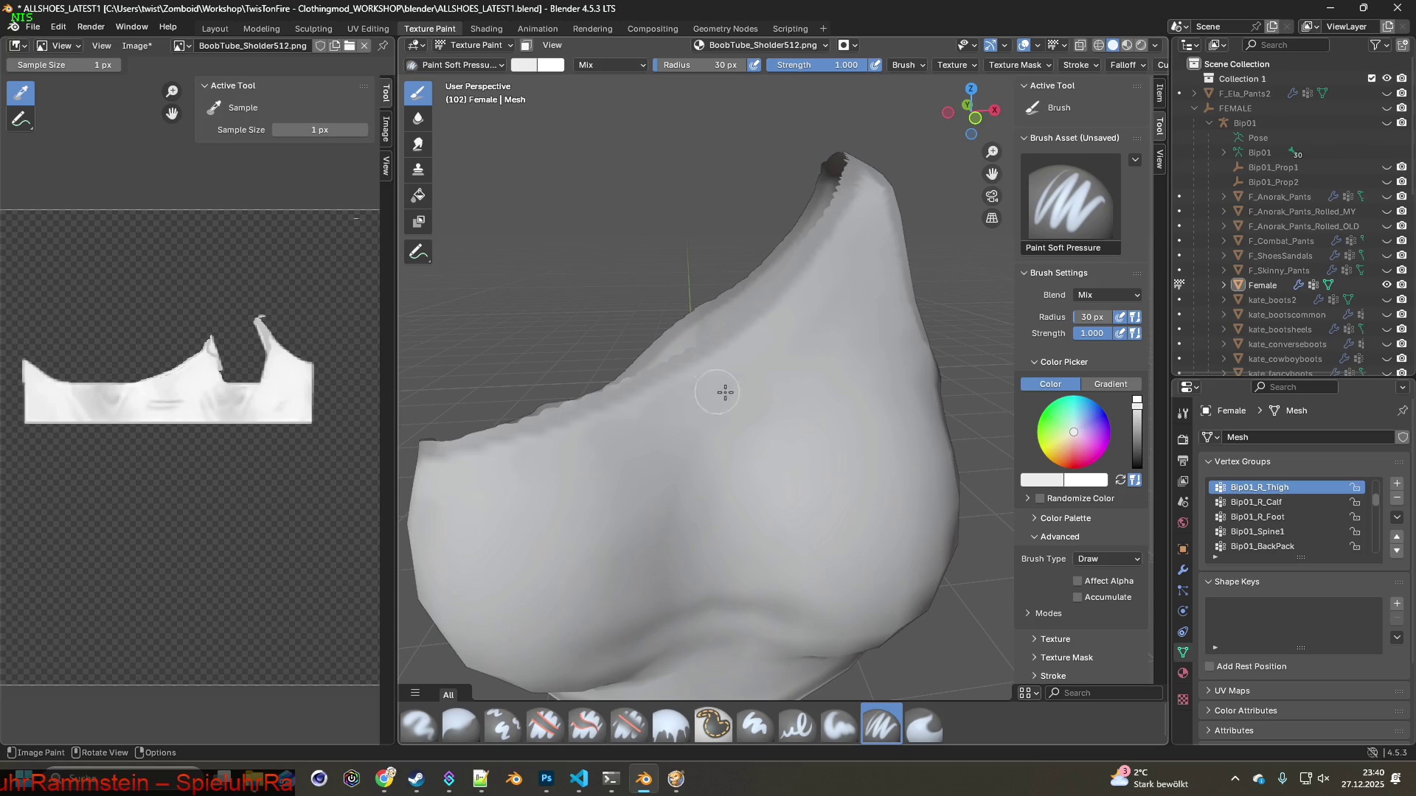
pyautogui.moveTo(772, 414)
pyautogui.mouseDown(button='middle')
pyautogui.moveTo(725, 379)
pyautogui.moveTo(674, 411)
pyautogui.moveTo(646, 392)
pyautogui.moveTo(643, 418)
pyautogui.moveTo(600, 420)
pyautogui.moveTo(580, 460)
pyautogui.mouseUp(button='middle')
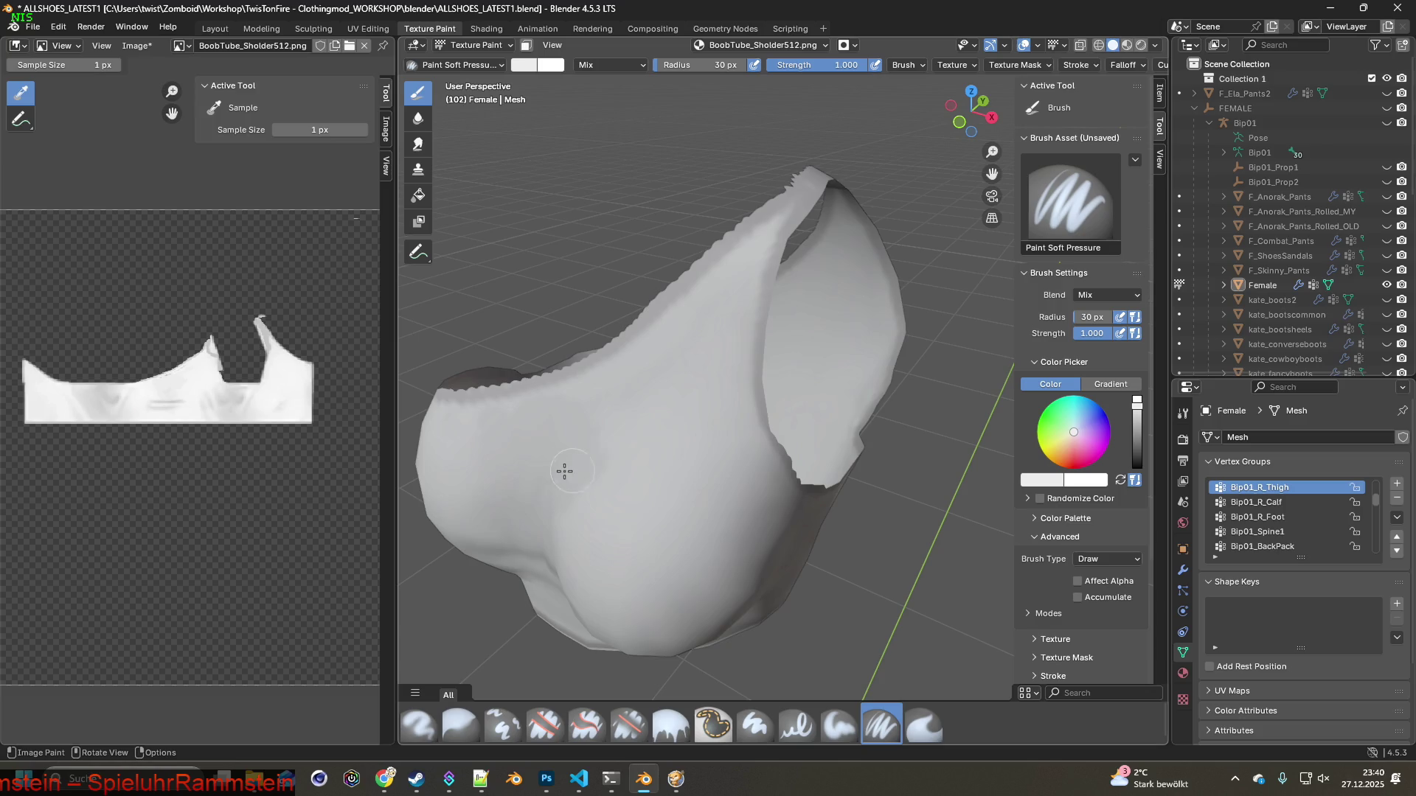
# Close in on the chest and band and sample a light grey brush colour
pyautogui.moveTo(610, 456)
pyautogui.mouseDown(button='middle')
pyautogui.moveTo(679, 417)
pyautogui.moveTo(623, 413)
pyautogui.mouseUp(button='middle')
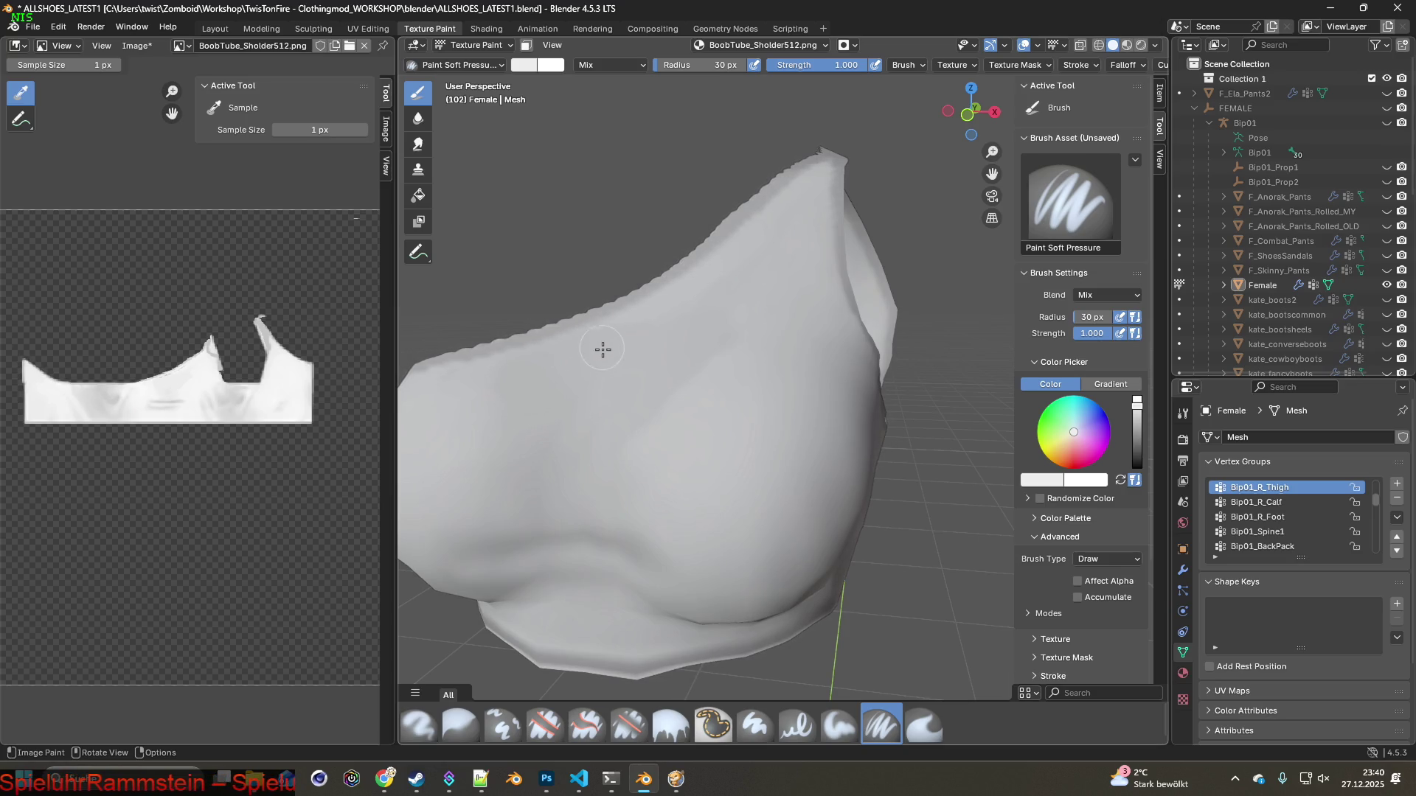
pyautogui.moveTo(622, 347)
pyautogui.mouseDown(button='middle')
pyautogui.moveTo(670, 396)
pyautogui.moveTo(675, 452)
pyautogui.mouseUp(button='middle')
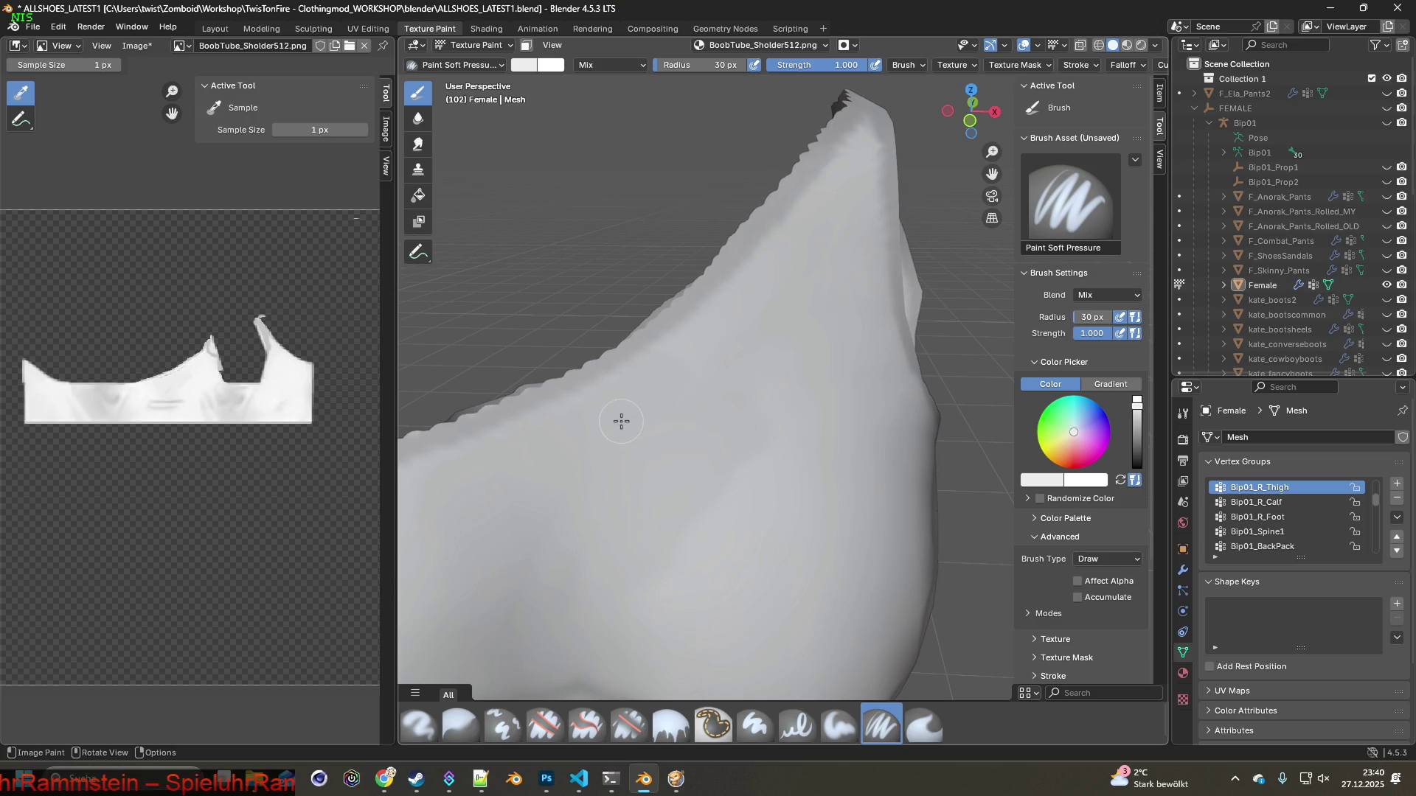
pyautogui.scroll(-4, 621, 421)
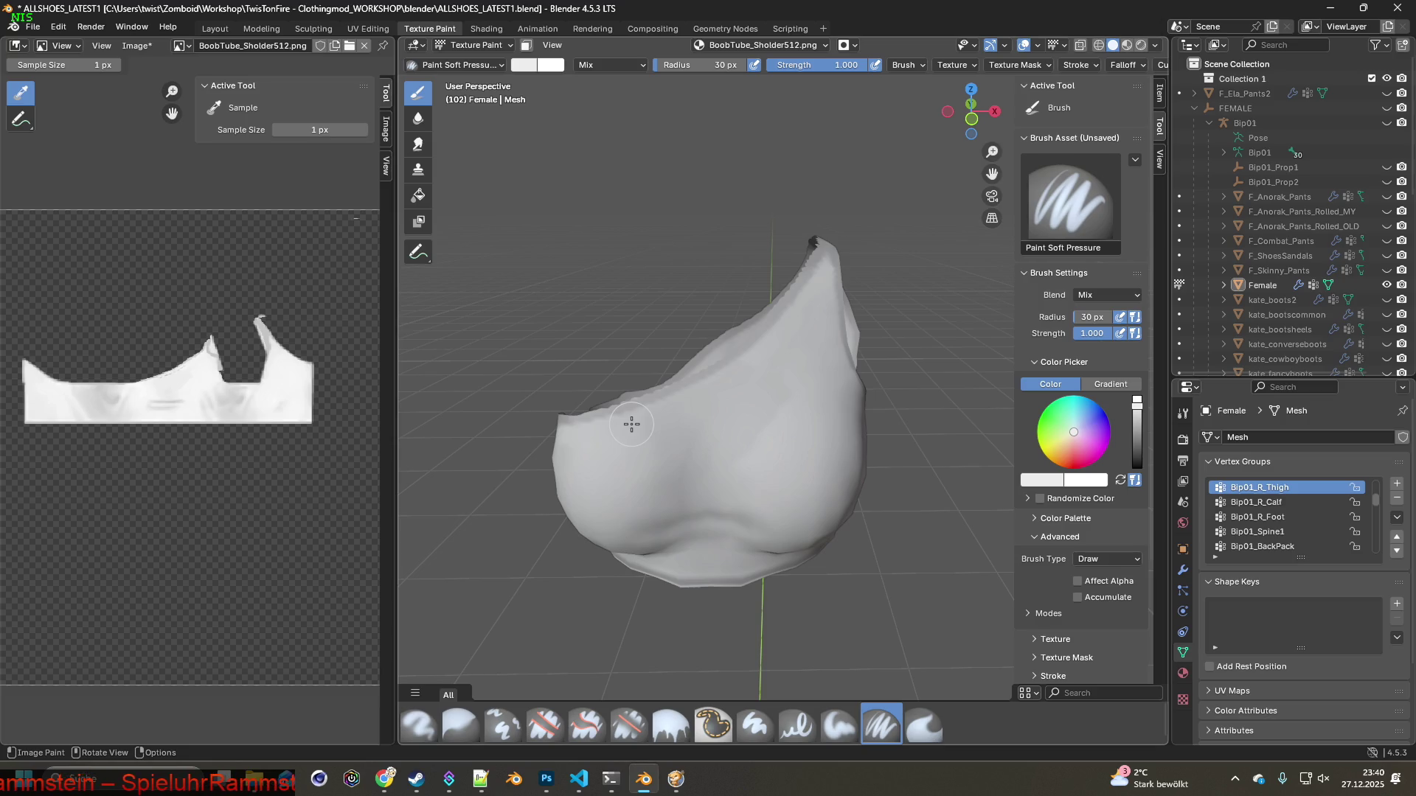
pyautogui.moveTo(688, 467); pyautogui.dragTo(737, 378, button='middle')
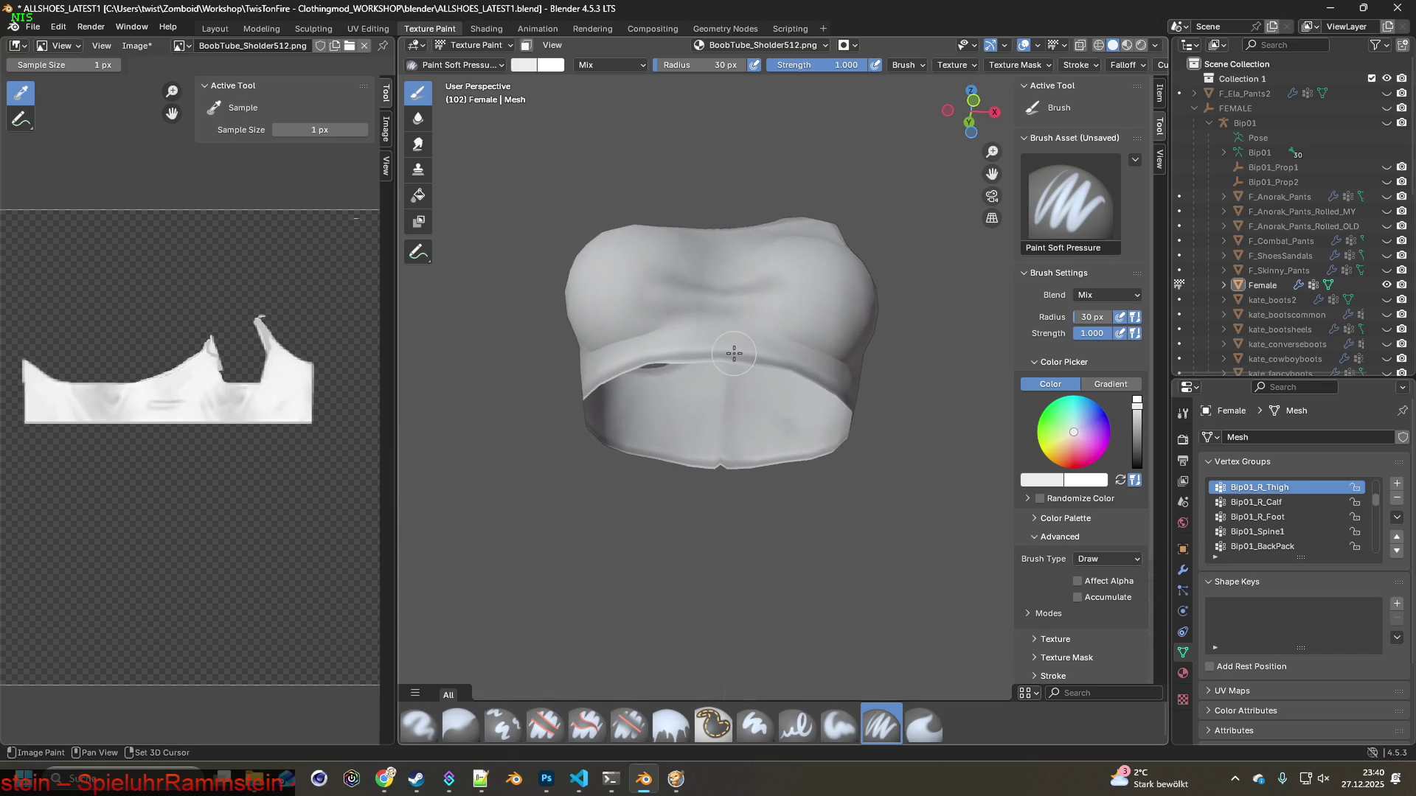
pyautogui.scroll(5, 737, 378)
pyautogui.moveTo(733, 354)
pyautogui.keyDown('shift'); pyautogui.mouseDown(button='middle')
pyautogui.moveTo(643, 463)
pyautogui.moveTo(624, 511)
pyautogui.moveTo(670, 469)
pyautogui.mouseUp(button='middle'); pyautogui.keyUp('shift')
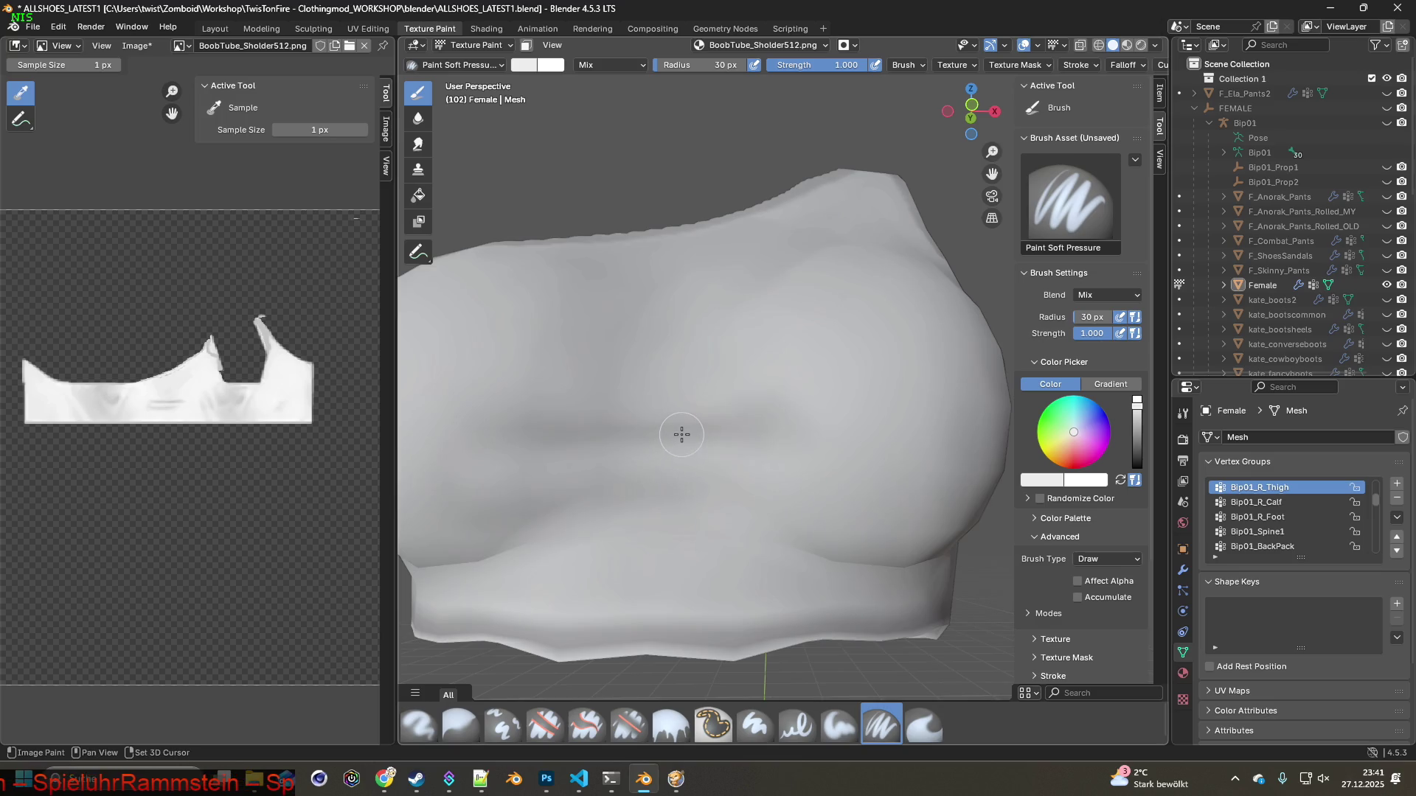
pyautogui.press('s')
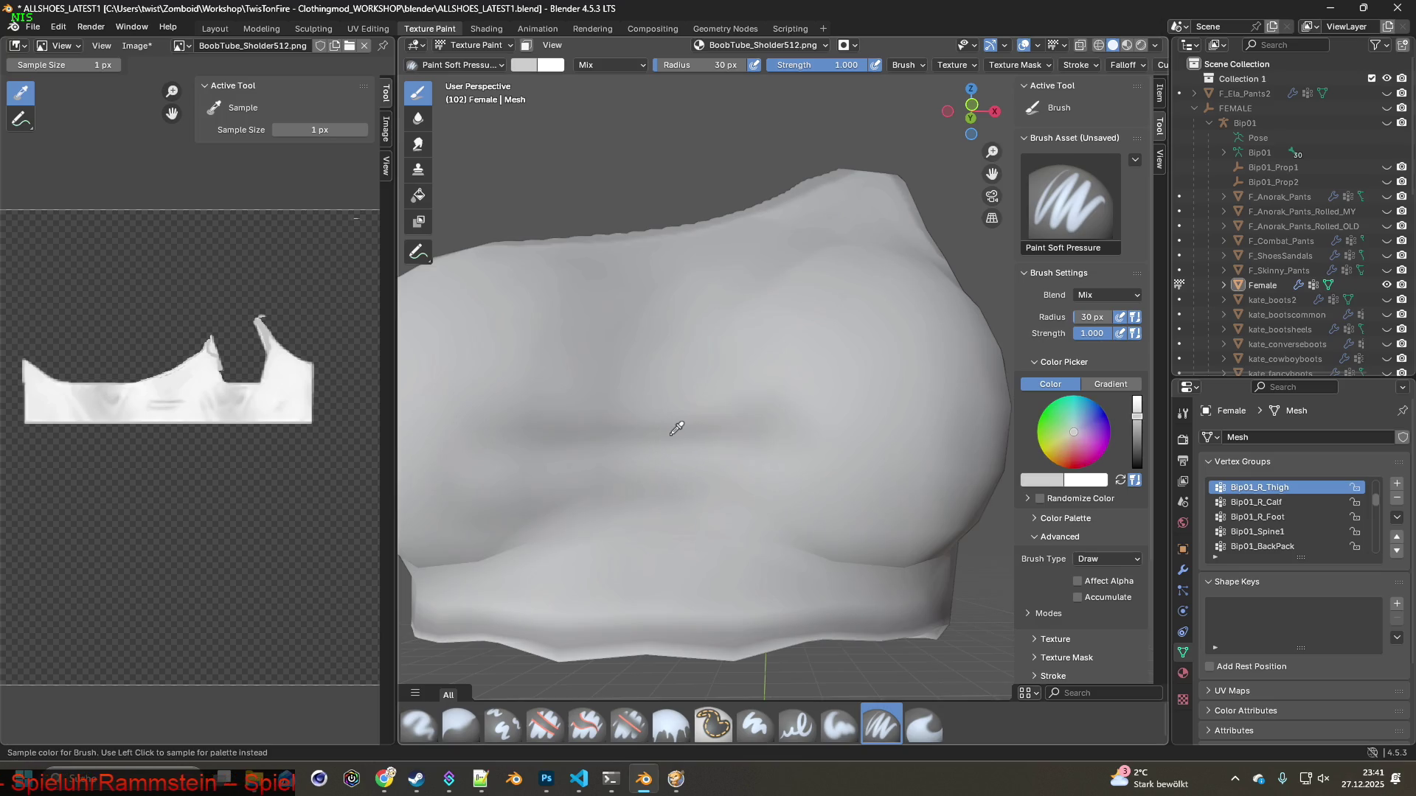
pyautogui.click(697, 432)
# Look over the top from a few angles, then return to Project Zomboid and unpause
pyautogui.scroll(-3, 690, 468)
pyautogui.moveTo(726, 488)
pyautogui.mouseDown(button='middle')
pyautogui.moveTo(759, 524)
pyautogui.moveTo(750, 556)
pyautogui.moveTo(749, 417)
pyautogui.mouseUp(button='middle')
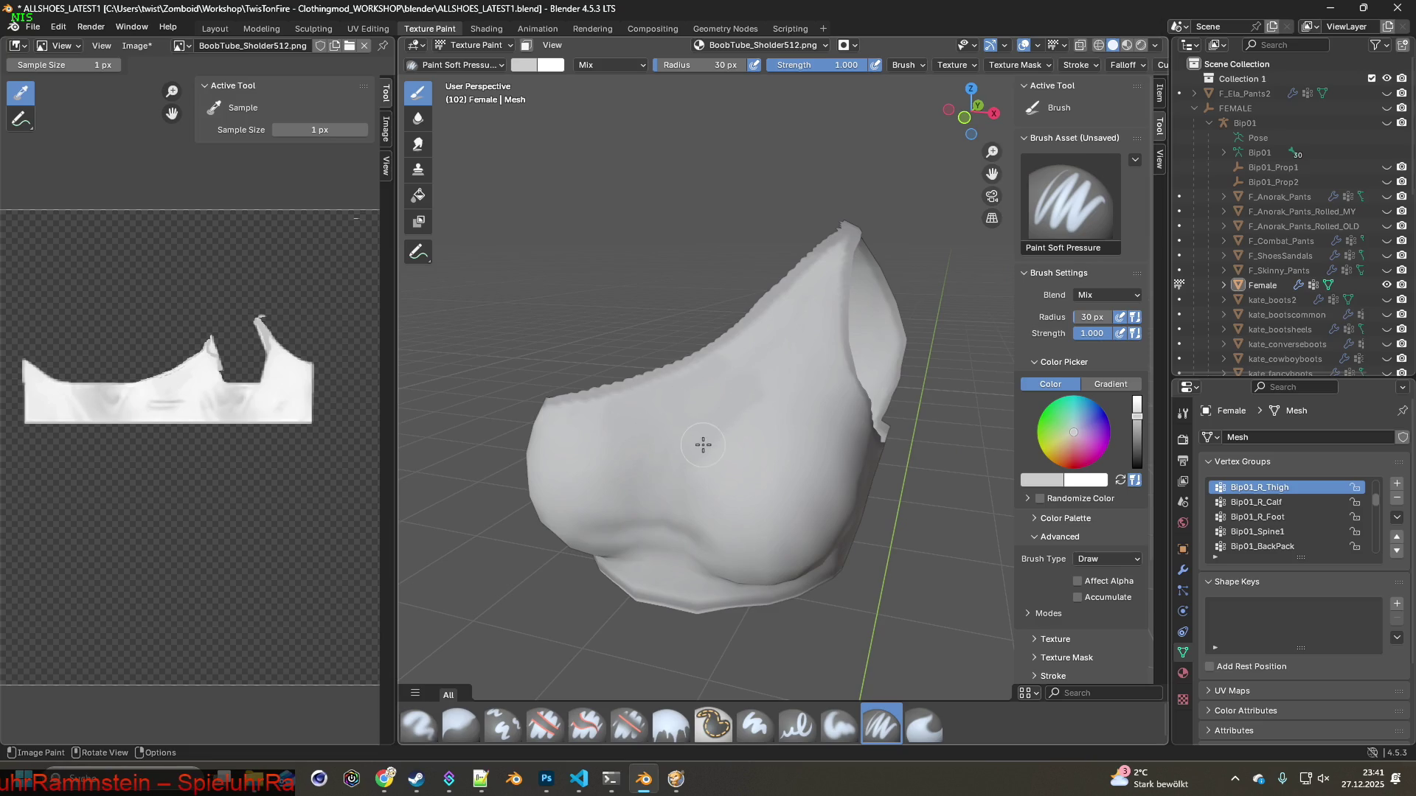
pyautogui.moveTo(715, 458)
pyautogui.mouseDown(button='middle')
pyautogui.moveTo(673, 465)
pyautogui.moveTo(736, 461)
pyautogui.moveTo(752, 408)
pyautogui.moveTo(706, 495)
pyautogui.moveTo(848, 490)
pyautogui.moveTo(753, 458)
pyautogui.moveTo(752, 433)
pyautogui.moveTo(894, 464)
pyautogui.moveTo(766, 435)
pyautogui.mouseUp(button='middle')
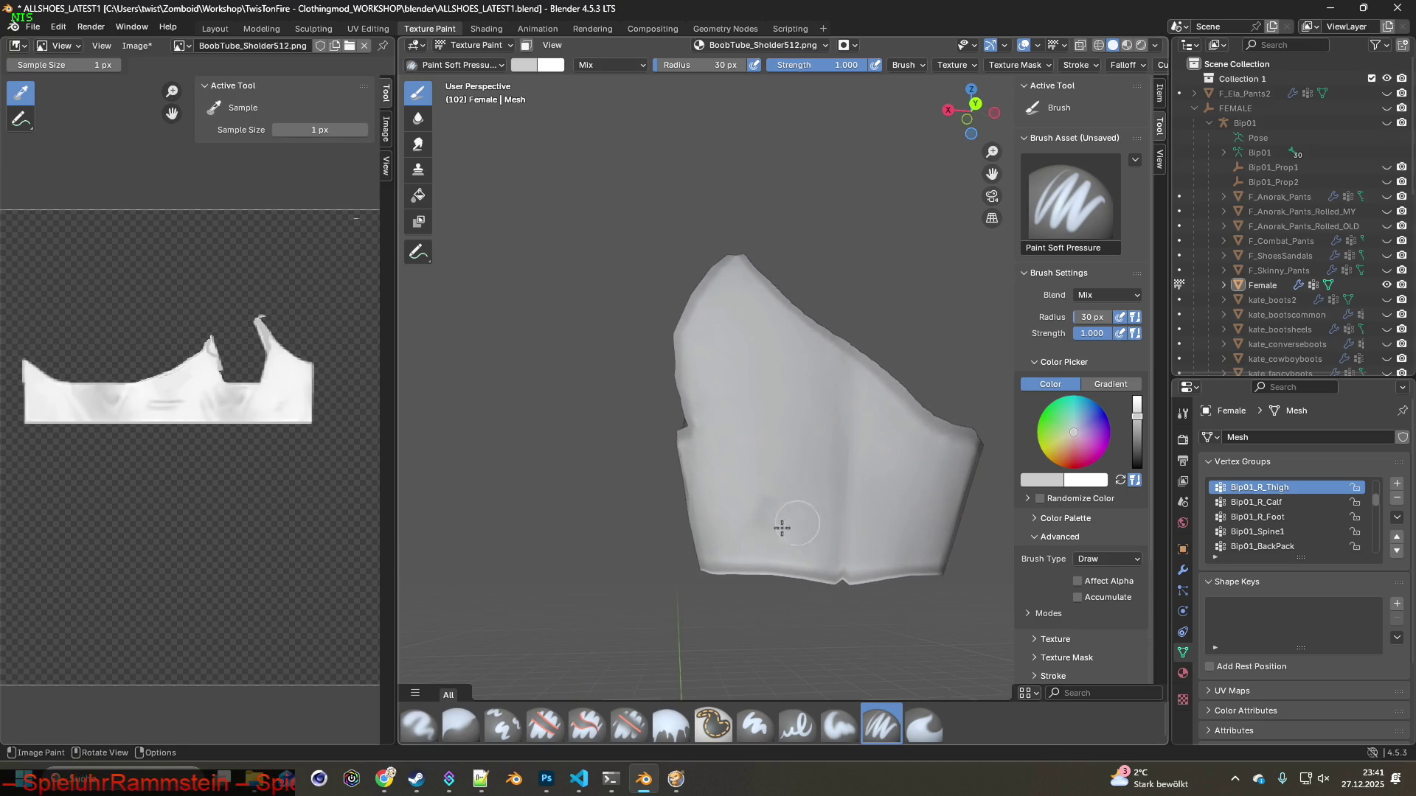
pyautogui.hotkey('alt', 'Tab')
pyautogui.hotkey('alt', 'Tab')
pyautogui.press('space')
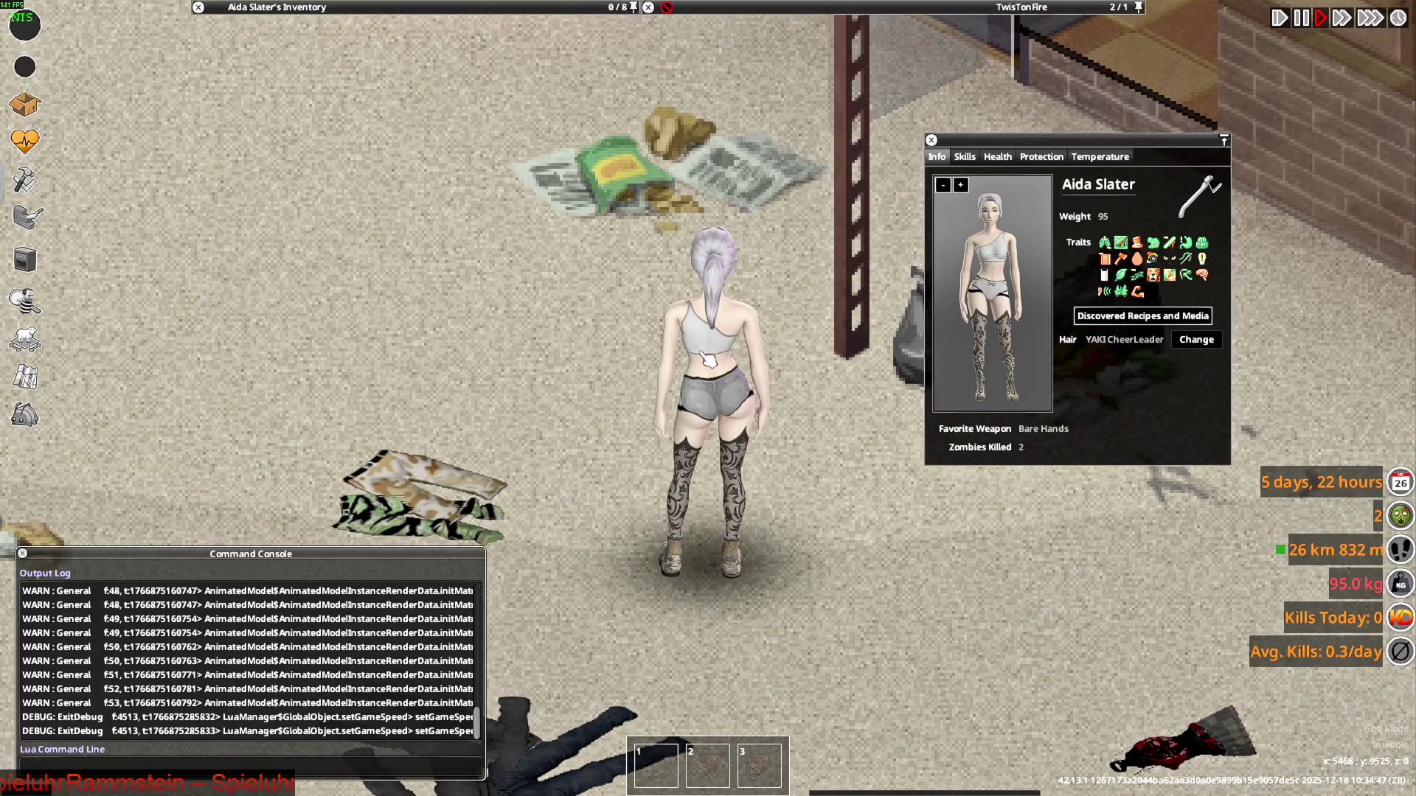
# Walk the character and enlarge the Info preview, turning it to a three-quarter rear view
pyautogui.press('a')
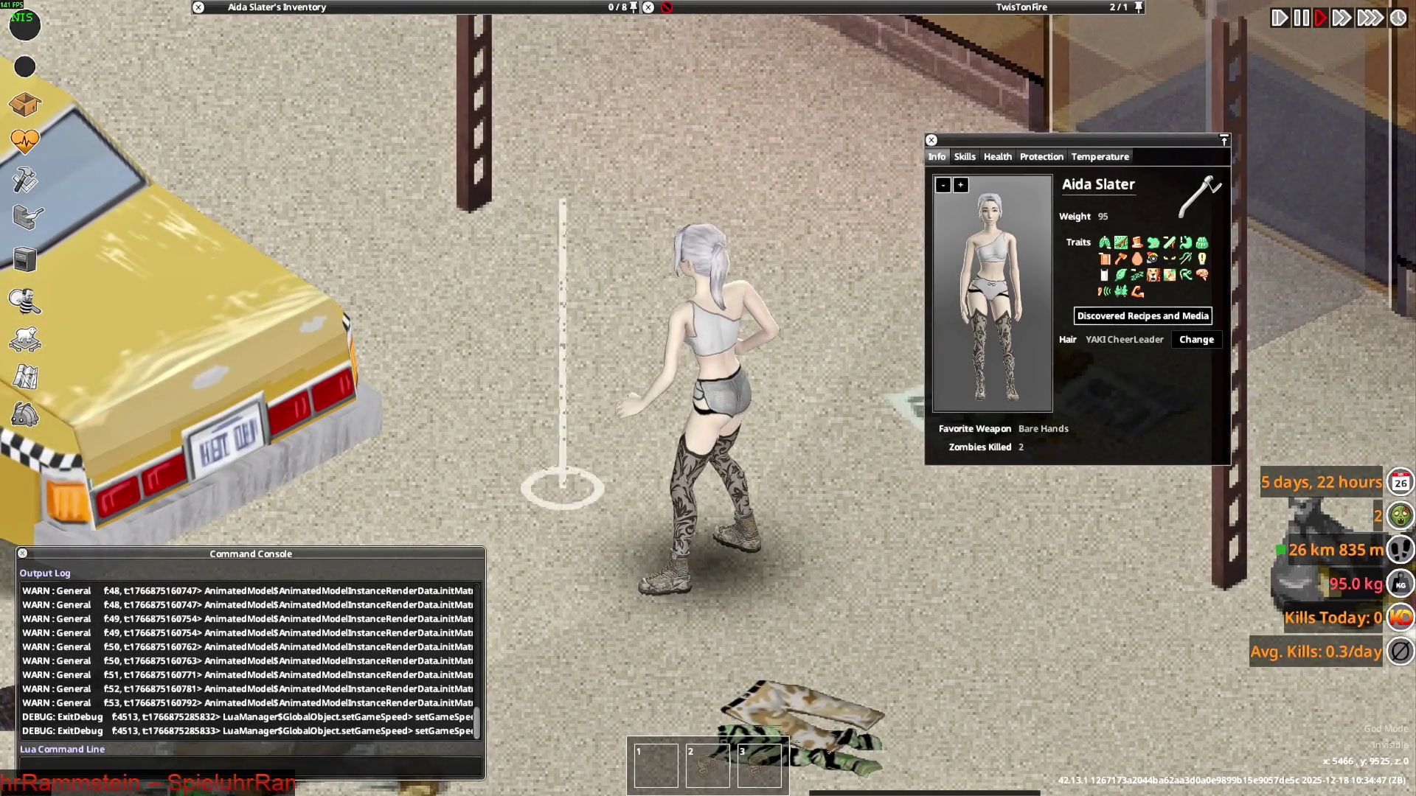
pyautogui.press('w')
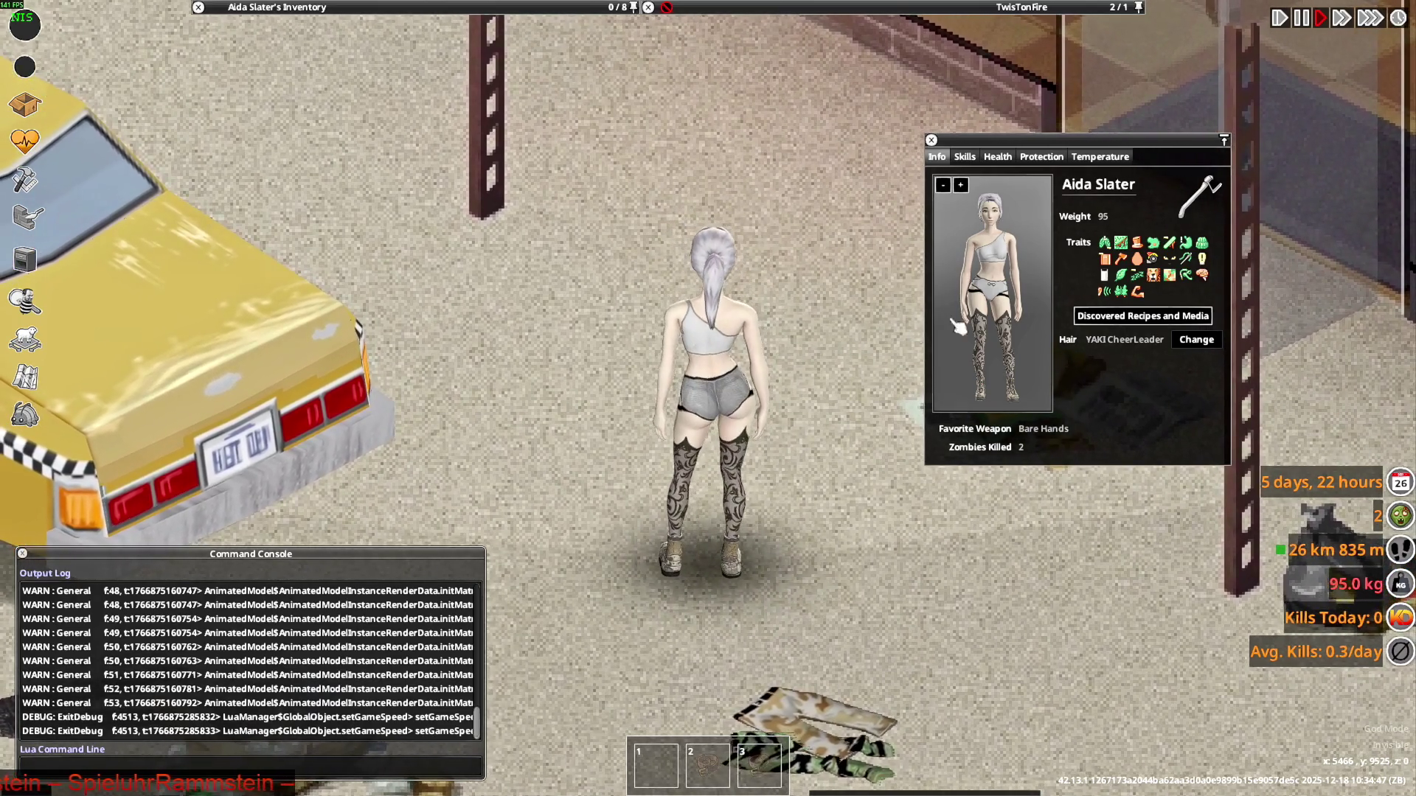
pyautogui.moveTo(957, 324); pyautogui.dragTo(908, 313)
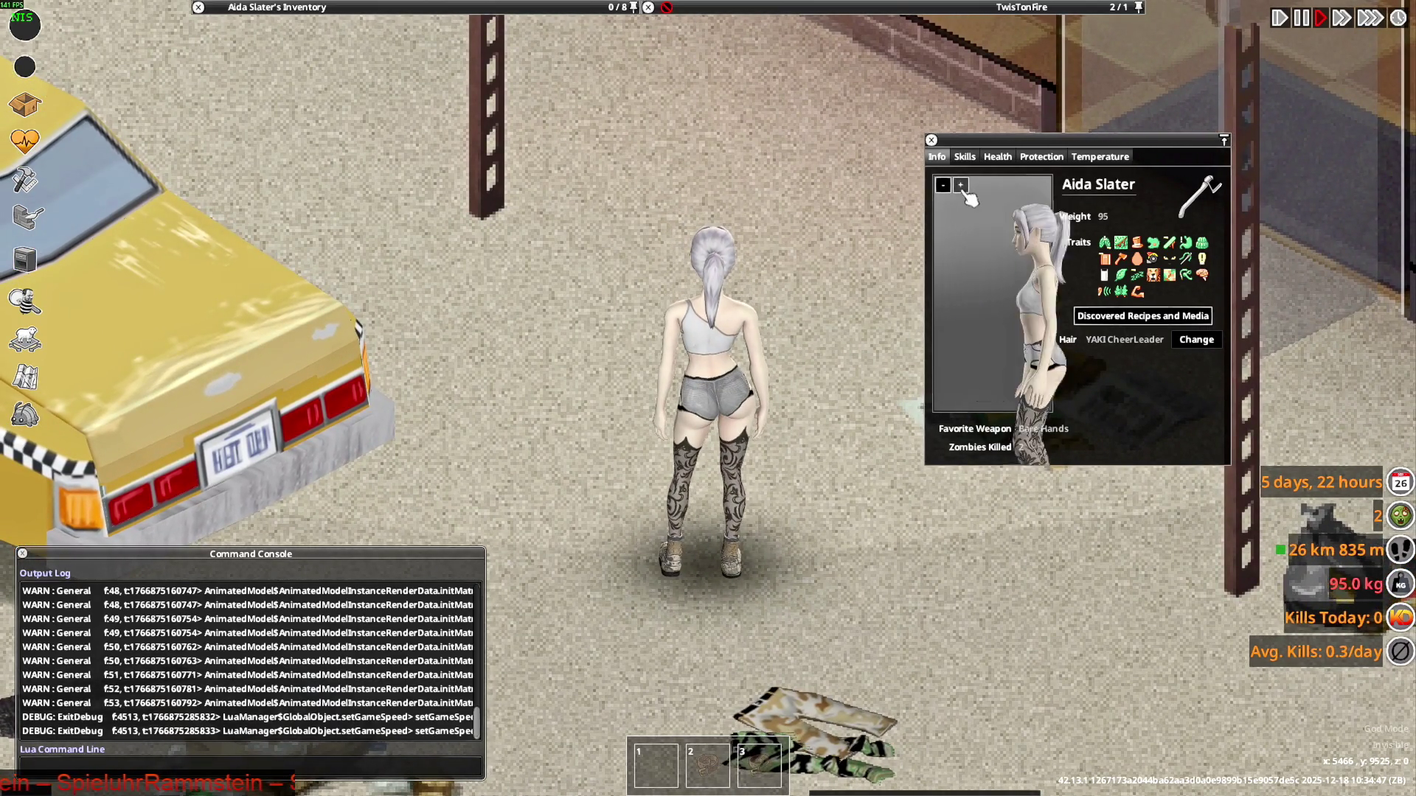
pyautogui.click(961, 185)
pyautogui.moveTo(964, 205); pyautogui.dragTo(991, 364)
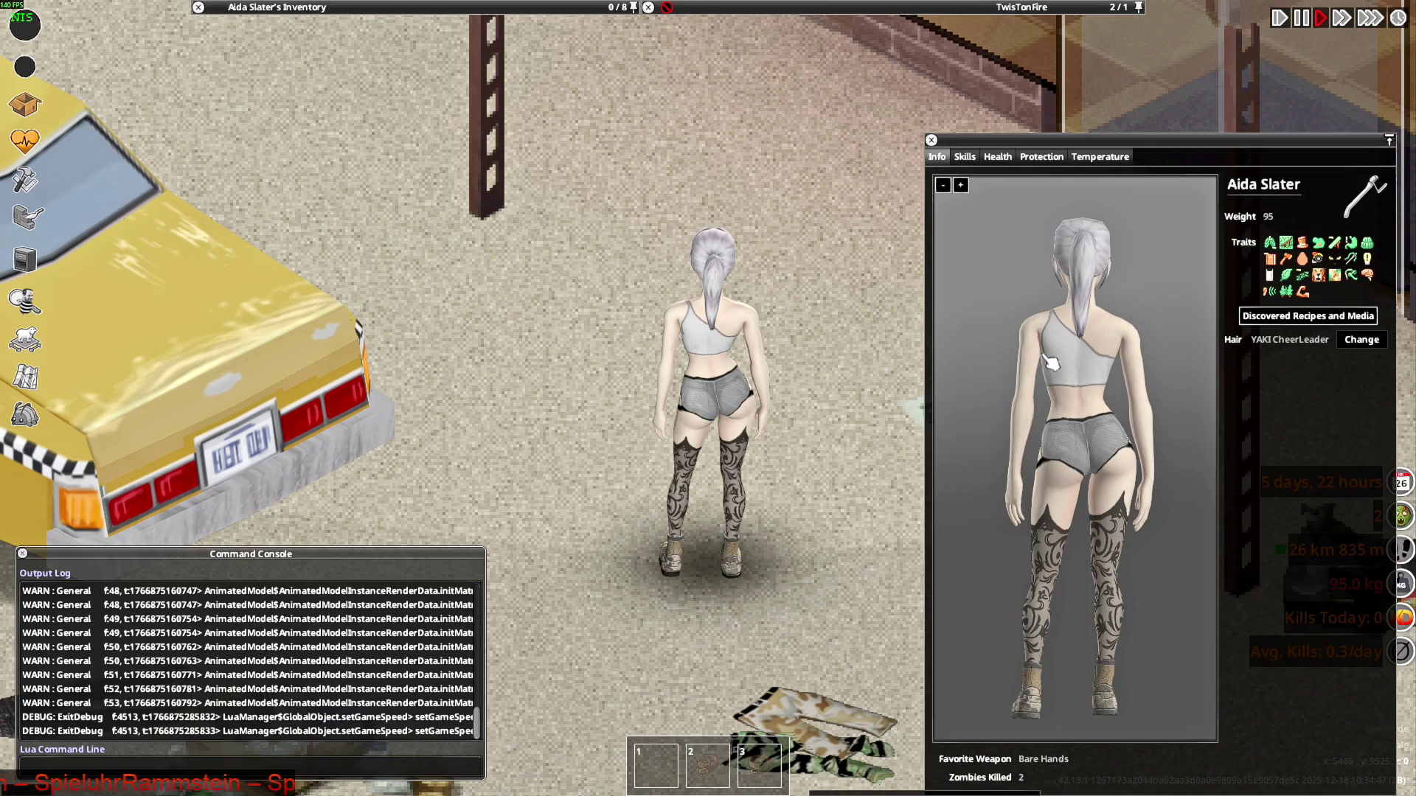
pyautogui.moveTo(1070, 395)
pyautogui.mouseDown()
pyautogui.moveTo(1084, 396)
pyautogui.moveTo(1050, 385)
pyautogui.moveTo(1022, 399)
pyautogui.mouseUp()
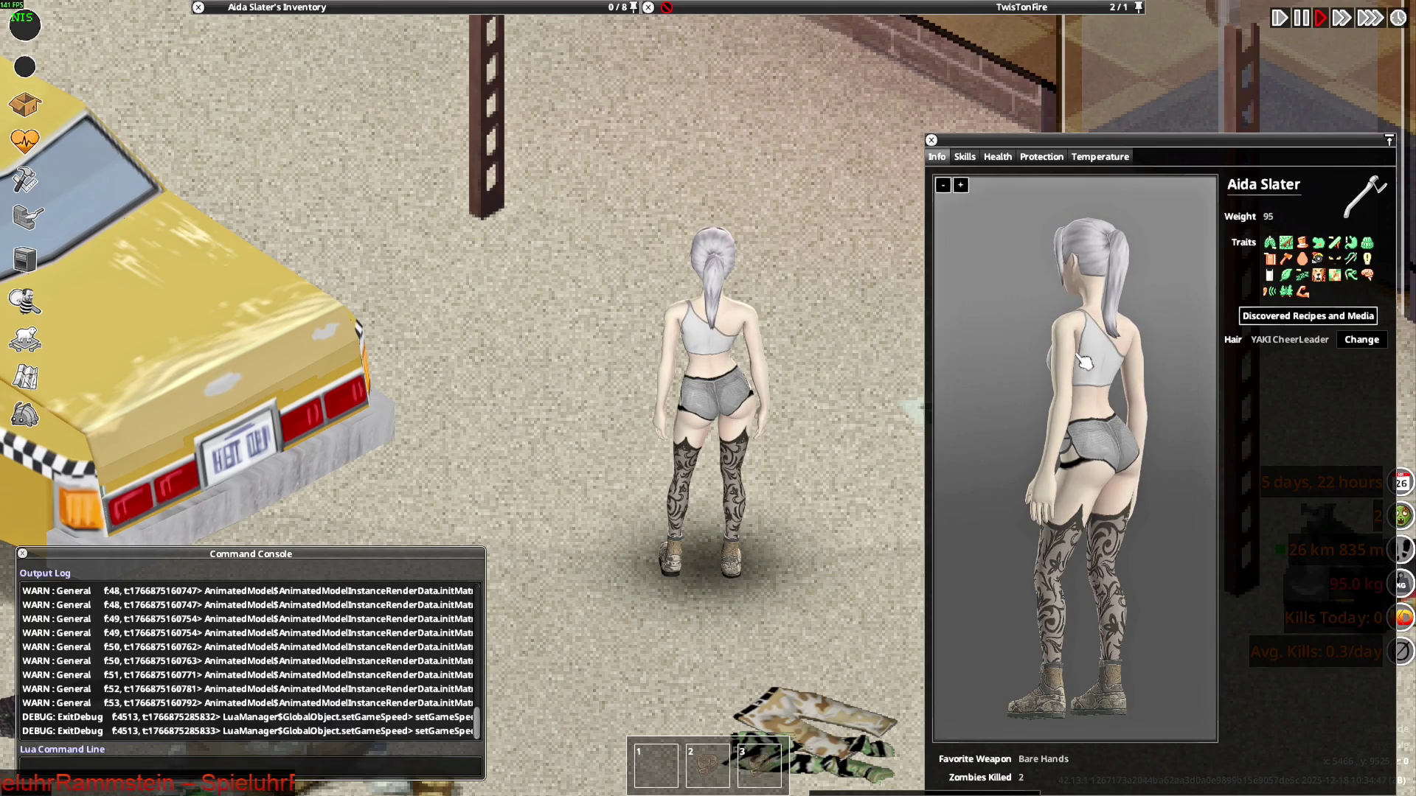
# Walk the character beside the car onto the clothes pile, then orbit the top in Blender
pyautogui.press('s')
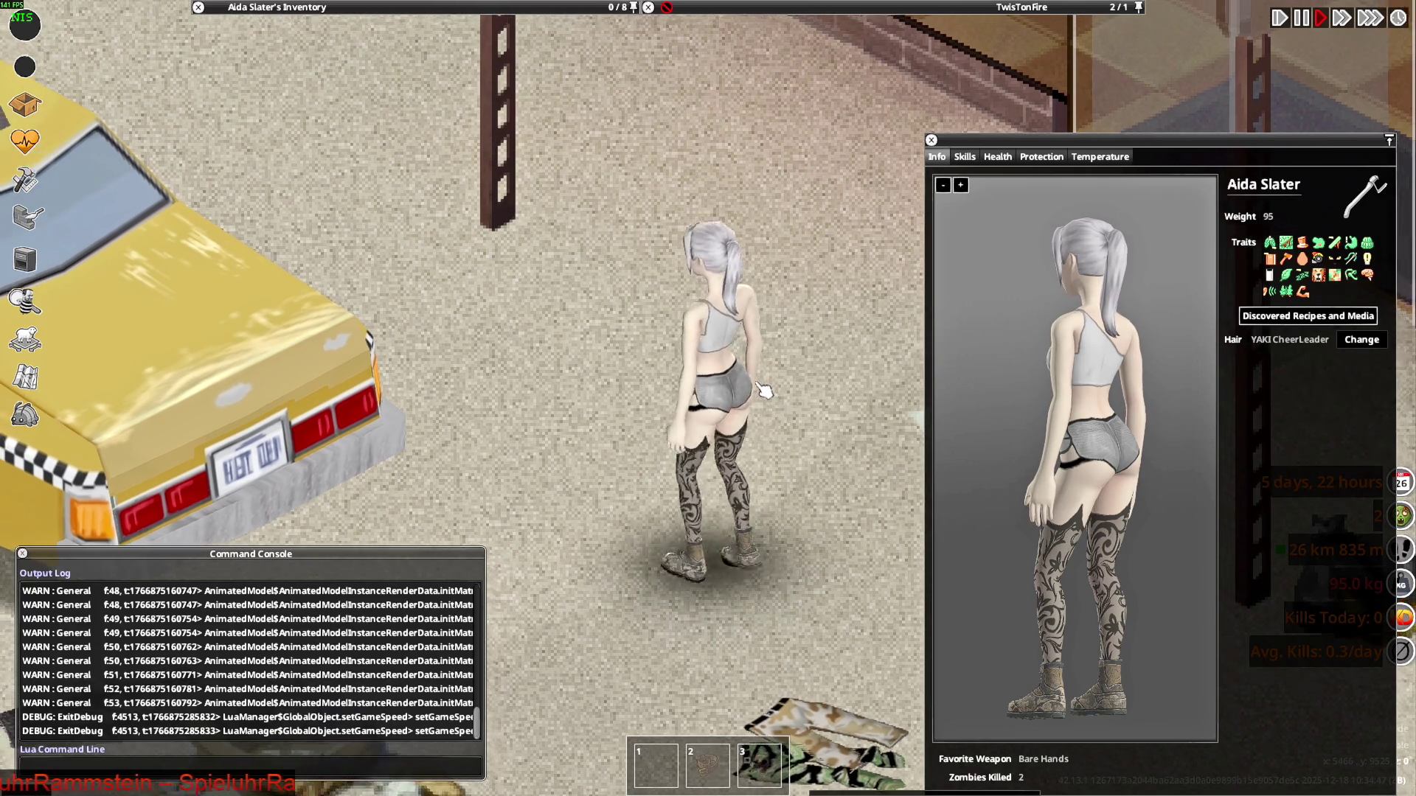
pyautogui.press('d')
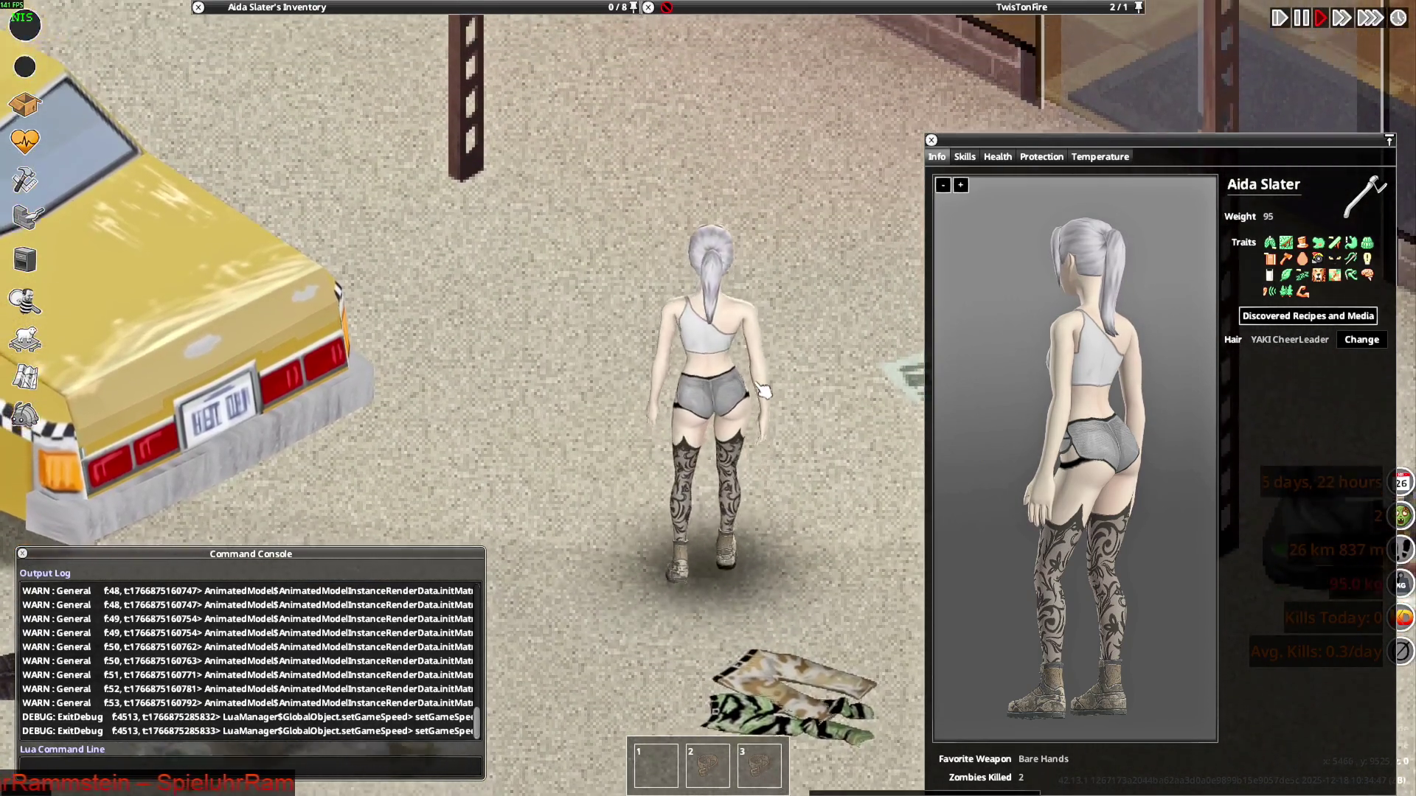
pyautogui.press('s')
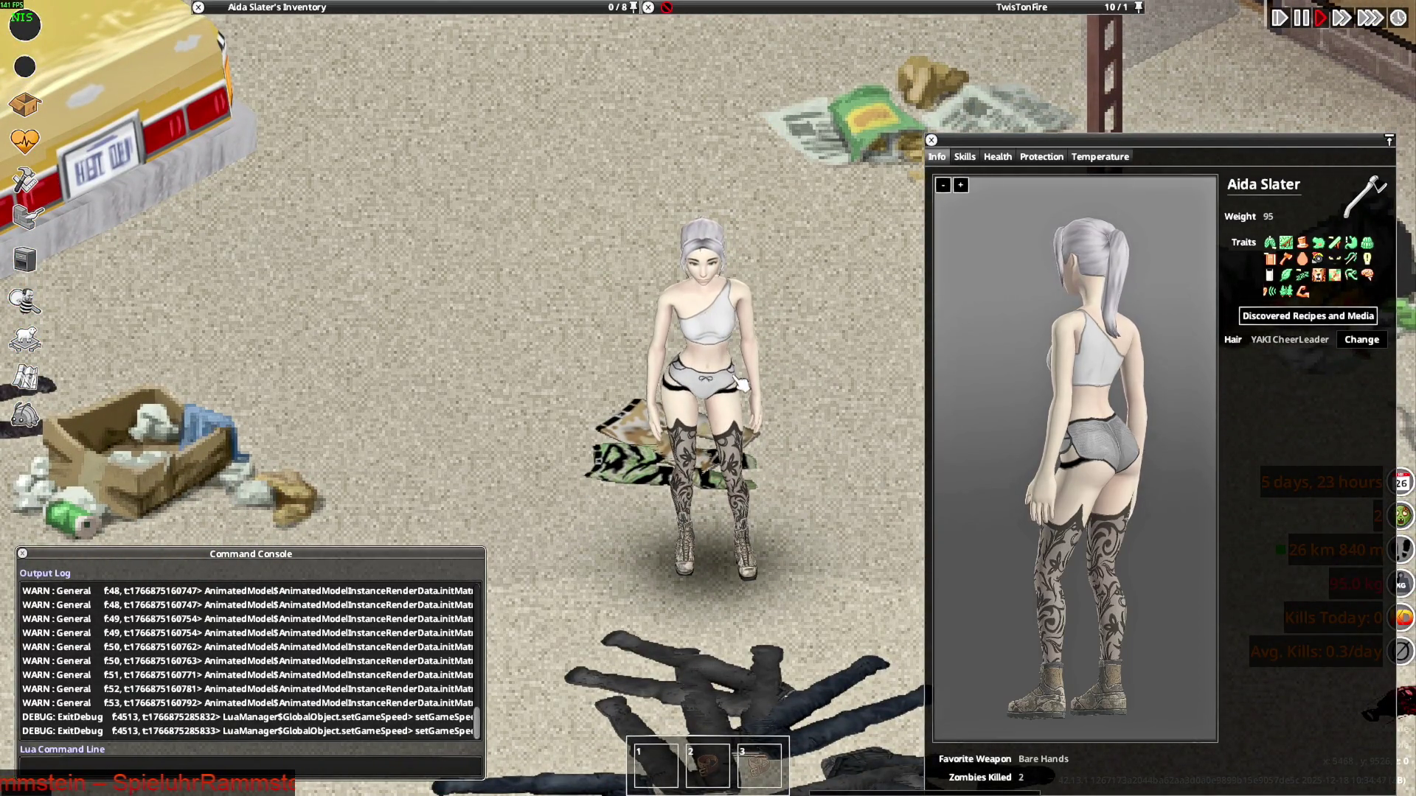
pyautogui.hotkey('alt', 'Tab')
pyautogui.hotkey('alt', 'Tab')
pyautogui.moveTo(787, 440)
pyautogui.mouseDown(button='middle')
pyautogui.moveTo(748, 432)
pyautogui.moveTo(816, 449)
pyautogui.moveTo(774, 246)
pyautogui.mouseUp(button='middle')
pyautogui.scroll(1, 781, 445)
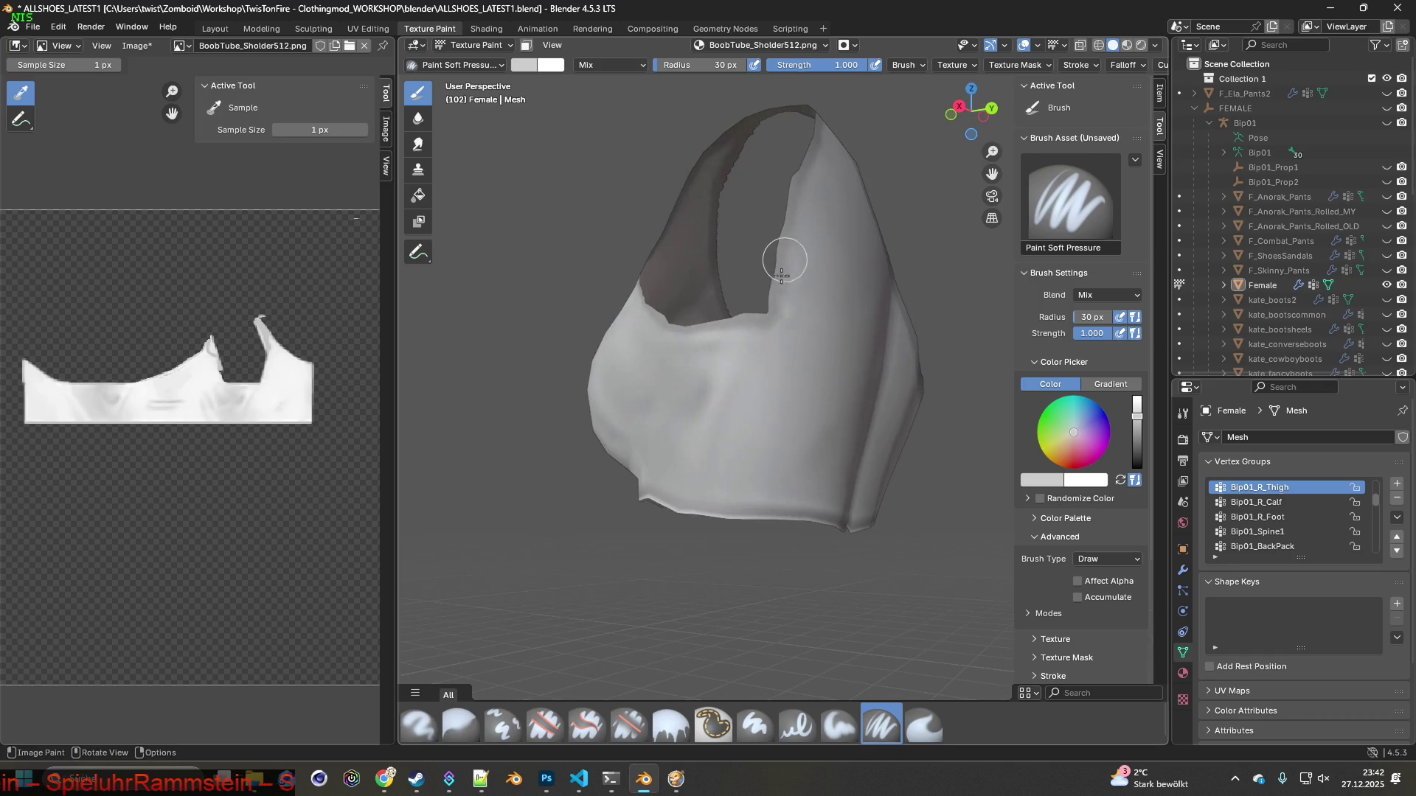
# Check the character in the game once more, then return to Blender's view of the top
pyautogui.hotkey('alt', 'Tab')
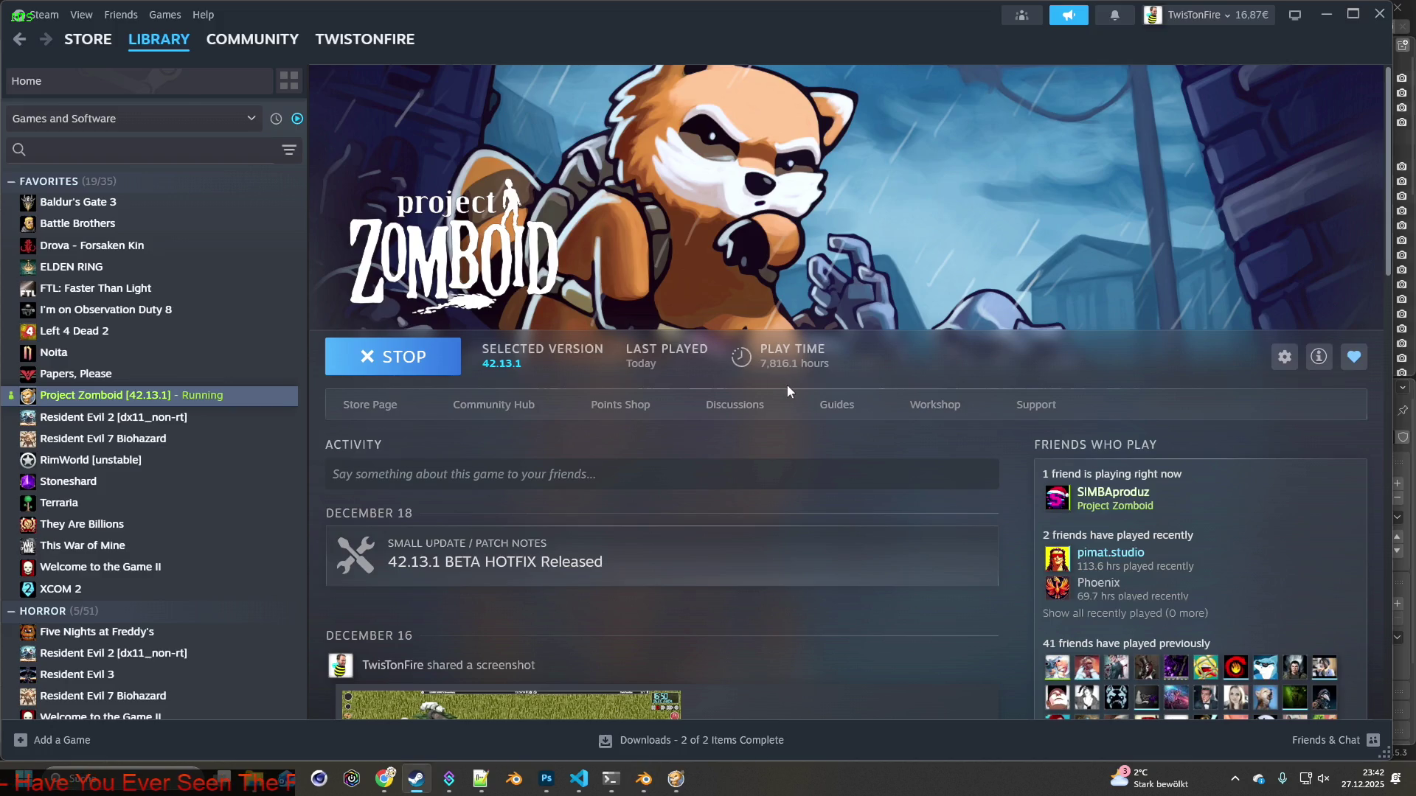
pyautogui.hotkey('alt', 'Tab')
pyautogui.press('a')
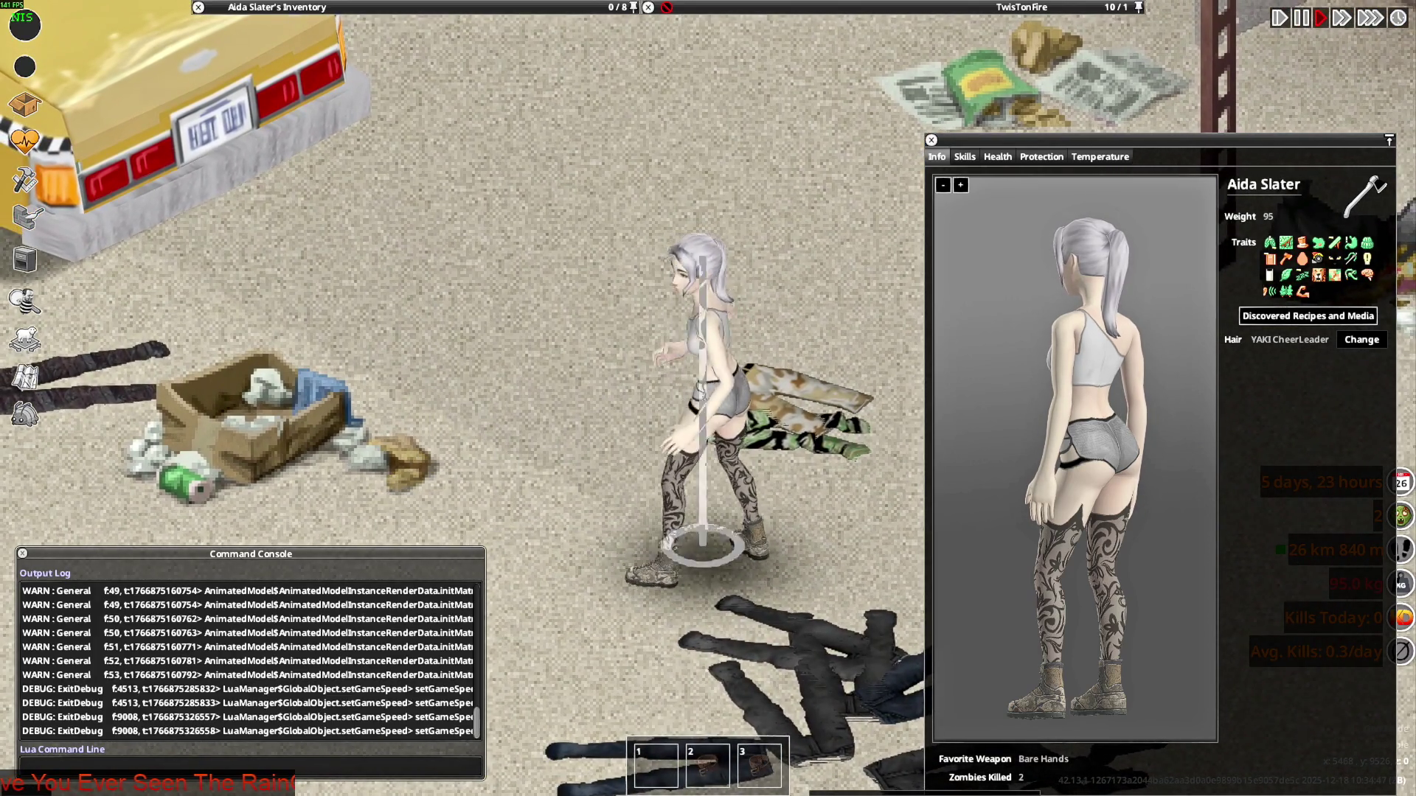
pyautogui.press('s')
pyautogui.hotkey('alt', 'Tab')
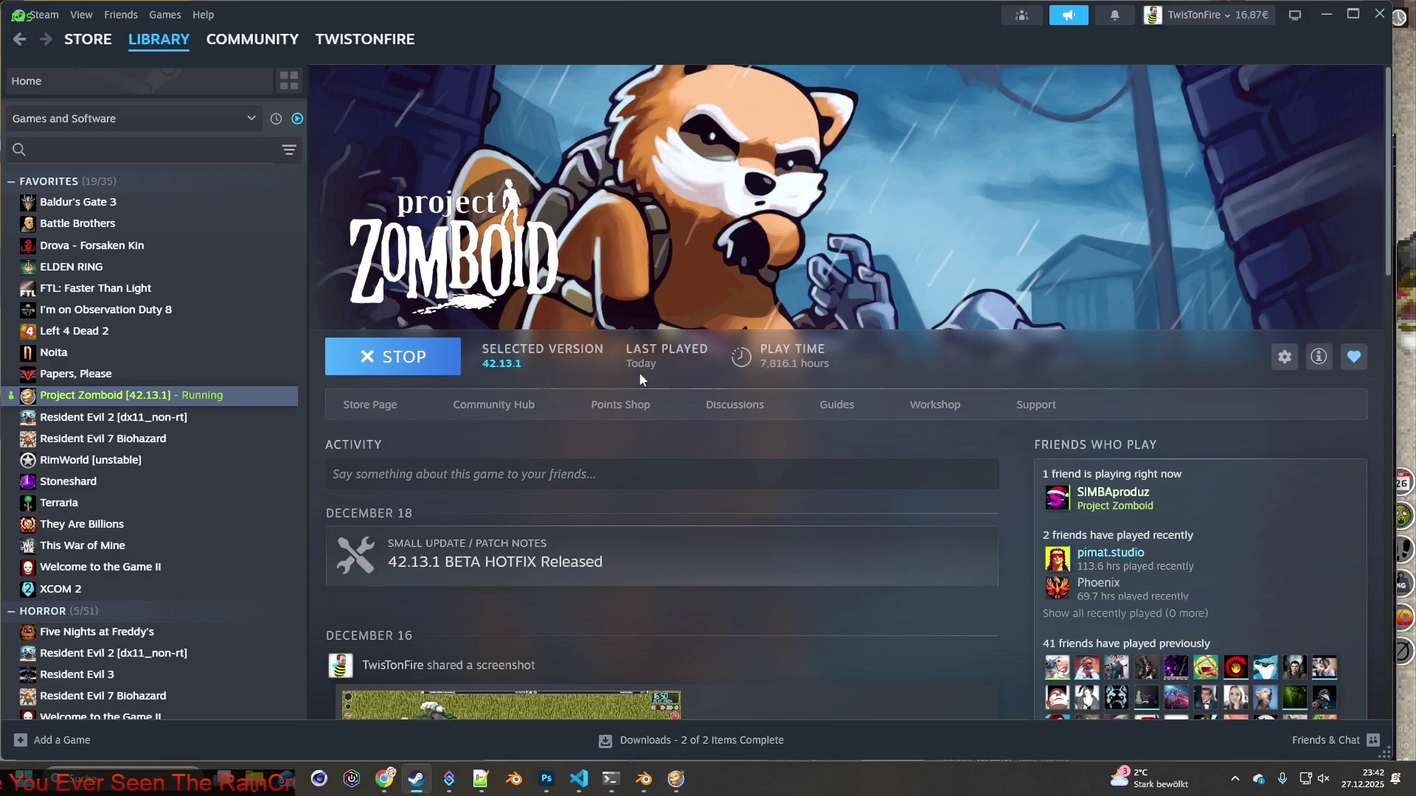
pyautogui.hotkey('alt', 'Tab')
pyautogui.moveTo(656, 381); pyautogui.dragTo(710, 401, button='middle')
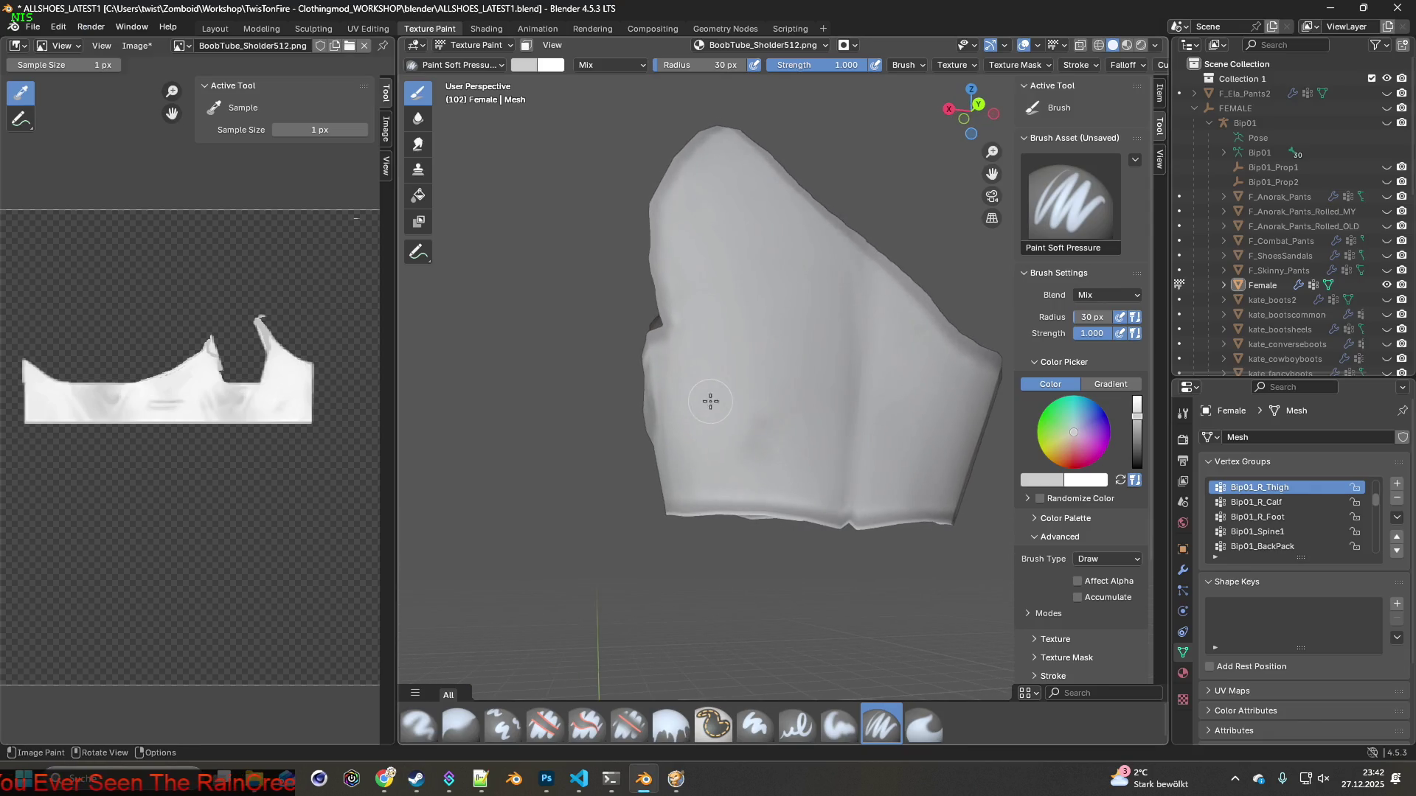
# Tilt the view above the top and clone texture over a patch of its surface
pyautogui.scroll(1, 686, 397)
pyautogui.scroll(3, 685, 399)
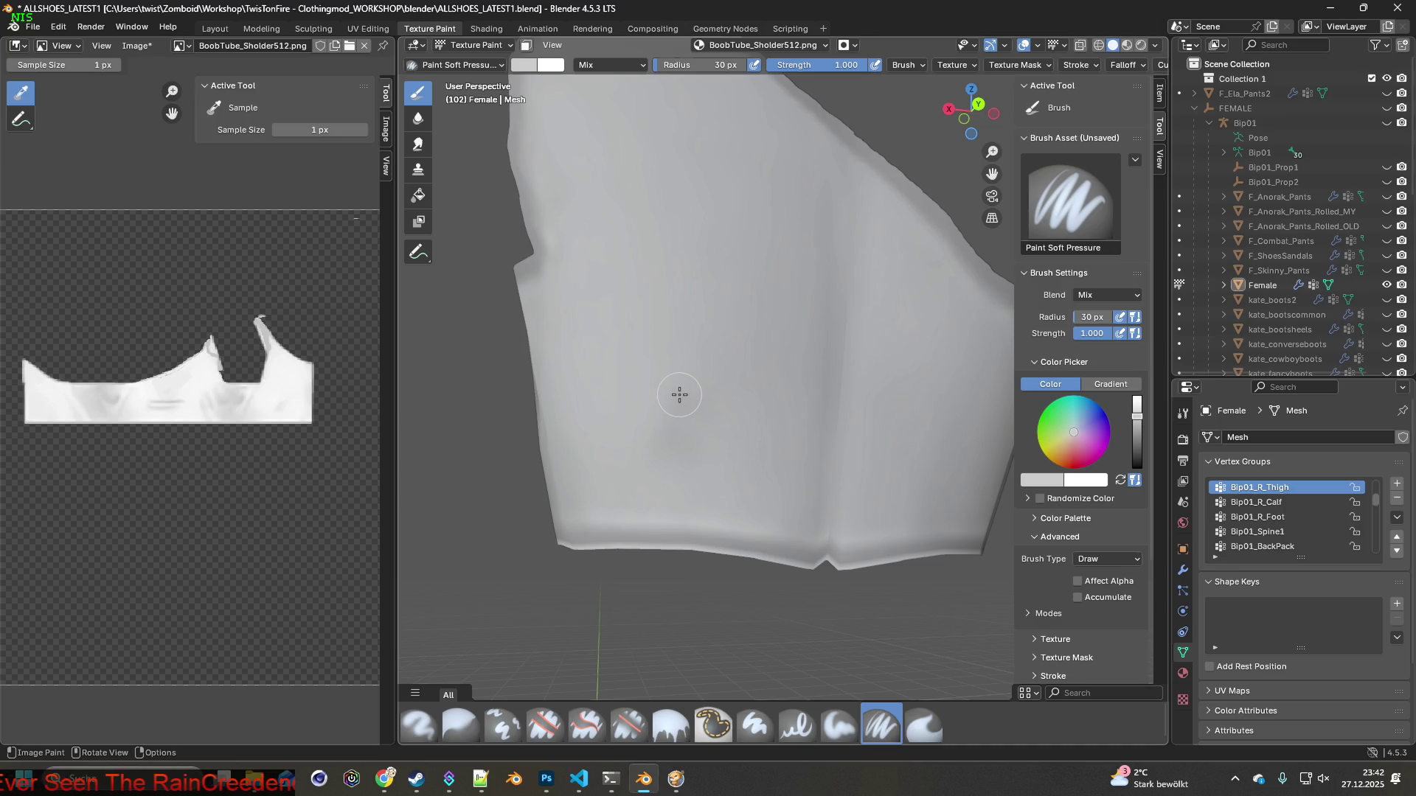
pyautogui.moveTo(622, 408); pyautogui.dragTo(619, 430, button='middle')
pyautogui.scroll(-2, 620, 430)
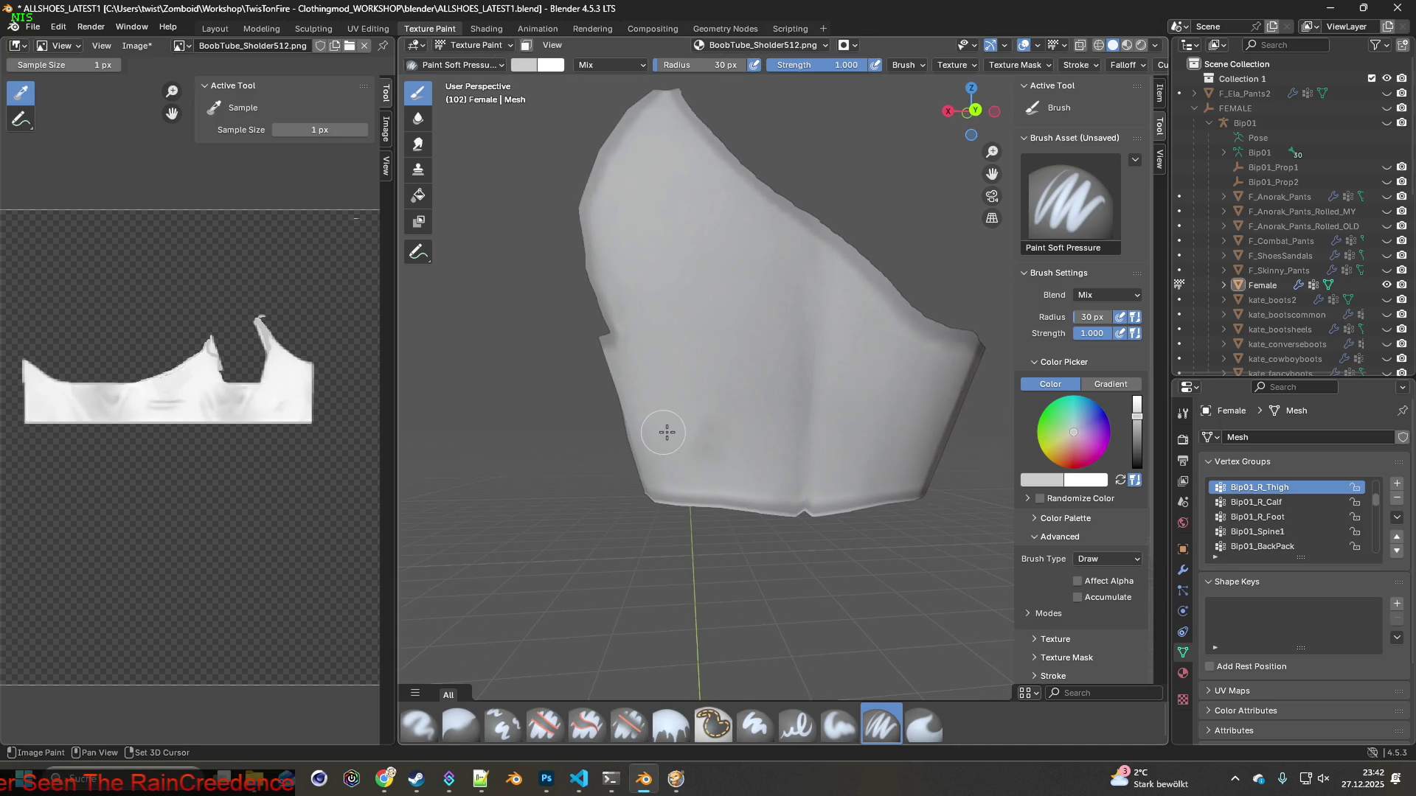
pyautogui.click(503, 725)
pyautogui.moveTo(697, 422); pyautogui.dragTo(704, 433)
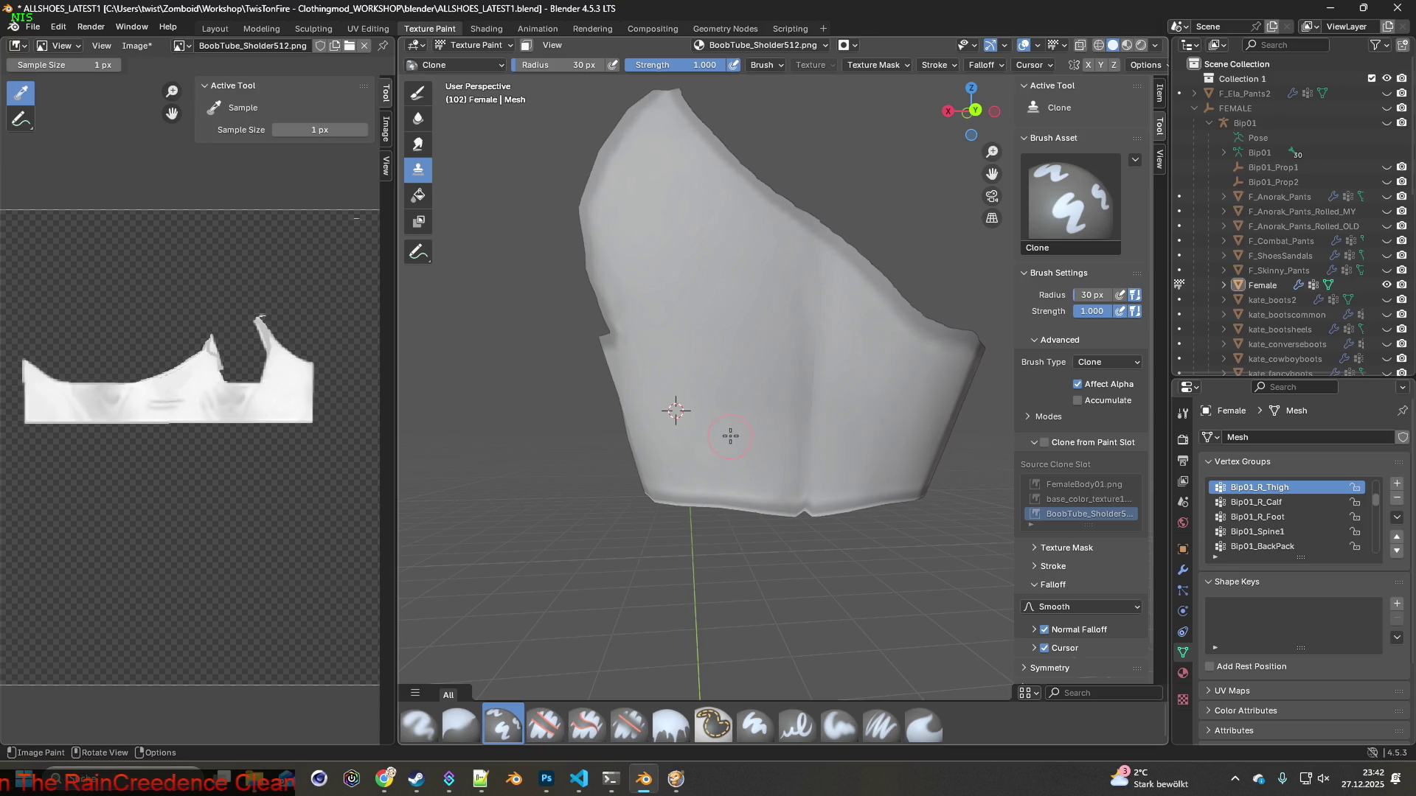
# Return to the Paint Soft Pressure brush and paint a smoothing stroke on the top
pyautogui.moveTo(730, 437); pyautogui.dragTo(744, 394, button='middle')
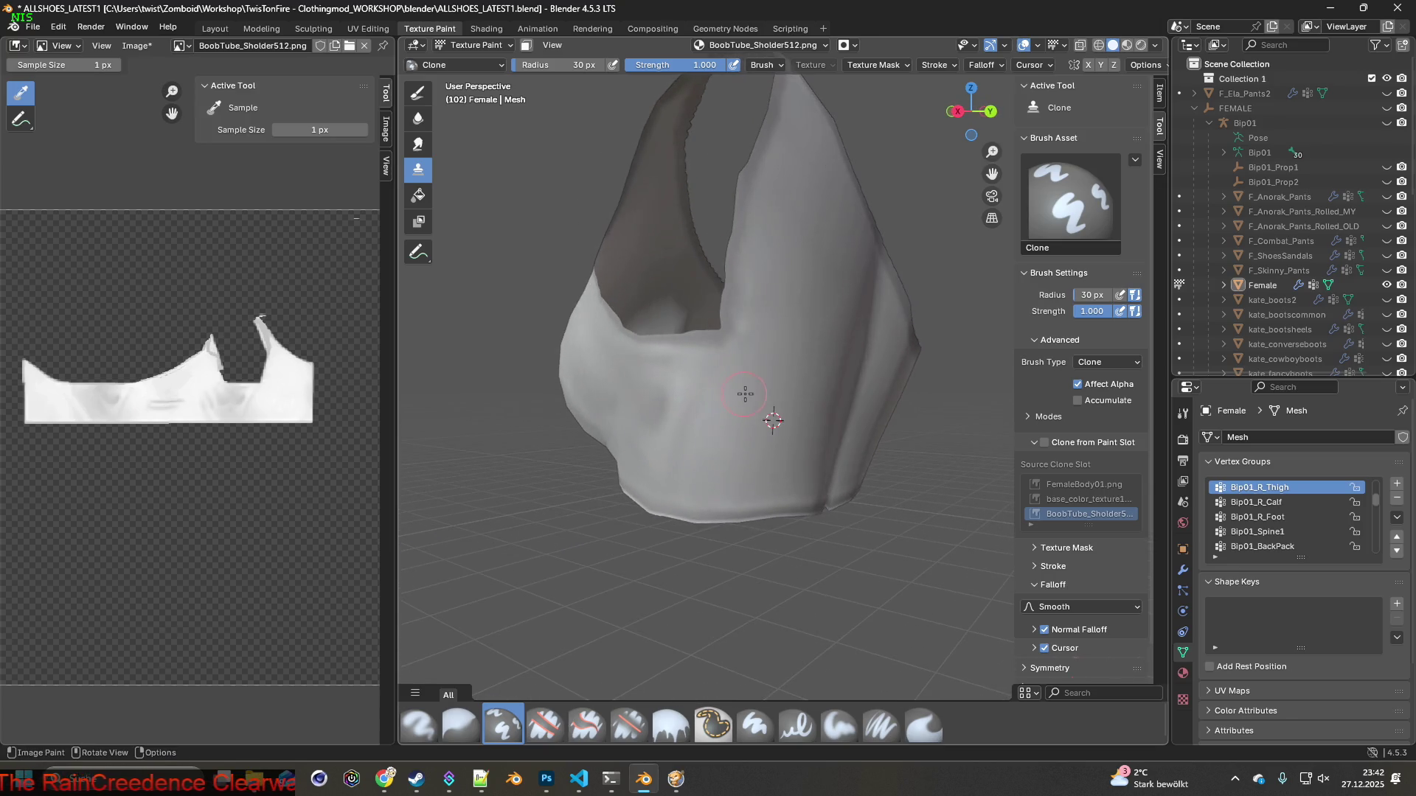
pyautogui.scroll(3, 744, 394)
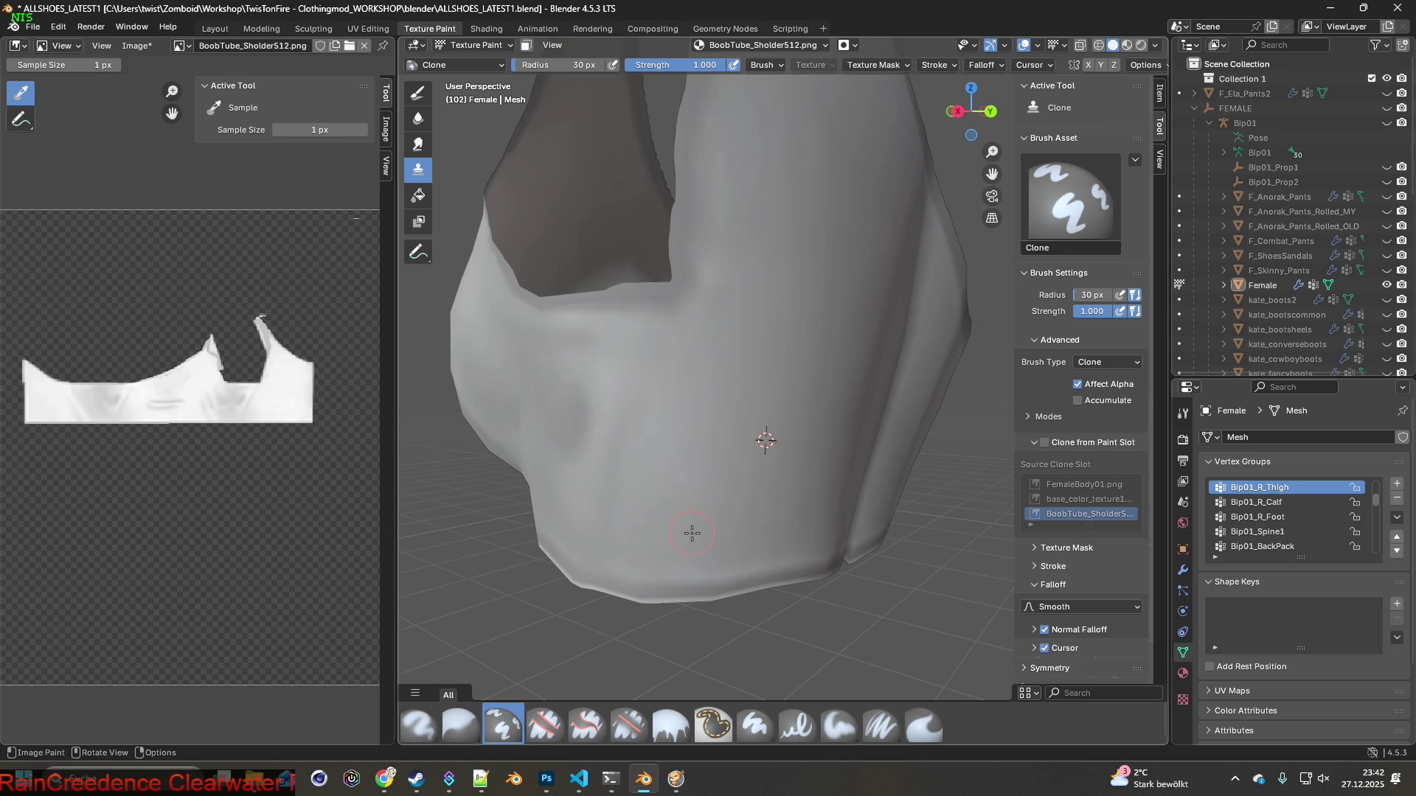
pyautogui.click(880, 725)
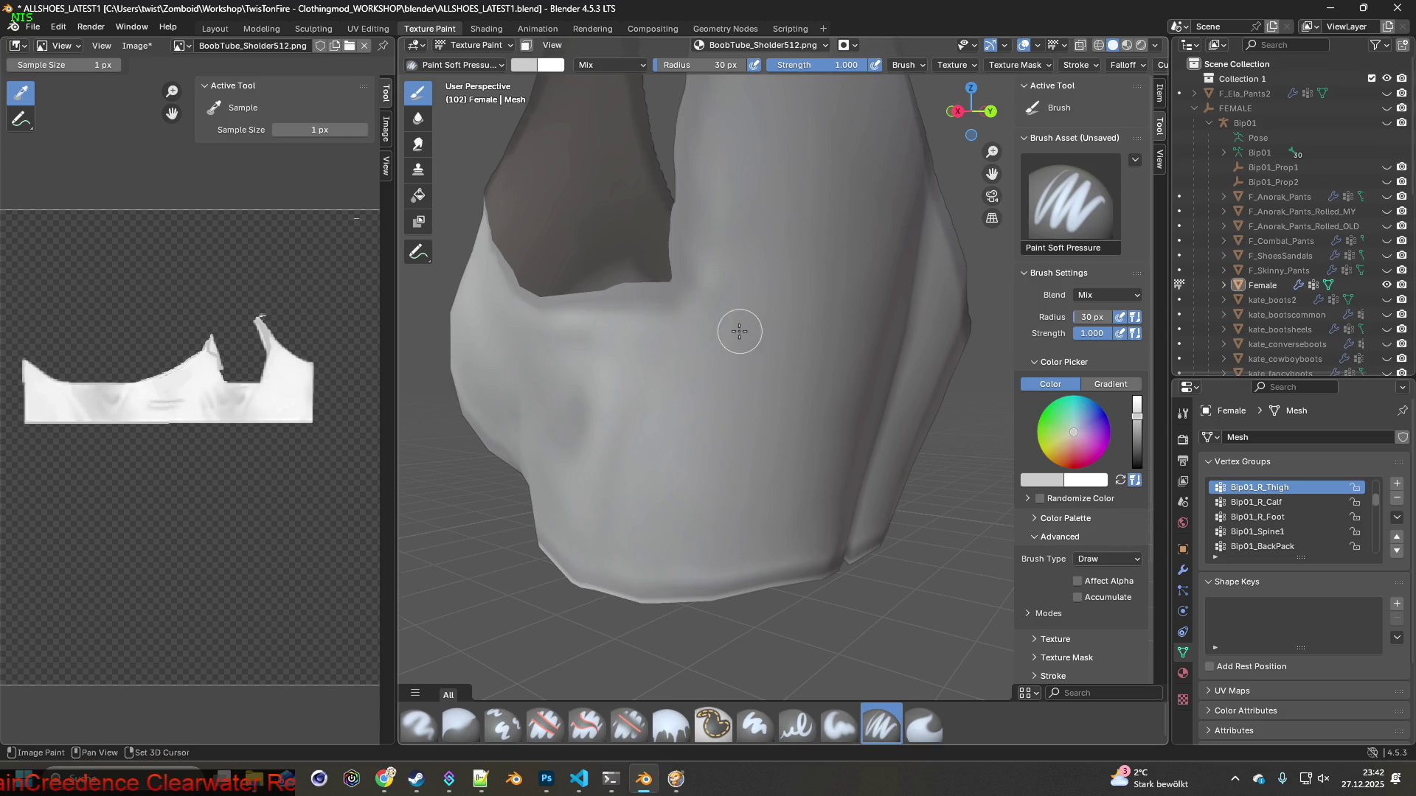
pyautogui.keyDown('shift'); pyautogui.moveTo(739, 332); pyautogui.dragTo(719, 428, button='middle'); pyautogui.keyUp('shift')
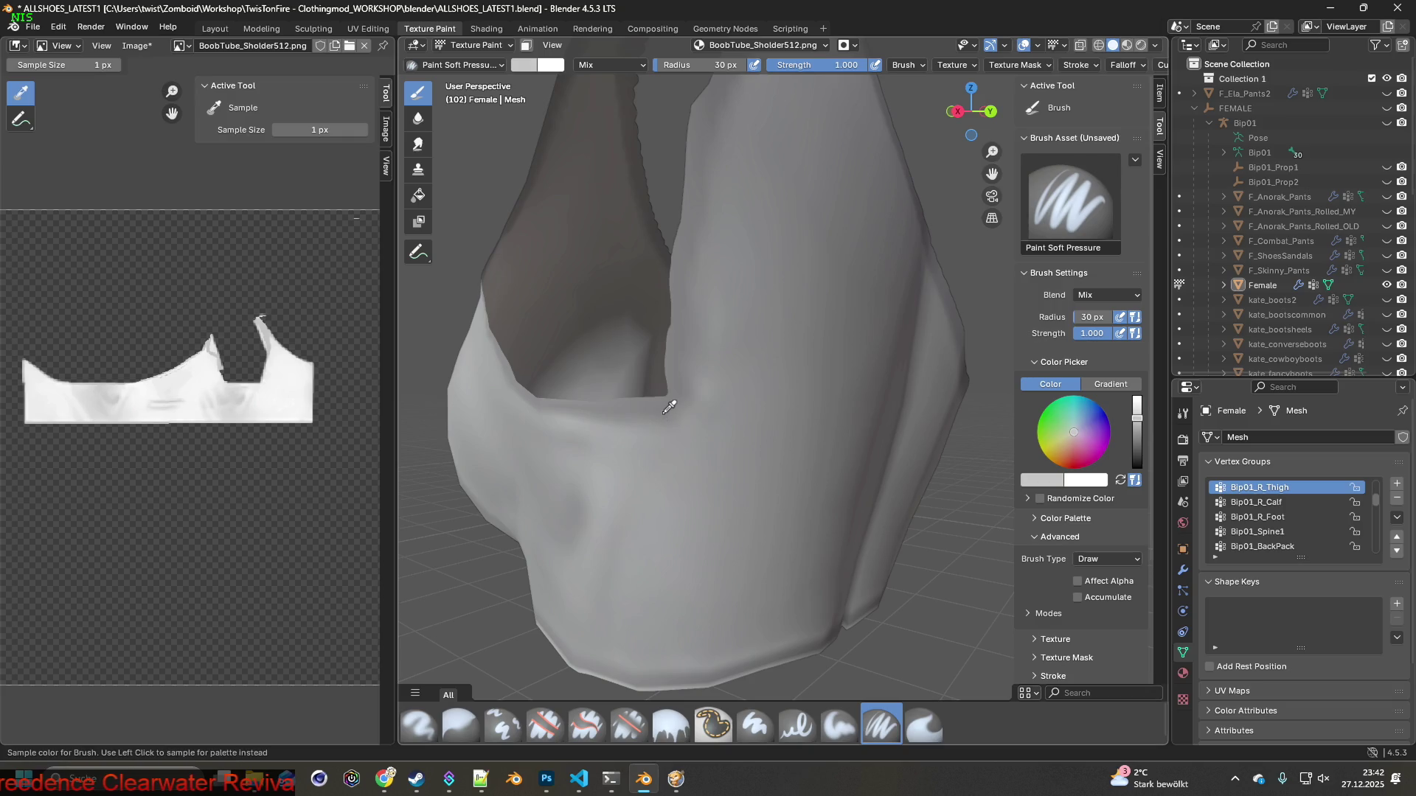
pyautogui.moveTo(666, 419)
pyautogui.mouseDown(button='middle')
pyautogui.moveTo(669, 432)
pyautogui.moveTo(643, 433)
pyautogui.mouseUp(button='middle')
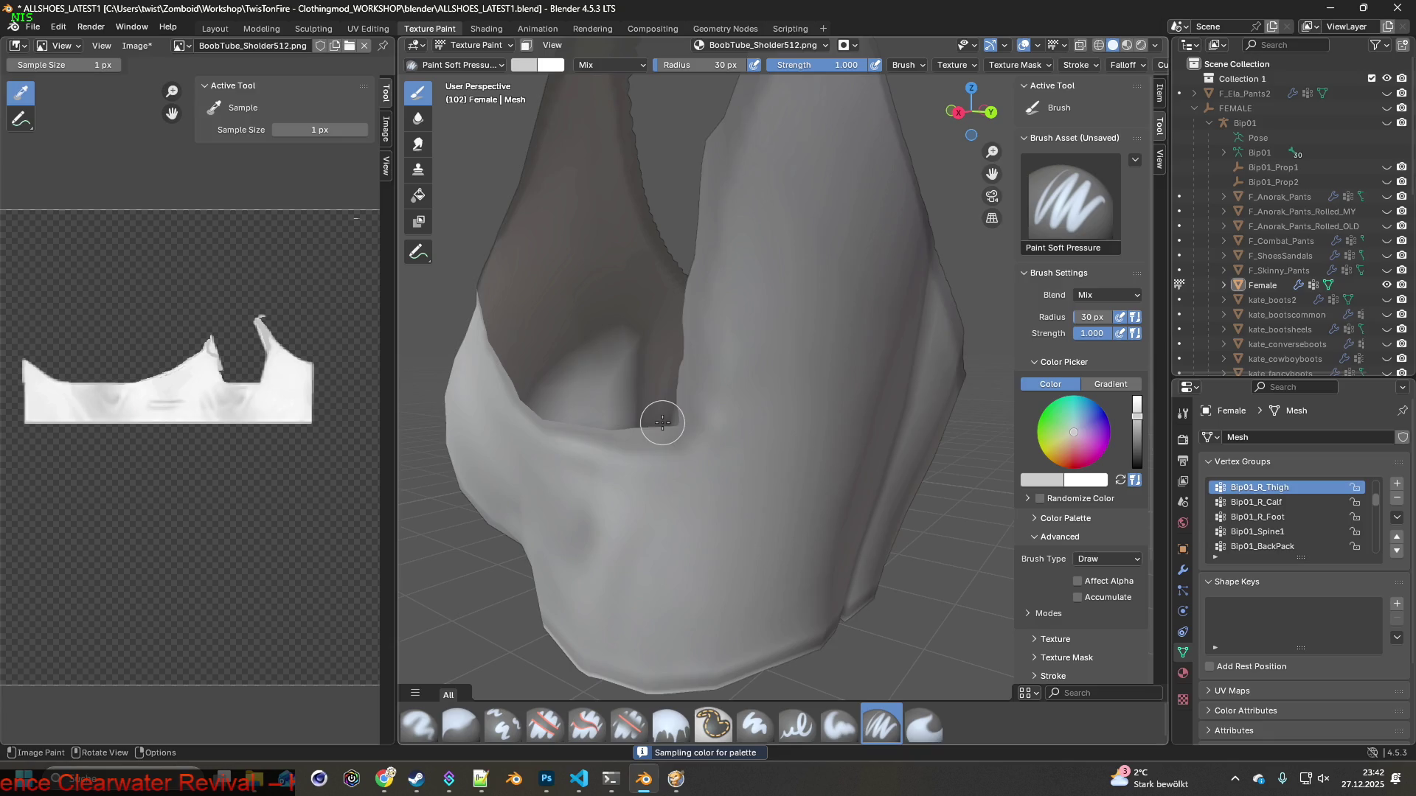
pyautogui.moveTo(670, 417)
pyautogui.mouseDown(button='middle')
pyautogui.moveTo(649, 373)
pyautogui.moveTo(649, 411)
pyautogui.mouseUp(button='middle')
pyautogui.moveTo(638, 376); pyautogui.dragTo(658, 410)
# Orbit around to look into the top's opening and select the Clone brush
pyautogui.moveTo(708, 472); pyautogui.dragTo(632, 228, button='middle')
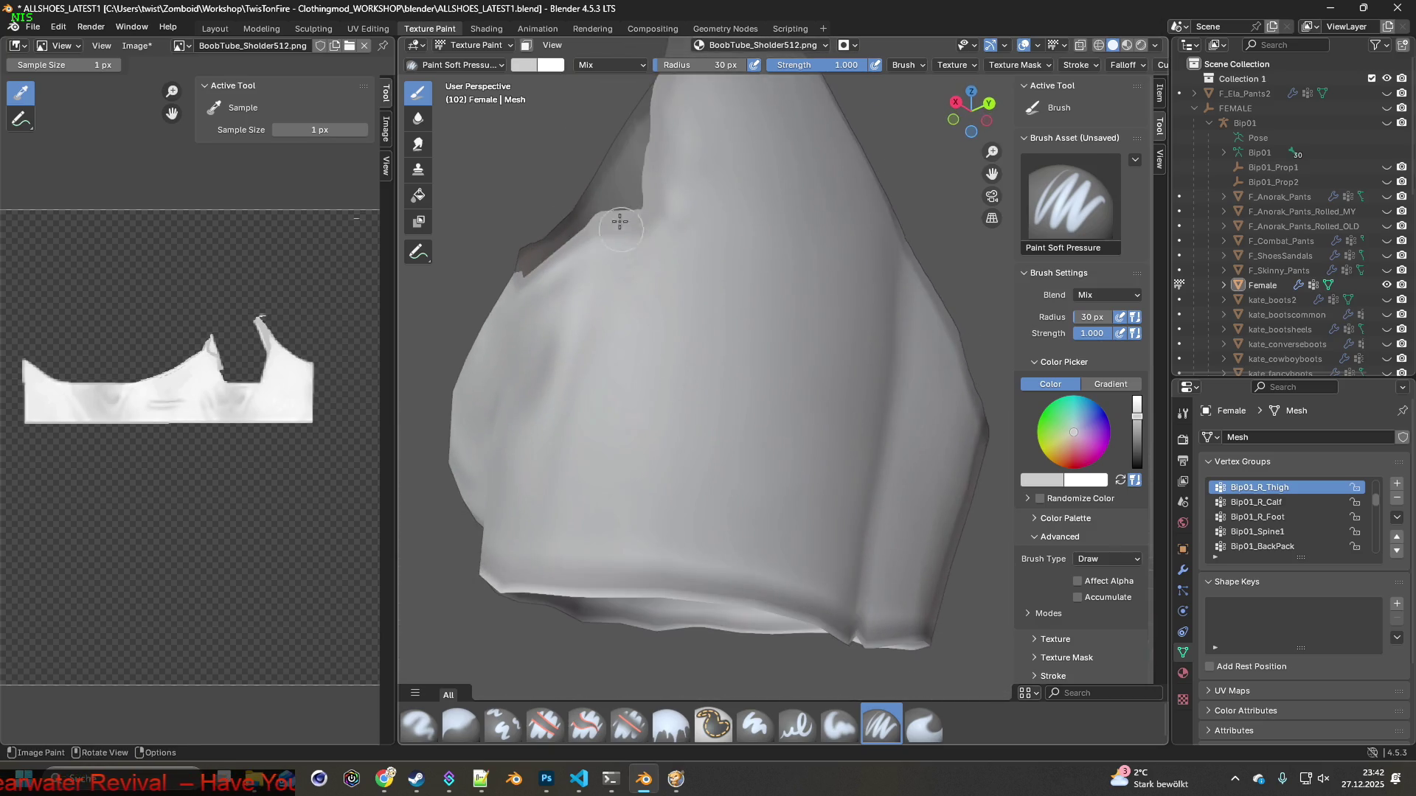
pyautogui.moveTo(616, 222); pyautogui.dragTo(597, 222)
pyautogui.moveTo(597, 221)
pyautogui.mouseDown(button='middle')
pyautogui.moveTo(663, 289)
pyautogui.moveTo(634, 354)
pyautogui.moveTo(693, 407)
pyautogui.mouseUp(button='middle')
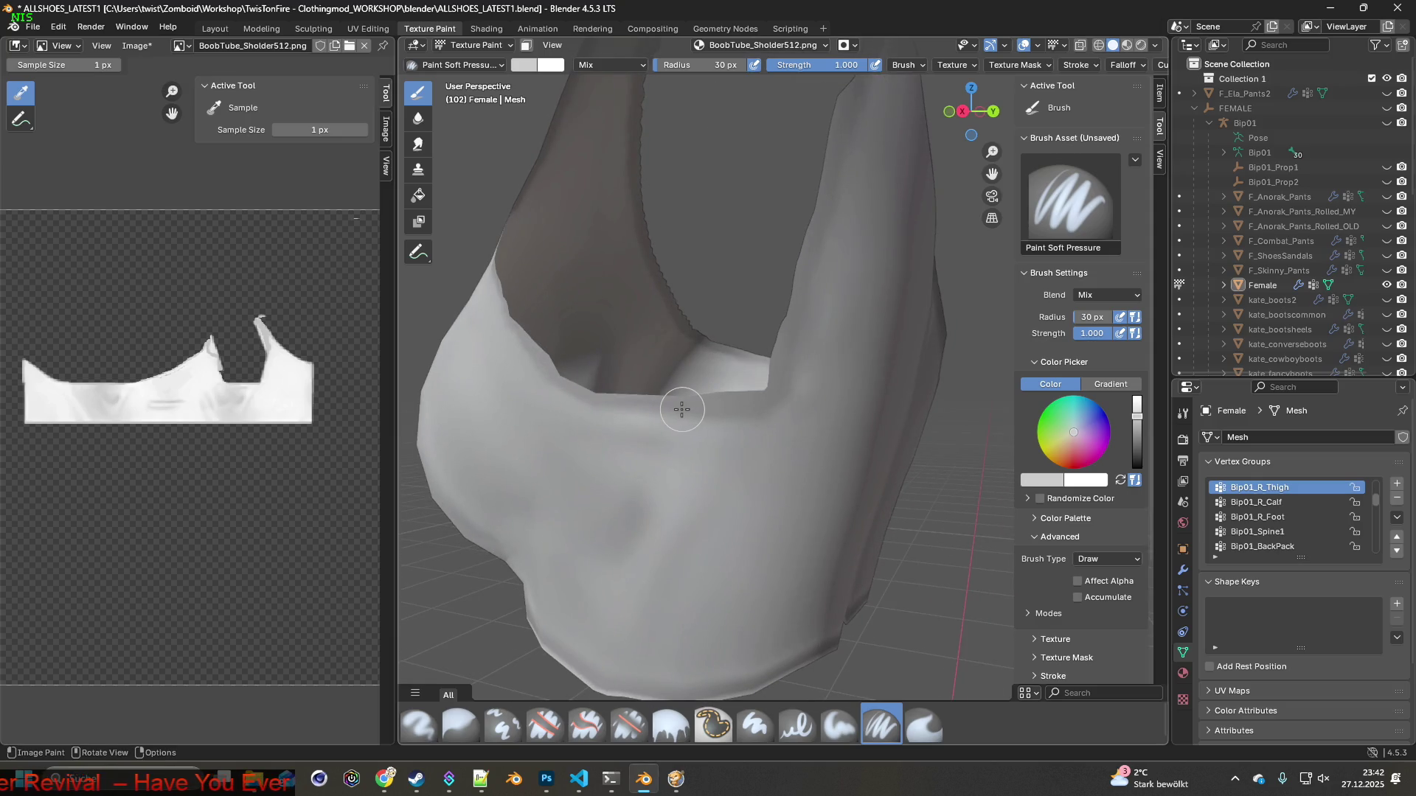
pyautogui.moveTo(664, 419); pyautogui.dragTo(627, 411, button='middle')
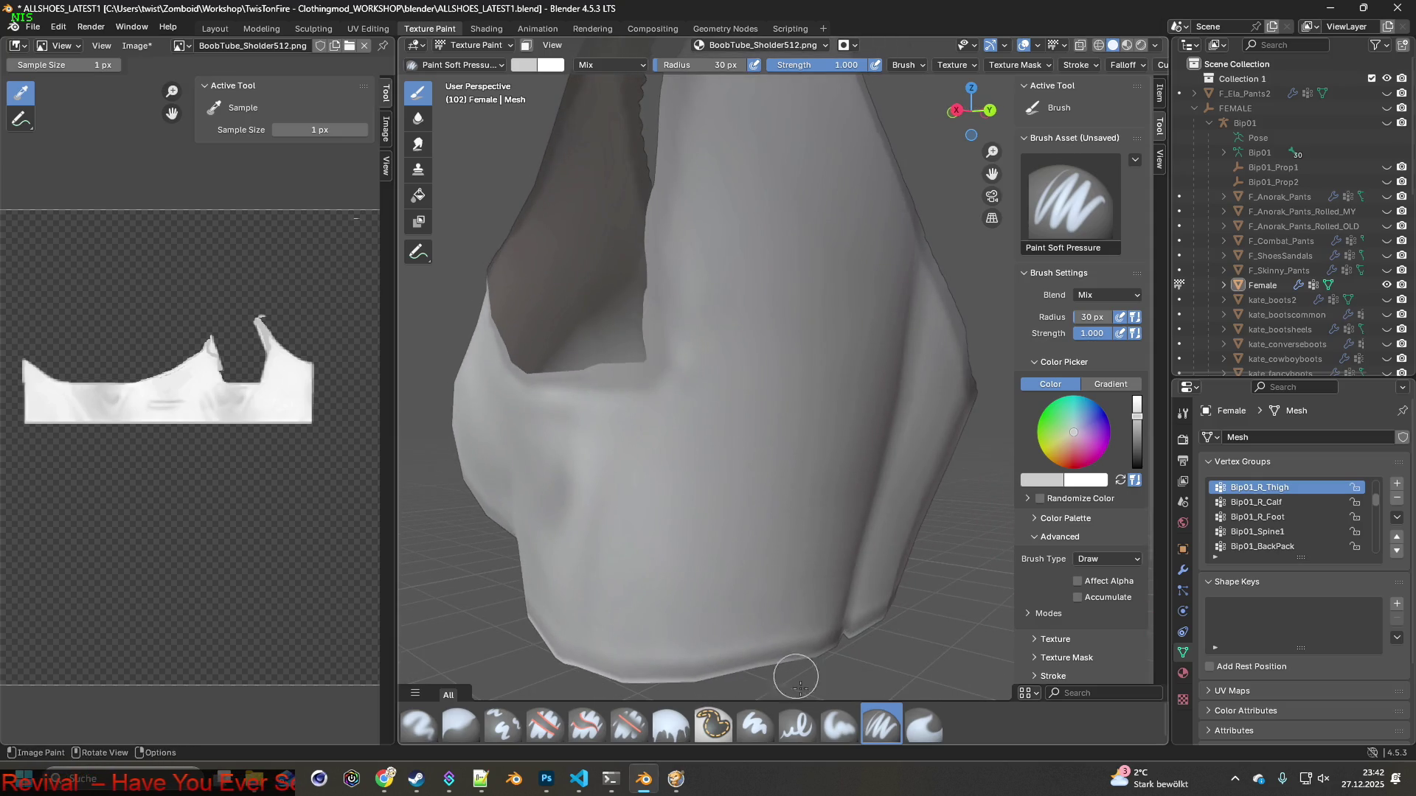
pyautogui.click(503, 725)
# Clone-paint along the fold edge at the top's opening
pyautogui.scroll(6, 573, 478)
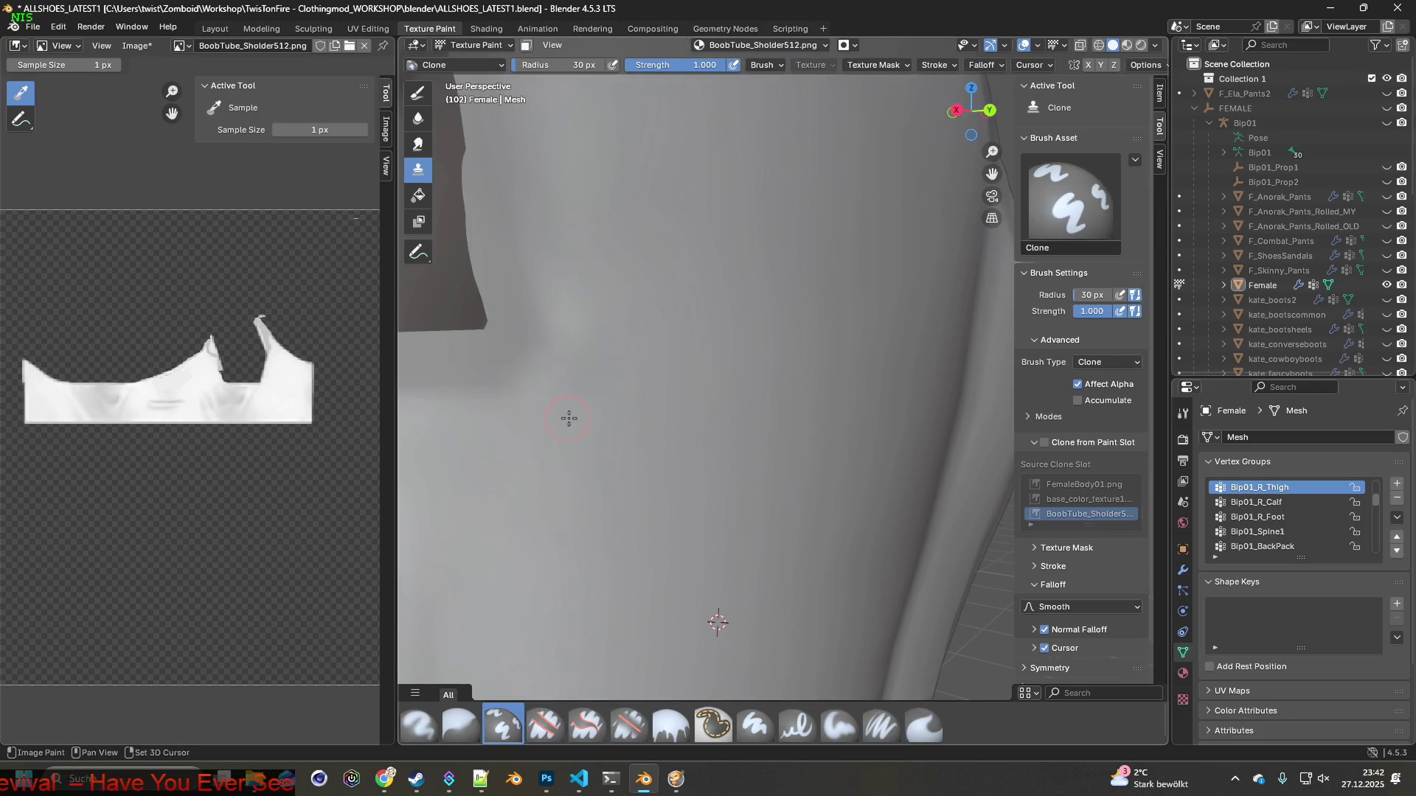
pyautogui.keyDown('shift'); pyautogui.moveTo(567, 418); pyautogui.dragTo(690, 445, button='middle'); pyautogui.keyUp('shift')
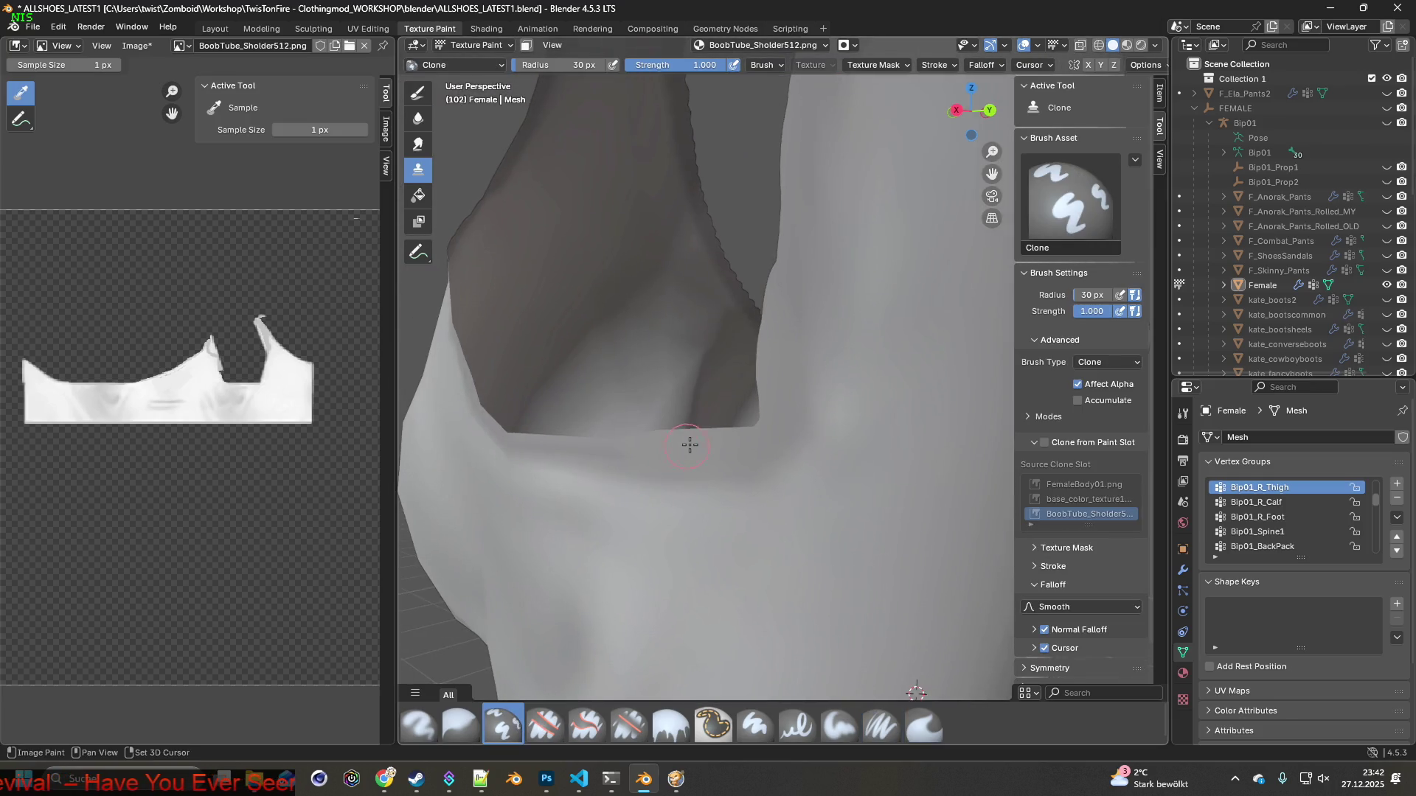
pyautogui.rightClick(732, 463)
pyautogui.rightClick(749, 428)
pyautogui.moveTo(751, 427); pyautogui.dragTo(756, 411)
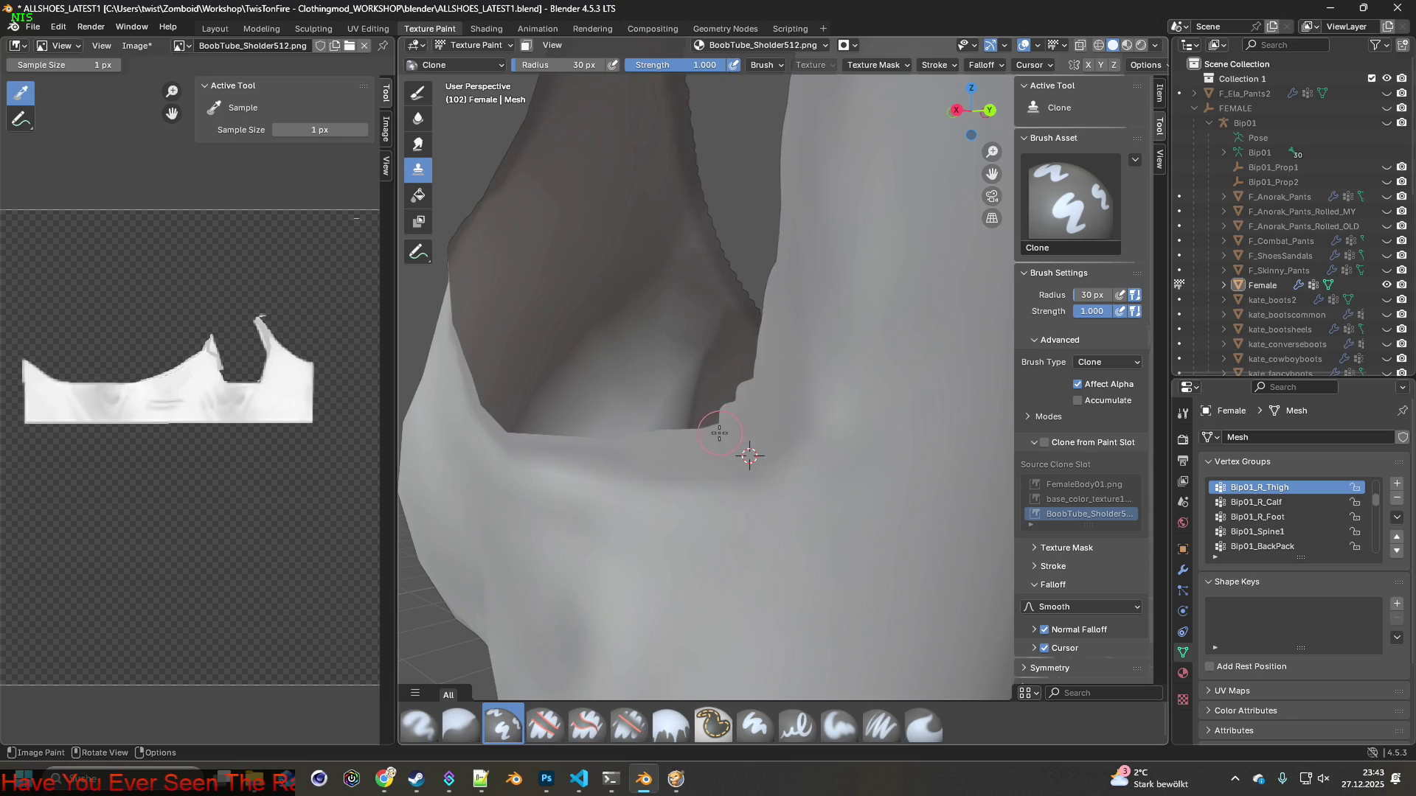
pyautogui.moveTo(632, 420); pyautogui.dragTo(752, 410)
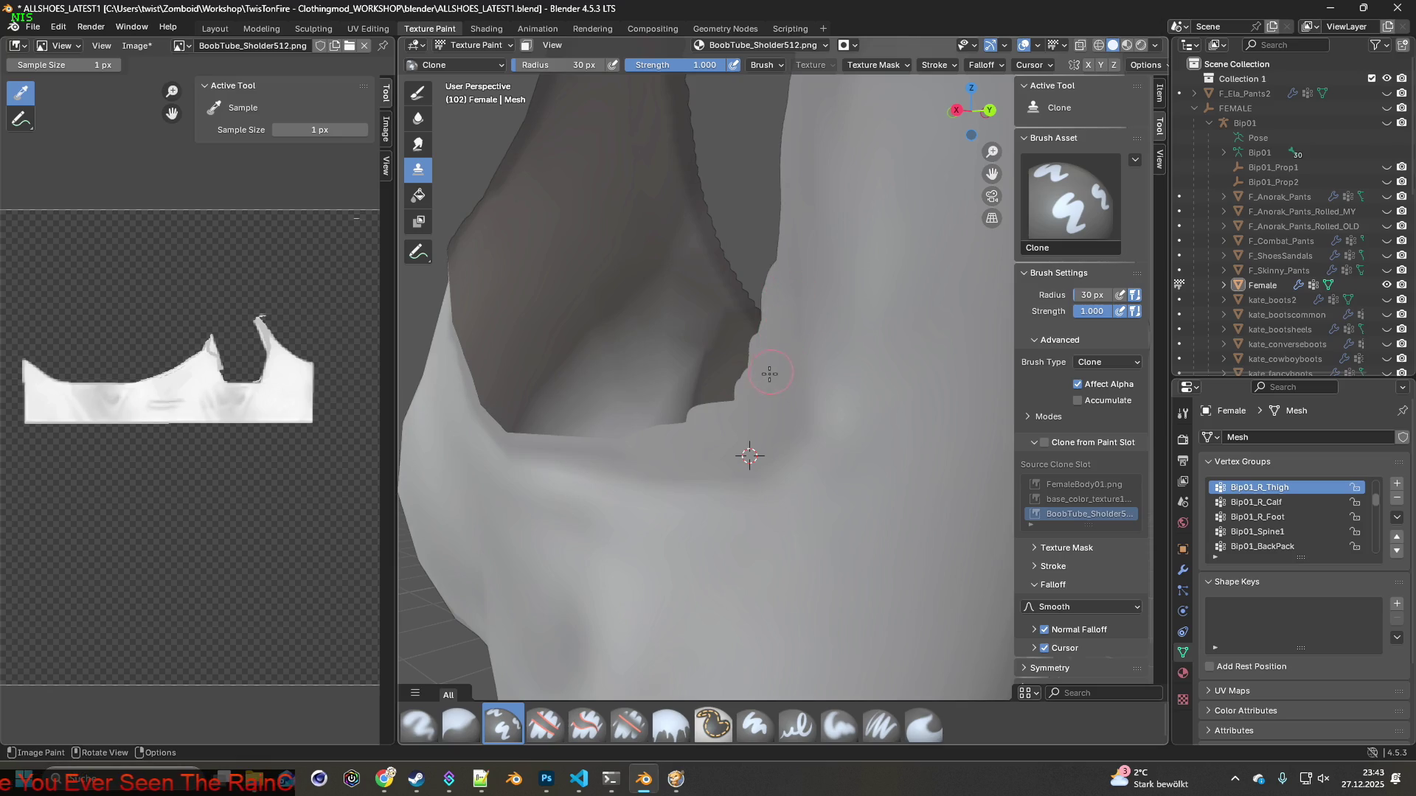
# Zoom in close and clone-paint over the rough patch below the fold
pyautogui.moveTo(714, 435); pyautogui.dragTo(658, 442, button='middle')
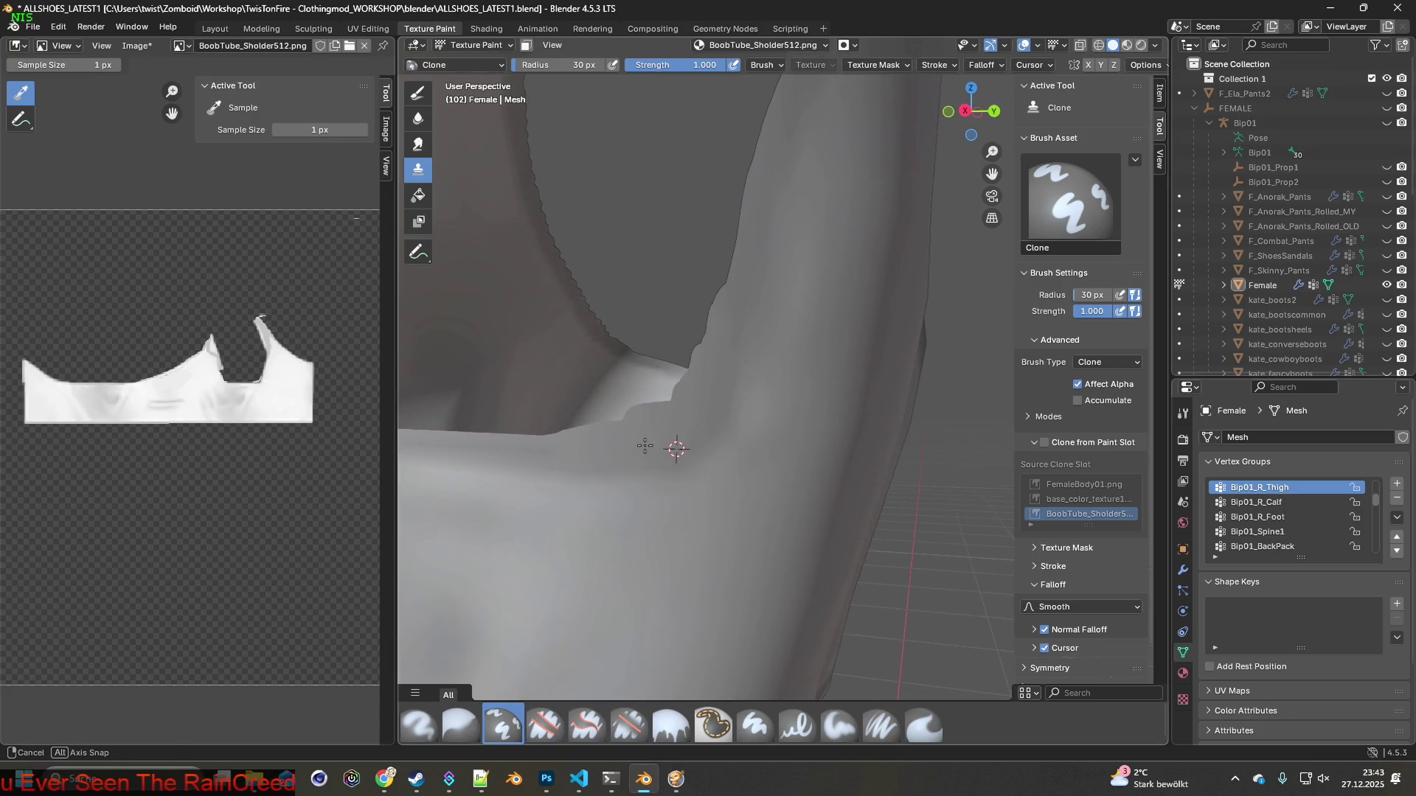
pyautogui.scroll(-5, 663, 452)
pyautogui.moveTo(752, 450)
pyautogui.mouseDown(button='middle')
pyautogui.moveTo(716, 440)
pyautogui.moveTo(743, 421)
pyautogui.moveTo(710, 465)
pyautogui.moveTo(732, 483)
pyautogui.mouseUp(button='middle')
pyautogui.scroll(5, 726, 453)
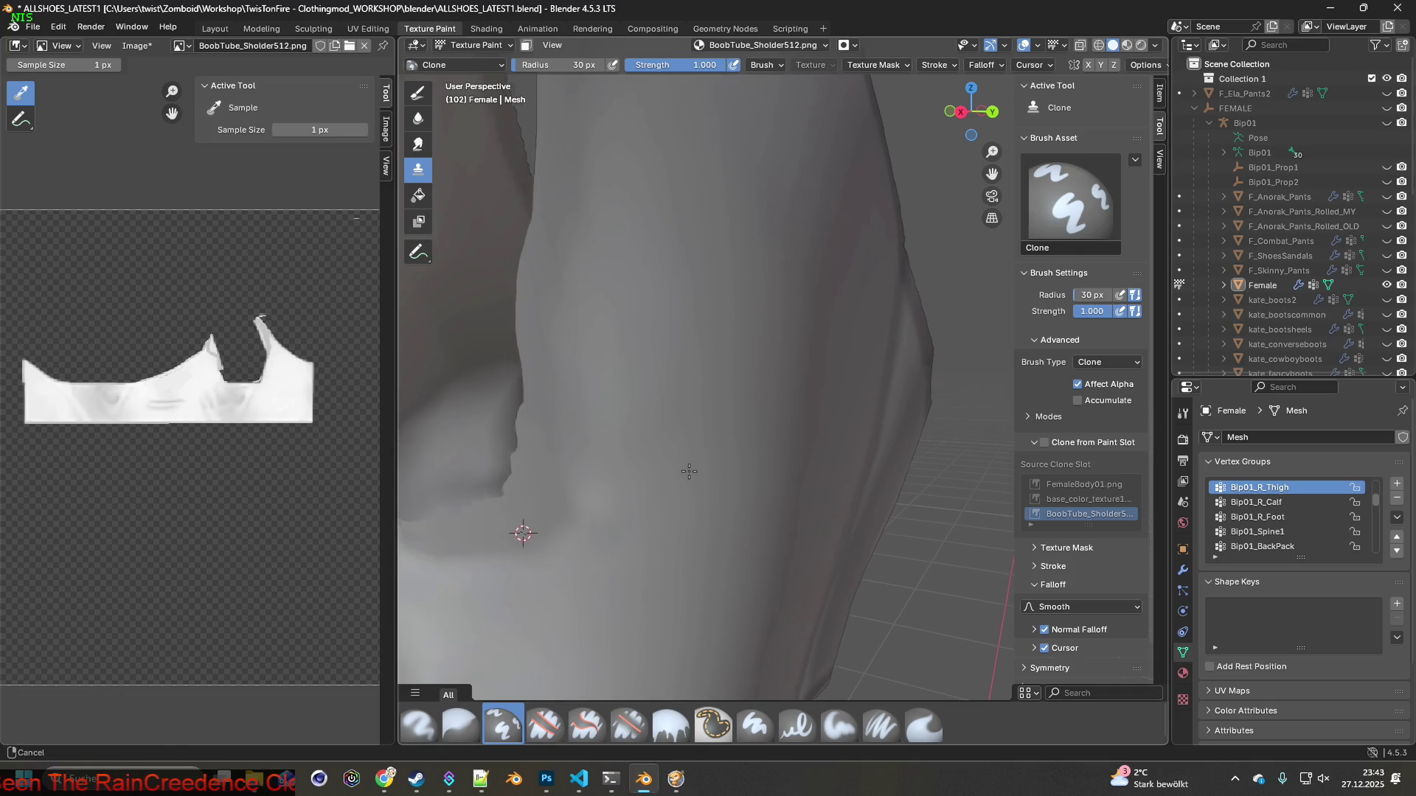
pyautogui.moveTo(733, 483); pyautogui.dragTo(714, 436, button='middle')
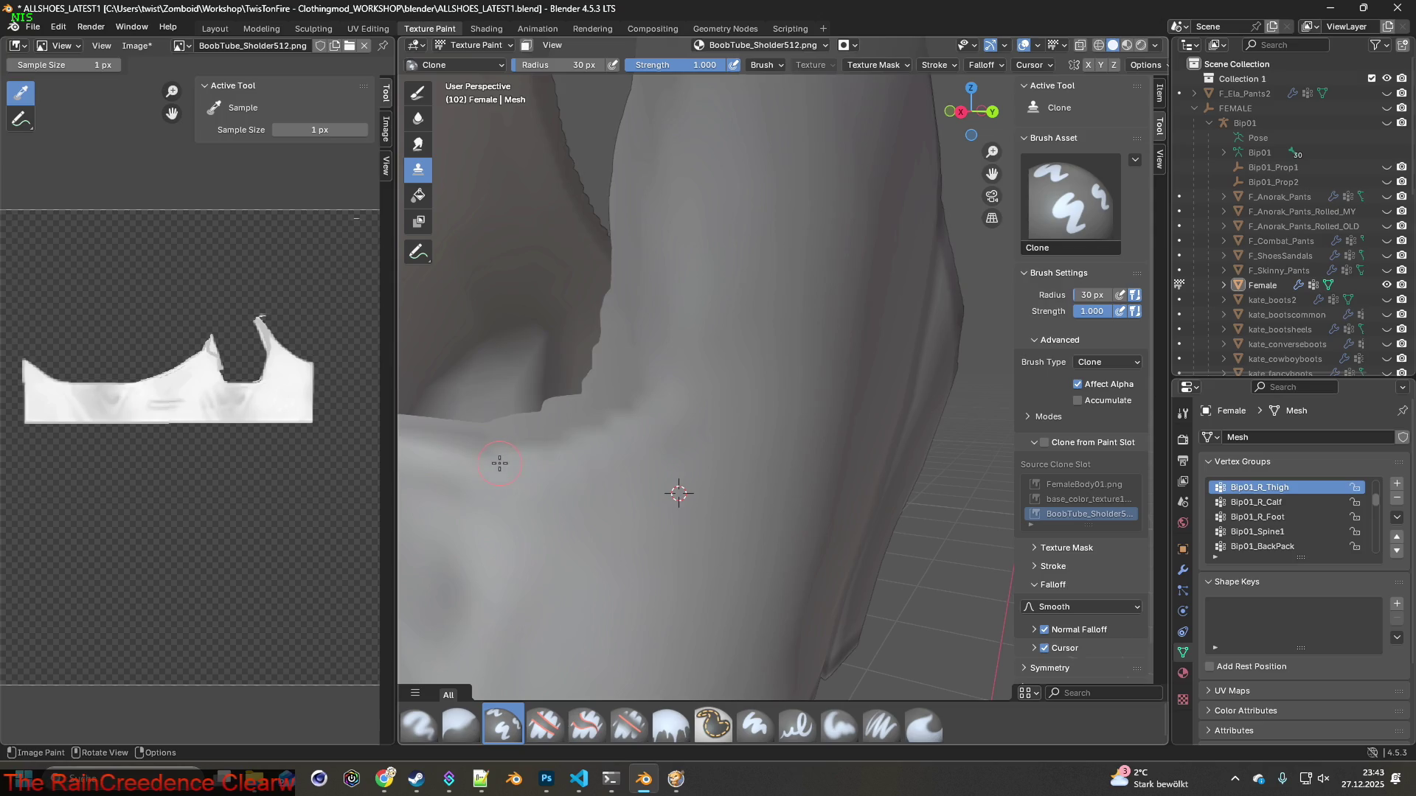
pyautogui.moveTo(662, 278)
pyautogui.mouseDown()
pyautogui.moveTo(644, 341)
pyautogui.moveTo(669, 276)
pyautogui.mouseUp()
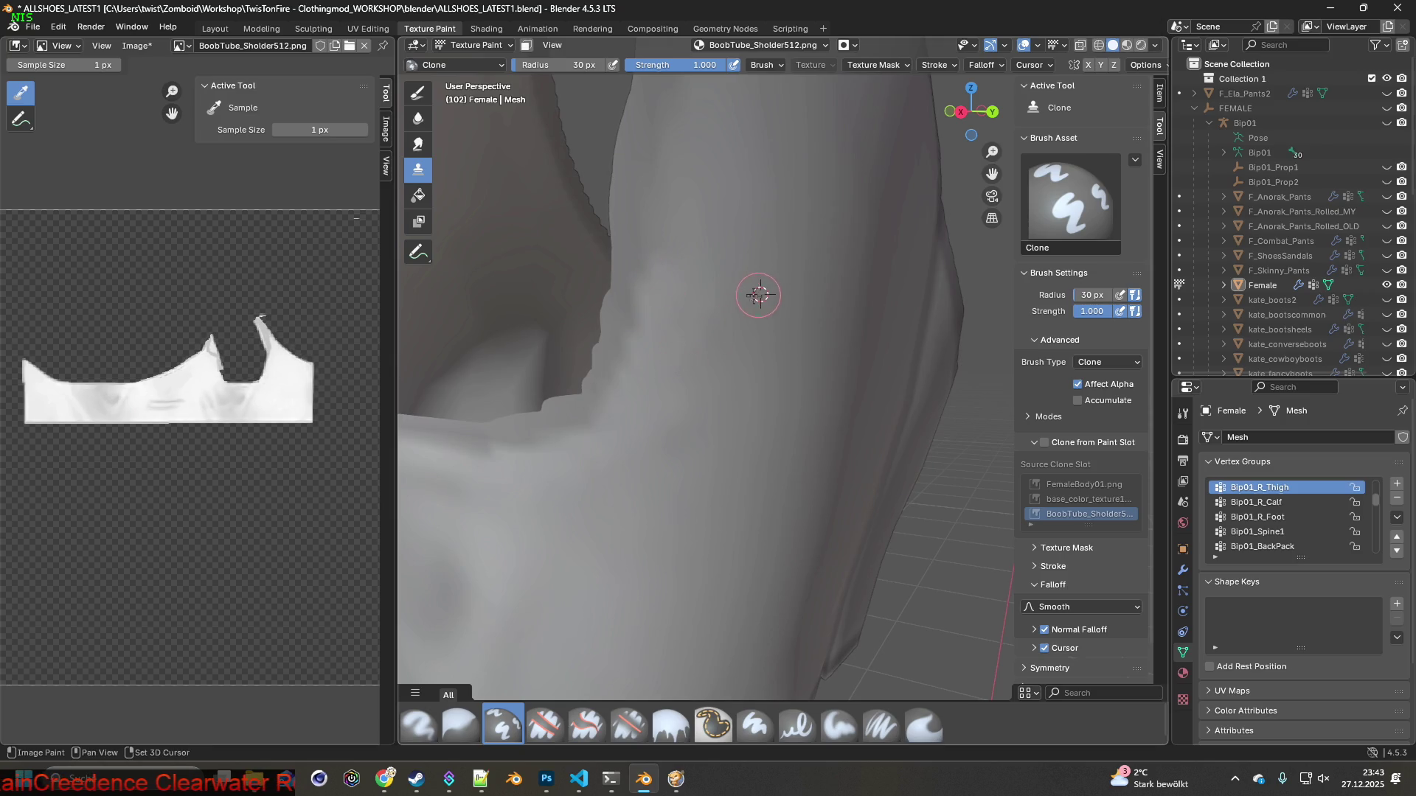
pyautogui.moveTo(694, 320)
pyautogui.mouseDown()
pyautogui.moveTo(660, 422)
pyautogui.moveTo(623, 459)
pyautogui.moveTo(648, 400)
pyautogui.mouseUp()
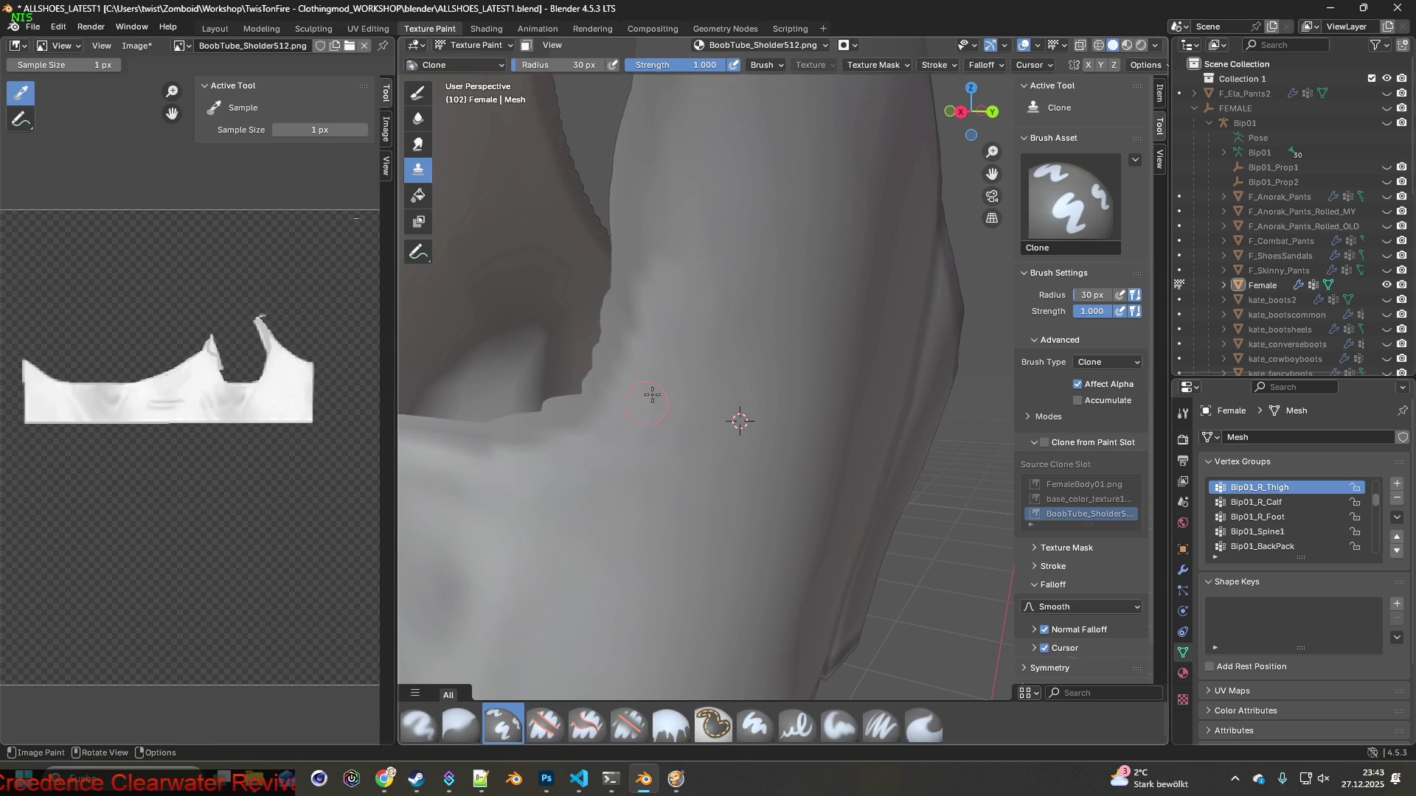
# Go back to Paint Soft Pressure, sample a colour from the model, and select Smear
pyautogui.scroll(-5, 649, 420)
pyautogui.moveTo(641, 446)
pyautogui.mouseDown(button='middle')
pyautogui.moveTo(631, 430)
pyautogui.moveTo(703, 412)
pyautogui.mouseUp(button='middle')
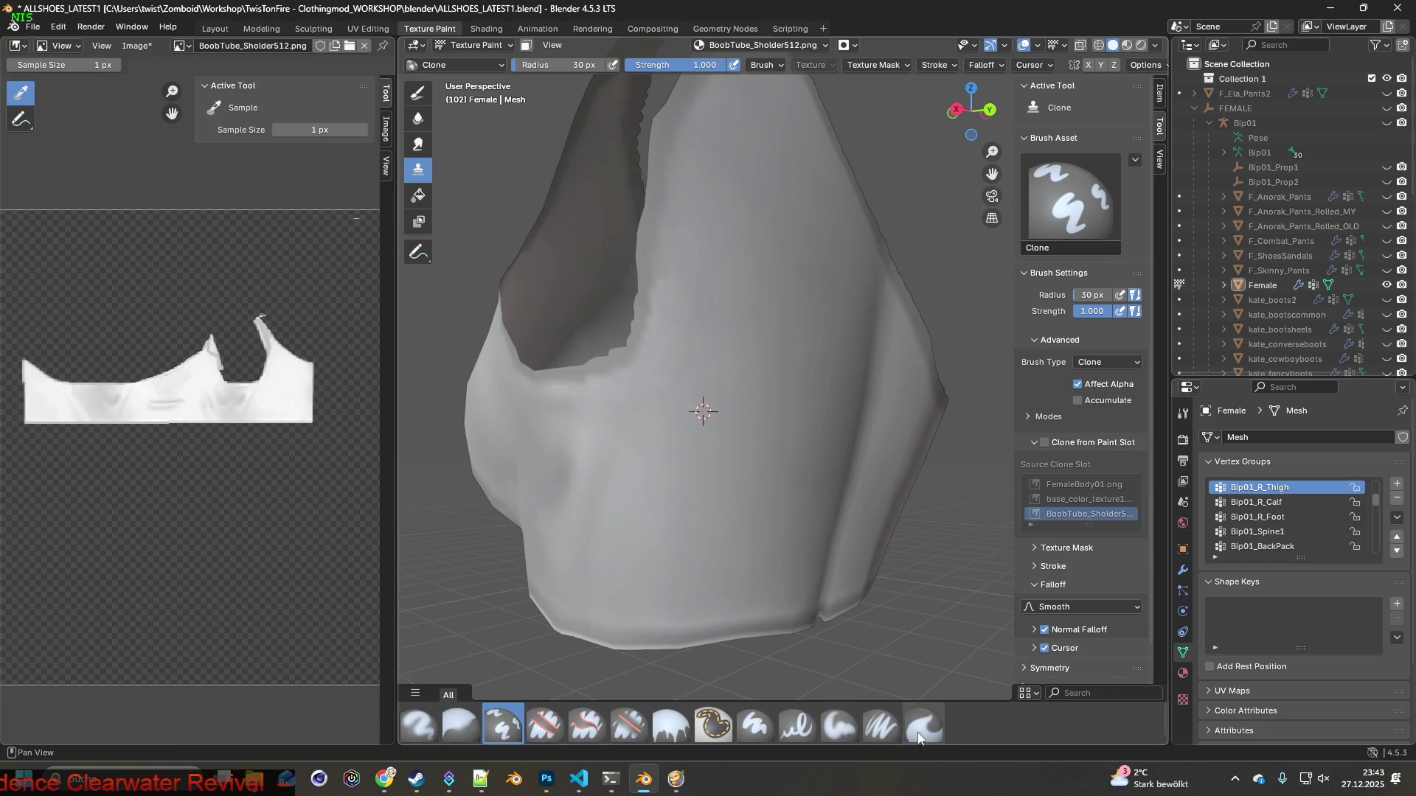
pyautogui.click(882, 725)
pyautogui.scroll(3, 790, 531)
pyautogui.scroll(2, 664, 453)
pyautogui.press('s')
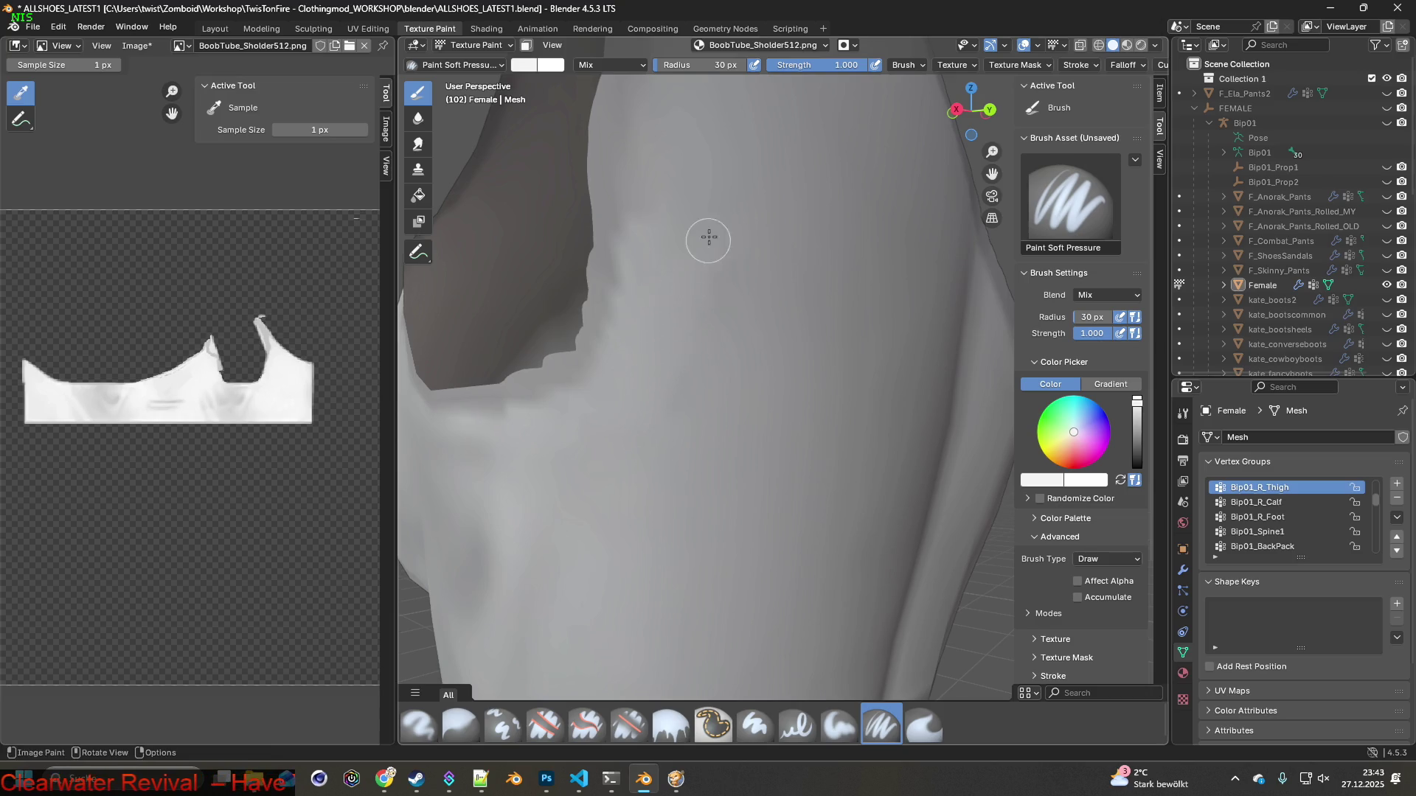
pyautogui.click(924, 725)
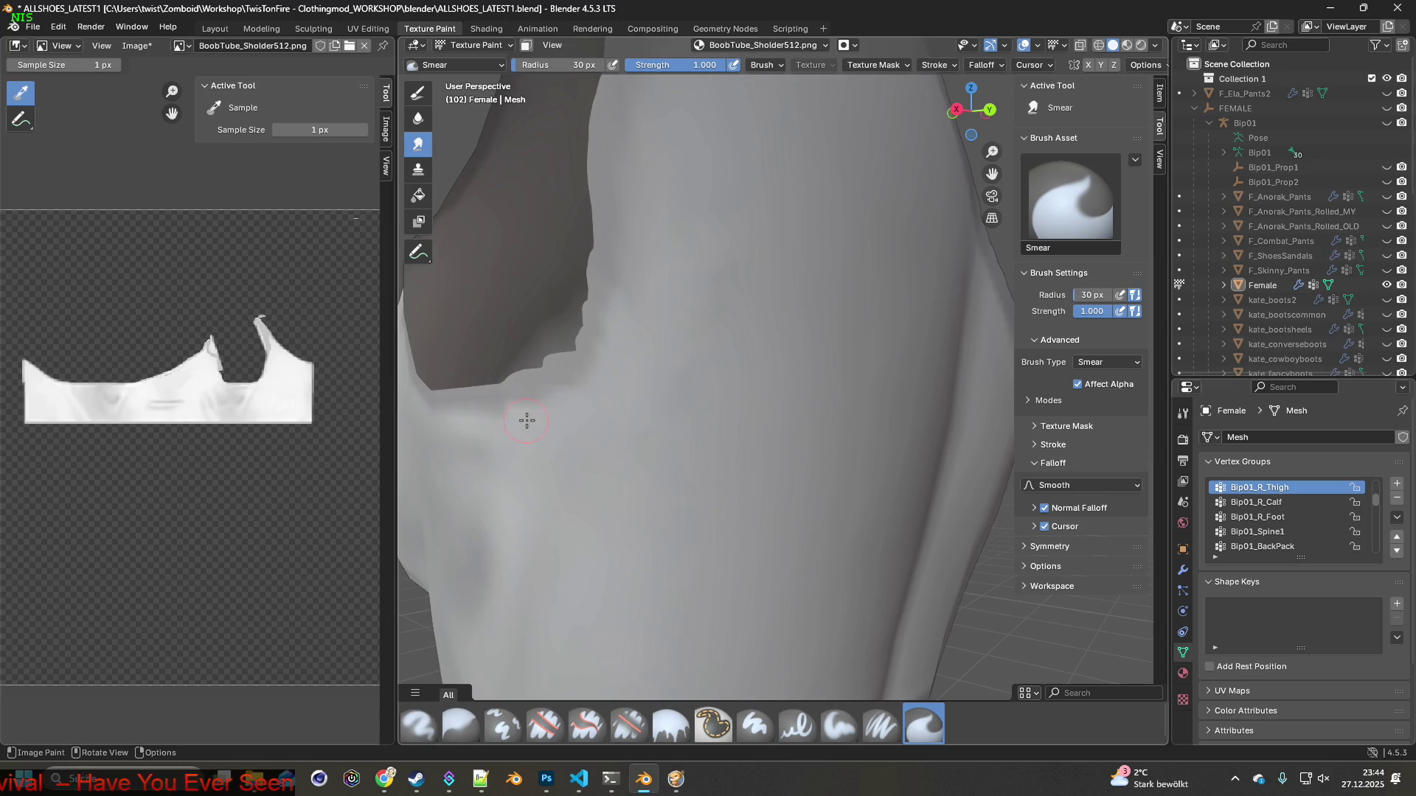
# Smear the texture along the top's jagged mesh edge without affecting transparency
pyautogui.moveTo(564, 461)
pyautogui.mouseDown(button='middle')
pyautogui.moveTo(617, 468)
pyautogui.moveTo(692, 421)
pyautogui.mouseUp(button='middle')
pyautogui.moveTo(662, 384); pyautogui.dragTo(804, 276)
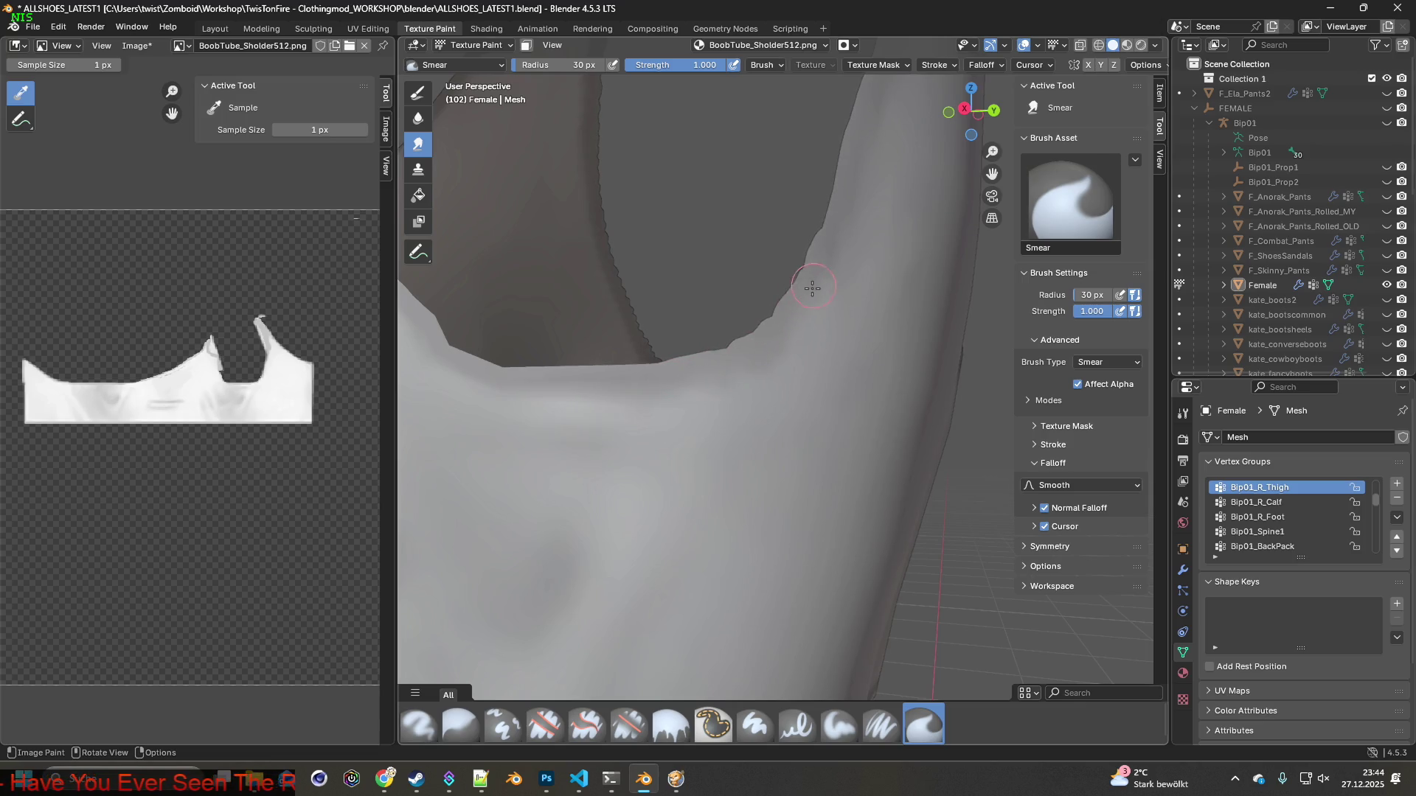
pyautogui.click(1076, 384)
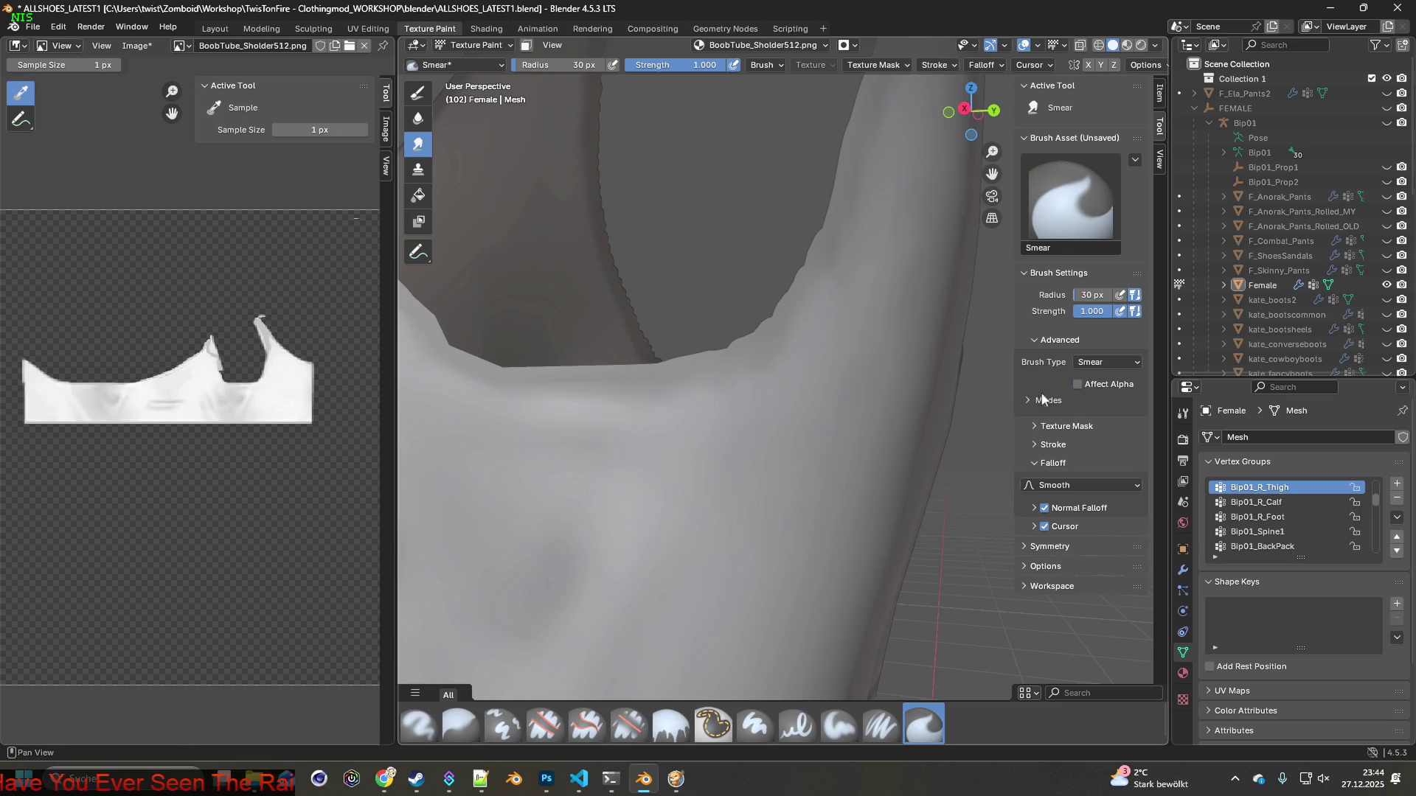
pyautogui.keyDown('shift'); pyautogui.moveTo(811, 413); pyautogui.dragTo(607, 434, button='middle'); pyautogui.keyUp('shift')
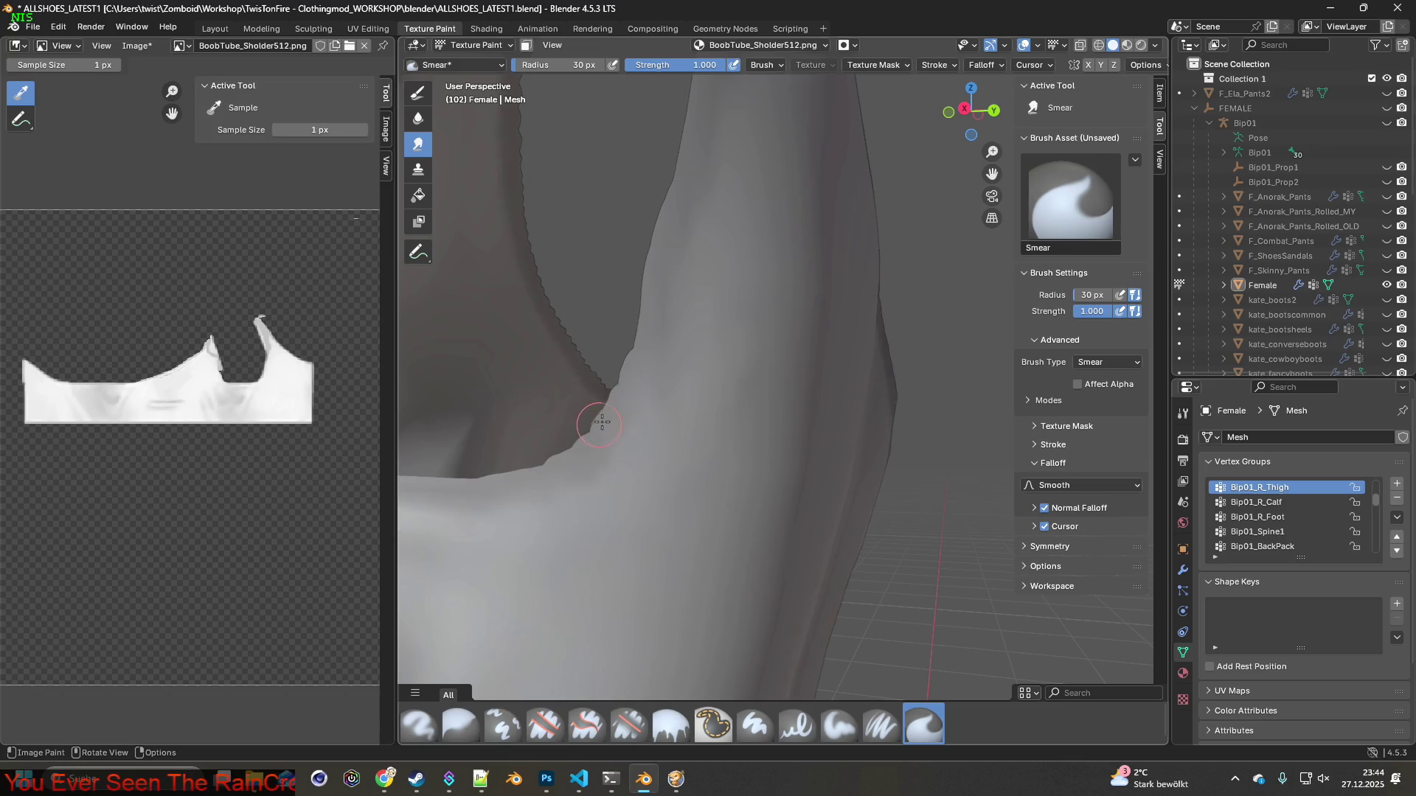
pyautogui.moveTo(545, 461); pyautogui.dragTo(717, 382, button='middle')
pyautogui.moveTo(717, 382); pyautogui.dragTo(590, 380)
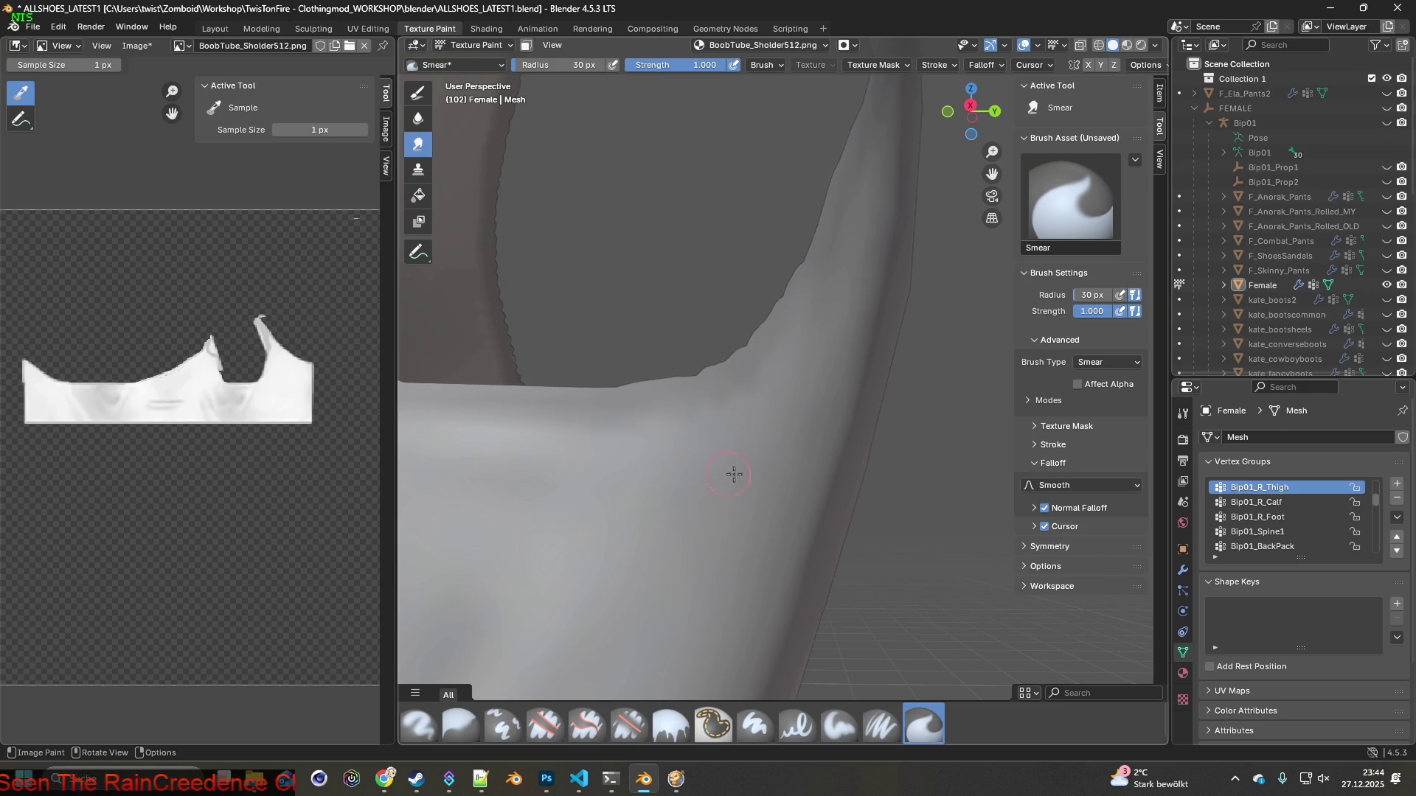
# Orbit around the whole top to inspect its front and sides
pyautogui.moveTo(734, 455)
pyautogui.mouseDown(button='middle')
pyautogui.moveTo(670, 485)
pyautogui.moveTo(575, 477)
pyautogui.mouseUp(button='middle')
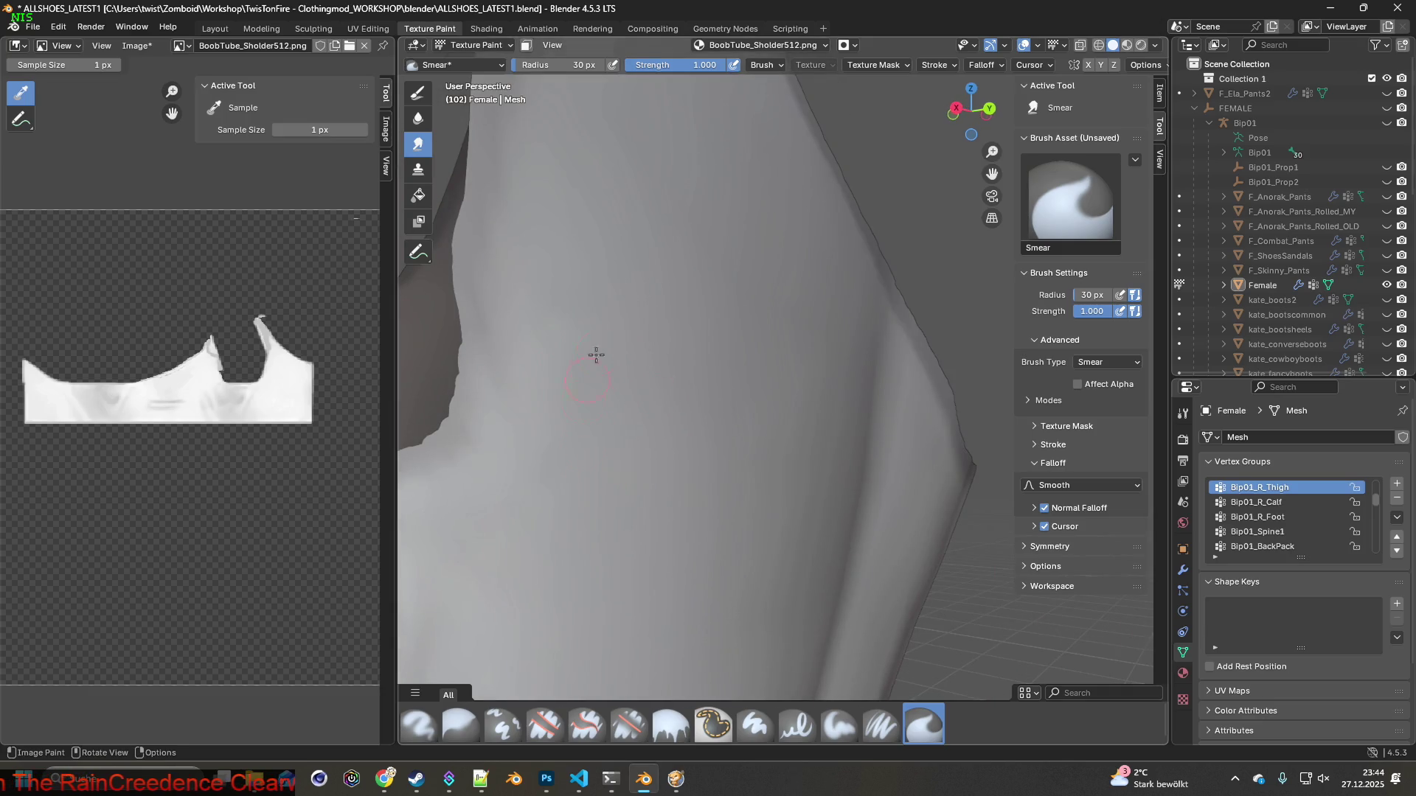
pyautogui.scroll(-6, 679, 496)
pyautogui.moveTo(679, 496)
pyautogui.mouseDown(button='middle')
pyautogui.moveTo(737, 459)
pyautogui.moveTo(791, 492)
pyautogui.mouseUp(button='middle')
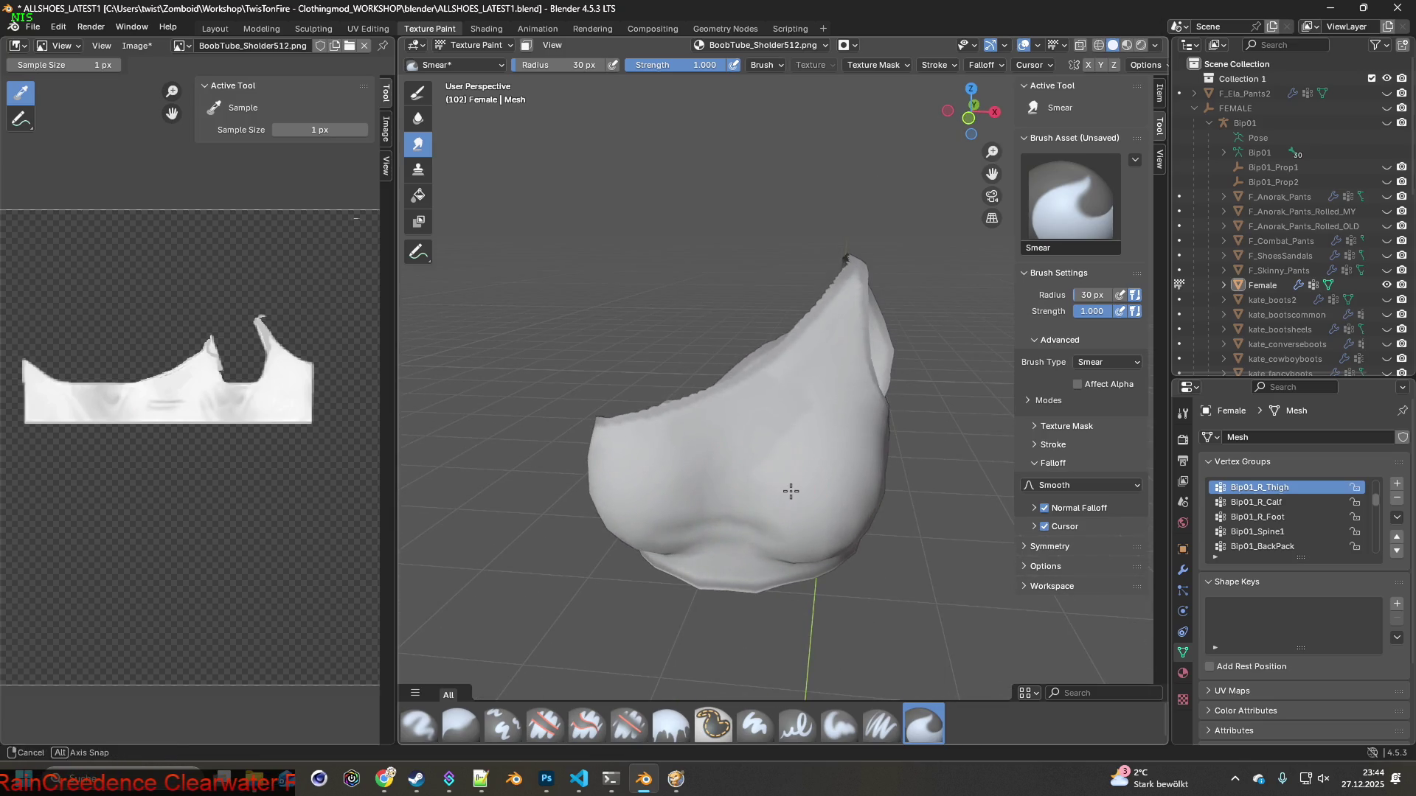
pyautogui.scroll(3, 791, 491)
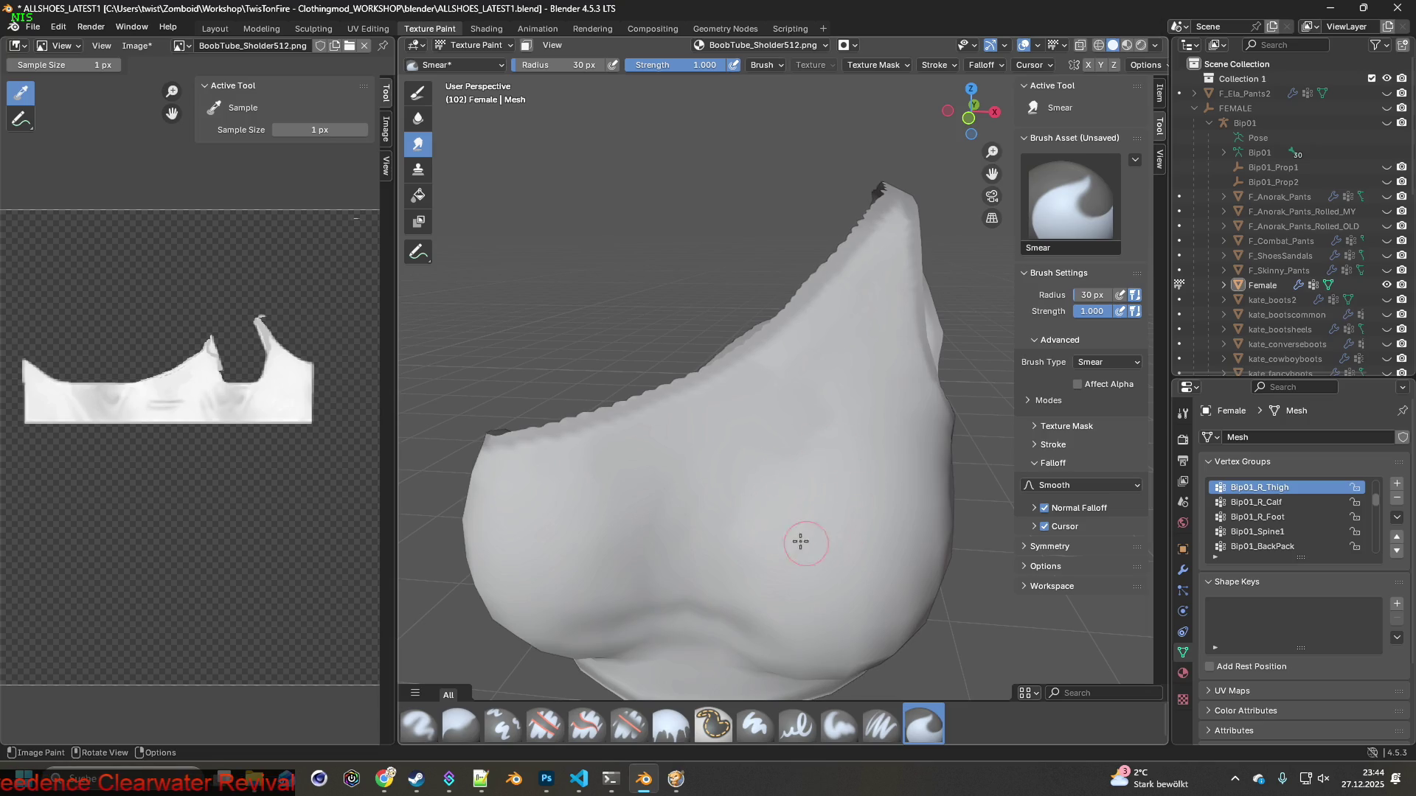
pyautogui.moveTo(774, 531); pyautogui.dragTo(782, 490, button='middle')
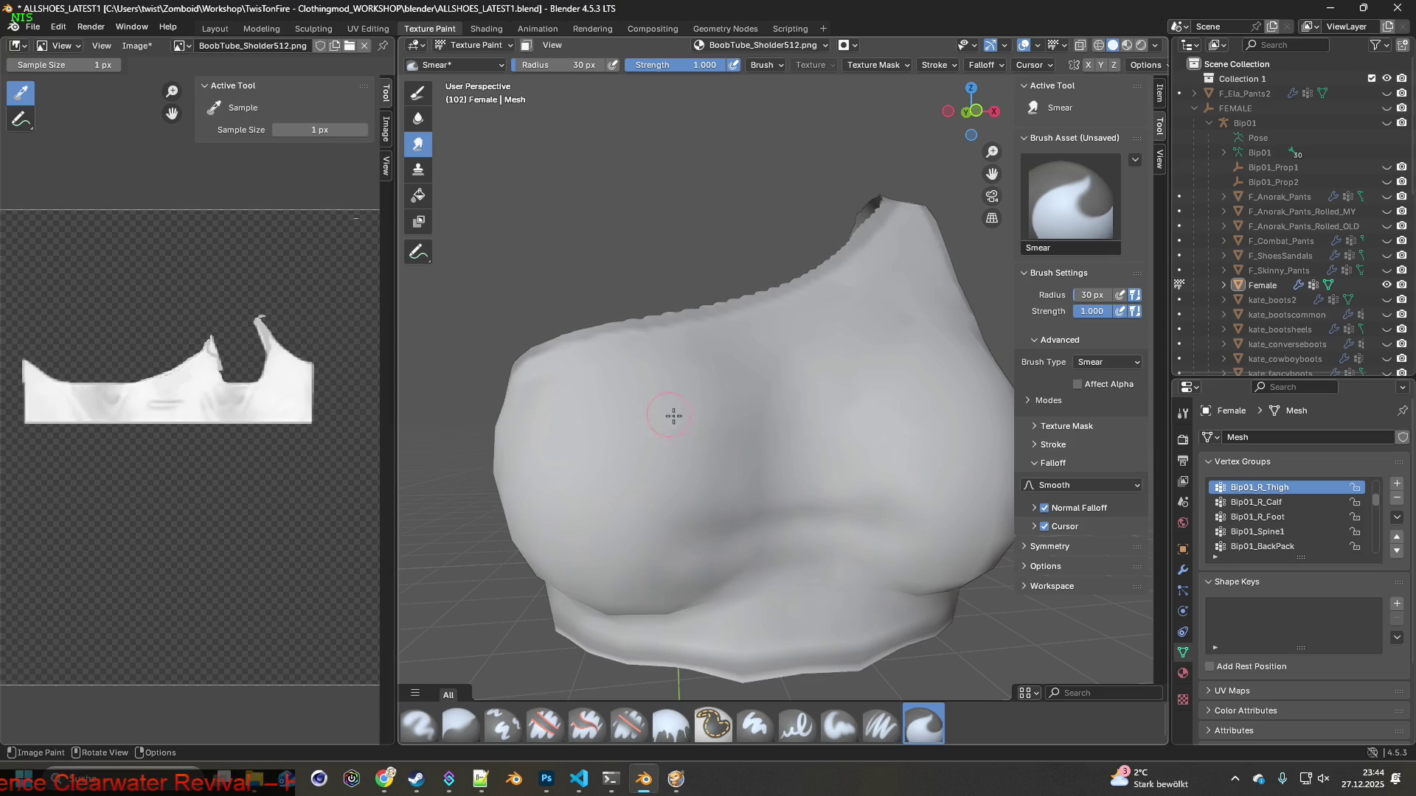
pyautogui.moveTo(869, 430)
pyautogui.mouseDown(button='middle')
pyautogui.moveTo(728, 480)
pyautogui.moveTo(633, 478)
pyautogui.mouseUp(button='middle')
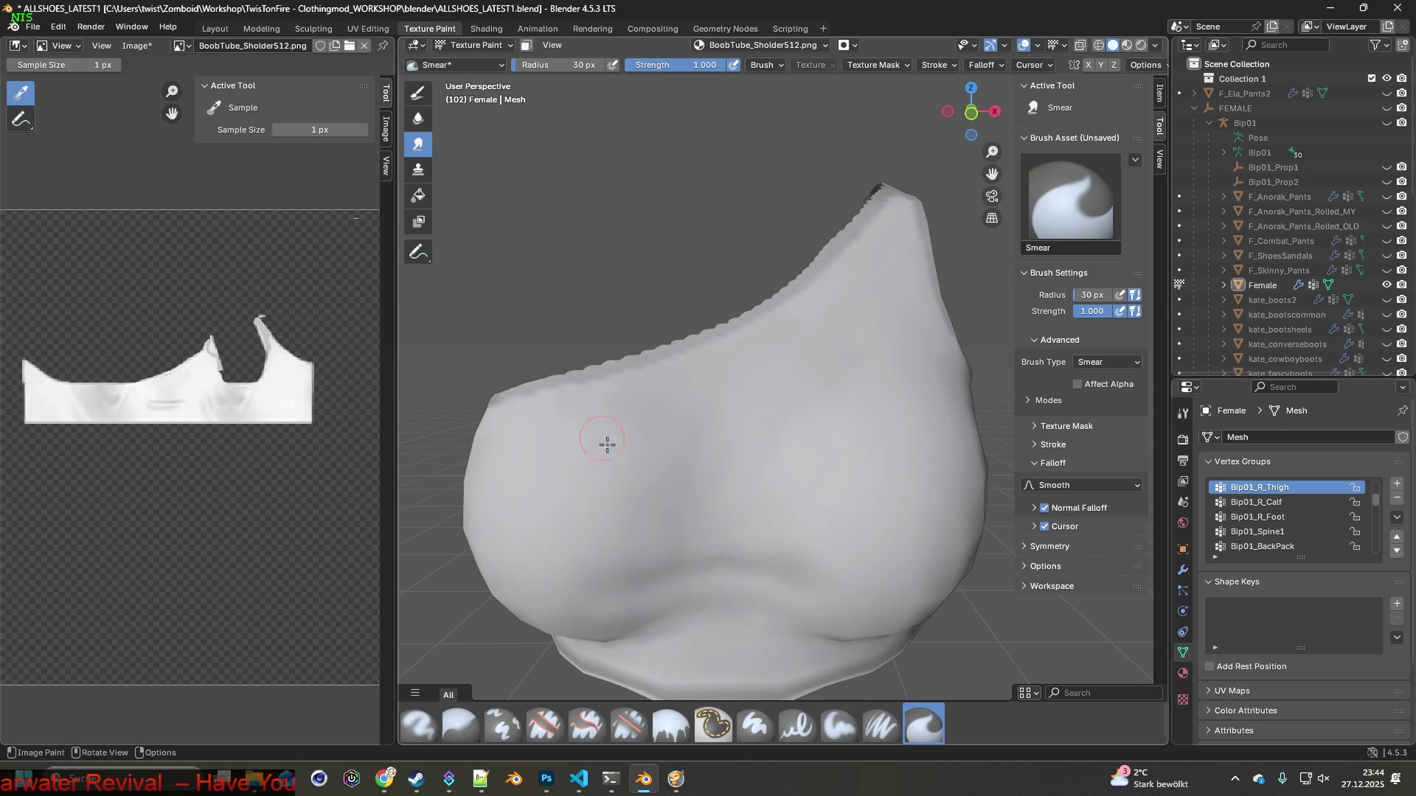
pyautogui.moveTo(790, 485); pyautogui.dragTo(777, 509, button='middle')
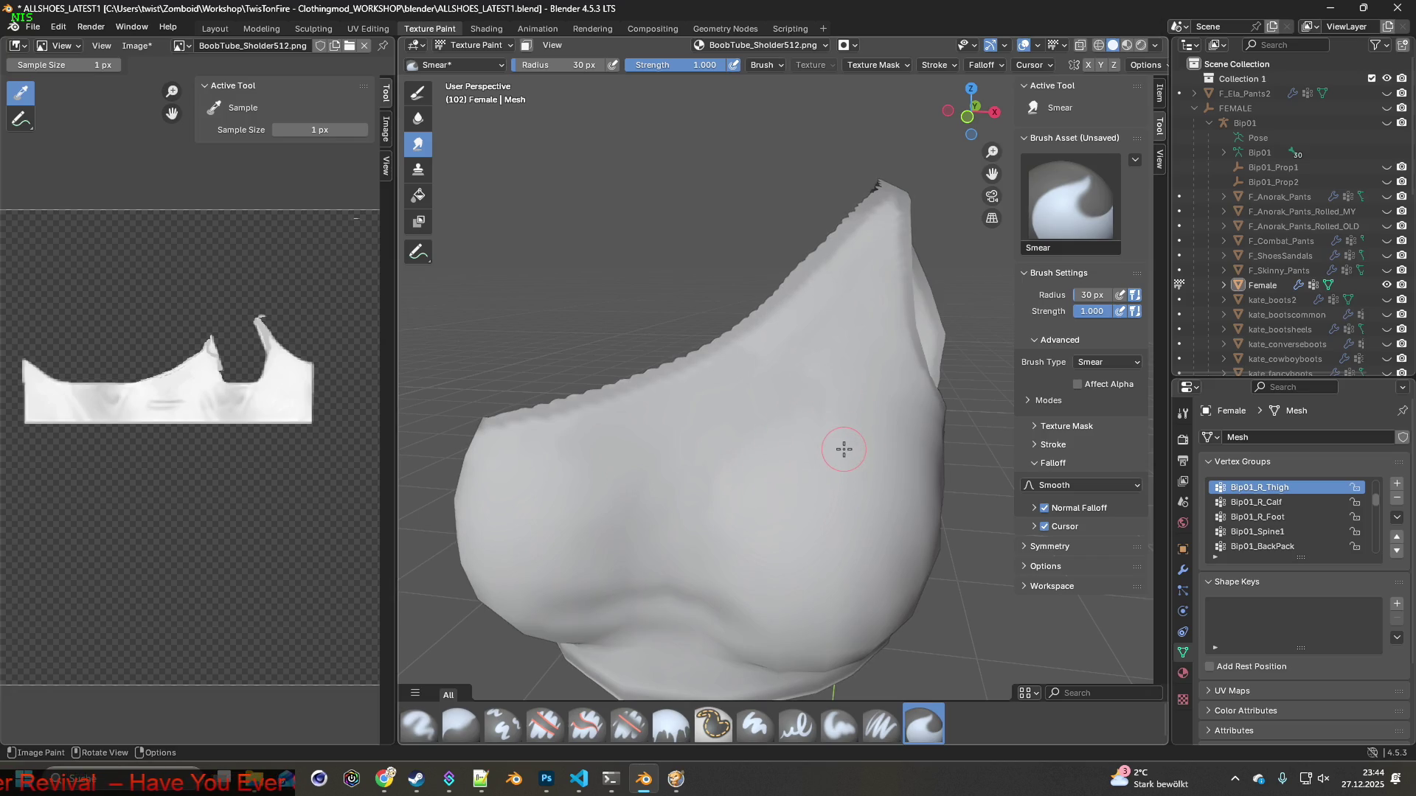
# Orbit from the sides and below to inspect the shoulder strap
pyautogui.moveTo(840, 499)
pyautogui.mouseDown(button='middle')
pyautogui.moveTo(888, 472)
pyautogui.moveTo(885, 443)
pyautogui.mouseUp(button='middle')
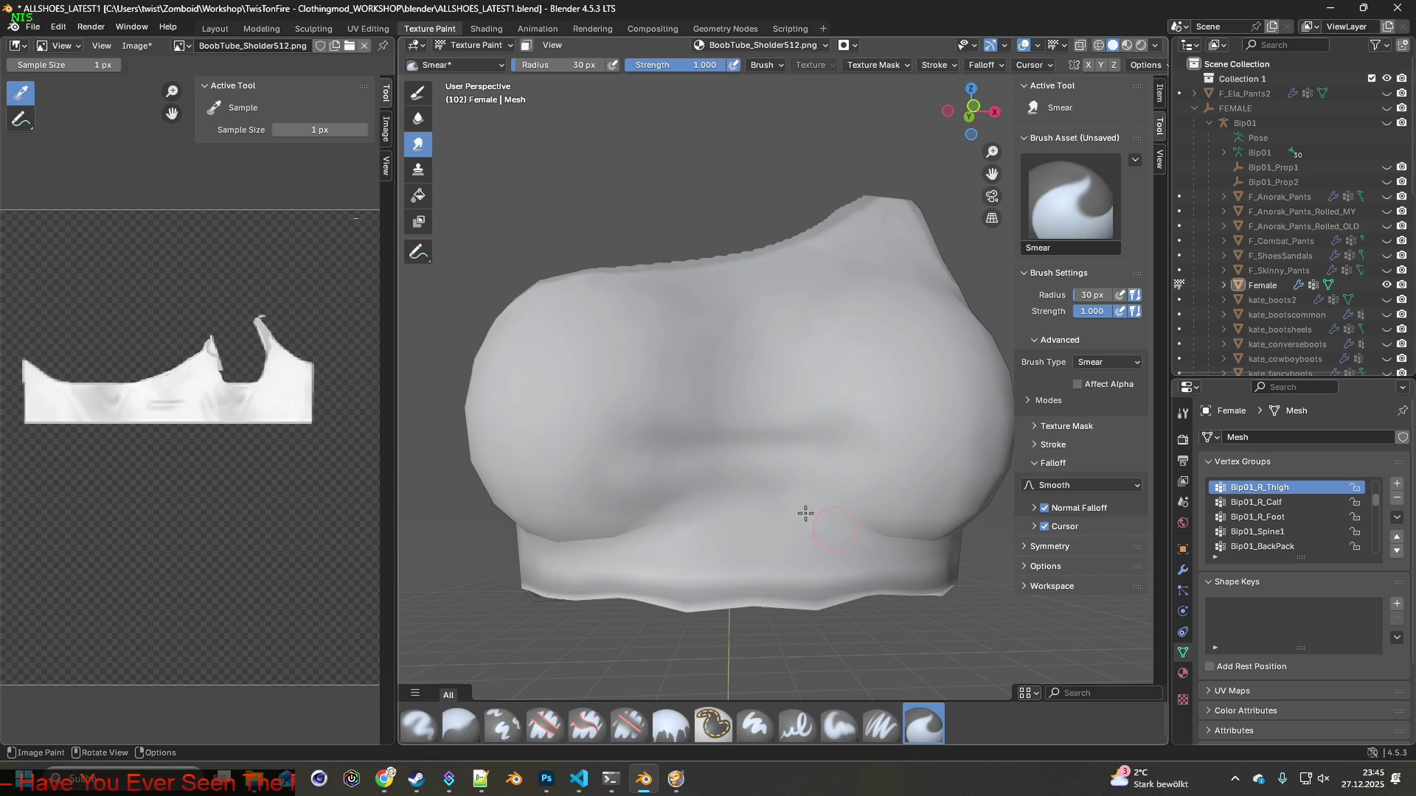
pyautogui.moveTo(708, 437); pyautogui.dragTo(814, 442, button='middle')
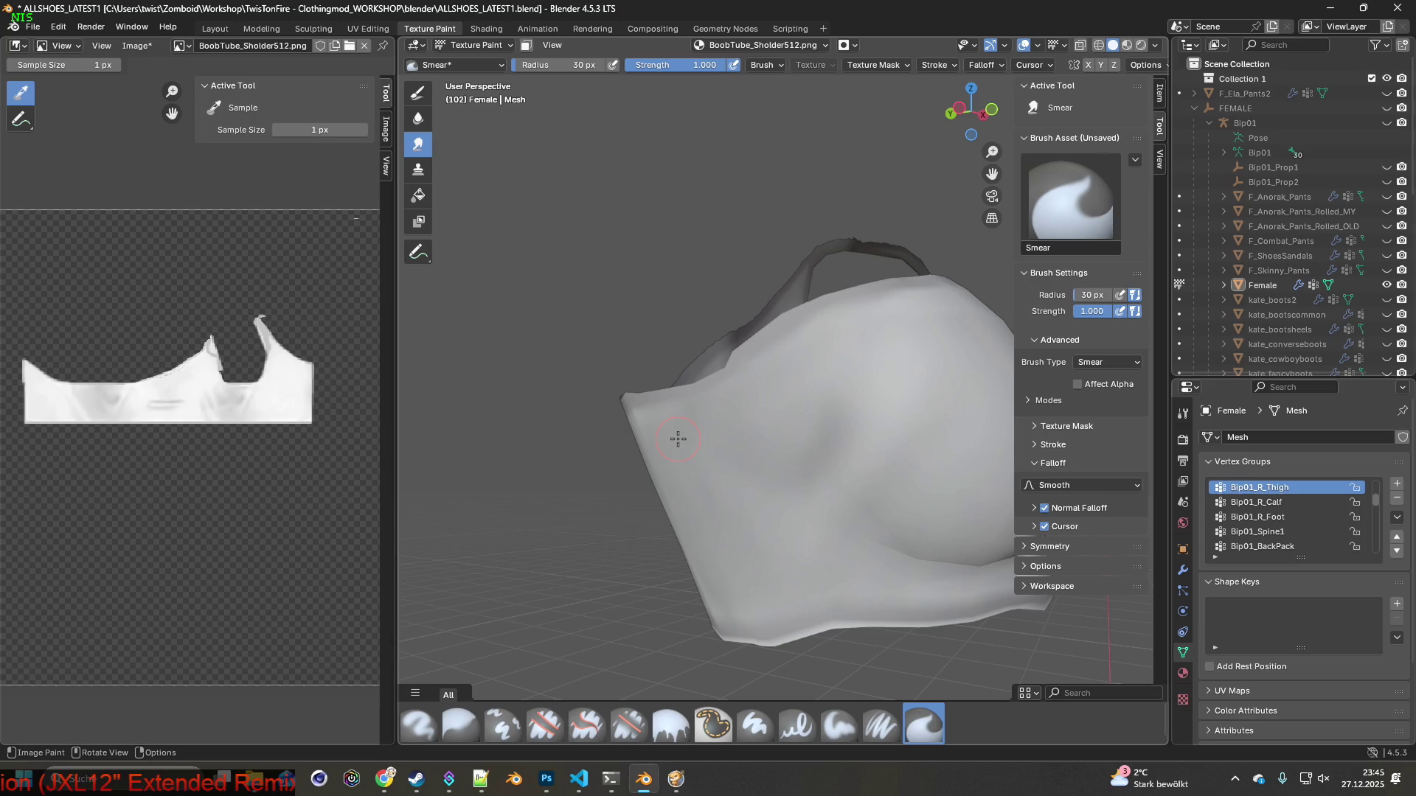
pyautogui.moveTo(659, 445); pyautogui.dragTo(870, 445, button='middle')
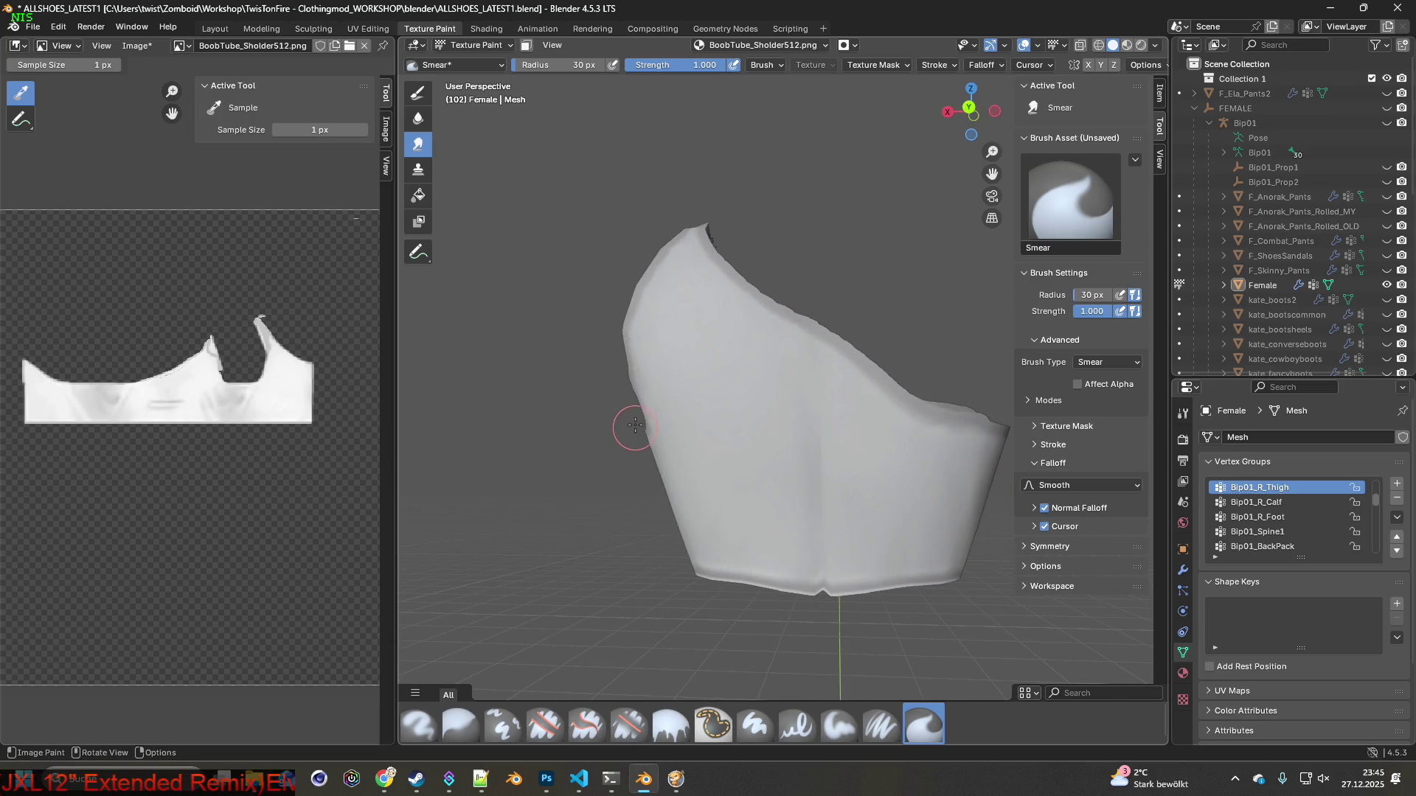
pyautogui.moveTo(638, 386)
pyautogui.mouseDown(button='middle')
pyautogui.moveTo(826, 400)
pyautogui.moveTo(661, 413)
pyautogui.moveTo(770, 463)
pyautogui.moveTo(762, 506)
pyautogui.moveTo(851, 440)
pyautogui.mouseUp(button='middle')
pyautogui.scroll(5, 661, 413)
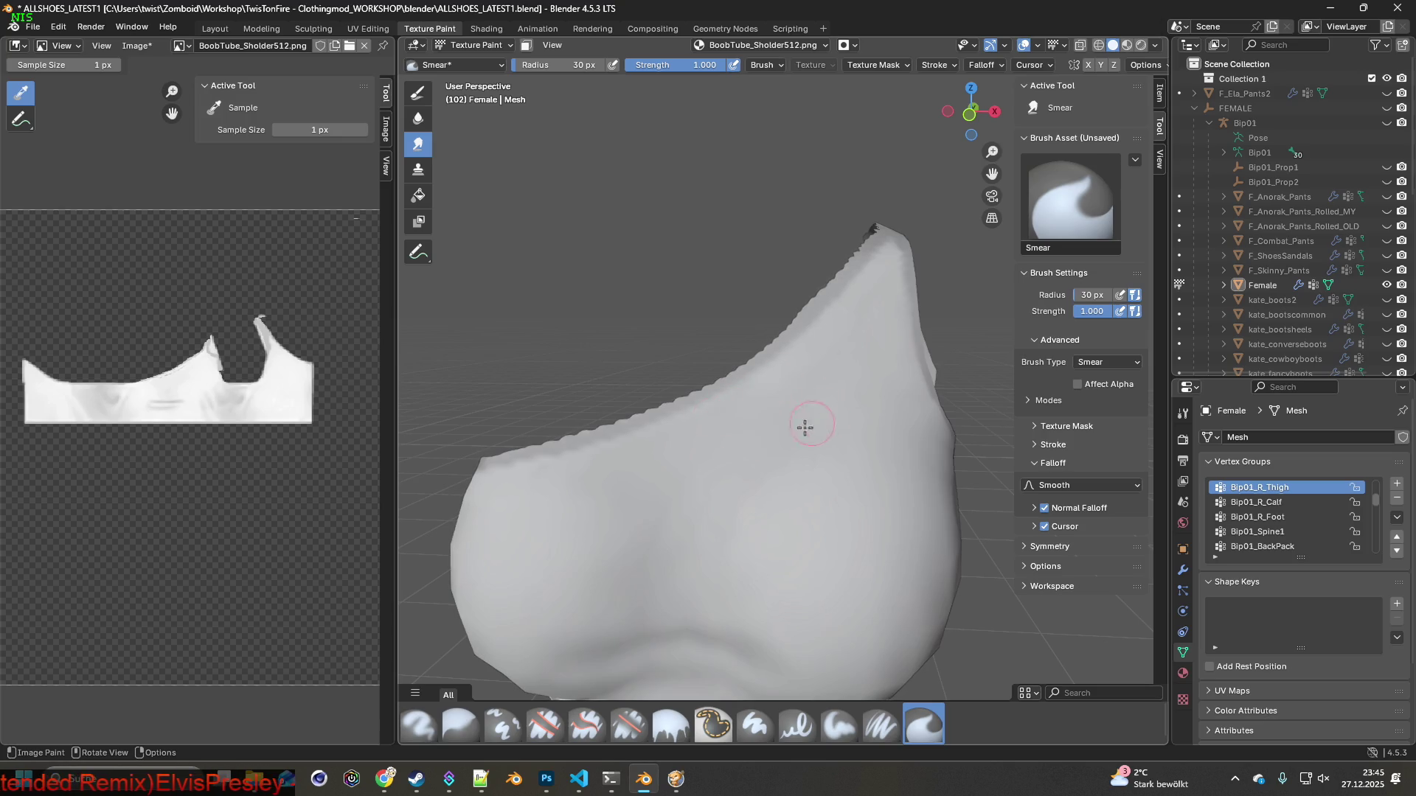
pyautogui.moveTo(804, 551)
pyautogui.mouseDown(button='middle')
pyautogui.moveTo(770, 491)
pyautogui.moveTo(646, 493)
pyautogui.mouseUp(button='middle')
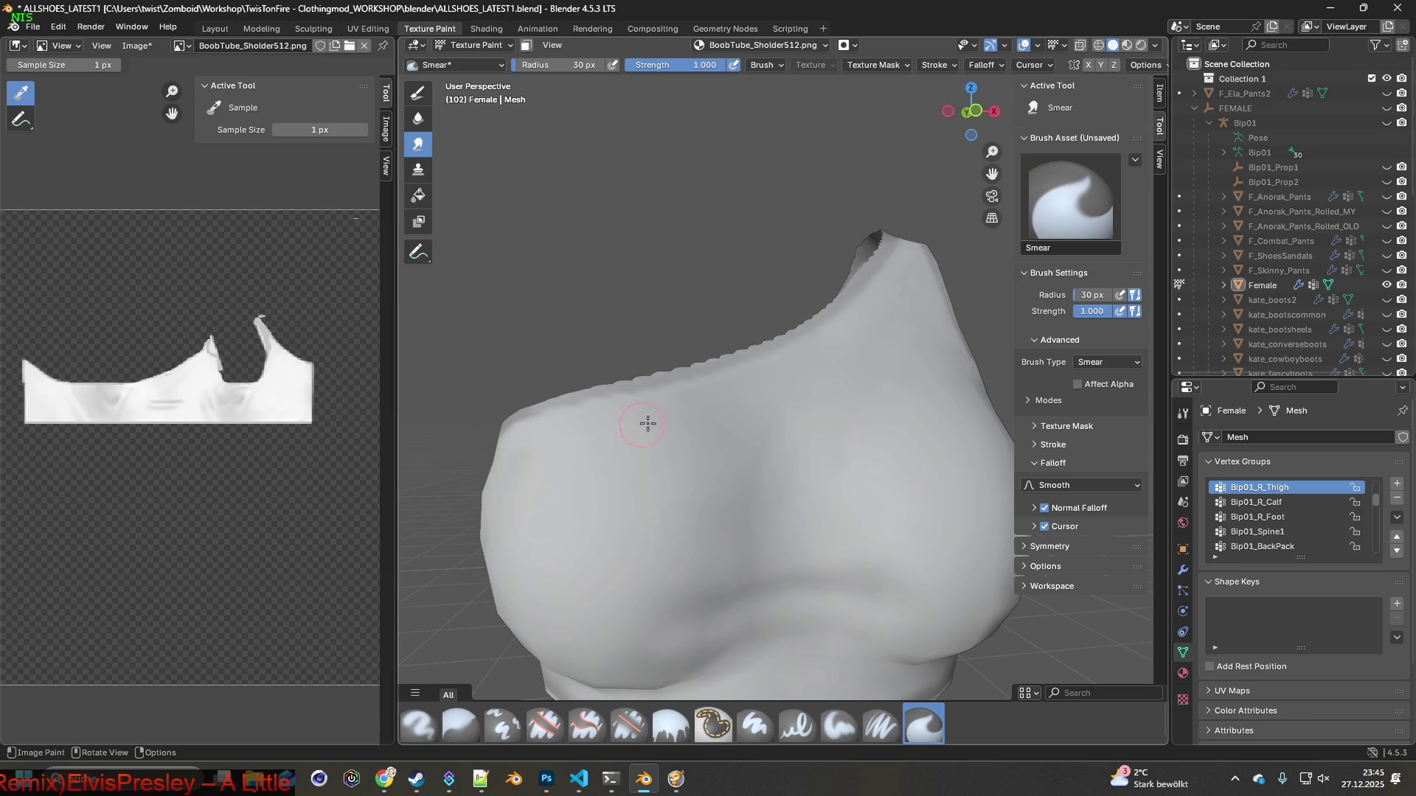
pyautogui.moveTo(652, 439)
pyautogui.mouseDown(button='middle')
pyautogui.moveTo(723, 439)
pyautogui.moveTo(591, 427)
pyautogui.moveTo(772, 451)
pyautogui.moveTo(898, 415)
pyautogui.mouseUp(button='middle')
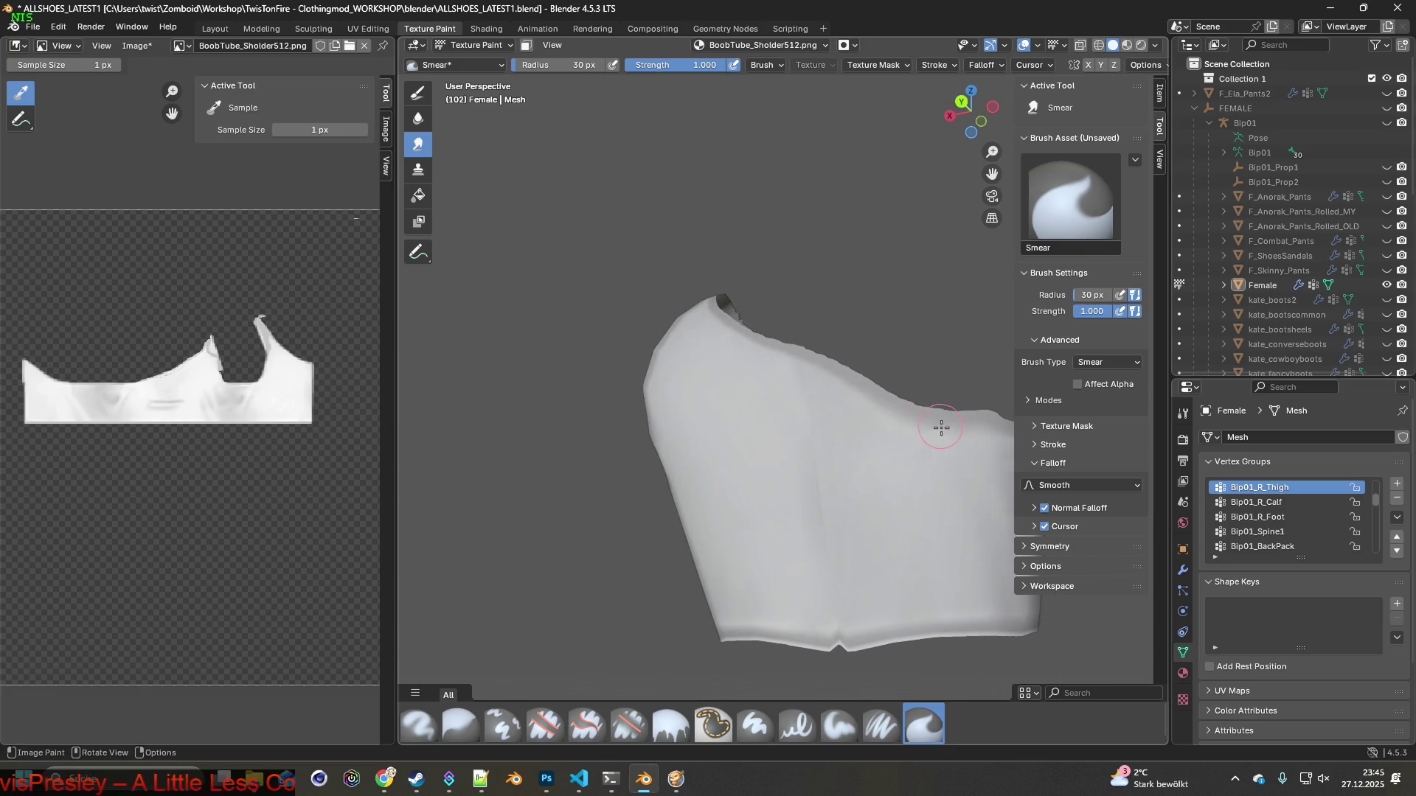
# Walk the character once more, then quit Project Zomboid to desktop
pyautogui.hotkey('alt', 'Tab')
pyautogui.hotkey('alt', 'Tab')
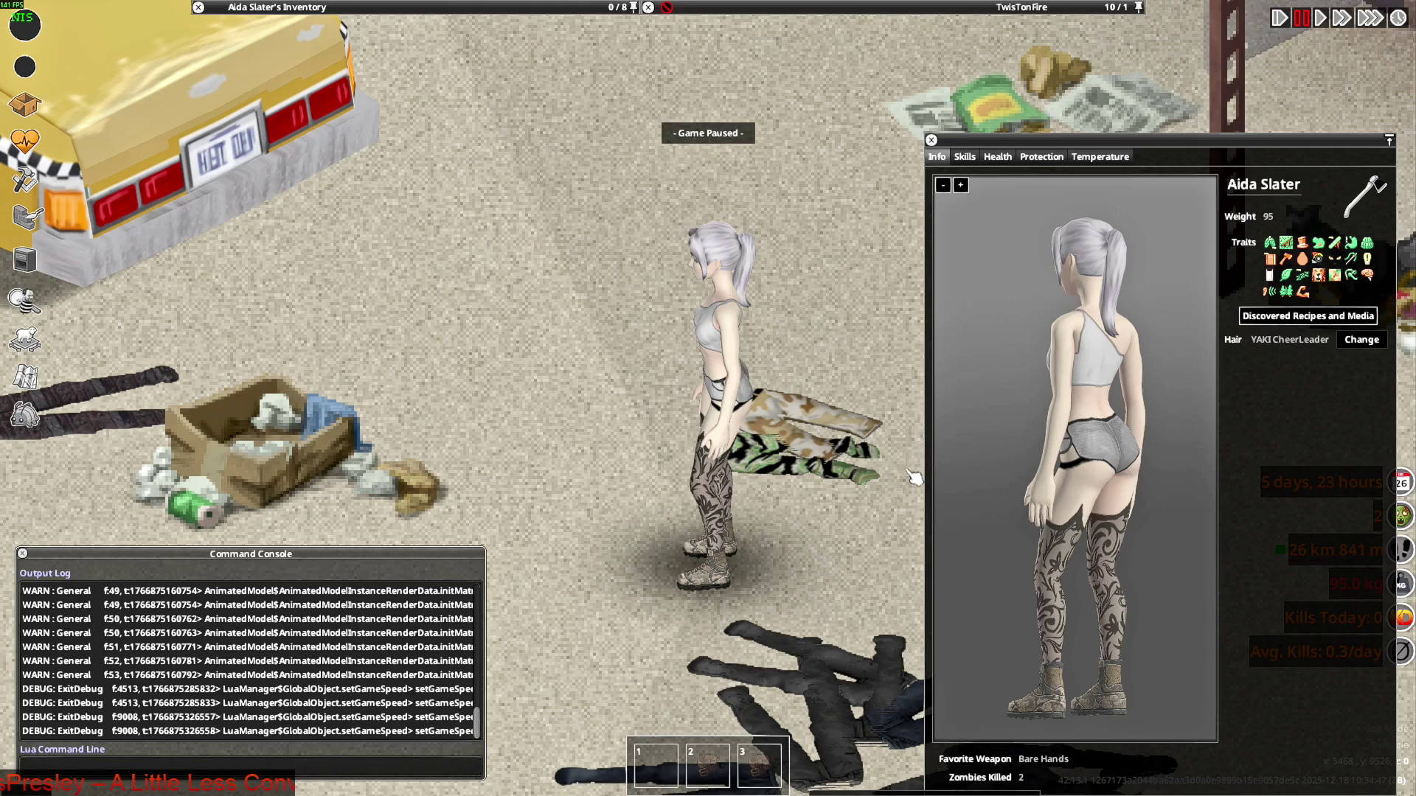
pyautogui.press('d')
pyautogui.press('w')
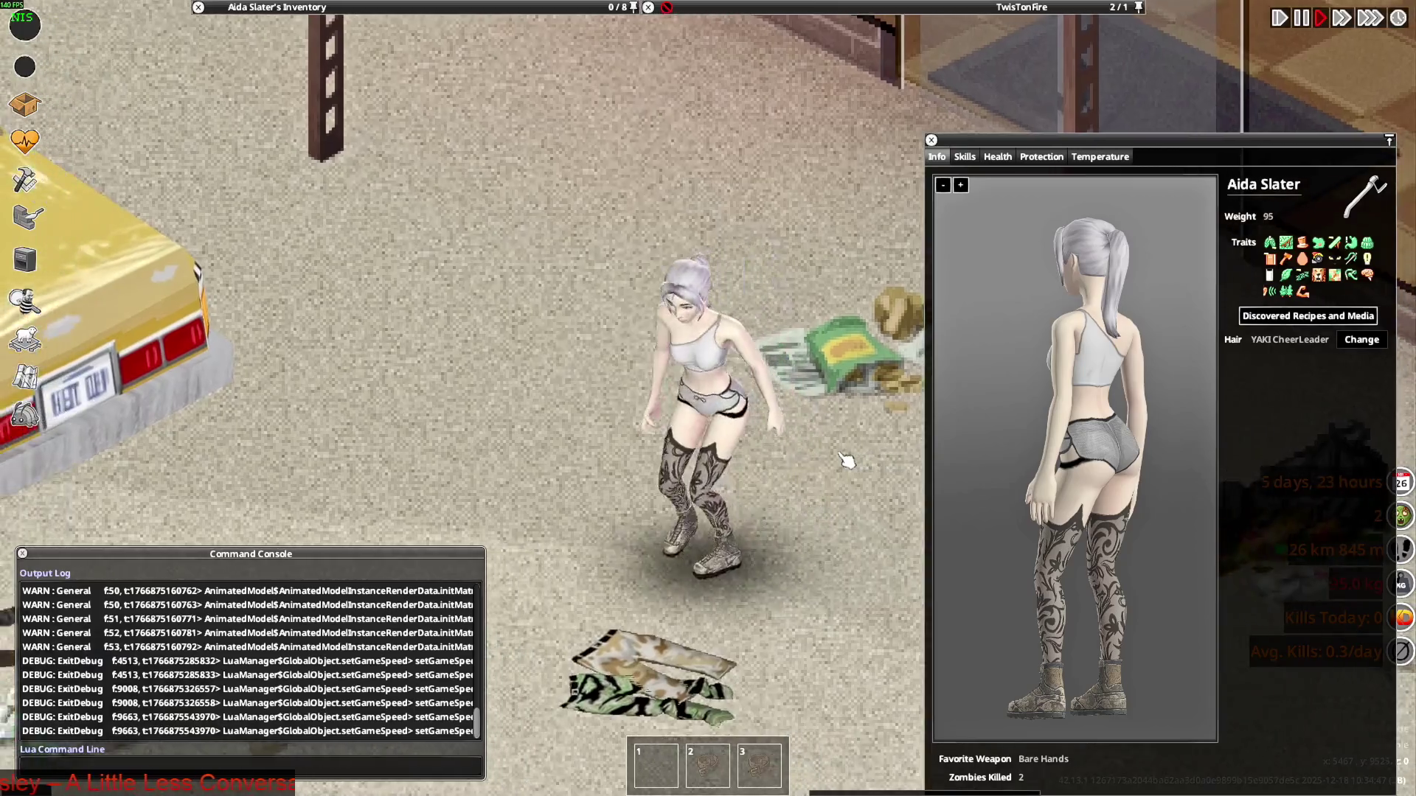
pyautogui.press('s')
pyautogui.press('a')
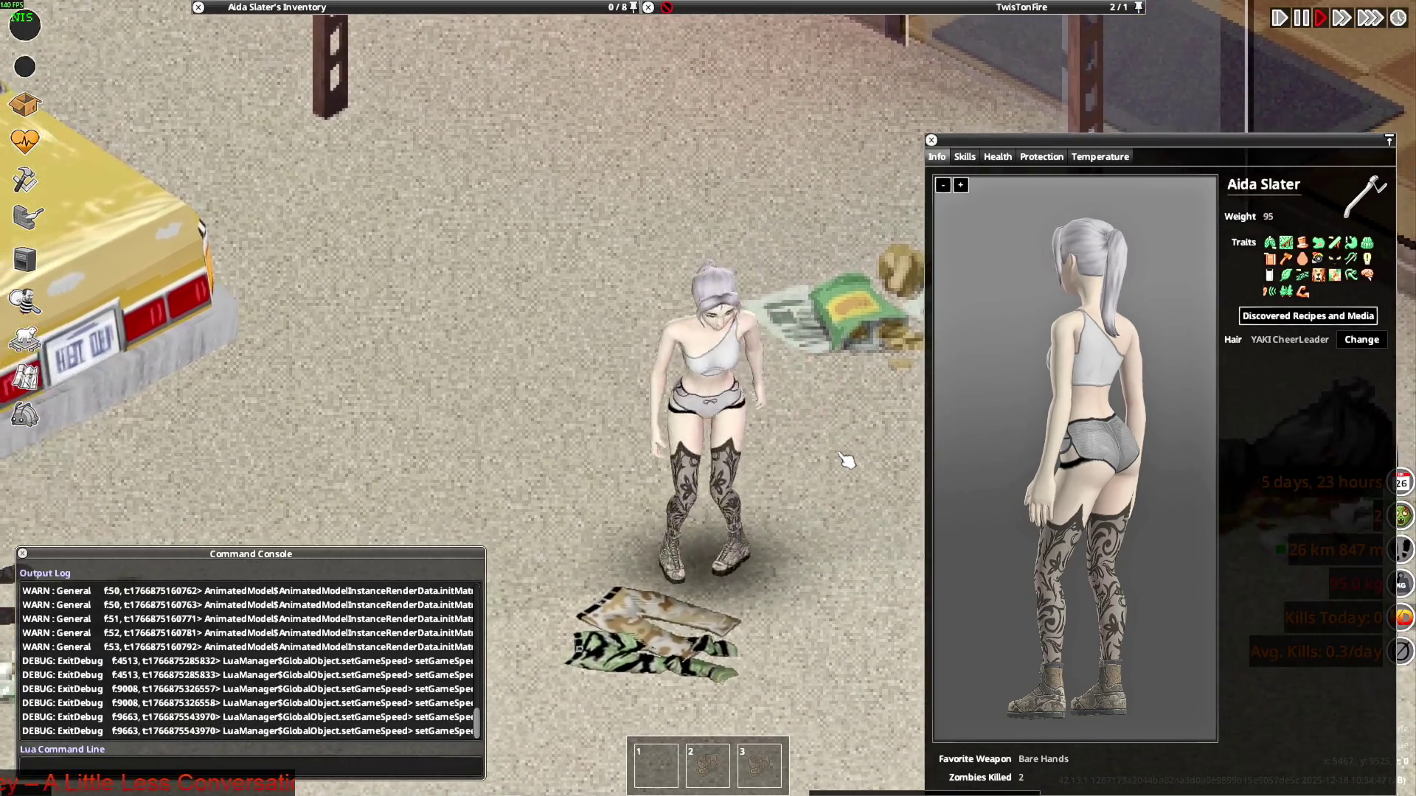
pyautogui.press('Escape')
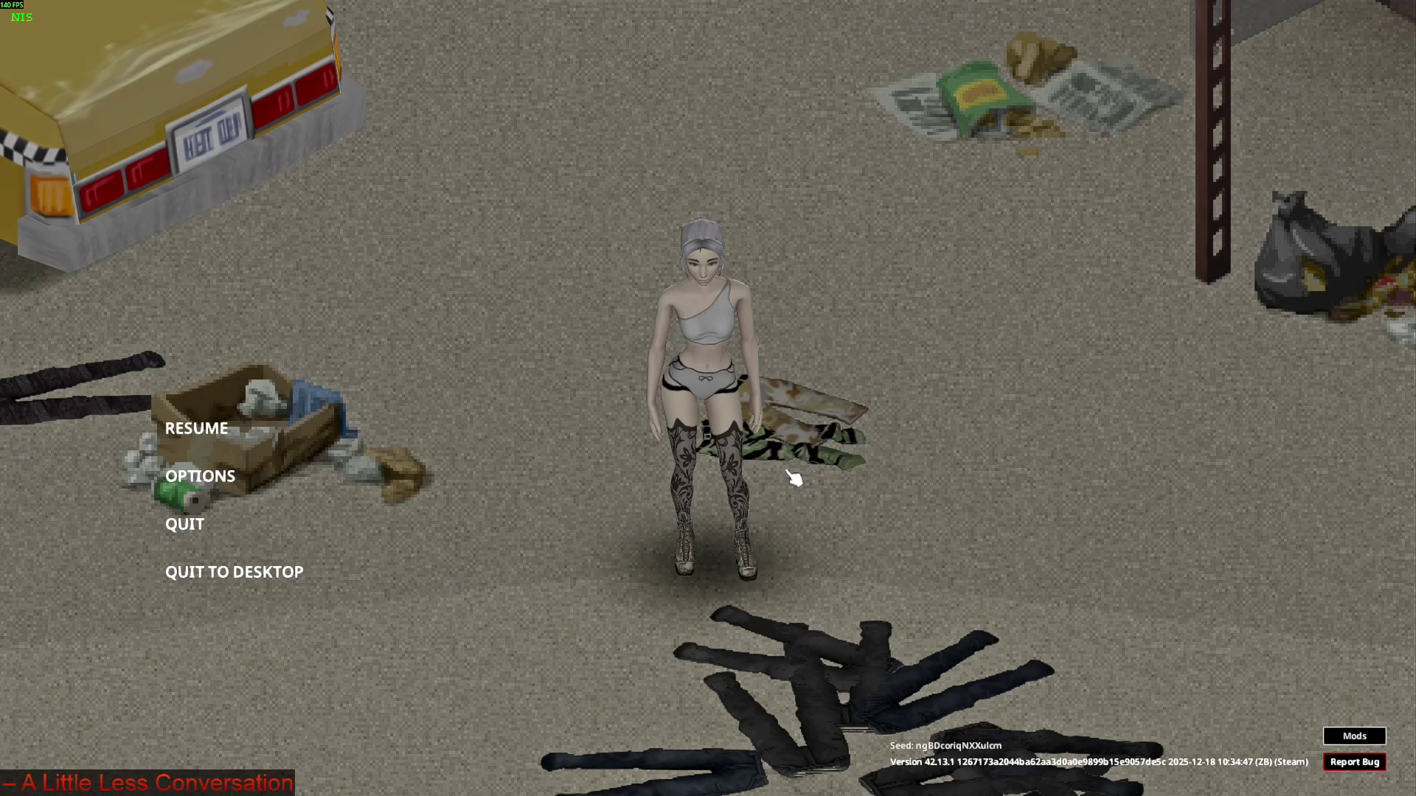
pyautogui.click(258, 574)
pyautogui.click(672, 424)
# Save the painted BoobTube_Sholder512.png texture from Blender's Image menu
pyautogui.hotkey('alt', 'Tab')
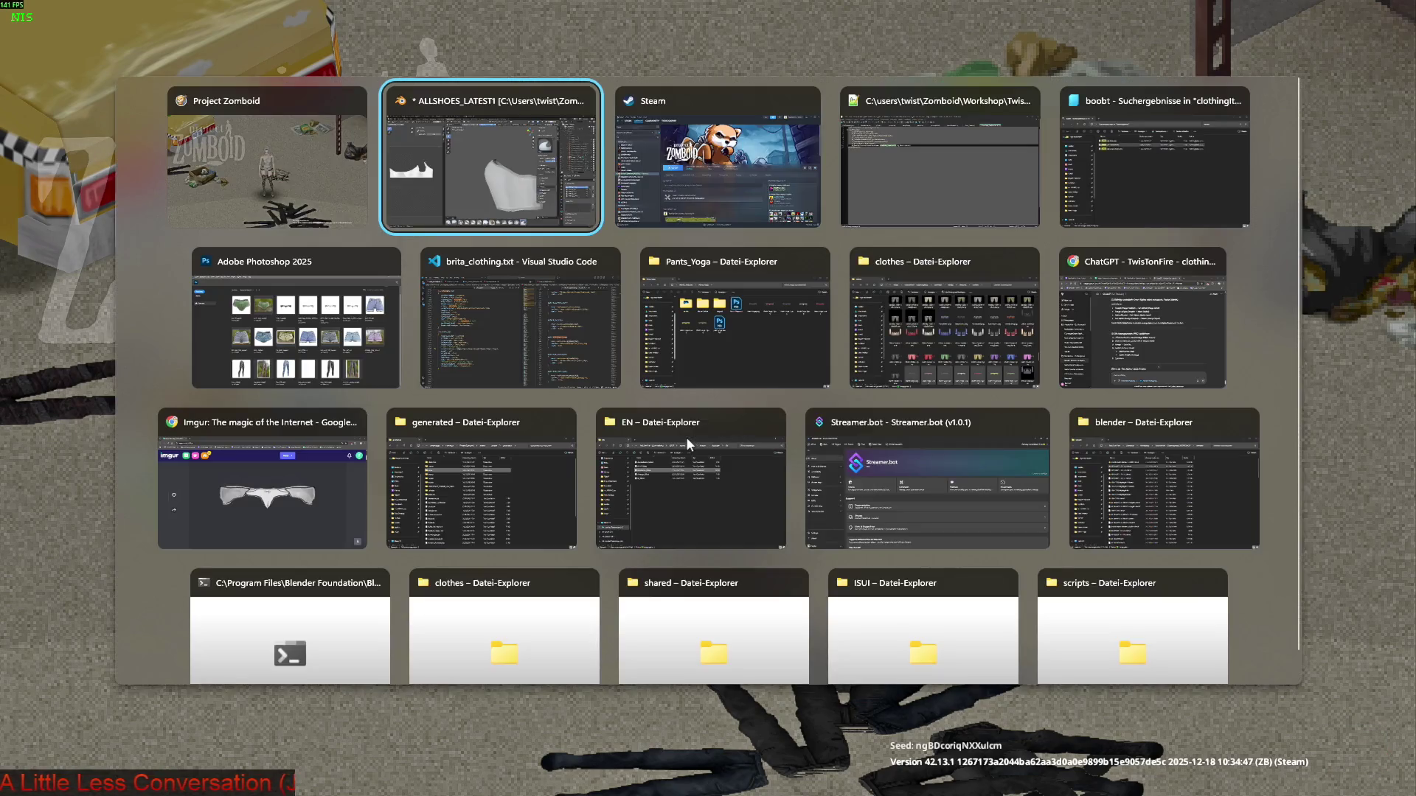
pyautogui.click(136, 46)
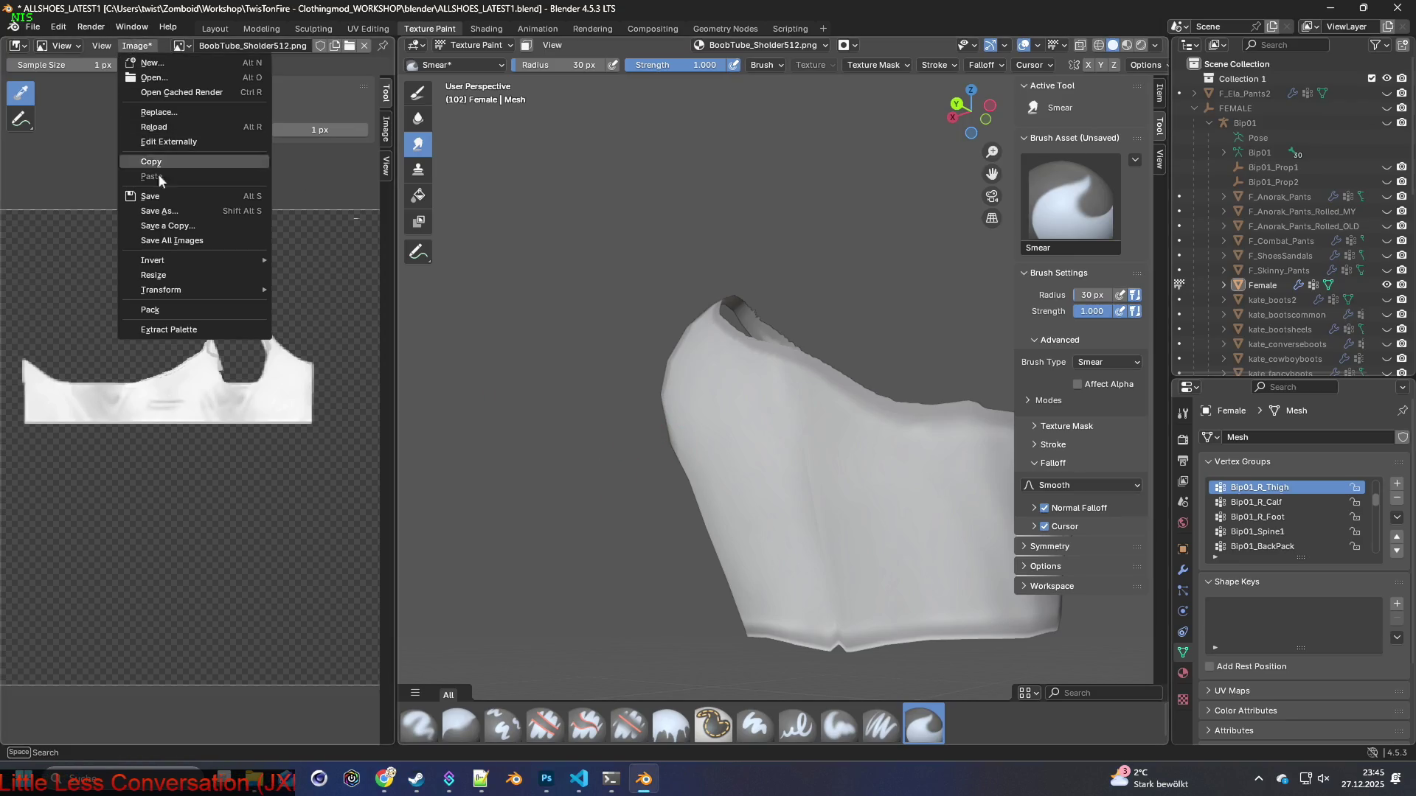
pyautogui.click(151, 196)
# Relaunch Project Zomboid from the Steam library and confirm Play
pyautogui.click(416, 778)
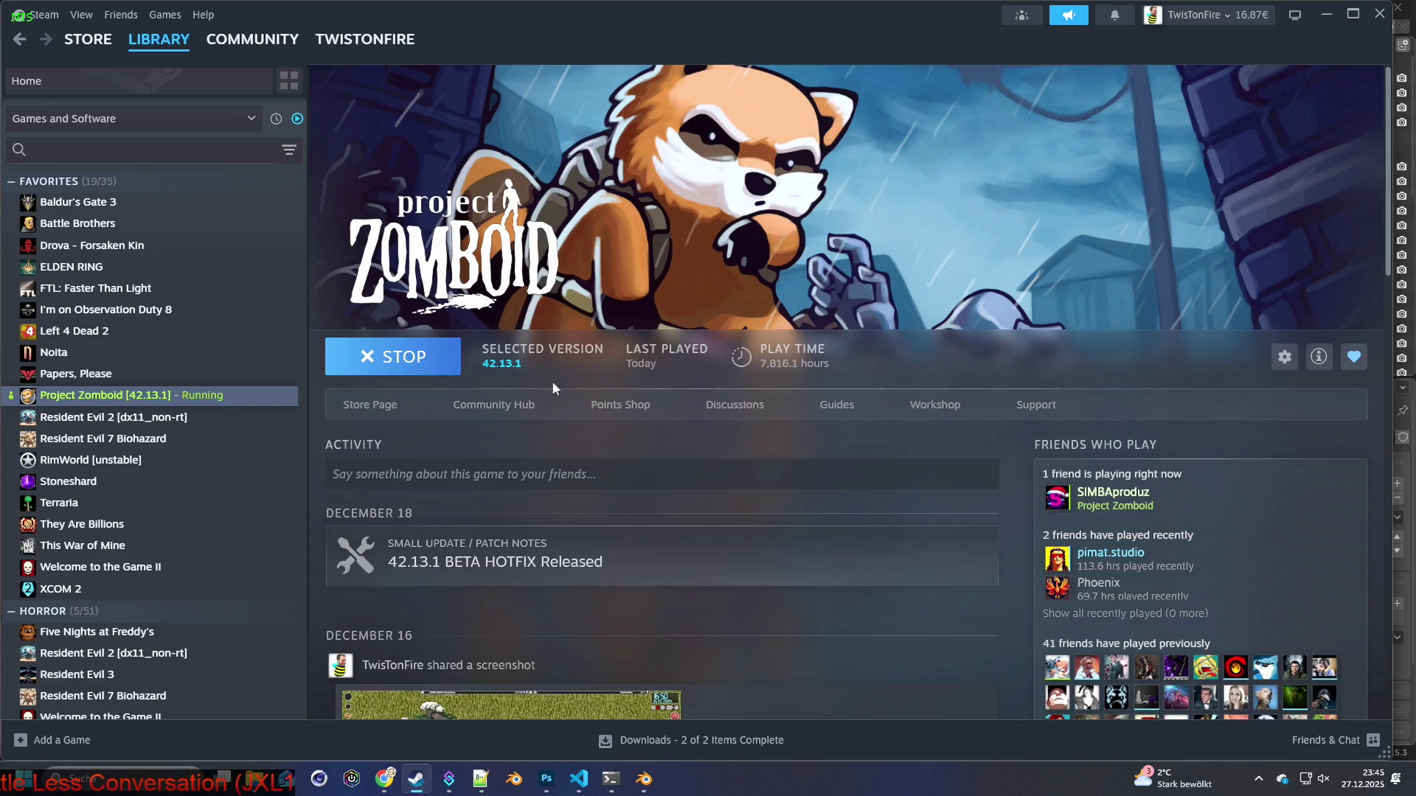
pyautogui.click(397, 357)
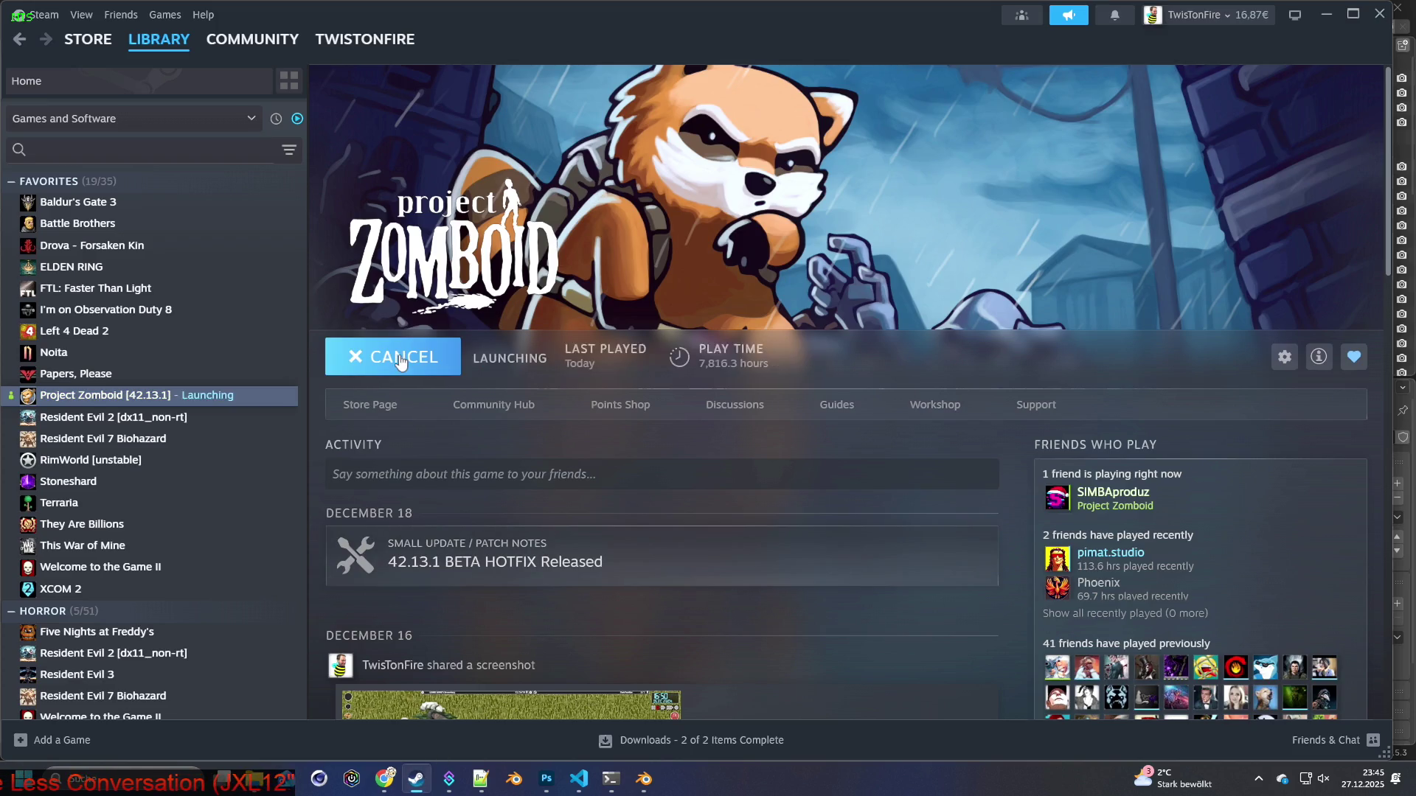
pyautogui.click(729, 535)
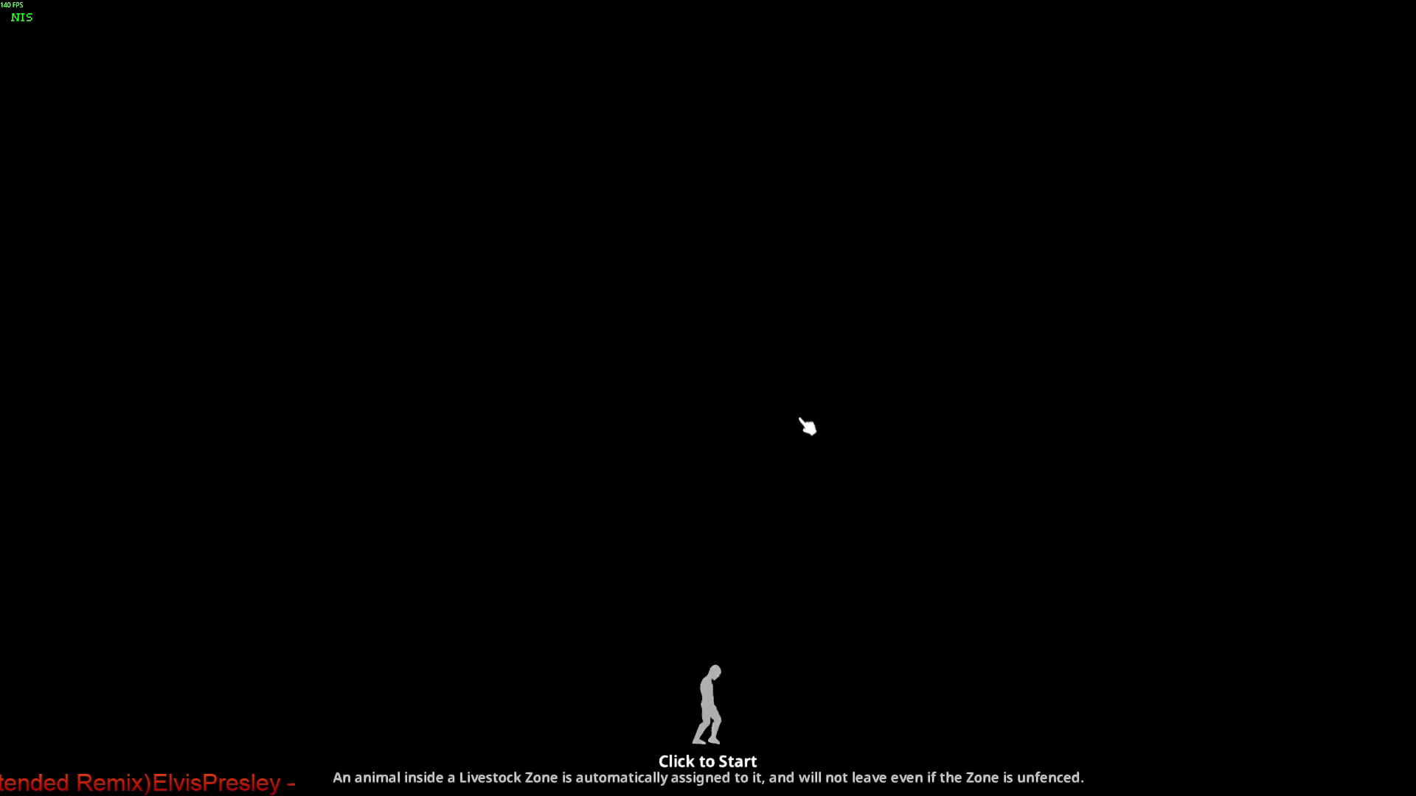
# Continue past Project Zomboid's loading screen into the saved game world
pyautogui.click(807, 426)
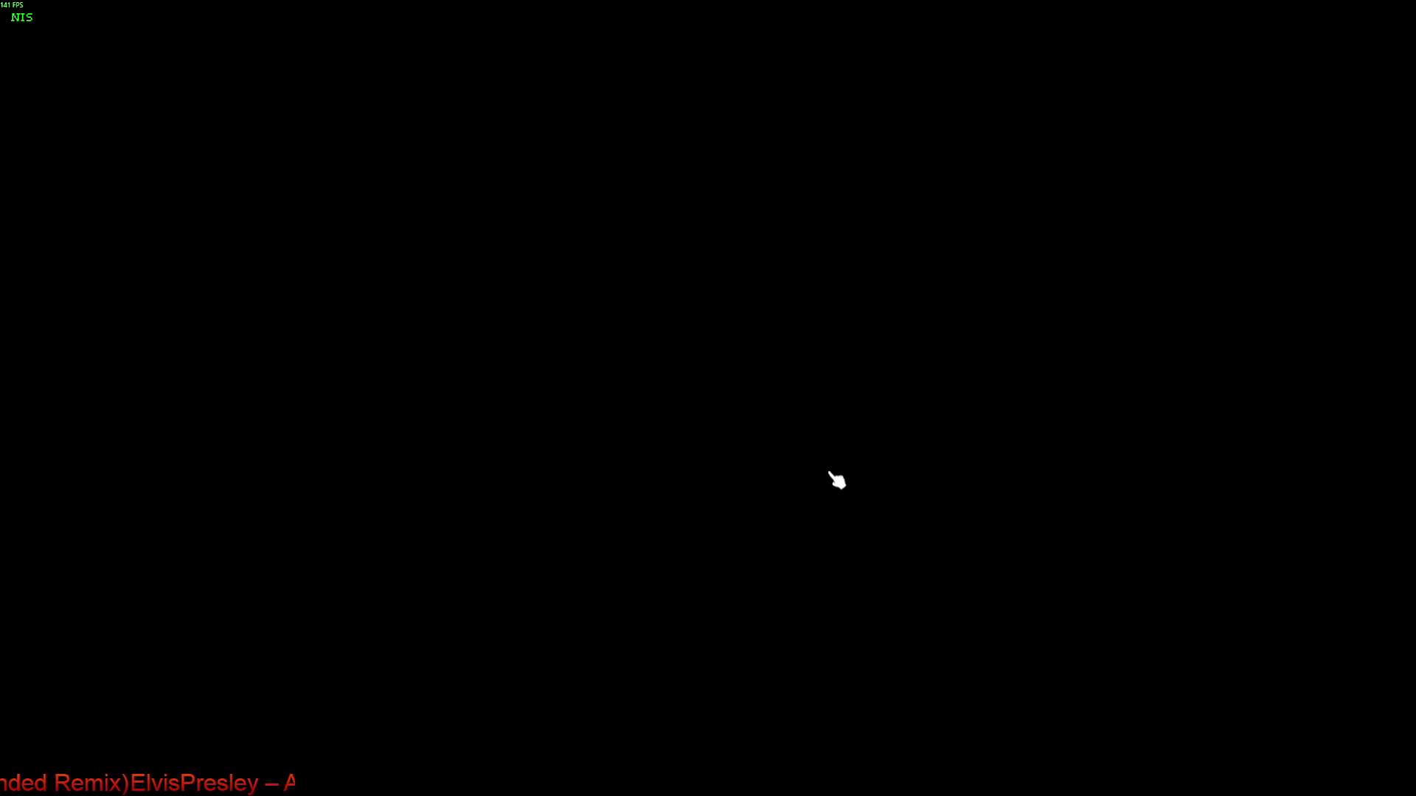
pyautogui.scroll(4, 781, 474)
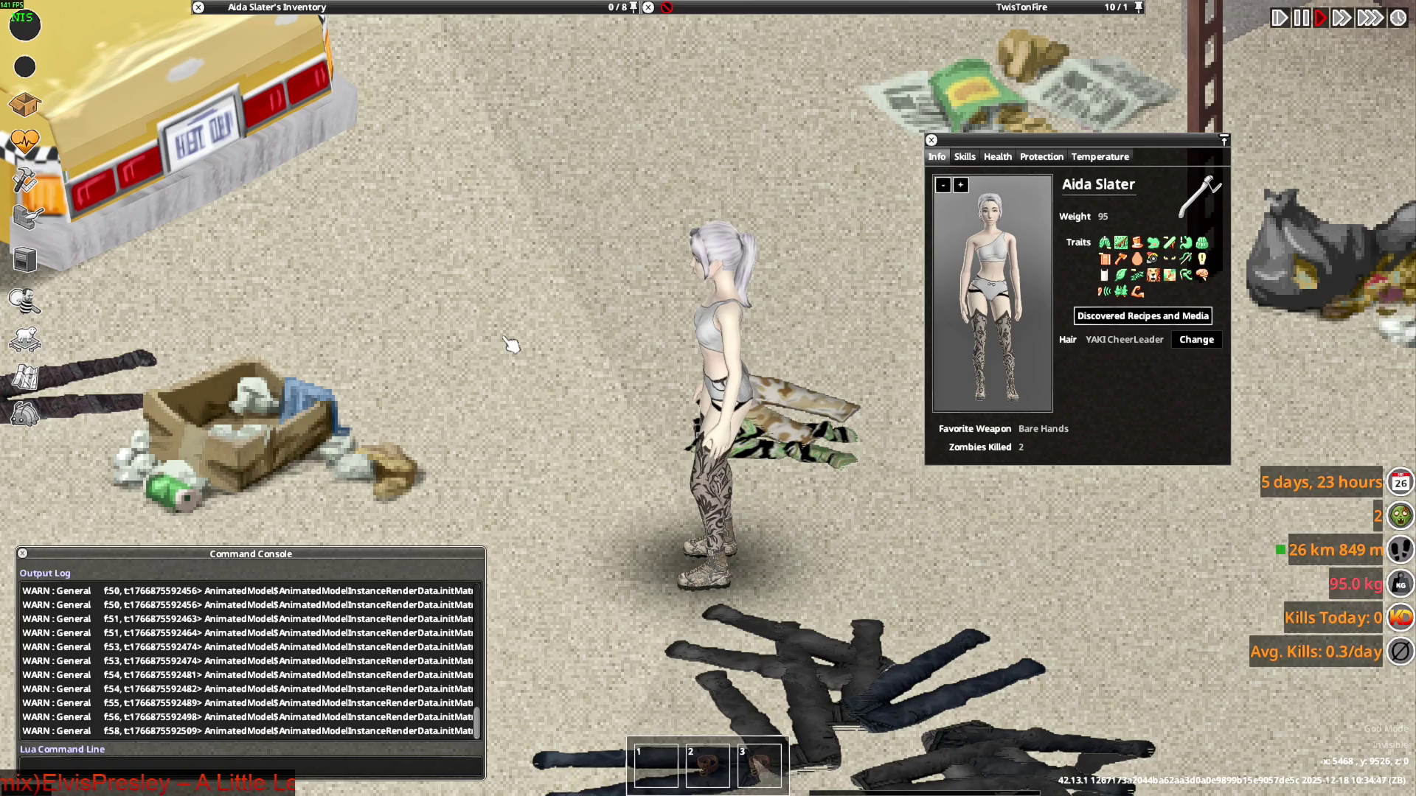
# Play the Yes gesture emote, then the surrender emote, to pose the character in the top
pyautogui.press('q')
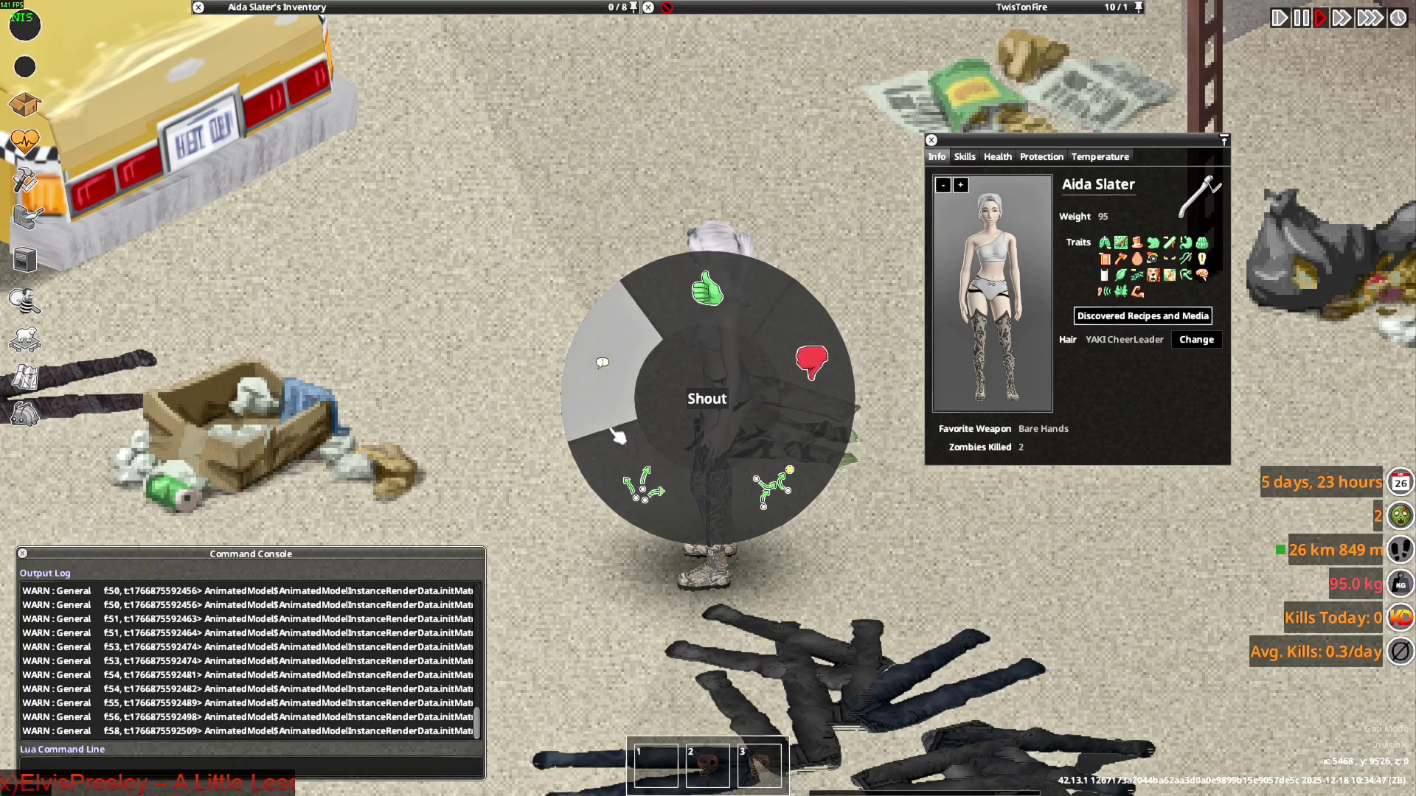
pyautogui.click(612, 443)
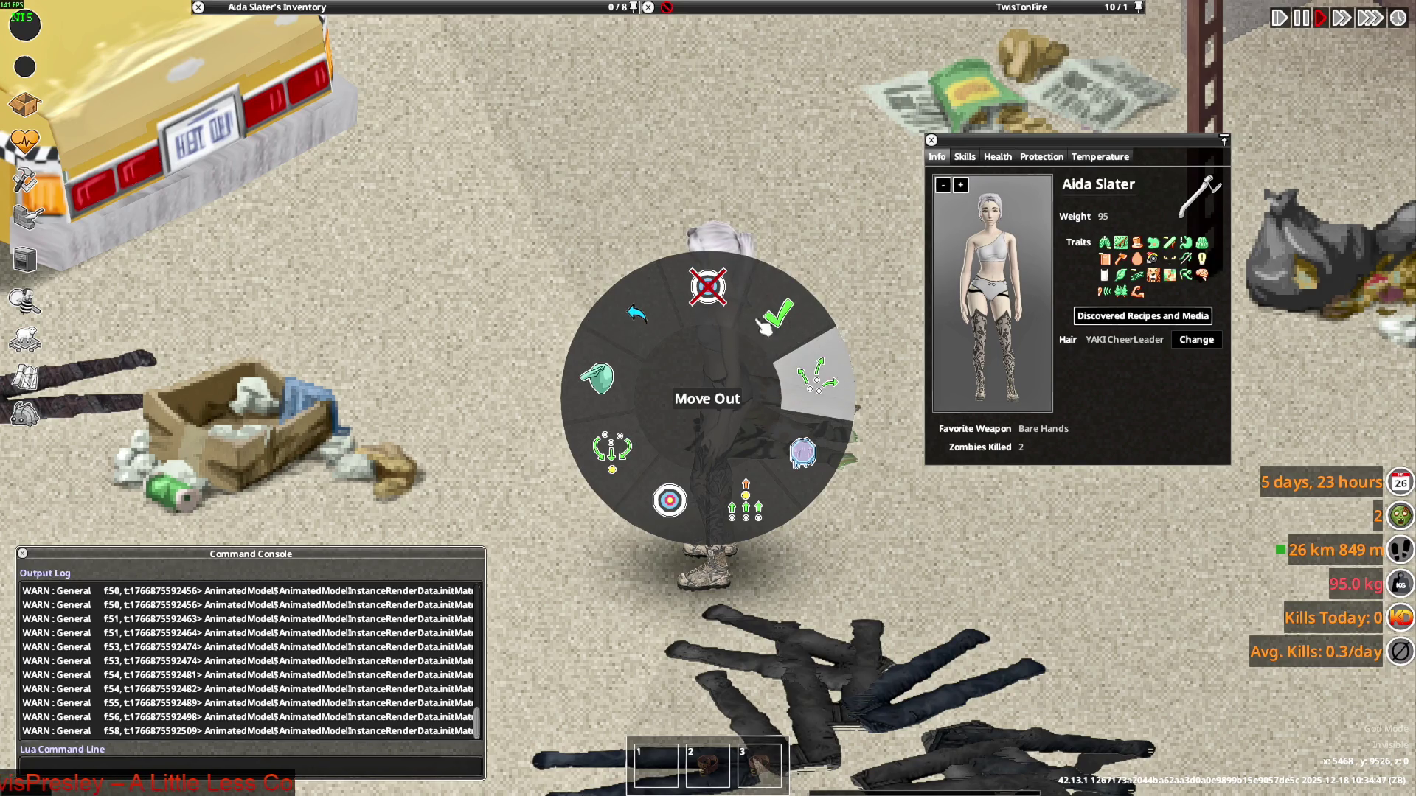
pyautogui.click(636, 313)
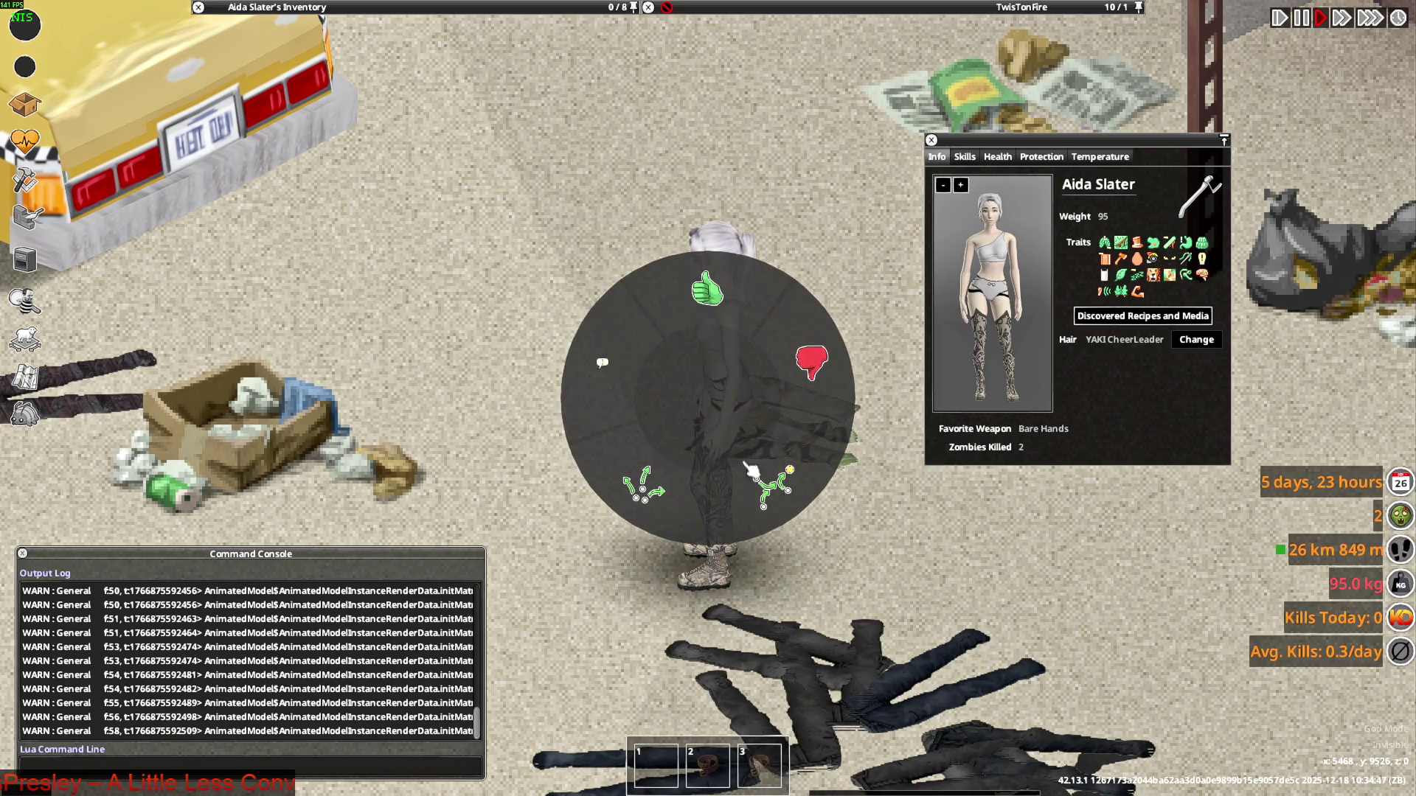
pyautogui.click(759, 480)
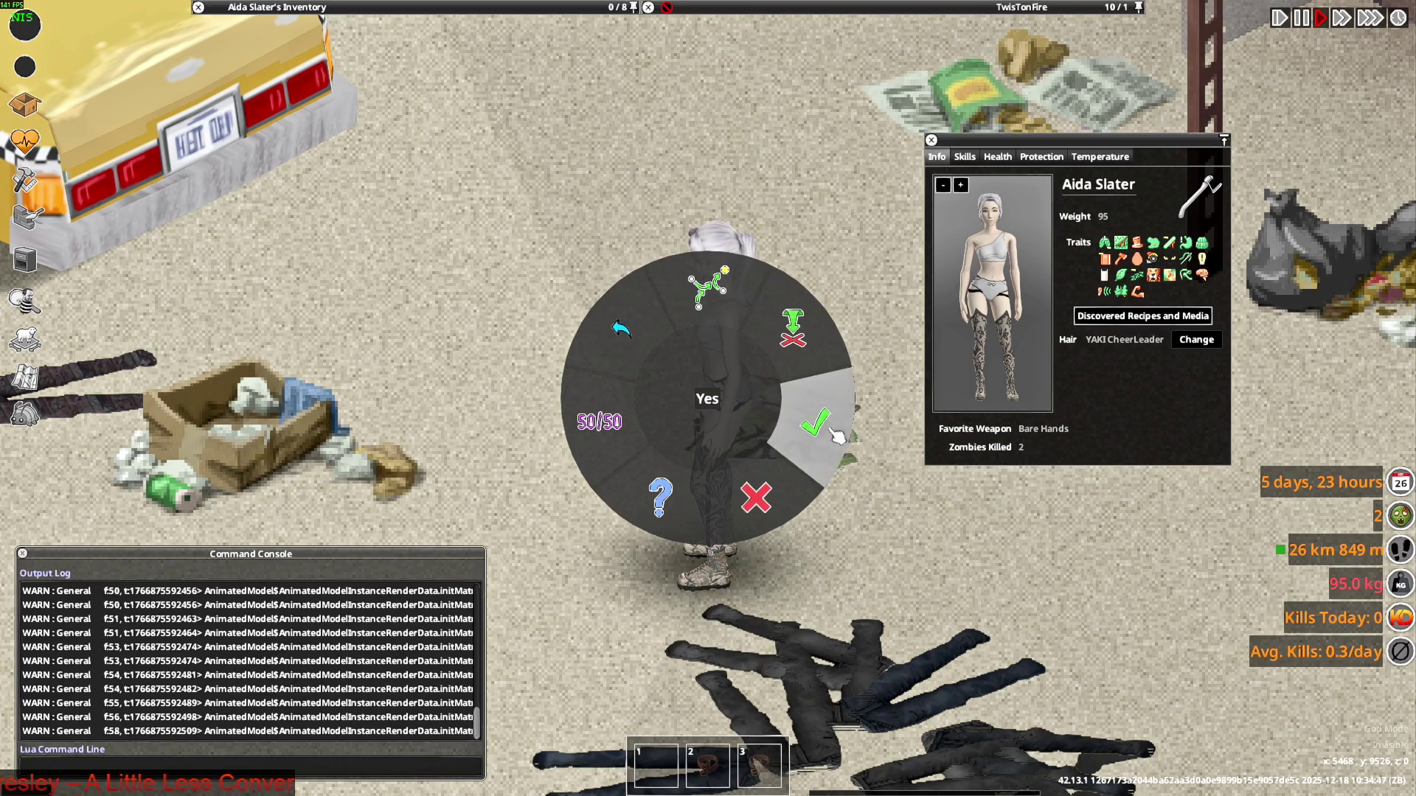
pyautogui.click(715, 367)
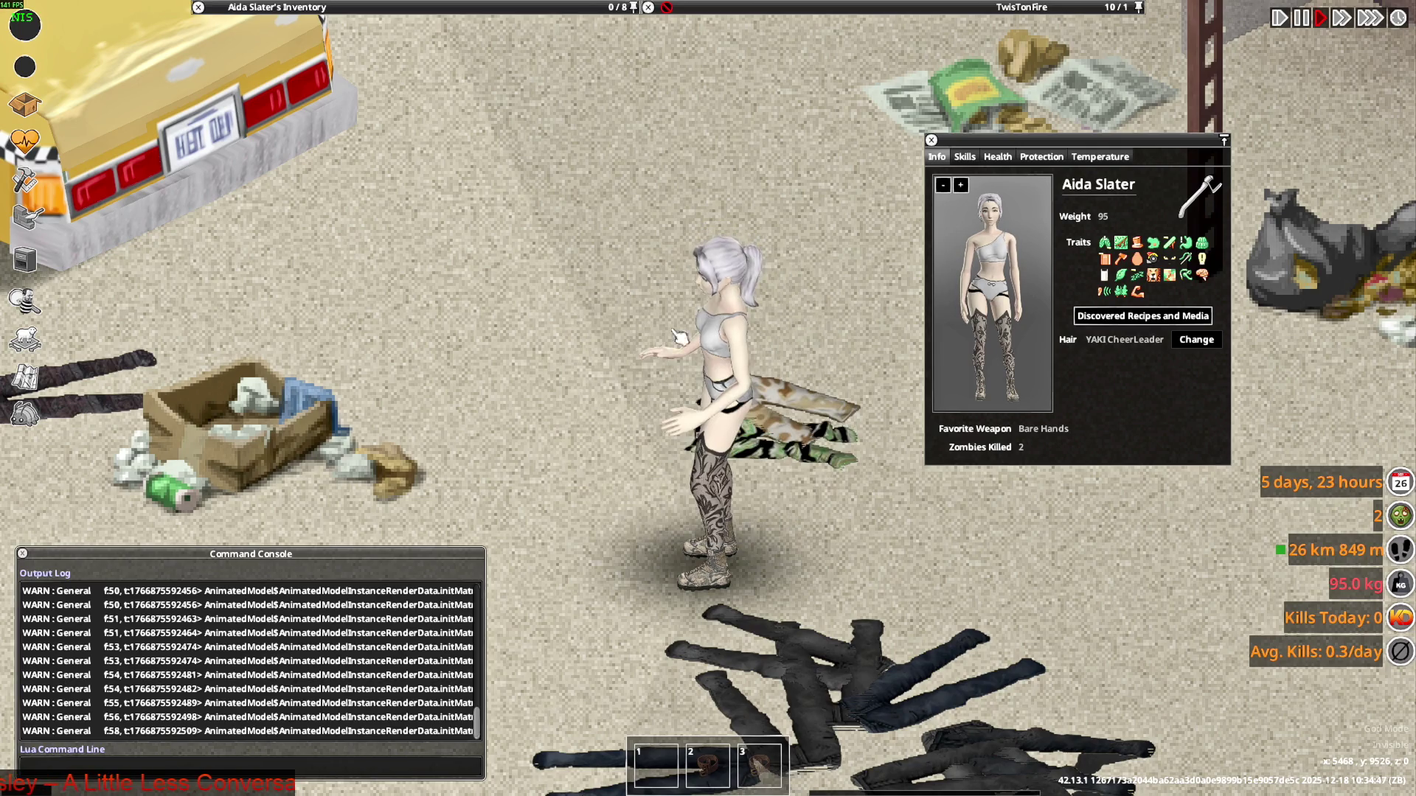
pyautogui.press('q')
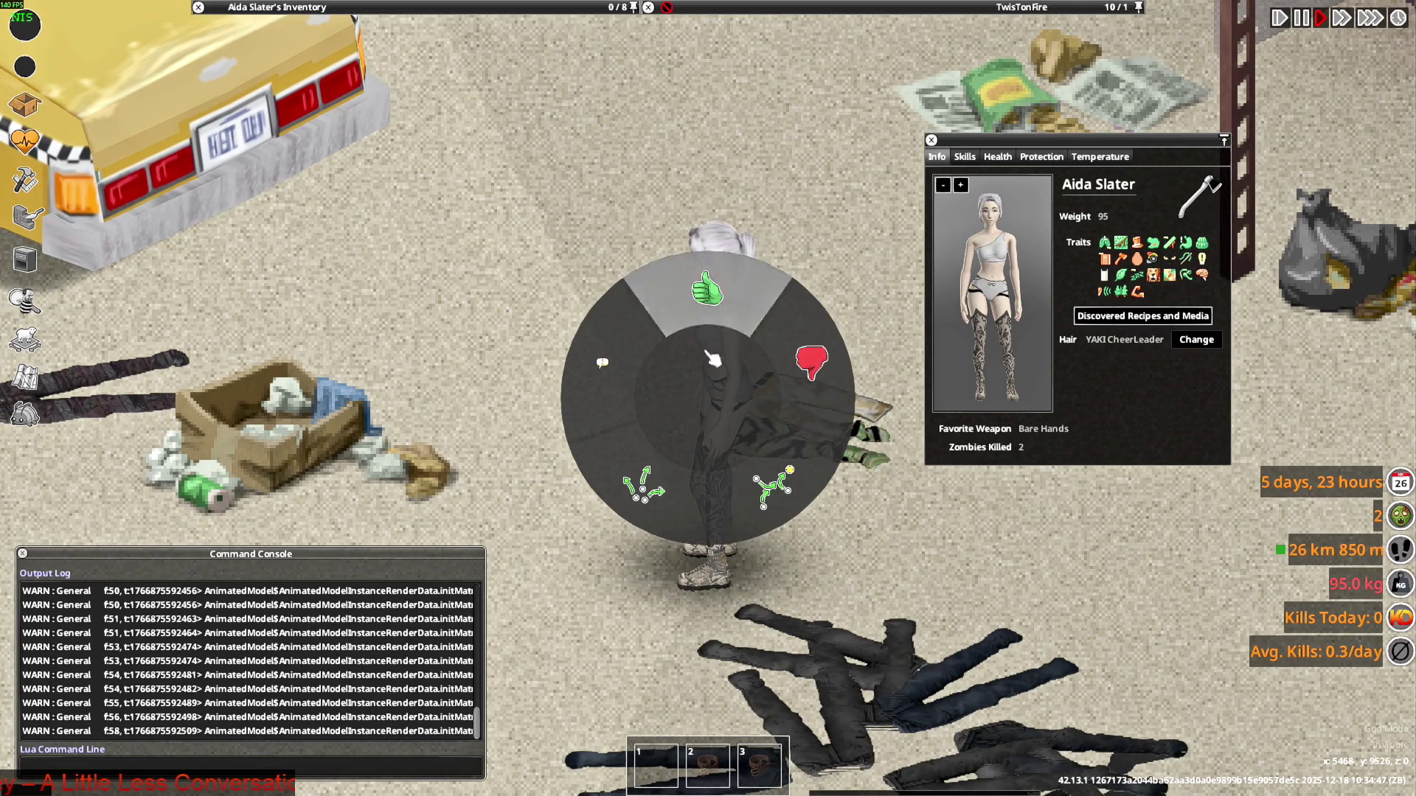
pyautogui.click(771, 481)
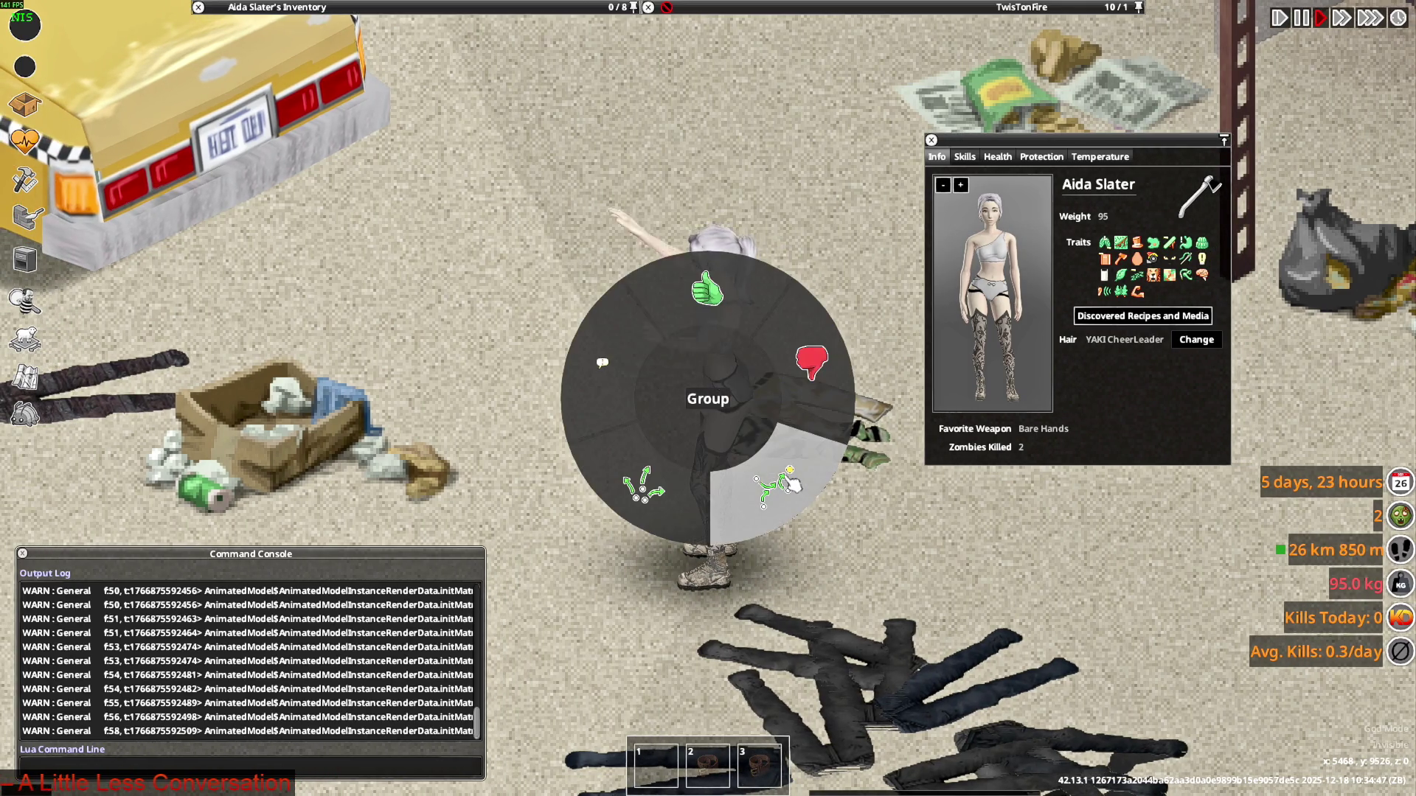
pyautogui.click(673, 411)
pyautogui.scroll(2, 423, 369)
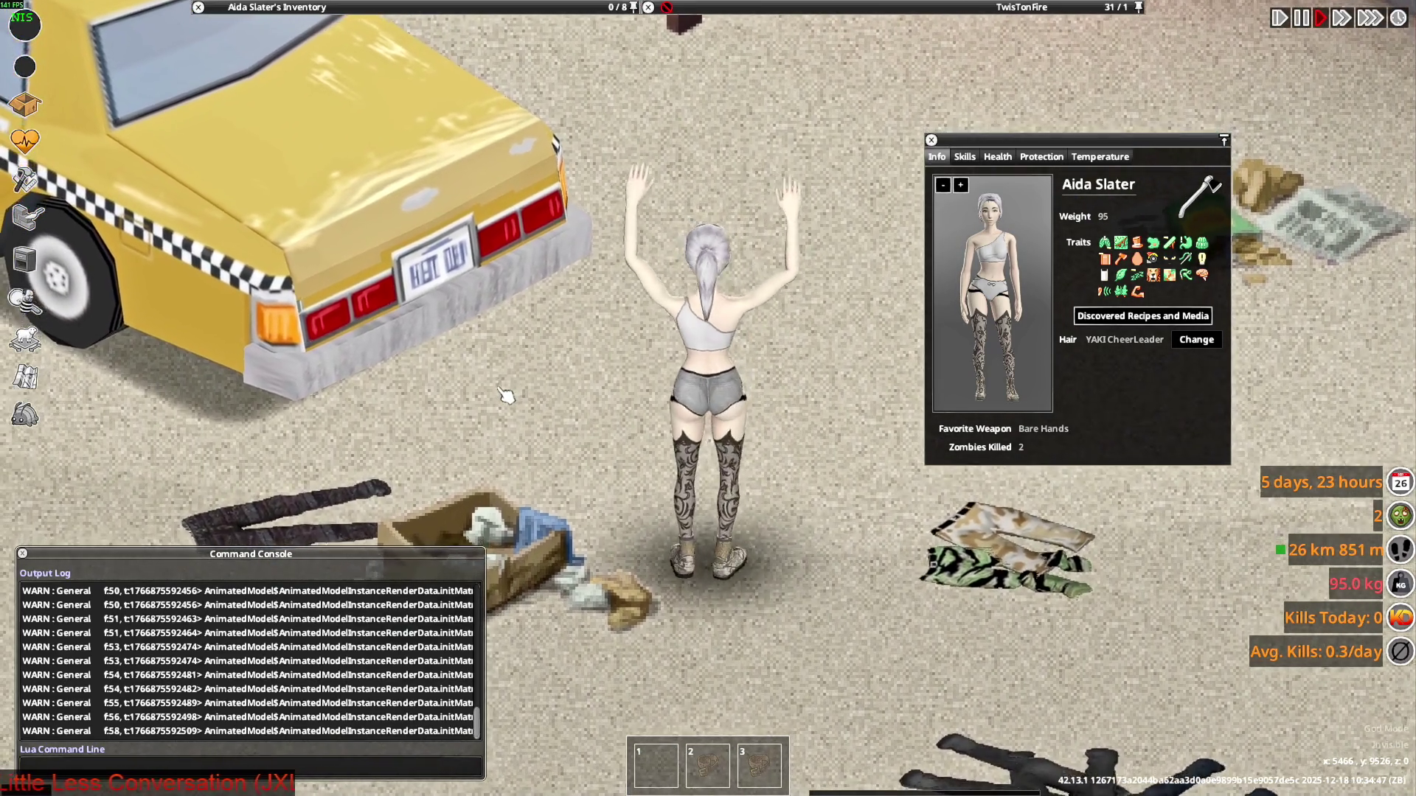
# Walk the character around to view the top's front from several angles
pyautogui.press('d')
pyautogui.press('a')
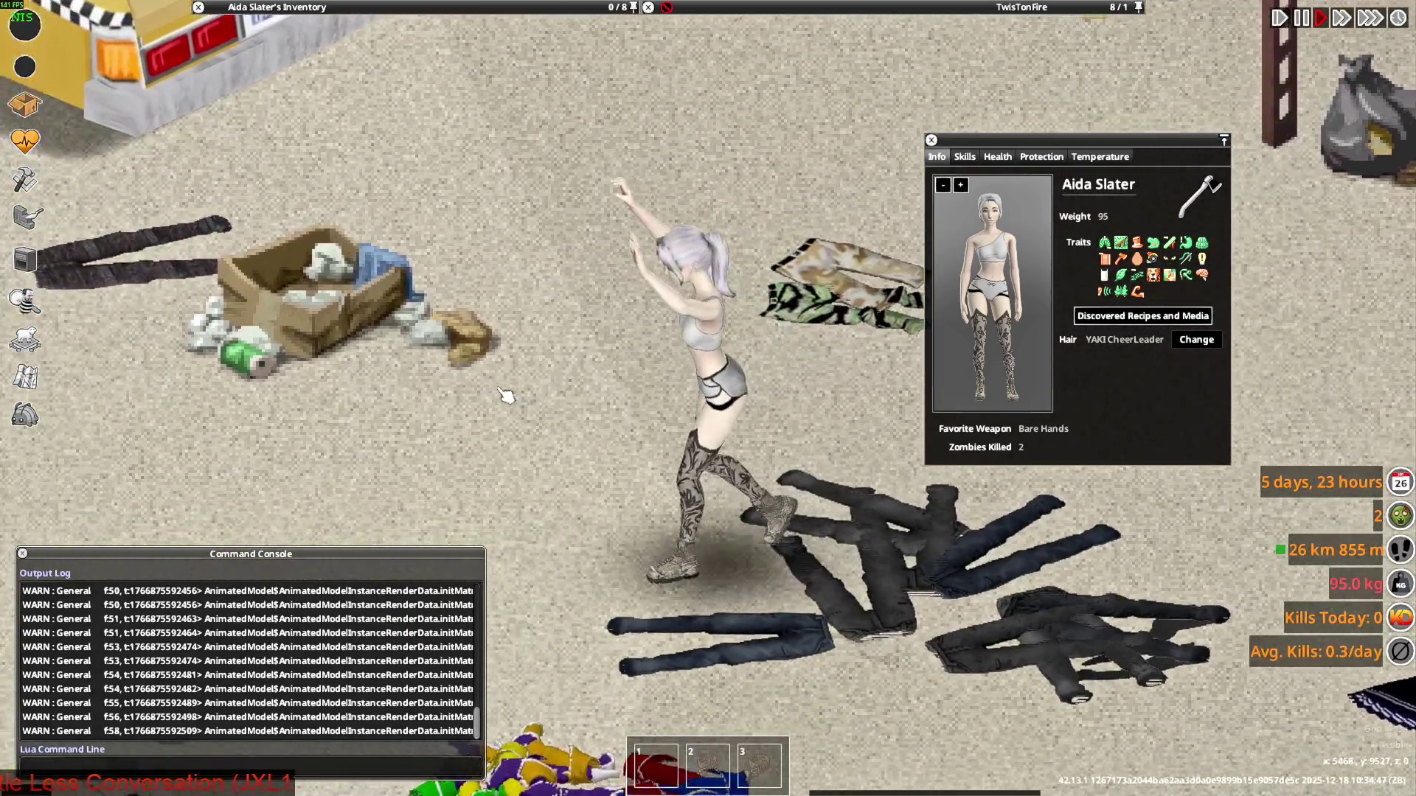
pyautogui.press('w')
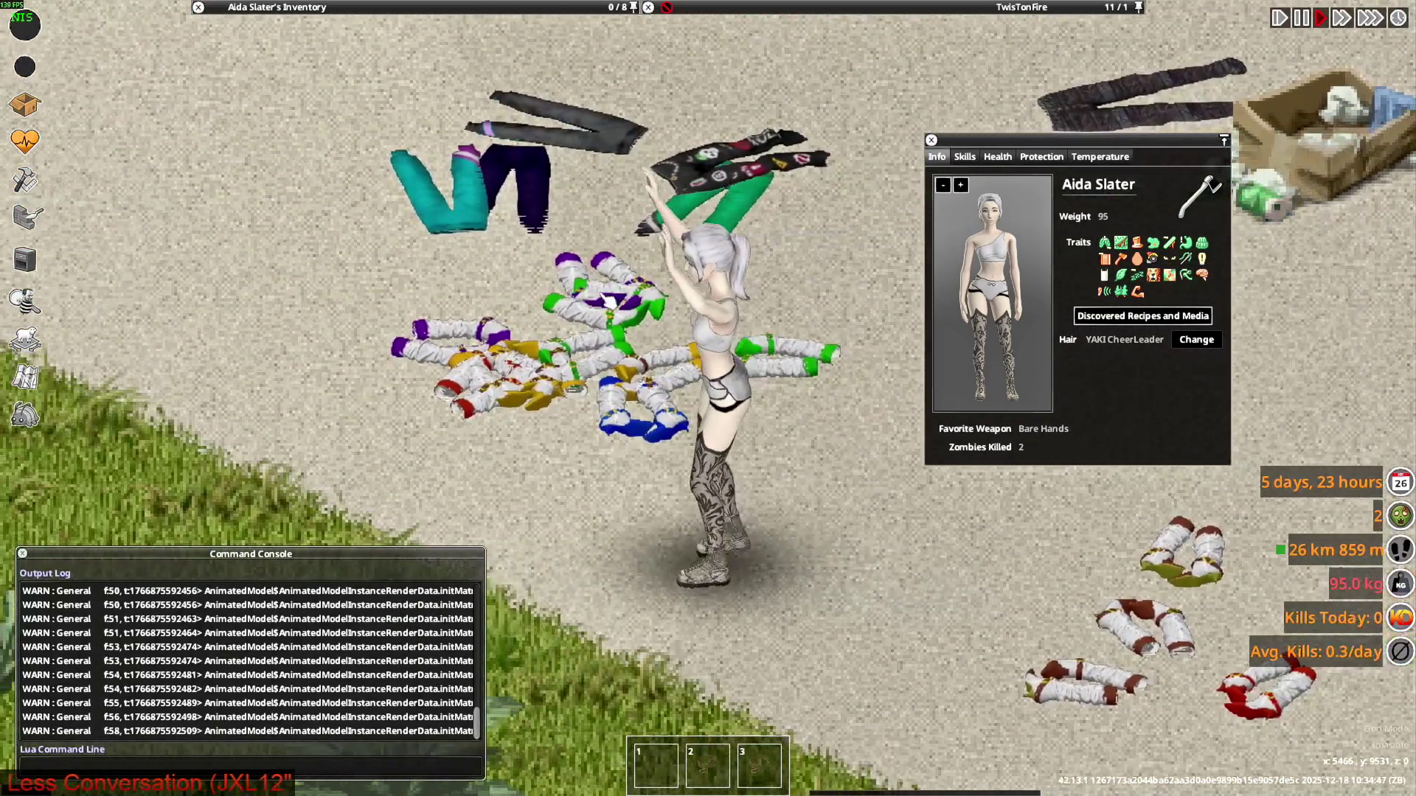
pyautogui.press('a')
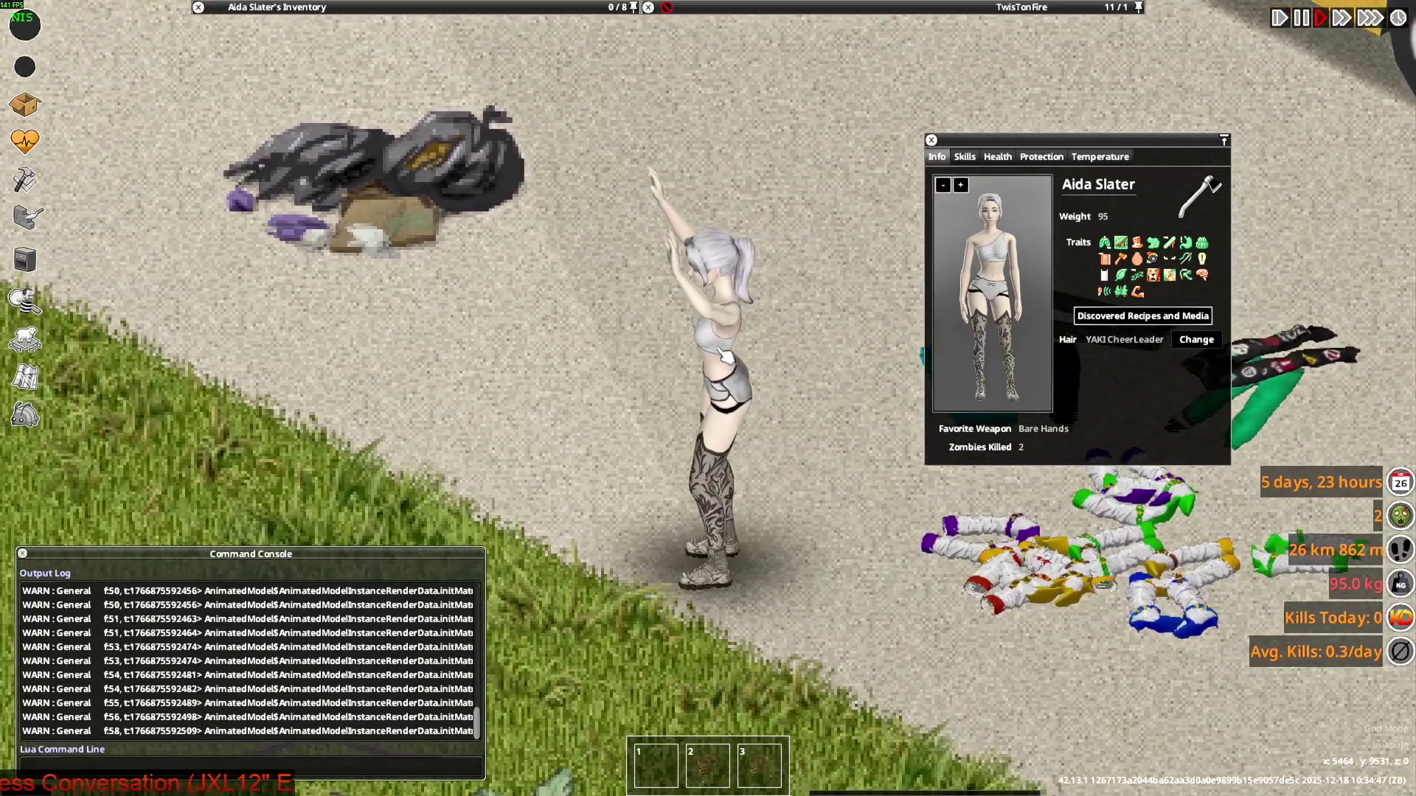
pyautogui.press('w')
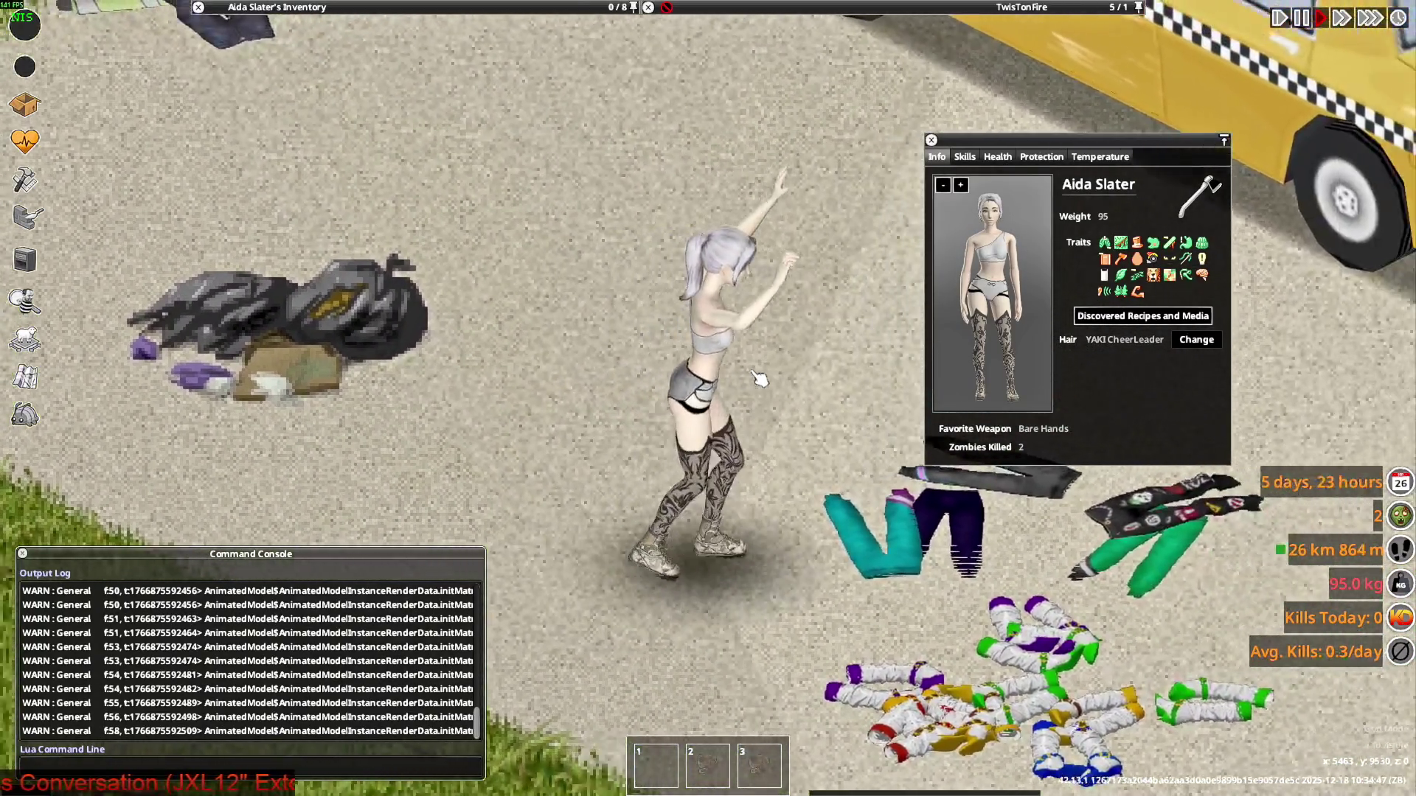
pyautogui.press('d')
pyautogui.press('d')
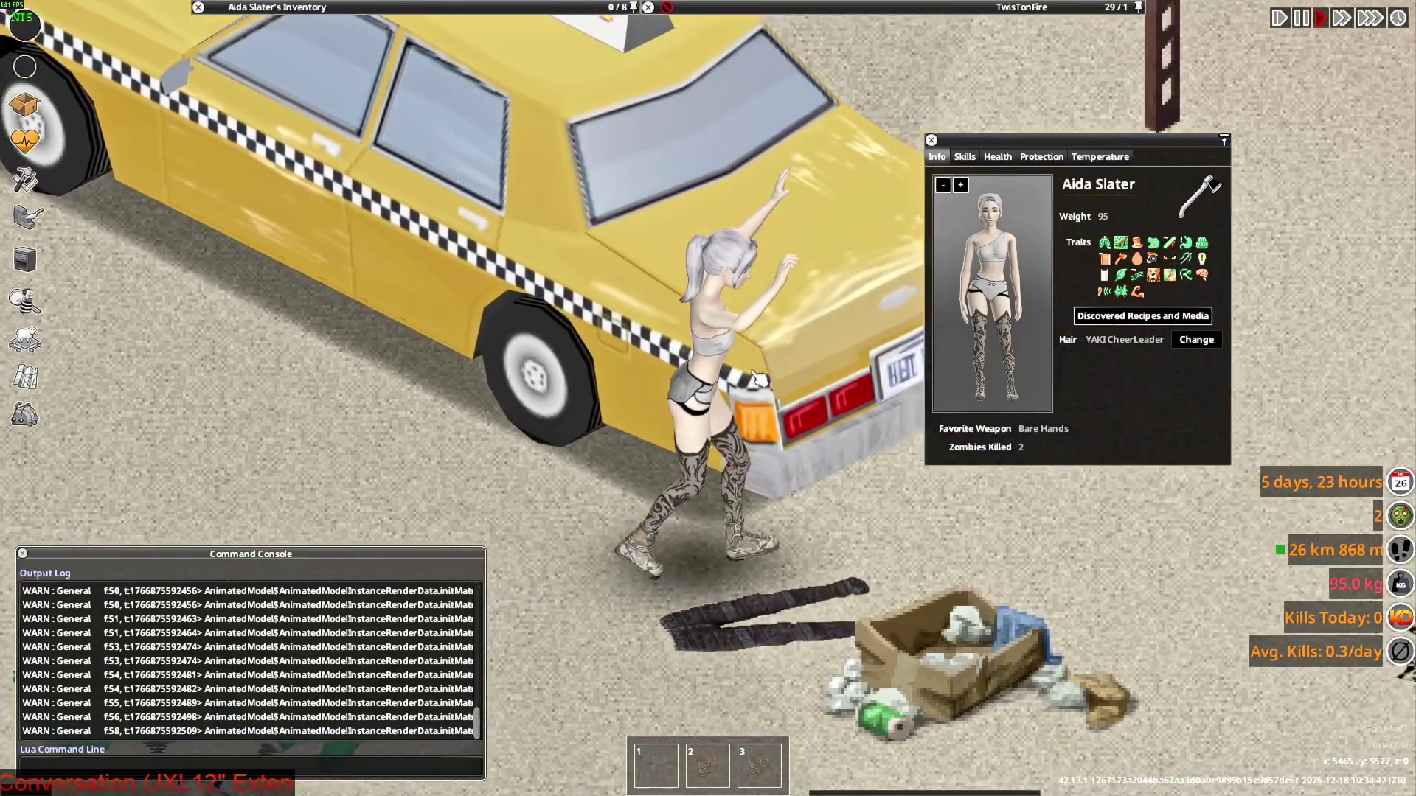
pyautogui.press('s')
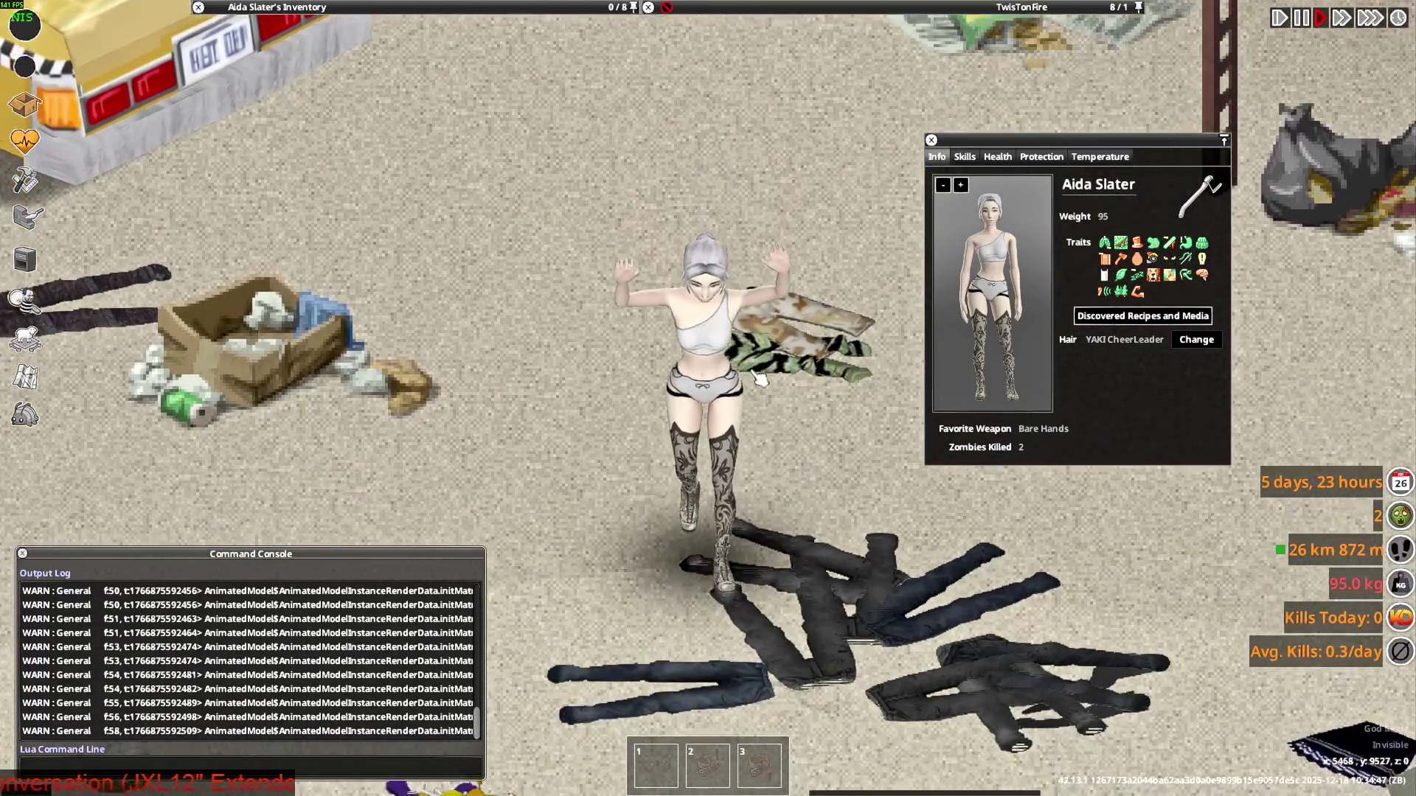
pyautogui.press('d')
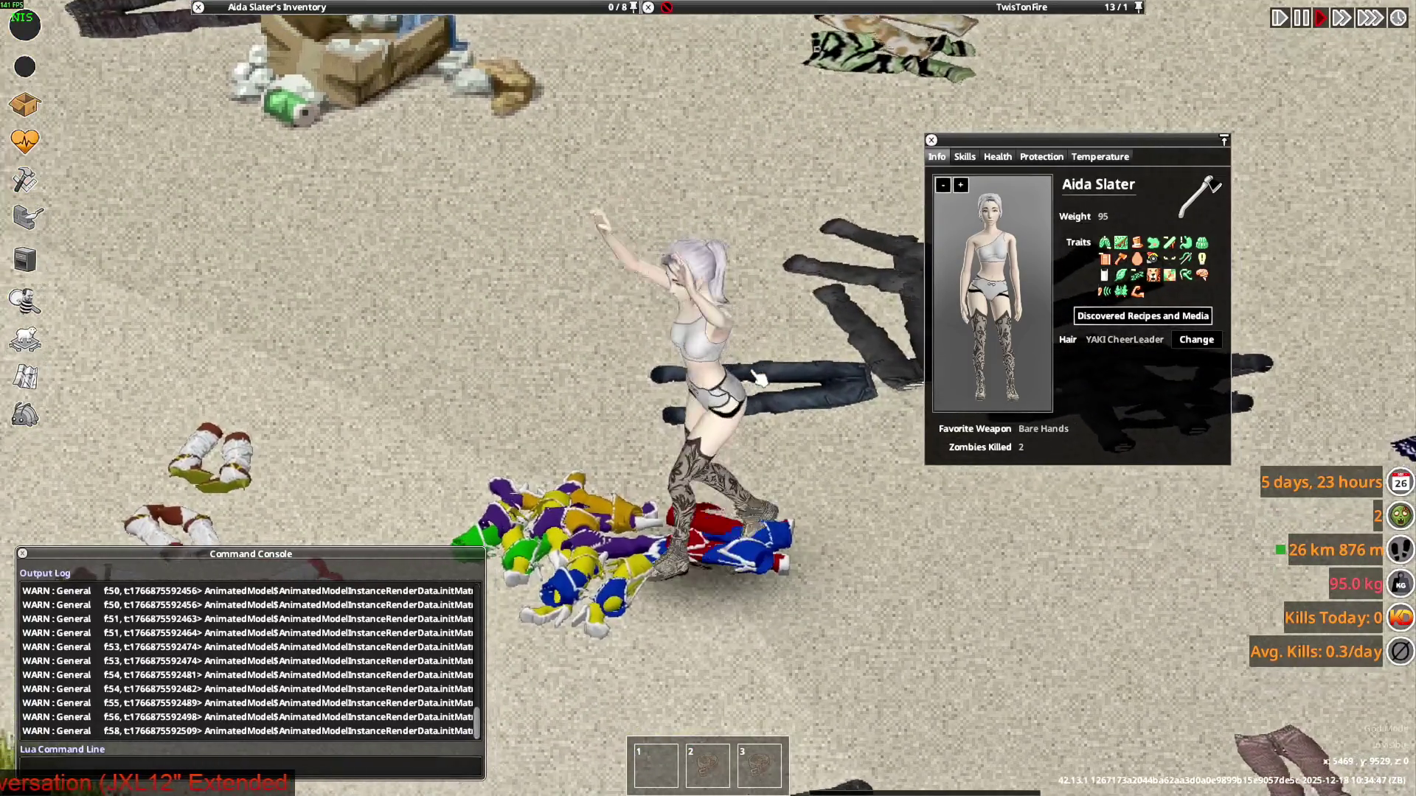
pyautogui.press('s')
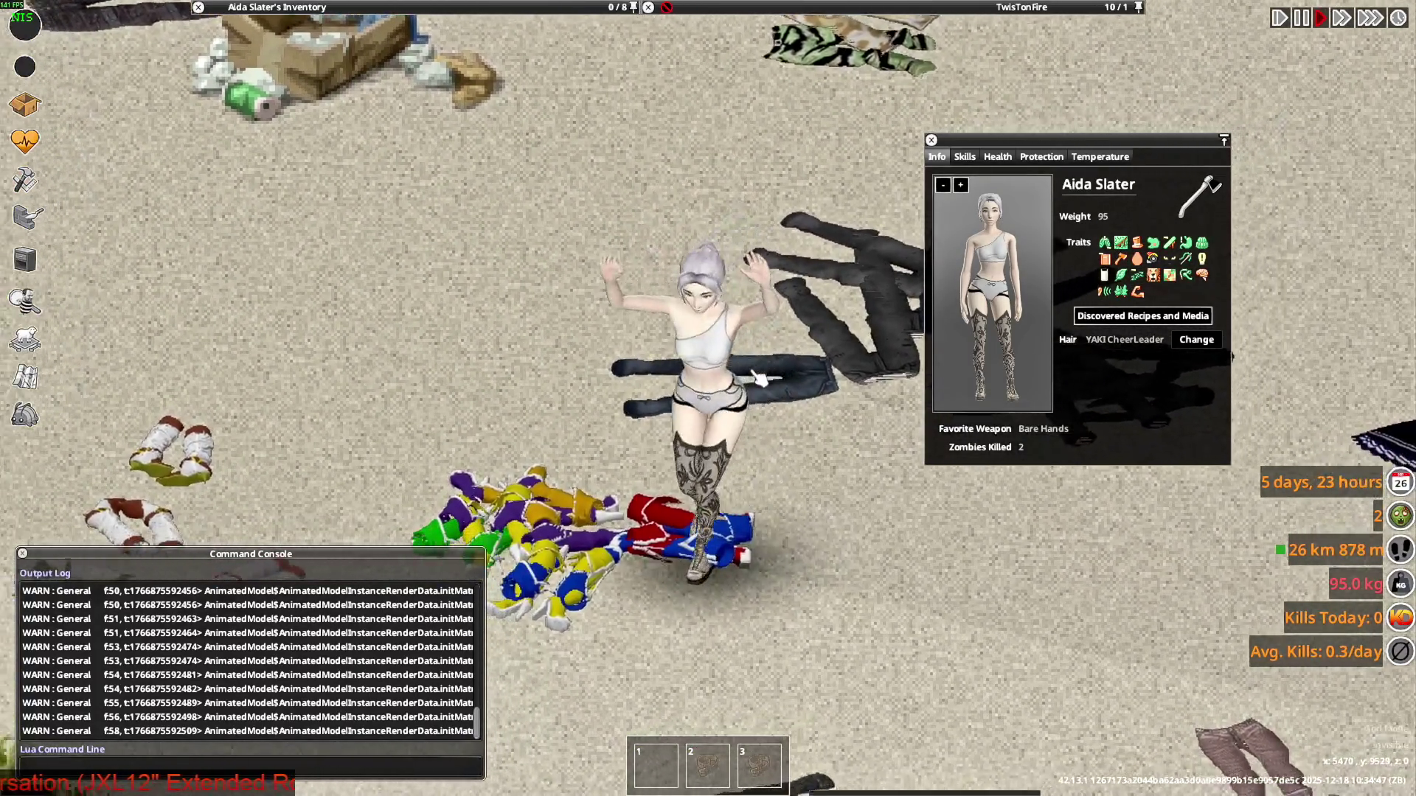
pyautogui.press('s')
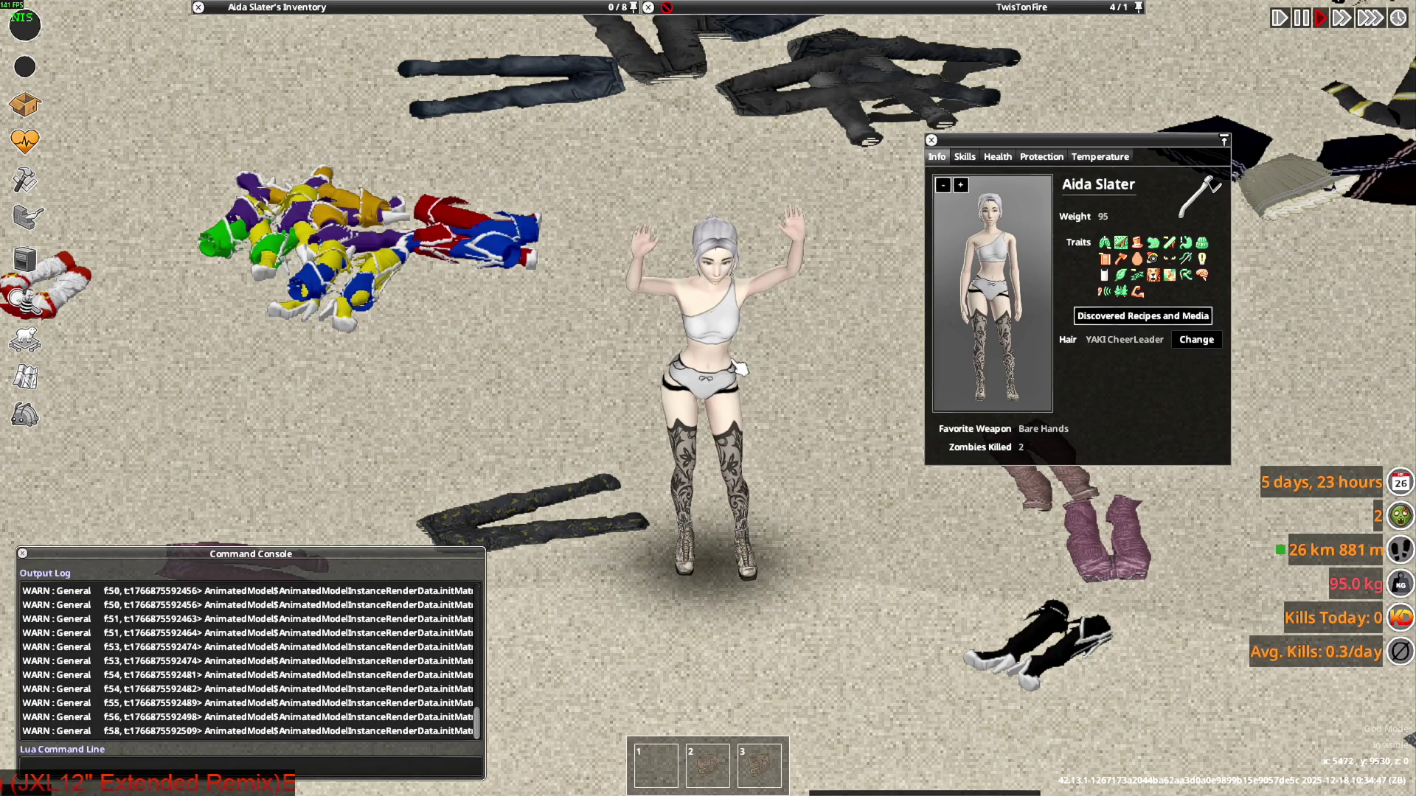
pyautogui.press('s')
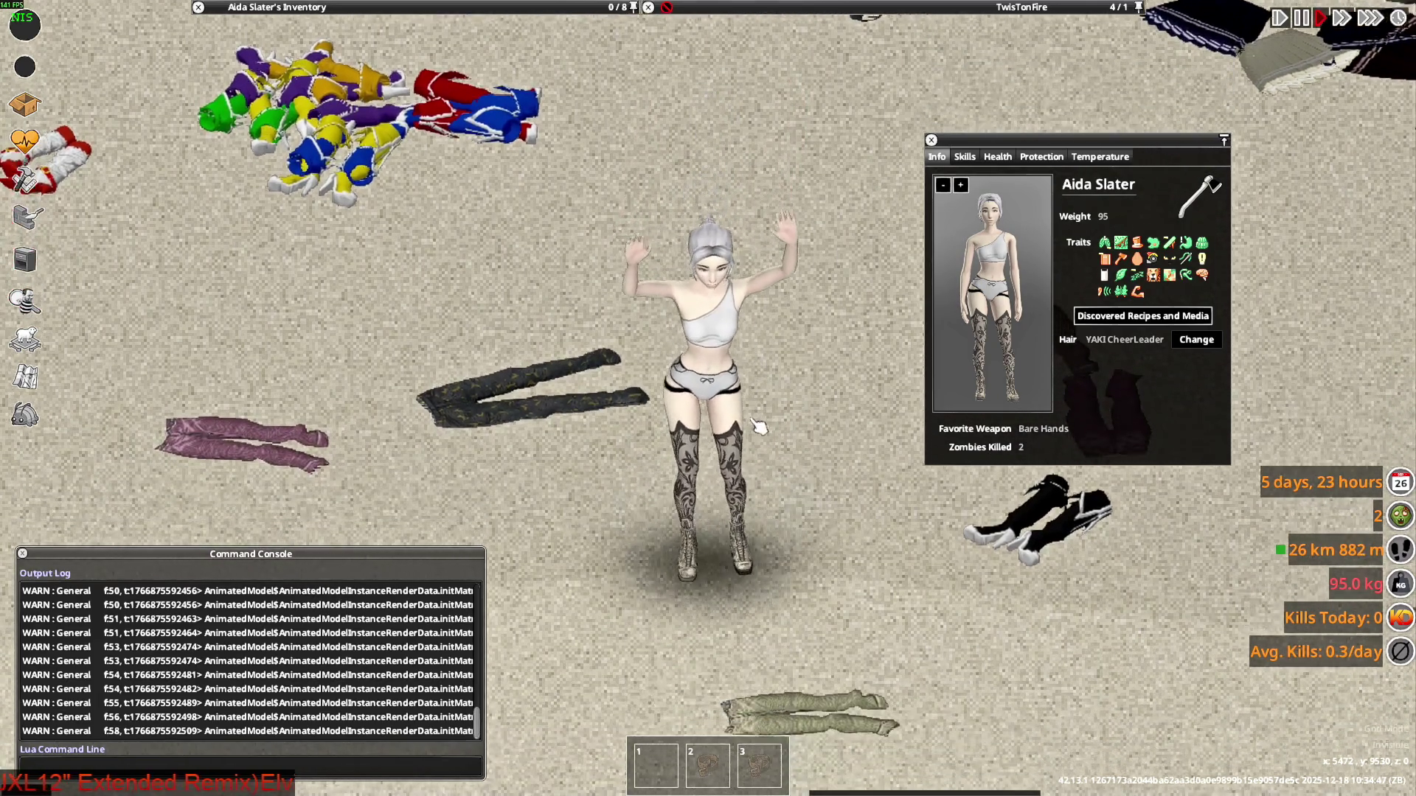
# Walk away from the camera and pace back and forth to check the top's back
pyautogui.press('w')
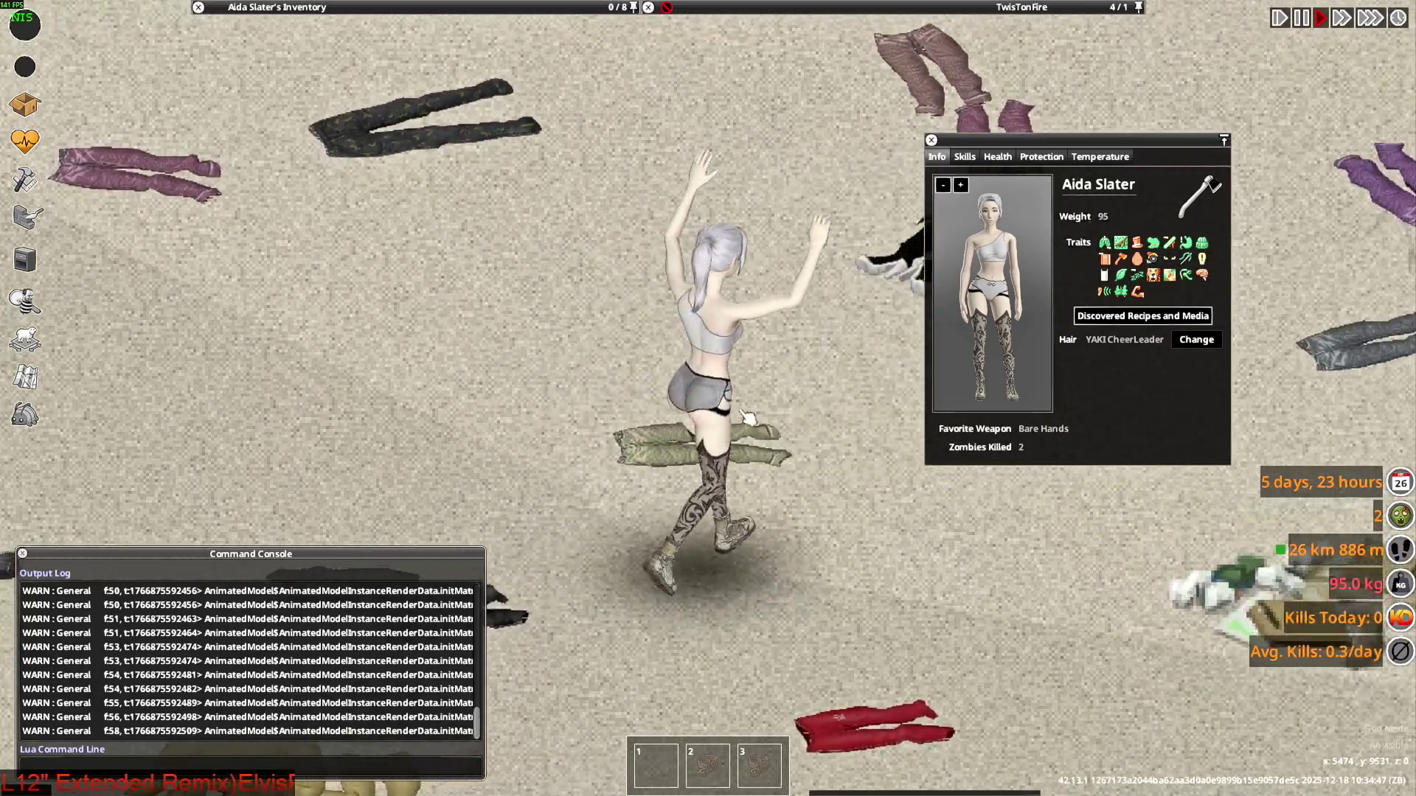
pyautogui.press('a')
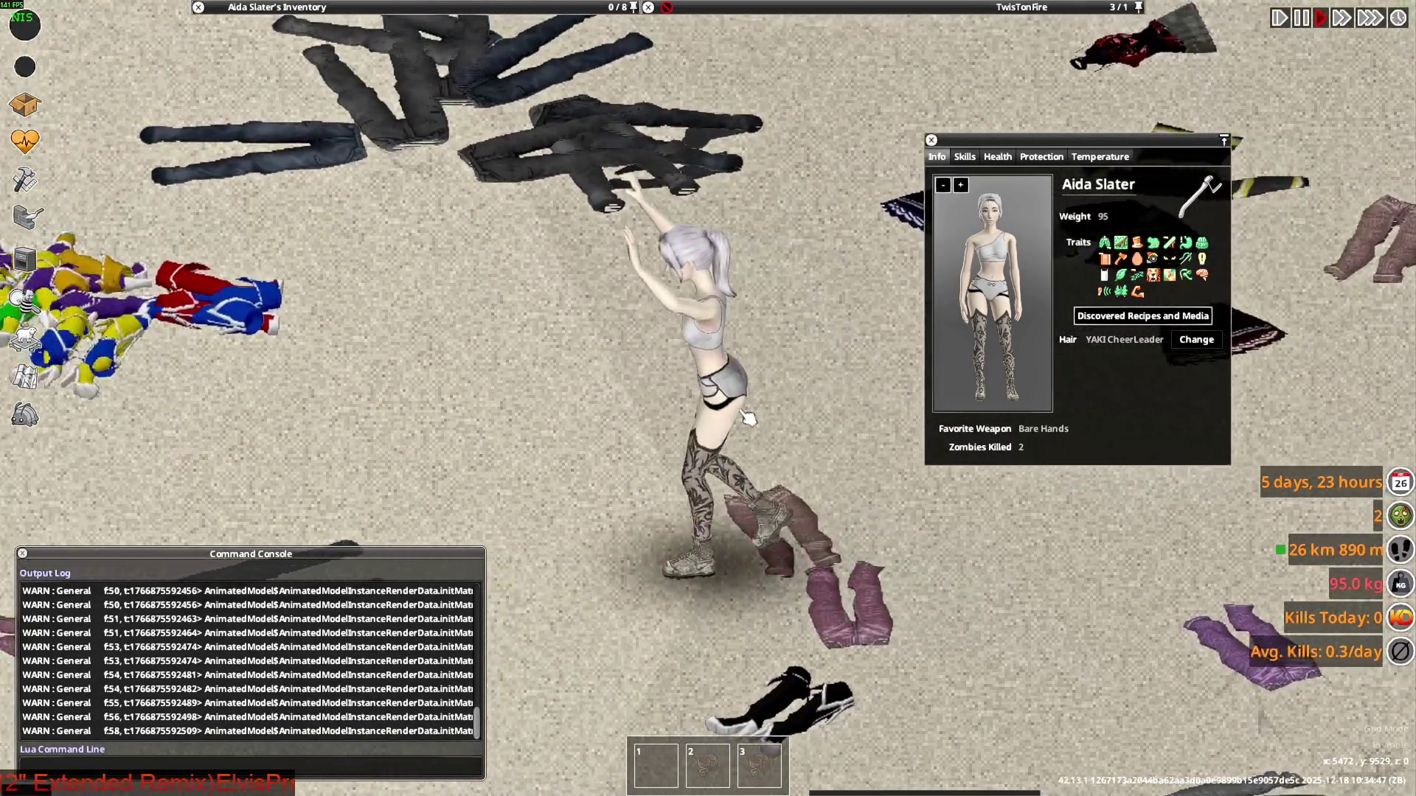
pyautogui.press('s')
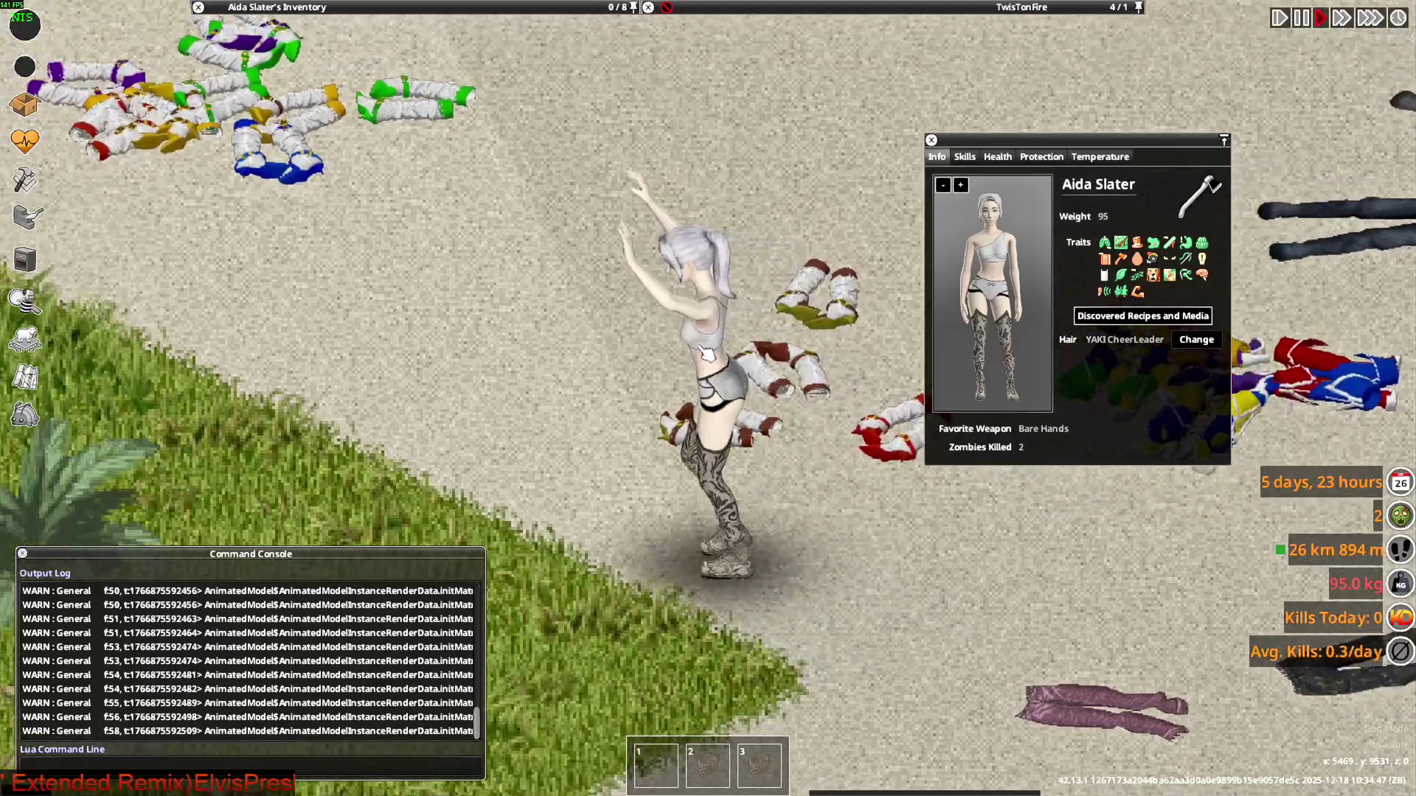
pyautogui.press('w')
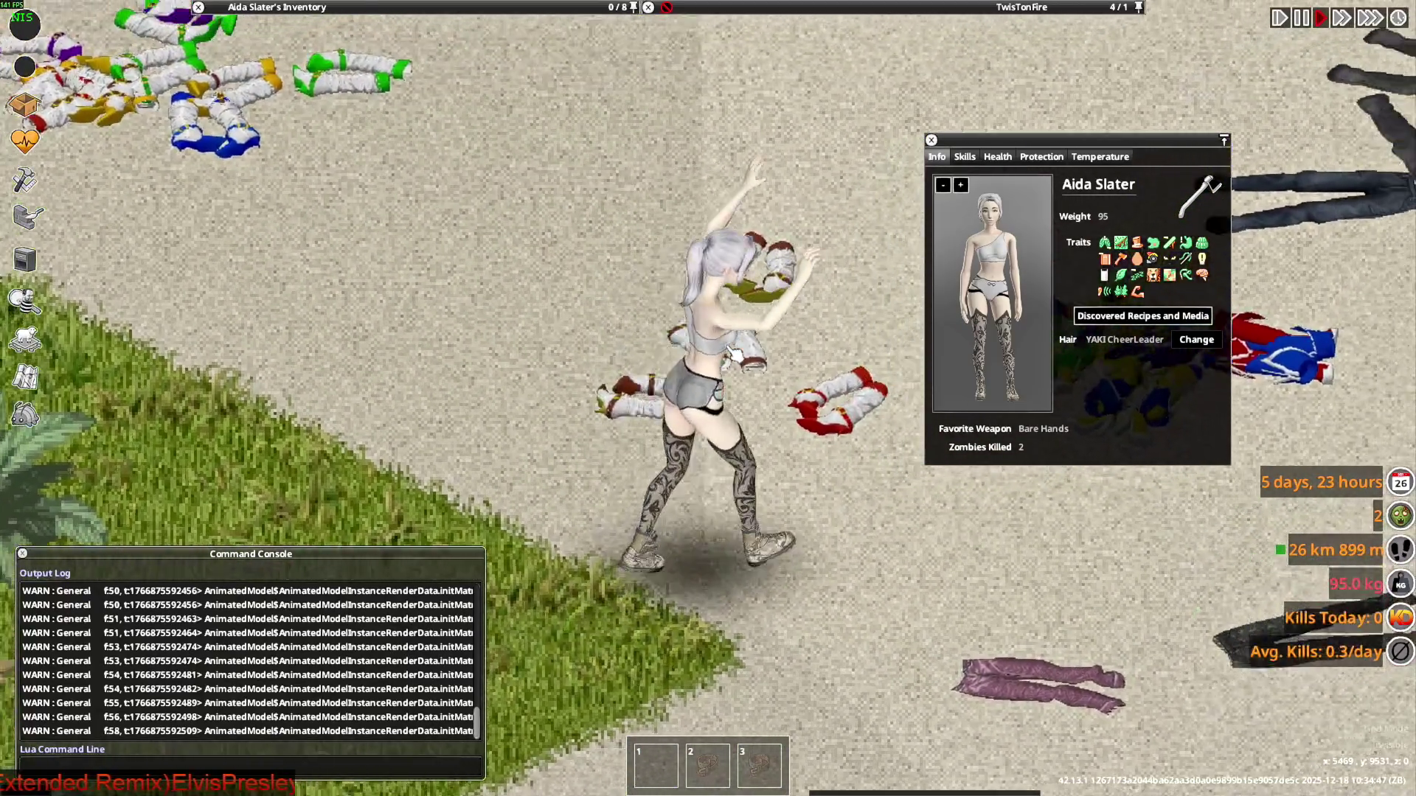
pyautogui.press('a')
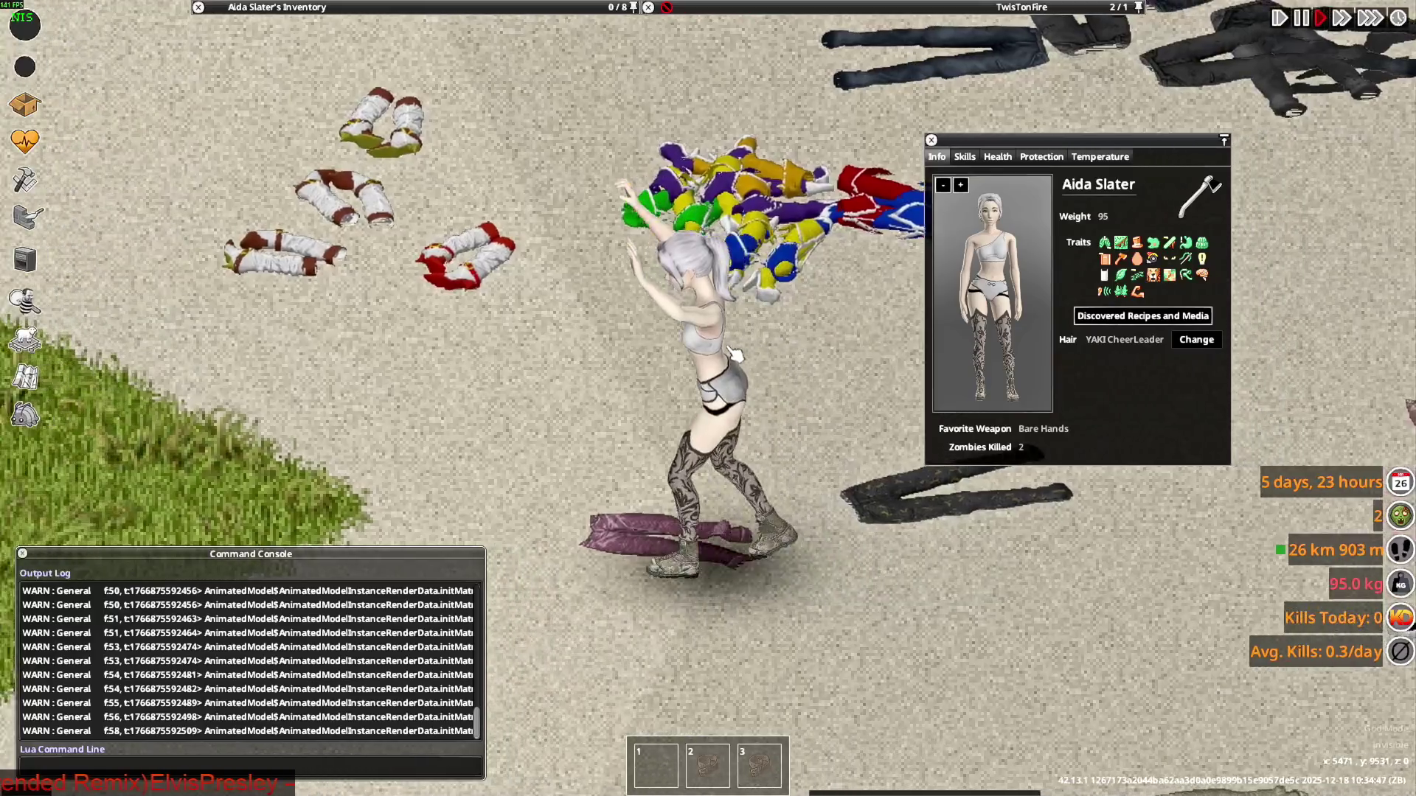
pyautogui.press('d')
pyautogui.press('a')
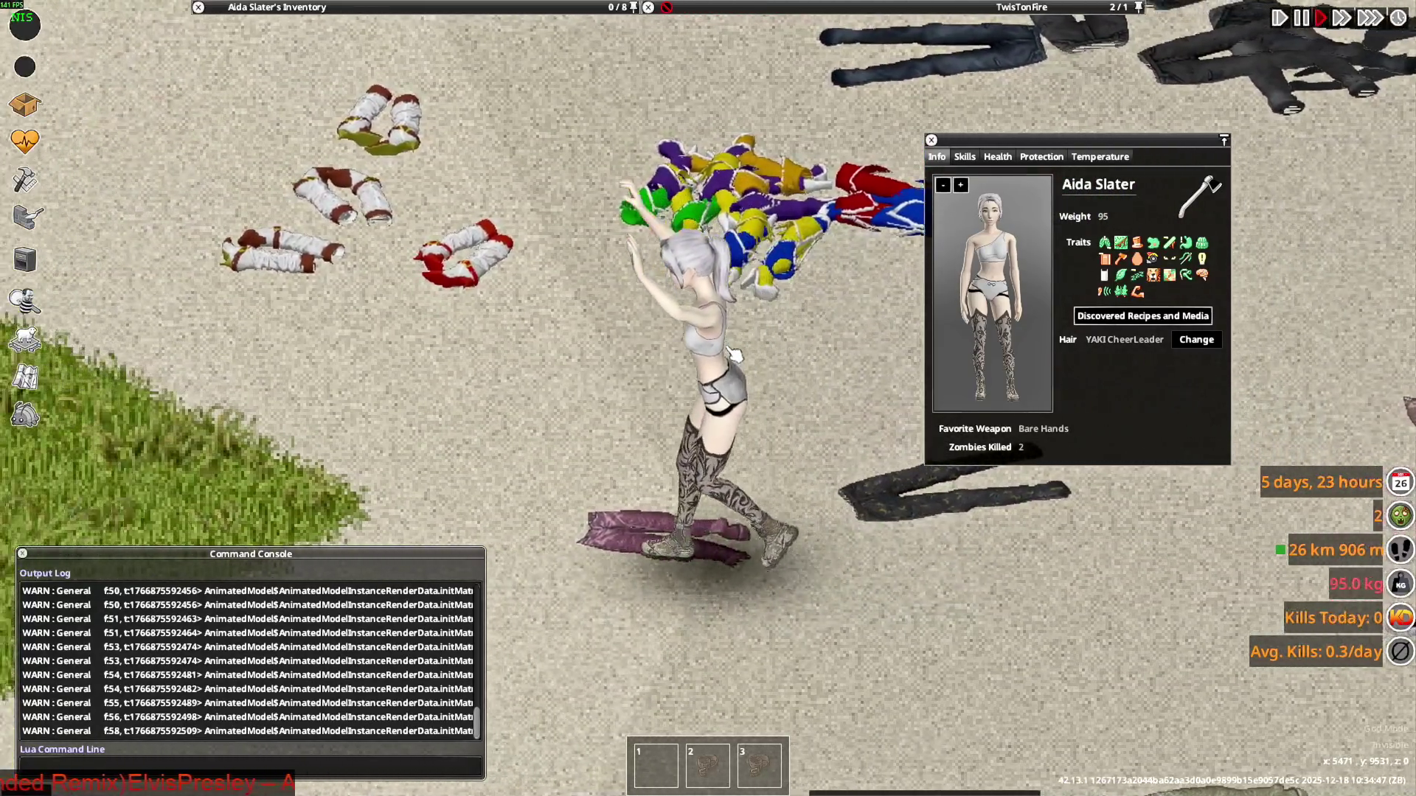
pyautogui.press('d')
pyautogui.press('d')
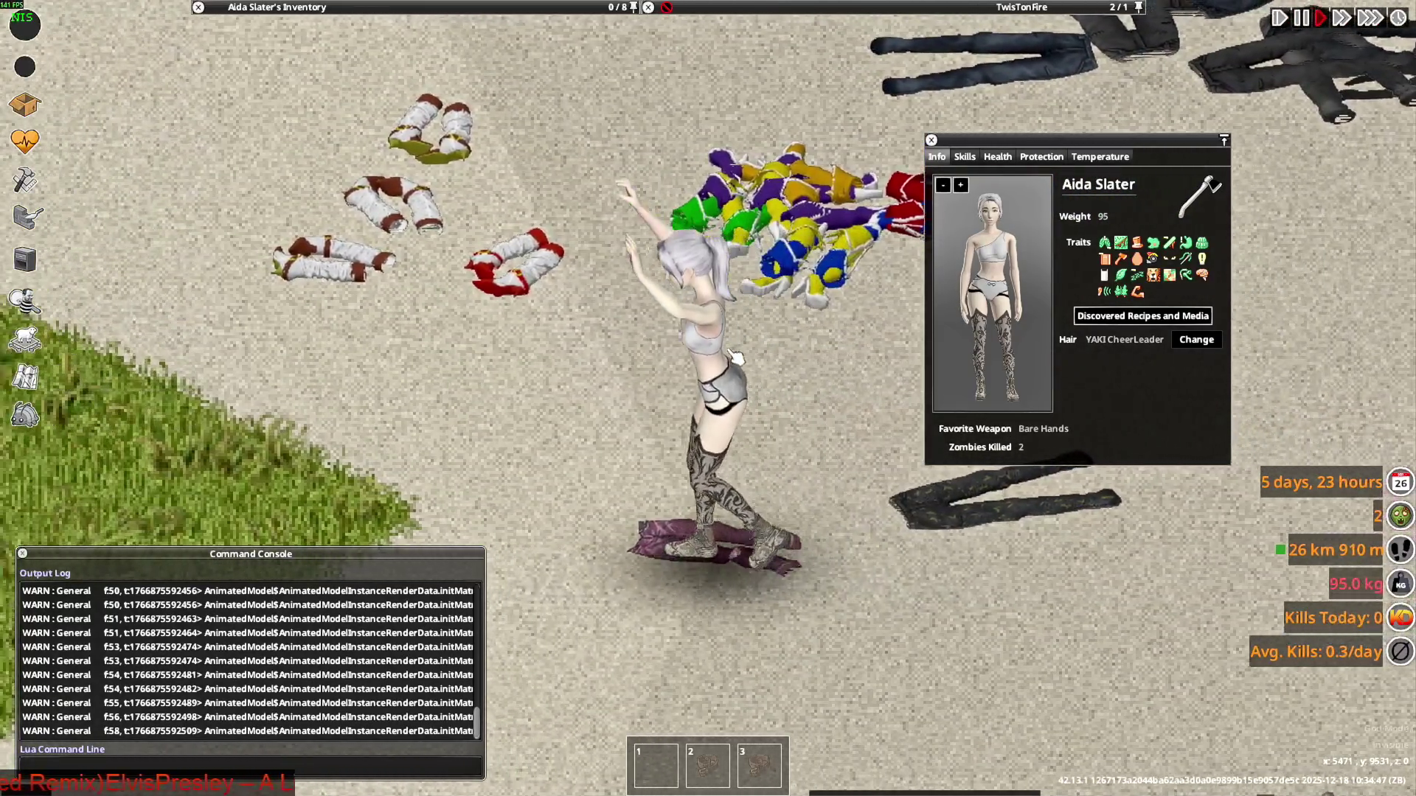
pyautogui.press('a')
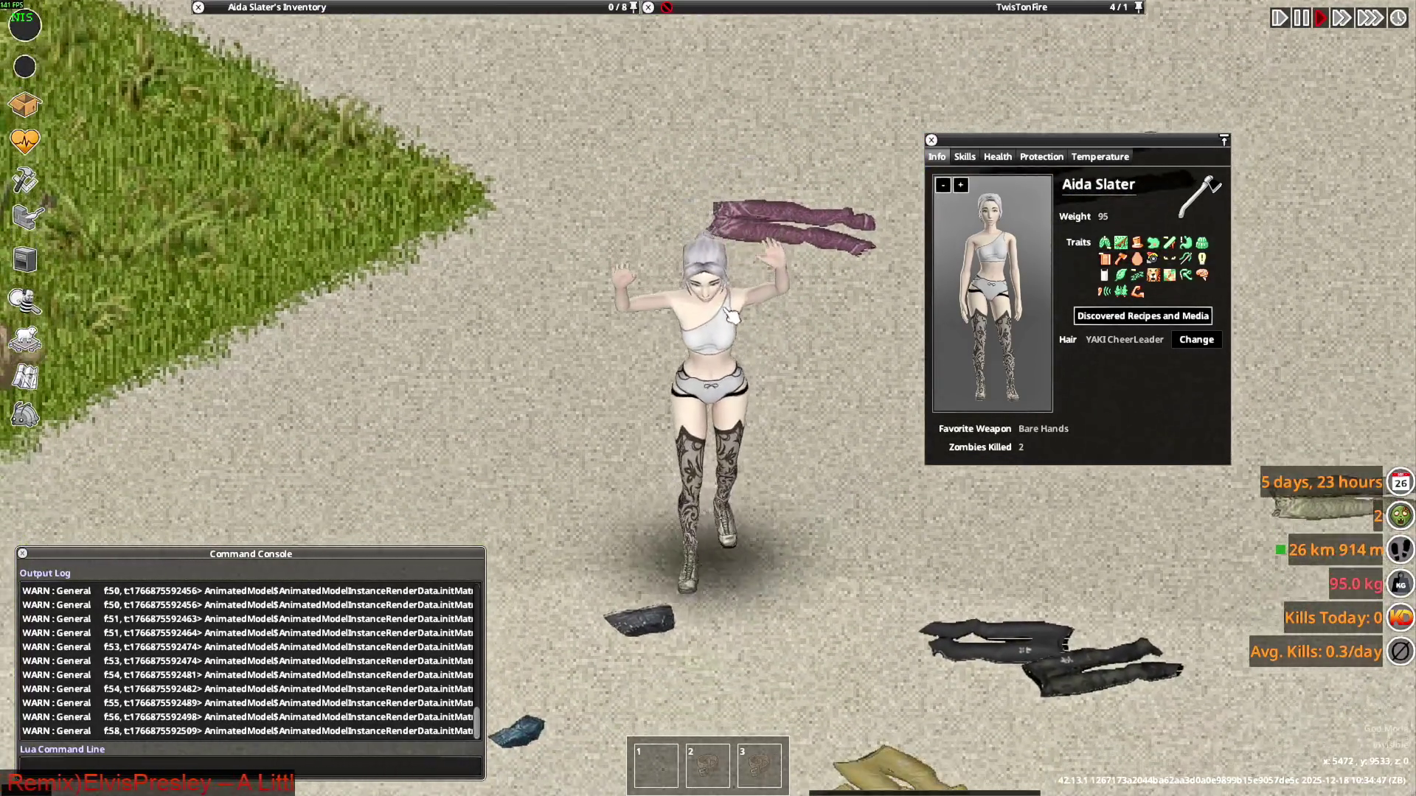
pyautogui.press('w')
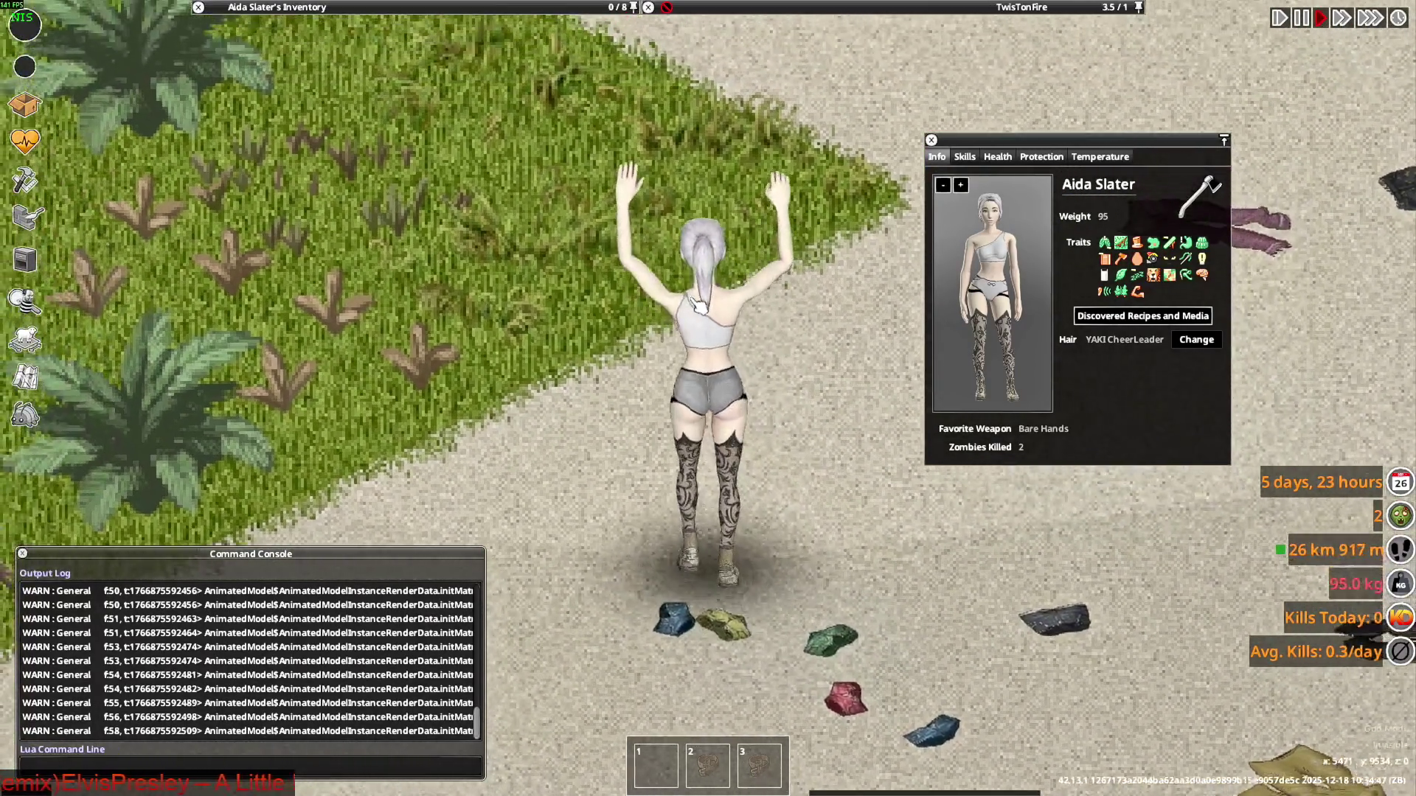
pyautogui.press('w')
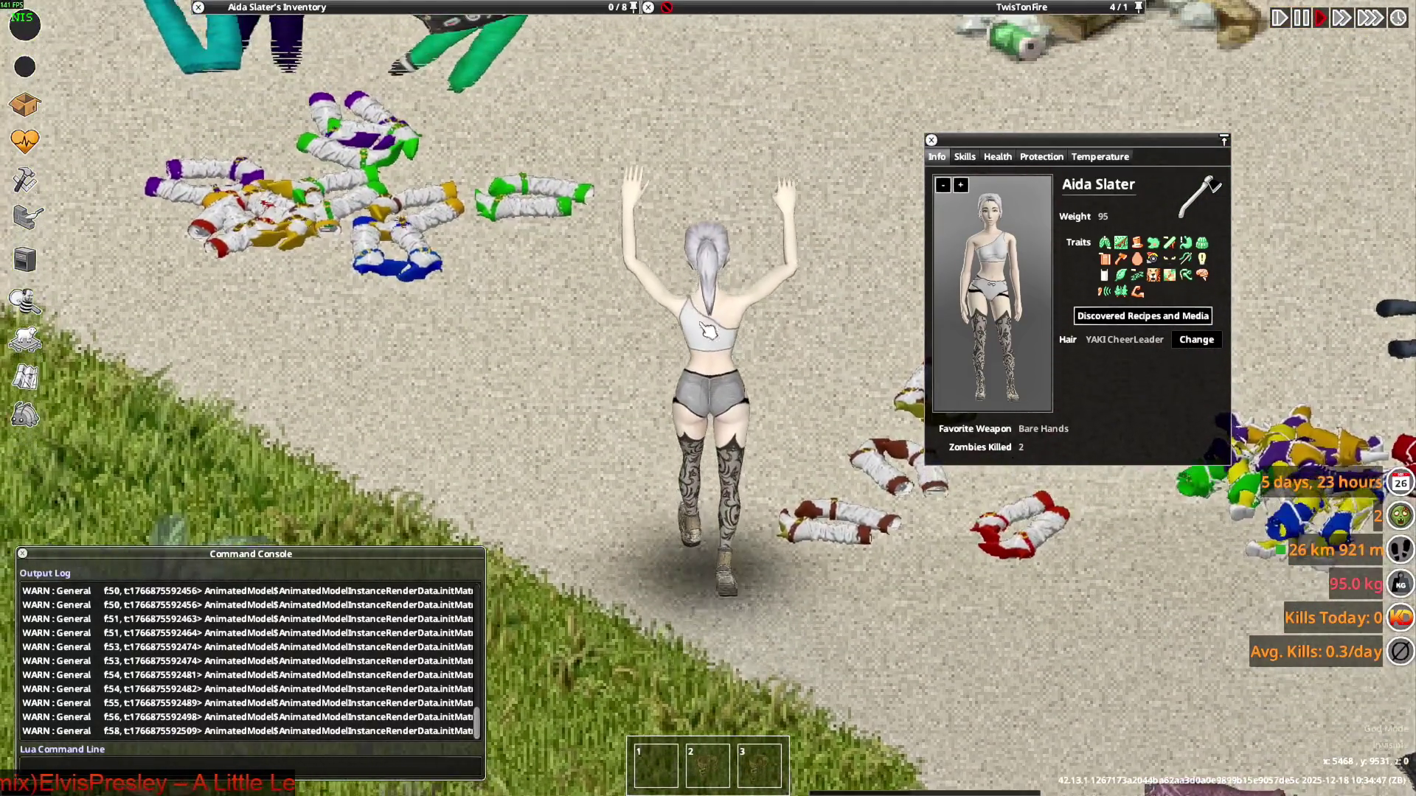
pyautogui.press('s')
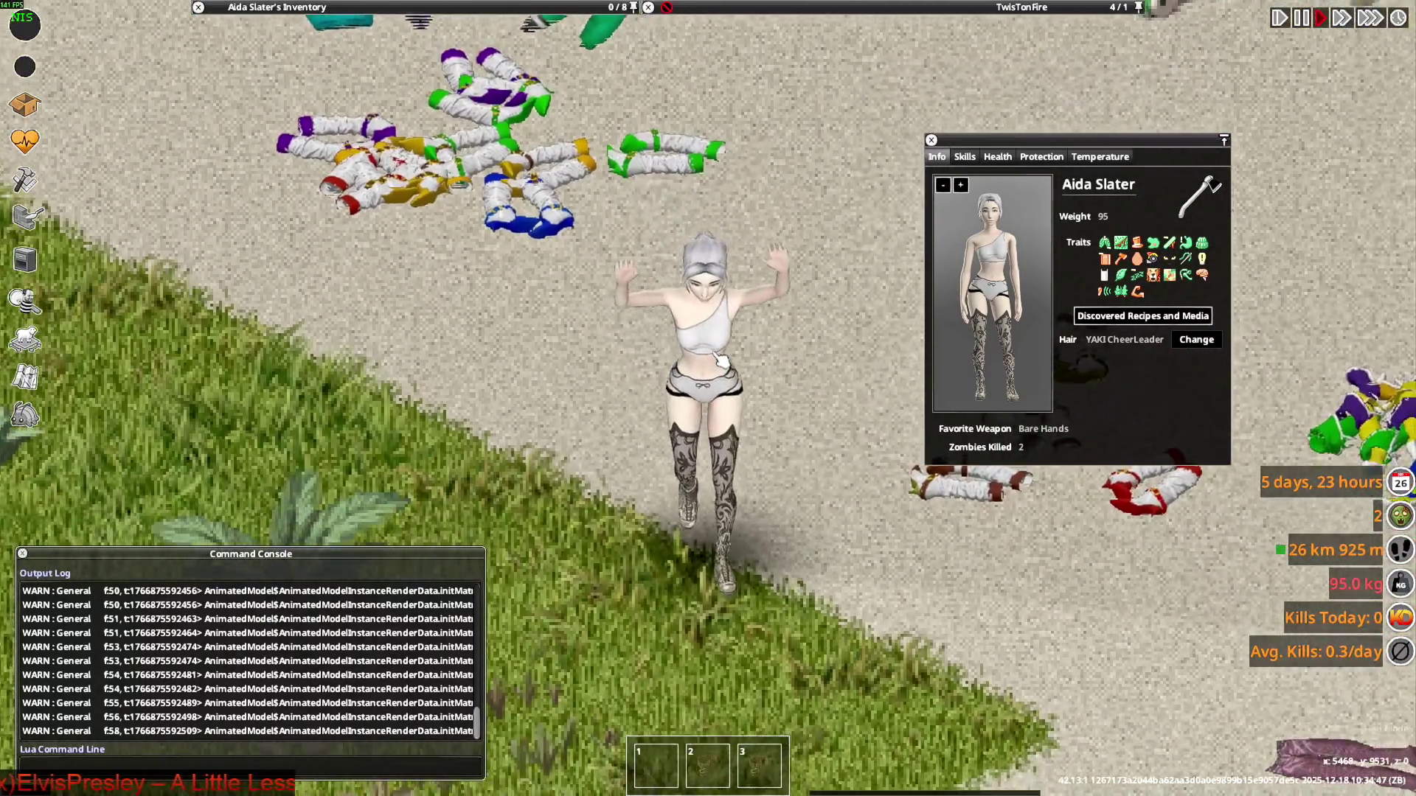
pyautogui.press('s')
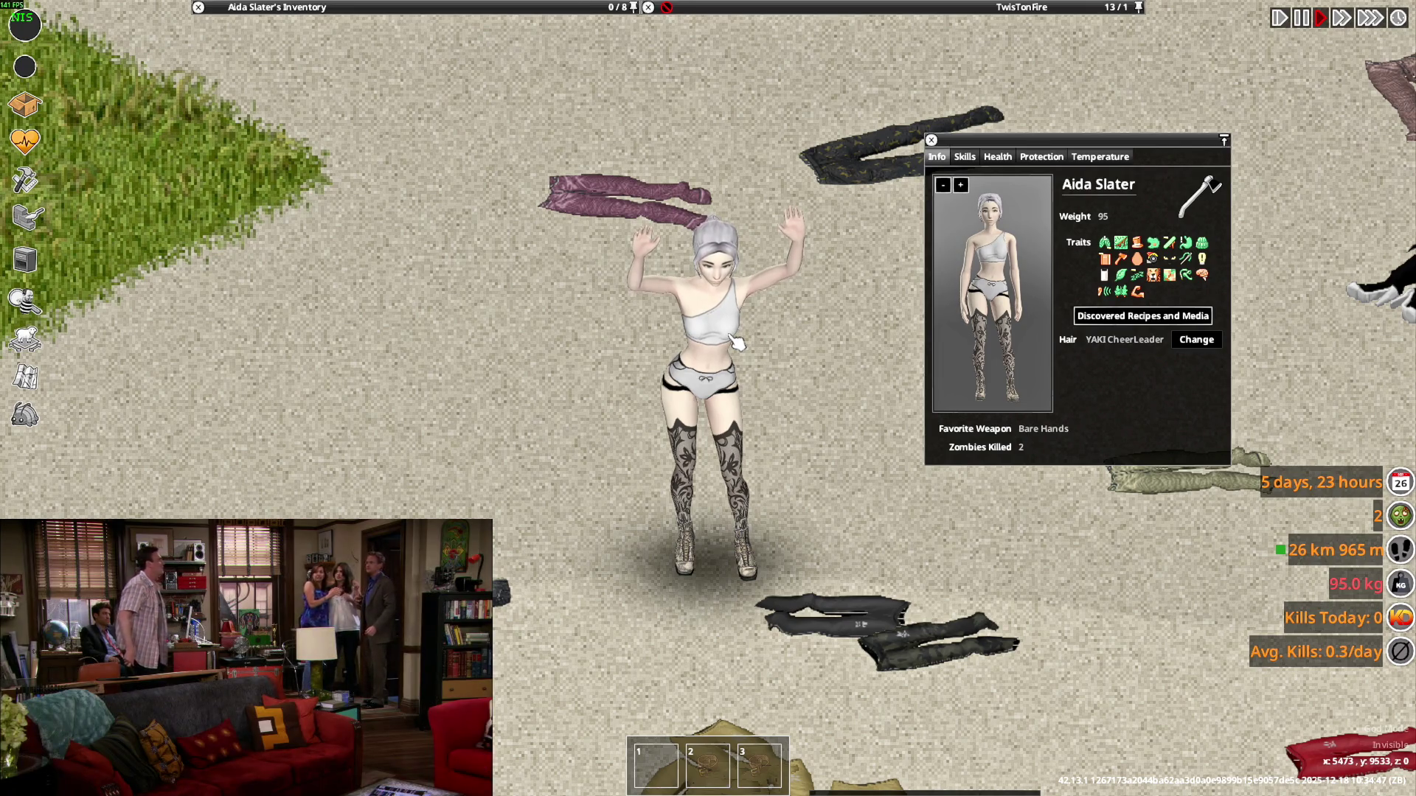
# Check the top's side with a few more steps, then return to Blender's model view
pyautogui.press('w')
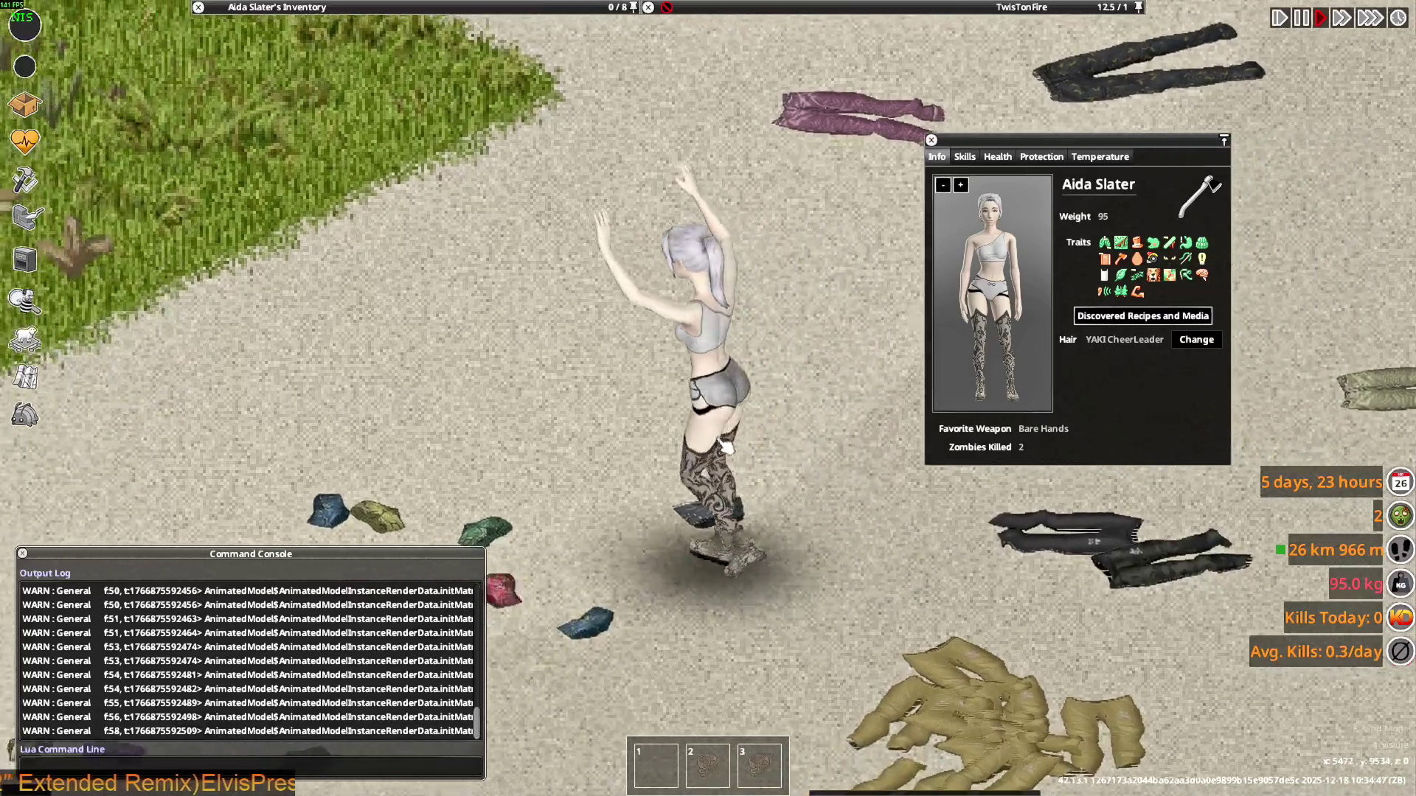
pyautogui.press('d')
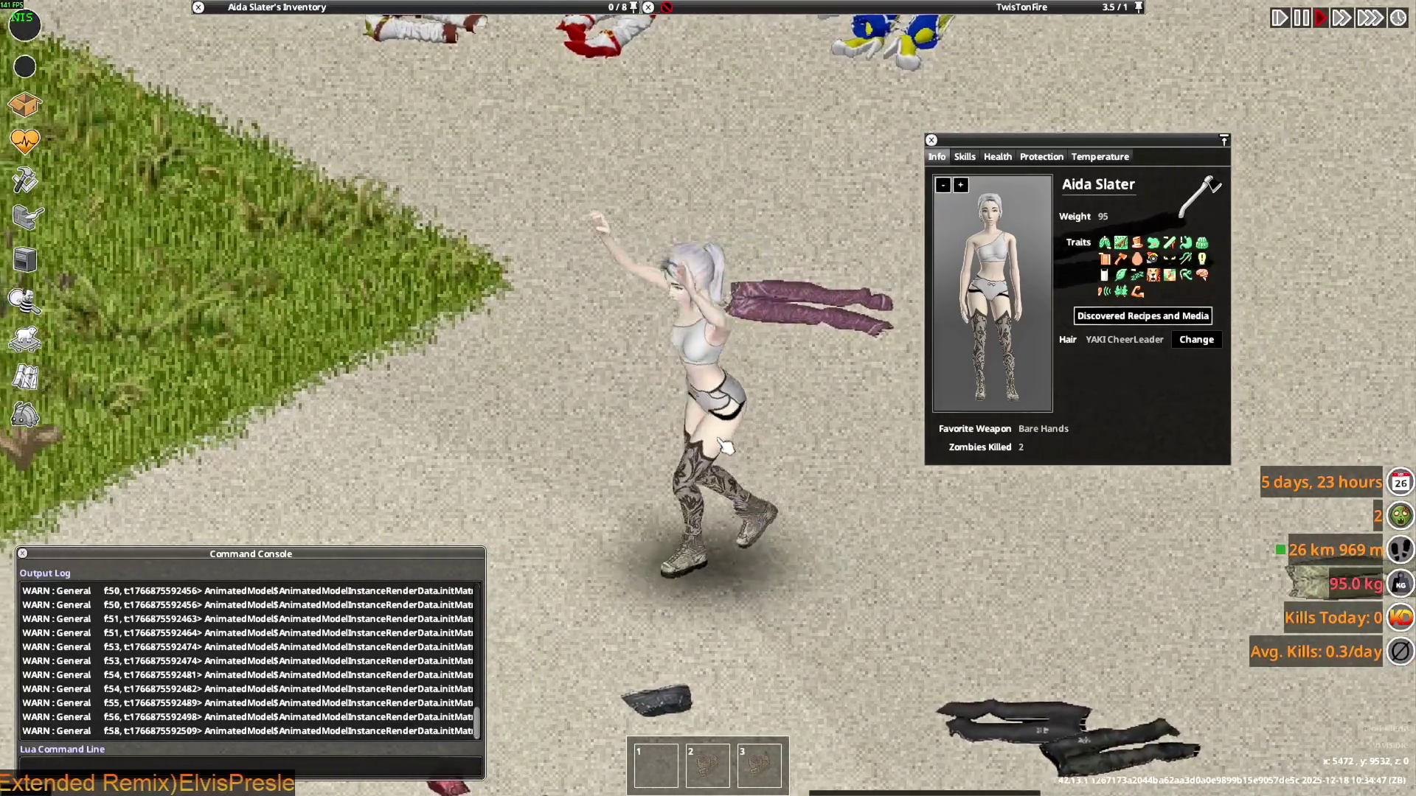
pyautogui.press('s')
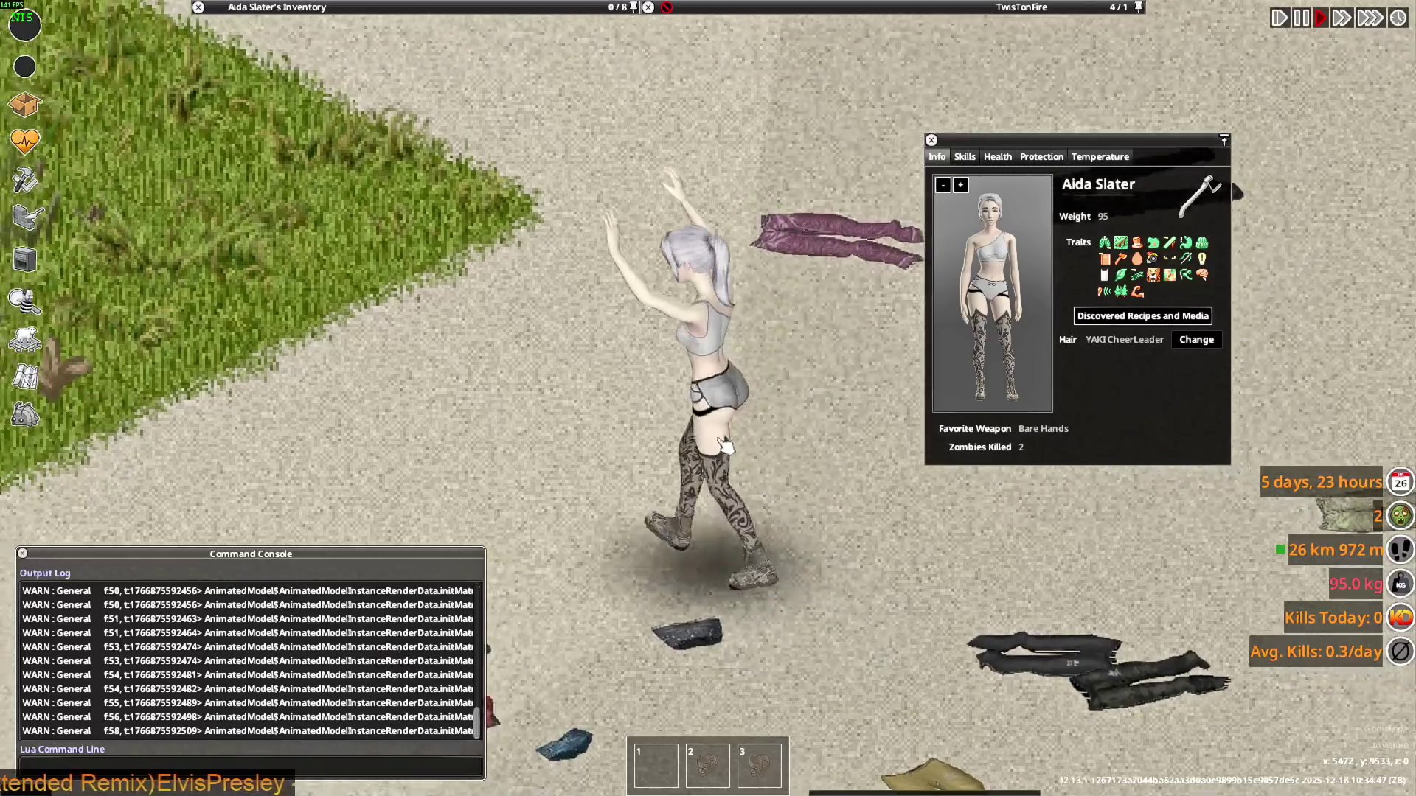
pyautogui.press('a')
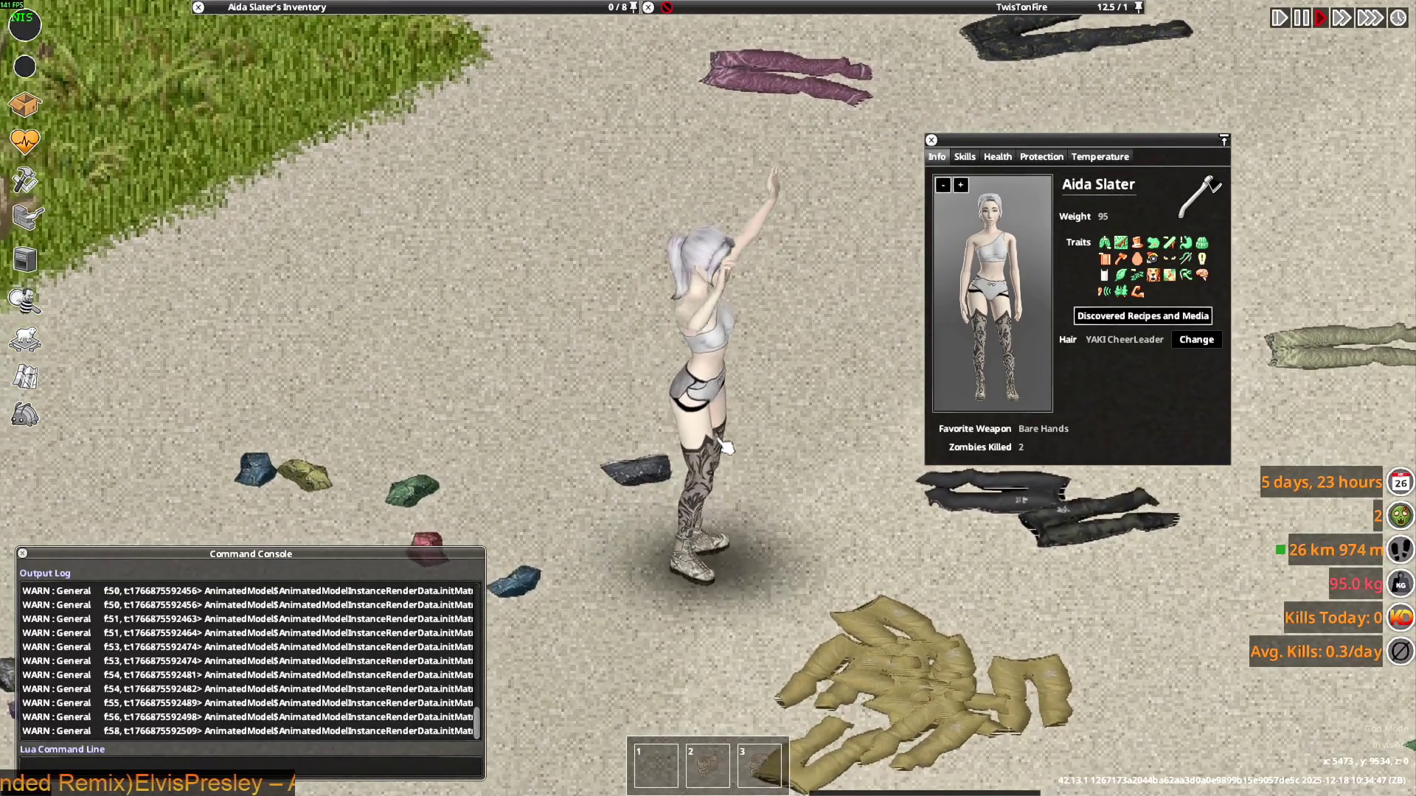
pyautogui.press('a')
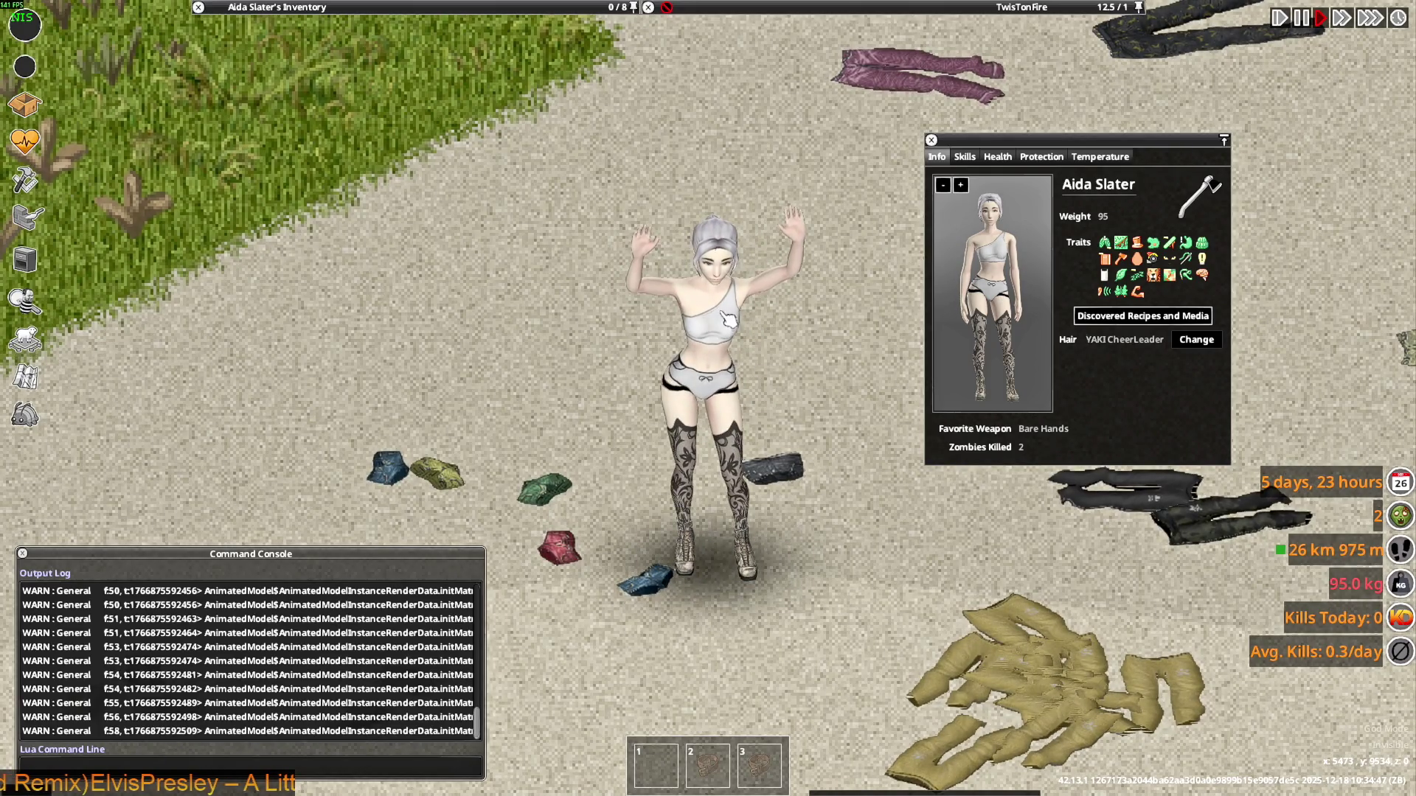
pyautogui.hotkey('alt', 'Tab')
pyautogui.moveTo(778, 447)
pyautogui.mouseDown(button='middle')
pyautogui.moveTo(656, 501)
pyautogui.moveTo(742, 467)
pyautogui.mouseUp(button='middle')
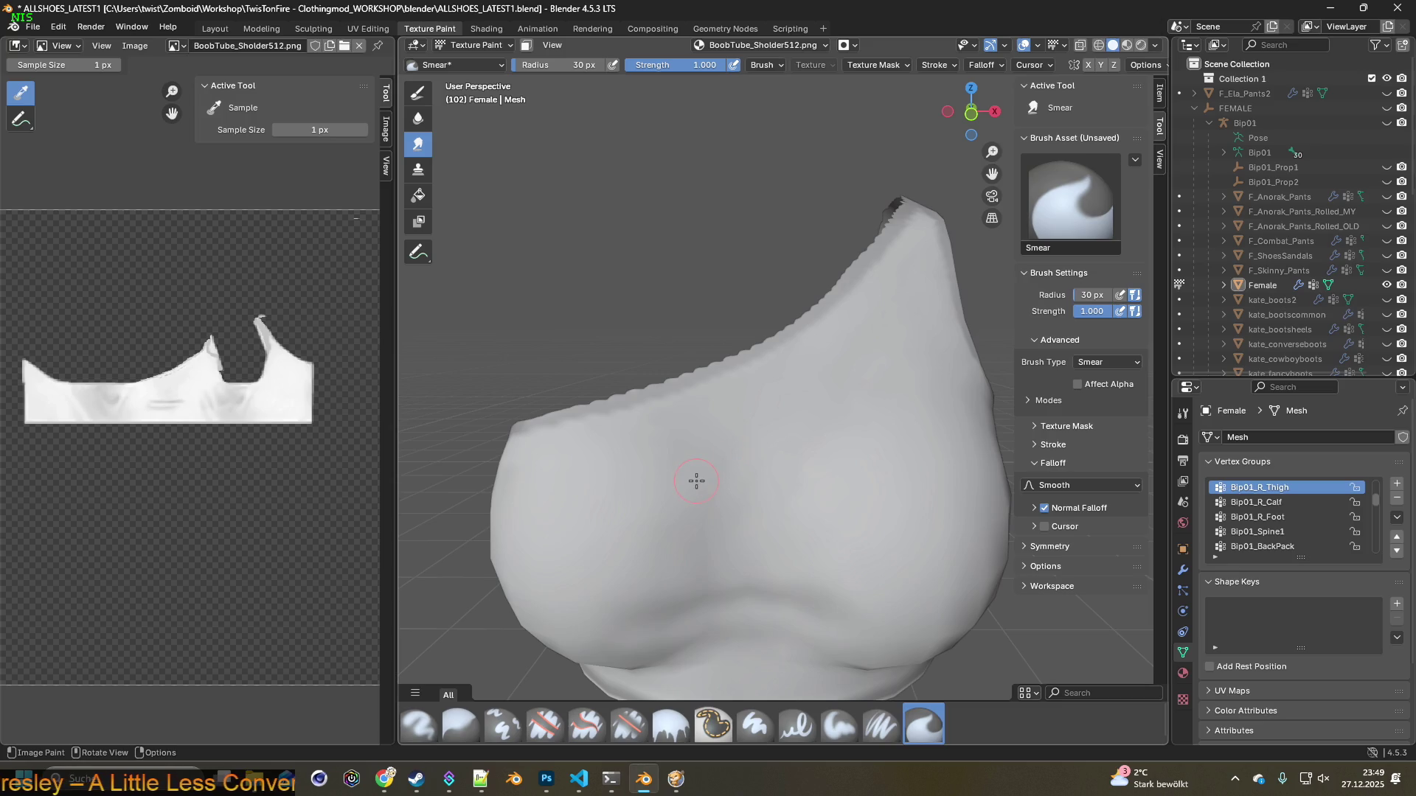
# Smear along the top's jagged upper edge, then select the Paint Soft Pressure brush
pyautogui.scroll(4, 663, 475)
pyautogui.moveTo(664, 476); pyautogui.dragTo(663, 476, button='middle')
pyautogui.moveTo(577, 475); pyautogui.dragTo(626, 461)
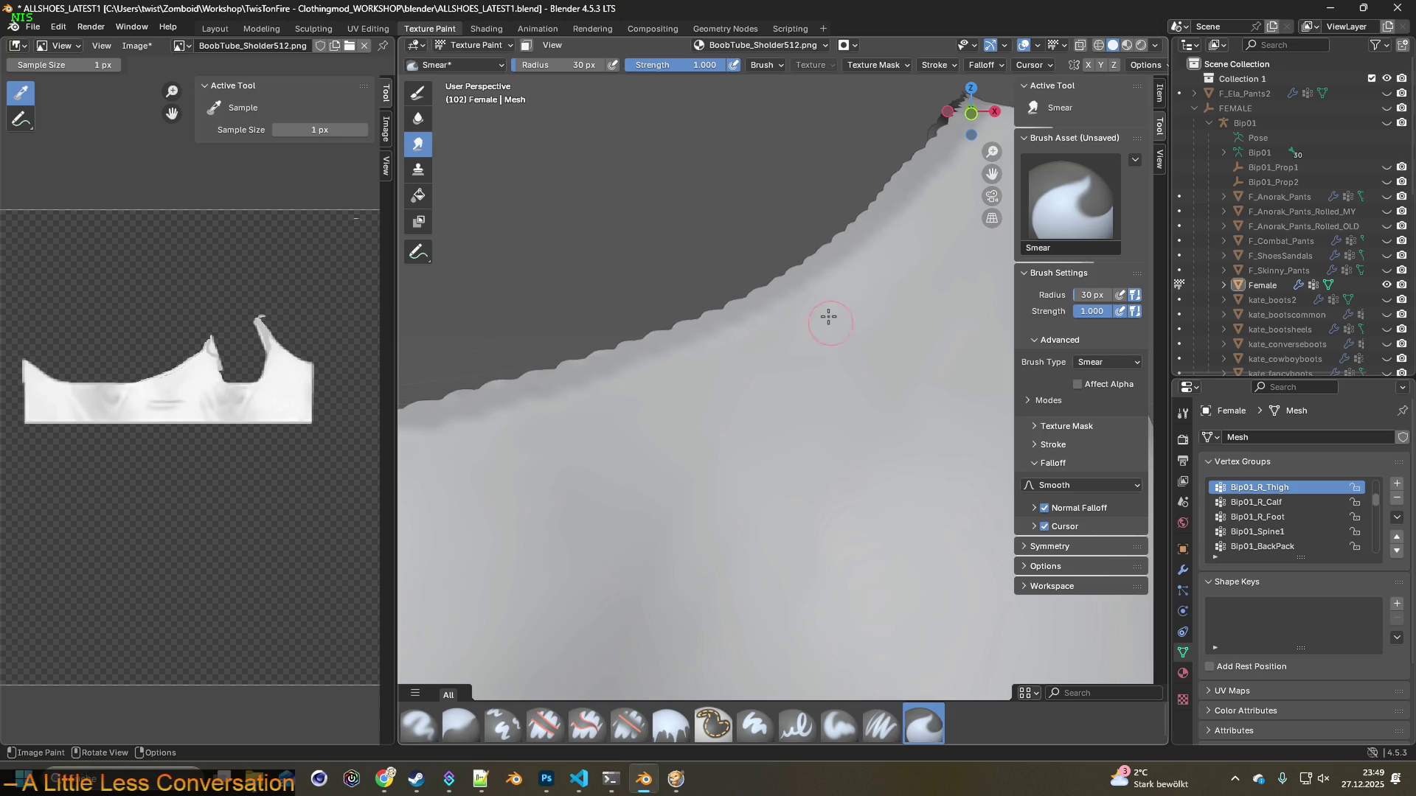
pyautogui.moveTo(850, 357); pyautogui.dragTo(803, 417, button='middle')
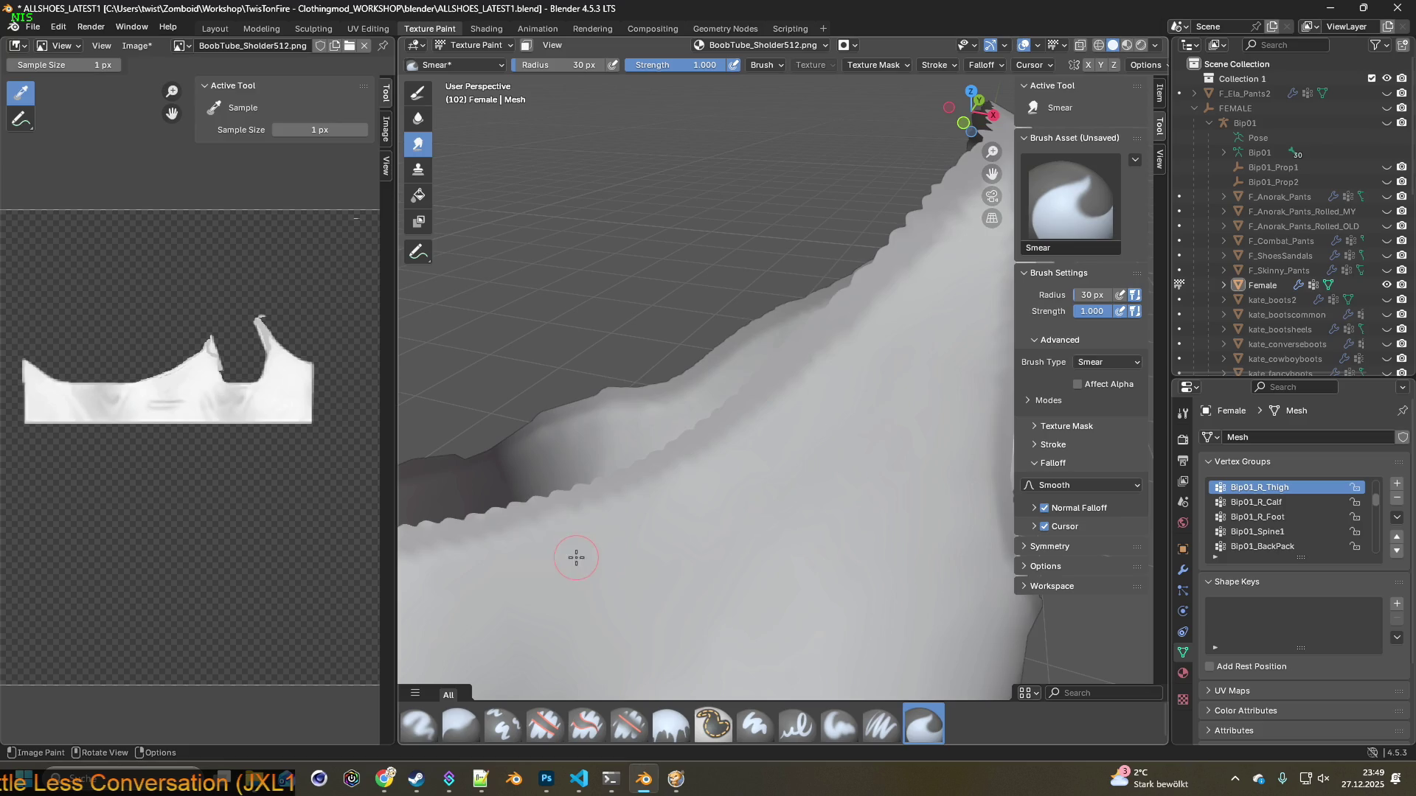
pyautogui.keyDown('shift'); pyautogui.moveTo(596, 581); pyautogui.dragTo(712, 543, button='middle'); pyautogui.keyUp('shift')
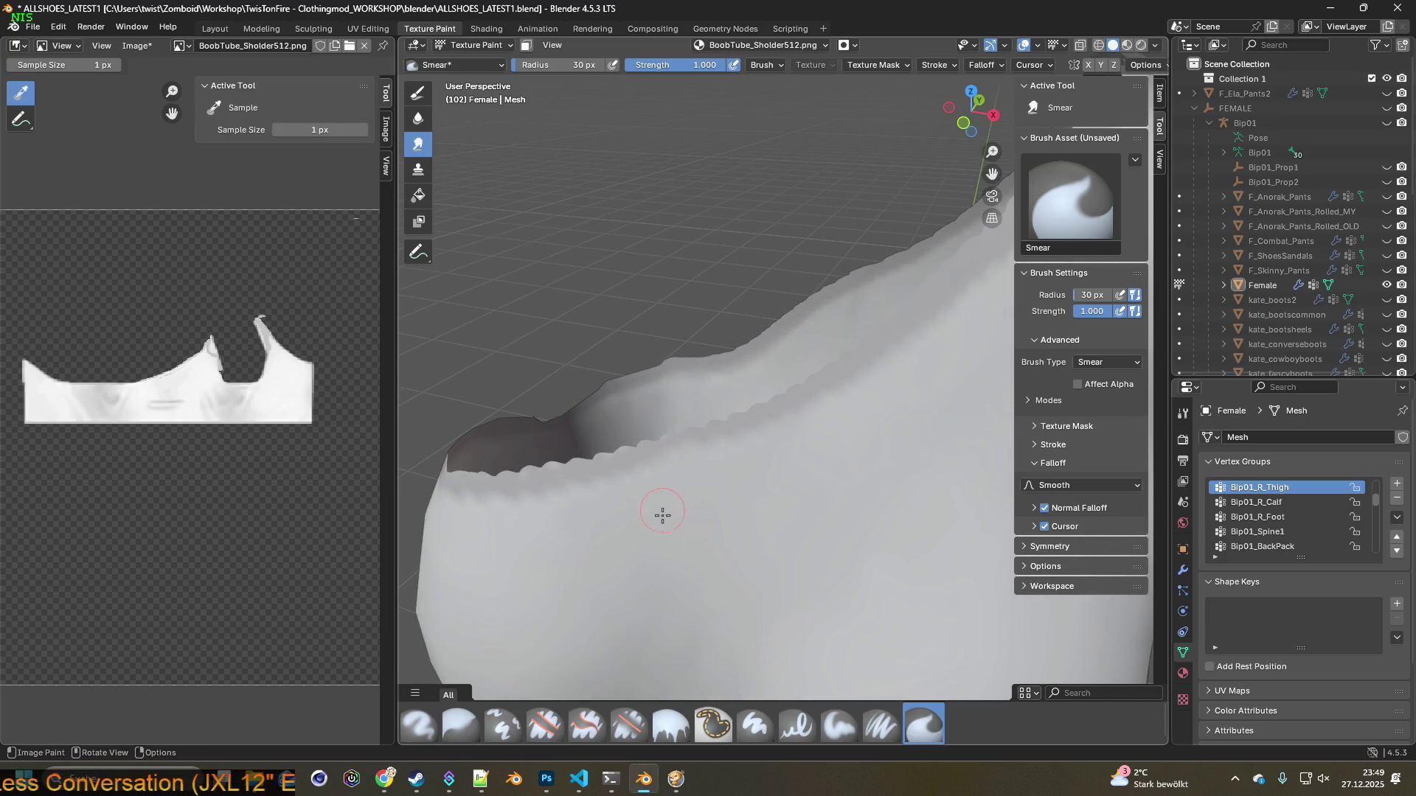
pyautogui.moveTo(680, 629); pyautogui.dragTo(712, 561, button='middle')
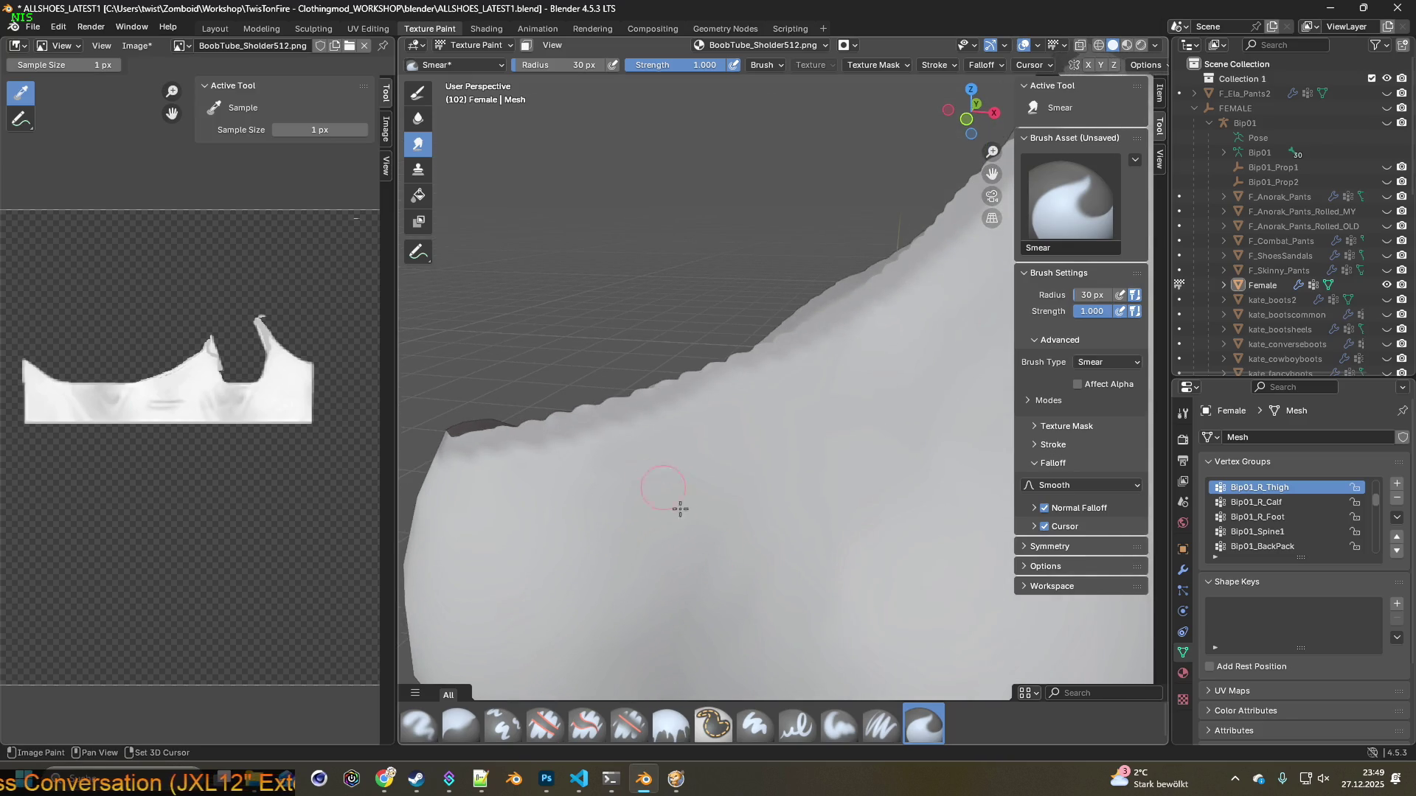
pyautogui.click(889, 708)
# Sample a paint colour from the top's surface, then undo it twice
pyautogui.press('s')
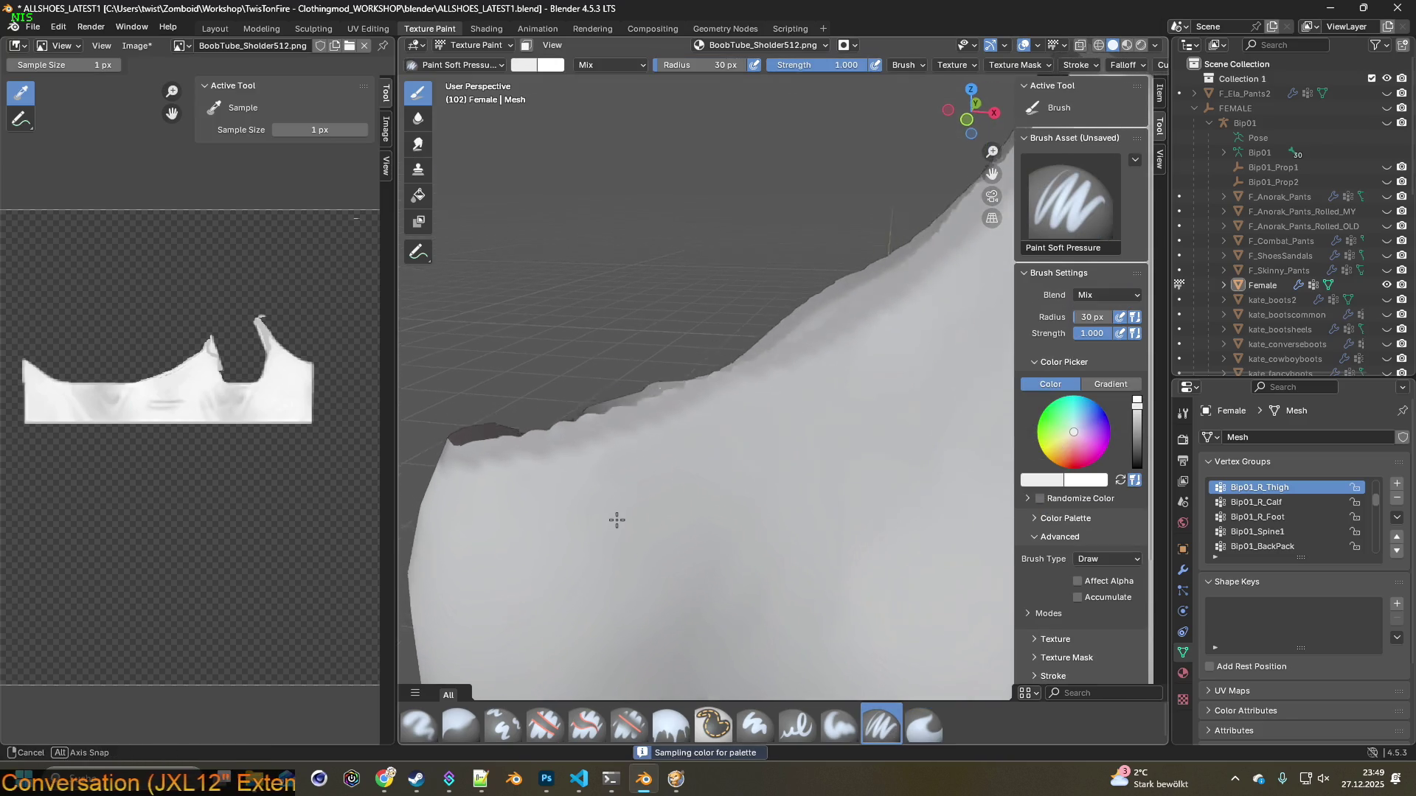
pyautogui.moveTo(616, 520); pyautogui.dragTo(654, 532, button='middle')
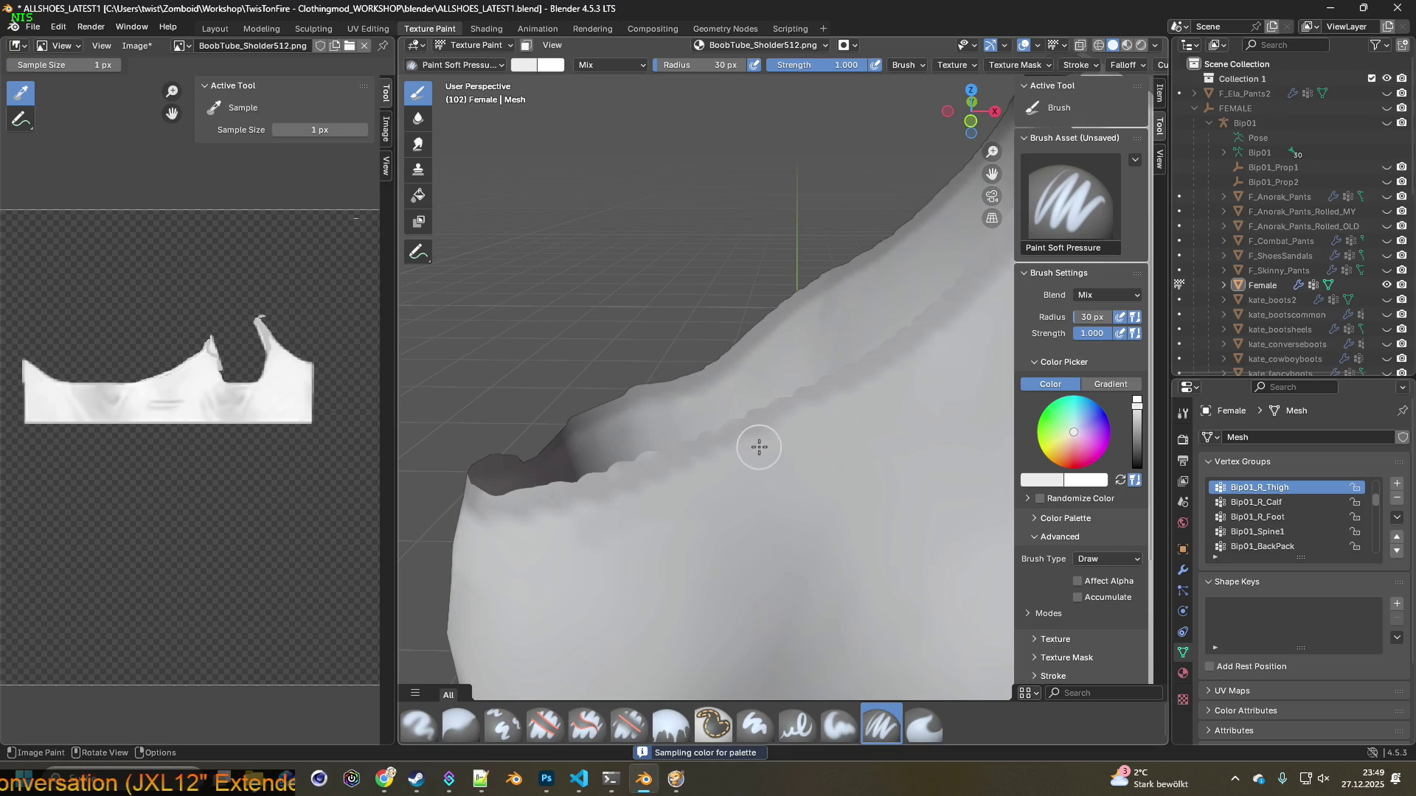
pyautogui.click(472, 533)
pyautogui.hotkey('ctrl', 'z')
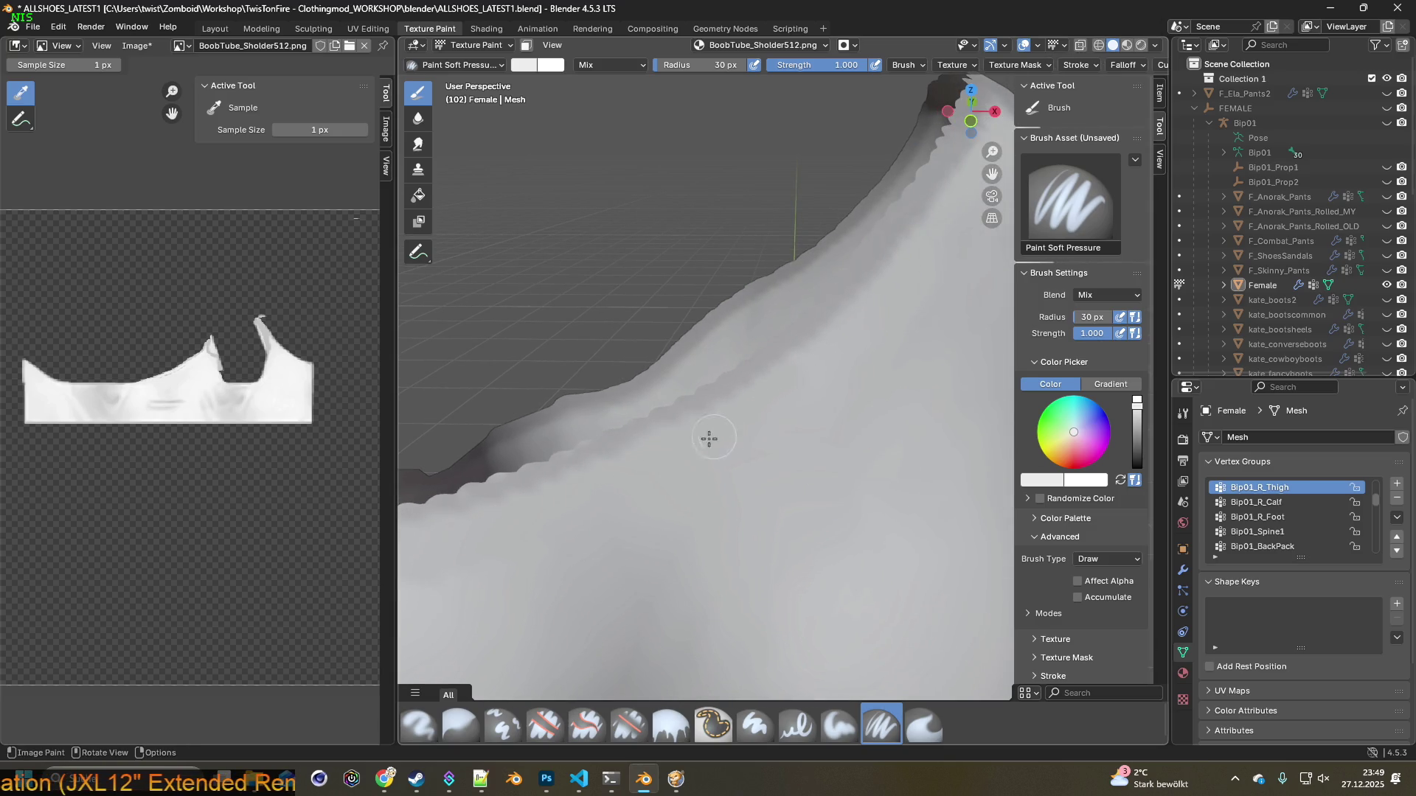
pyautogui.hotkey('ctrl', 'z')
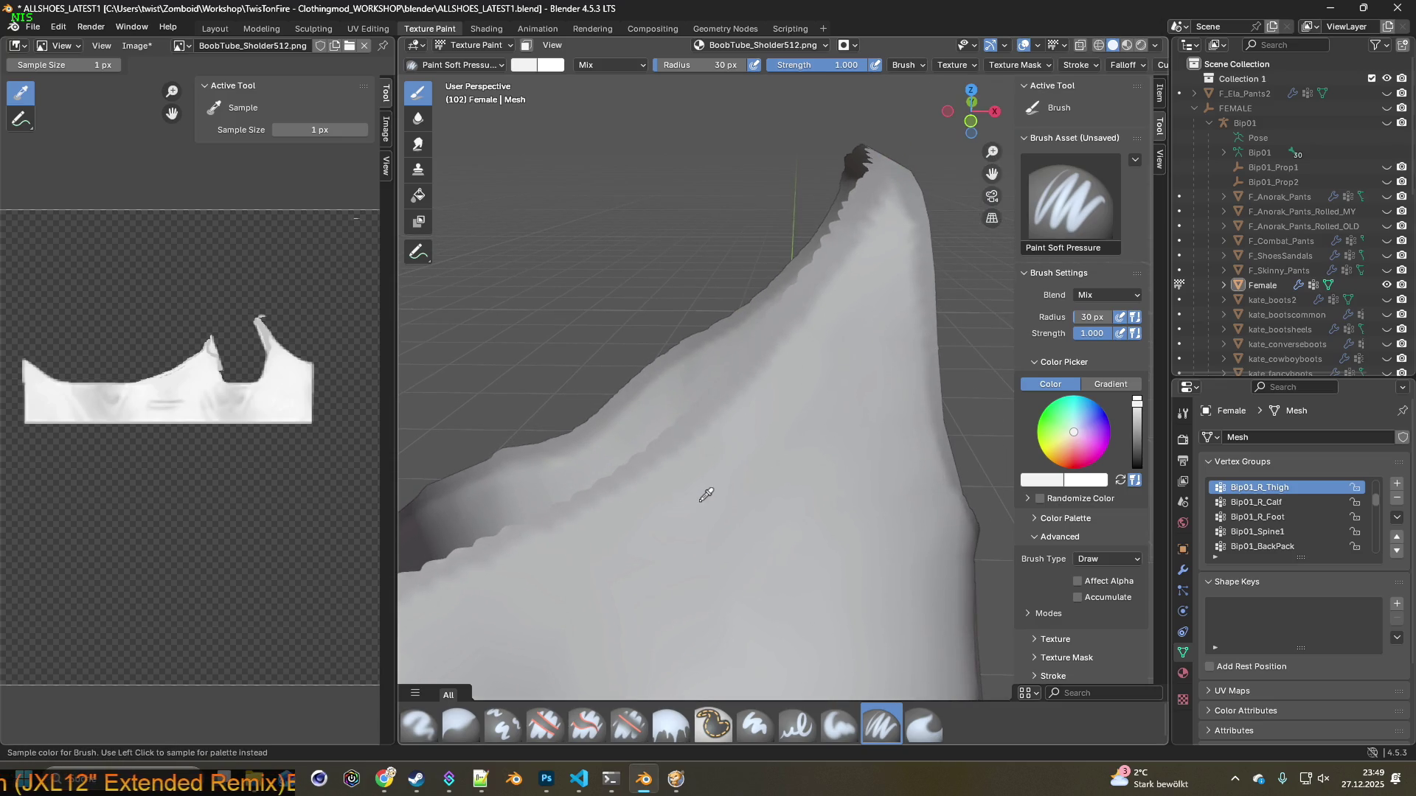
# Resample colours from the top mesh with the eyedropper from new view angles
pyautogui.press('s')
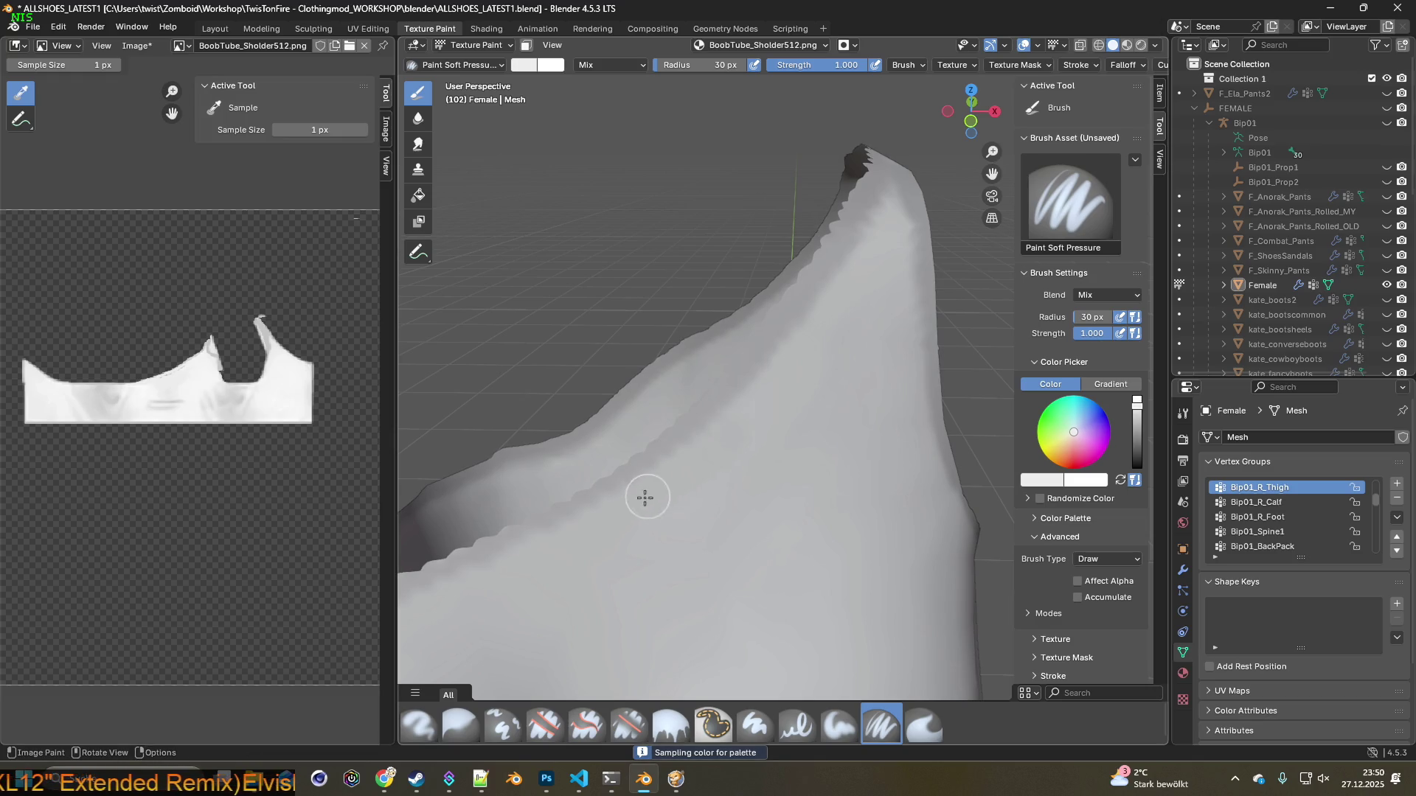
pyautogui.moveTo(722, 496); pyautogui.dragTo(722, 475, button='middle')
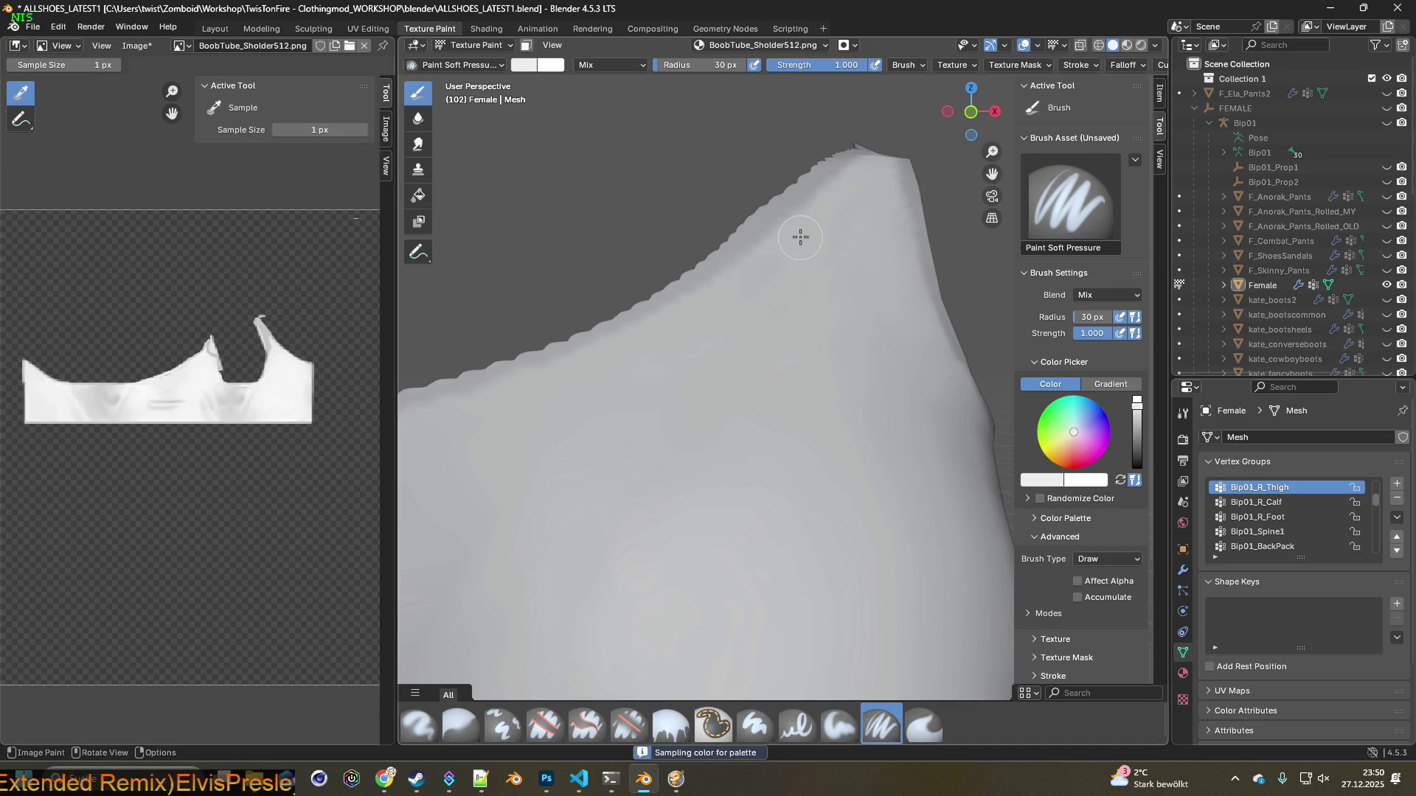
pyautogui.moveTo(807, 253); pyautogui.dragTo(676, 369, button='middle')
pyautogui.press('s')
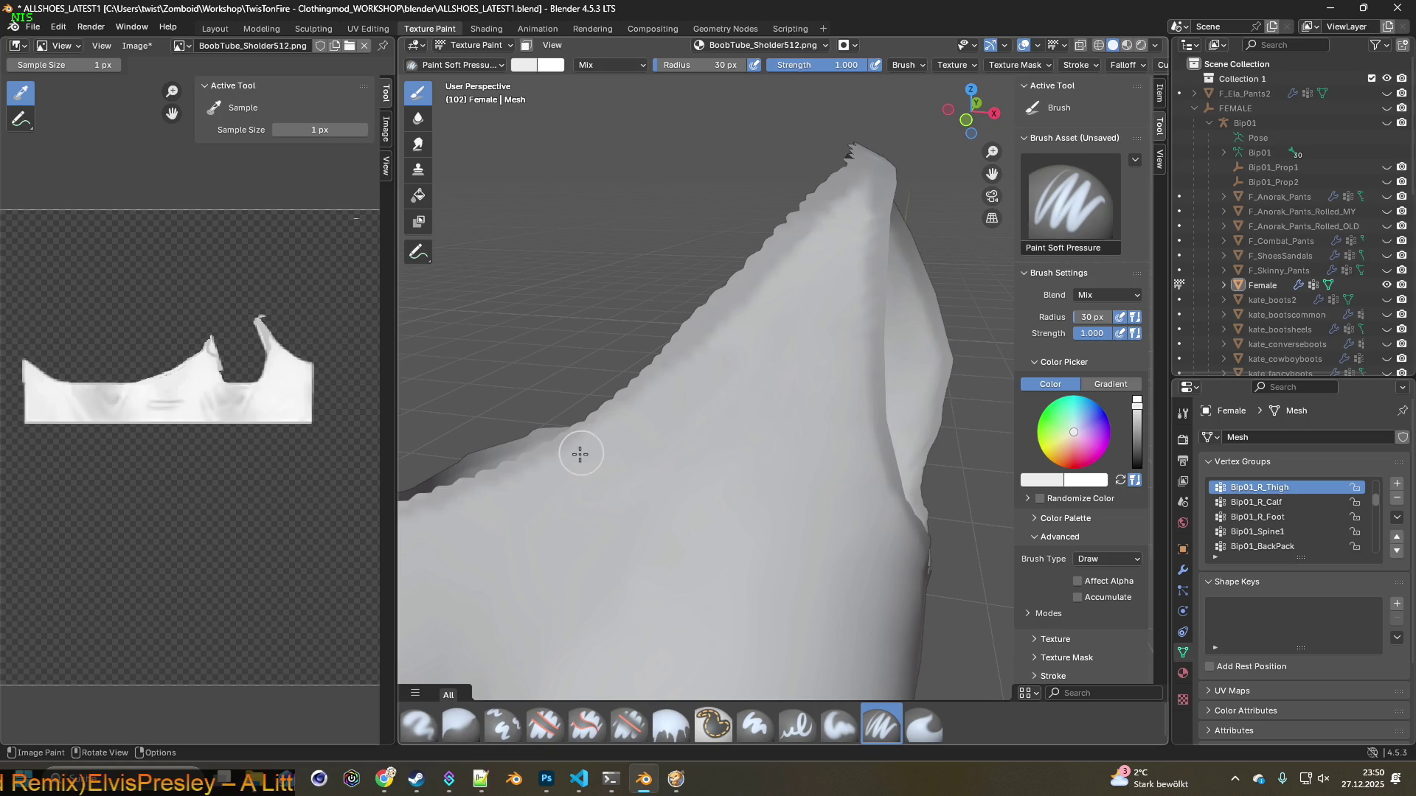
pyautogui.scroll(3, 590, 498)
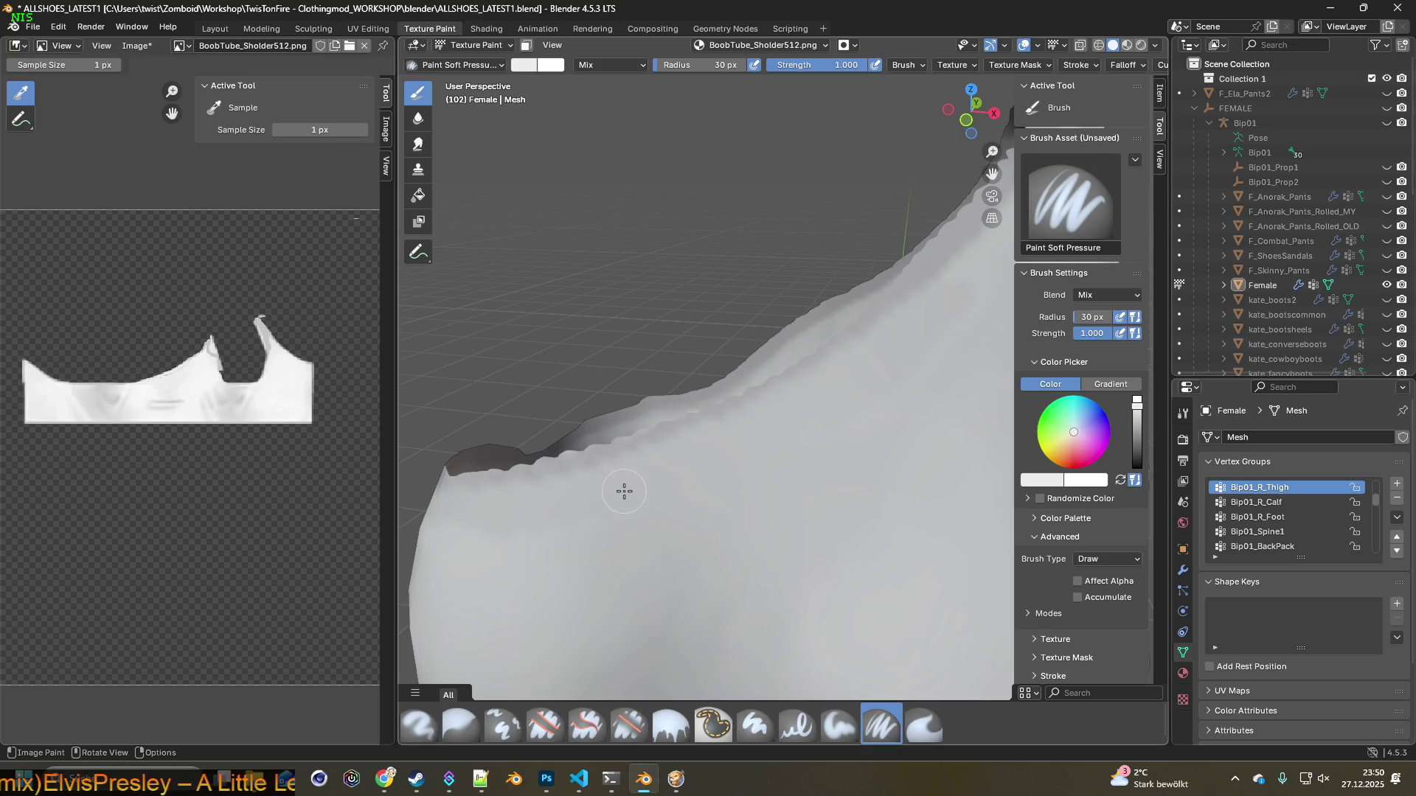
pyautogui.scroll(-5, 623, 490)
pyautogui.press('s')
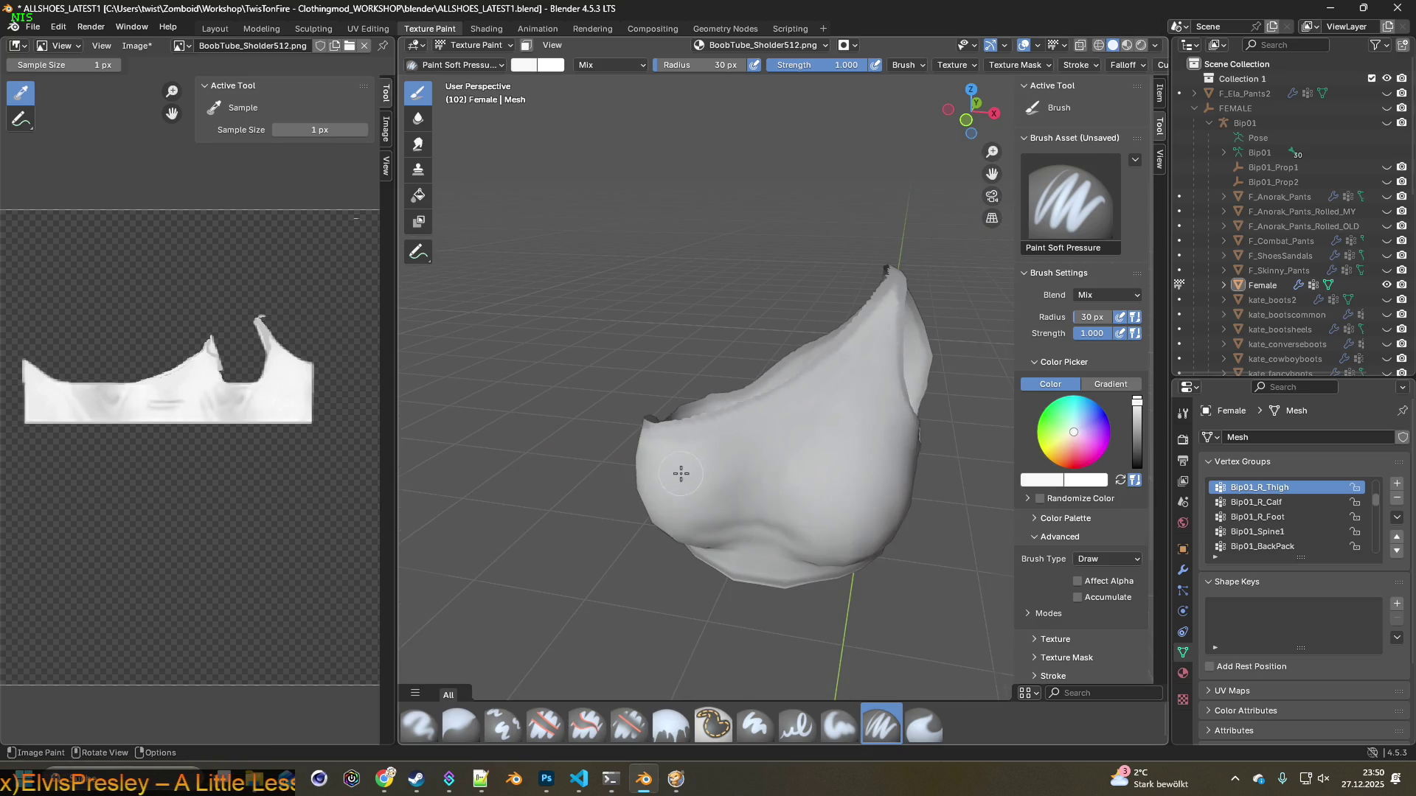
# Switch the brush back to Smear at 30 px, strength 1.000
pyautogui.scroll(3, 679, 476)
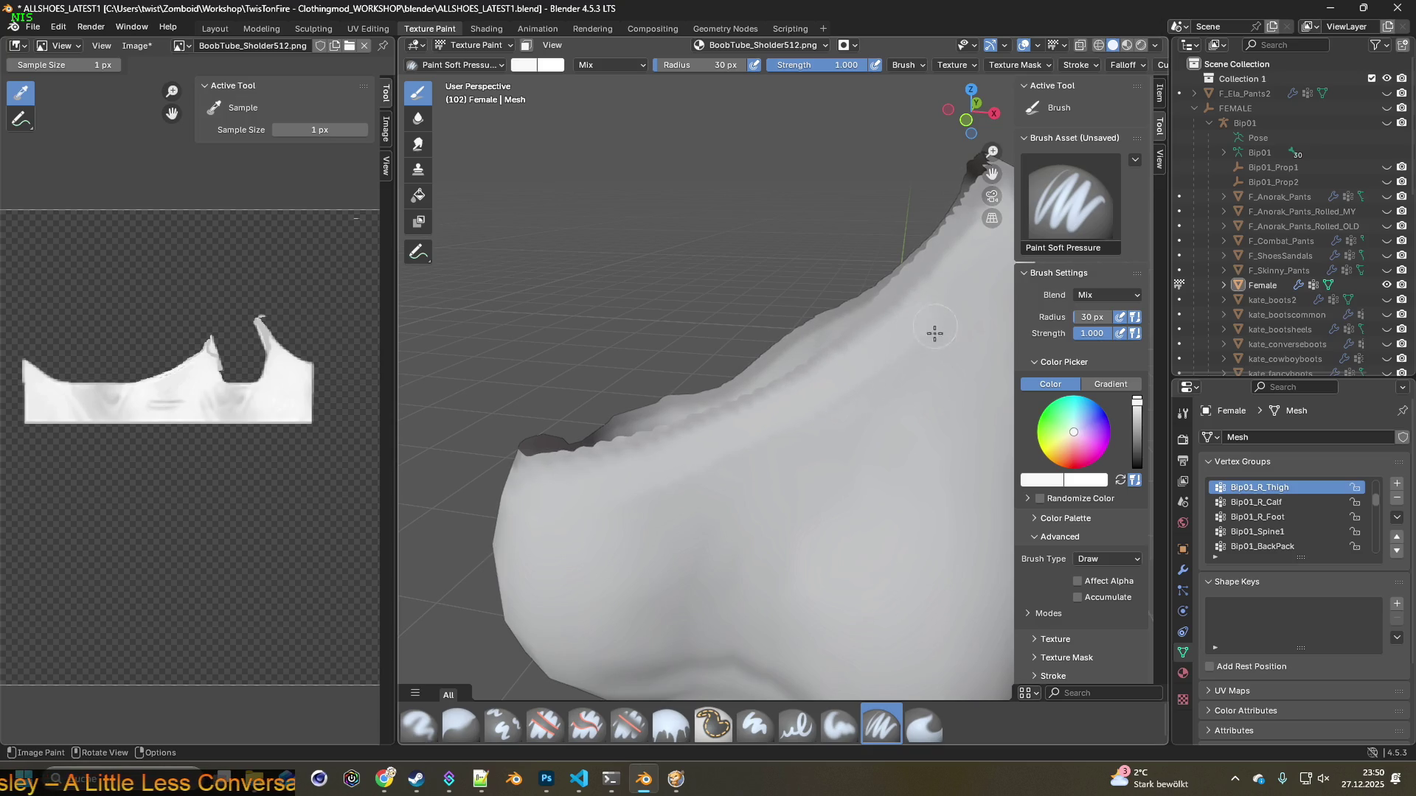
pyautogui.scroll(-3, 877, 421)
pyautogui.moveTo(907, 420)
pyautogui.mouseDown(button='middle')
pyautogui.moveTo(828, 410)
pyautogui.moveTo(835, 423)
pyautogui.mouseUp(button='middle')
pyautogui.scroll(5, 765, 452)
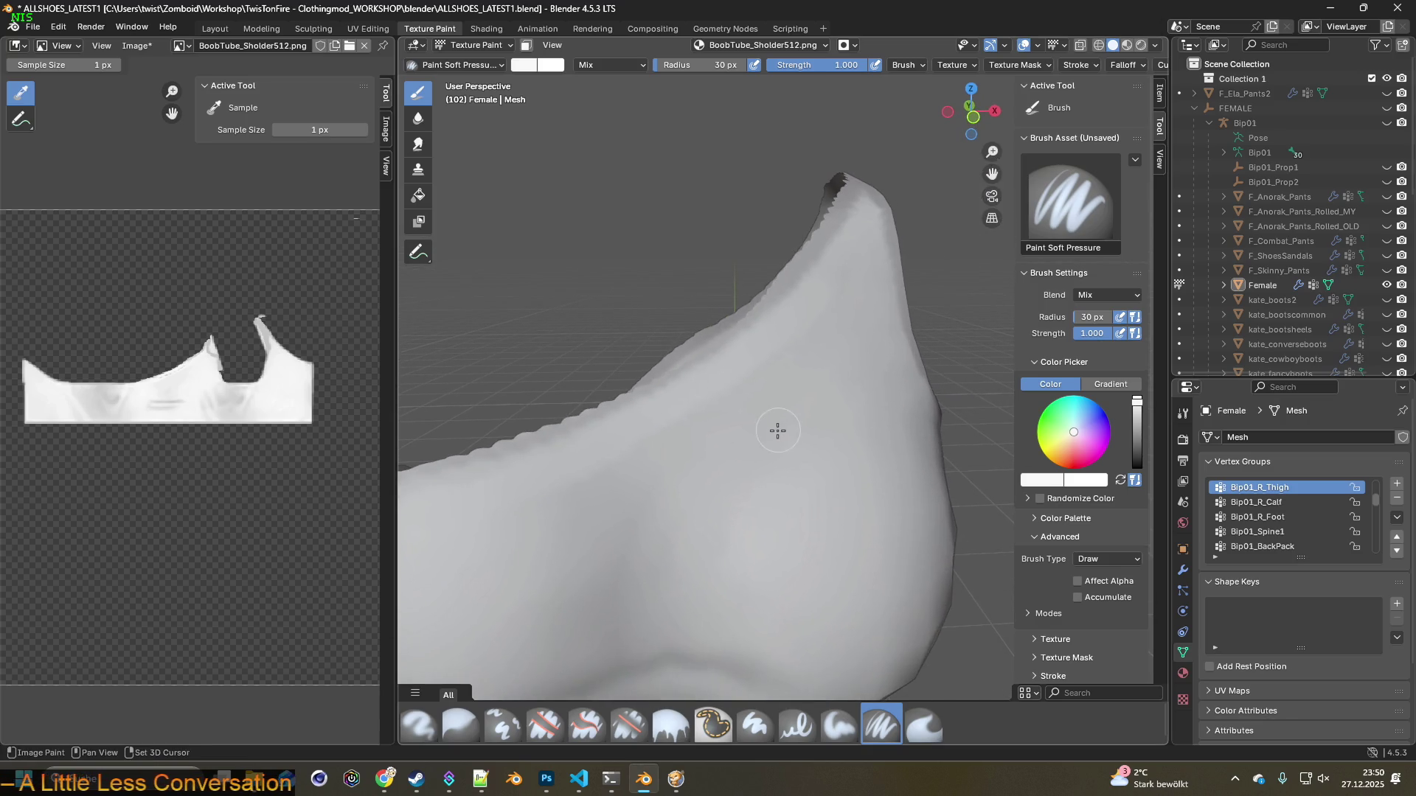
pyautogui.click(923, 725)
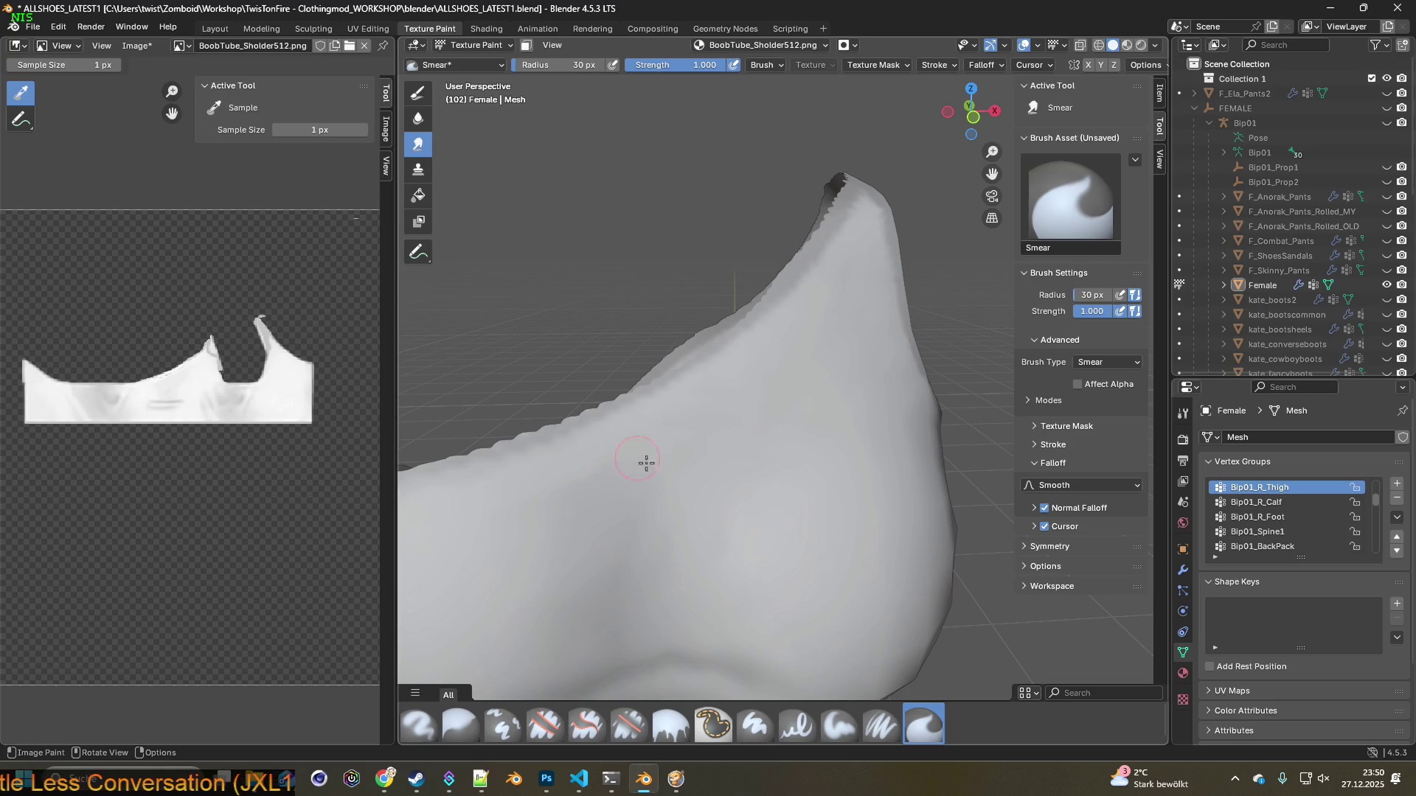
pyautogui.keyDown('shift'); pyautogui.moveTo(577, 519); pyautogui.dragTo(693, 448, button='middle'); pyautogui.keyUp('shift')
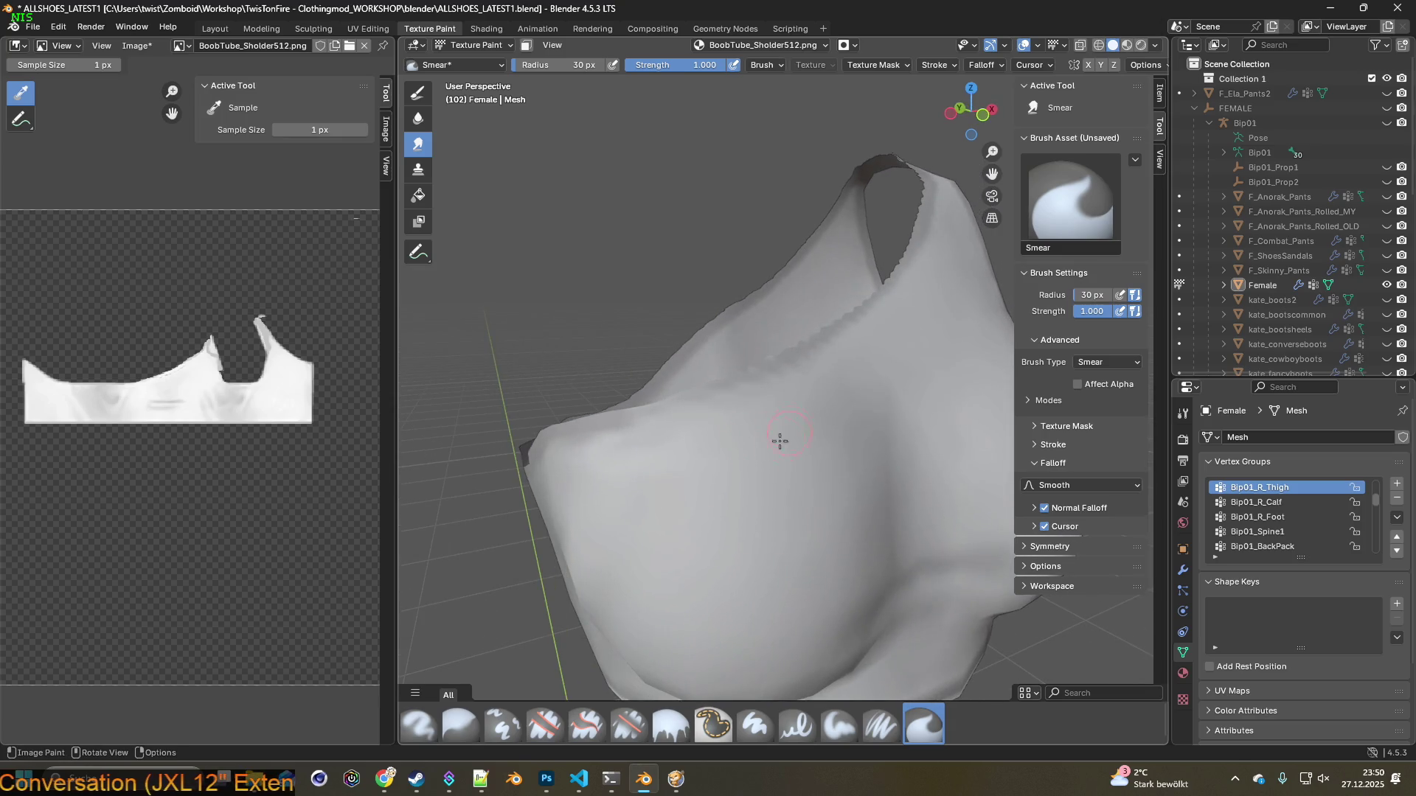
pyautogui.moveTo(704, 458); pyautogui.dragTo(624, 450, button='middle')
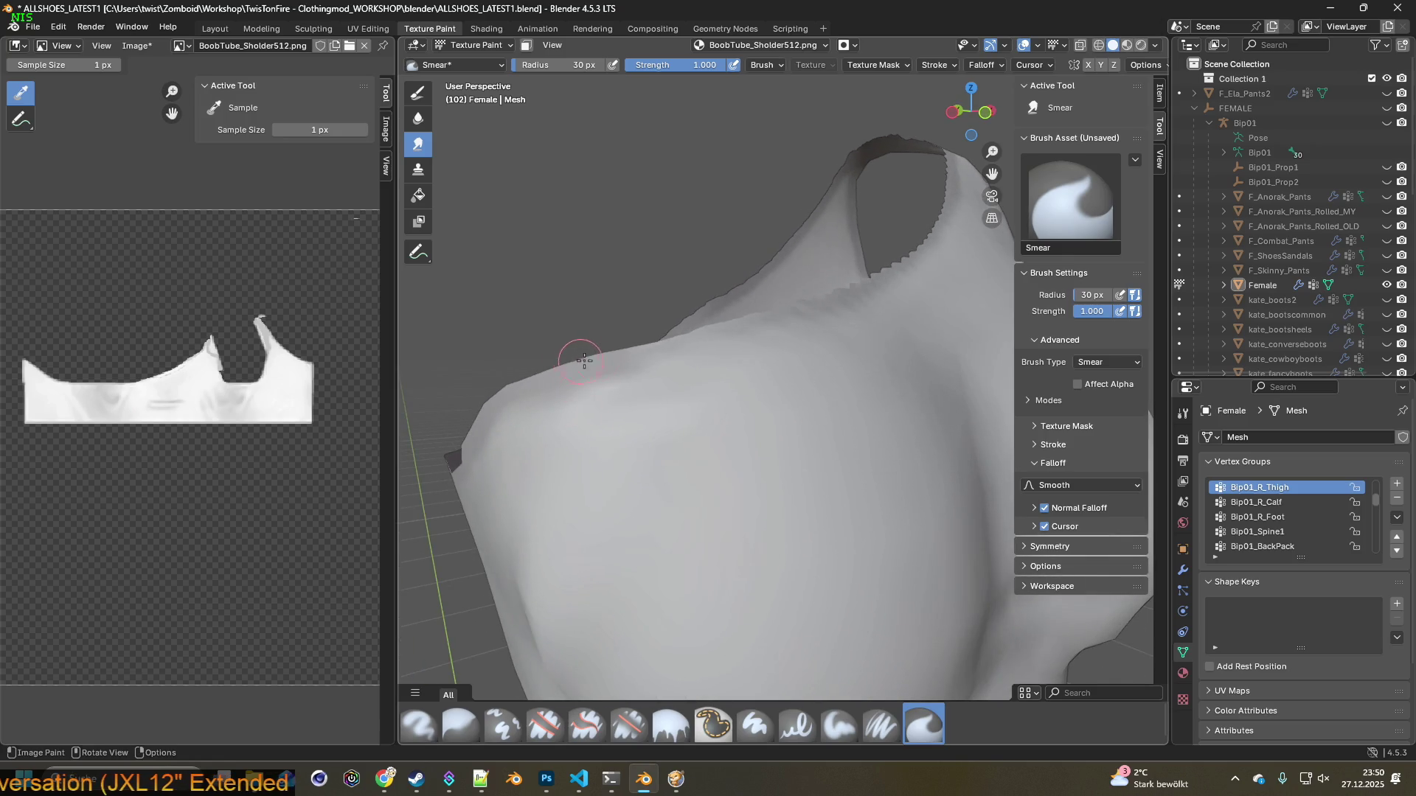
pyautogui.moveTo(704, 367)
pyautogui.mouseDown(button='middle')
pyautogui.moveTo(642, 408)
pyautogui.moveTo(550, 414)
pyautogui.mouseUp(button='middle')
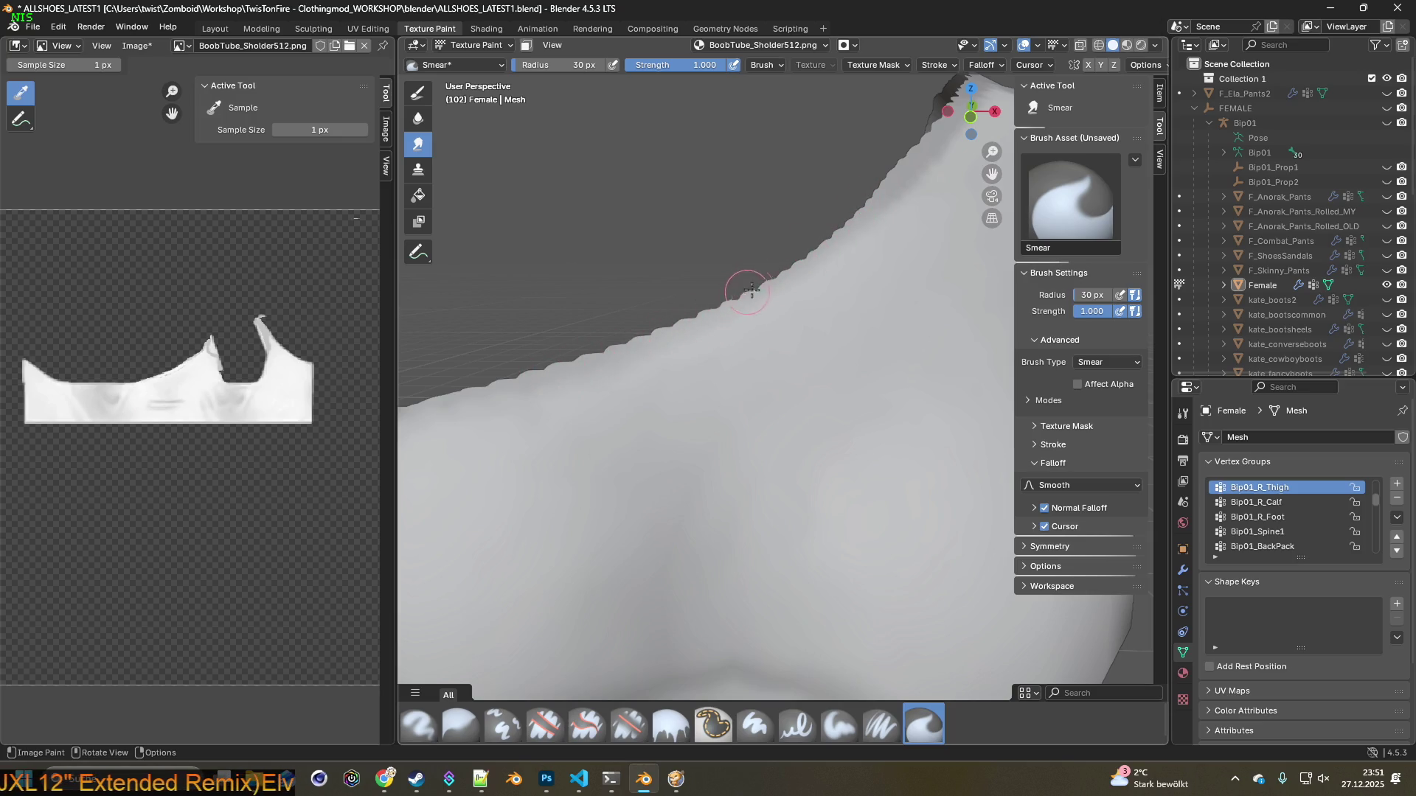
pyautogui.moveTo(888, 166)
pyautogui.mouseDown(button='middle')
pyautogui.moveTo(846, 232)
pyautogui.moveTo(736, 289)
pyautogui.moveTo(793, 352)
pyautogui.moveTo(767, 357)
pyautogui.mouseUp(button='middle')
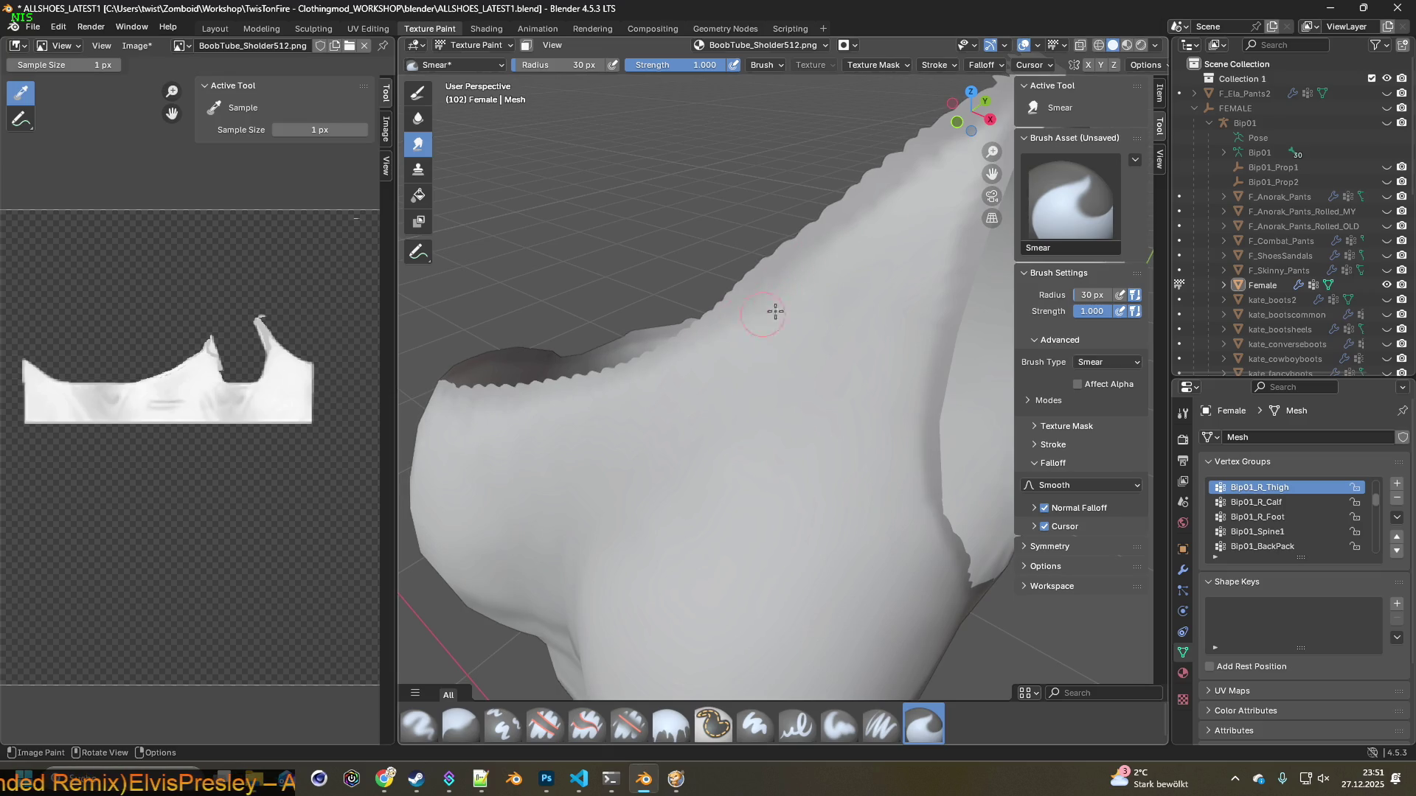
pyautogui.moveTo(707, 356); pyautogui.dragTo(828, 399, button='middle')
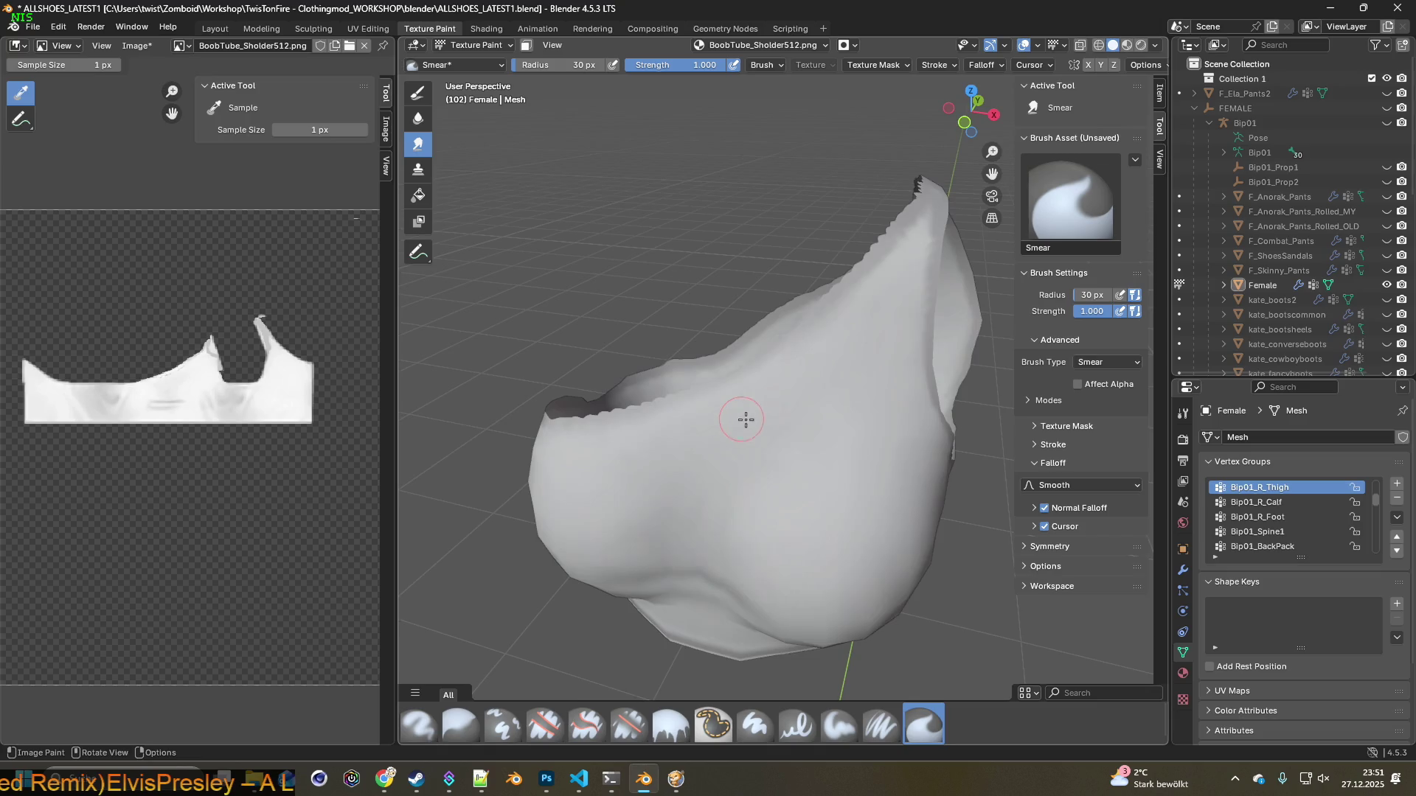
pyautogui.moveTo(828, 399); pyautogui.dragTo(808, 343, button='middle')
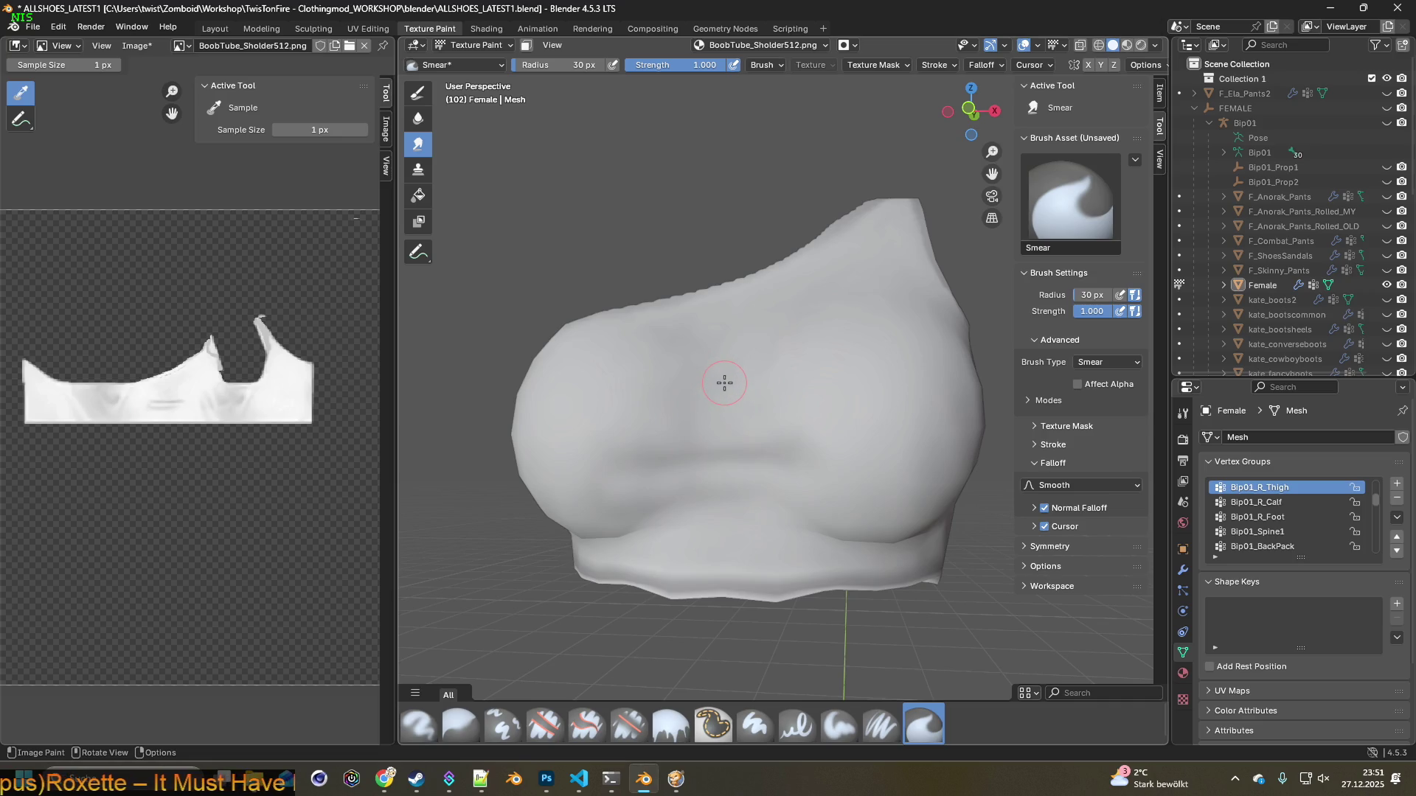
pyautogui.moveTo(725, 372)
pyautogui.mouseDown(button='middle')
pyautogui.moveTo(889, 393)
pyautogui.moveTo(796, 395)
pyautogui.moveTo(797, 427)
pyautogui.moveTo(769, 436)
pyautogui.mouseUp(button='middle')
pyautogui.scroll(2, 752, 425)
pyautogui.scroll(3, 674, 452)
pyautogui.moveTo(674, 452)
pyautogui.mouseDown(button='middle')
pyautogui.moveTo(721, 443)
pyautogui.moveTo(656, 440)
pyautogui.mouseUp(button='middle')
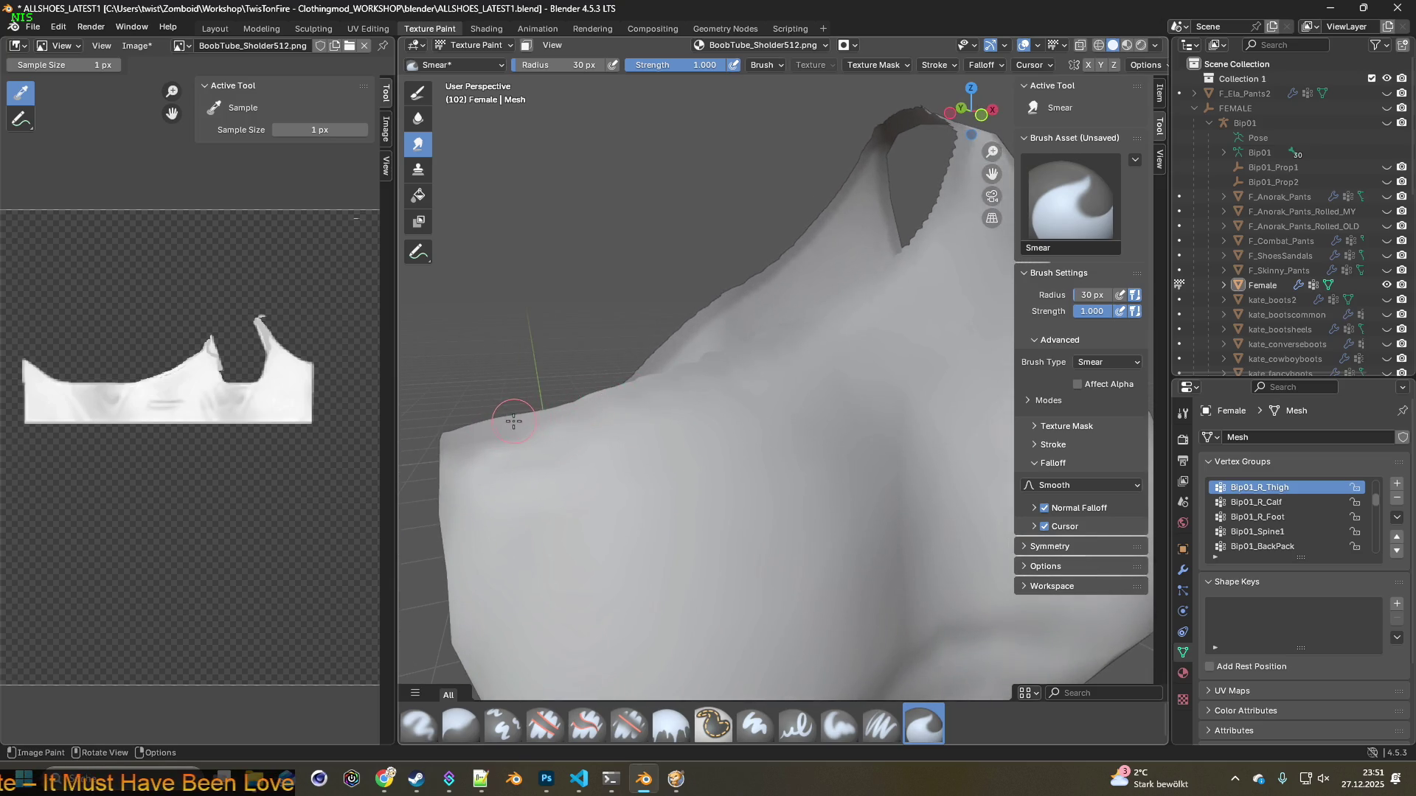
pyautogui.moveTo(669, 395); pyautogui.dragTo(524, 410, button='middle')
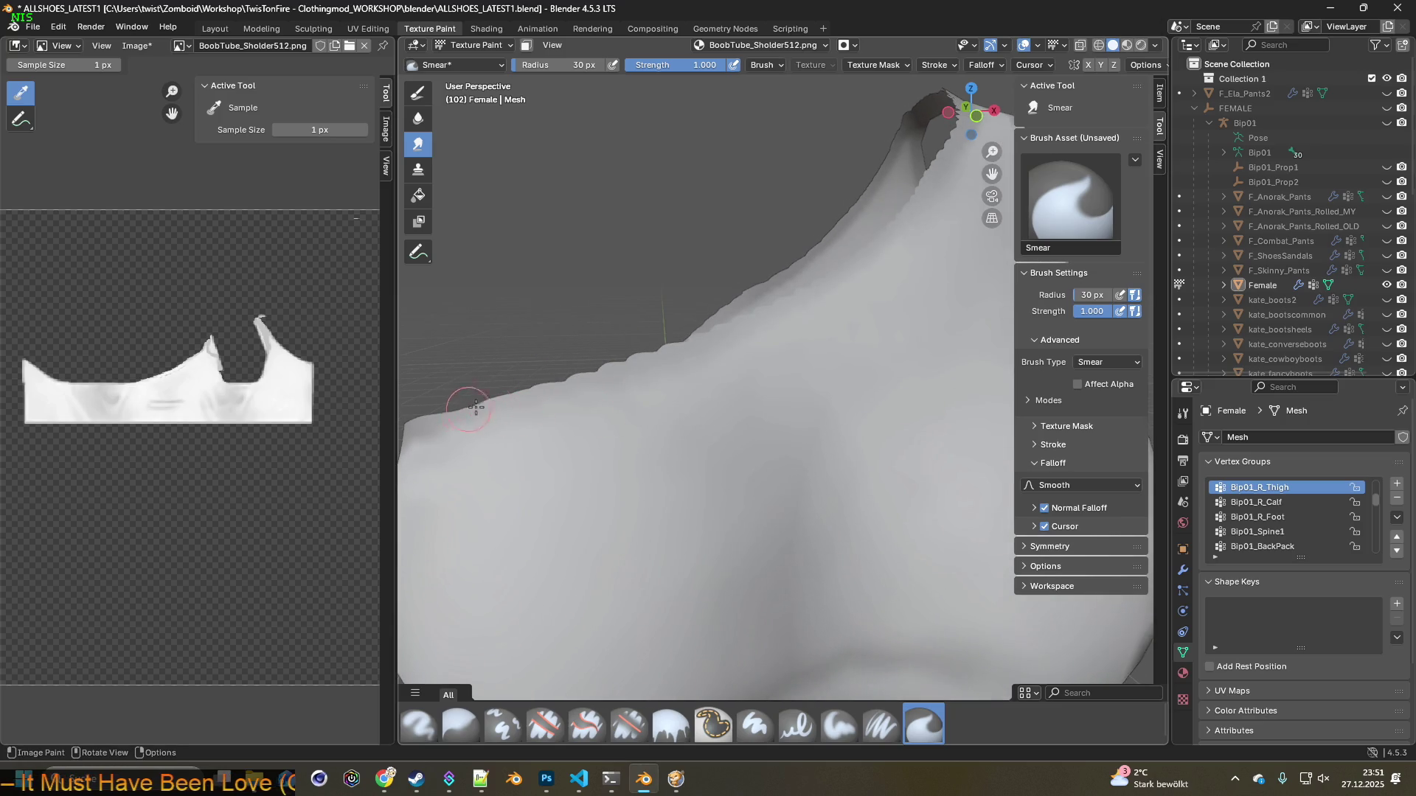
pyautogui.moveTo(622, 367); pyautogui.dragTo(635, 417, button='middle')
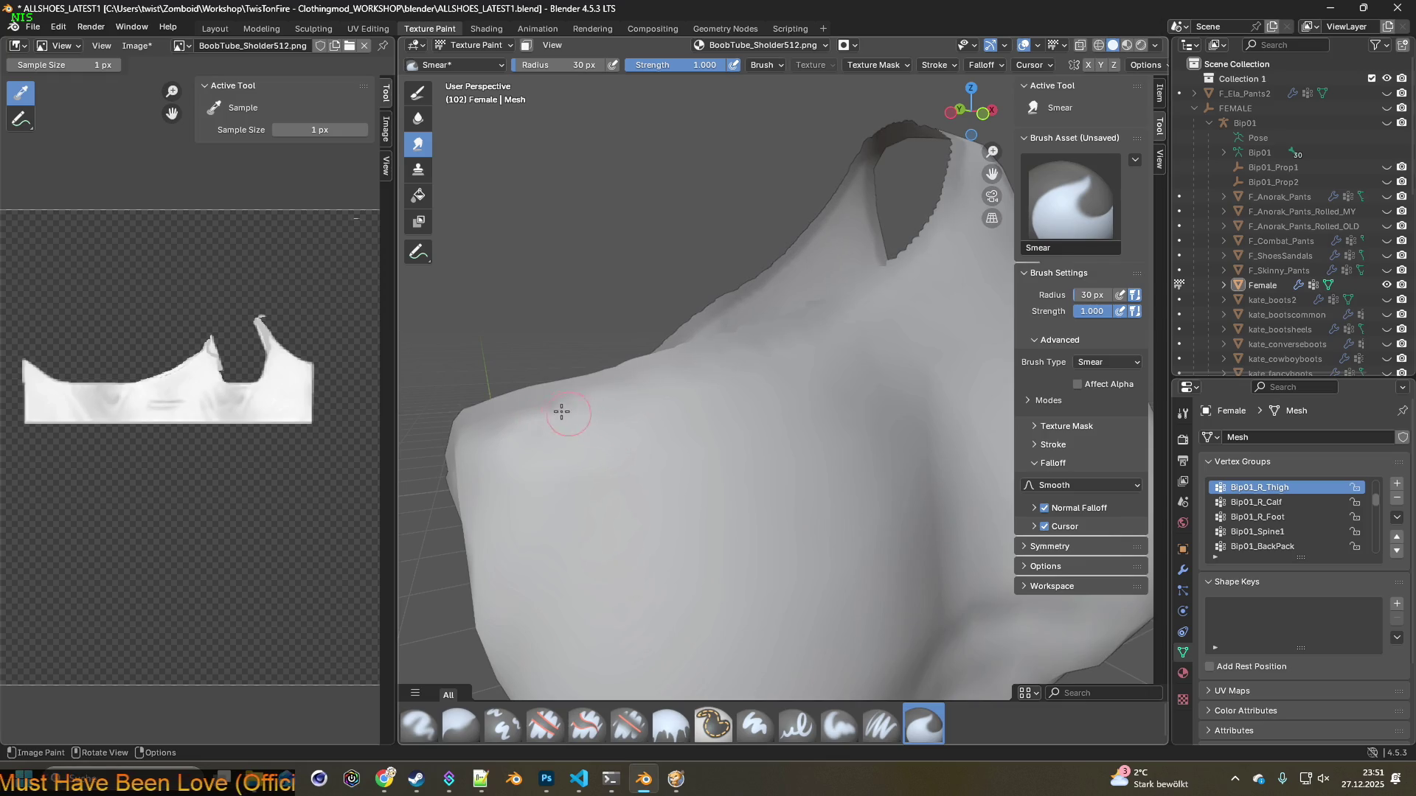
pyautogui.moveTo(589, 461)
pyautogui.mouseDown(button='middle')
pyautogui.moveTo(550, 468)
pyautogui.moveTo(556, 491)
pyautogui.mouseUp(button='middle')
pyautogui.moveTo(681, 501)
pyautogui.mouseDown(button='middle')
pyautogui.moveTo(725, 501)
pyautogui.moveTo(663, 452)
pyautogui.moveTo(720, 465)
pyautogui.moveTo(654, 467)
pyautogui.moveTo(734, 484)
pyautogui.moveTo(699, 490)
pyautogui.moveTo(786, 477)
pyautogui.moveTo(738, 498)
pyautogui.mouseUp(button='middle')
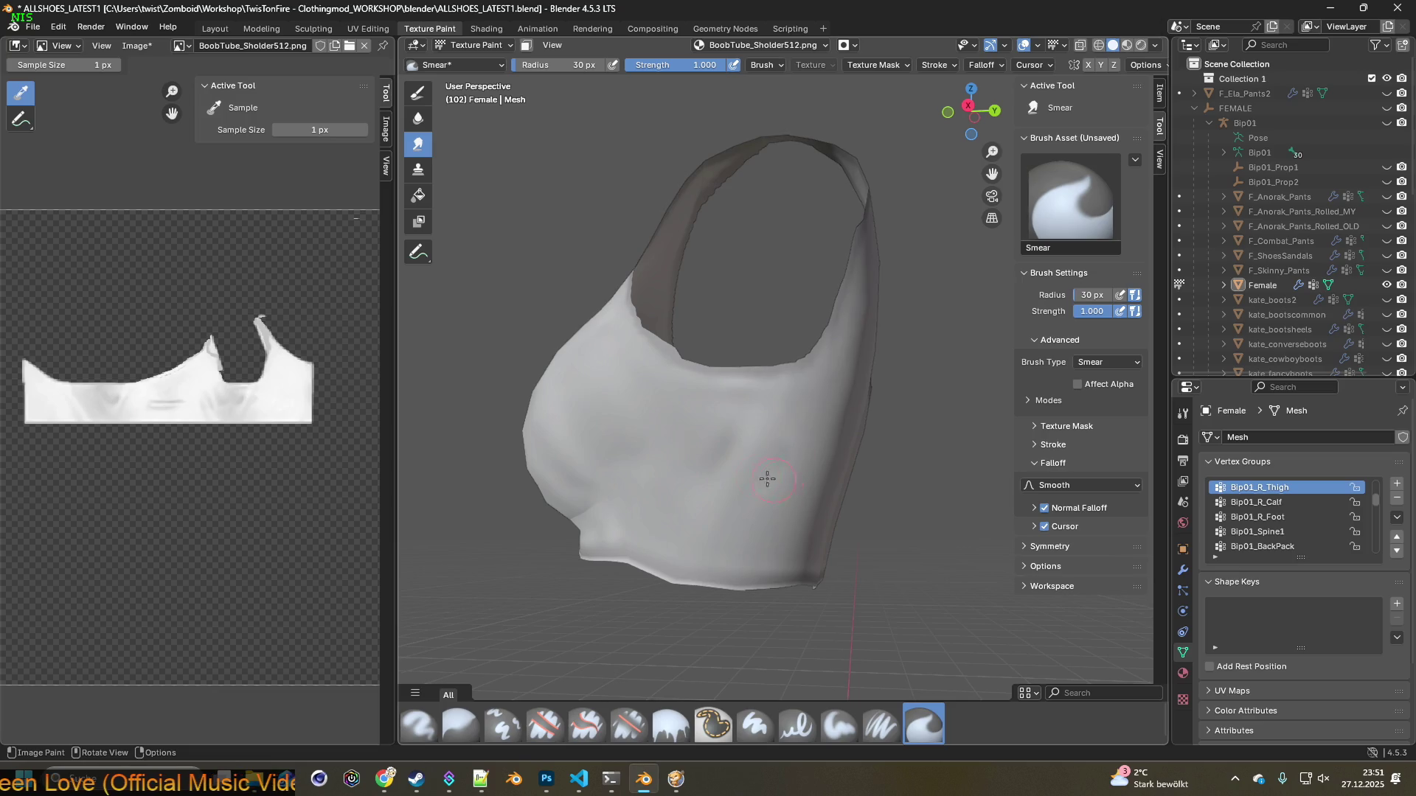
pyautogui.scroll(2, 804, 454)
pyautogui.scroll(1, 793, 490)
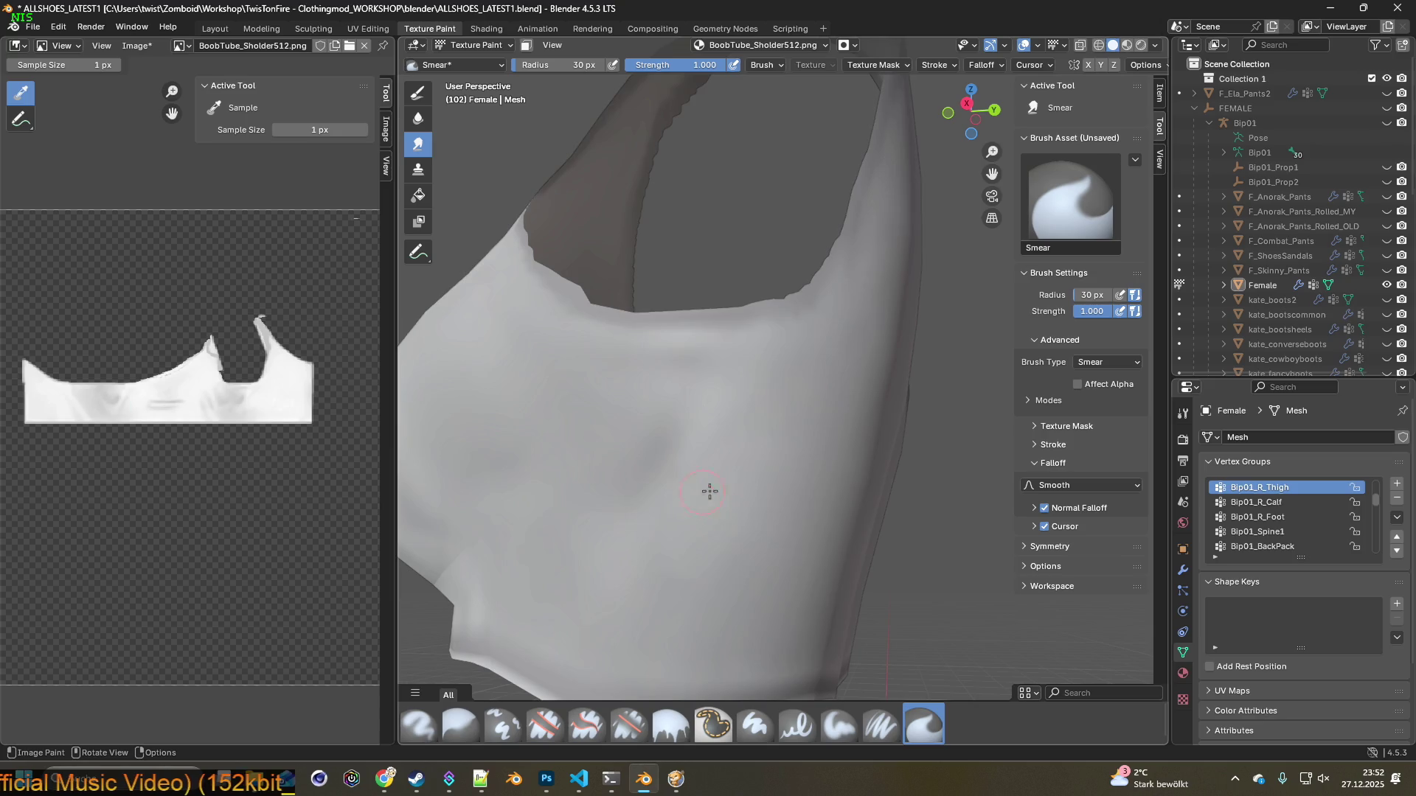
pyautogui.scroll(-4, 704, 492)
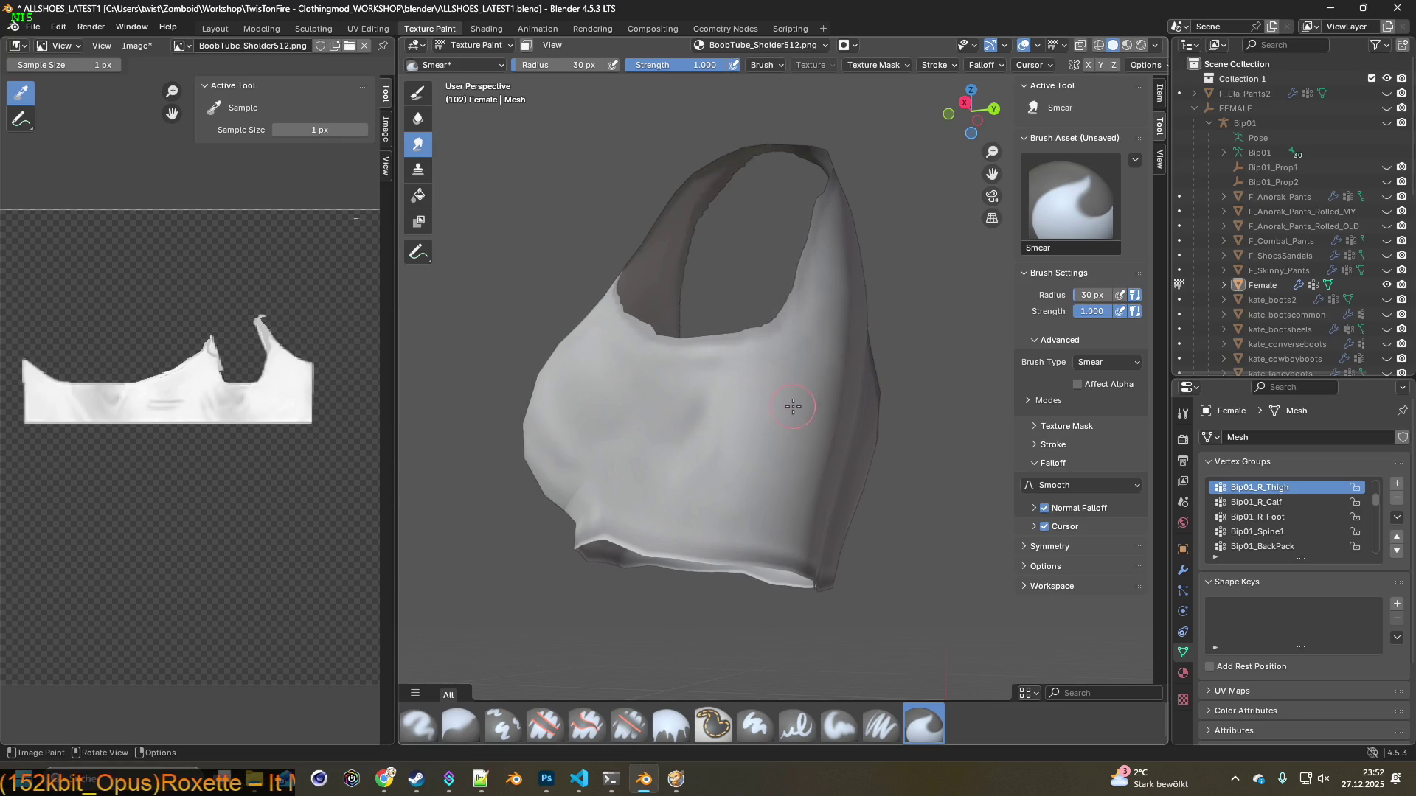
pyautogui.scroll(3, 793, 407)
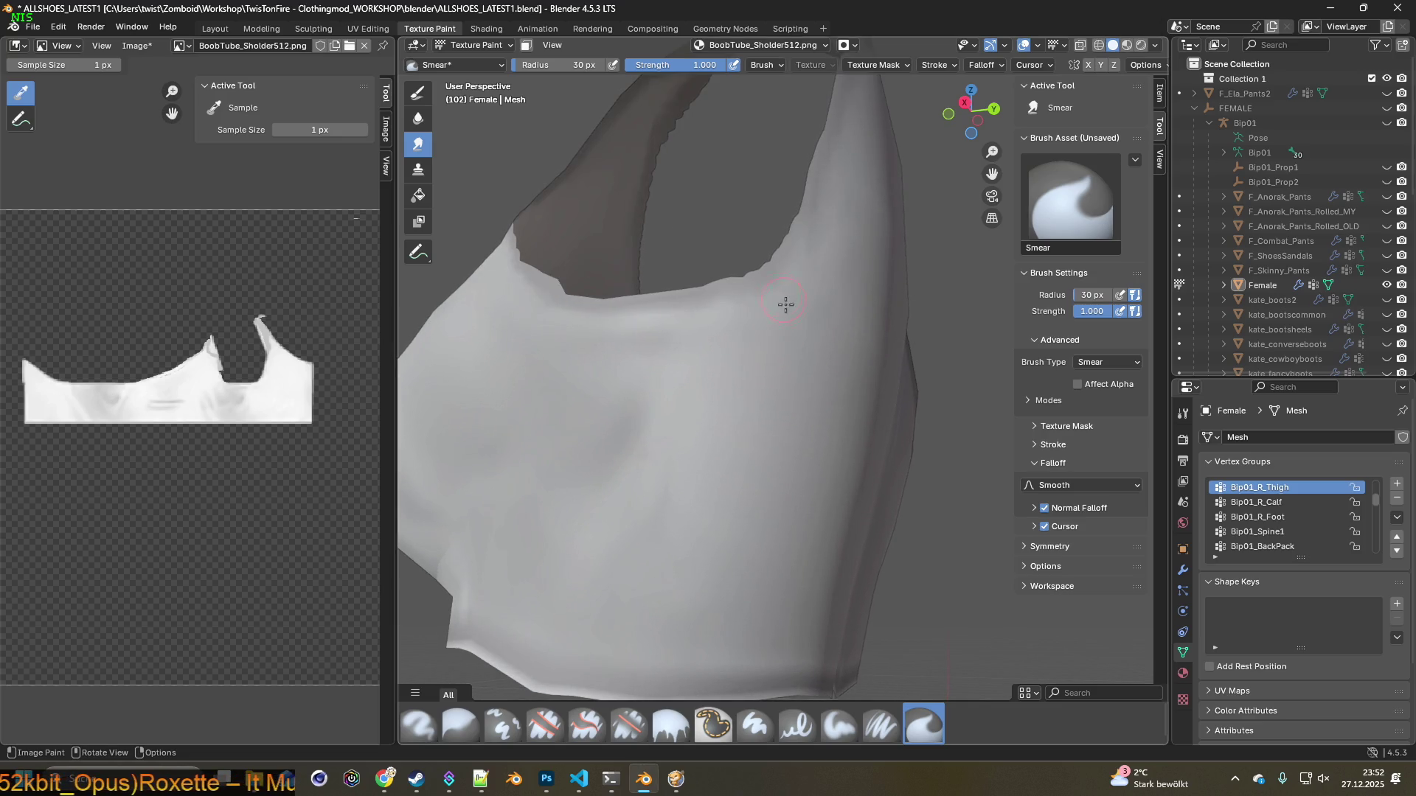
pyautogui.moveTo(814, 360); pyautogui.dragTo(658, 440, button='middle')
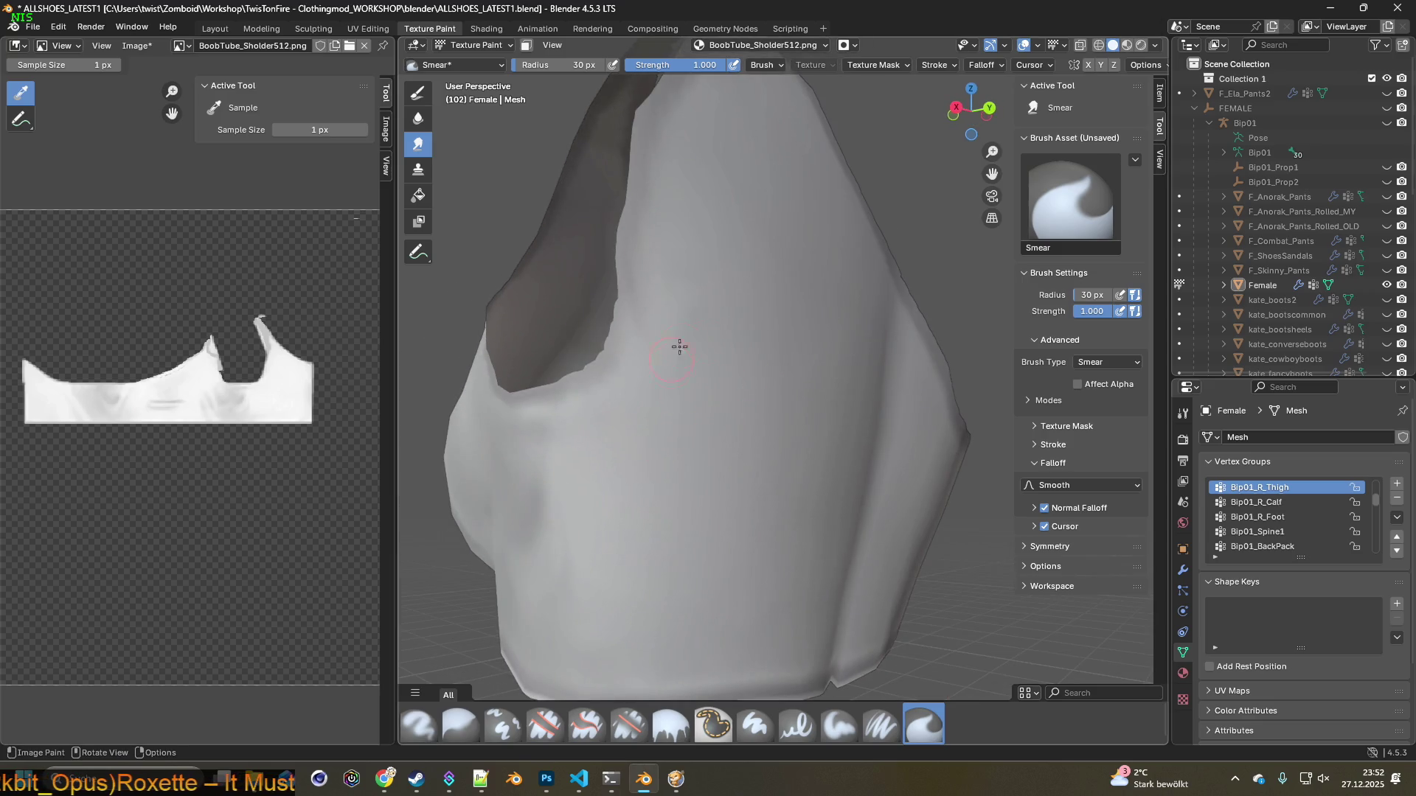
pyautogui.scroll(-3, 729, 397)
pyautogui.moveTo(729, 398)
pyautogui.mouseDown(button='middle')
pyautogui.moveTo(780, 430)
pyautogui.moveTo(799, 421)
pyautogui.mouseUp(button='middle')
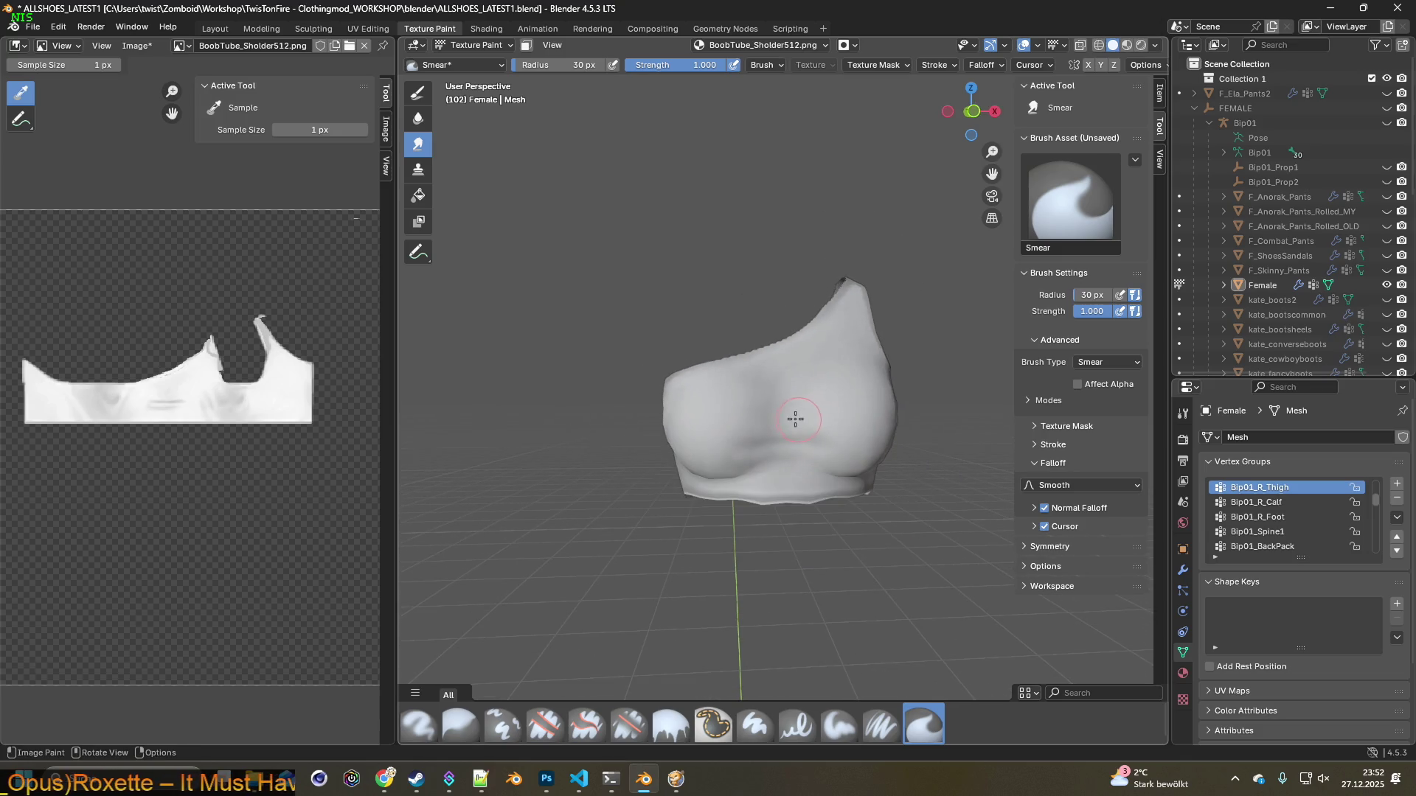
# Save BoobTube_Sholder512.png via Image > Save, then quit Project Zomboid to desktop, returning to Steam
pyautogui.click(141, 45)
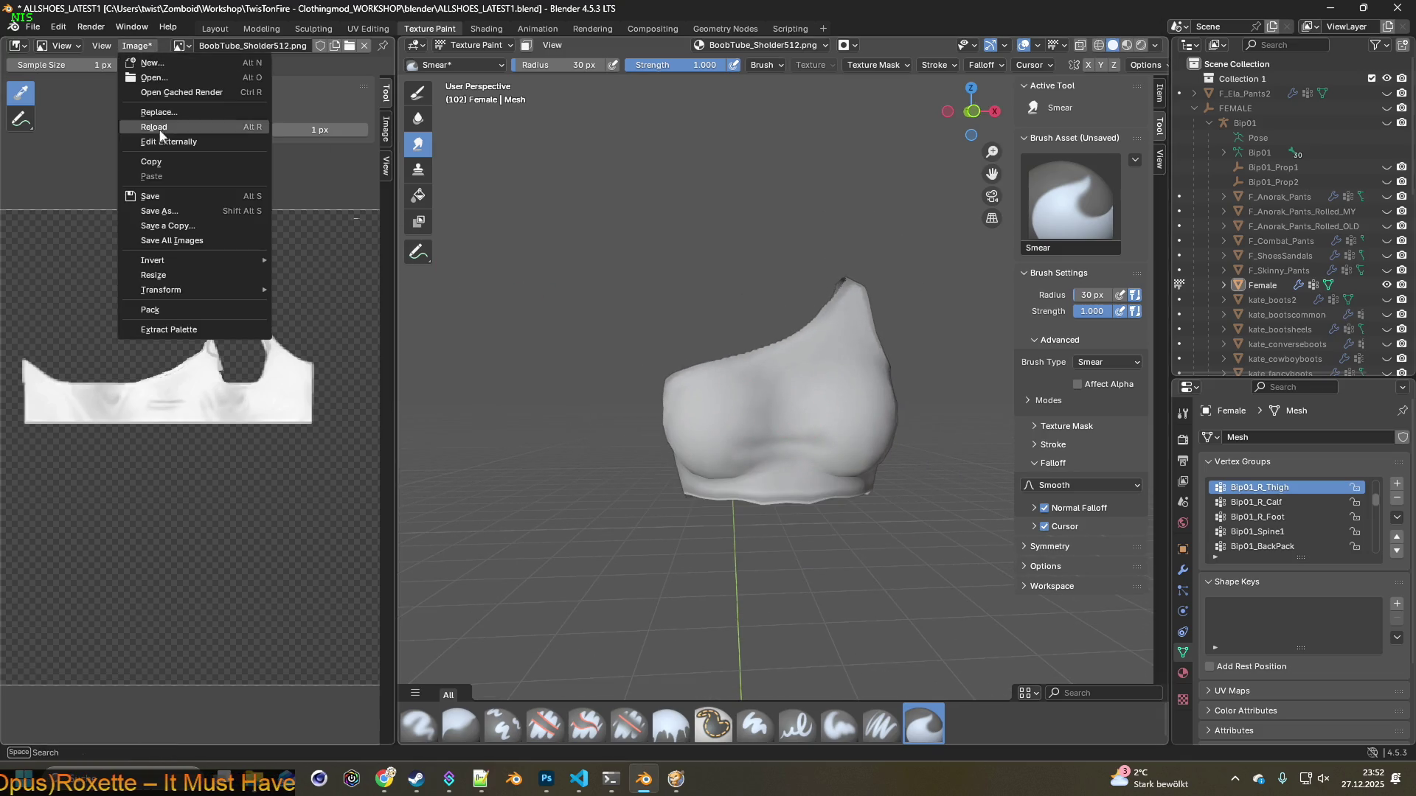
pyautogui.click(161, 193)
pyautogui.click(677, 778)
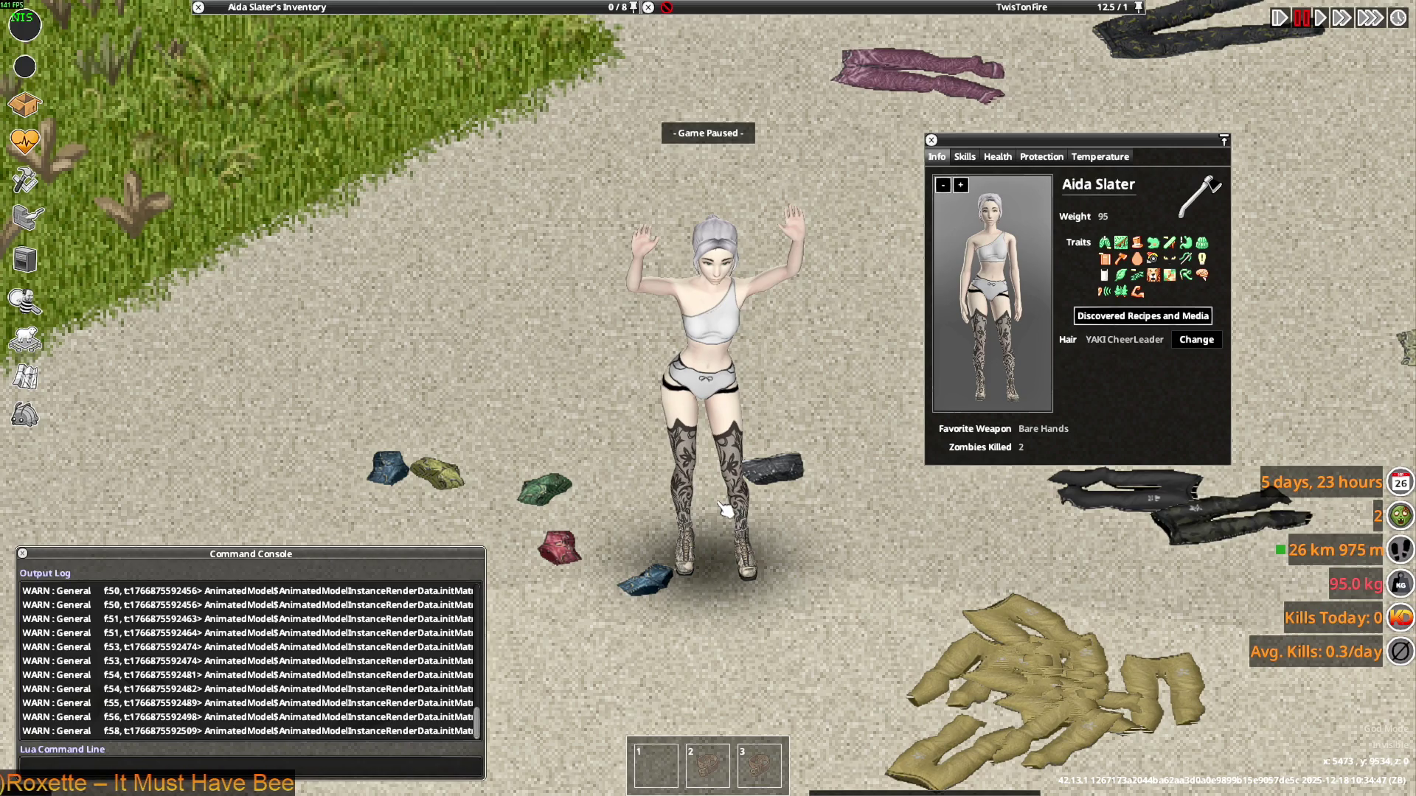
pyautogui.press('Escape')
pyautogui.click(306, 572)
pyautogui.click(667, 429)
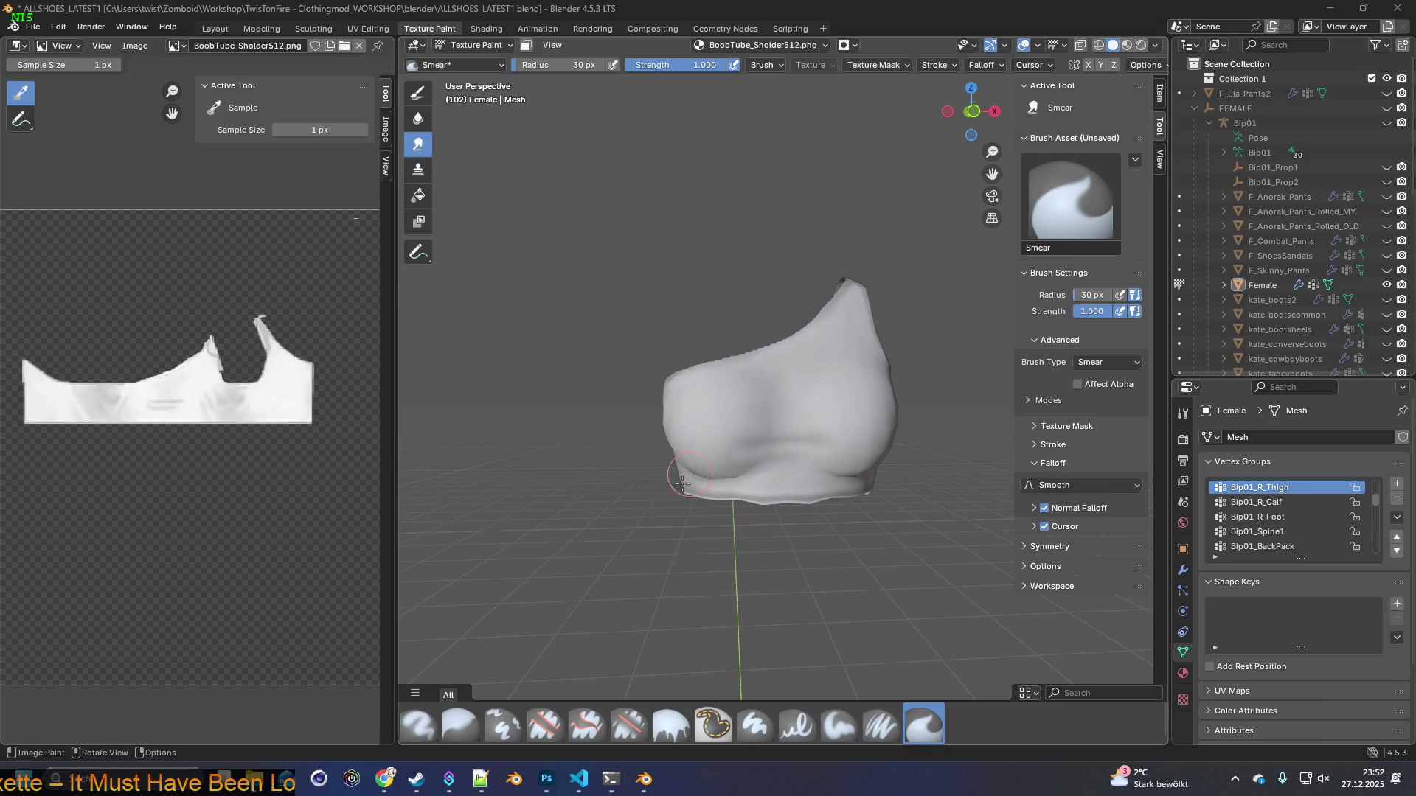
pyautogui.click(416, 779)
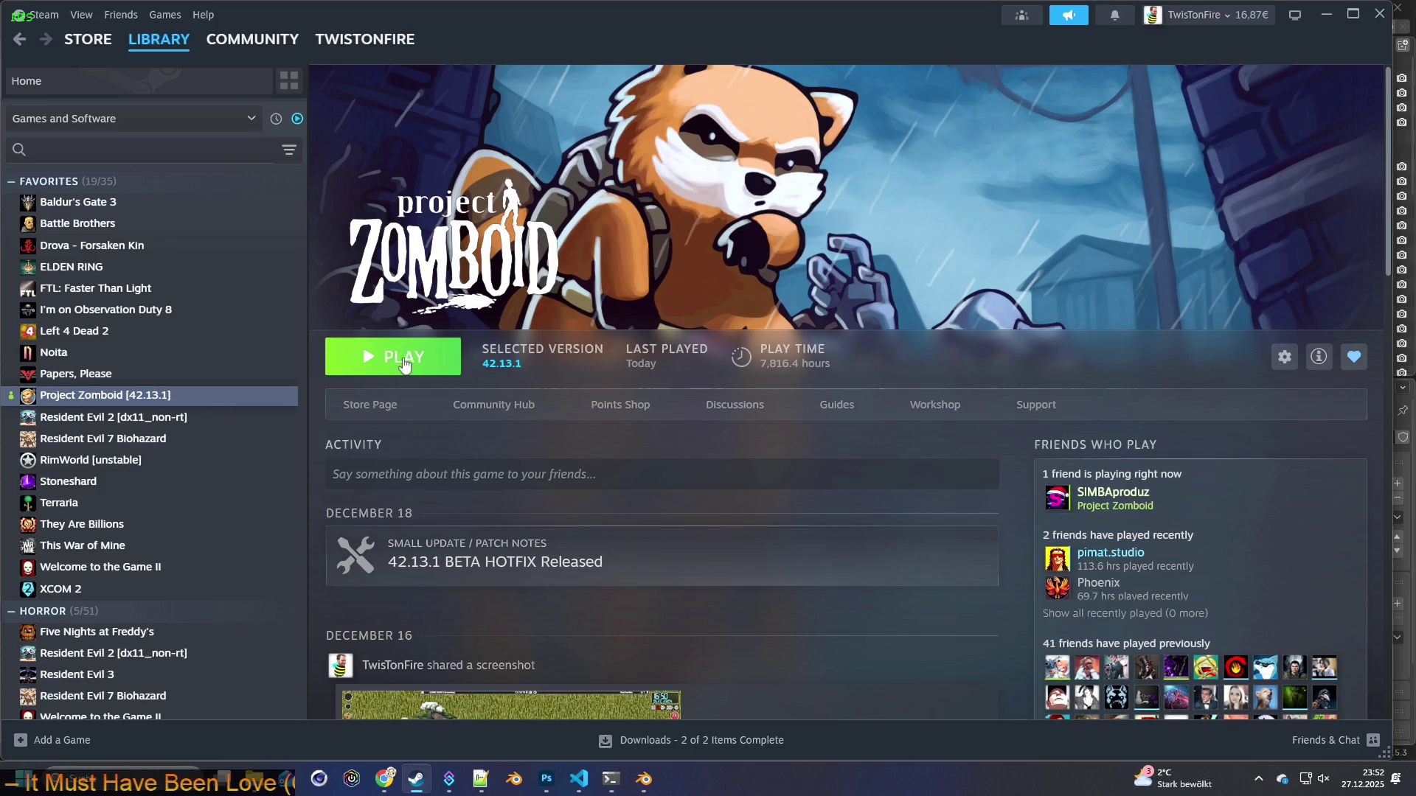
# Press Play on Project Zomboid's Steam page and confirm the Play launch option
pyautogui.click(398, 362)
pyautogui.click(764, 527)
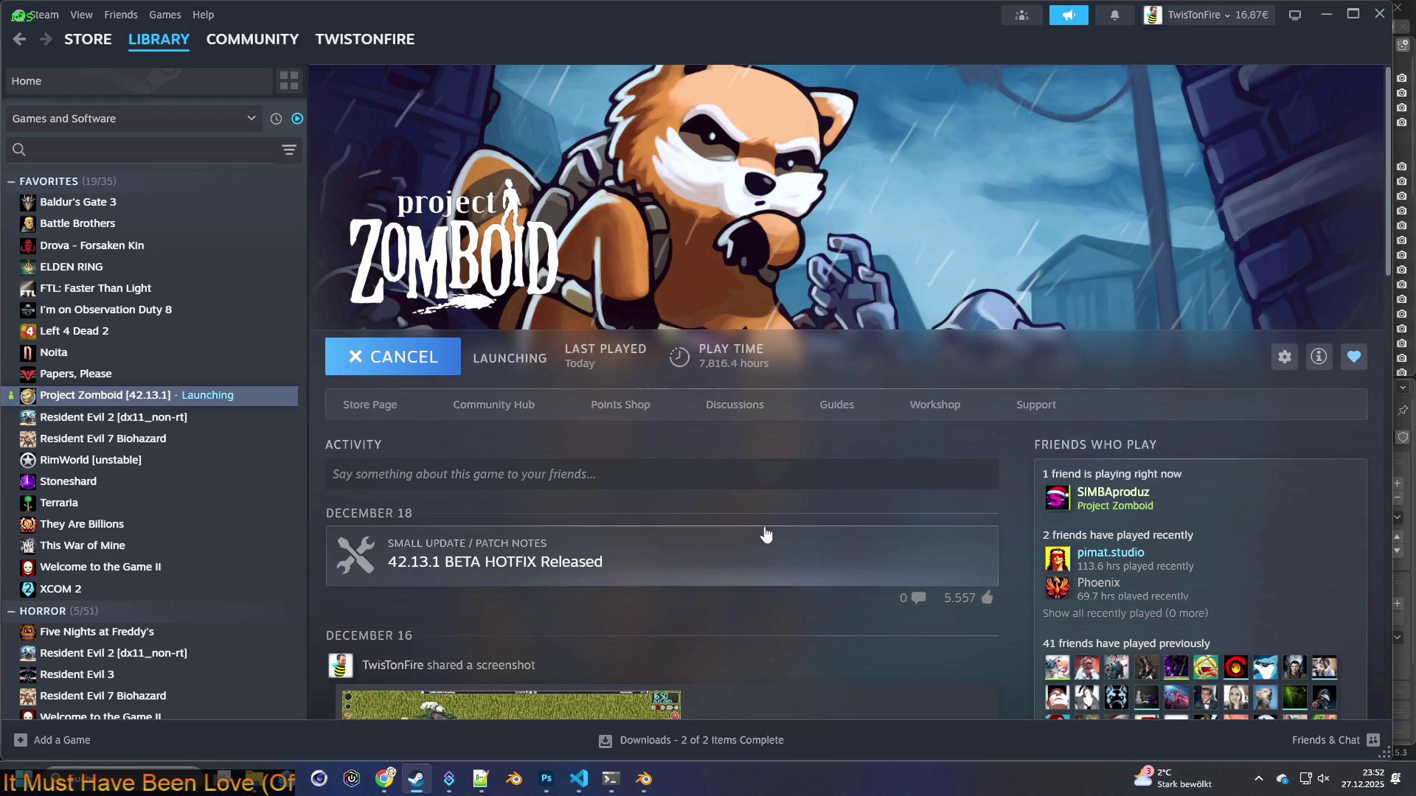
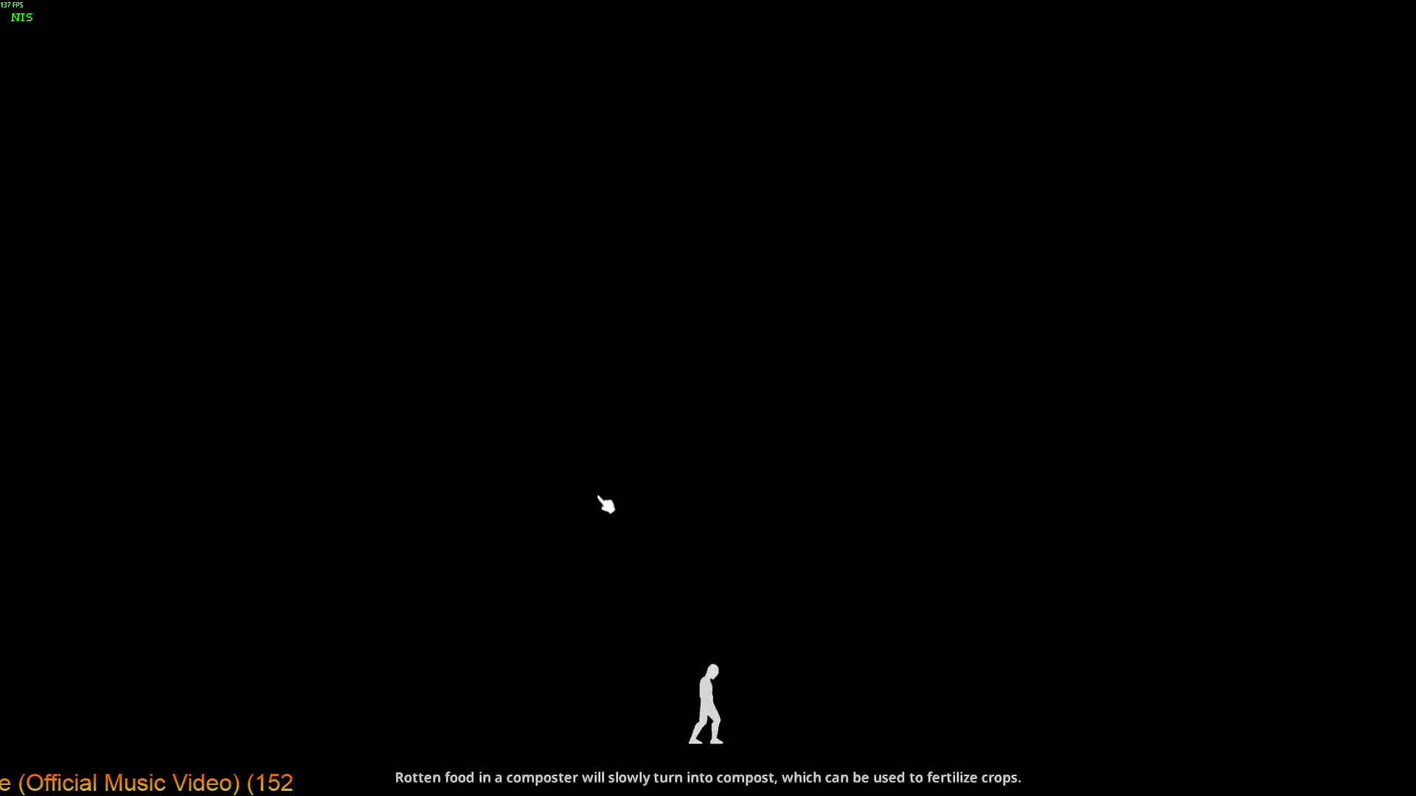
# Enter the game world from the loading screen and zoom in on the character
pyautogui.click(735, 565)
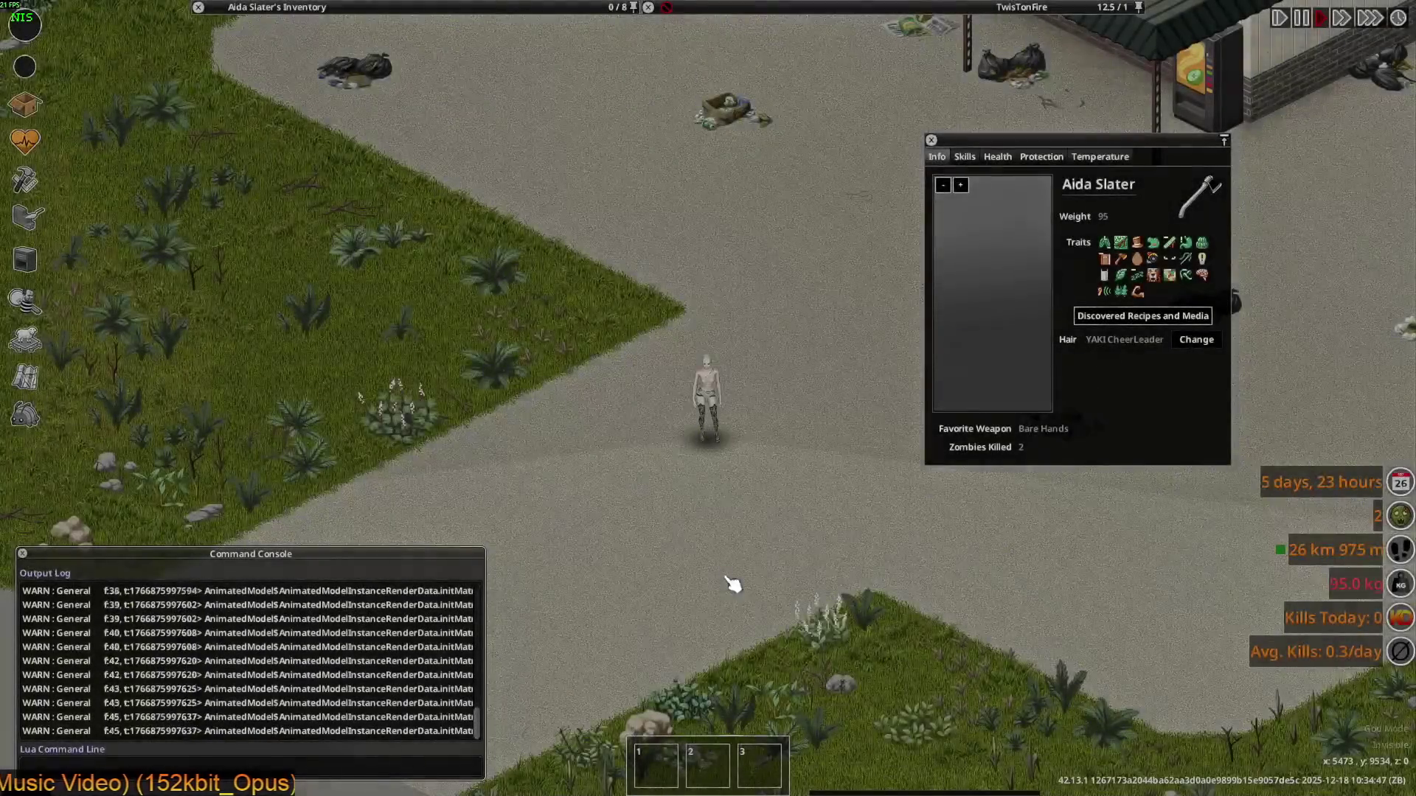
pyautogui.press('q')
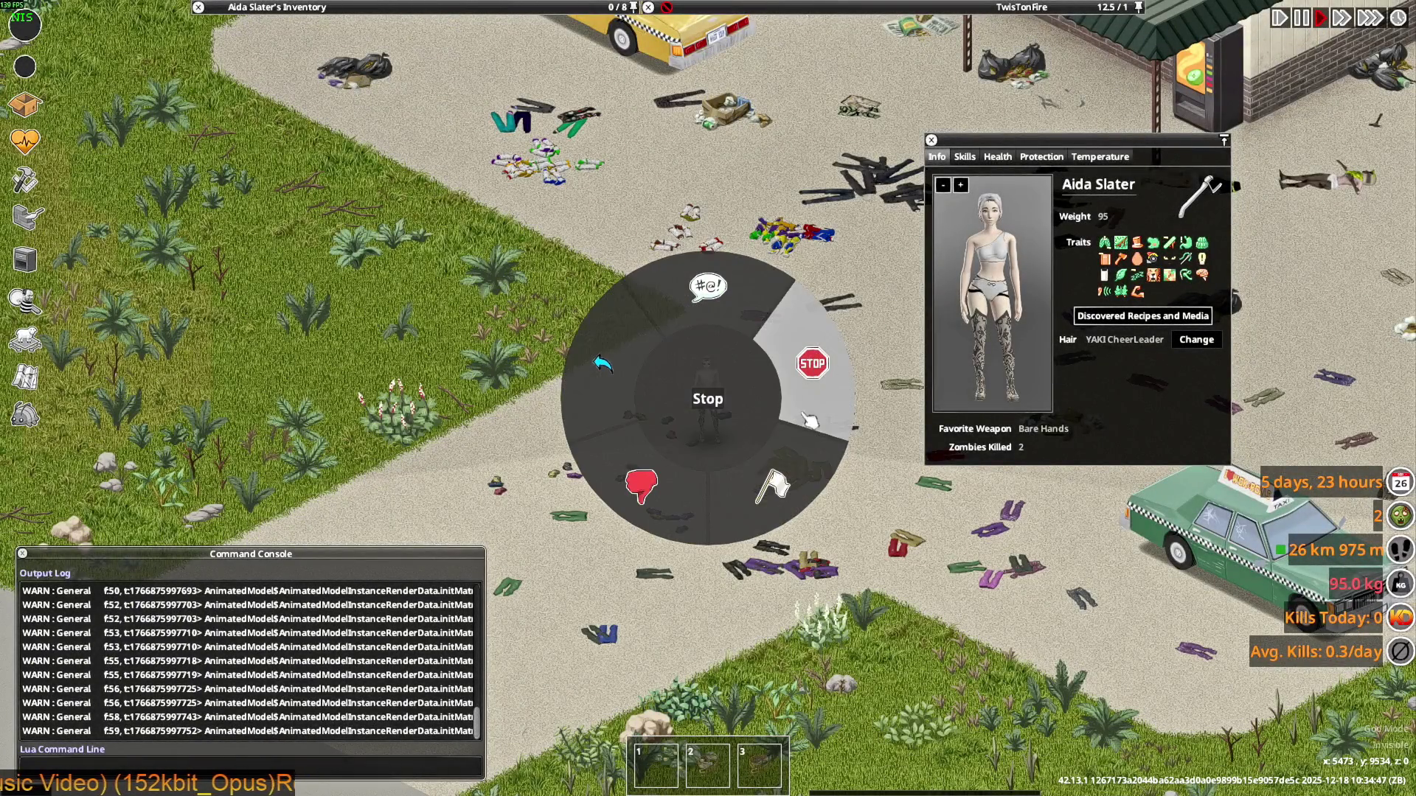
pyautogui.scroll(1, 848, 487)
pyautogui.scroll(3, 850, 512)
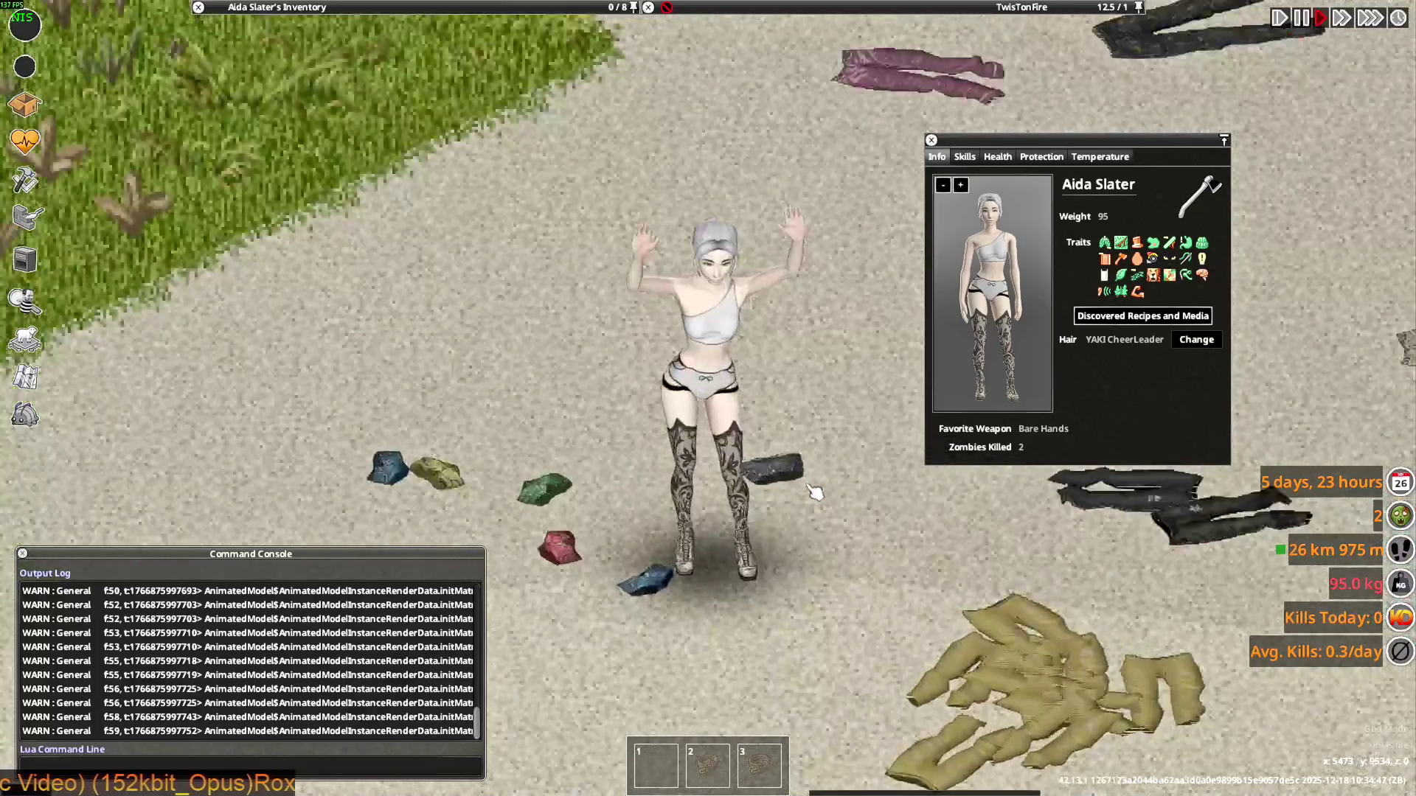
# Walk the character in several directions to view the white top, then leave the game window
pyautogui.press('s')
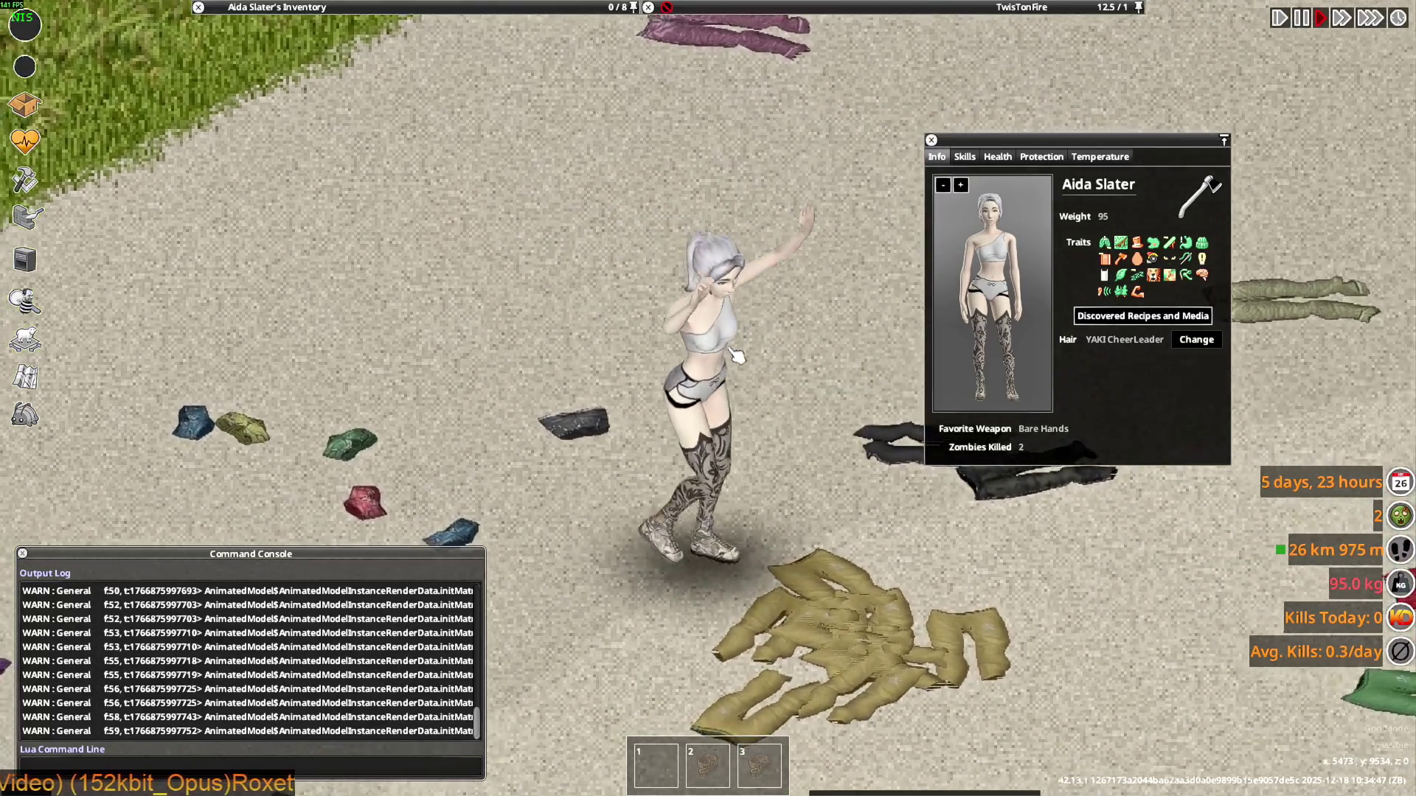
pyautogui.press('s')
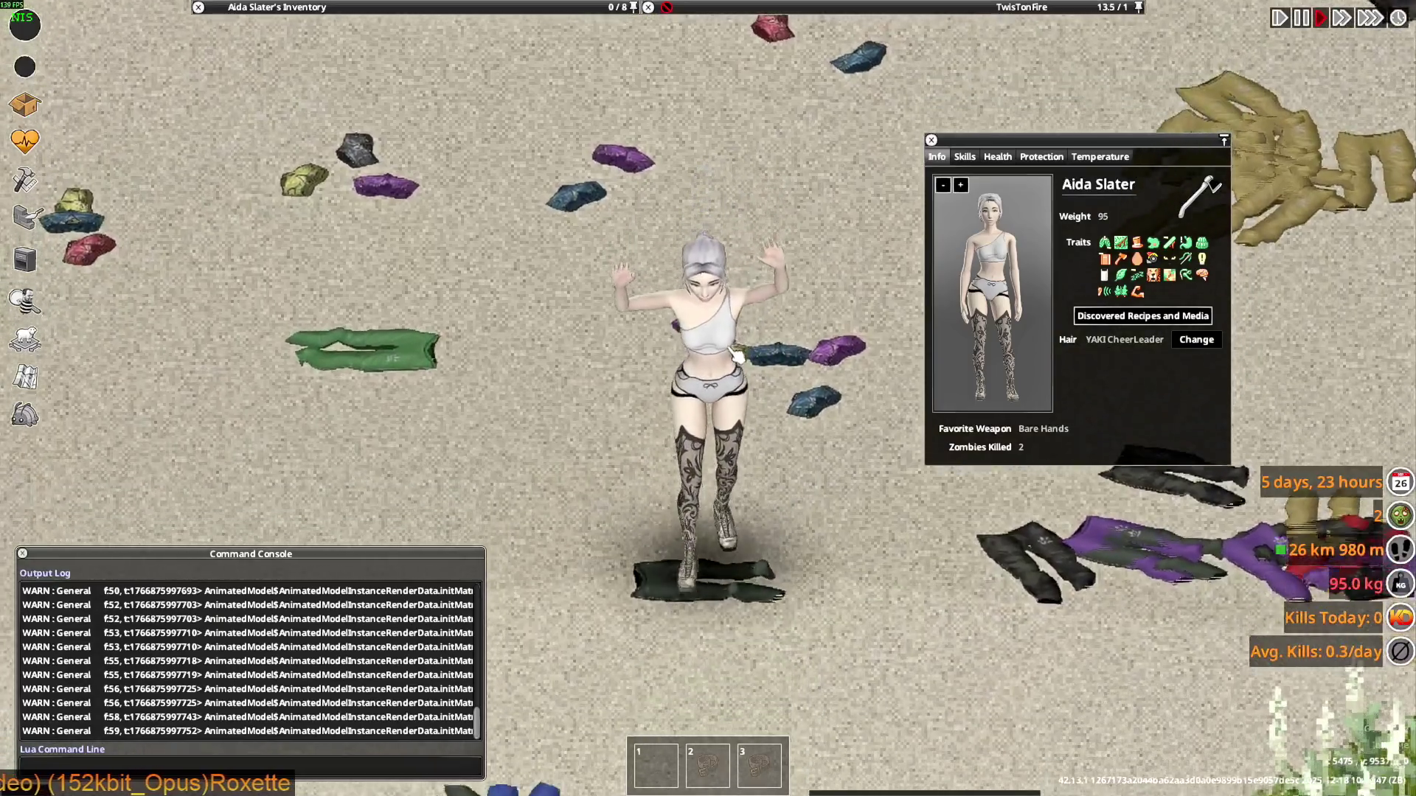
pyautogui.press('w')
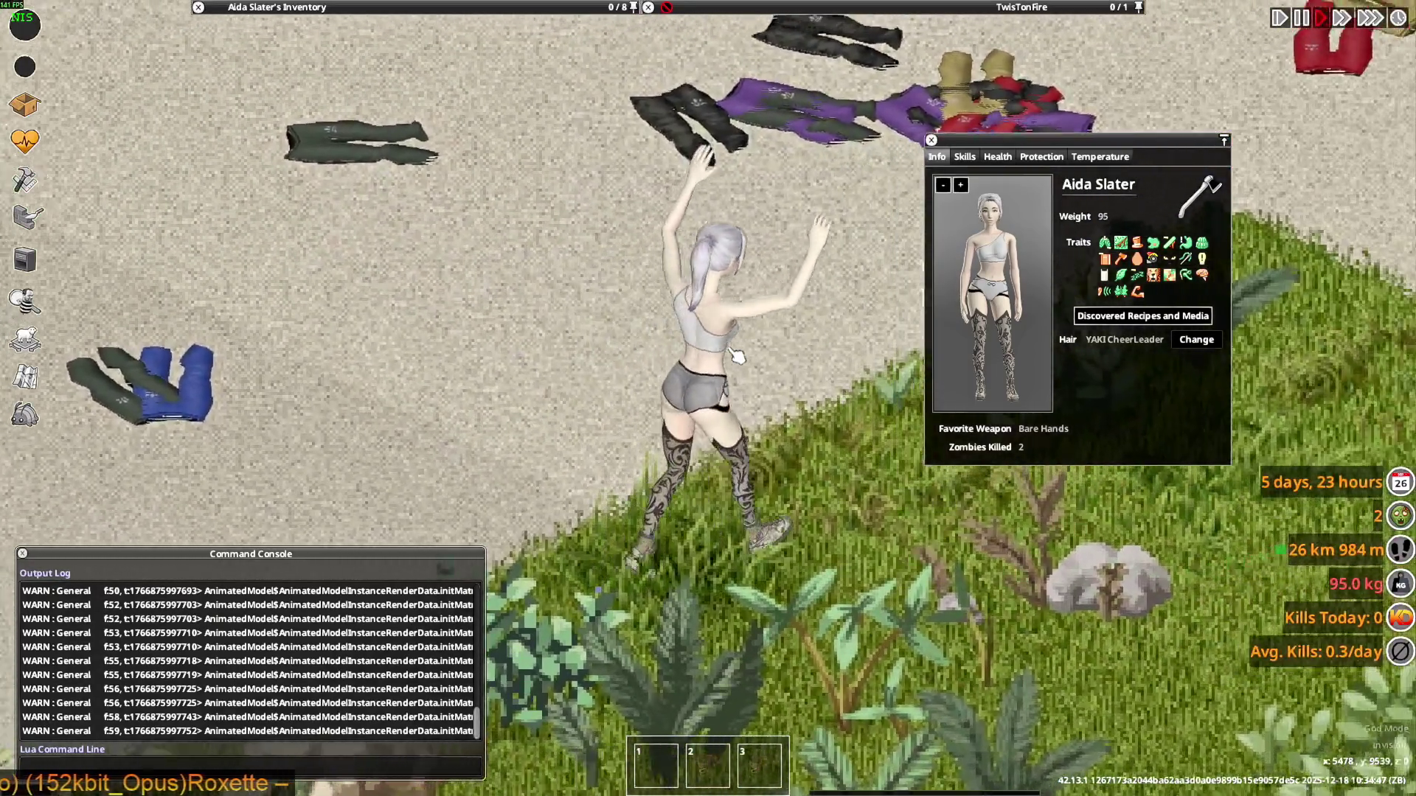
pyautogui.press('w')
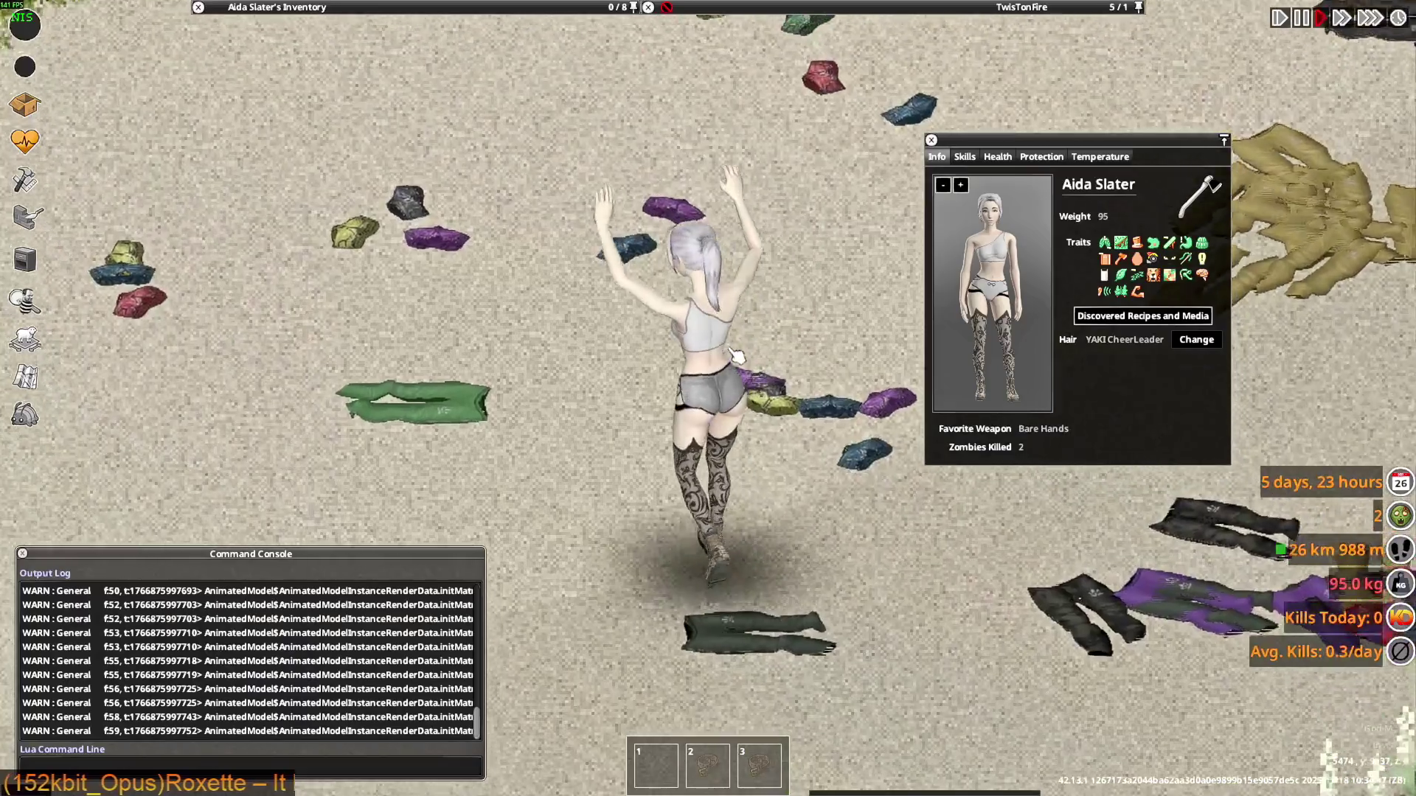
pyautogui.hotkey('s', 'd')
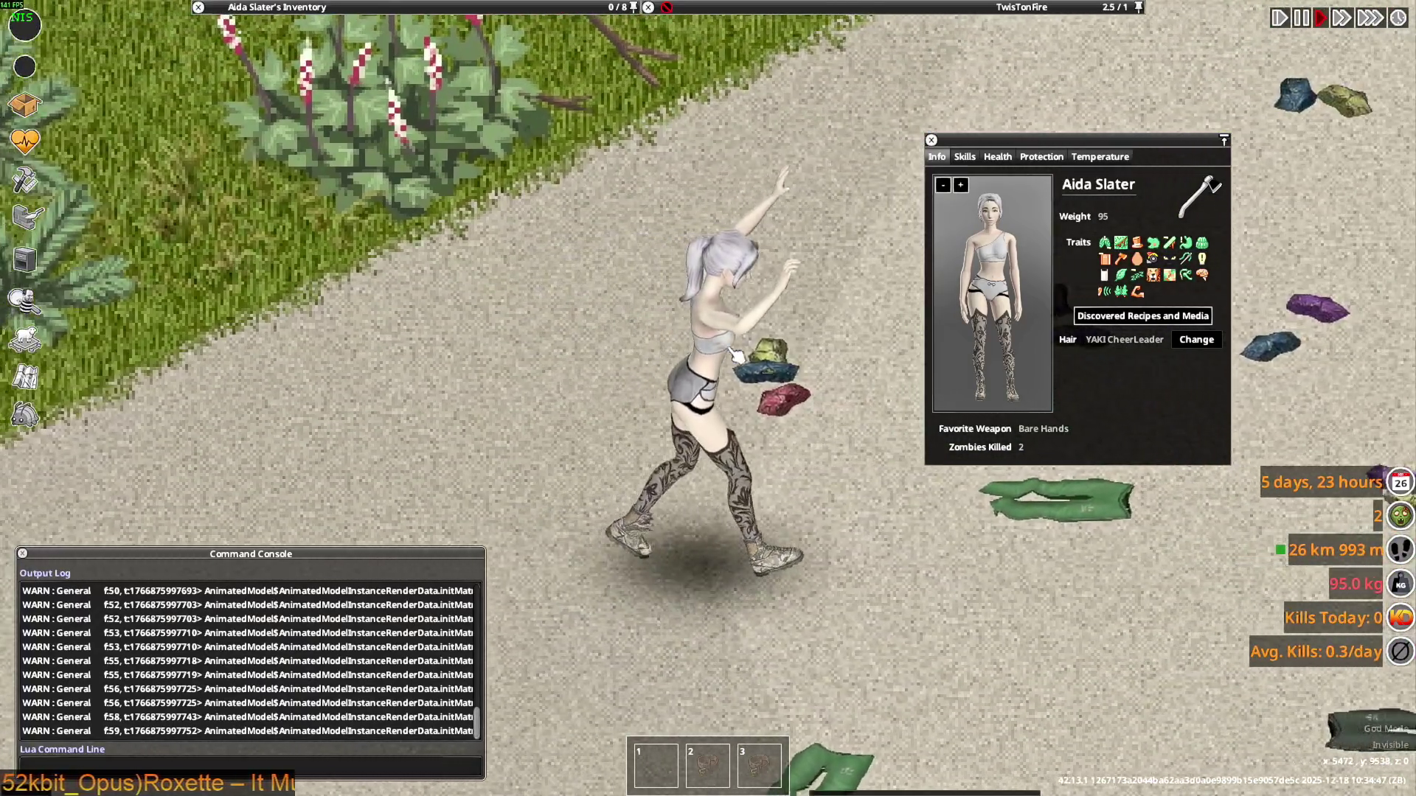
pyautogui.press('s')
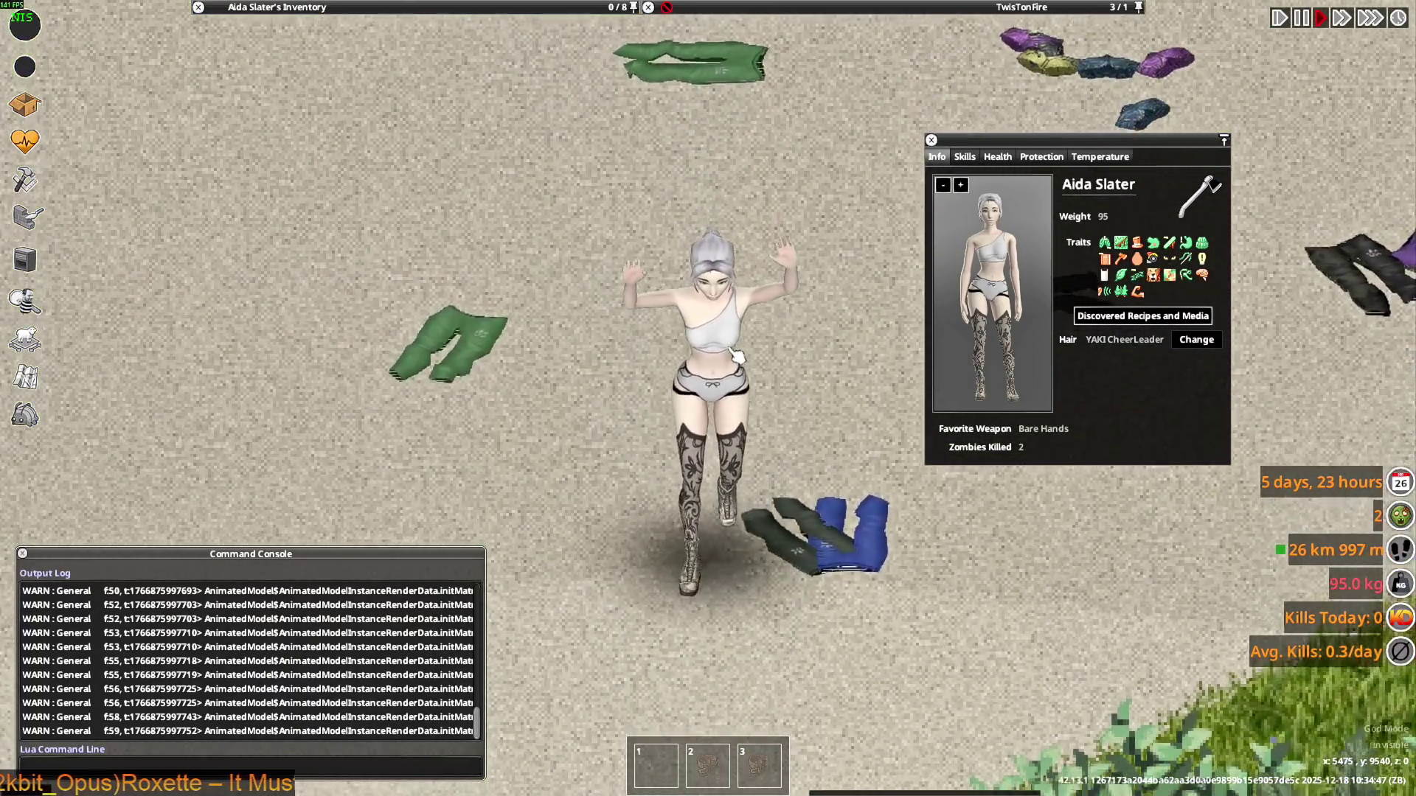
pyautogui.press('w')
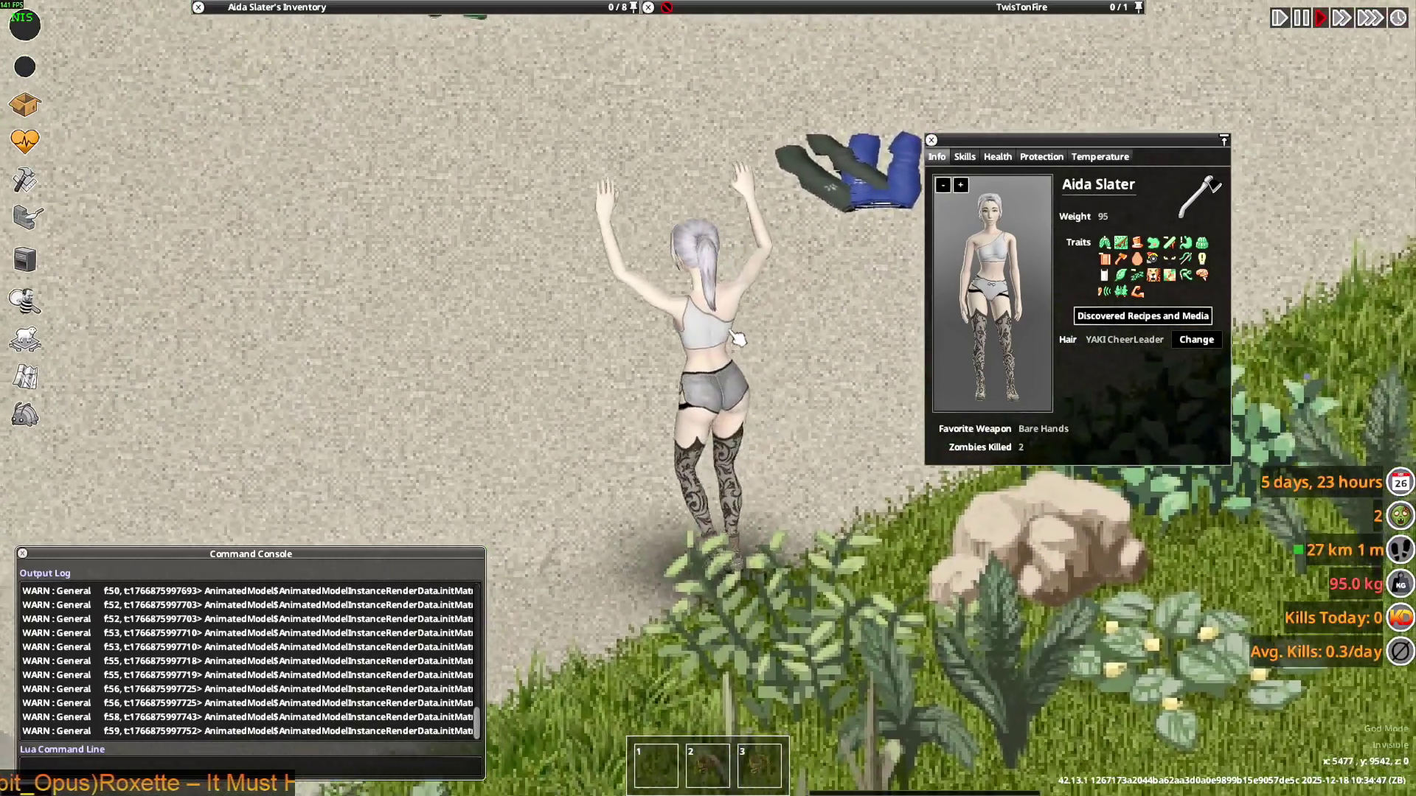
pyautogui.press('w')
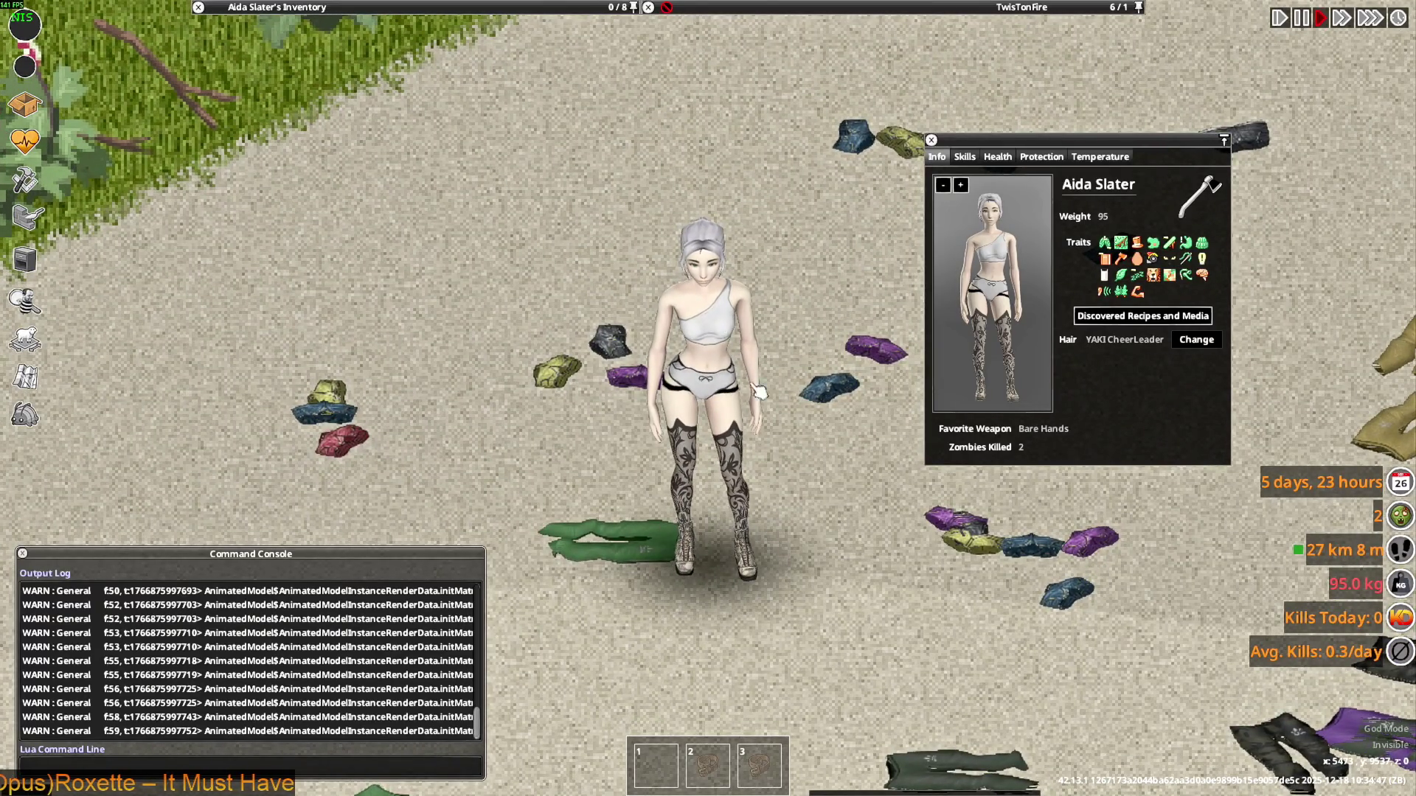
pyautogui.press('s')
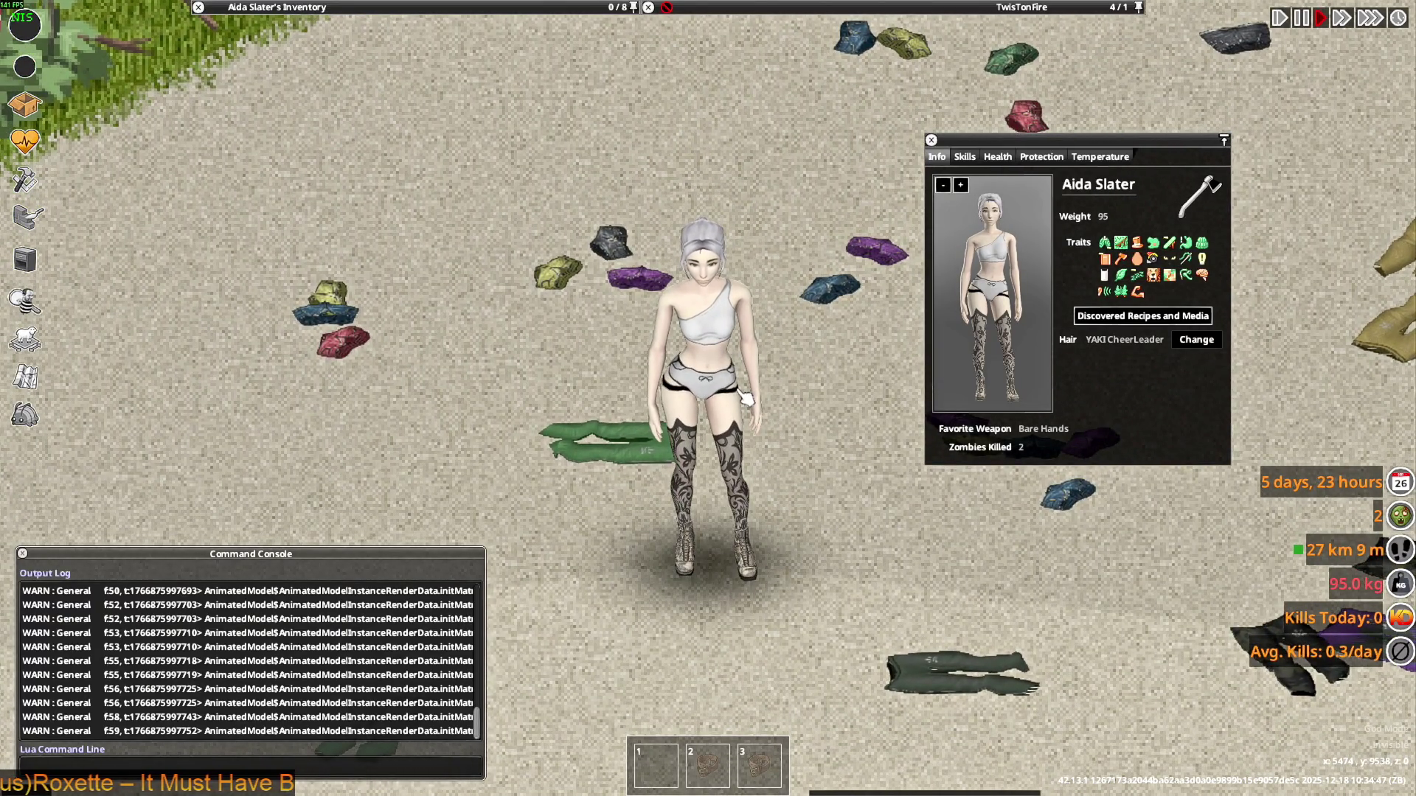
pyautogui.press('a')
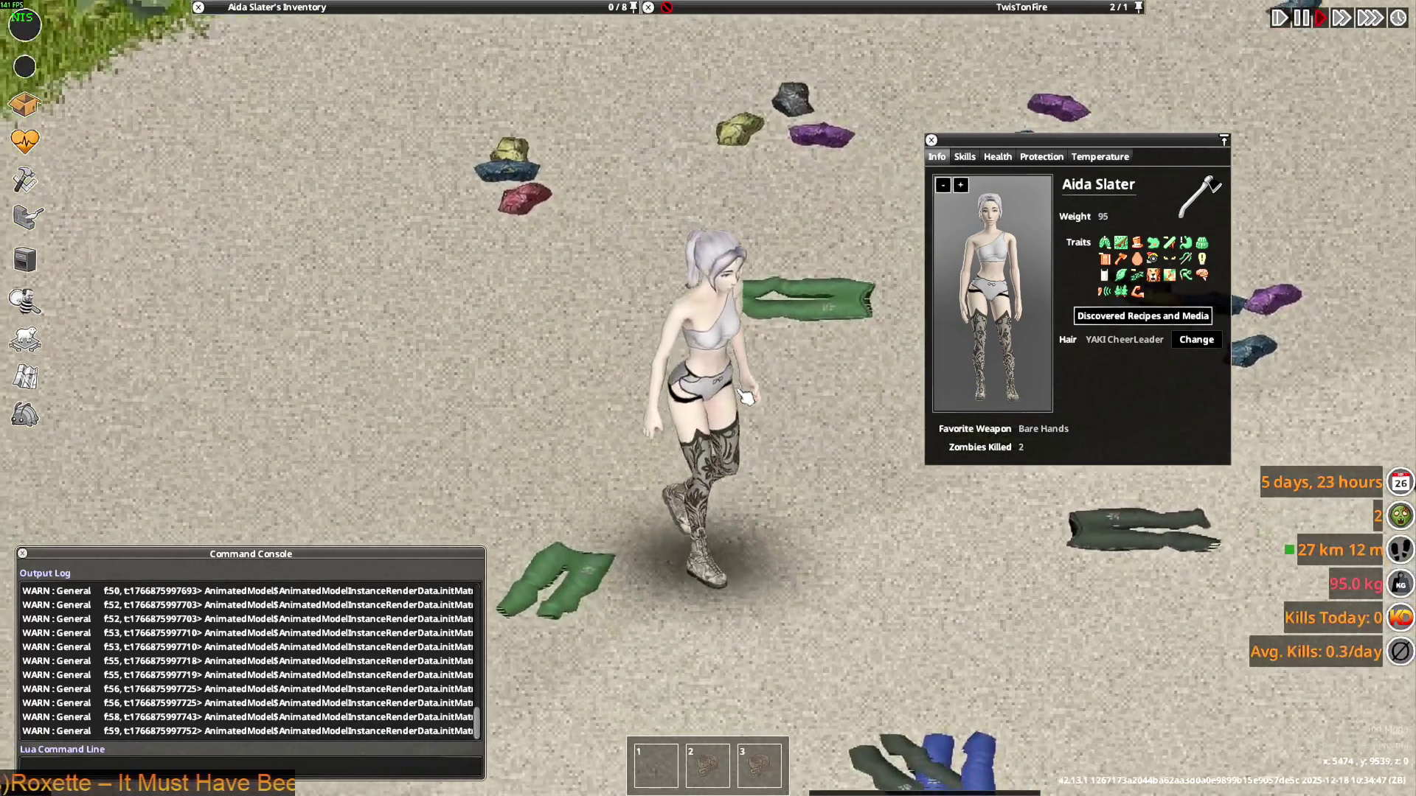
pyautogui.hotkey('alt', 'Tab')
pyautogui.hotkey('alt', 'Tab')
pyautogui.hotkey('alt', 'Tab')
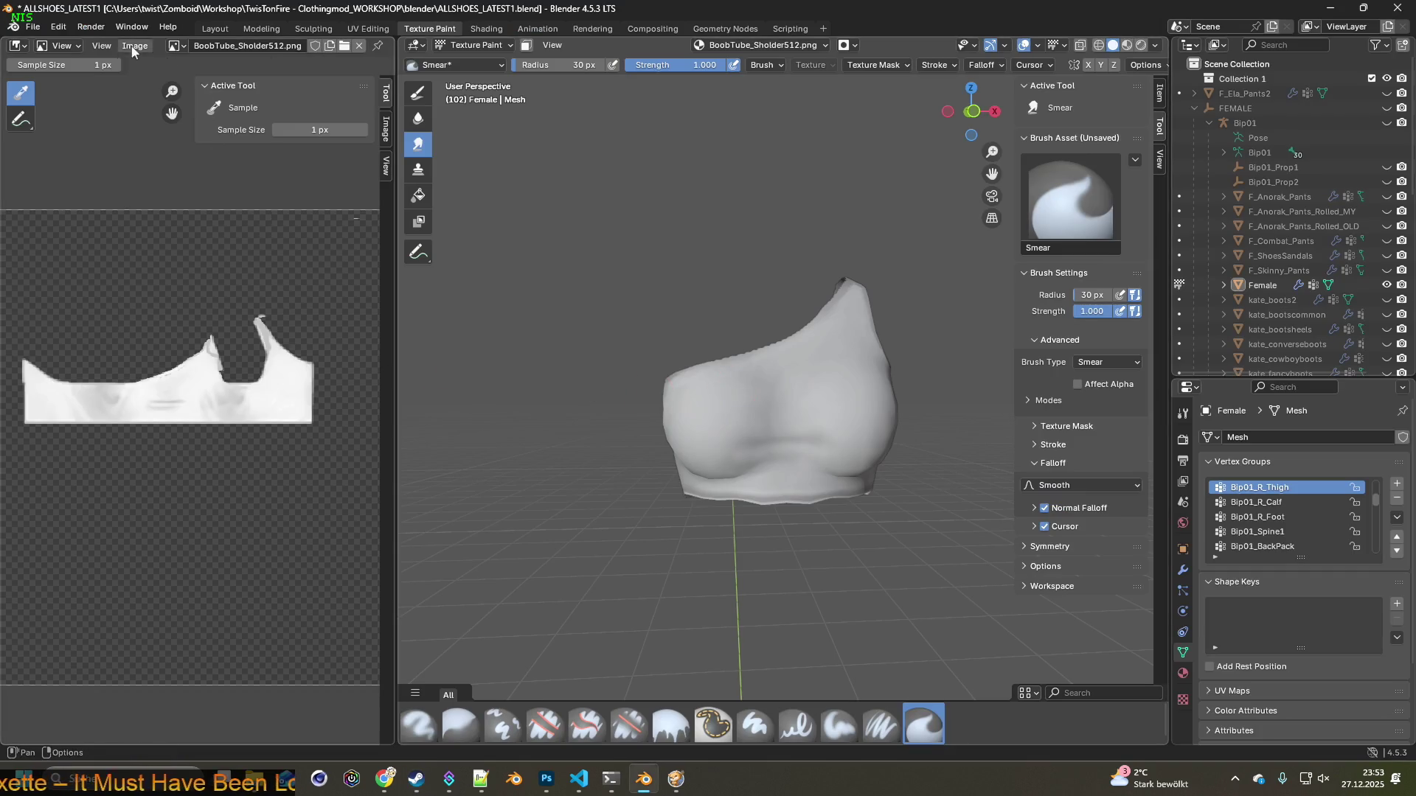
# Preview the top in the Shading workspace with its Female_PSD material and environment lighting
pyautogui.click(132, 48)
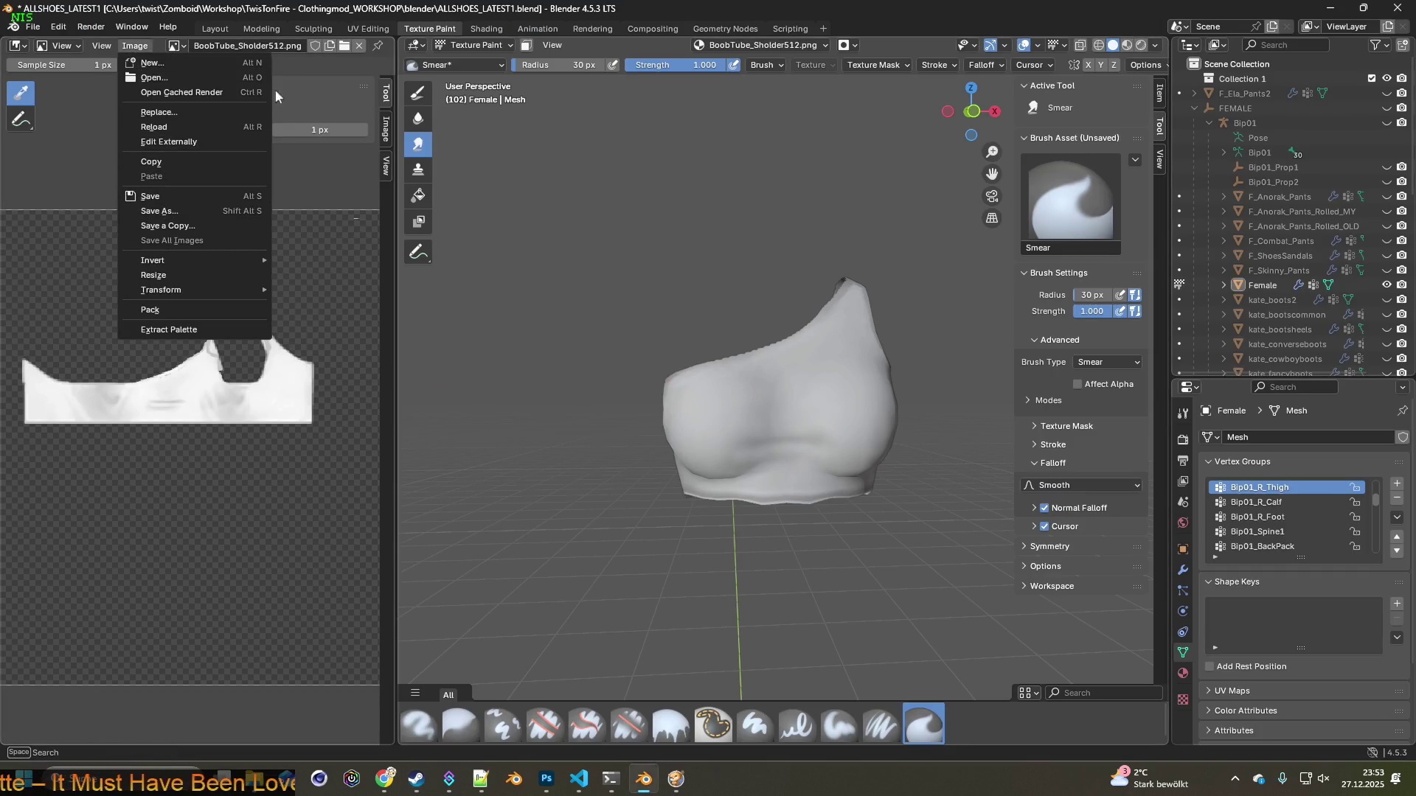
pyautogui.scroll(2, 798, 329)
pyautogui.moveTo(798, 329)
pyautogui.mouseDown(button='middle')
pyautogui.moveTo(720, 383)
pyautogui.moveTo(794, 363)
pyautogui.moveTo(785, 406)
pyautogui.moveTo(771, 406)
pyautogui.mouseUp(button='middle')
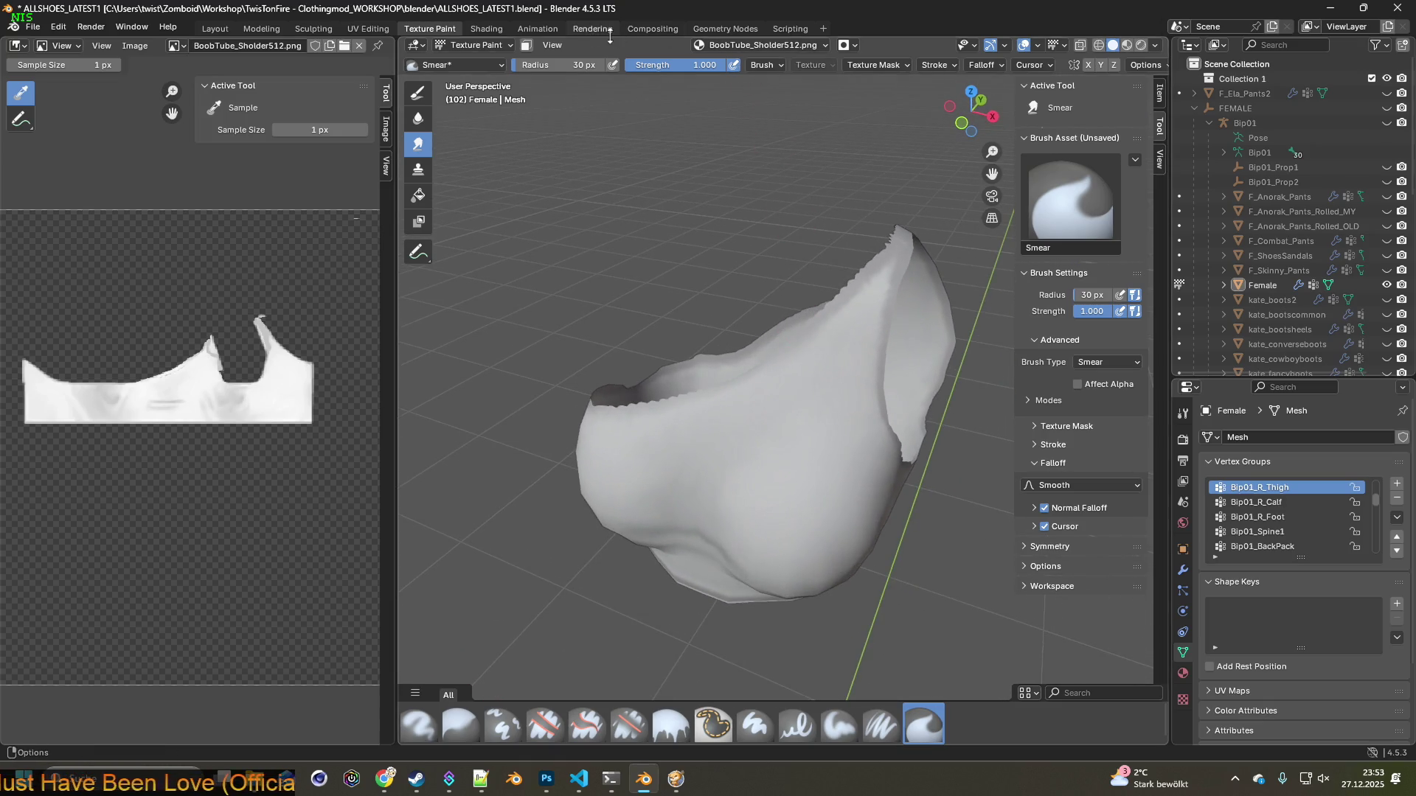
pyautogui.click(486, 28)
pyautogui.moveTo(573, 154)
pyautogui.mouseDown(button='middle')
pyautogui.moveTo(715, 278)
pyautogui.moveTo(662, 295)
pyautogui.moveTo(643, 255)
pyautogui.moveTo(436, 281)
pyautogui.moveTo(667, 249)
pyautogui.mouseUp(button='middle')
pyautogui.scroll(3, 599, 303)
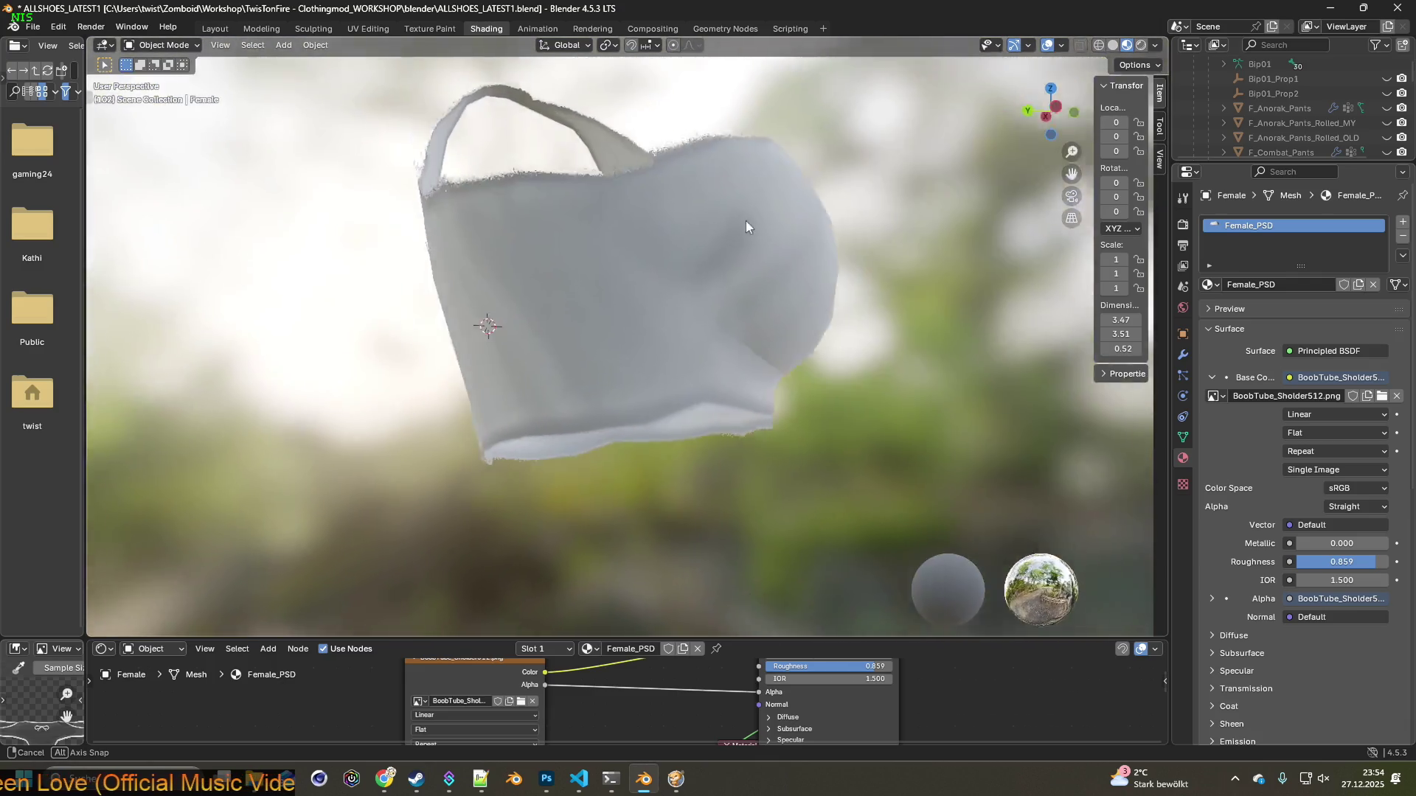
pyautogui.moveTo(746, 222)
pyautogui.mouseDown(button='middle')
pyautogui.moveTo(535, 331)
pyautogui.moveTo(611, 211)
pyautogui.moveTo(515, 273)
pyautogui.mouseUp(button='middle')
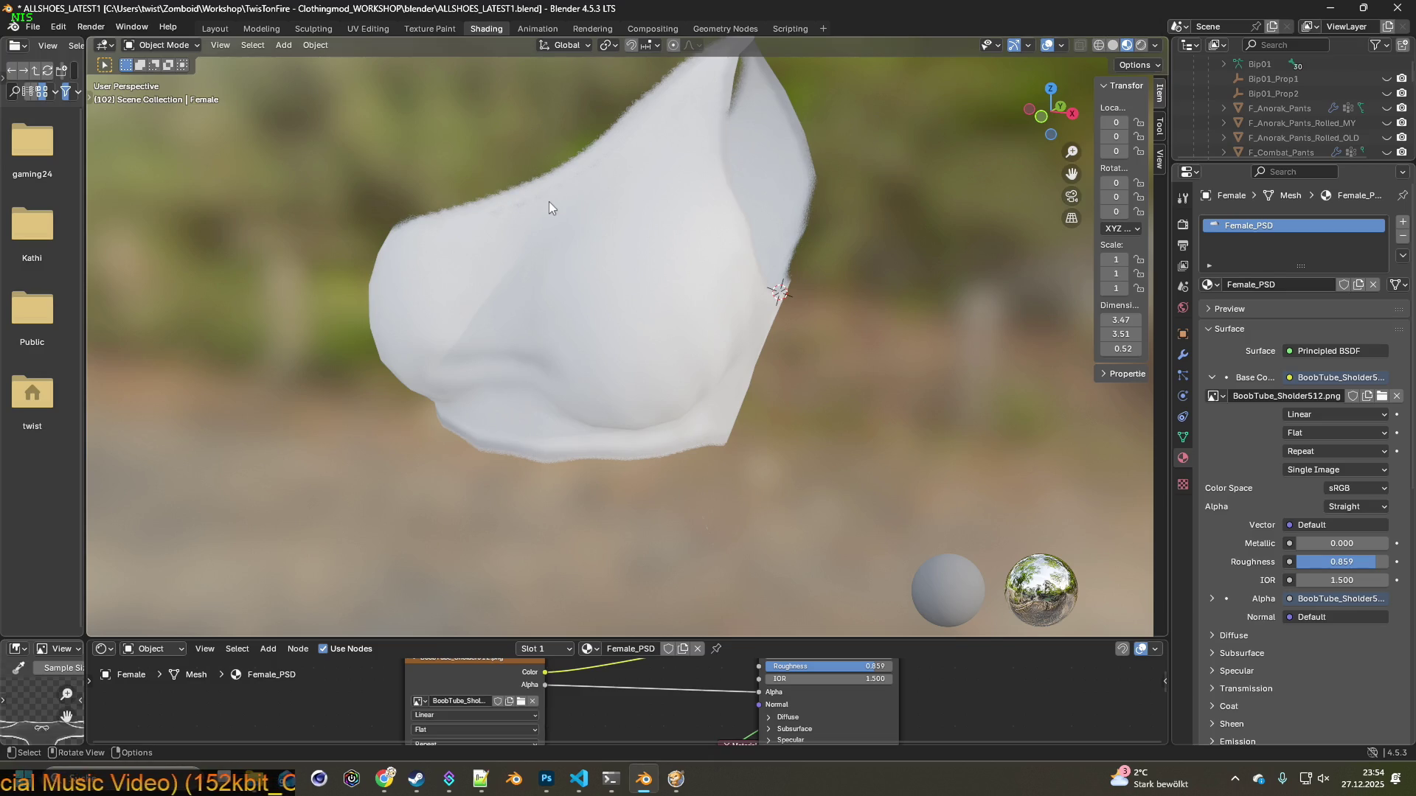
pyautogui.click(430, 28)
# Show the top in Material Preview and select the Paint Soft Pressure brush
pyautogui.click(1127, 46)
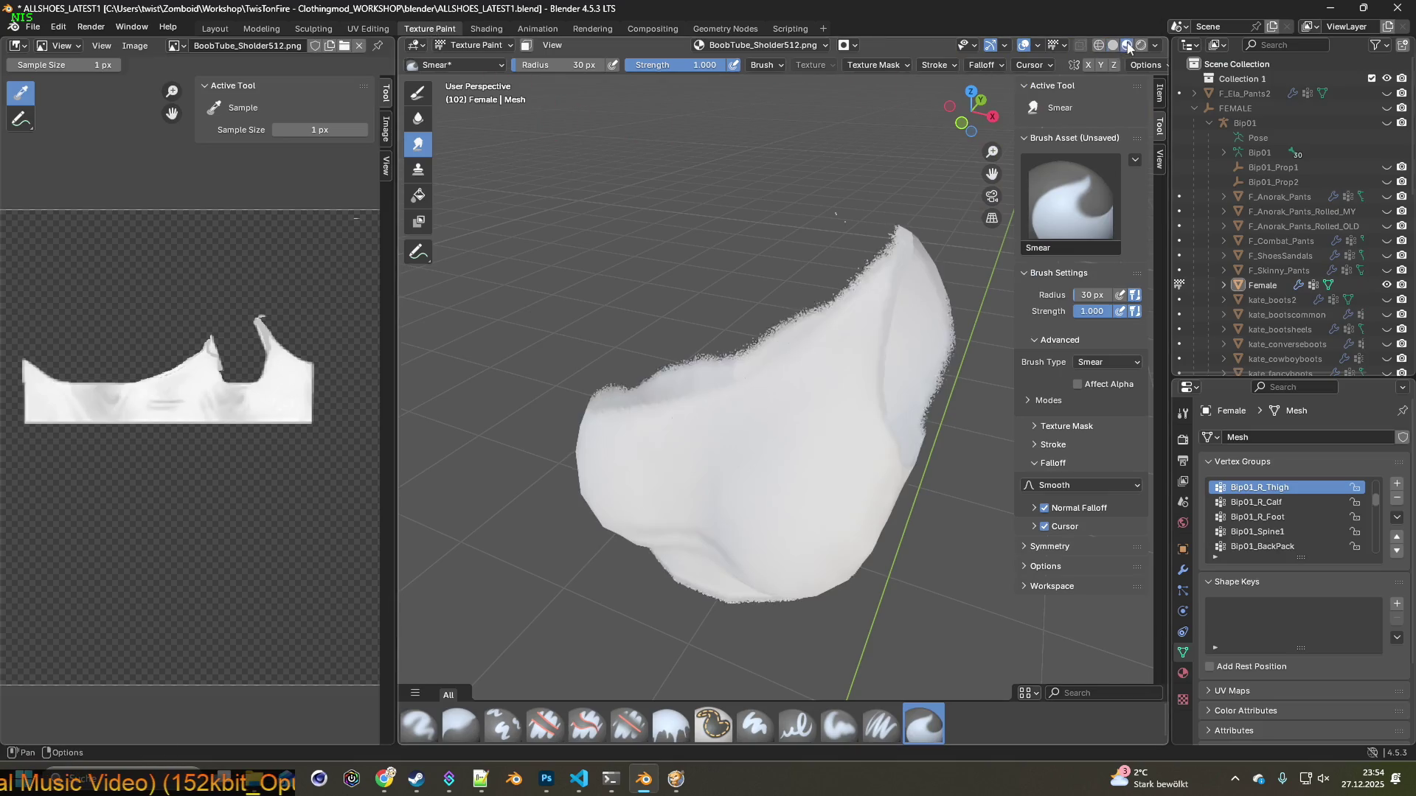
pyautogui.scroll(5, 769, 358)
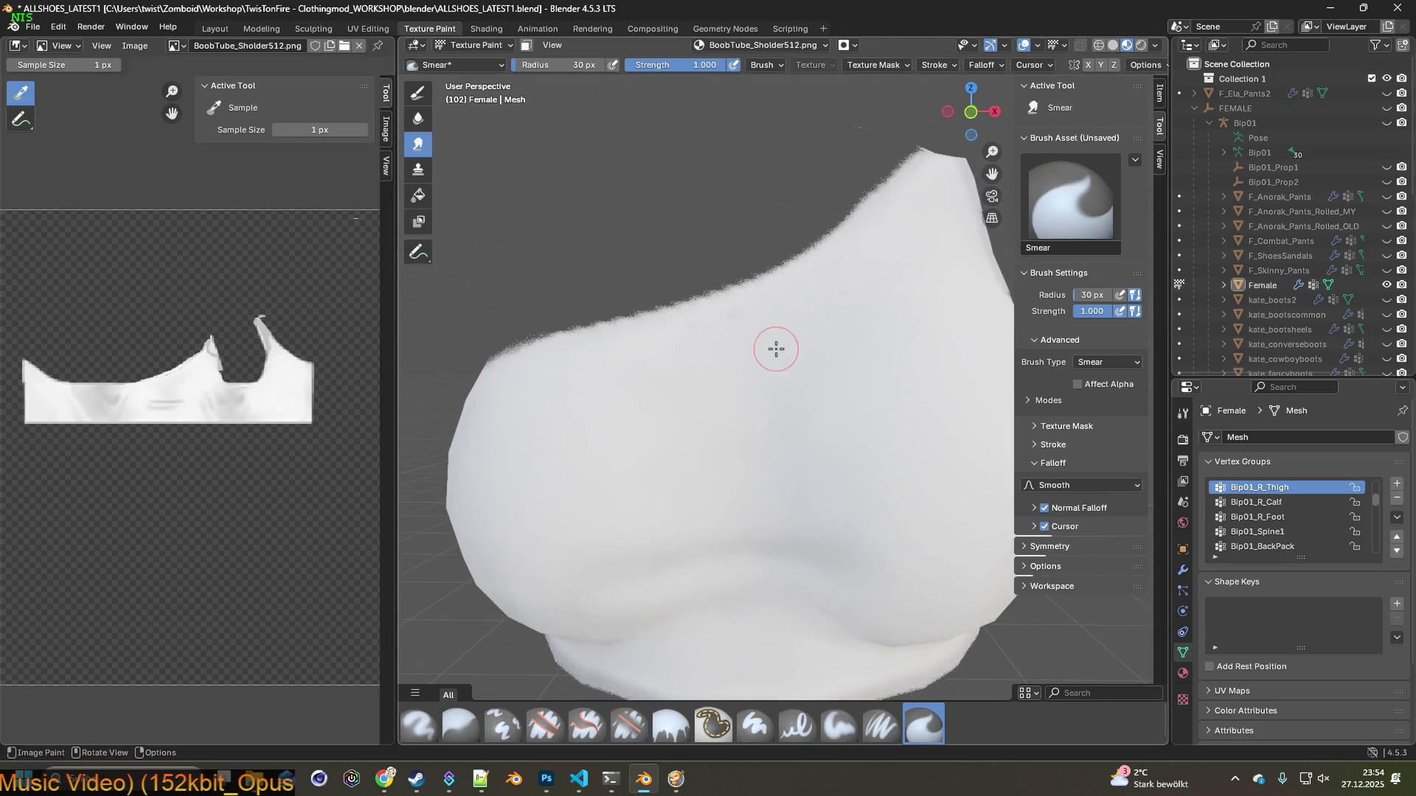
pyautogui.scroll(2, 775, 349)
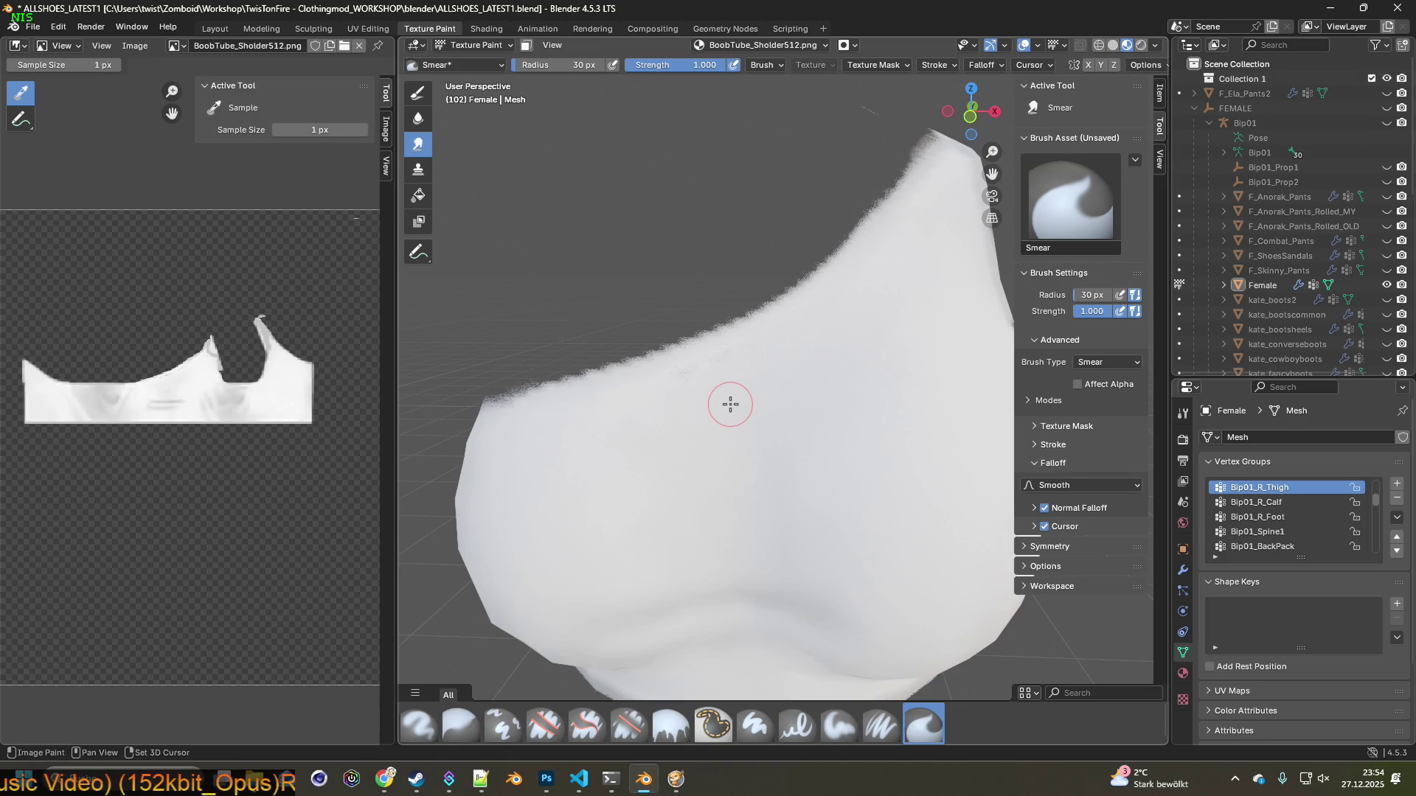
pyautogui.click(877, 715)
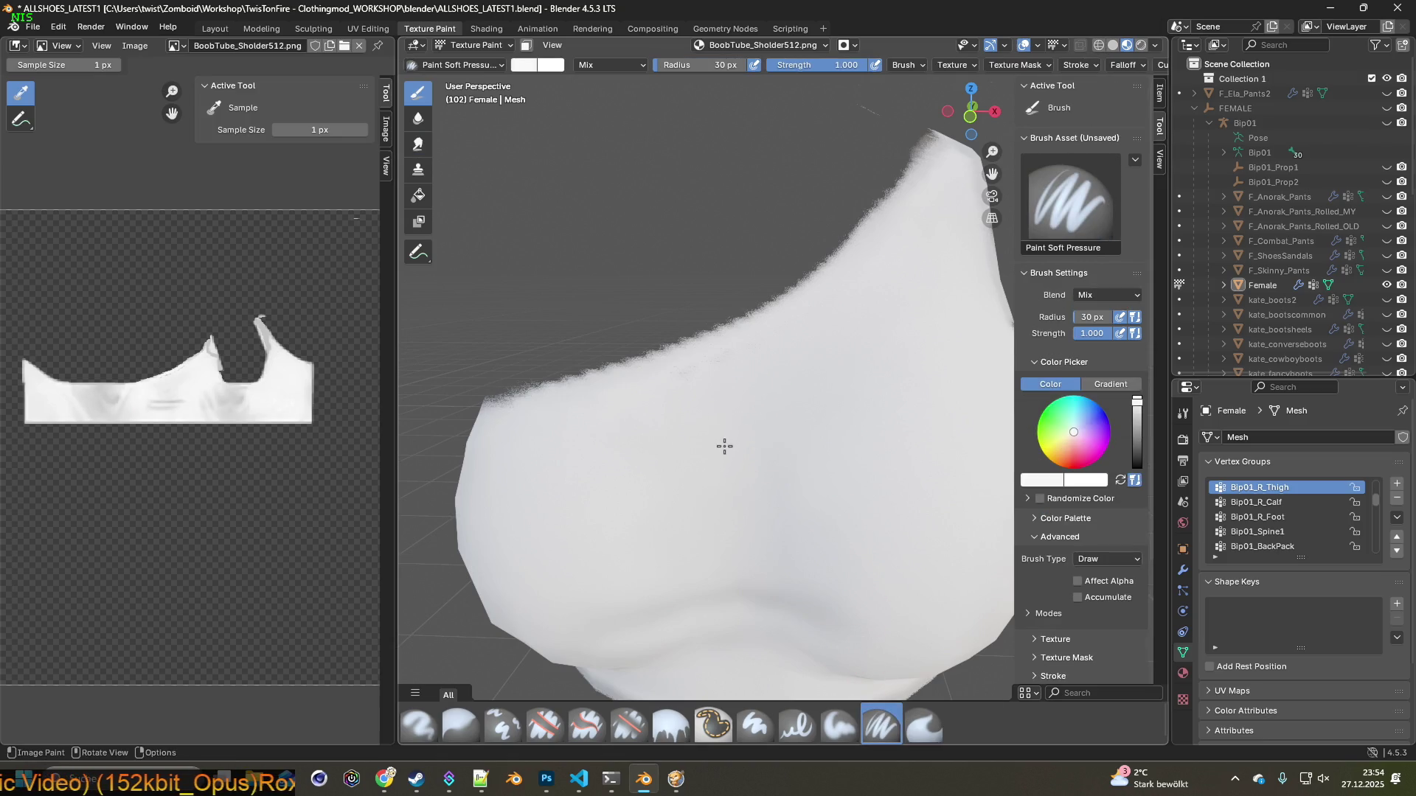
pyautogui.moveTo(725, 446); pyautogui.dragTo(727, 462, button='middle')
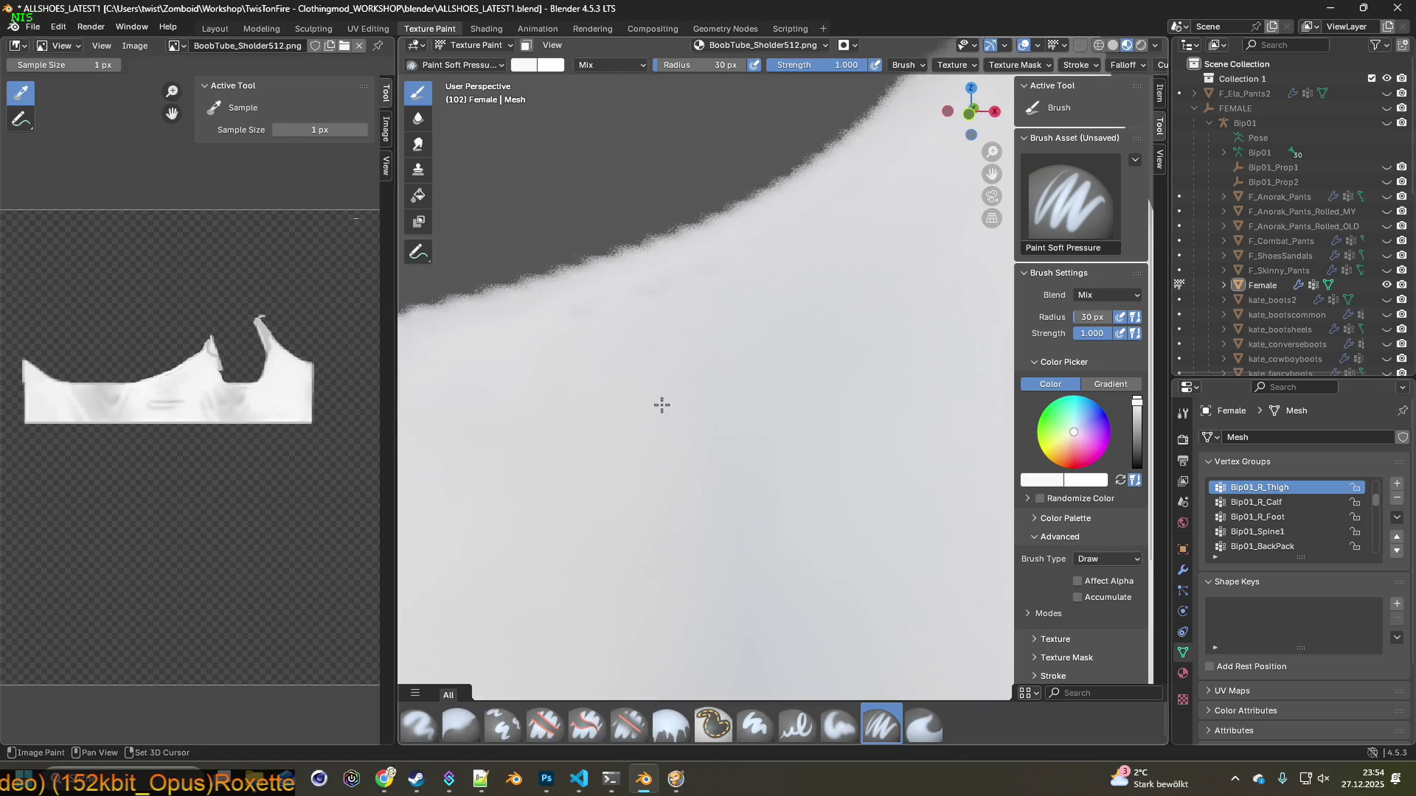
# Sample white and paint soft strokes along the top's ragged upper edge
pyautogui.press('s')
pyautogui.moveTo(667, 305); pyautogui.dragTo(643, 300)
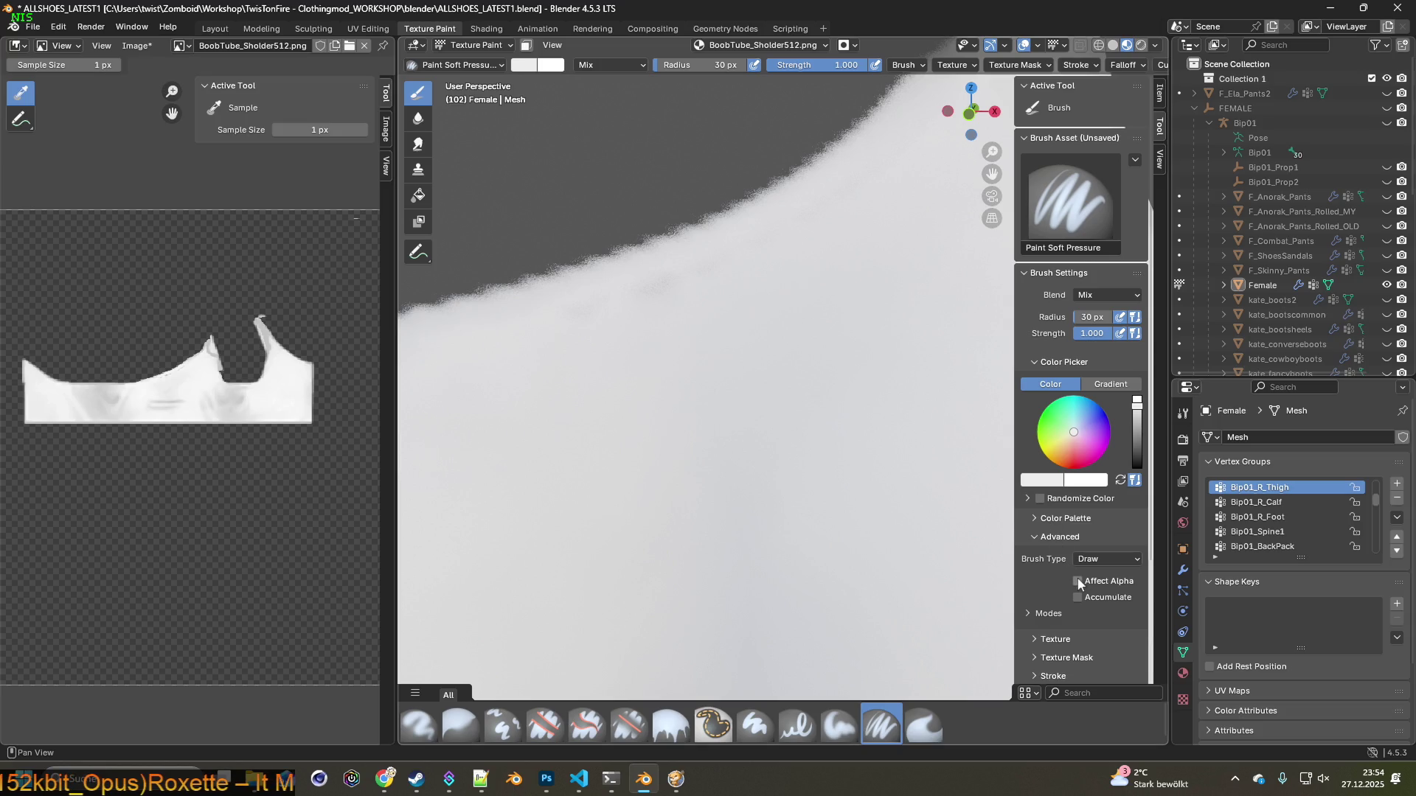
pyautogui.moveTo(840, 464); pyautogui.dragTo(795, 458, button='middle')
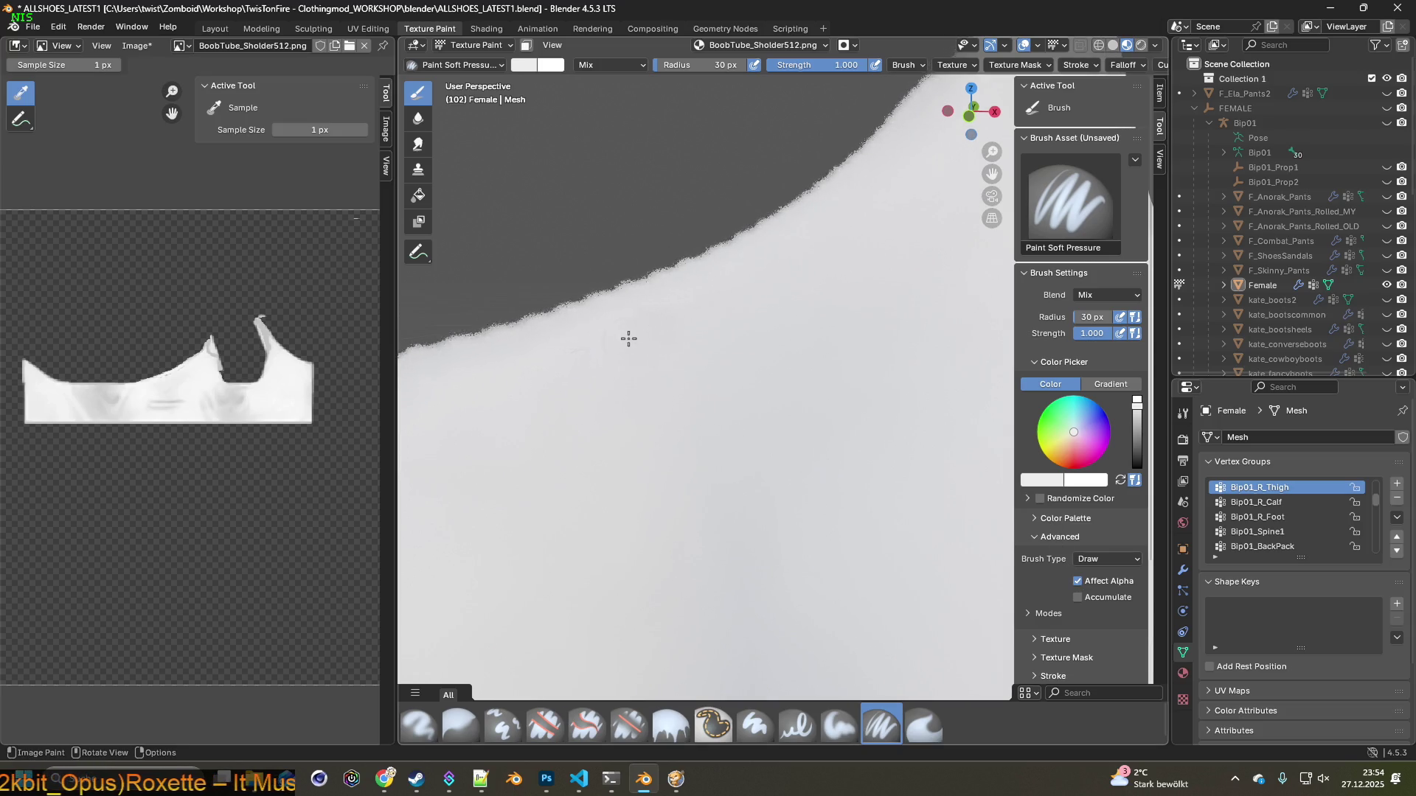
pyautogui.moveTo(719, 367)
pyautogui.mouseDown(button='middle')
pyautogui.moveTo(660, 380)
pyautogui.moveTo(651, 329)
pyautogui.mouseUp(button='middle')
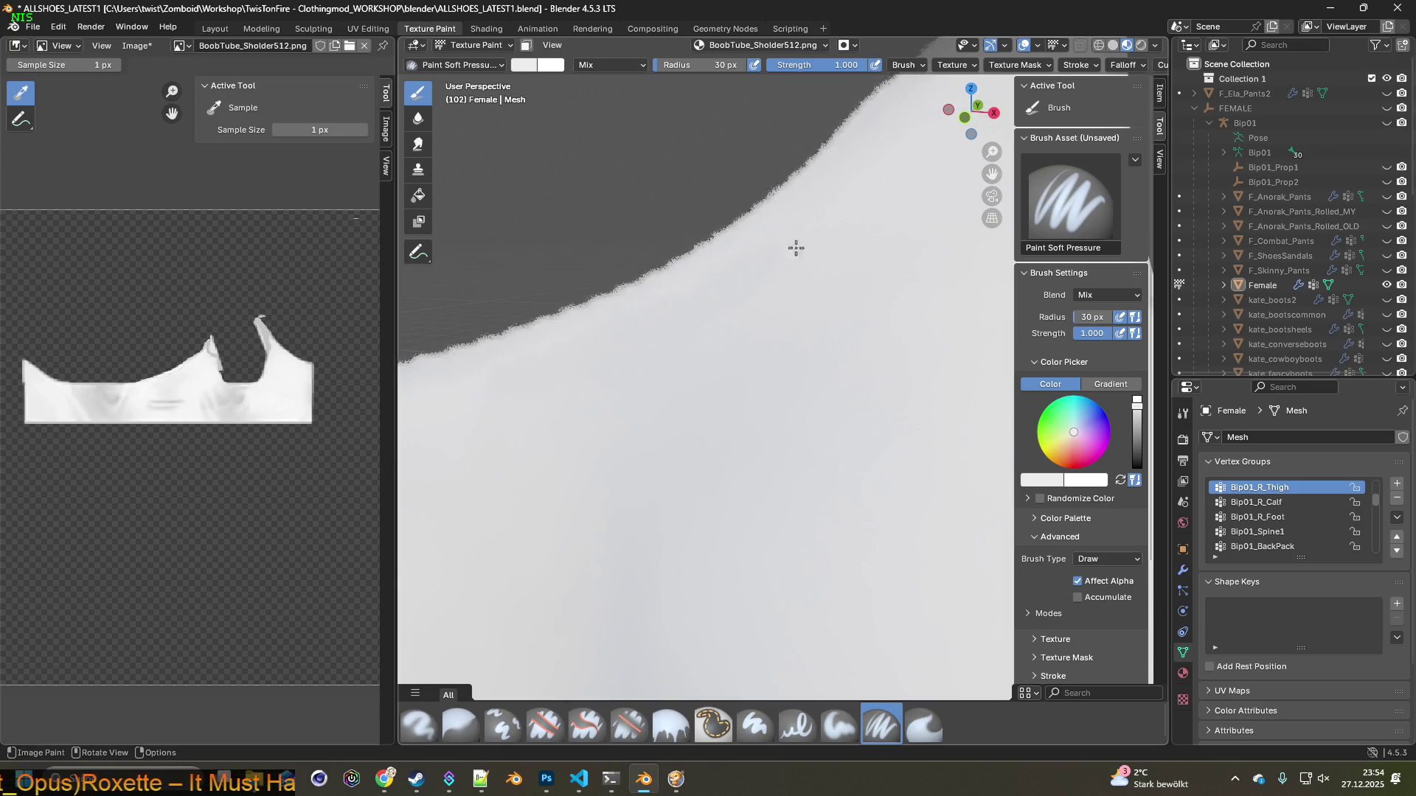
pyautogui.moveTo(794, 263)
pyautogui.mouseDown(button='middle')
pyautogui.moveTo(731, 393)
pyautogui.moveTo(816, 331)
pyautogui.mouseUp(button='middle')
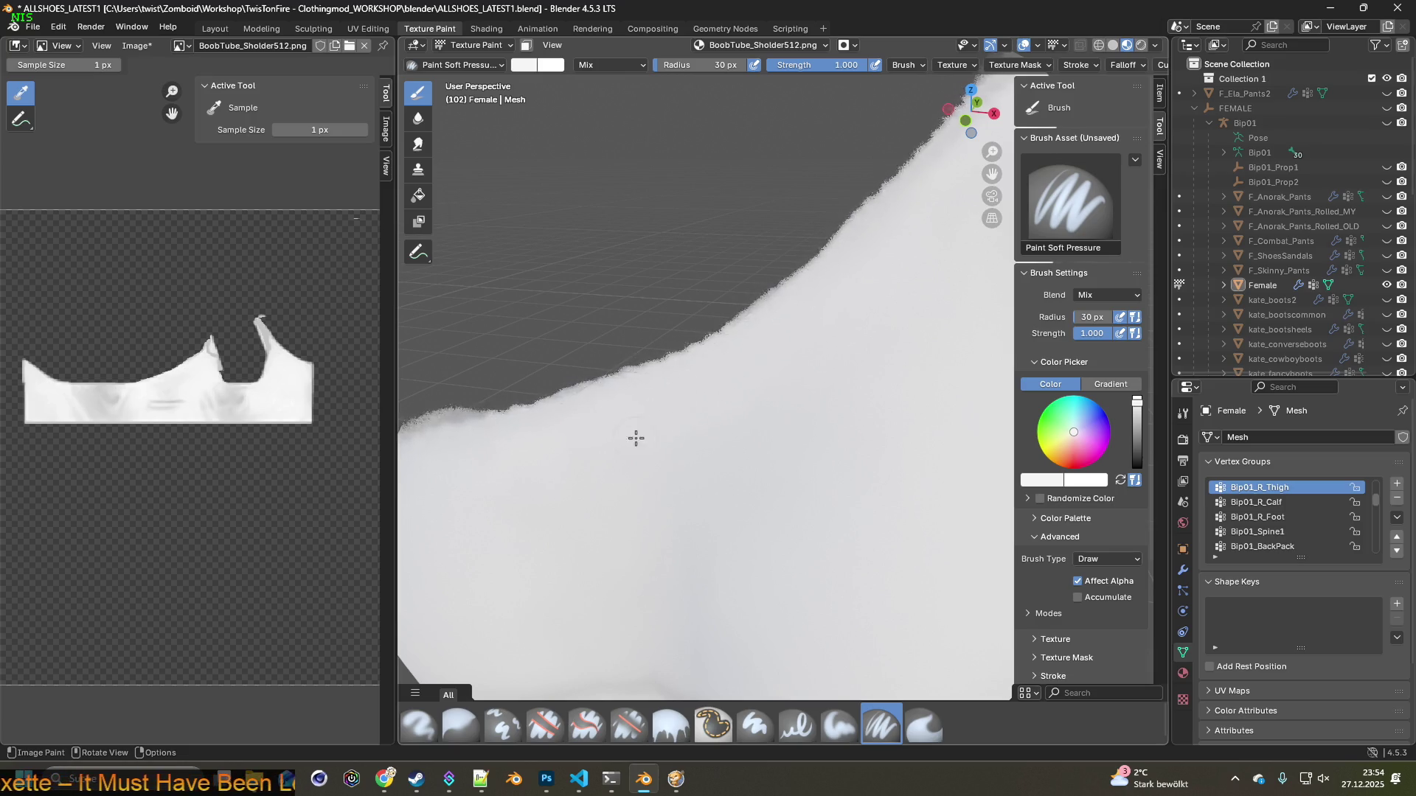
# Inspect the softened edge up close and pick a colour from the model's surface
pyautogui.moveTo(635, 439); pyautogui.dragTo(783, 380, button='middle')
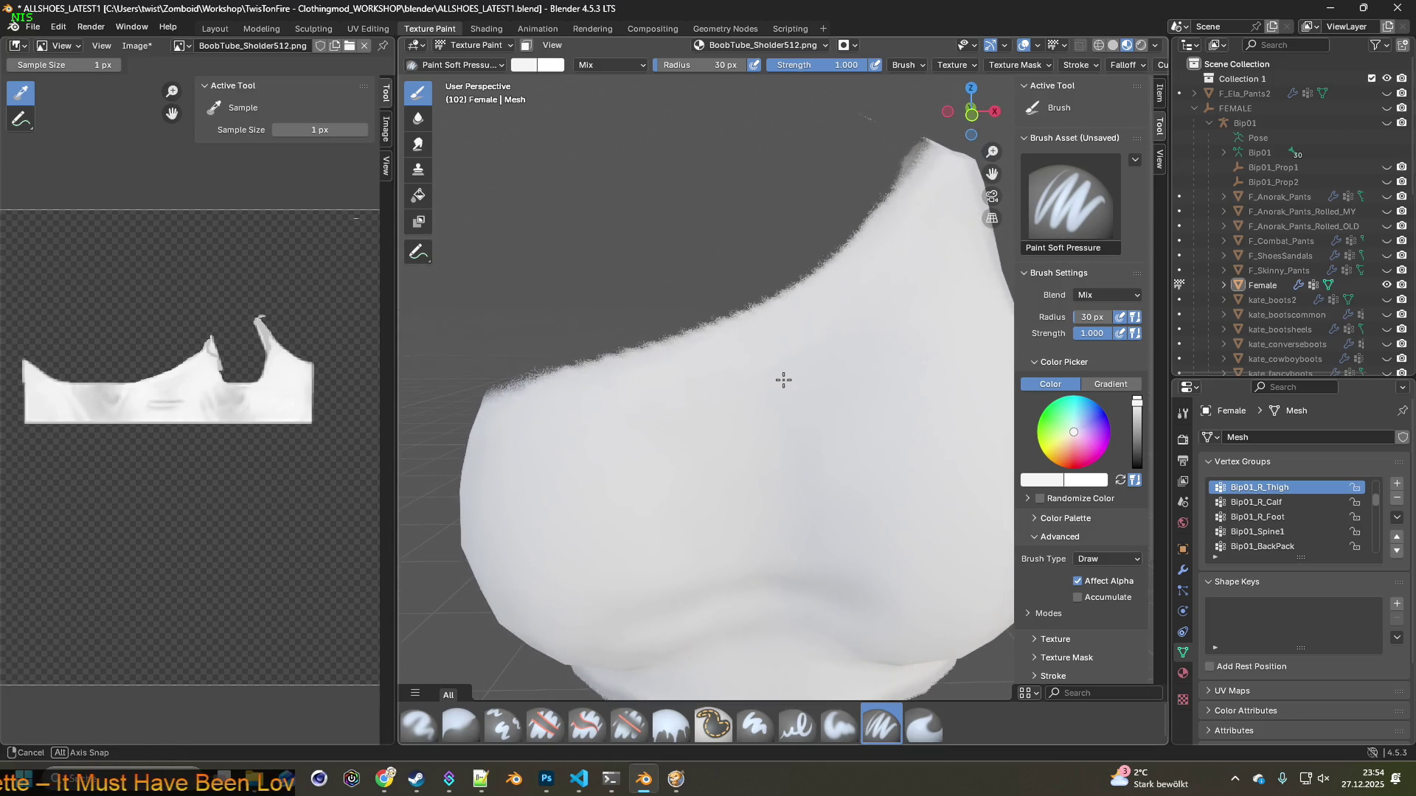
pyautogui.moveTo(711, 366)
pyautogui.mouseDown(button='middle')
pyautogui.moveTo(662, 411)
pyautogui.moveTo(777, 322)
pyautogui.moveTo(766, 349)
pyautogui.moveTo(681, 381)
pyautogui.moveTo(740, 373)
pyautogui.mouseUp(button='middle')
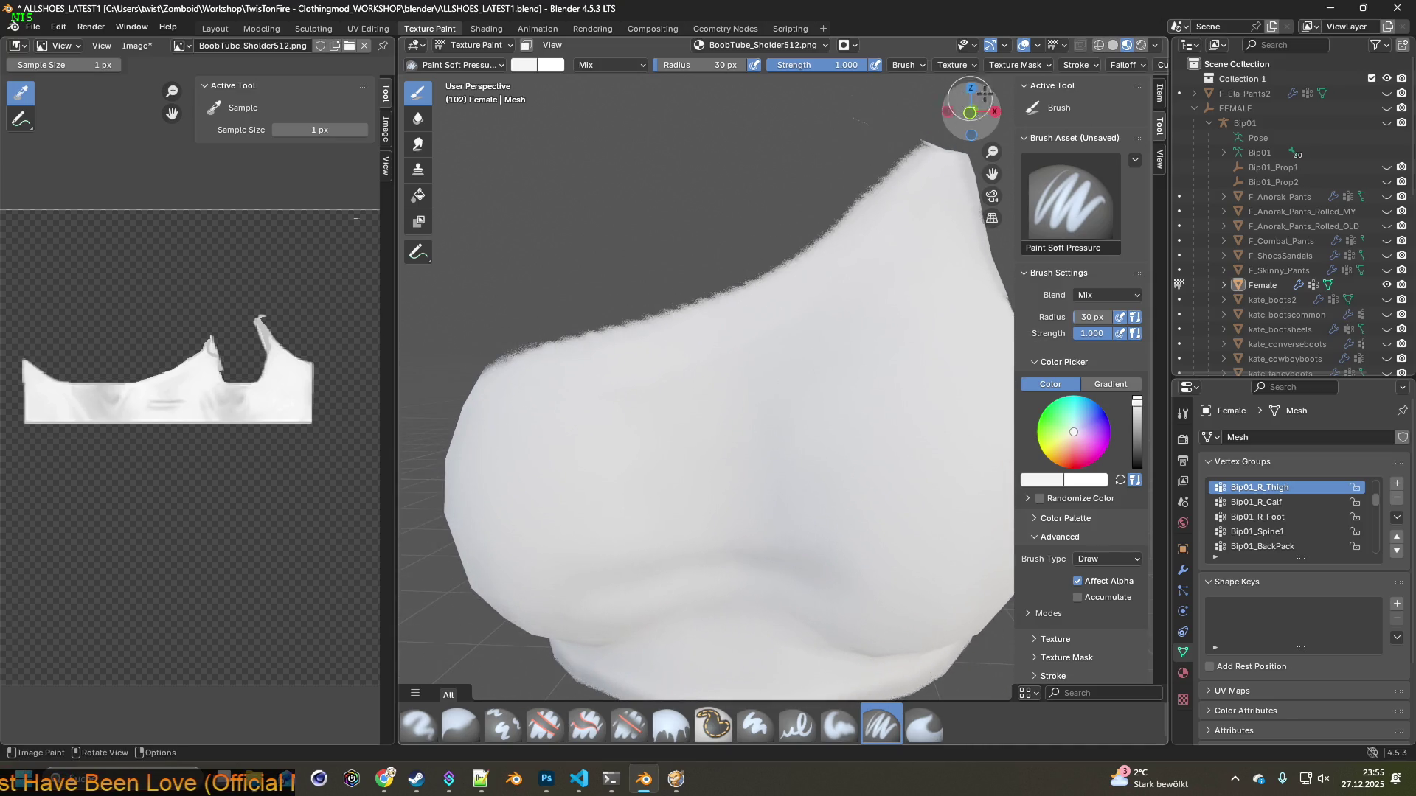
pyautogui.moveTo(922, 185)
pyautogui.mouseDown(button='middle')
pyautogui.moveTo(821, 259)
pyautogui.moveTo(793, 303)
pyautogui.moveTo(822, 278)
pyautogui.mouseUp(button='middle')
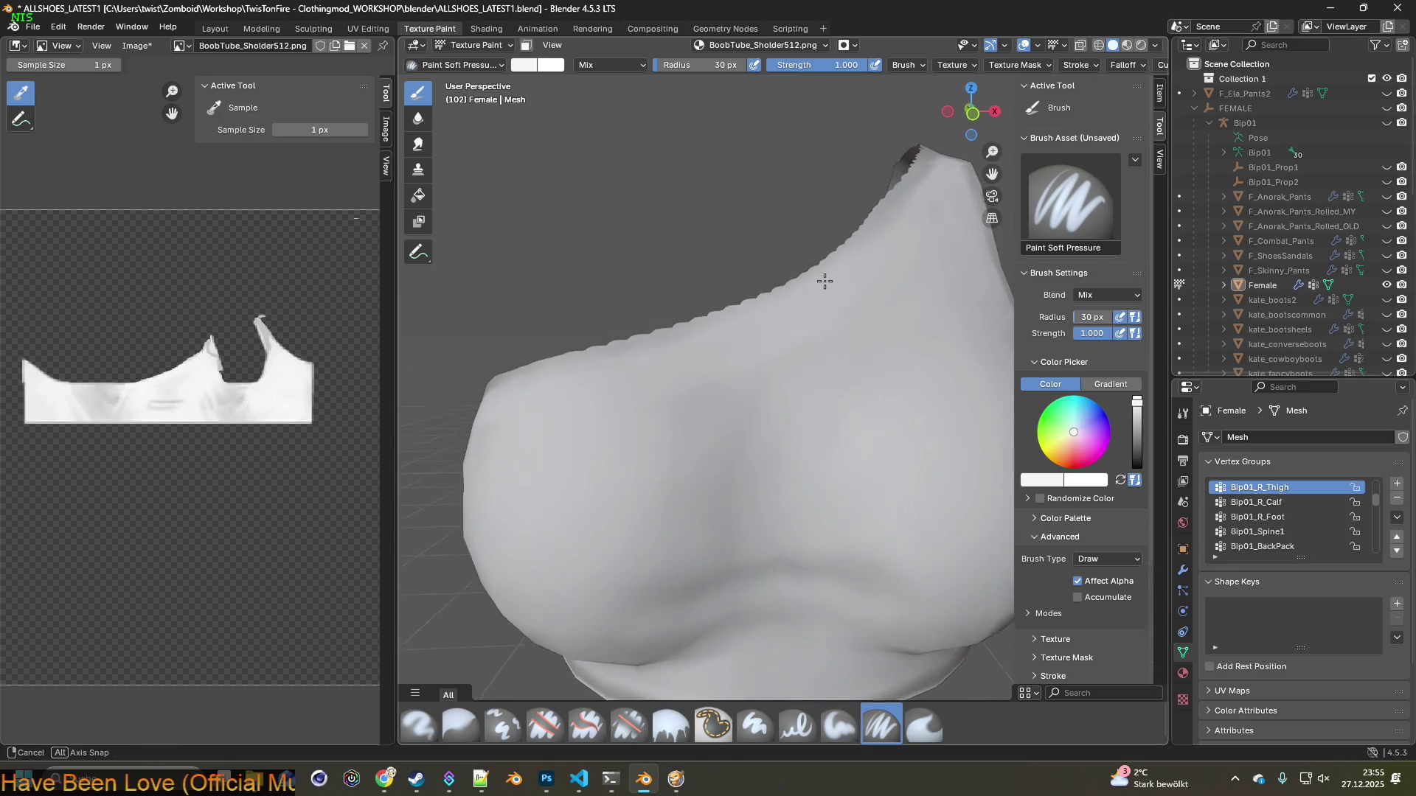
pyautogui.scroll(1, 816, 316)
pyautogui.scroll(1, 804, 349)
pyautogui.keyDown('ctrl'); pyautogui.moveTo(804, 350); pyautogui.dragTo(806, 341, button='middle'); pyautogui.keyUp('ctrl')
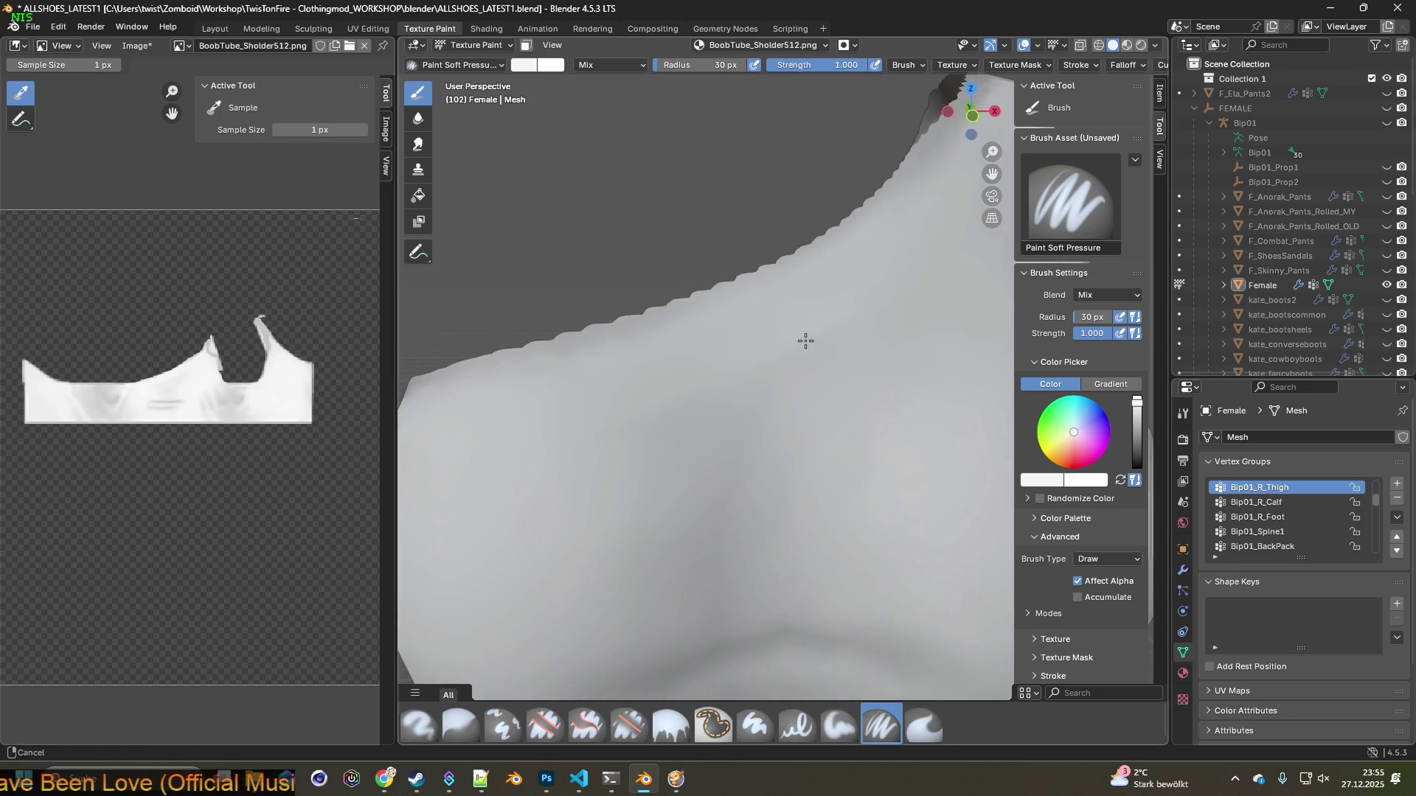
pyautogui.click(734, 409)
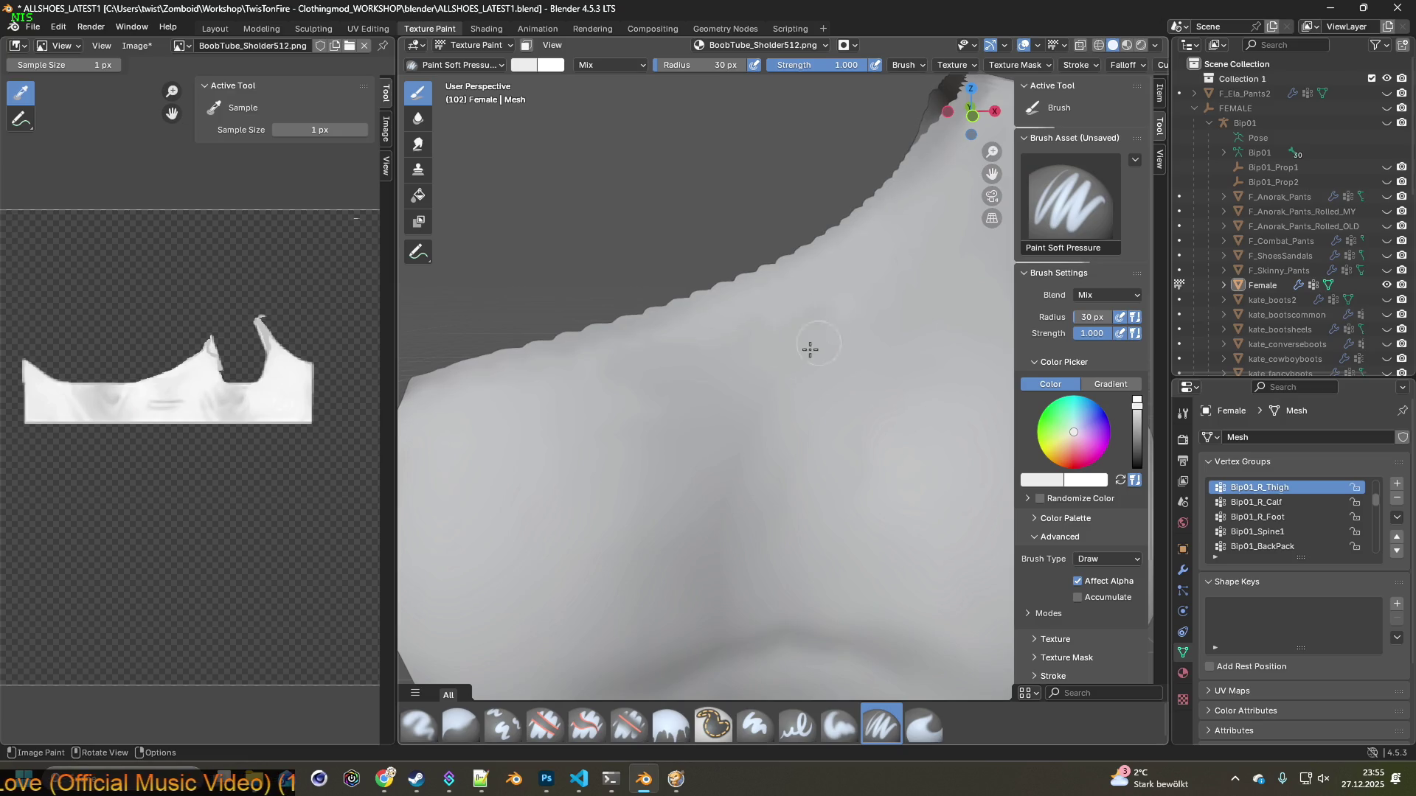
pyautogui.scroll(-1, 768, 407)
pyautogui.scroll(-3, 746, 415)
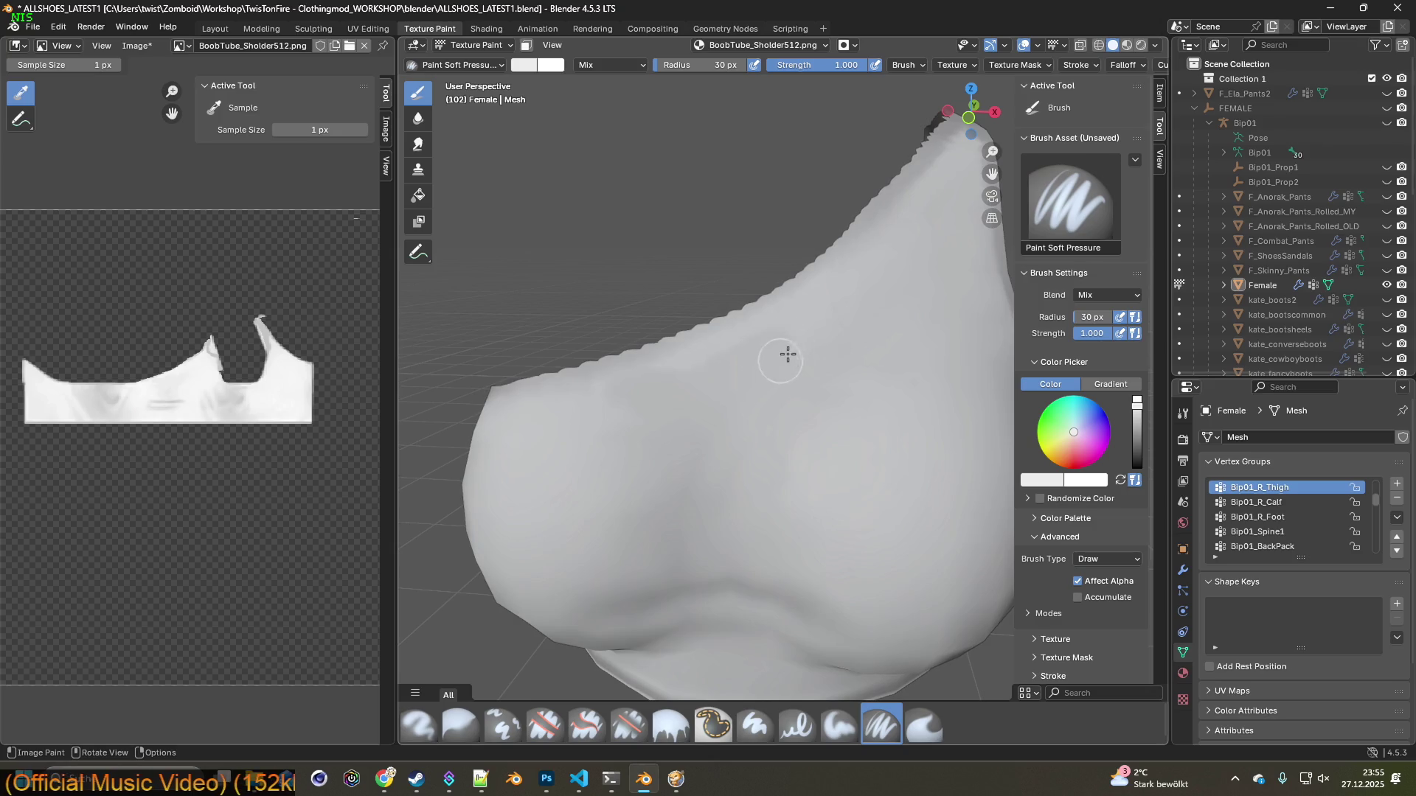
# Sample the top's own white near the shoulder strap as the paint colour
pyautogui.moveTo(727, 417)
pyautogui.mouseDown(button='middle')
pyautogui.moveTo(739, 405)
pyautogui.moveTo(699, 420)
pyautogui.mouseUp(button='middle')
pyautogui.press('s')
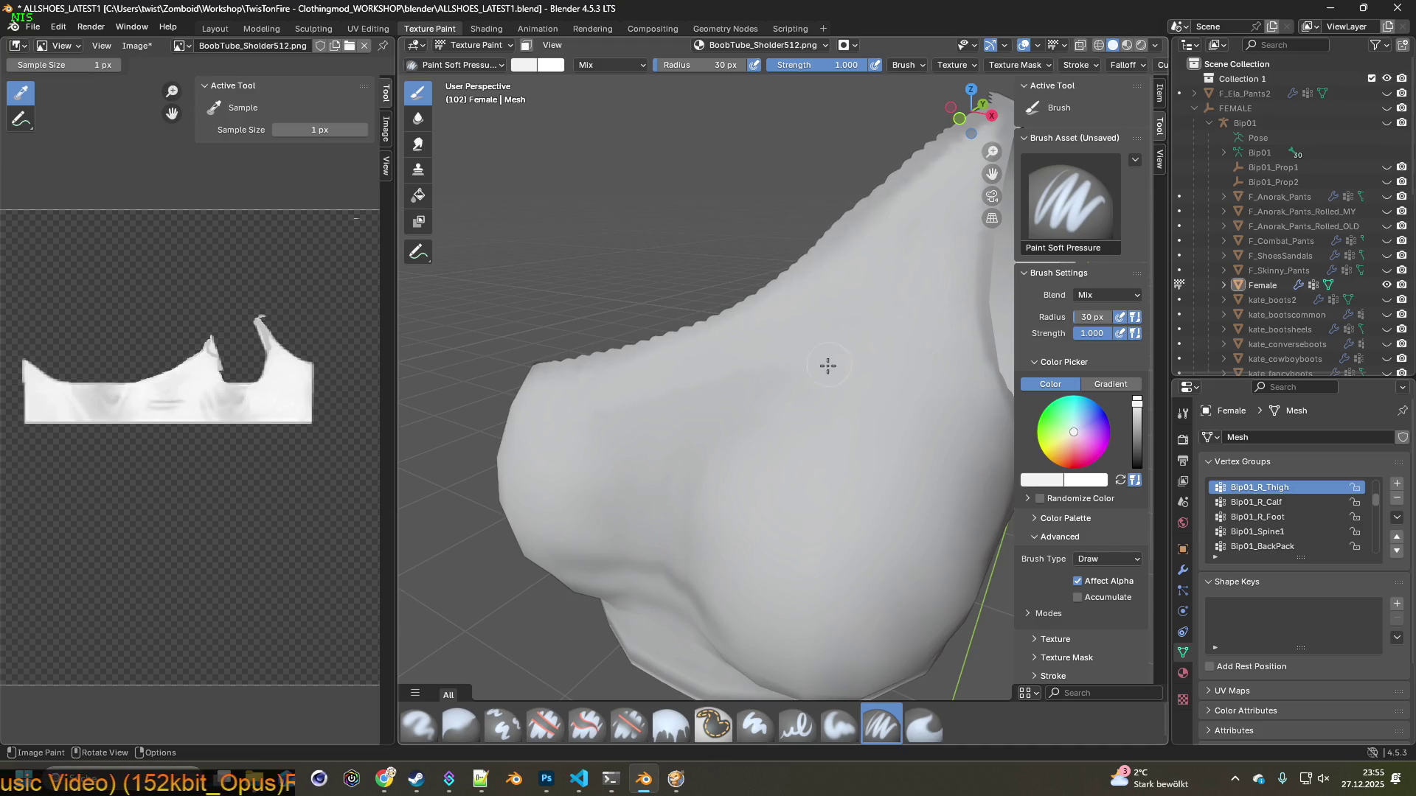
pyautogui.moveTo(842, 362)
pyautogui.mouseDown(button='middle')
pyautogui.moveTo(879, 319)
pyautogui.moveTo(871, 307)
pyautogui.mouseUp(button='middle')
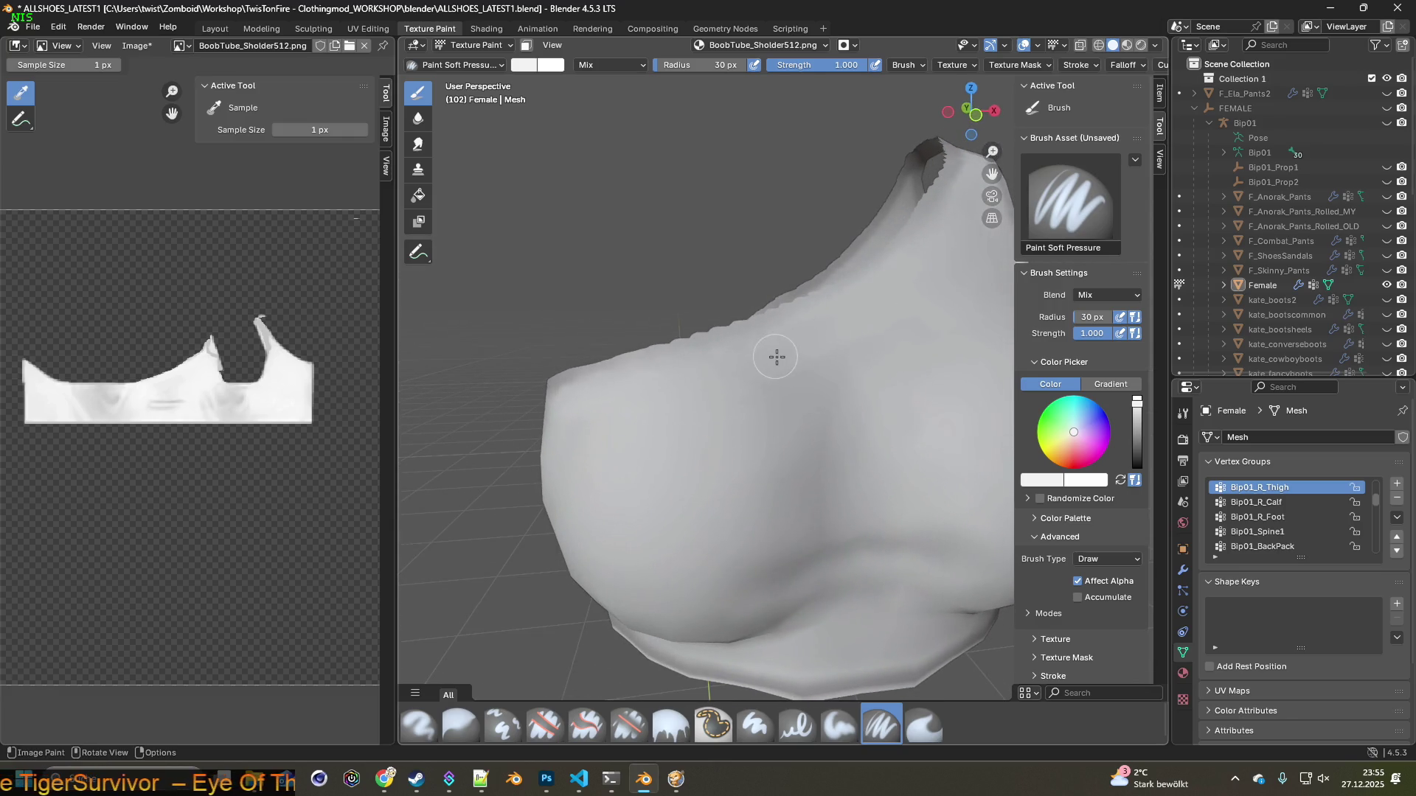
pyautogui.moveTo(774, 357); pyautogui.dragTo(818, 361, button='middle')
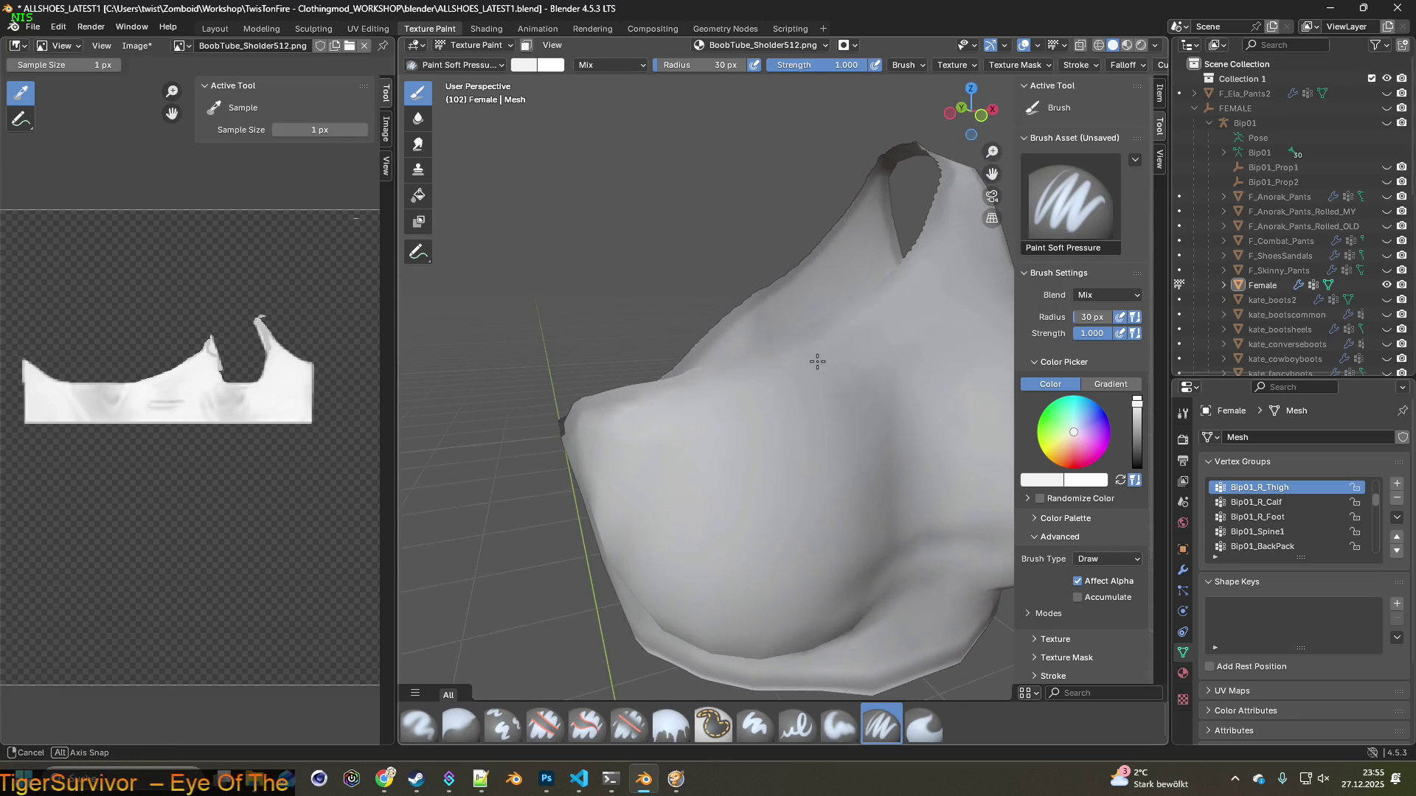
pyautogui.press('s')
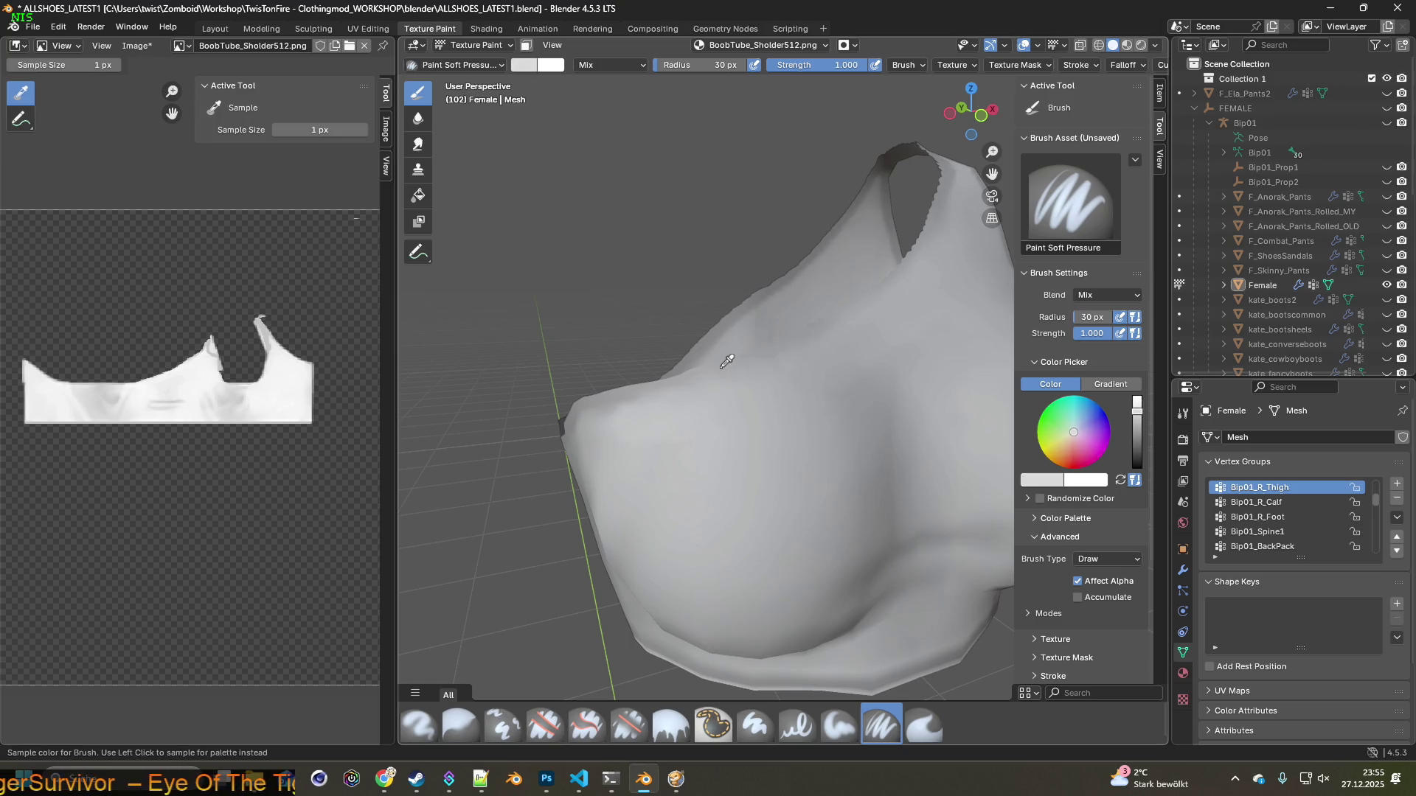
pyautogui.click(726, 360)
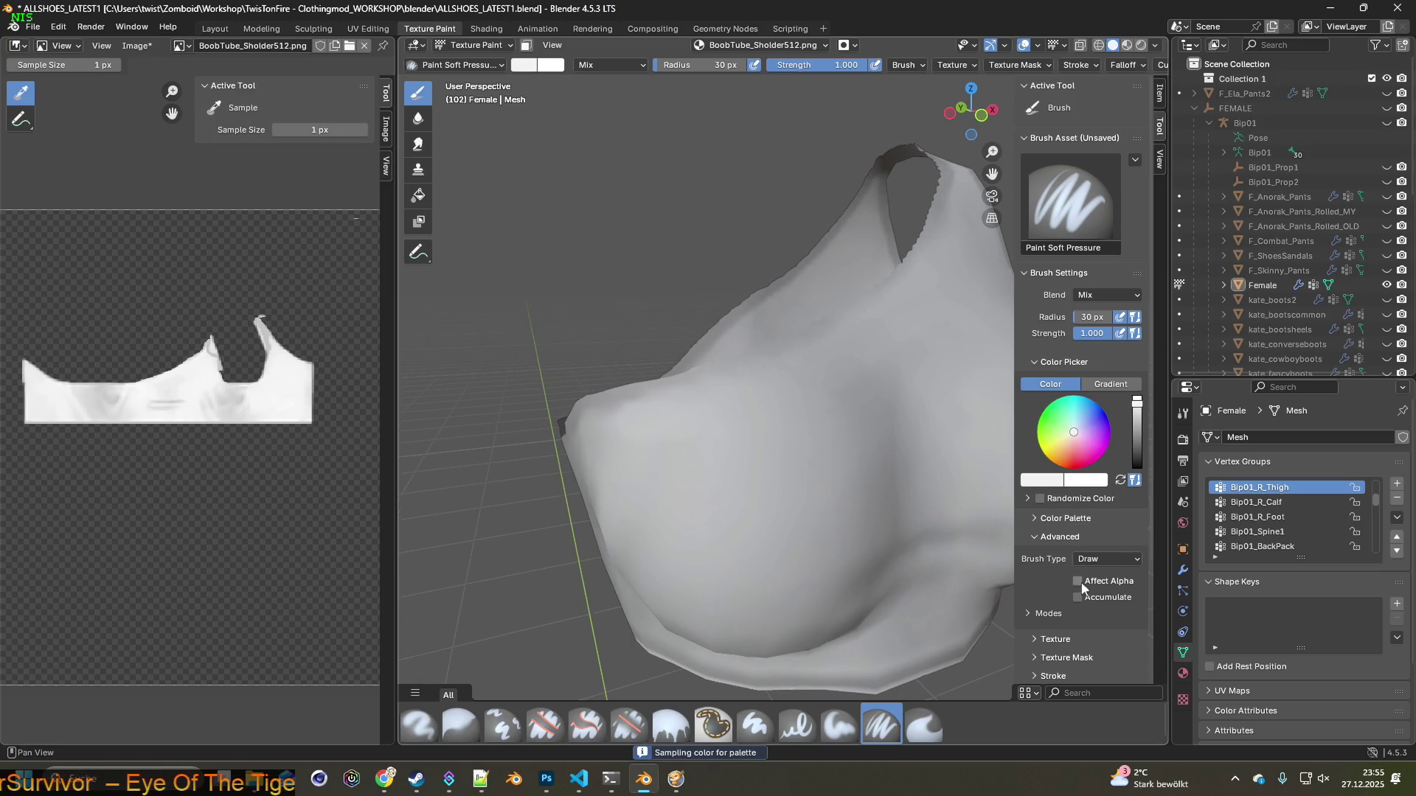
pyautogui.moveTo(806, 468); pyautogui.dragTo(778, 398, button='middle')
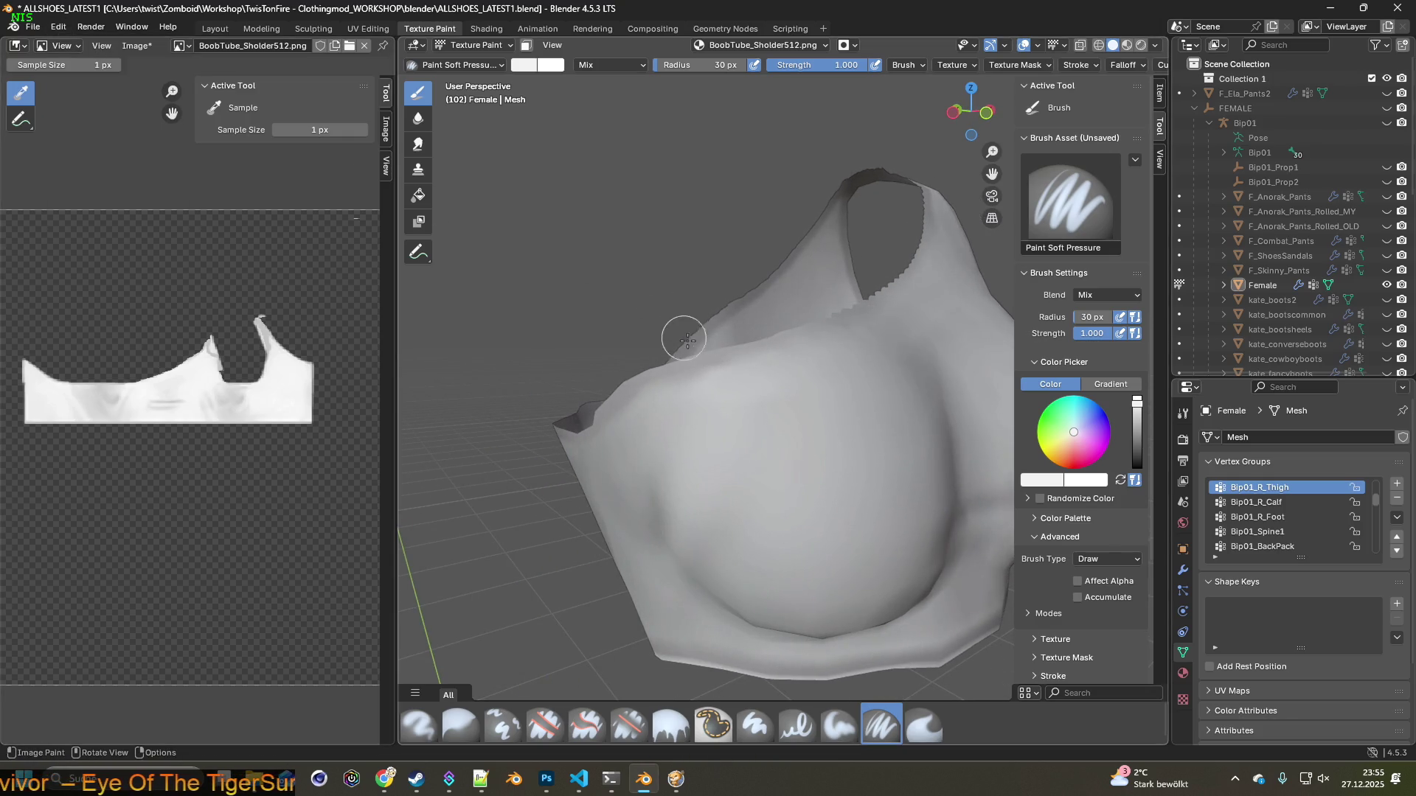
pyautogui.press('s')
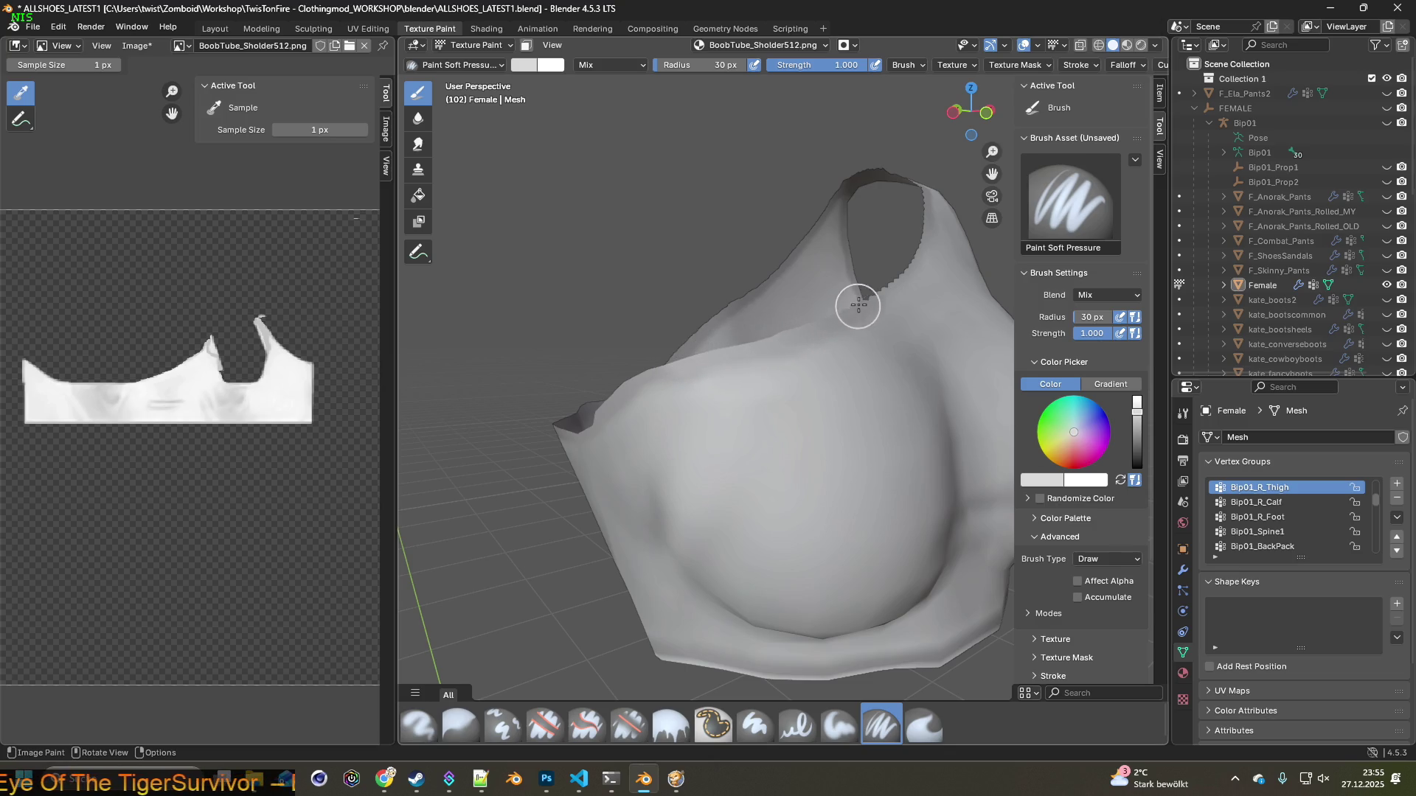
pyautogui.moveTo(828, 316)
pyautogui.mouseDown(button='middle')
pyautogui.moveTo(730, 363)
pyautogui.moveTo(620, 388)
pyautogui.mouseUp(button='middle')
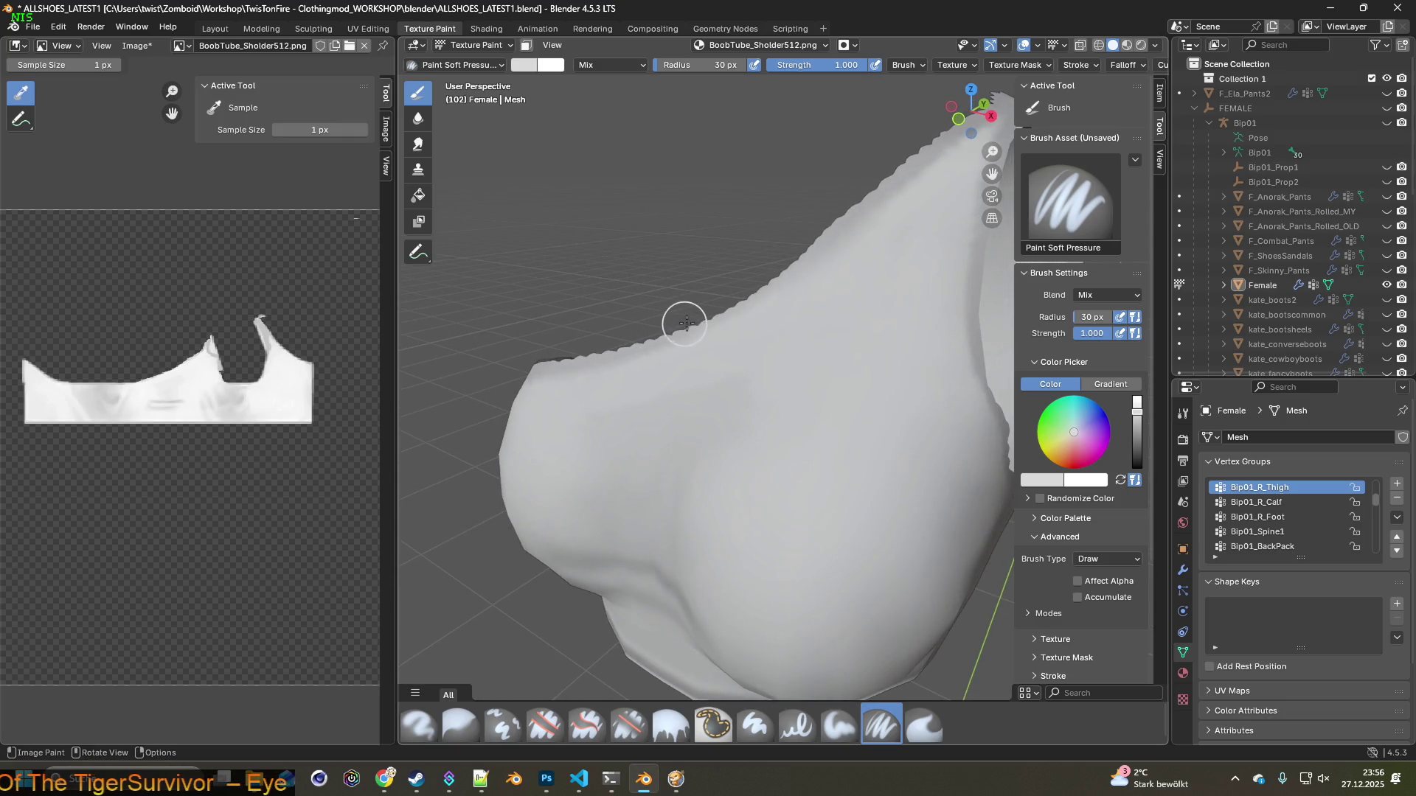
pyautogui.moveTo(752, 286); pyautogui.dragTo(670, 307, button='middle')
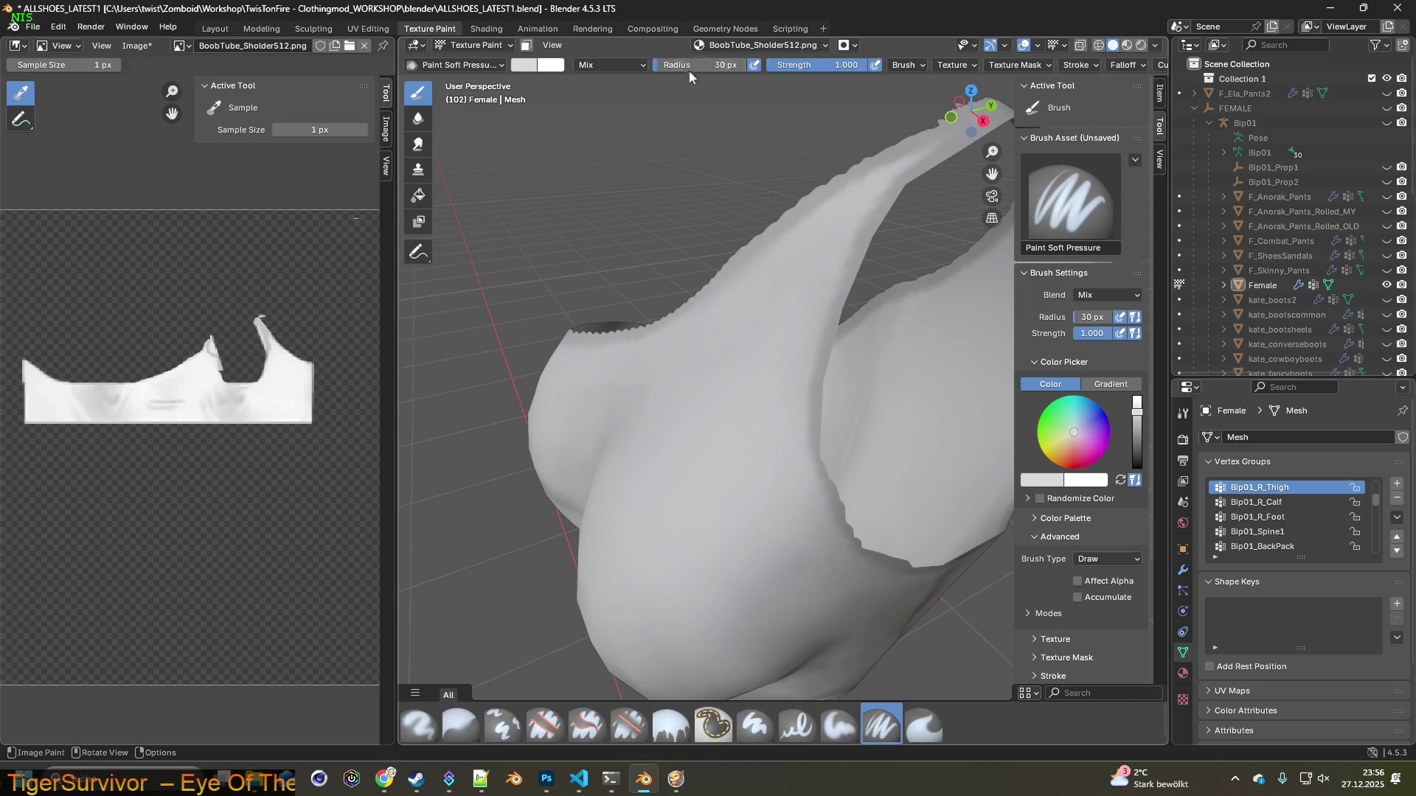
pyautogui.click(486, 28)
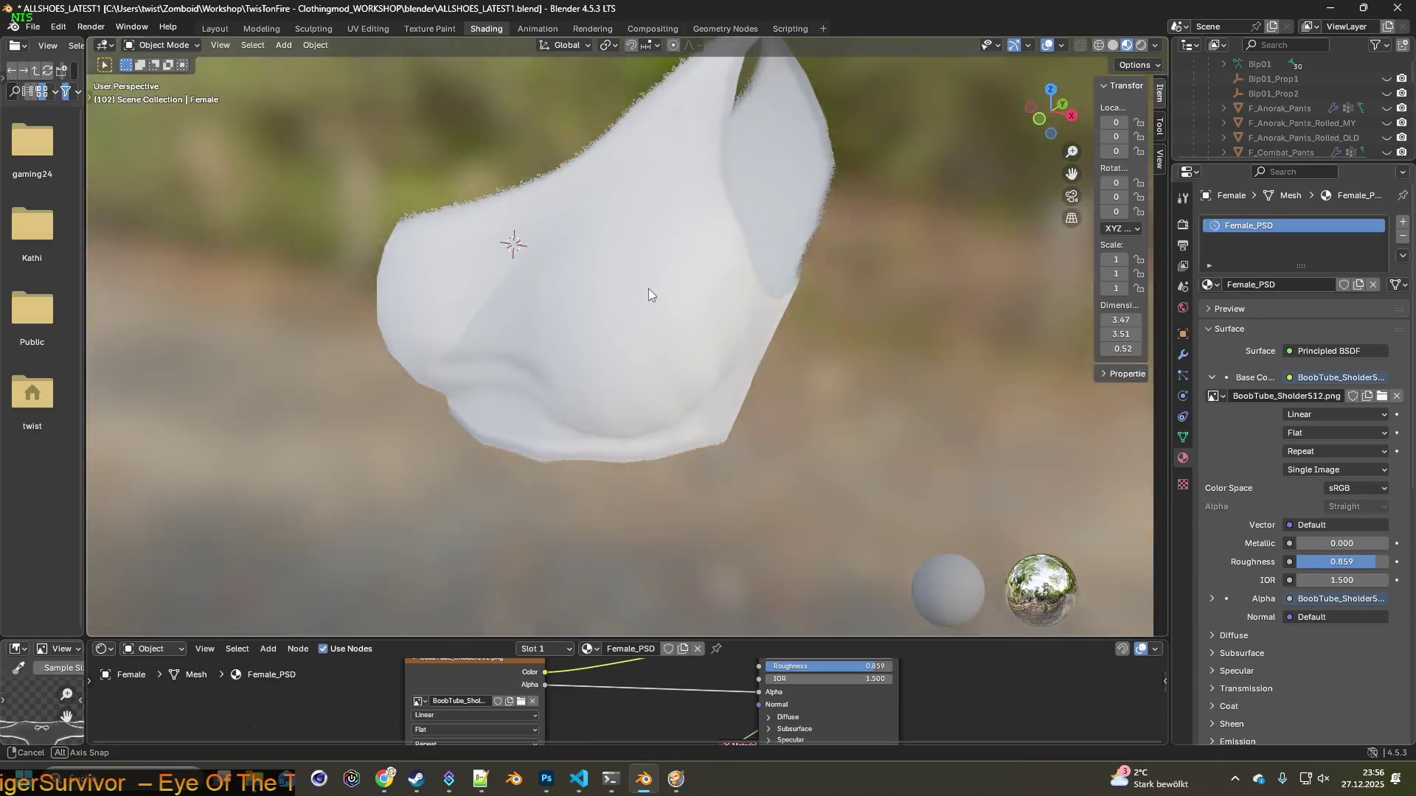
pyautogui.moveTo(648, 289)
pyautogui.mouseDown(button='middle')
pyautogui.moveTo(596, 326)
pyautogui.moveTo(695, 292)
pyautogui.moveTo(981, 247)
pyautogui.mouseUp(button='middle')
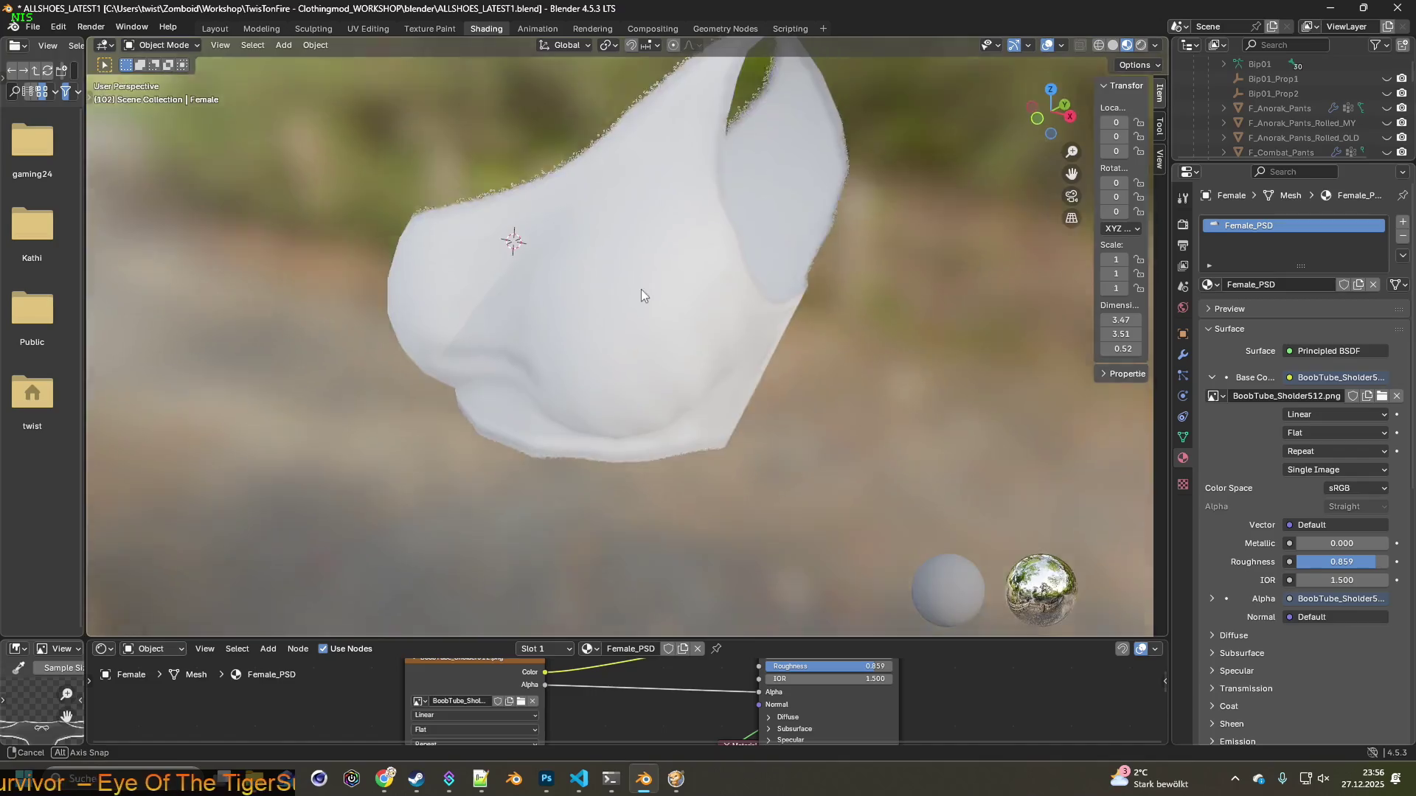
pyautogui.moveTo(980, 247); pyautogui.dragTo(697, 307, button='middle')
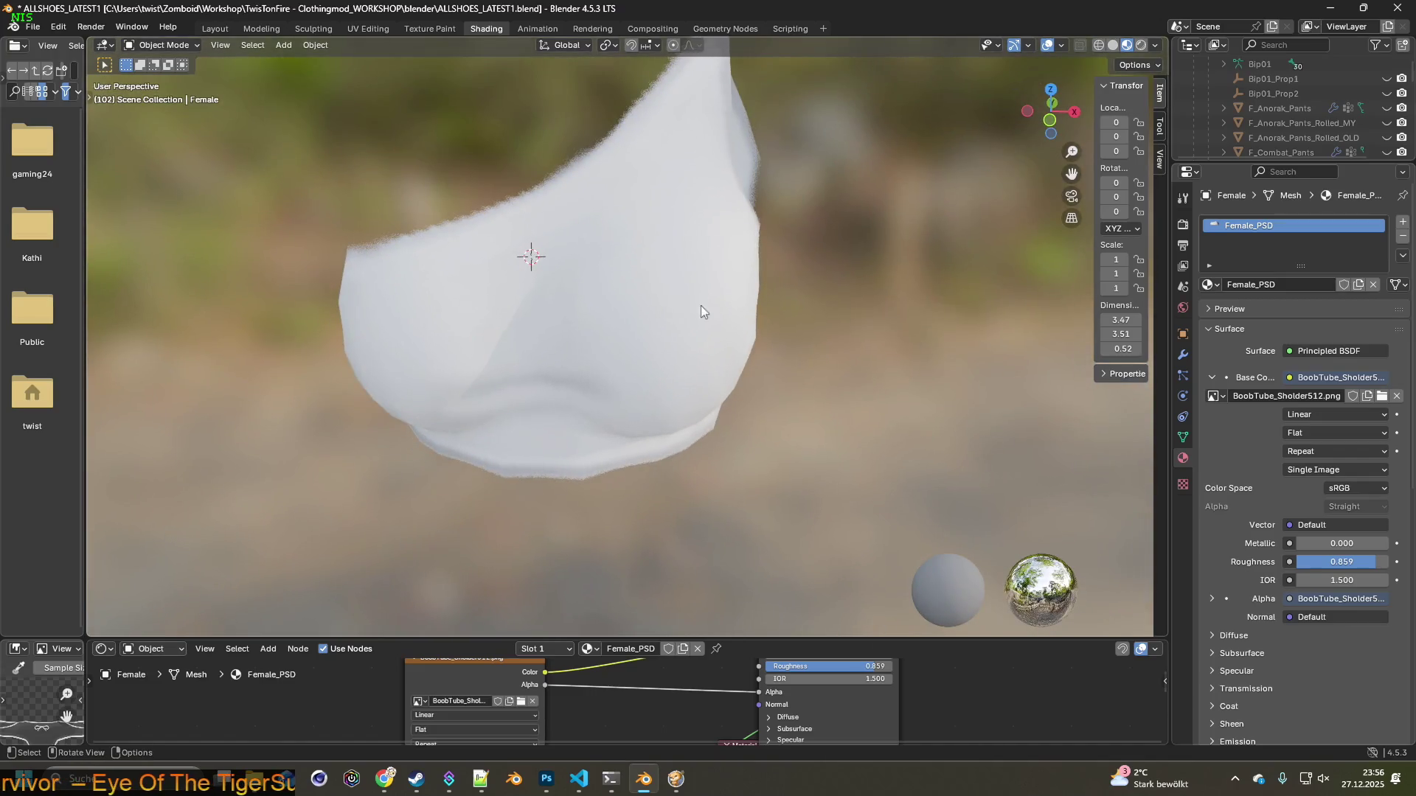
pyautogui.scroll(-3, 687, 341)
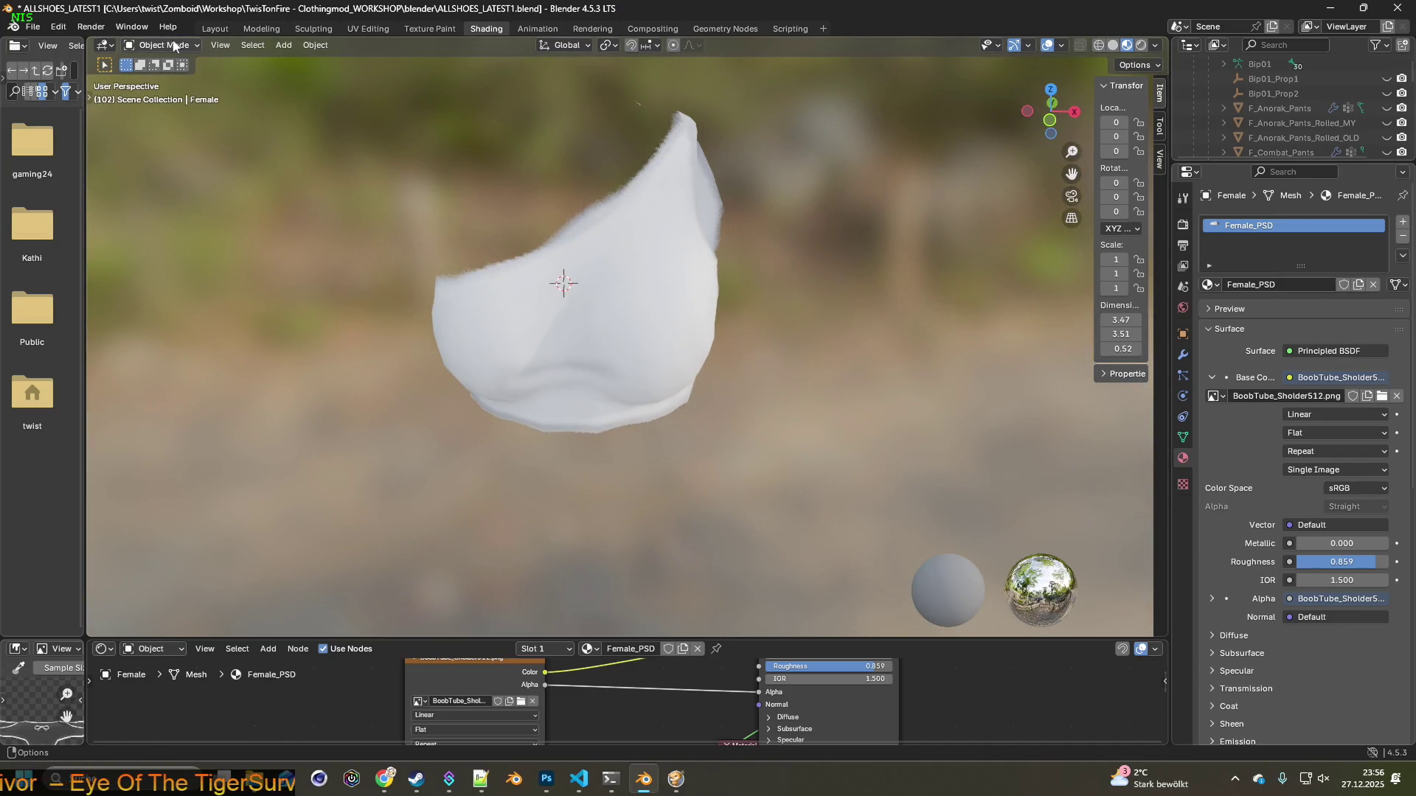
pyautogui.click(443, 29)
pyautogui.moveTo(584, 242)
pyautogui.mouseDown(button='middle')
pyautogui.moveTo(741, 214)
pyautogui.moveTo(874, 236)
pyautogui.moveTo(745, 269)
pyautogui.mouseUp(button='middle')
pyautogui.scroll(-2, 750, 245)
pyautogui.scroll(3, 787, 278)
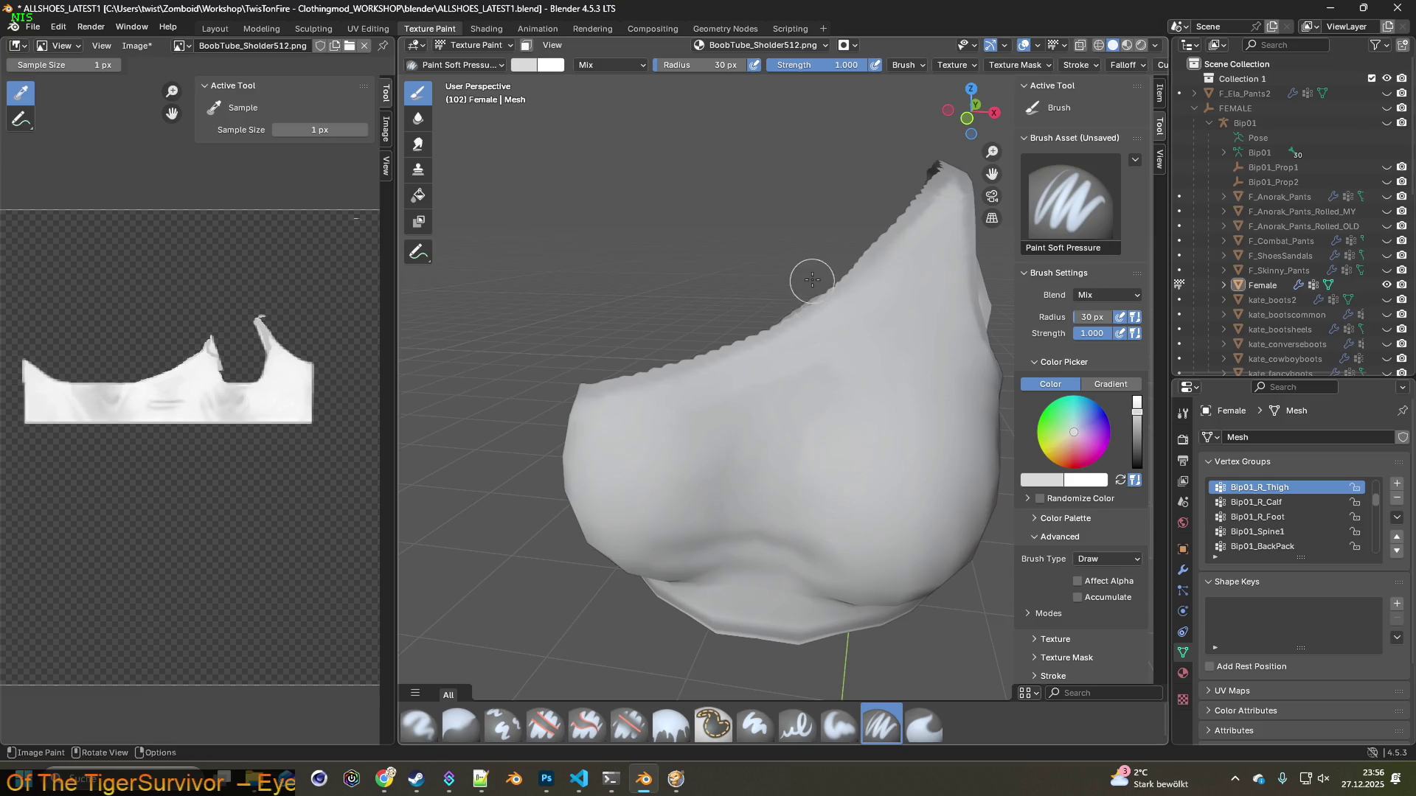
# Select the Clone brush and bring the top's upper edge into view
pyautogui.scroll(2, 816, 285)
pyautogui.click(503, 726)
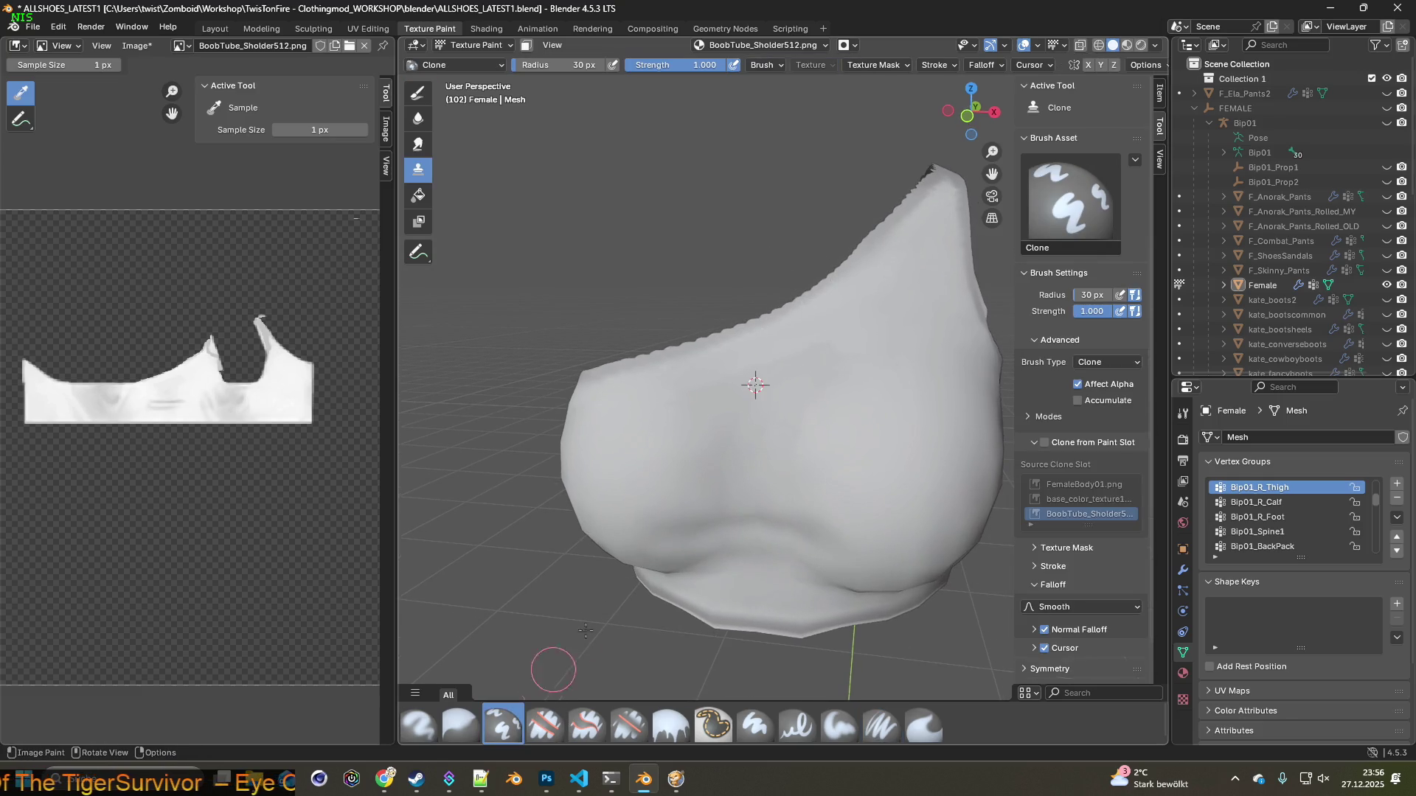
pyautogui.scroll(3, 730, 443)
pyautogui.scroll(1, 761, 468)
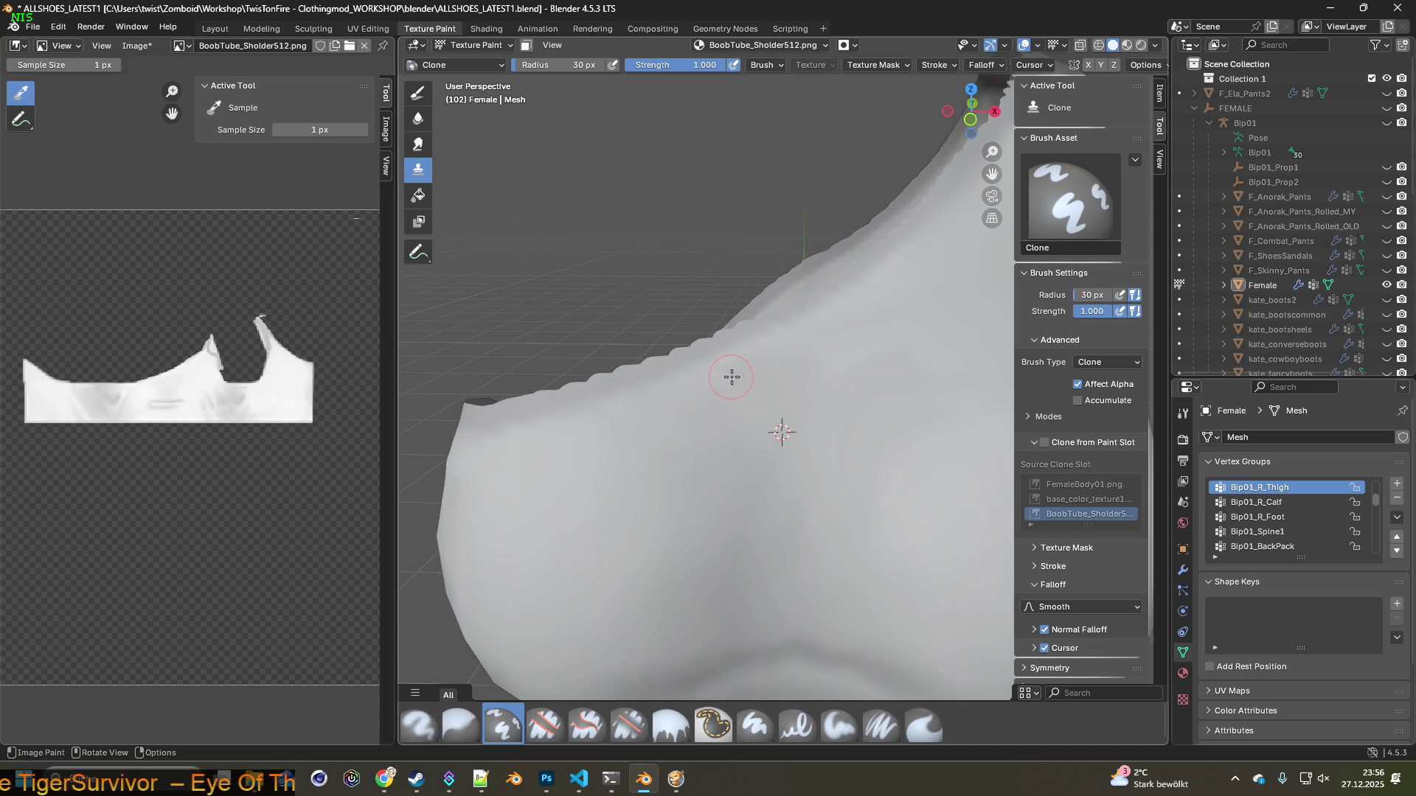
pyautogui.moveTo(648, 476); pyautogui.dragTo(718, 436, button='middle')
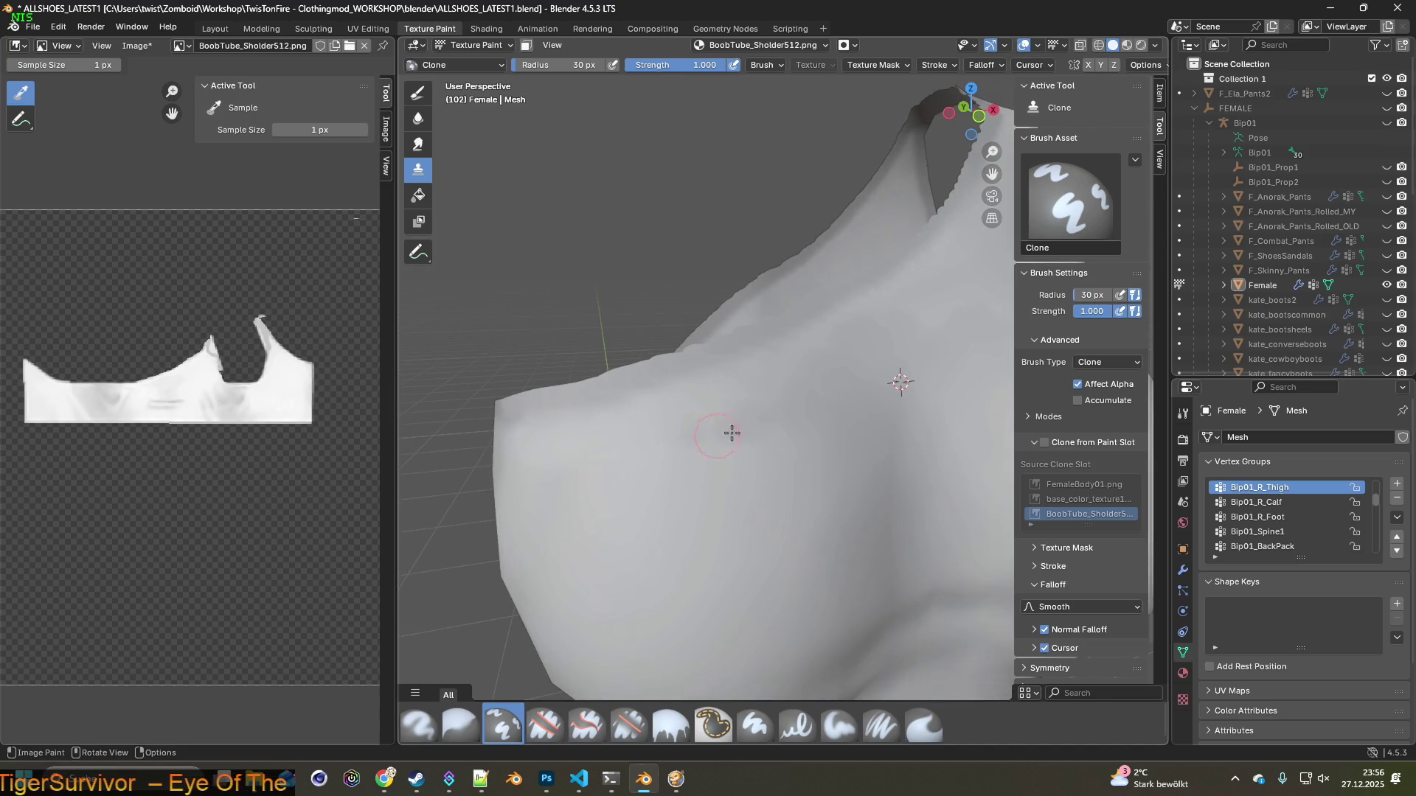
pyautogui.moveTo(830, 446); pyautogui.dragTo(649, 425, button='middle')
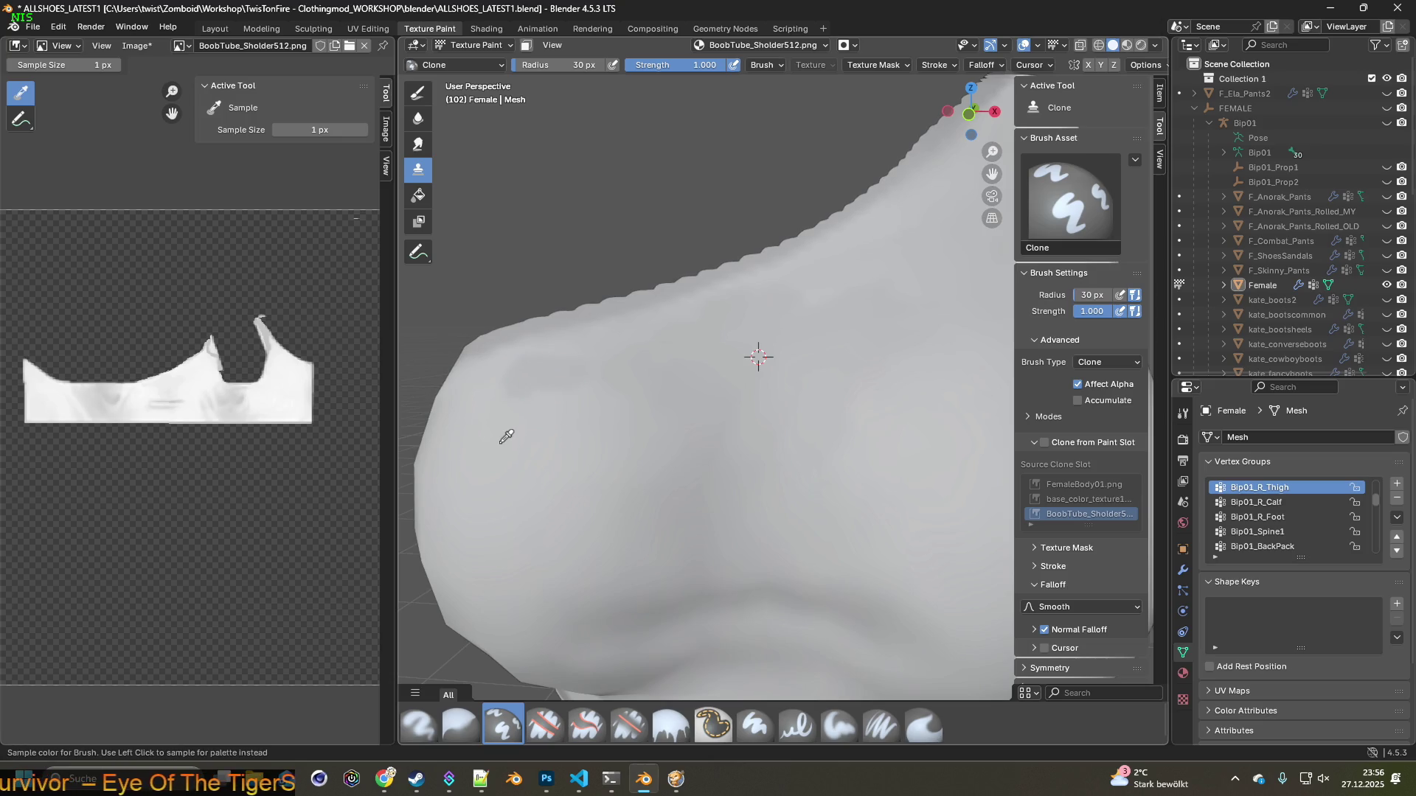
pyautogui.moveTo(550, 406); pyautogui.dragTo(594, 454, button='middle')
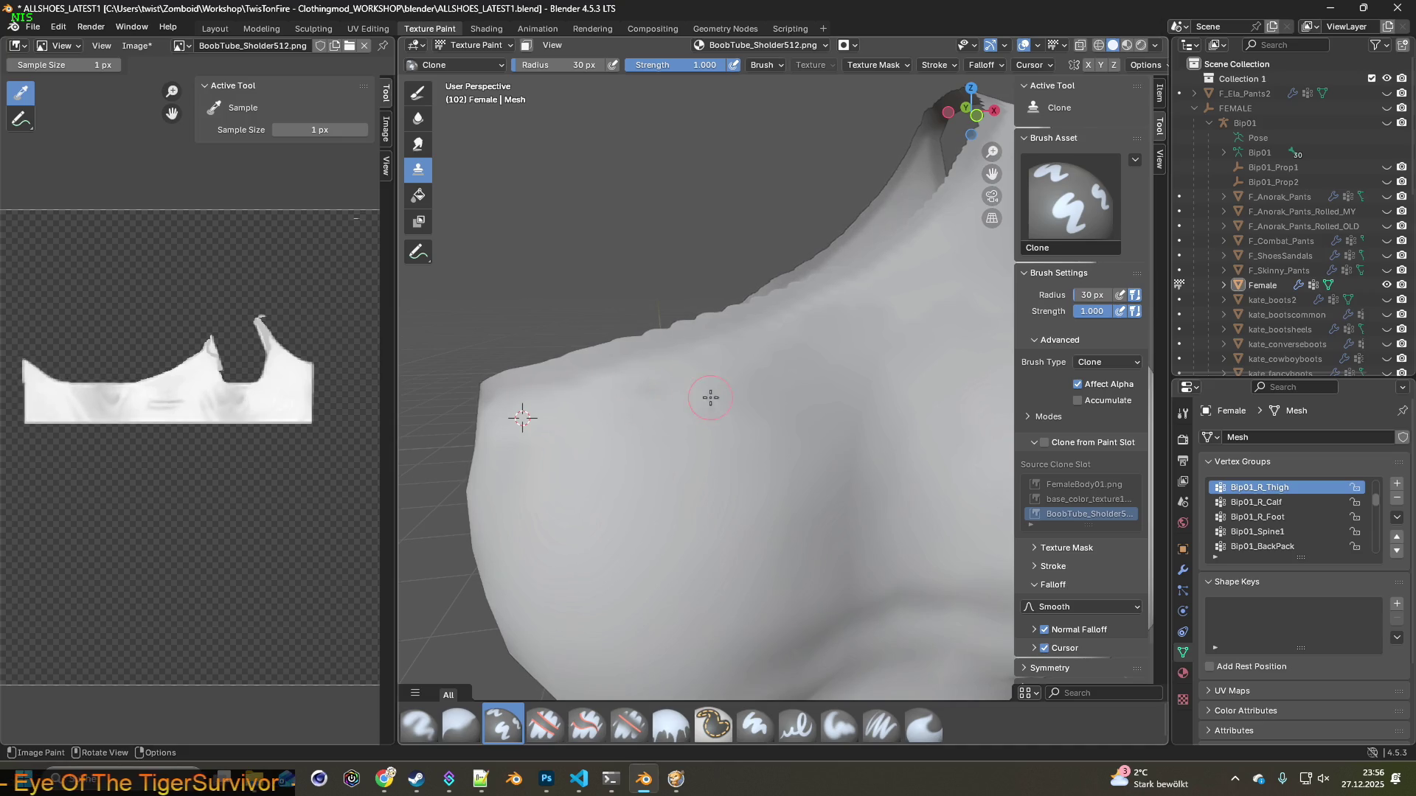
pyautogui.moveTo(718, 422); pyautogui.dragTo(640, 449, button='middle')
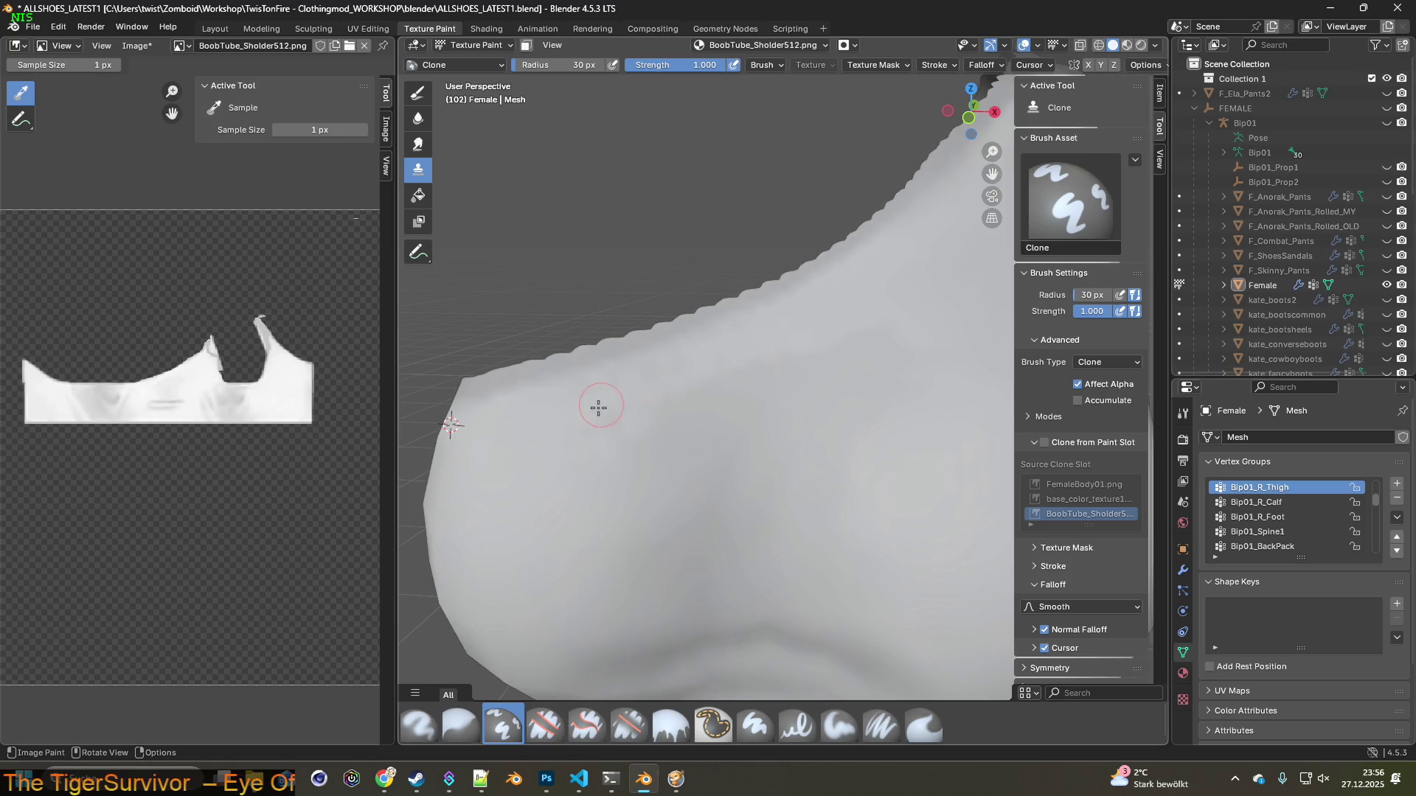
pyautogui.moveTo(573, 436)
pyautogui.mouseDown(button='middle')
pyautogui.moveTo(599, 448)
pyautogui.moveTo(586, 435)
pyautogui.mouseUp(button='middle')
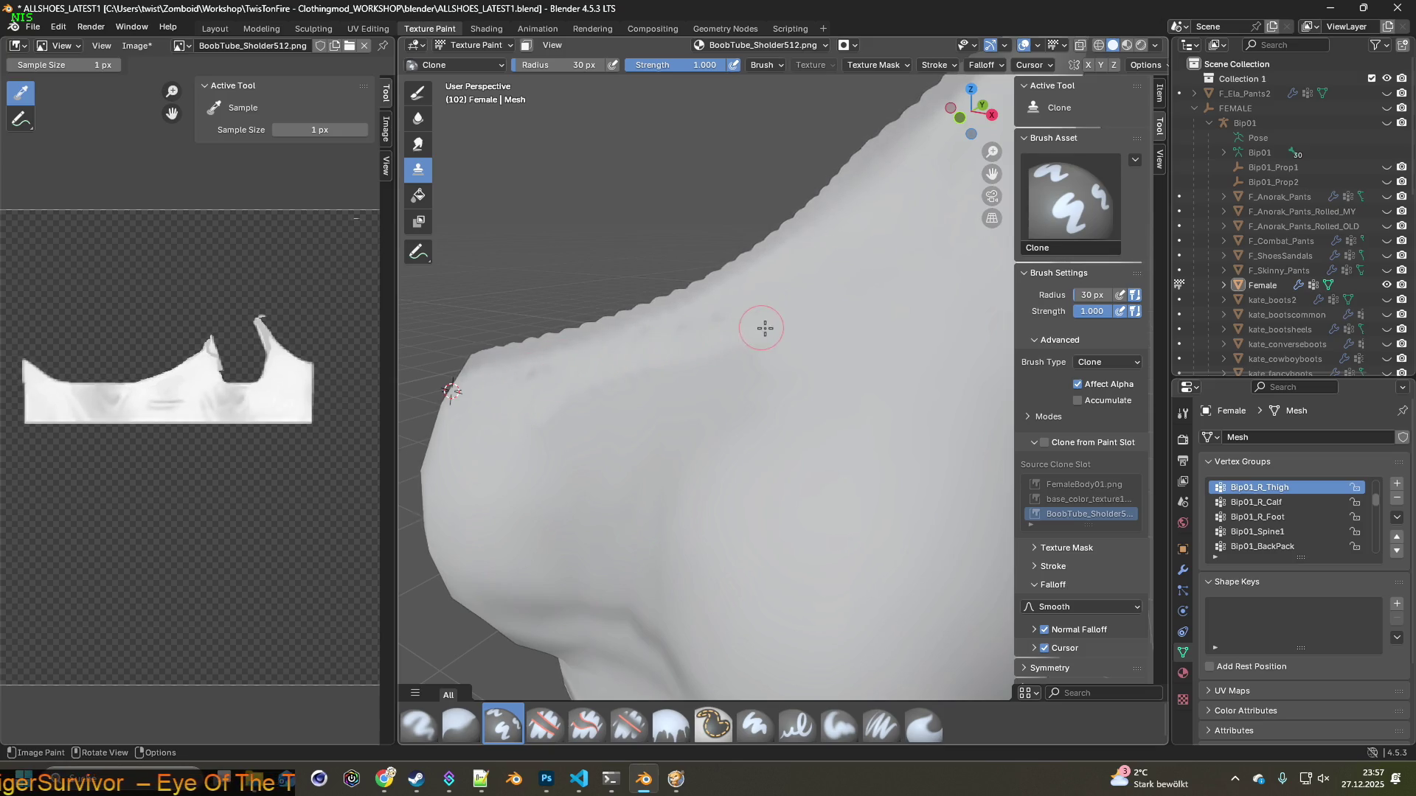
# Paint a clone stroke across the top's upper area and check the right edge
pyautogui.moveTo(645, 346)
pyautogui.mouseDown()
pyautogui.moveTo(729, 319)
pyautogui.moveTo(526, 376)
pyautogui.mouseUp()
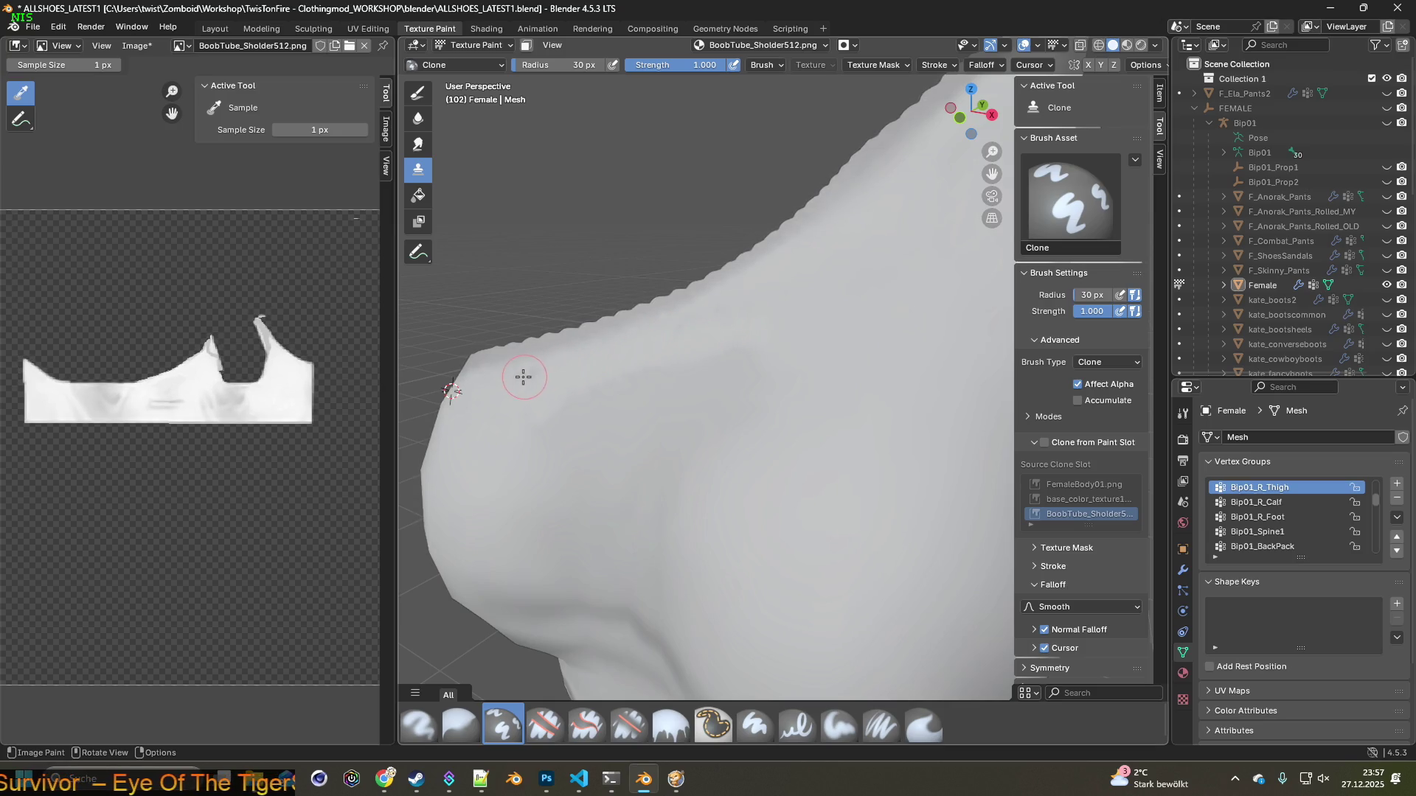
pyautogui.moveTo(525, 410); pyautogui.dragTo(590, 433, button='middle')
pyautogui.keyDown('shift'); pyautogui.moveTo(766, 446); pyautogui.dragTo(817, 363, button='middle'); pyautogui.keyUp('shift')
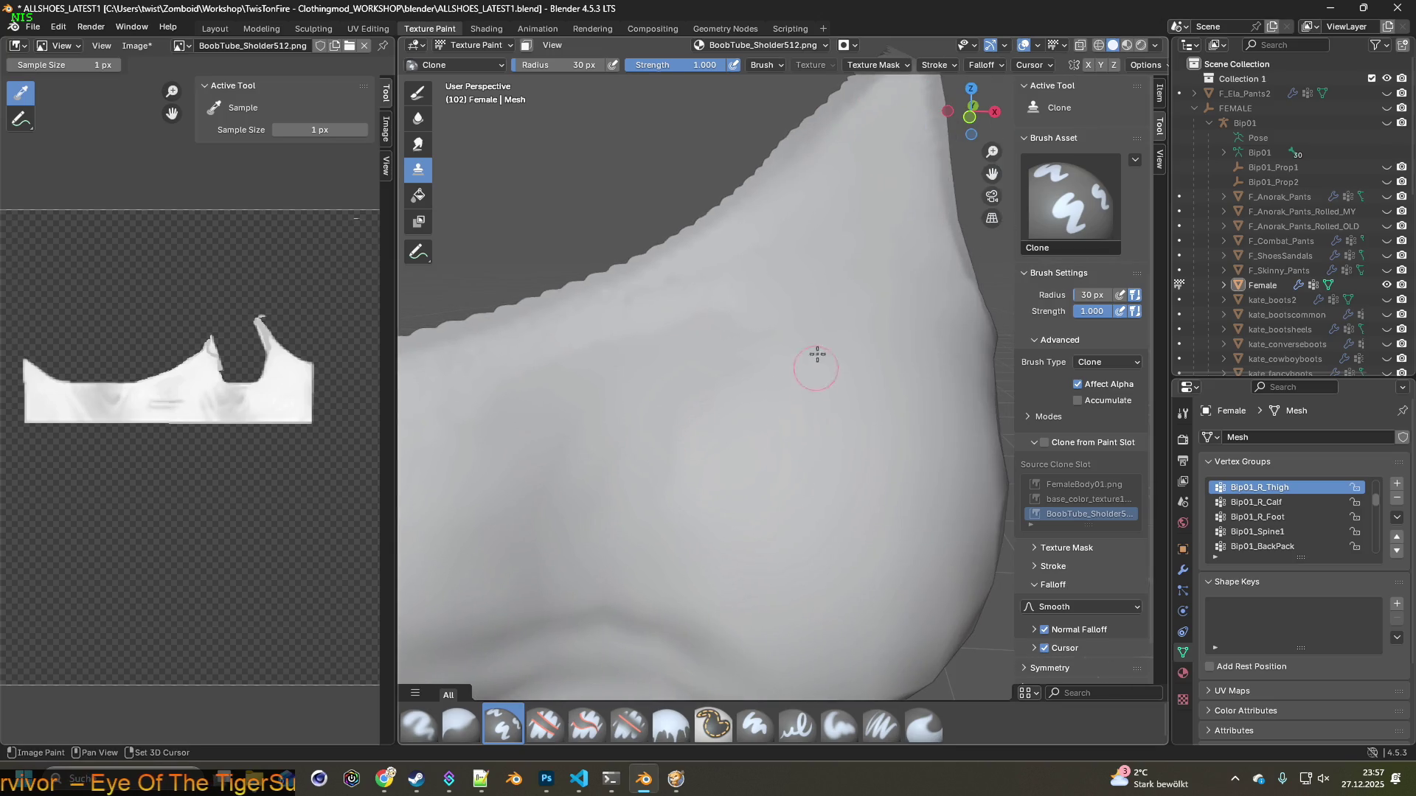
pyautogui.scroll(-2, 657, 401)
pyautogui.scroll(-2, 644, 413)
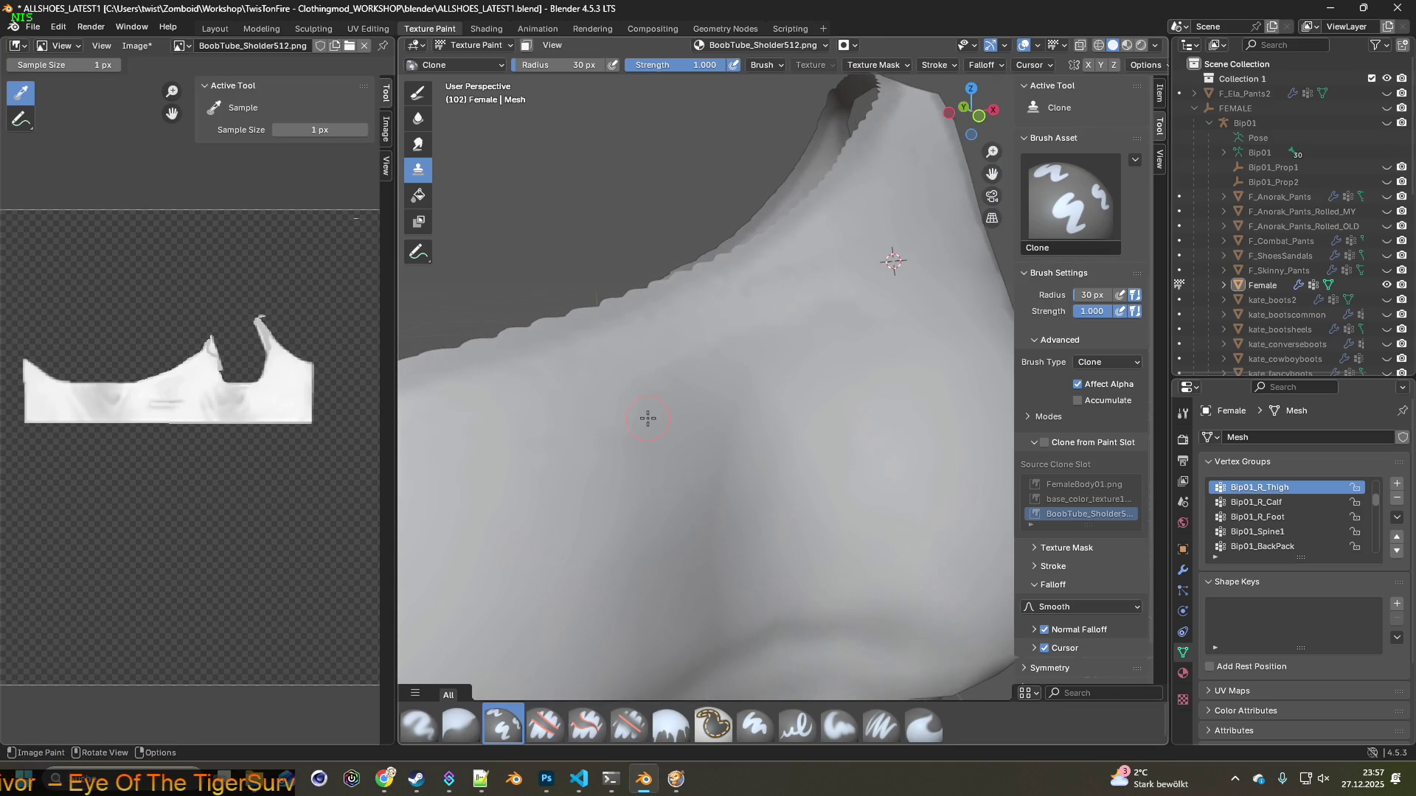
pyautogui.scroll(-2, 606, 457)
pyautogui.scroll(1, 616, 459)
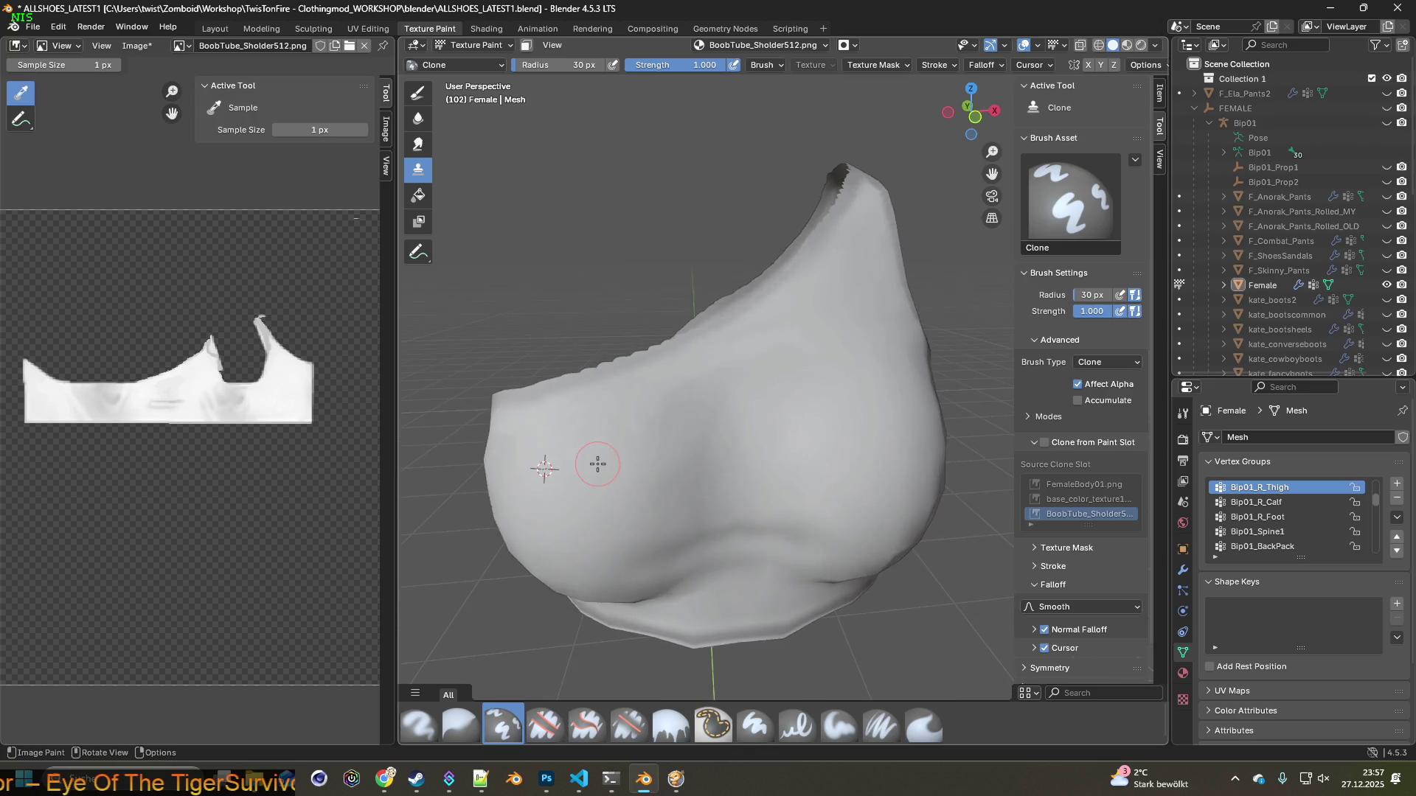
# Clone over a rough spot on the tube top's texture
pyautogui.scroll(2, 591, 465)
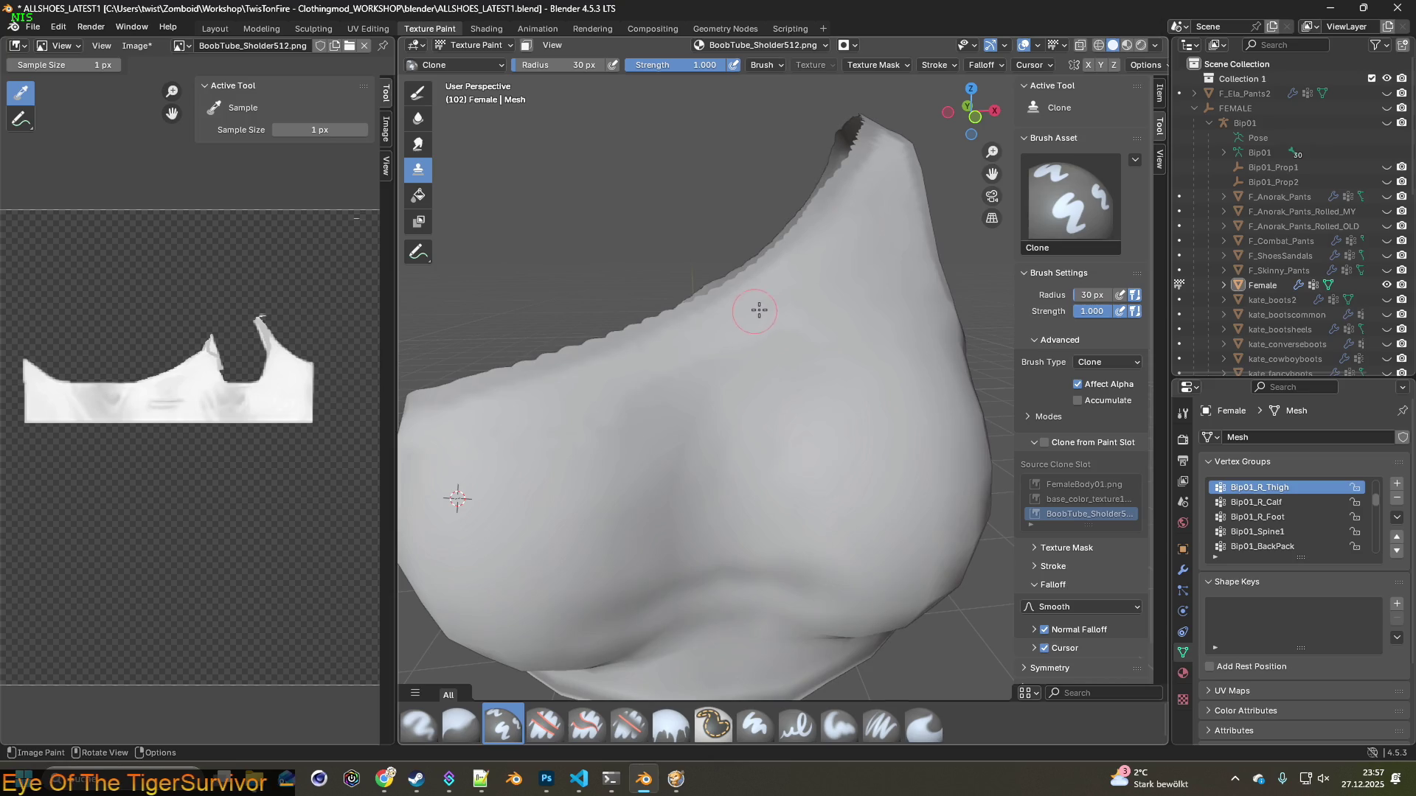
pyautogui.moveTo(645, 399); pyautogui.dragTo(561, 405, button='middle')
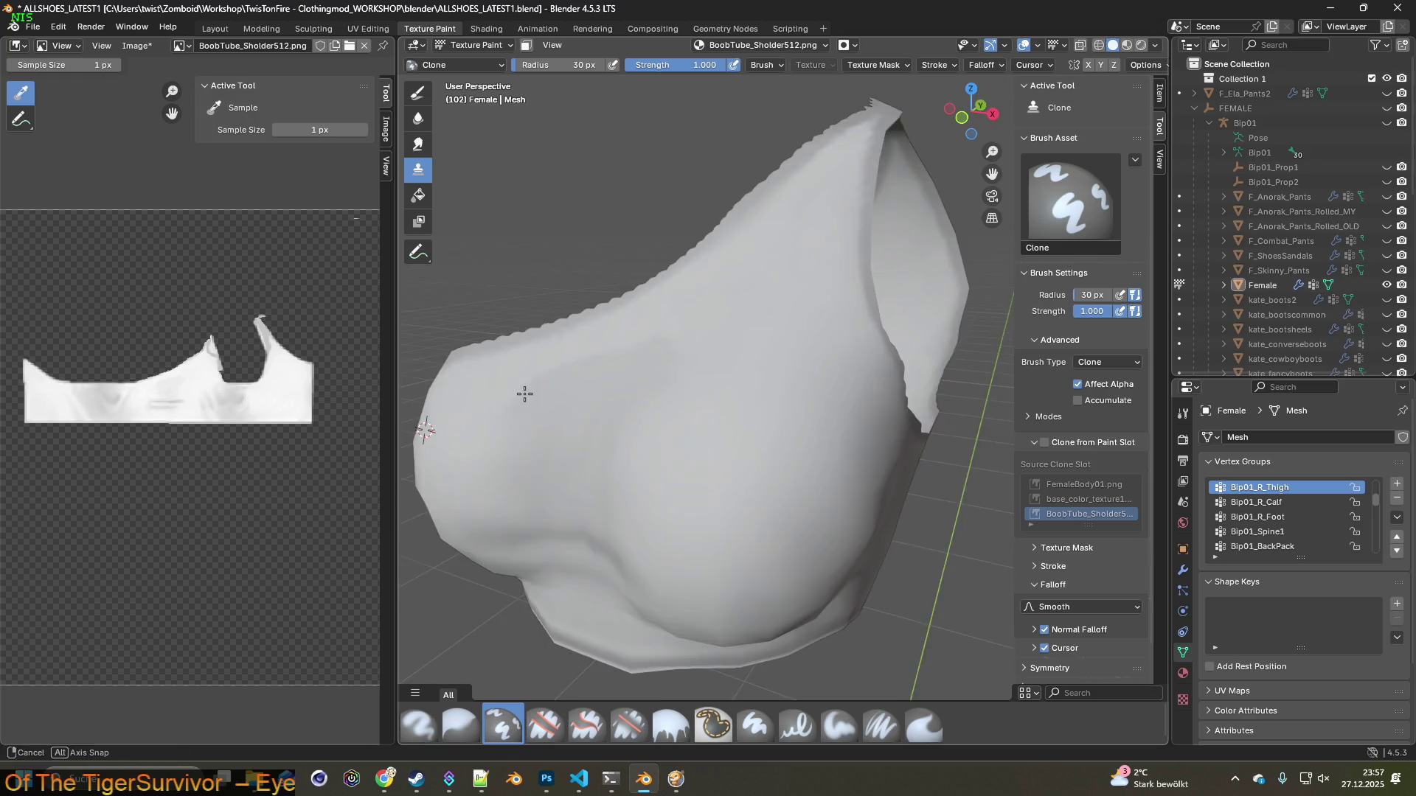
pyautogui.moveTo(471, 398); pyautogui.dragTo(604, 369, button='middle')
pyautogui.moveTo(531, 402)
pyautogui.mouseDown(button='middle')
pyautogui.moveTo(566, 416)
pyautogui.moveTo(551, 417)
pyautogui.moveTo(597, 413)
pyautogui.mouseUp(button='middle')
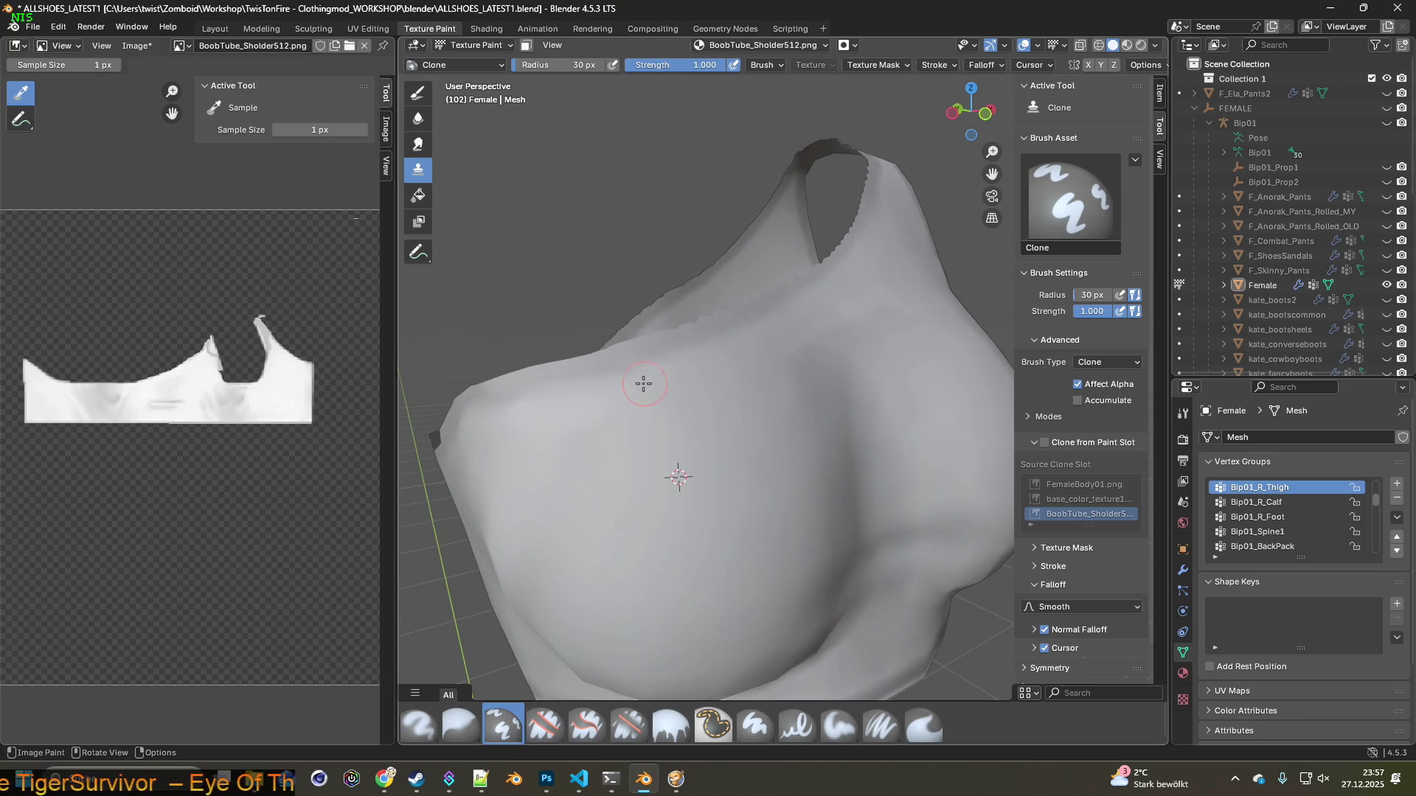
pyautogui.moveTo(712, 406); pyautogui.dragTo(680, 413, button='middle')
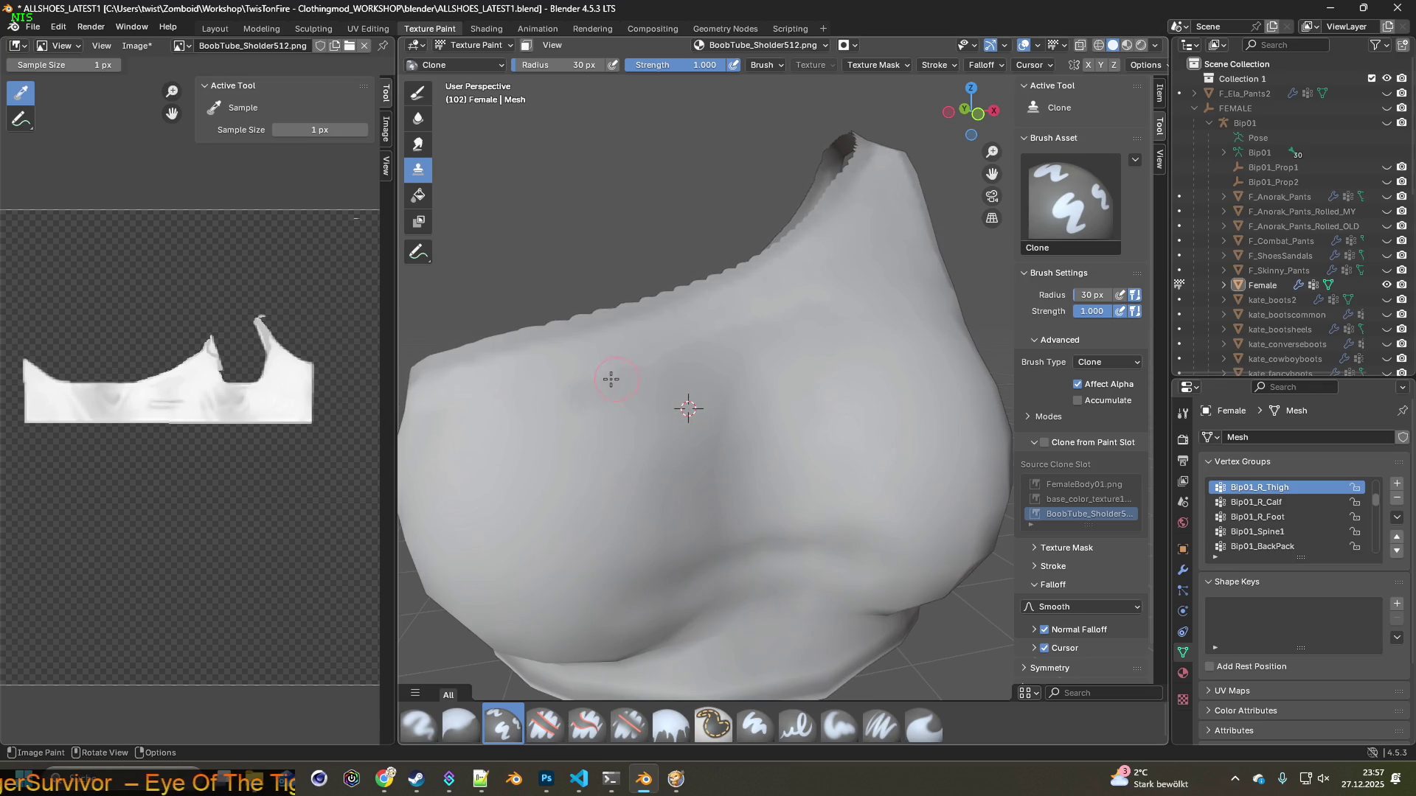
pyautogui.moveTo(661, 380); pyautogui.dragTo(656, 425)
# Place the 3D cursor on the top and clone-smooth the upper front
pyautogui.moveTo(686, 407)
pyautogui.mouseDown(button='middle')
pyautogui.moveTo(572, 392)
pyautogui.moveTo(588, 387)
pyautogui.mouseUp(button='middle')
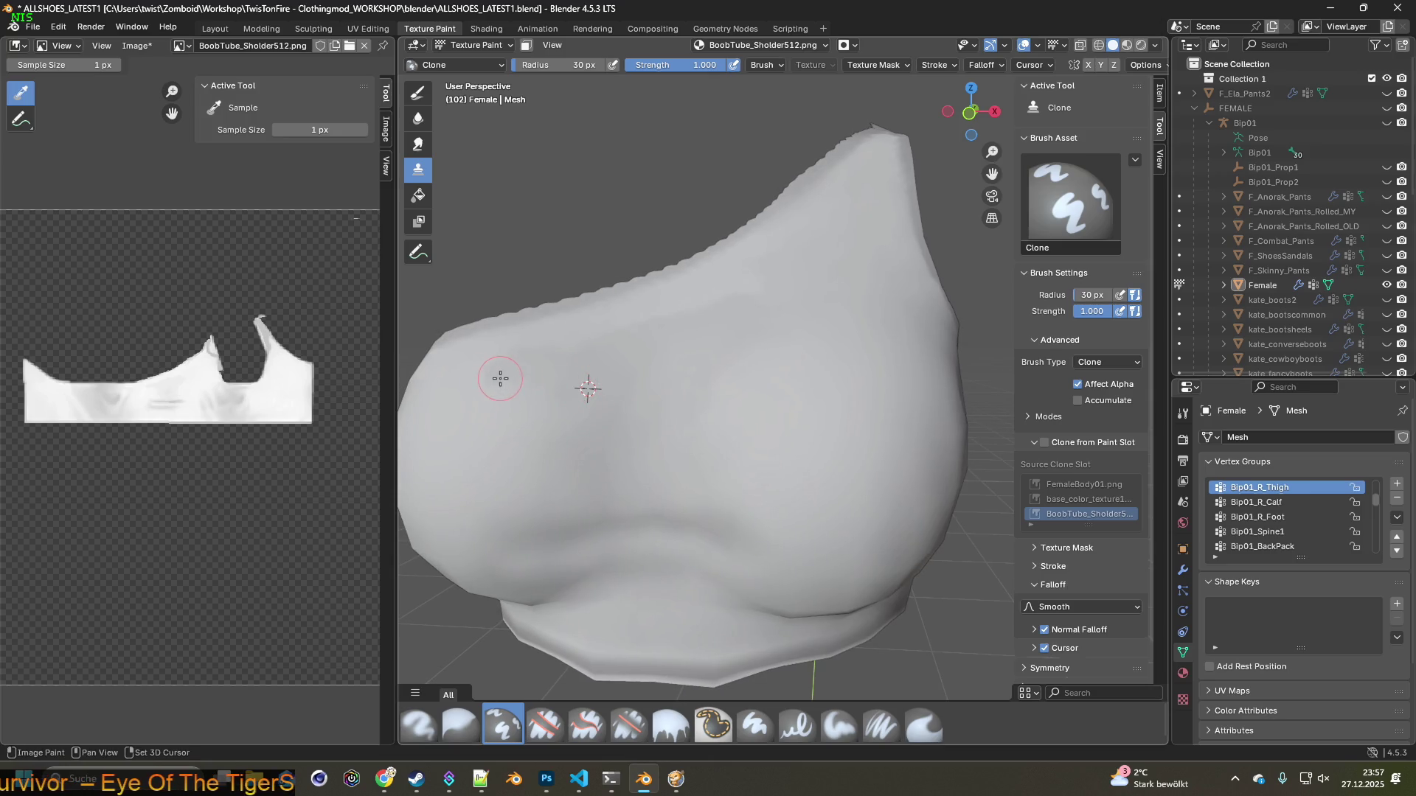
pyautogui.keyDown('shift'); pyautogui.rightClick(513, 422); pyautogui.keyUp('shift')
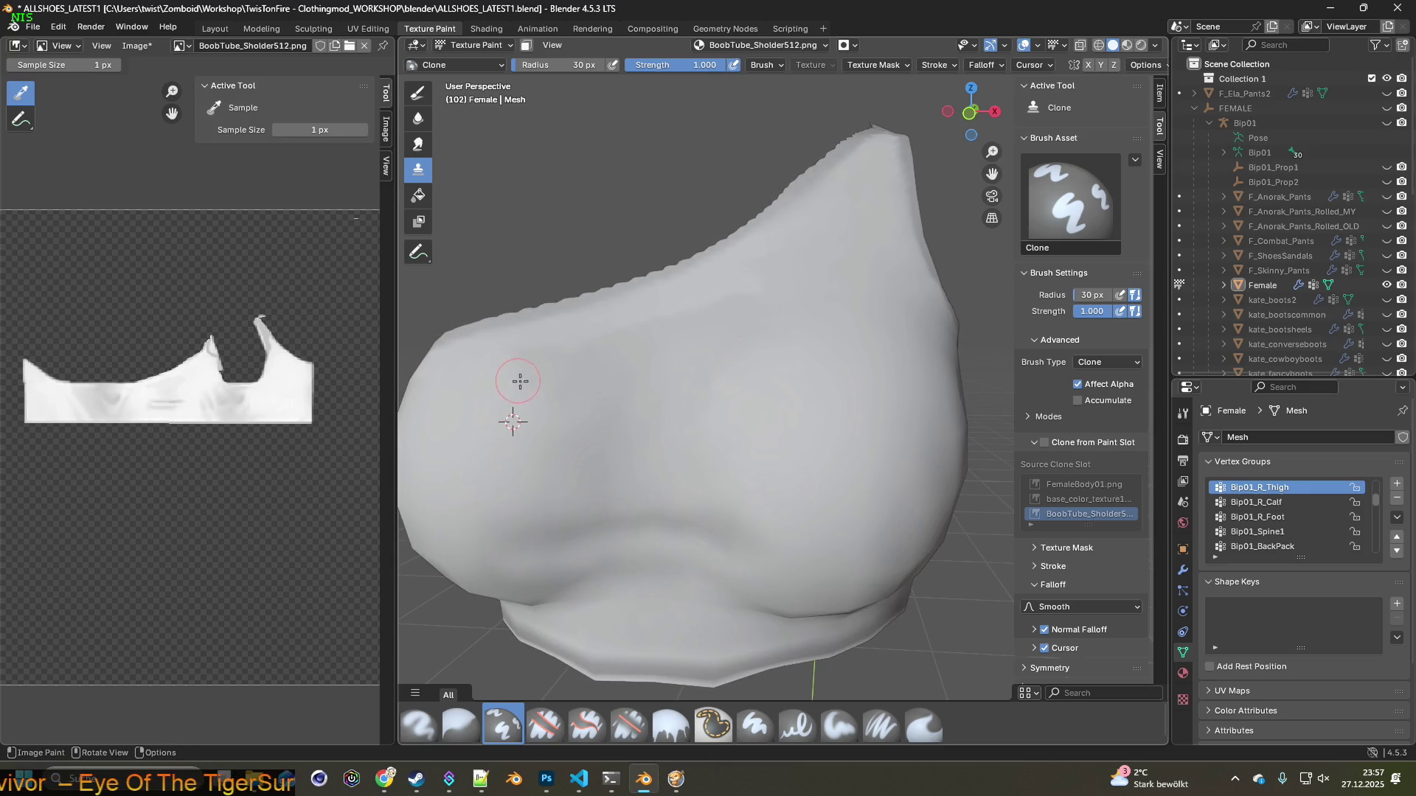
pyautogui.moveTo(551, 430); pyautogui.dragTo(549, 437, button='middle')
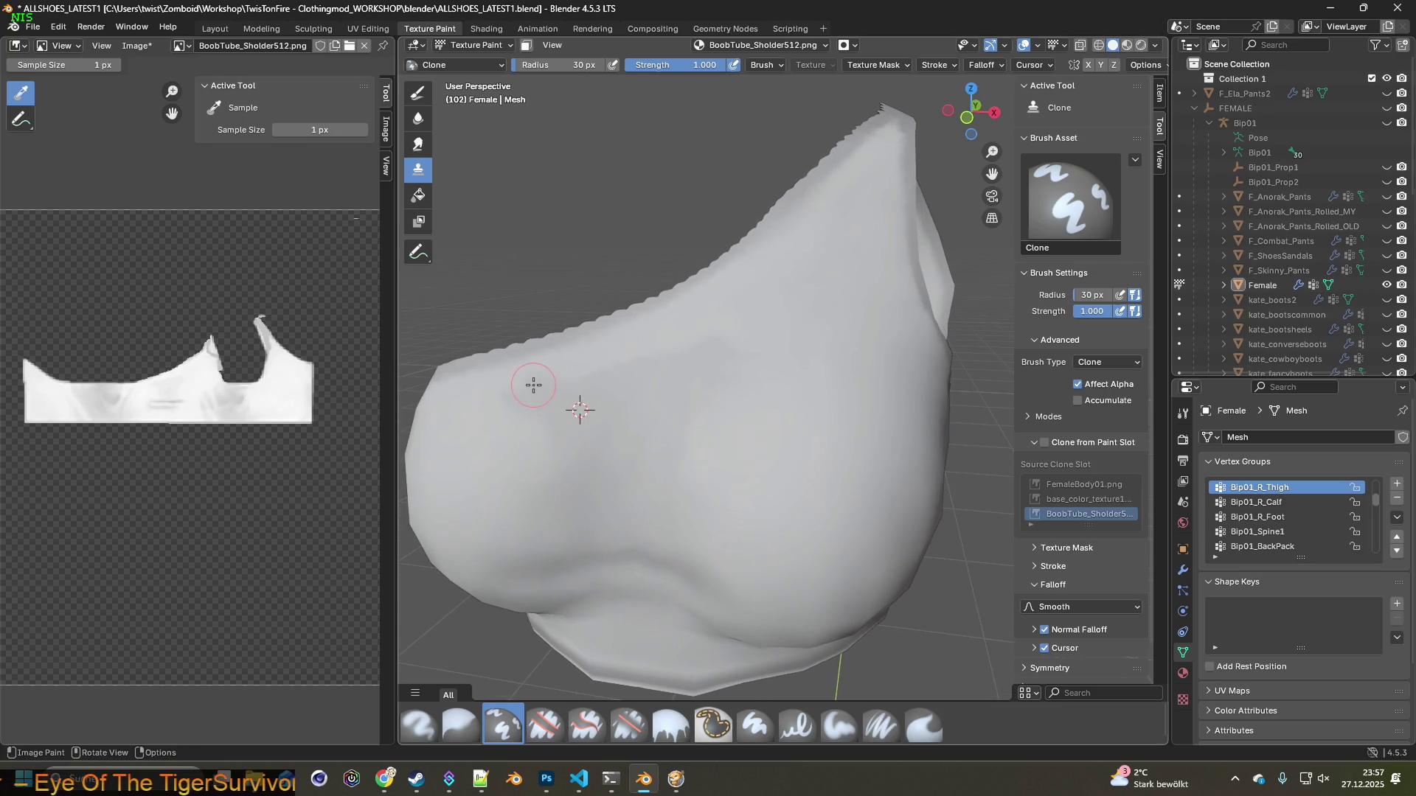
pyautogui.moveTo(624, 379); pyautogui.dragTo(652, 392)
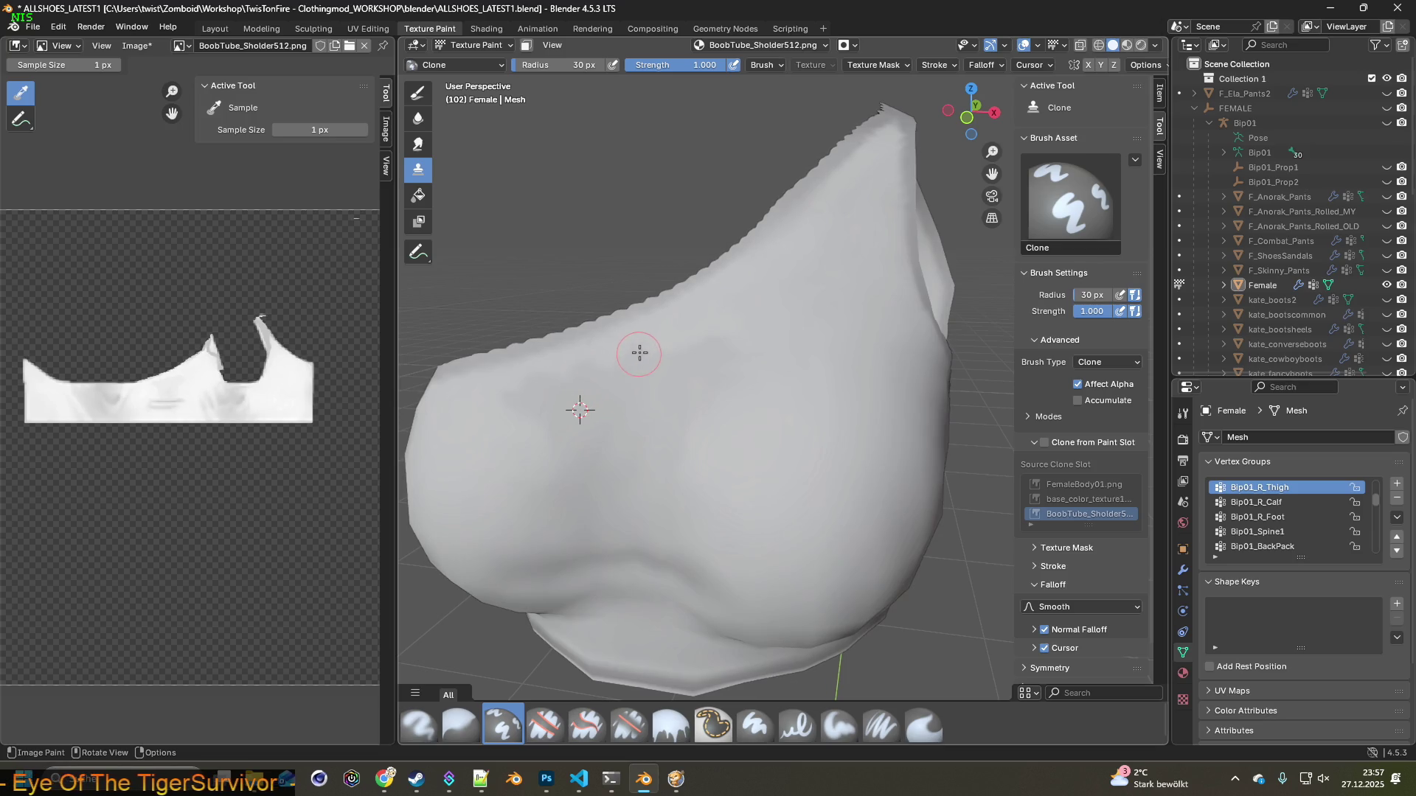
pyautogui.moveTo(626, 370); pyautogui.dragTo(700, 402, button='middle')
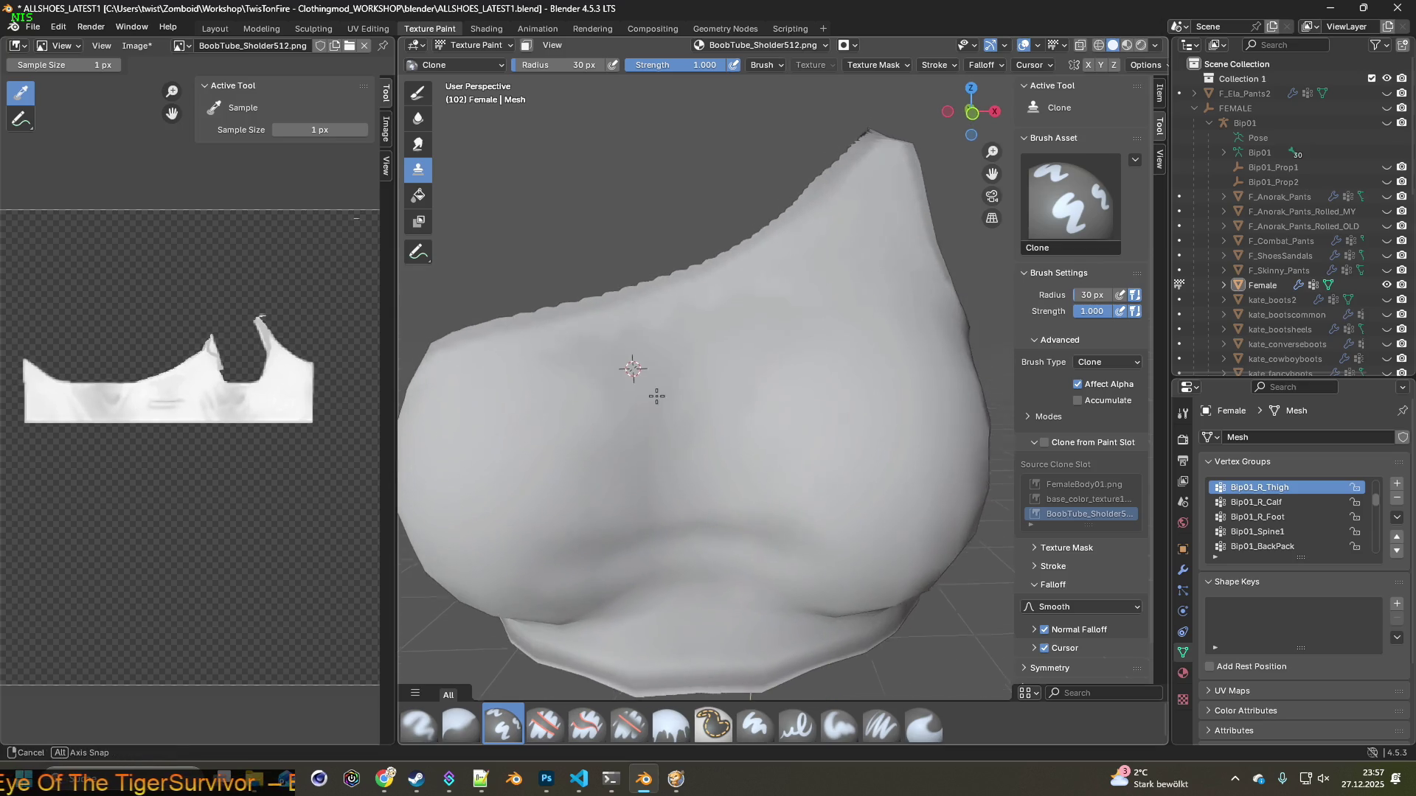
pyautogui.moveTo(699, 455)
pyautogui.mouseDown(button='middle')
pyautogui.moveTo(800, 424)
pyautogui.moveTo(767, 416)
pyautogui.mouseUp(button='middle')
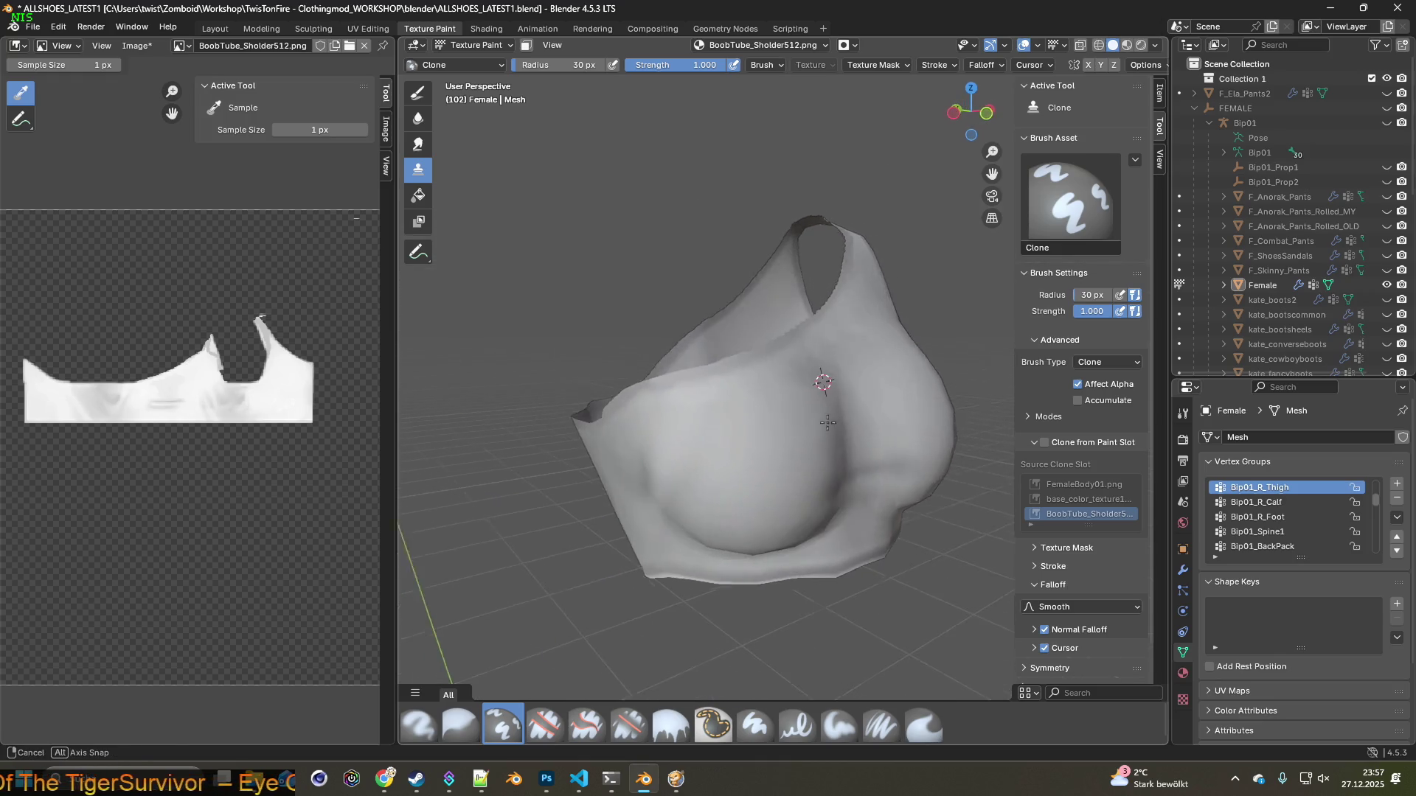
# Save BoobTube_Sholder512.png, quit Project Zomboid to desktop, and bring up the Steam library
pyautogui.click(133, 45)
pyautogui.click(159, 191)
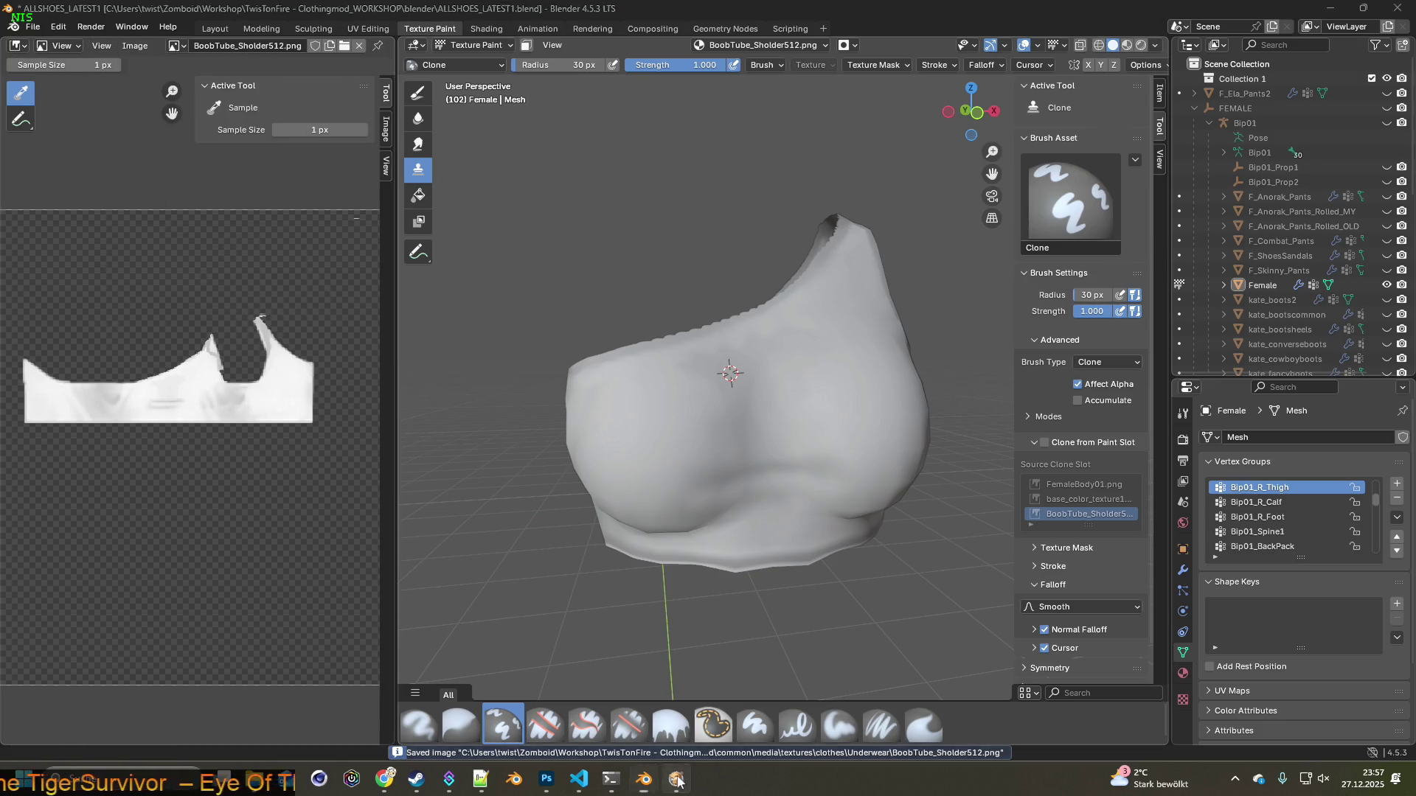
pyautogui.click(677, 780)
pyautogui.press('Escape')
pyautogui.click(250, 583)
pyautogui.click(666, 443)
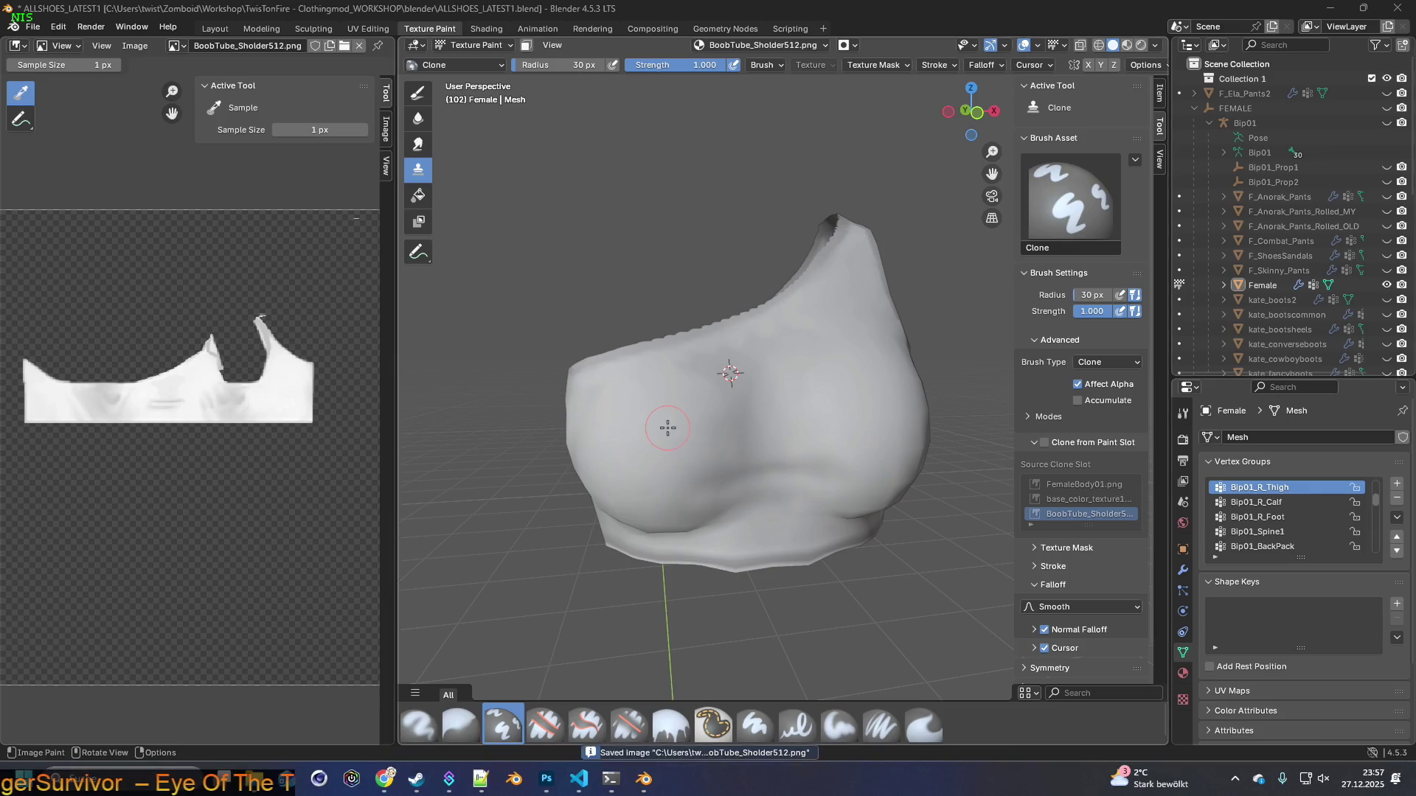
pyautogui.click(417, 779)
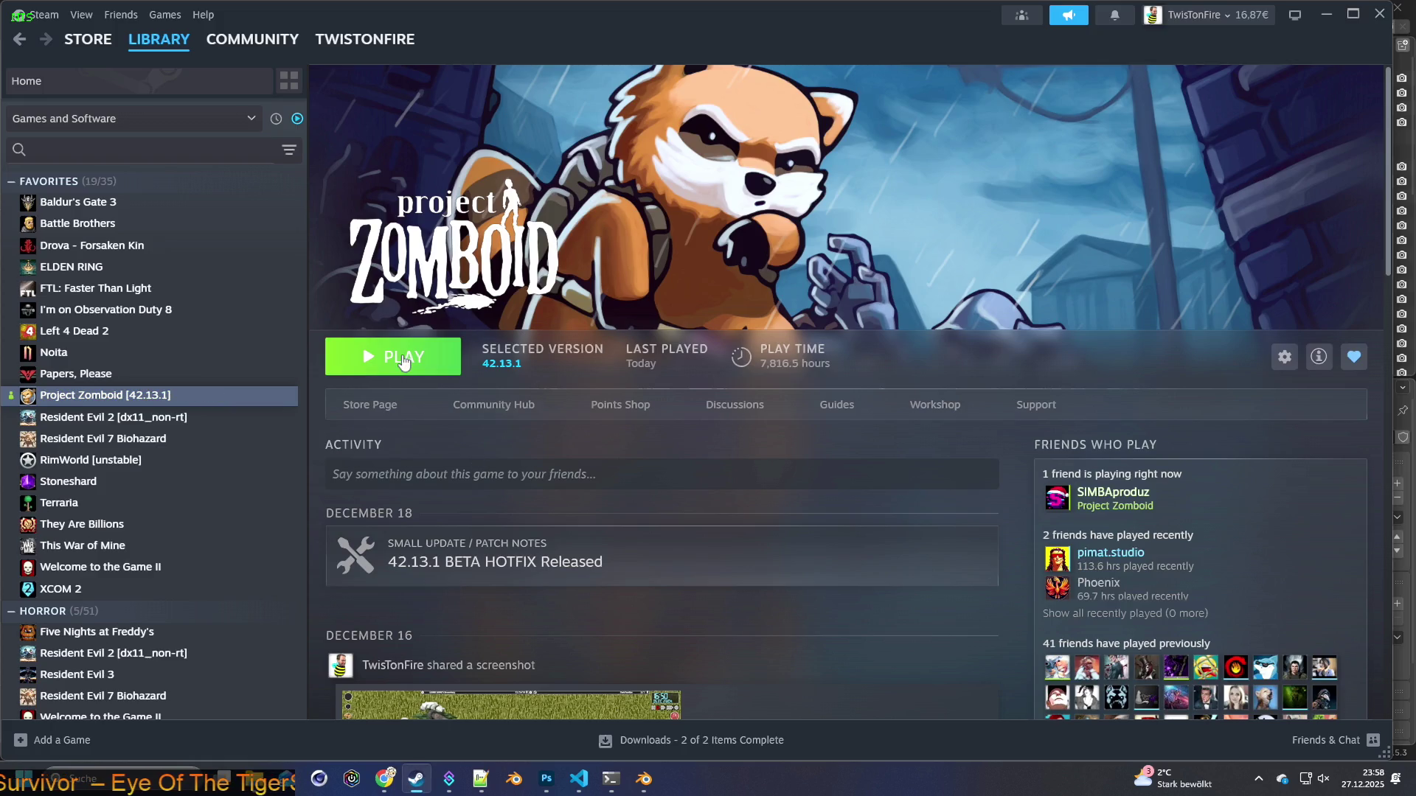
# Relaunch Project Zomboid from Steam and continue the saved game into the world
pyautogui.click(404, 360)
pyautogui.click(735, 535)
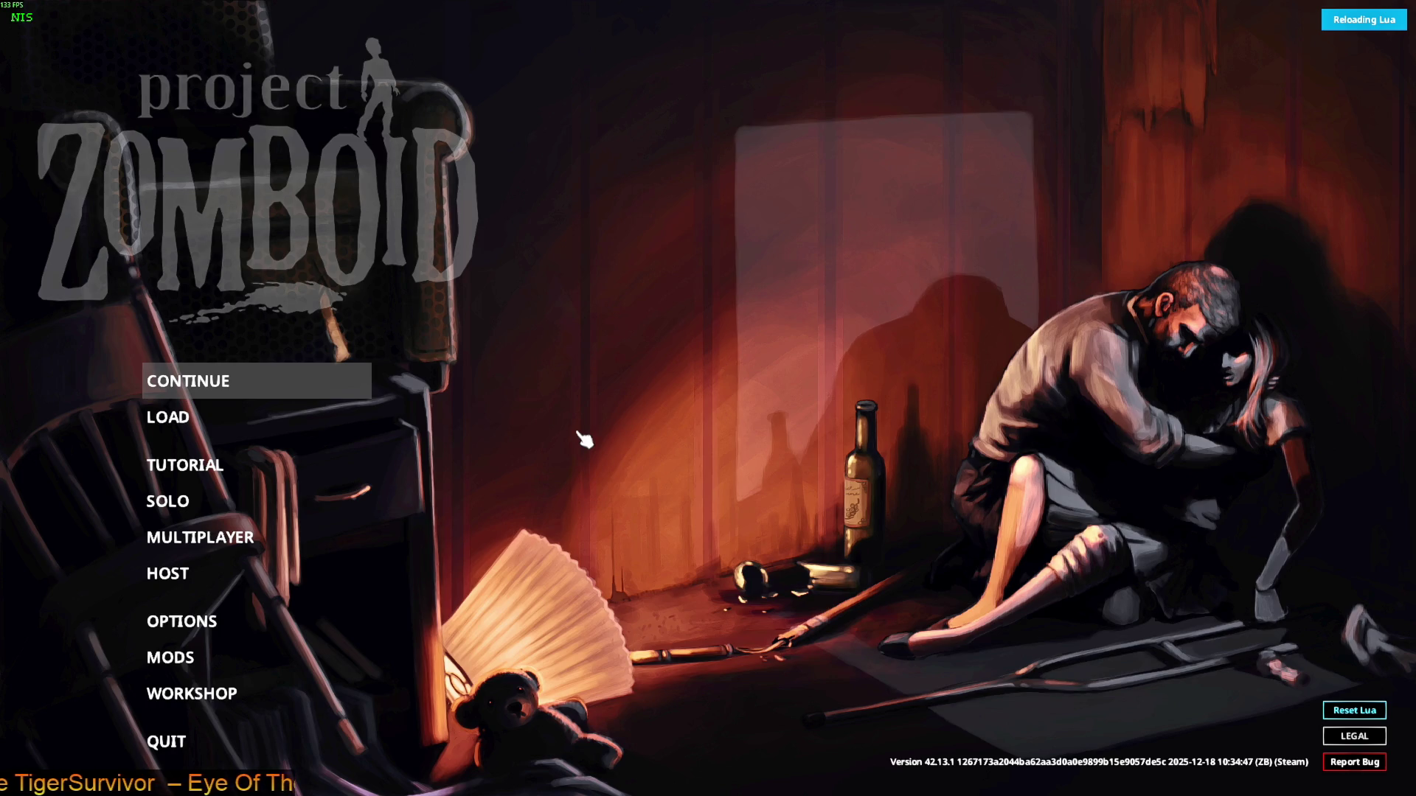
pyautogui.press('Return')
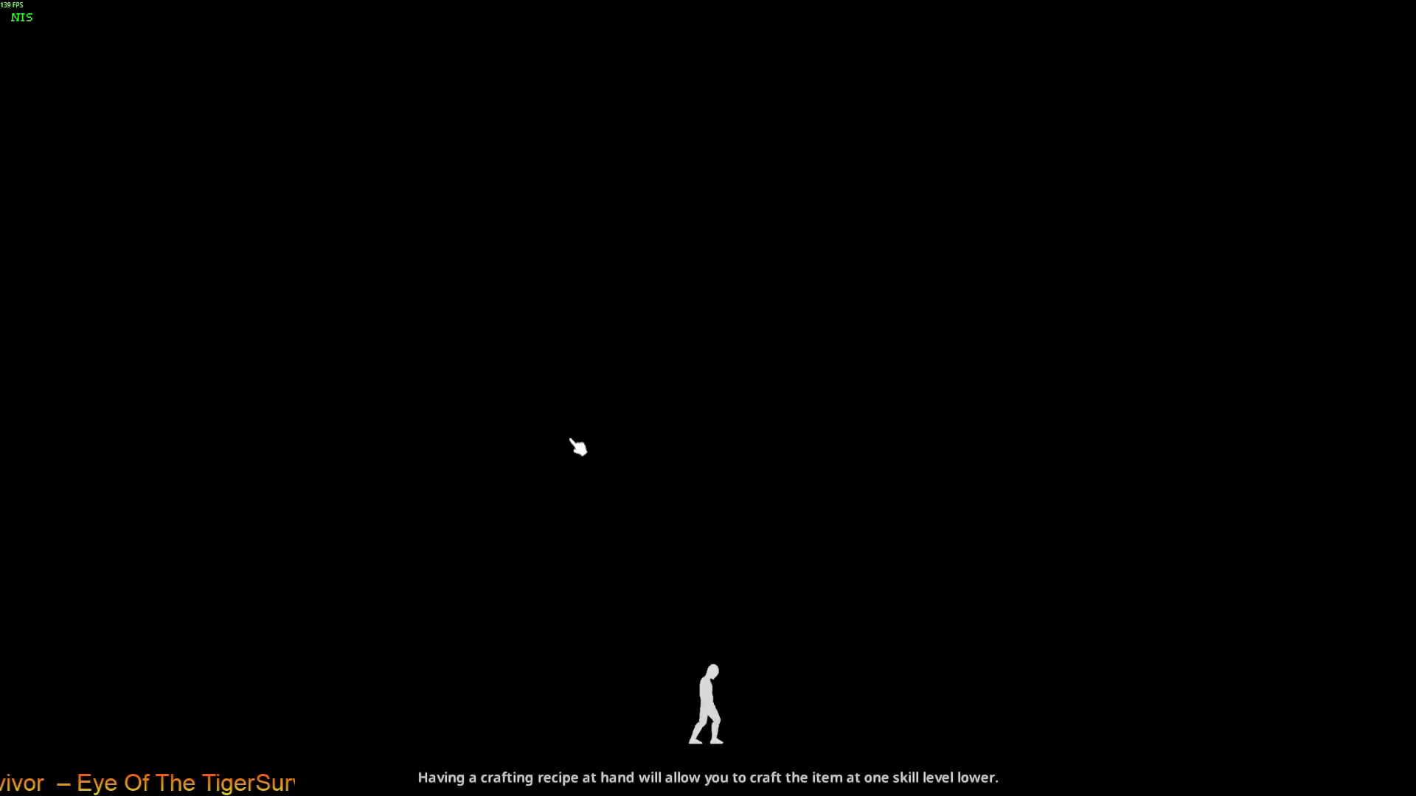
pyautogui.click(572, 441)
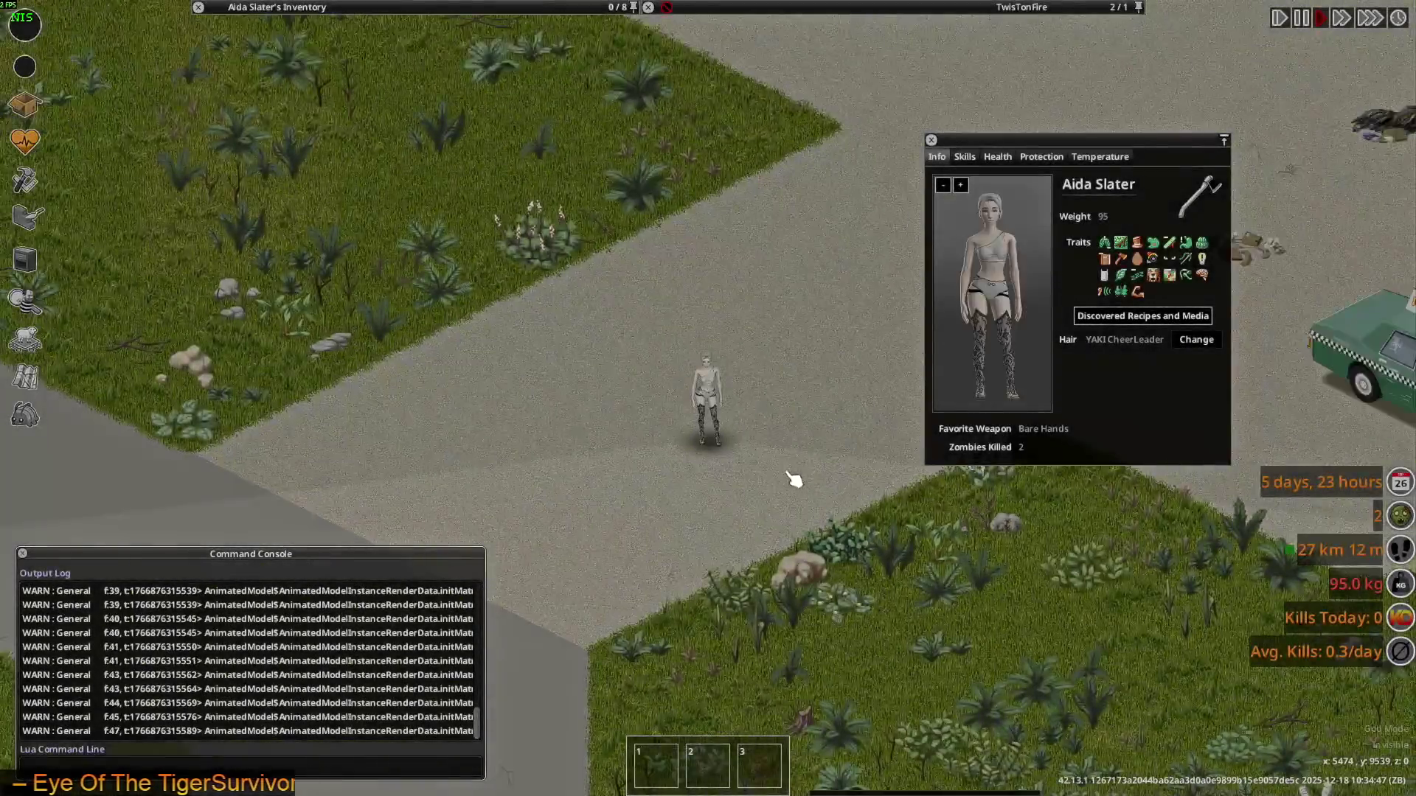
# Walk the character onto the grass and back, then enlarge and rotate the character preview
pyautogui.scroll(5, 790, 480)
pyautogui.press('s')
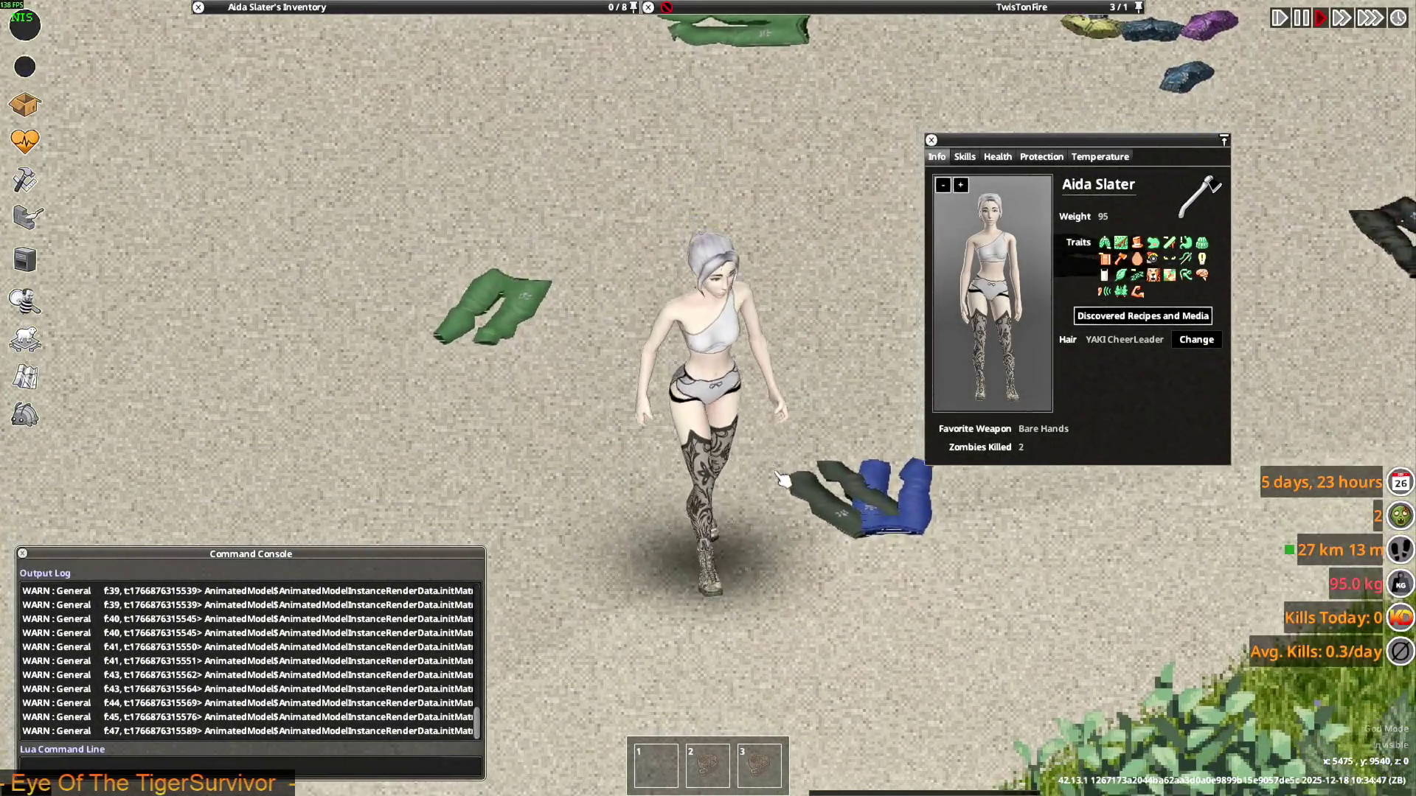
pyautogui.press('d')
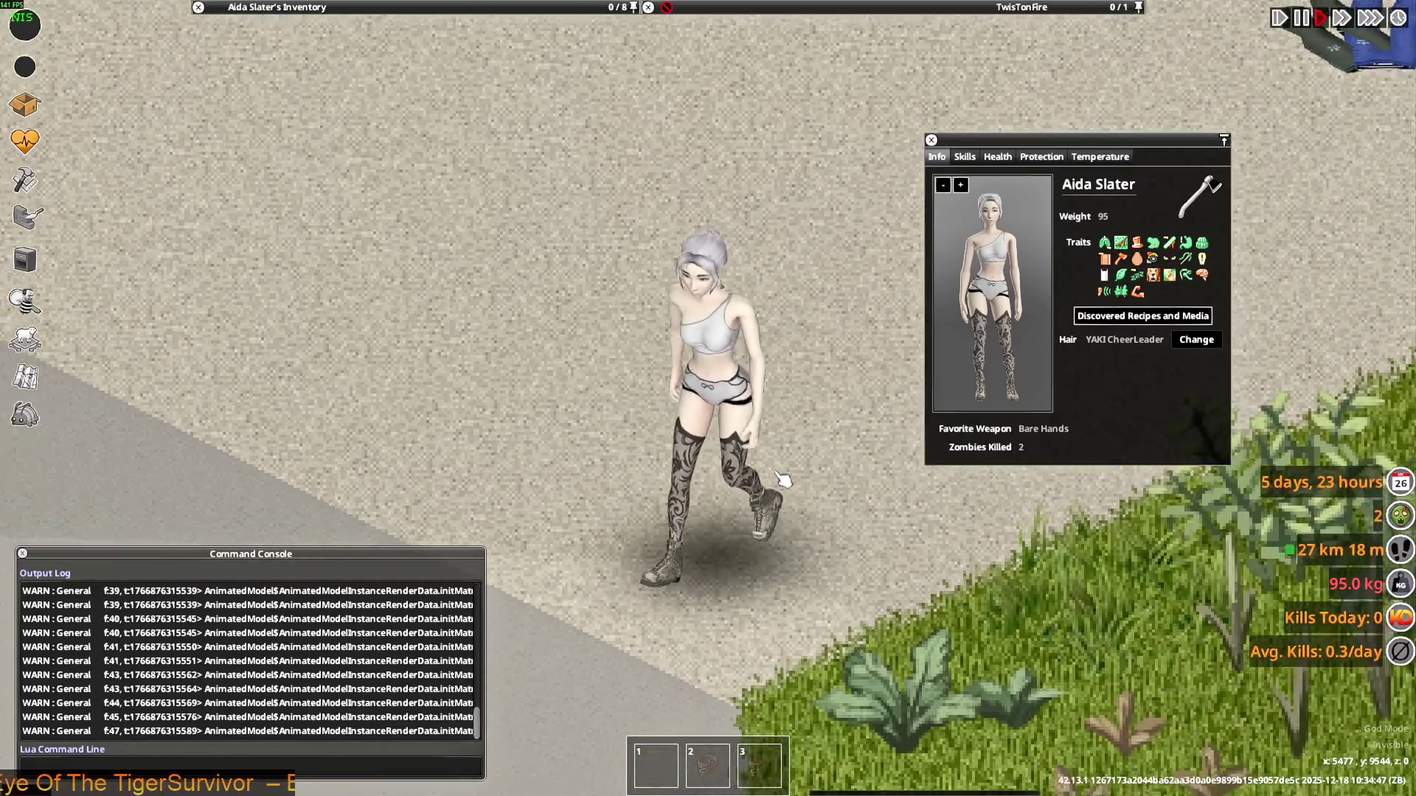
pyautogui.press('w')
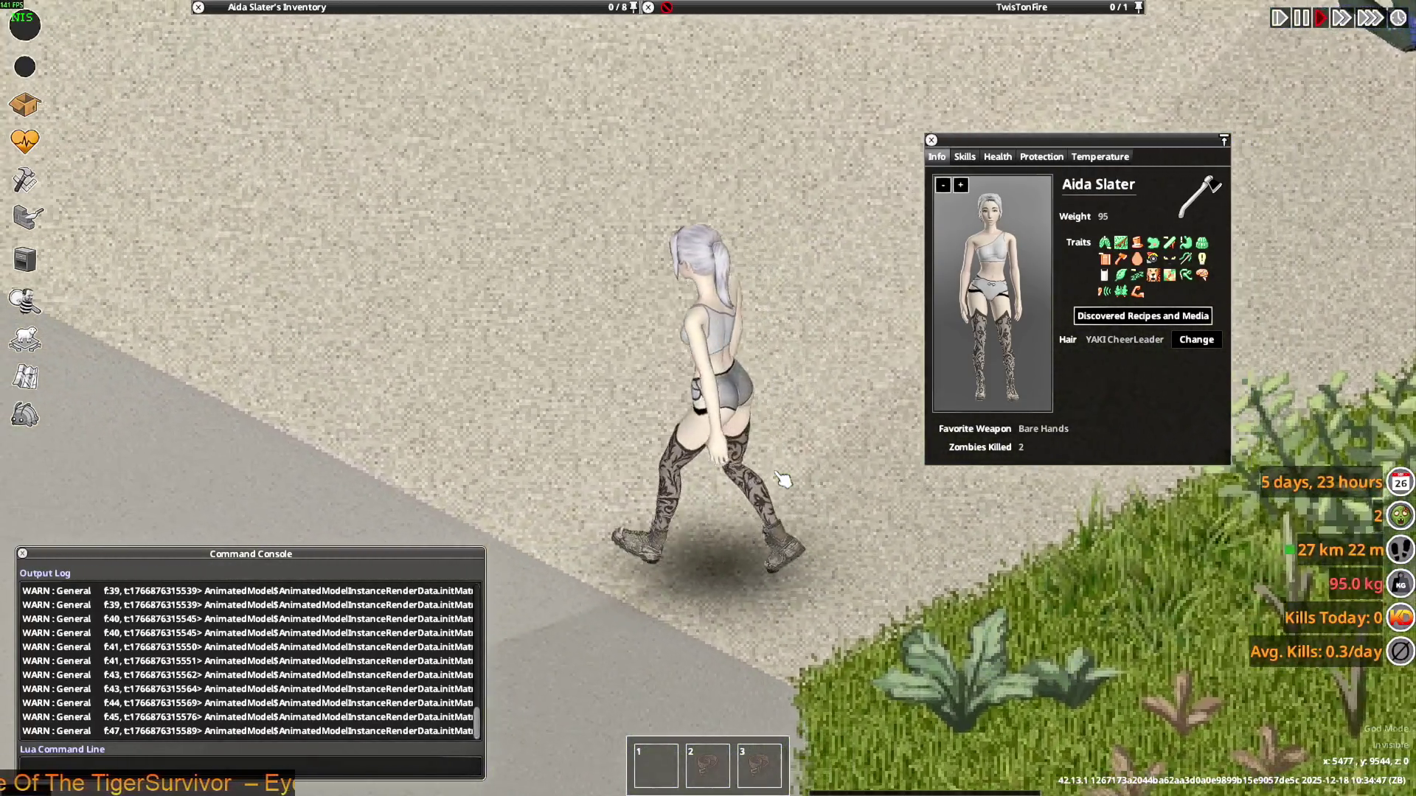
pyautogui.press('w')
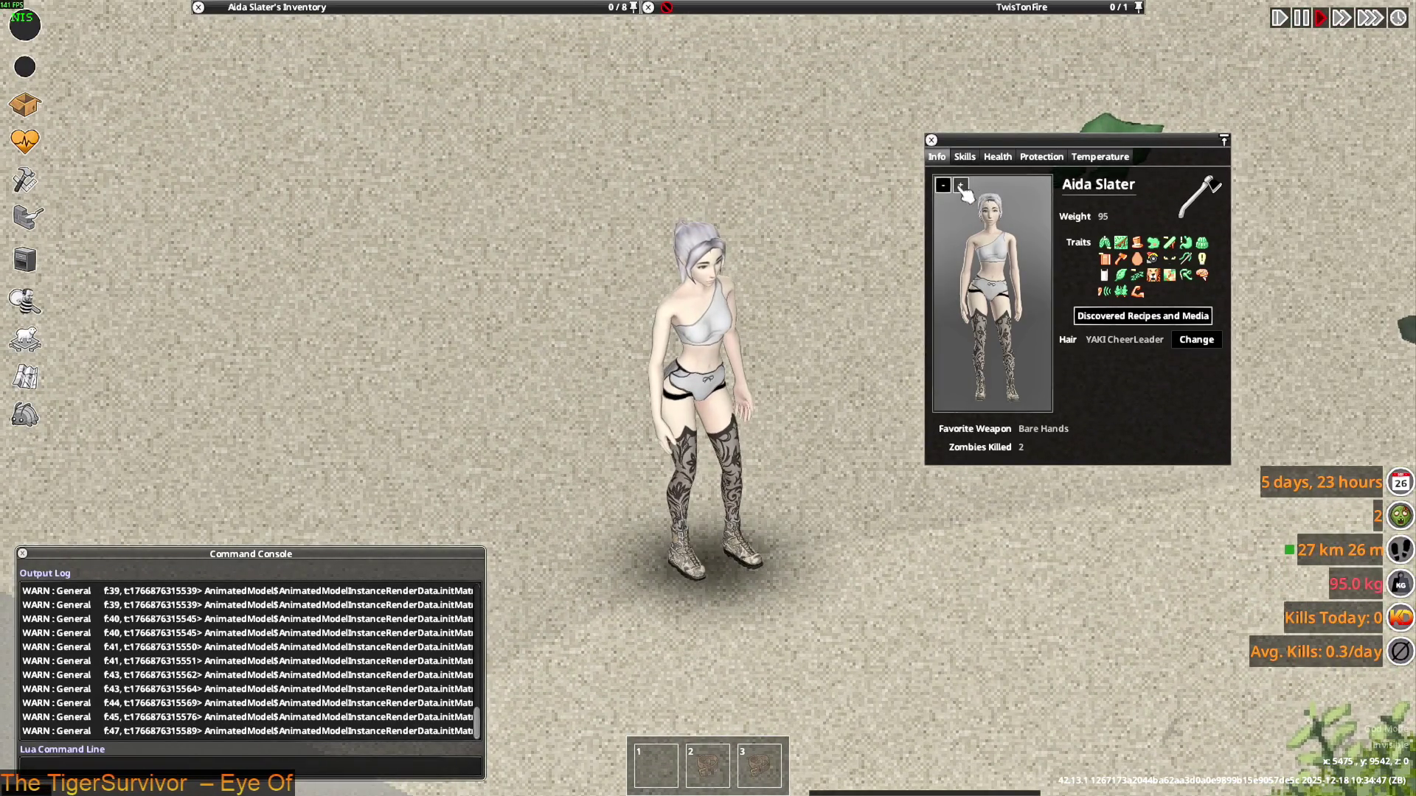
pyautogui.click(960, 184)
pyautogui.moveTo(1062, 421); pyautogui.dragTo(1119, 420)
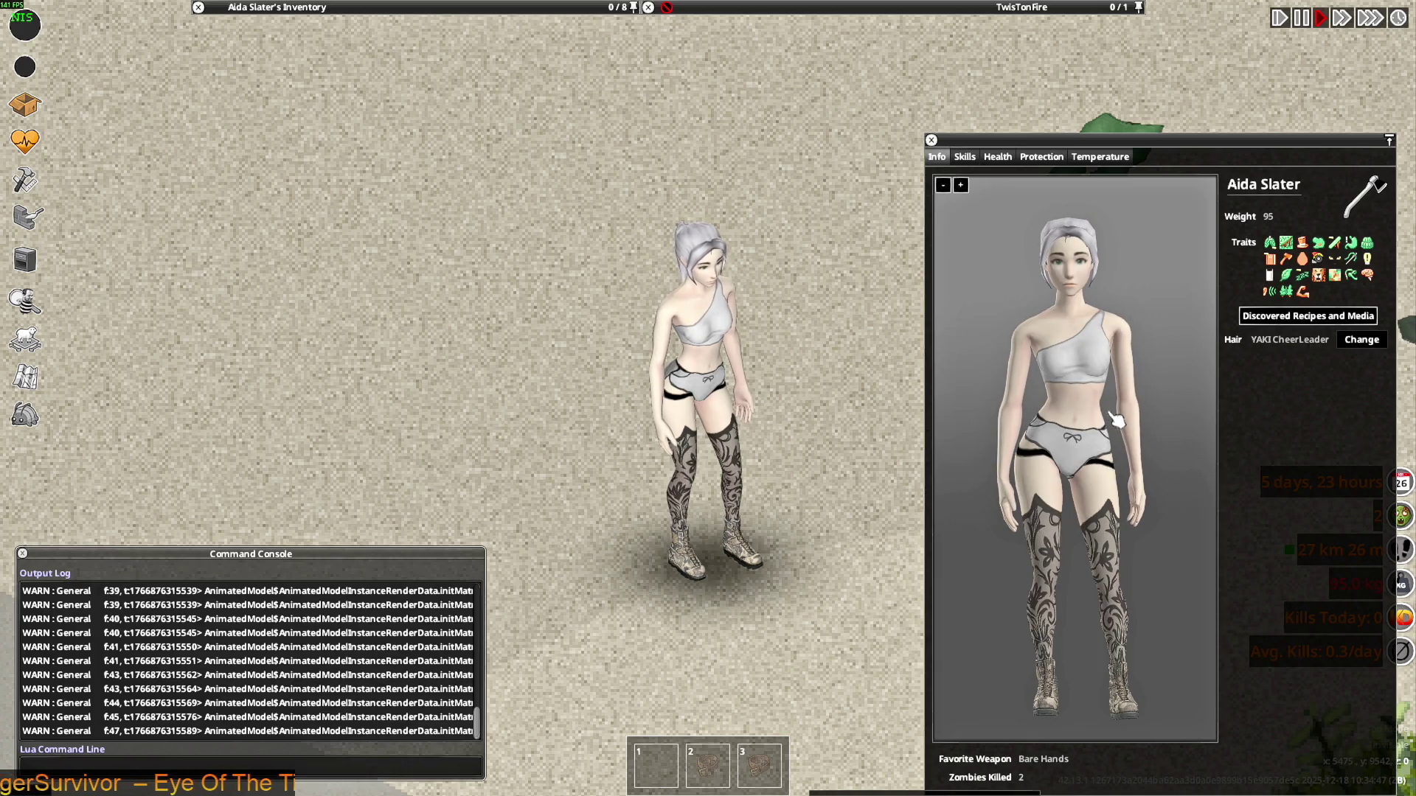
# Walk the character toward and away from the camera to view the top's front, profile and back
pyautogui.press('s')
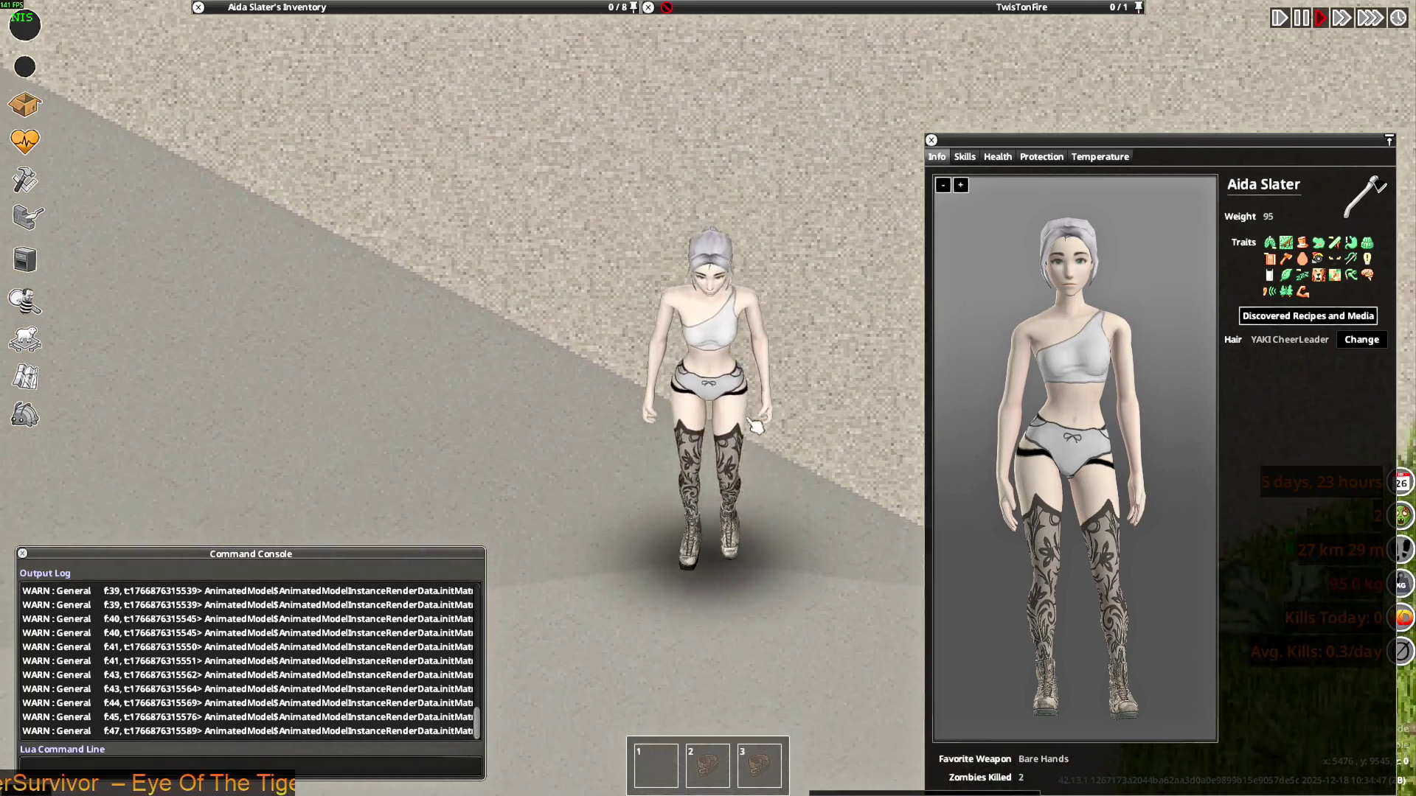
pyautogui.press('s')
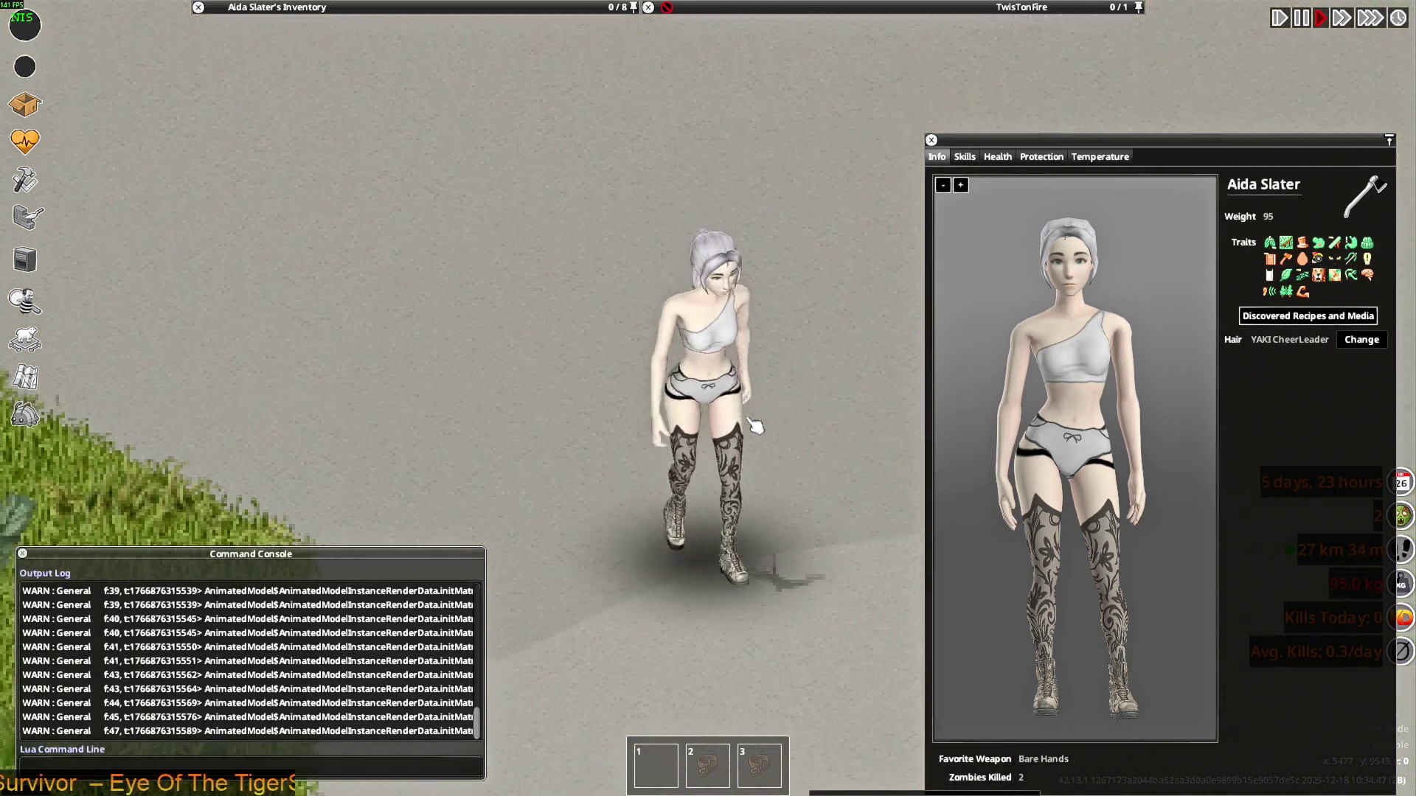
pyautogui.press('w')
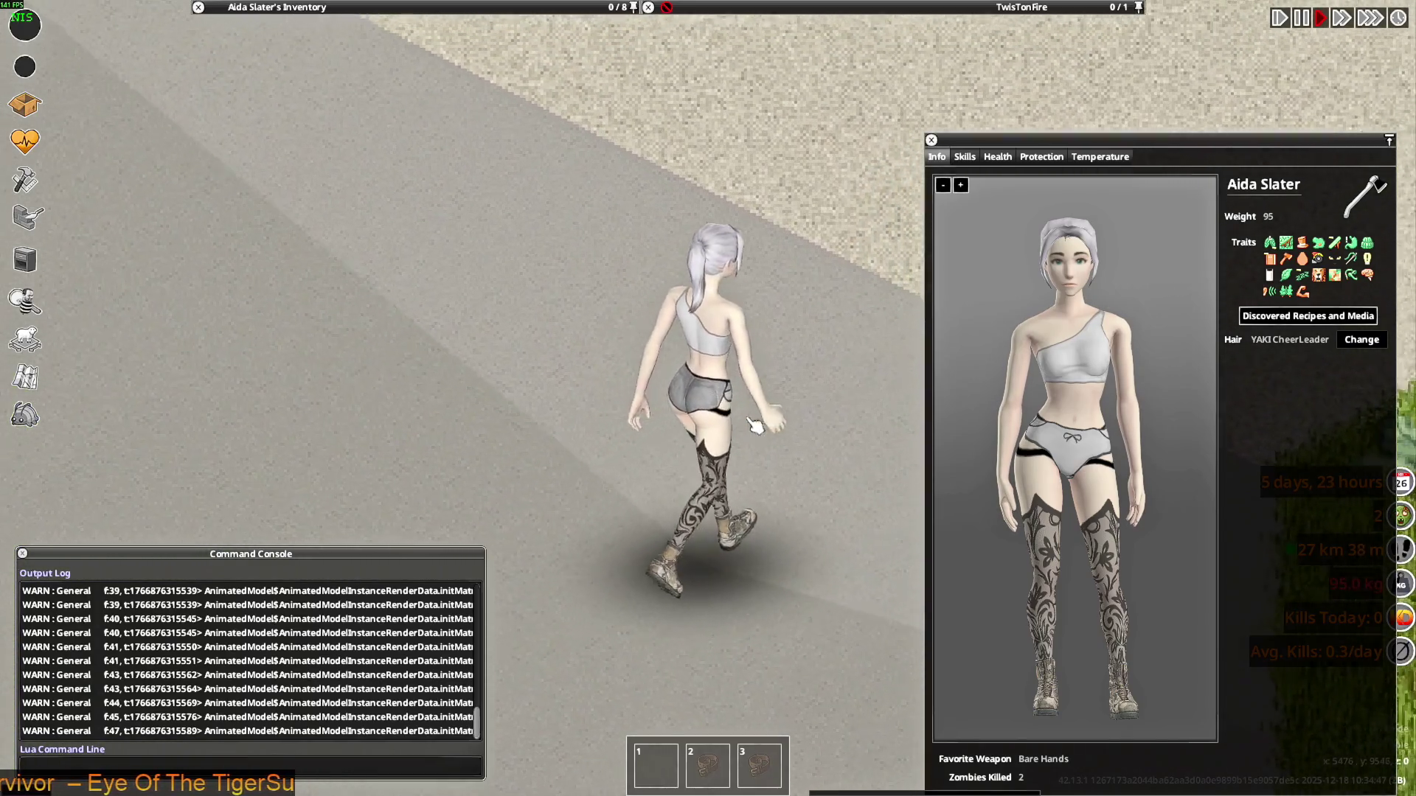
pyautogui.press('s')
pyautogui.press('a')
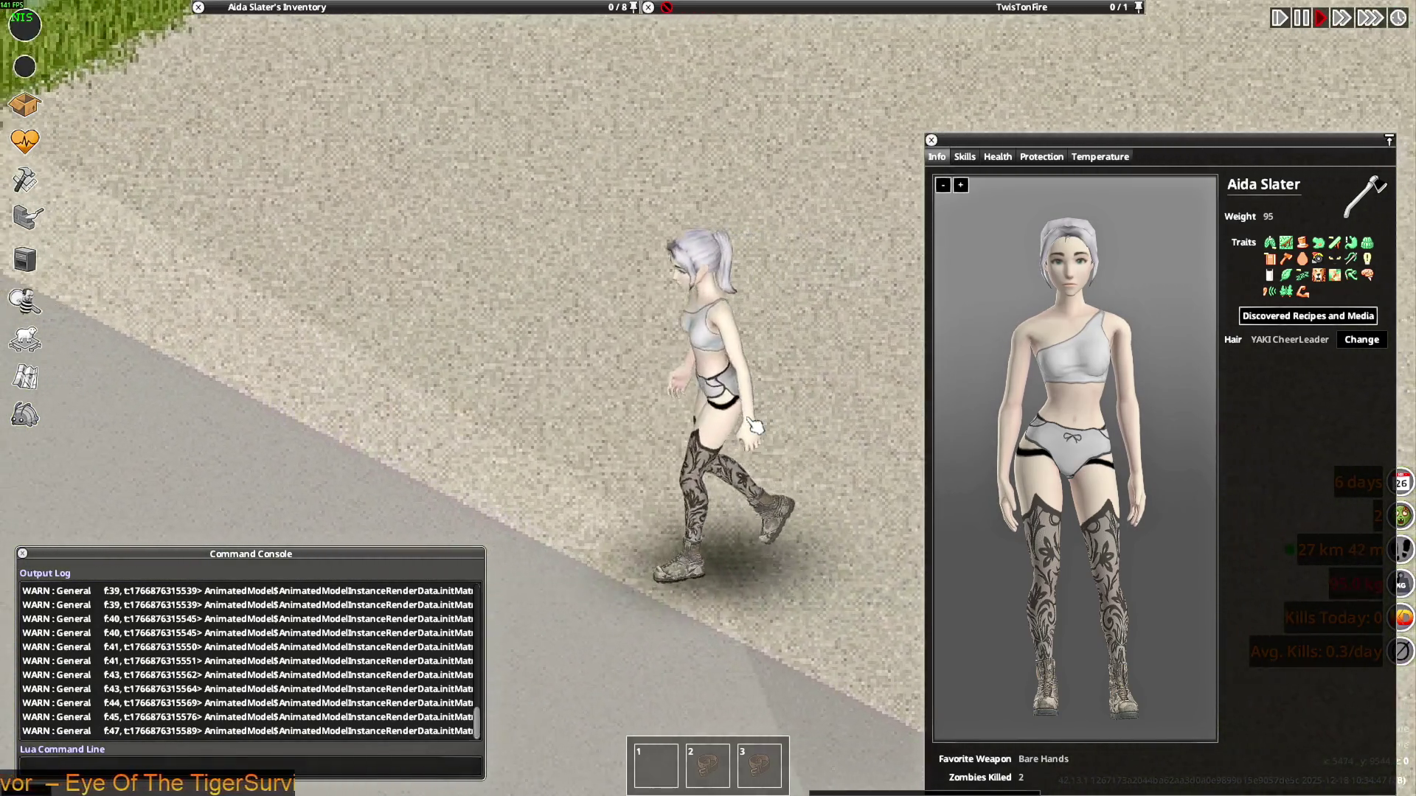
pyautogui.press('s')
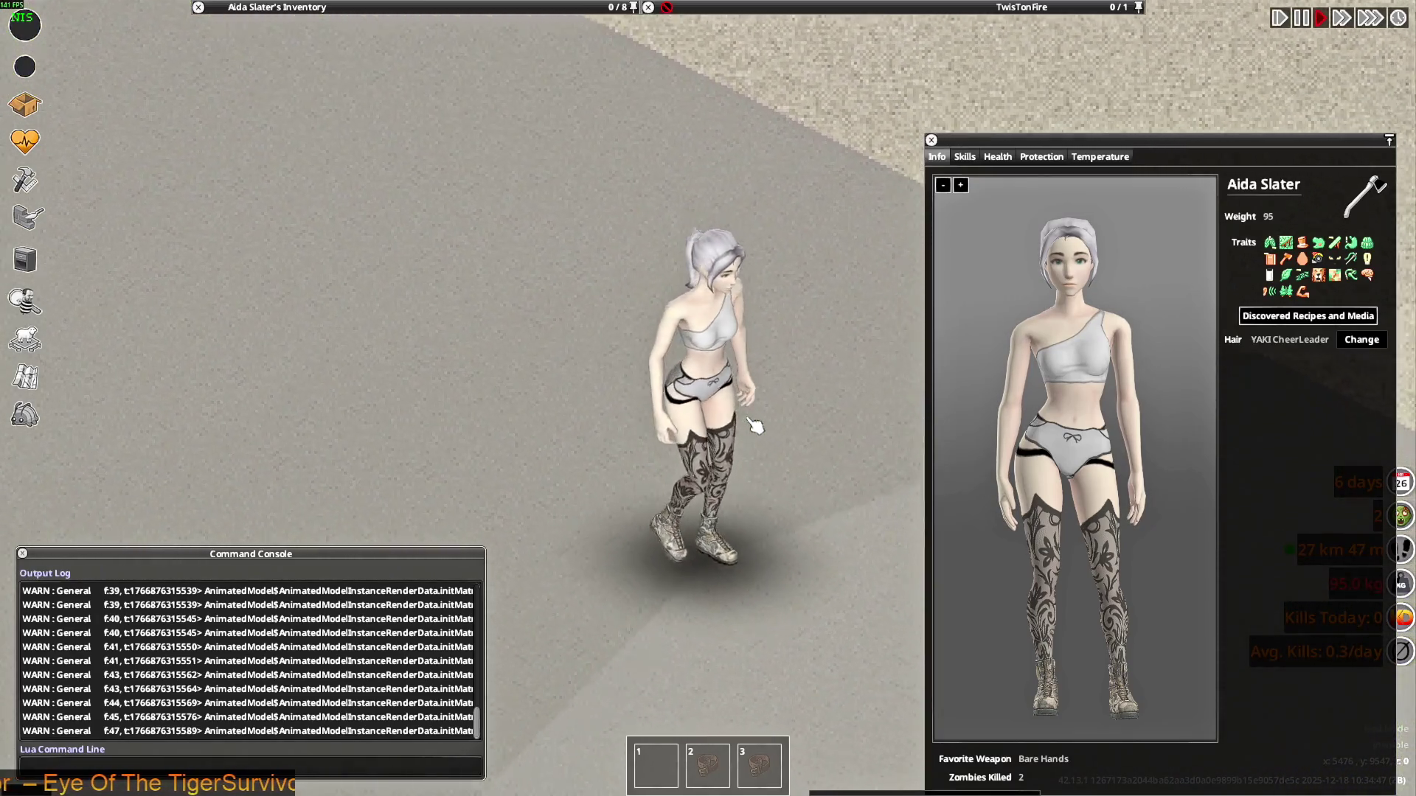
pyautogui.press('w')
pyautogui.press('a')
pyautogui.press('w')
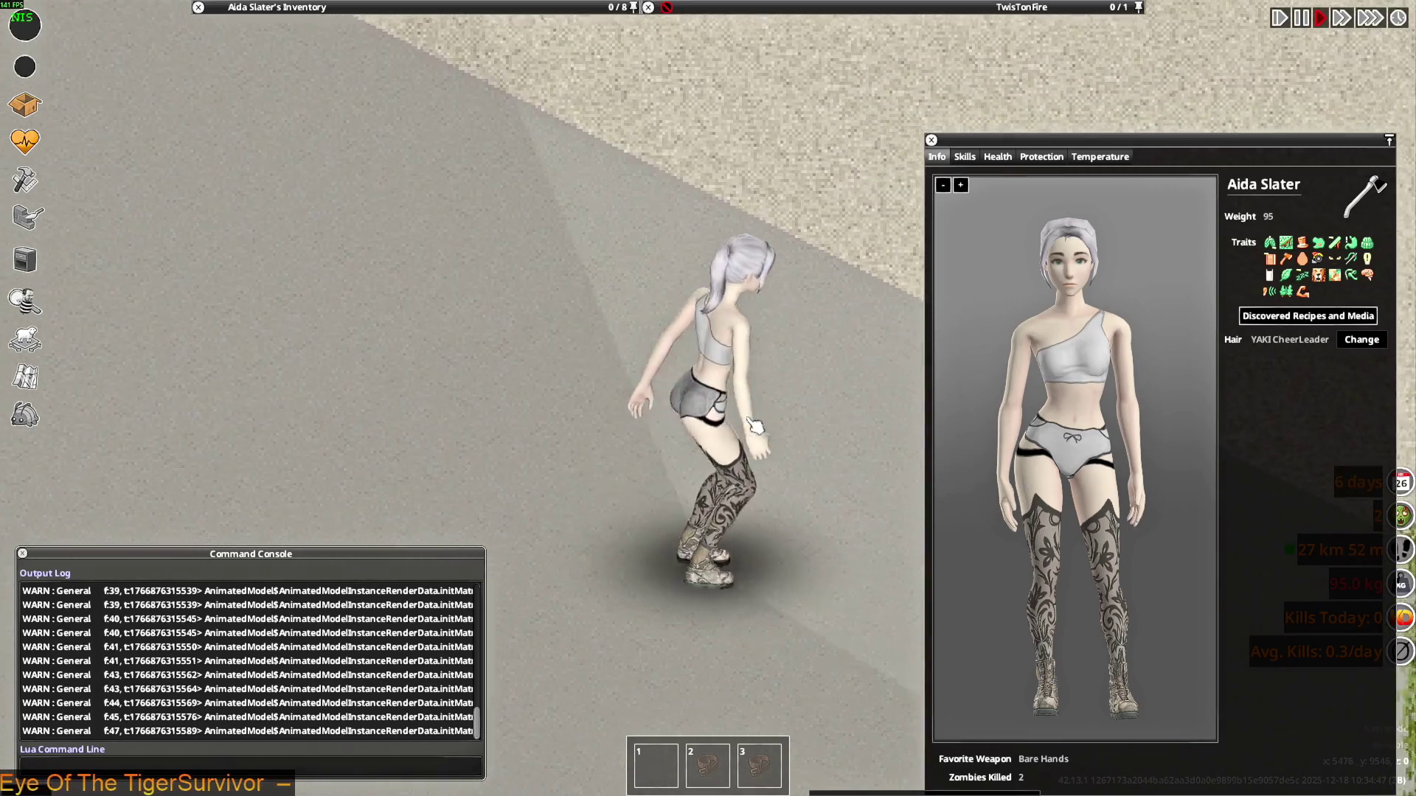
pyautogui.press('s')
# Check the top from behind and in front once more, then return to Blender
pyautogui.press('a')
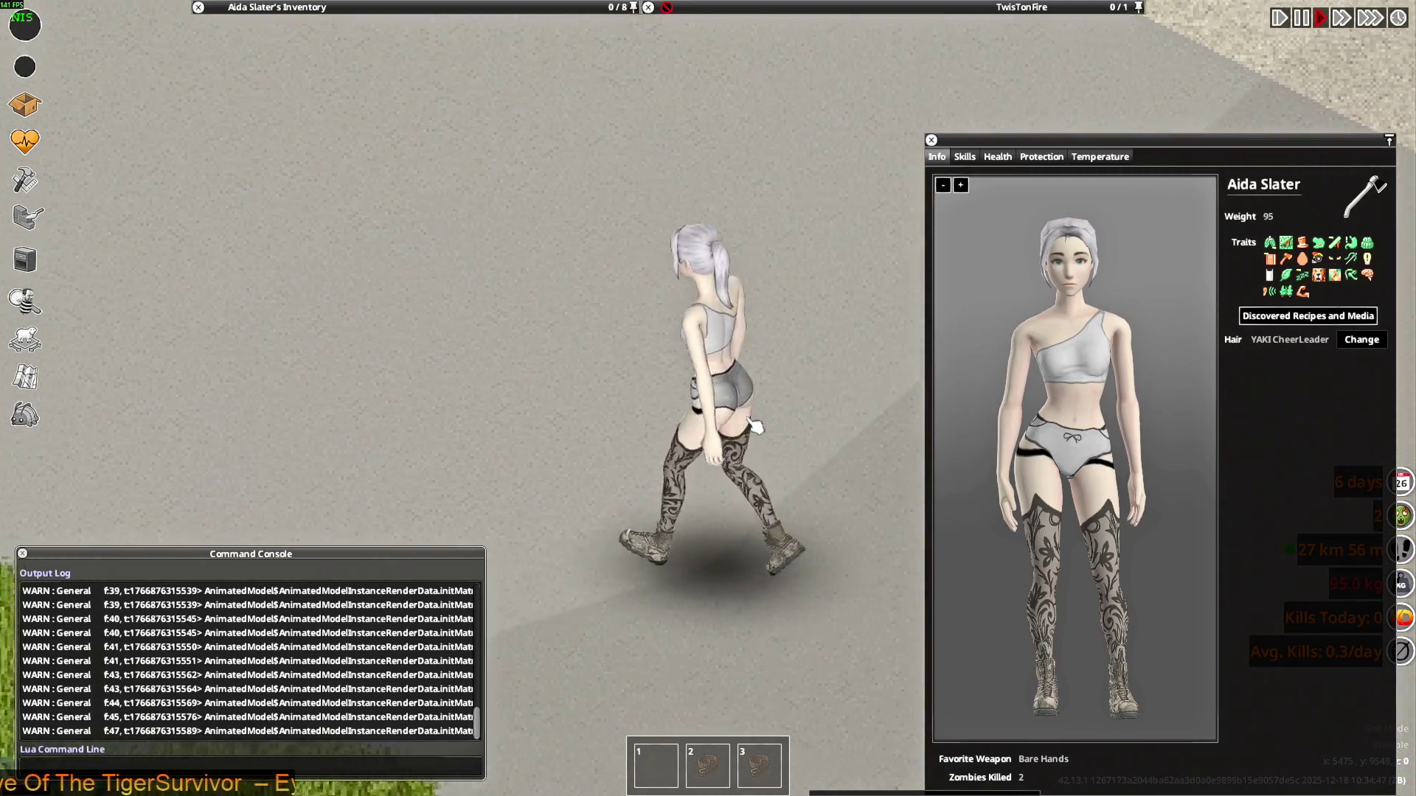
pyautogui.press('w')
pyautogui.press('s')
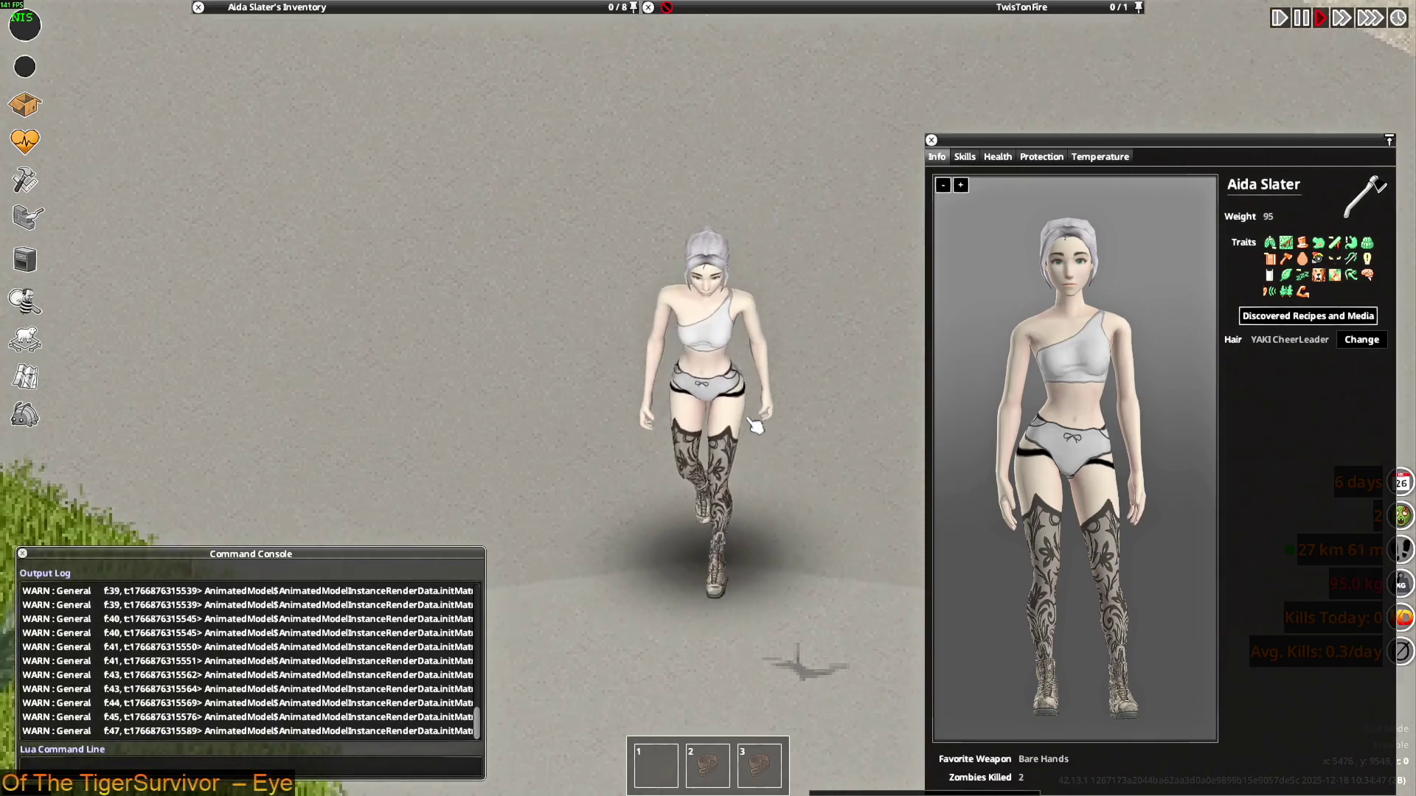
pyautogui.press('a')
pyautogui.press('s')
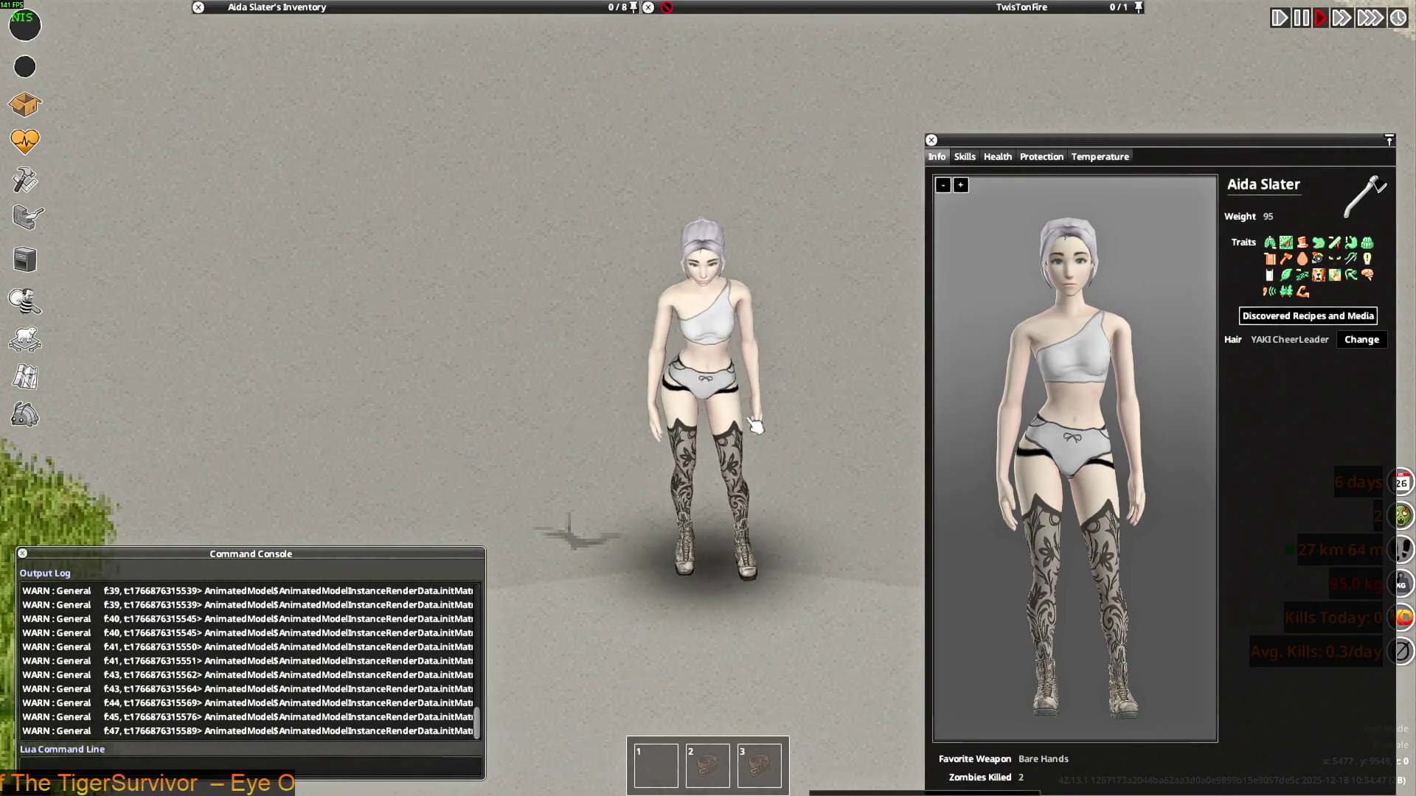
pyautogui.press('a')
pyautogui.press('w')
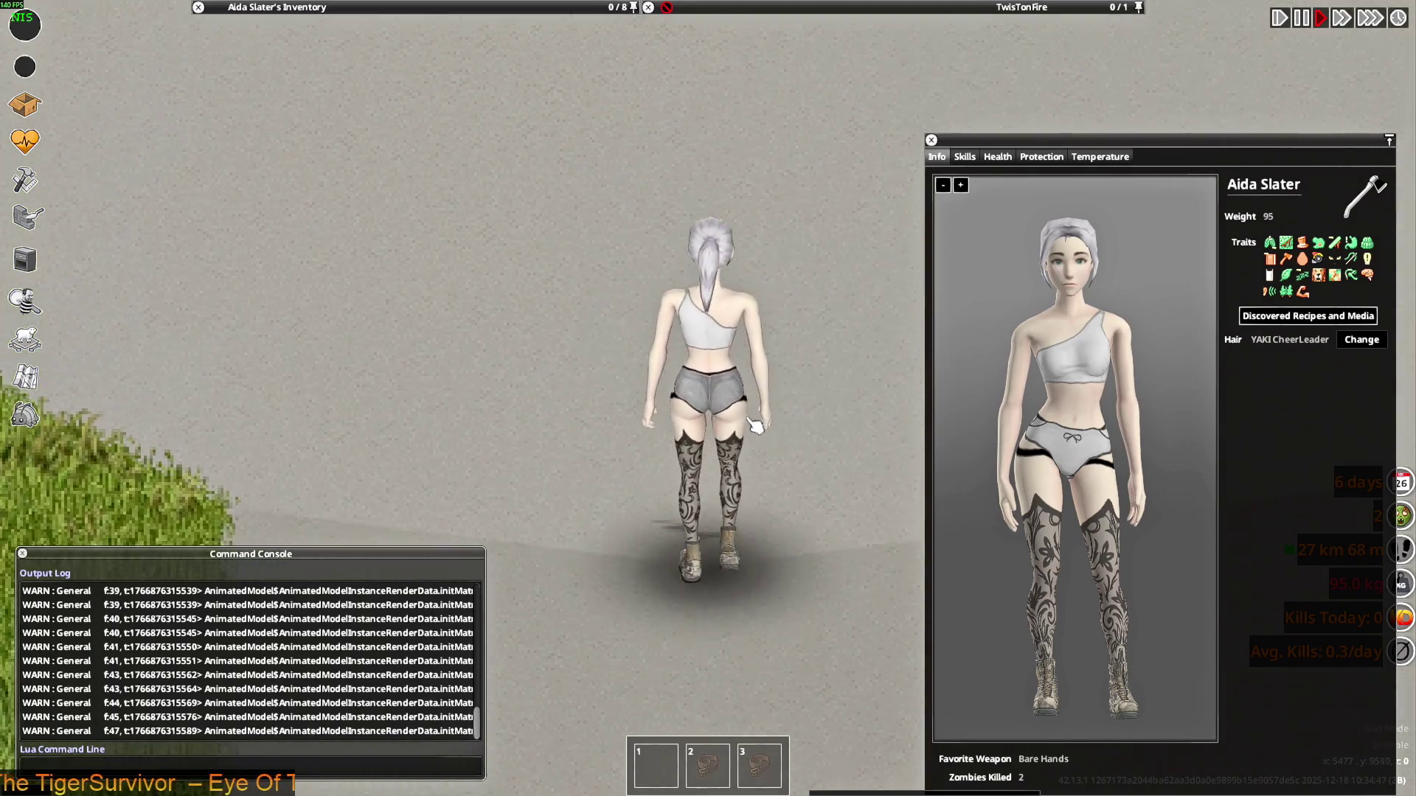
pyautogui.press('s')
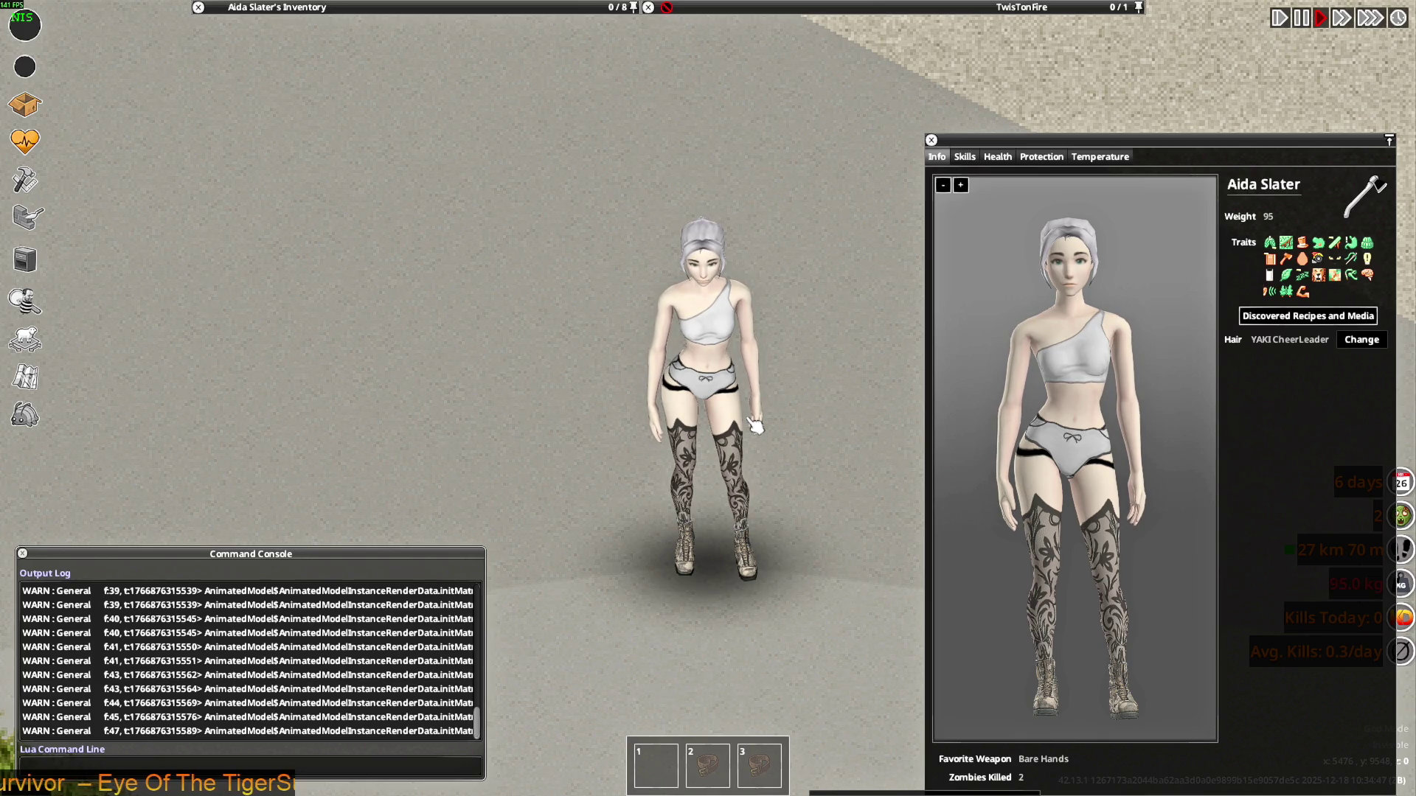
pyautogui.hotkey('alt', 'Tab')
pyautogui.hotkey('alt', 'Tab')
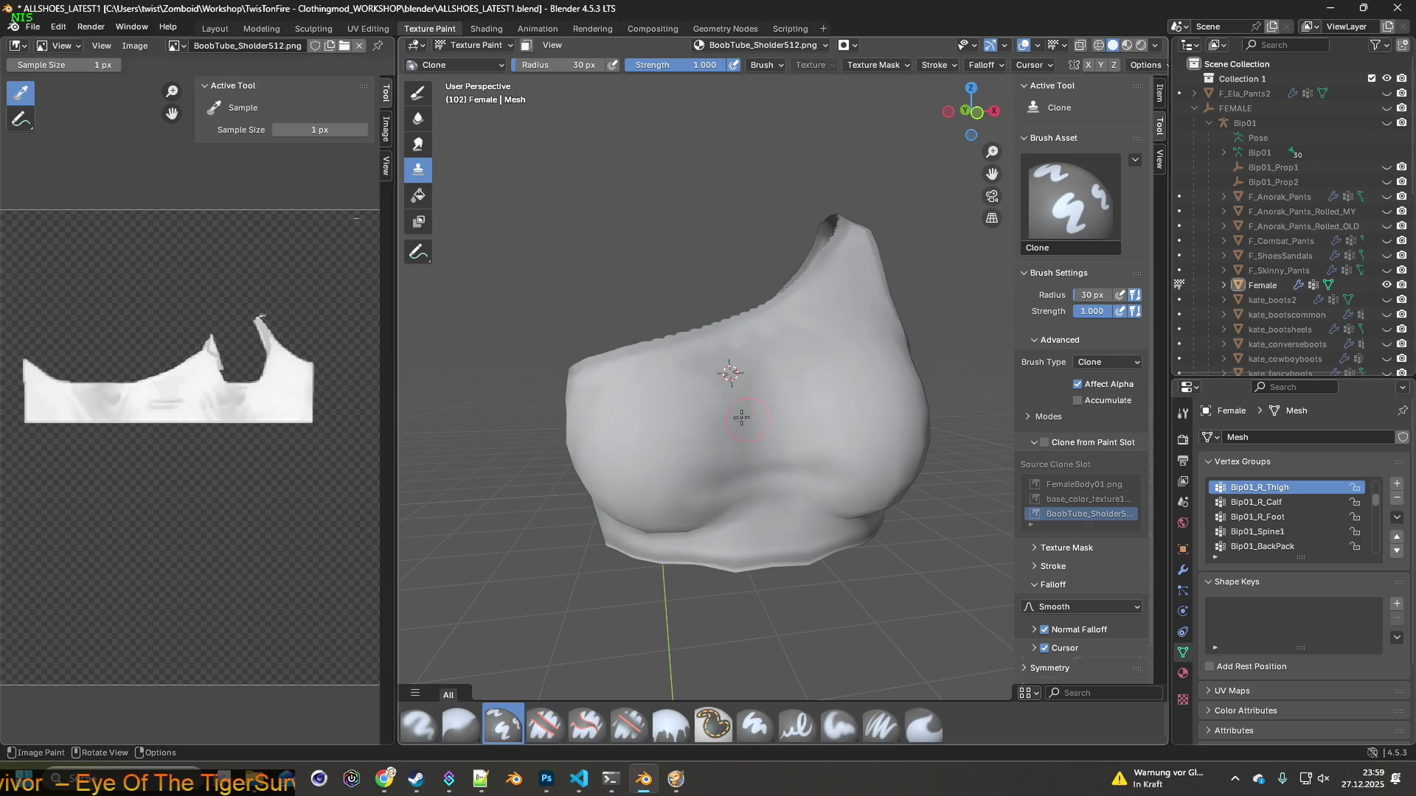
# Paint soft white strokes over the top's front with the Paint Soft Pressure brush
pyautogui.moveTo(741, 372)
pyautogui.mouseDown(button='middle')
pyautogui.moveTo(708, 472)
pyautogui.moveTo(677, 432)
pyautogui.mouseUp(button='middle')
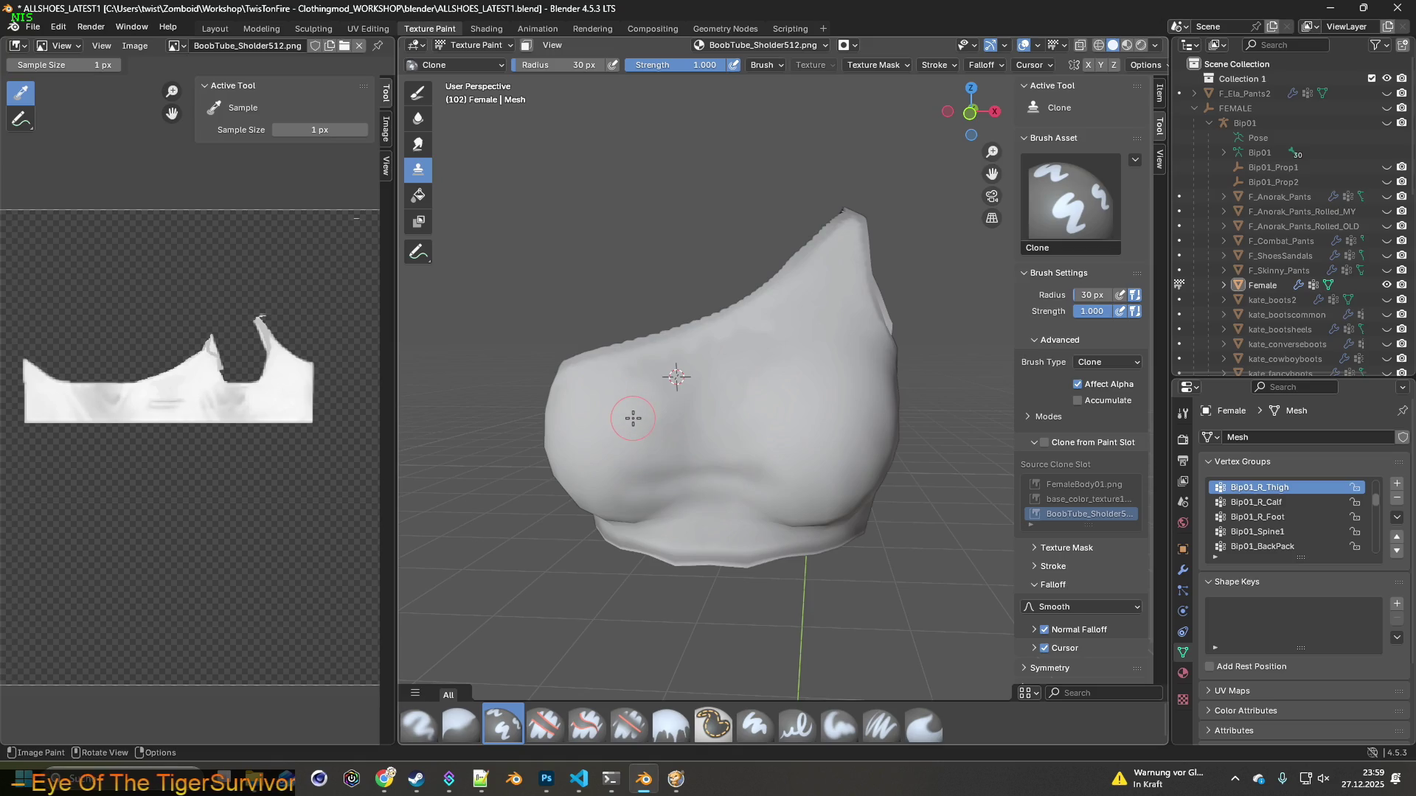
pyautogui.scroll(2, 633, 409)
pyautogui.scroll(-1, 633, 418)
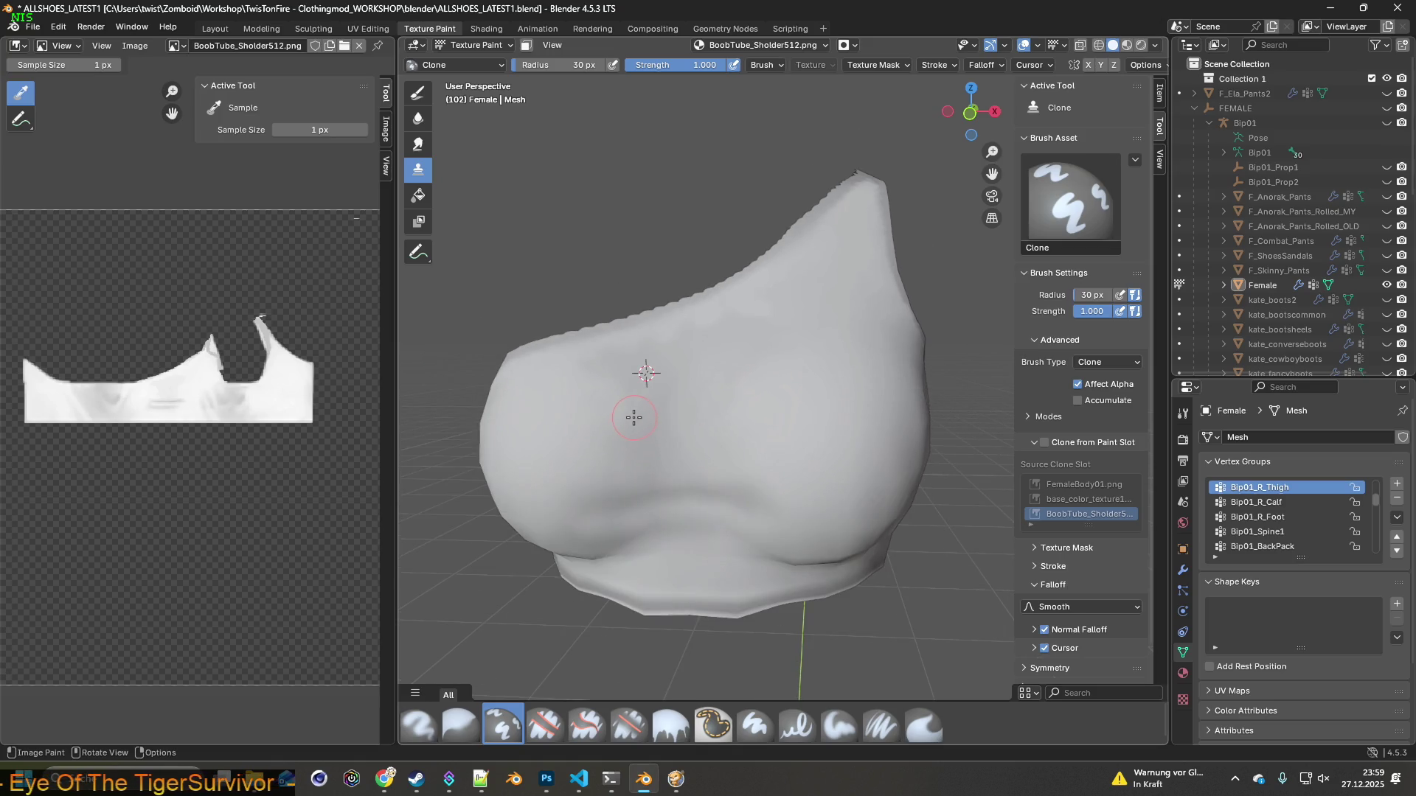
pyautogui.click(881, 725)
pyautogui.moveTo(721, 549); pyautogui.dragTo(598, 411, button='middle')
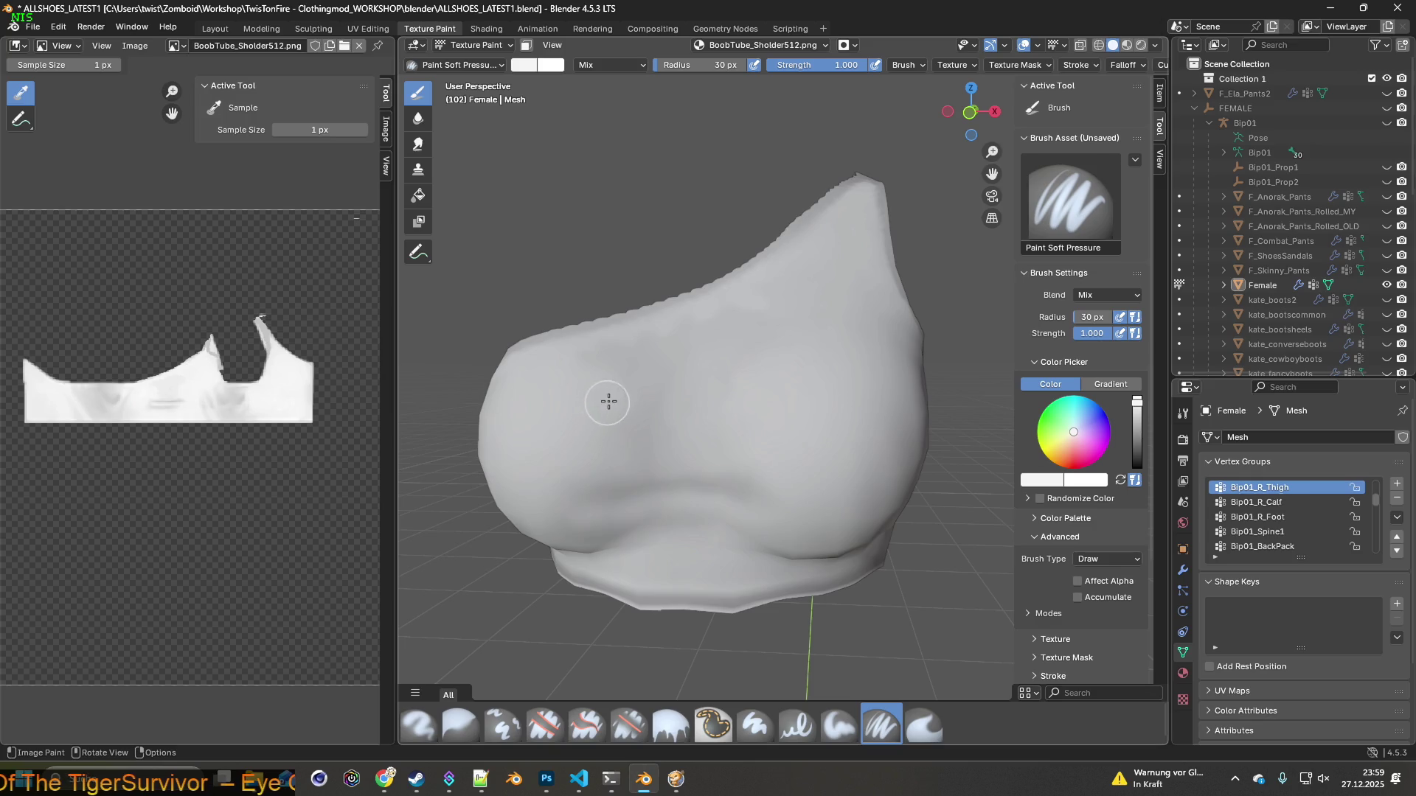
pyautogui.moveTo(600, 370); pyautogui.dragTo(623, 379)
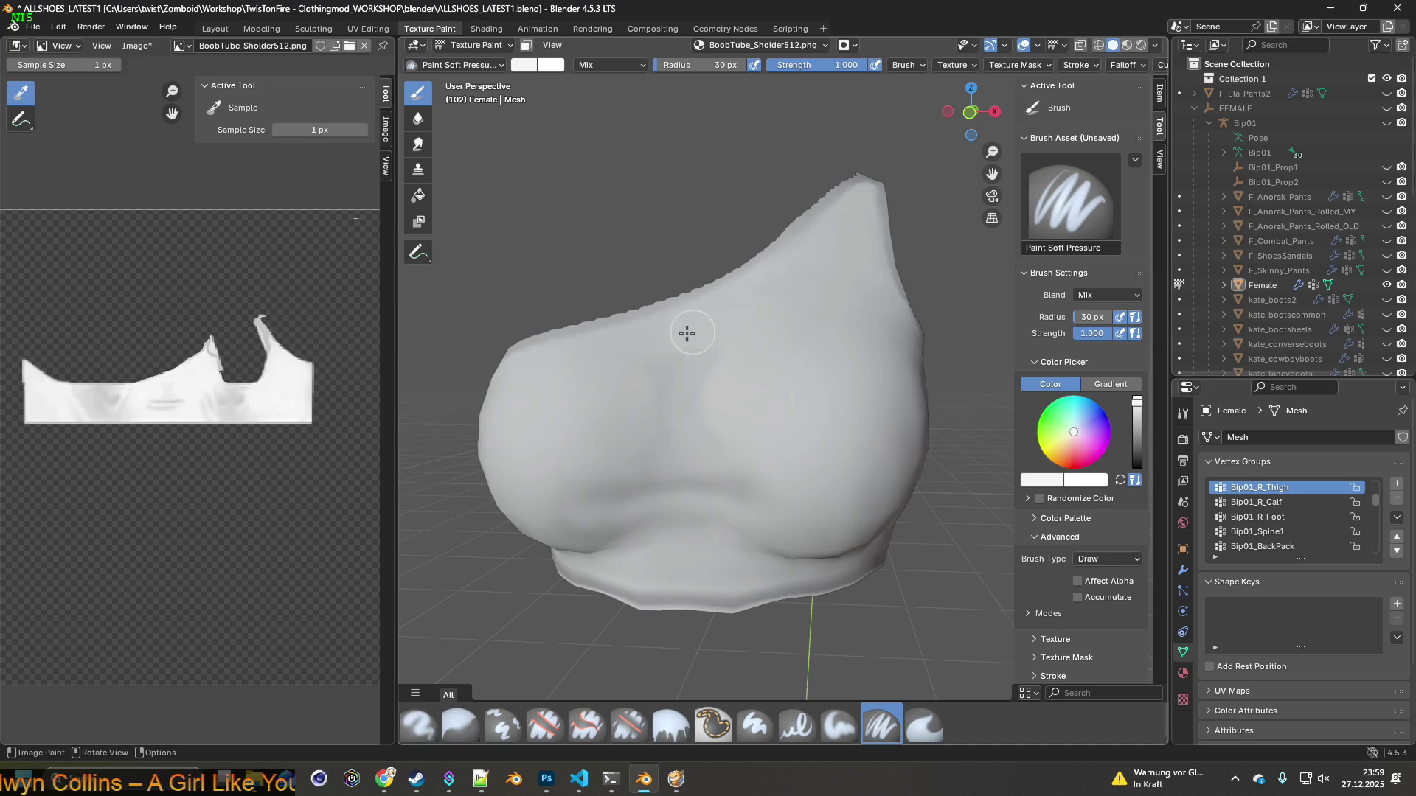
# Check the painted area and select the Smear brush
pyautogui.moveTo(664, 373)
pyautogui.mouseDown(button='middle')
pyautogui.moveTo(764, 410)
pyautogui.moveTo(677, 411)
pyautogui.mouseUp(button='middle')
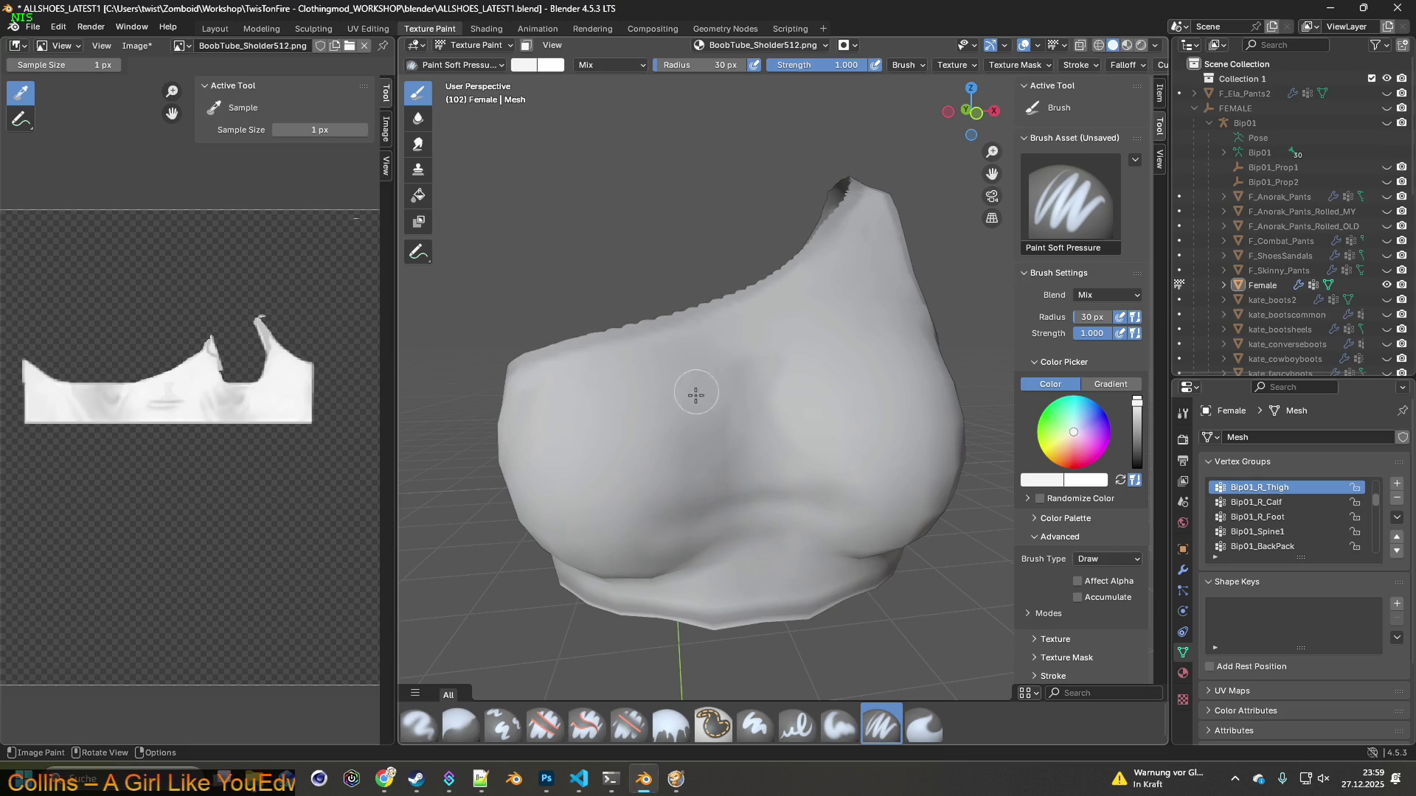
pyautogui.moveTo(802, 348)
pyautogui.mouseDown(button='middle')
pyautogui.moveTo(852, 419)
pyautogui.moveTo(690, 357)
pyautogui.mouseUp(button='middle')
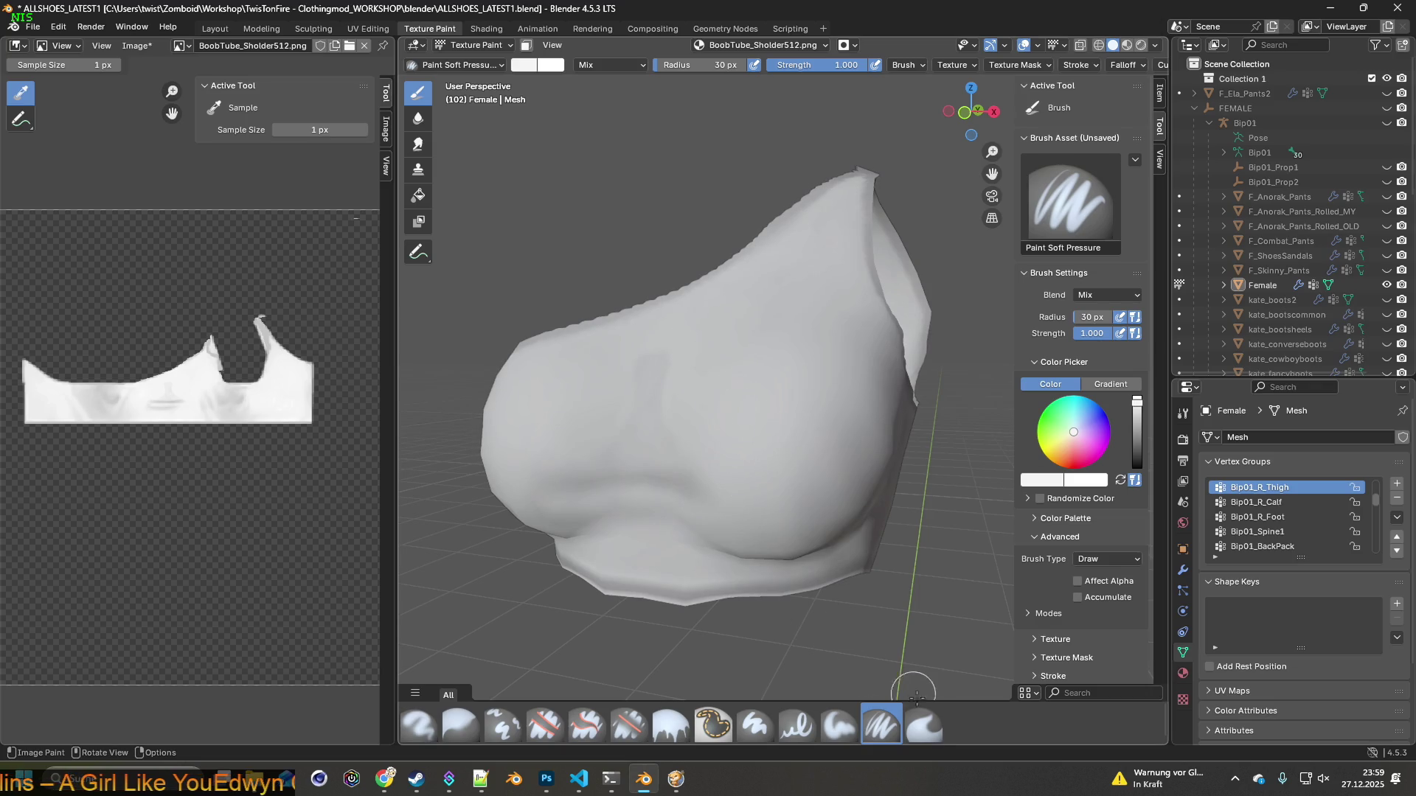
pyautogui.click(924, 725)
pyautogui.scroll(4, 734, 490)
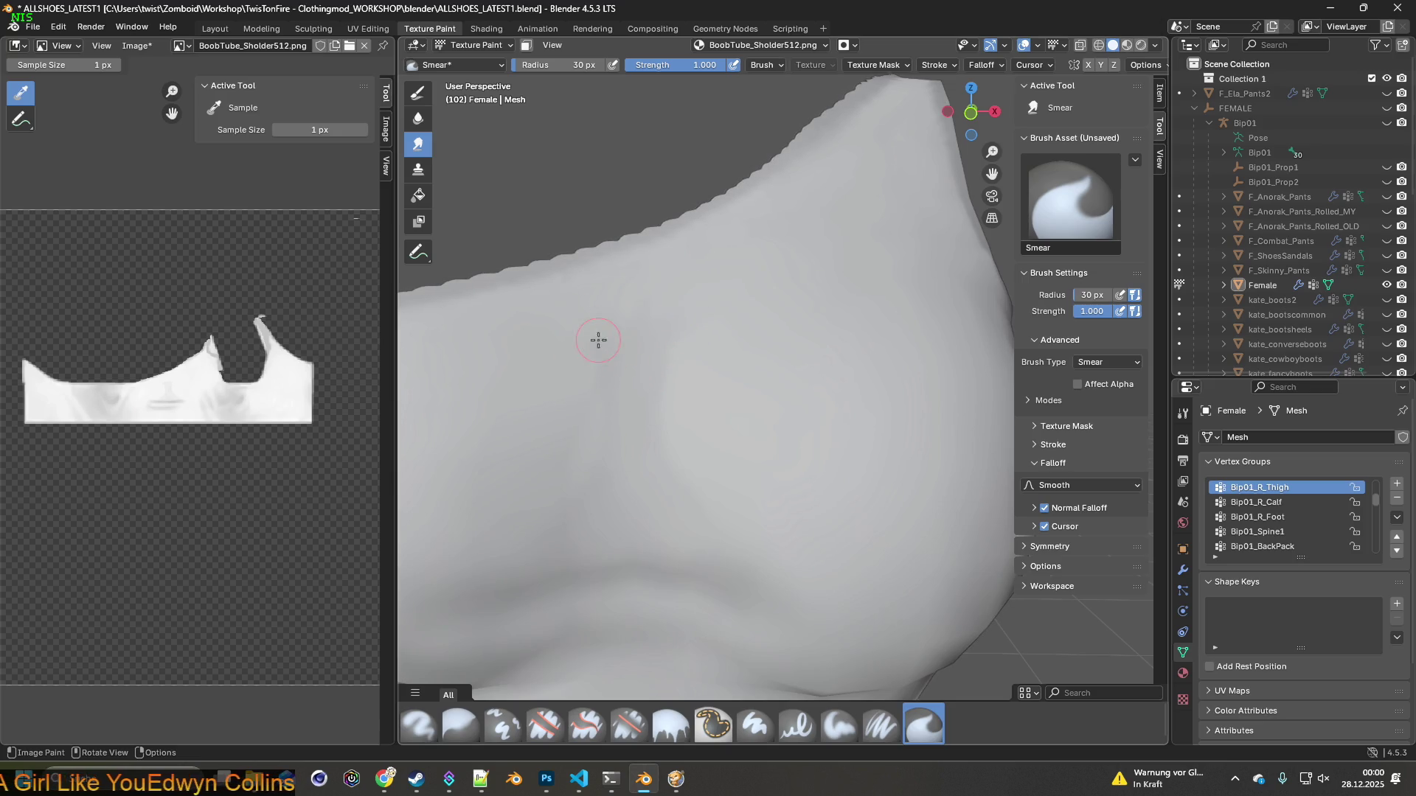
# Orbit around the smeared tube top to check its shading from several angles
pyautogui.scroll(-3, 670, 412)
pyautogui.moveTo(679, 411)
pyautogui.mouseDown(button='middle')
pyautogui.moveTo(745, 393)
pyautogui.moveTo(707, 425)
pyautogui.moveTo(782, 447)
pyautogui.moveTo(855, 443)
pyautogui.mouseUp(button='middle')
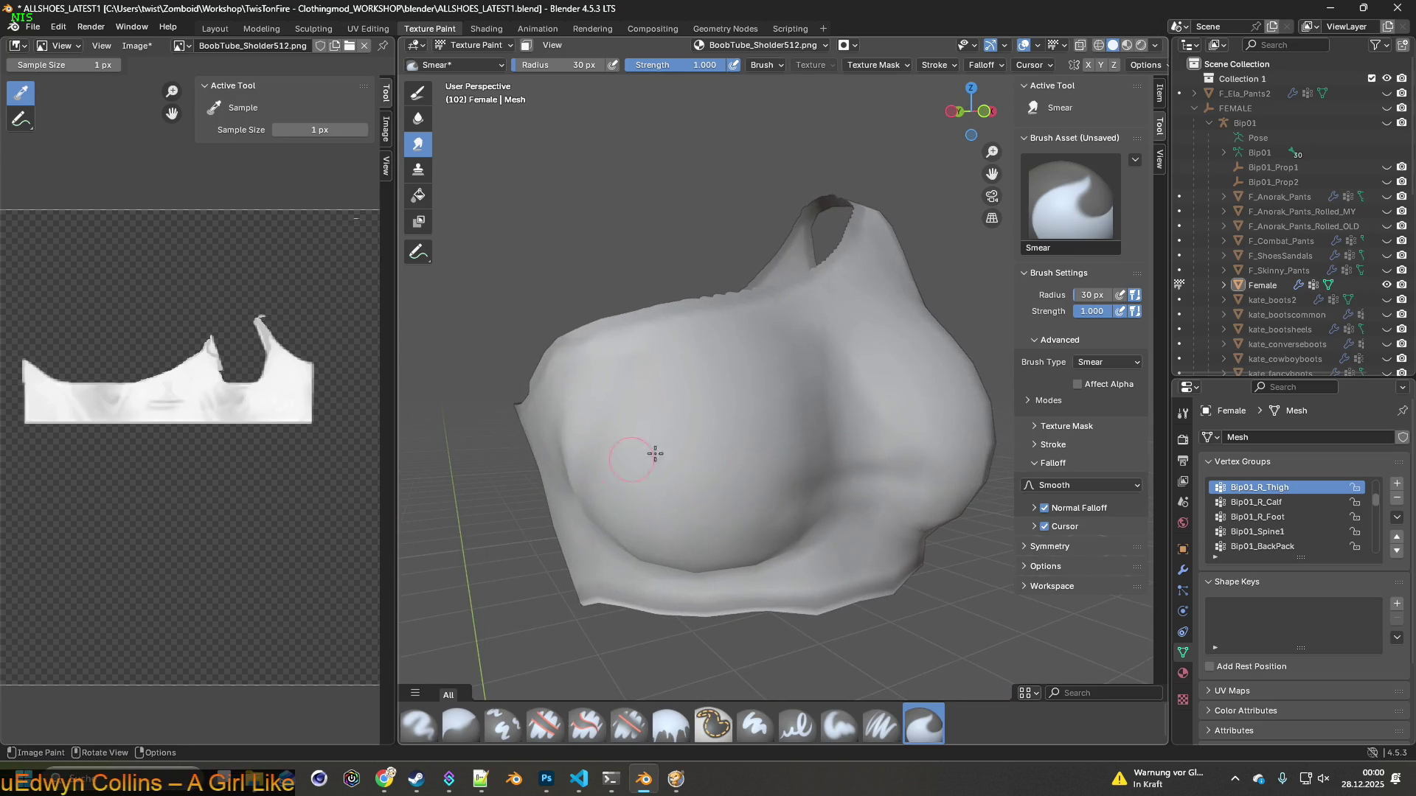
pyautogui.moveTo(723, 451)
pyautogui.mouseDown(button='middle')
pyautogui.moveTo(697, 456)
pyautogui.moveTo(822, 447)
pyautogui.moveTo(732, 505)
pyautogui.mouseUp(button='middle')
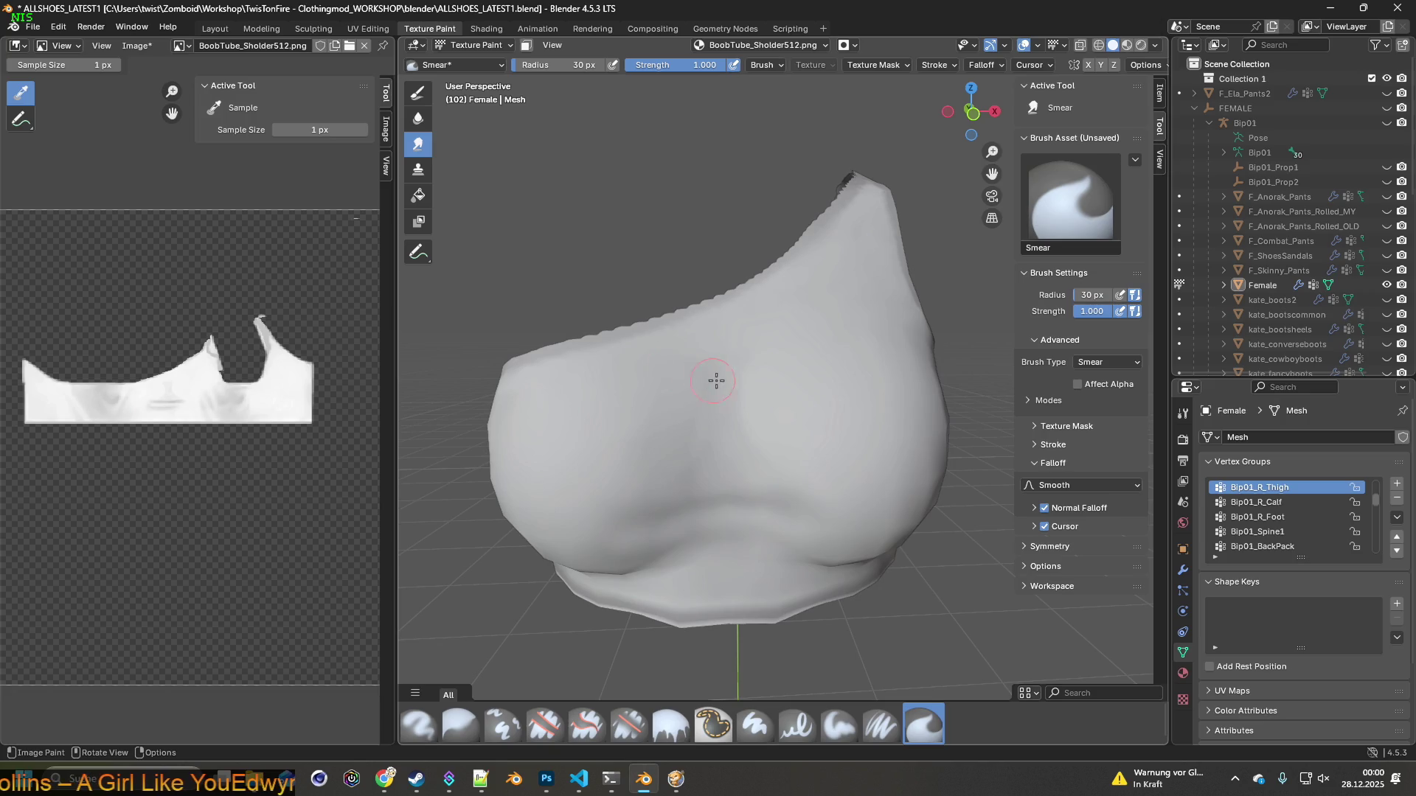
pyautogui.moveTo(724, 385); pyautogui.dragTo(711, 378, button='middle')
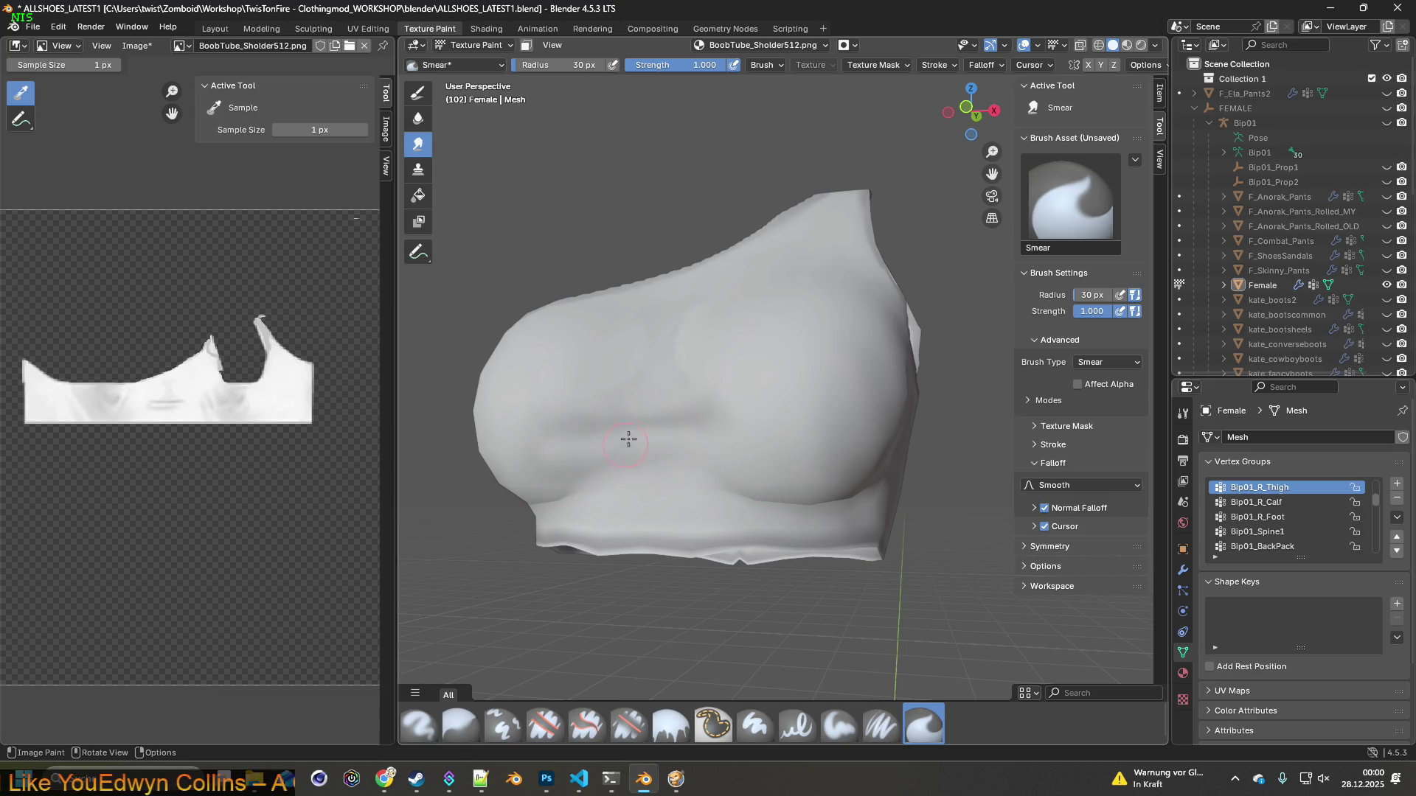
pyautogui.moveTo(588, 481); pyautogui.dragTo(682, 463, button='middle')
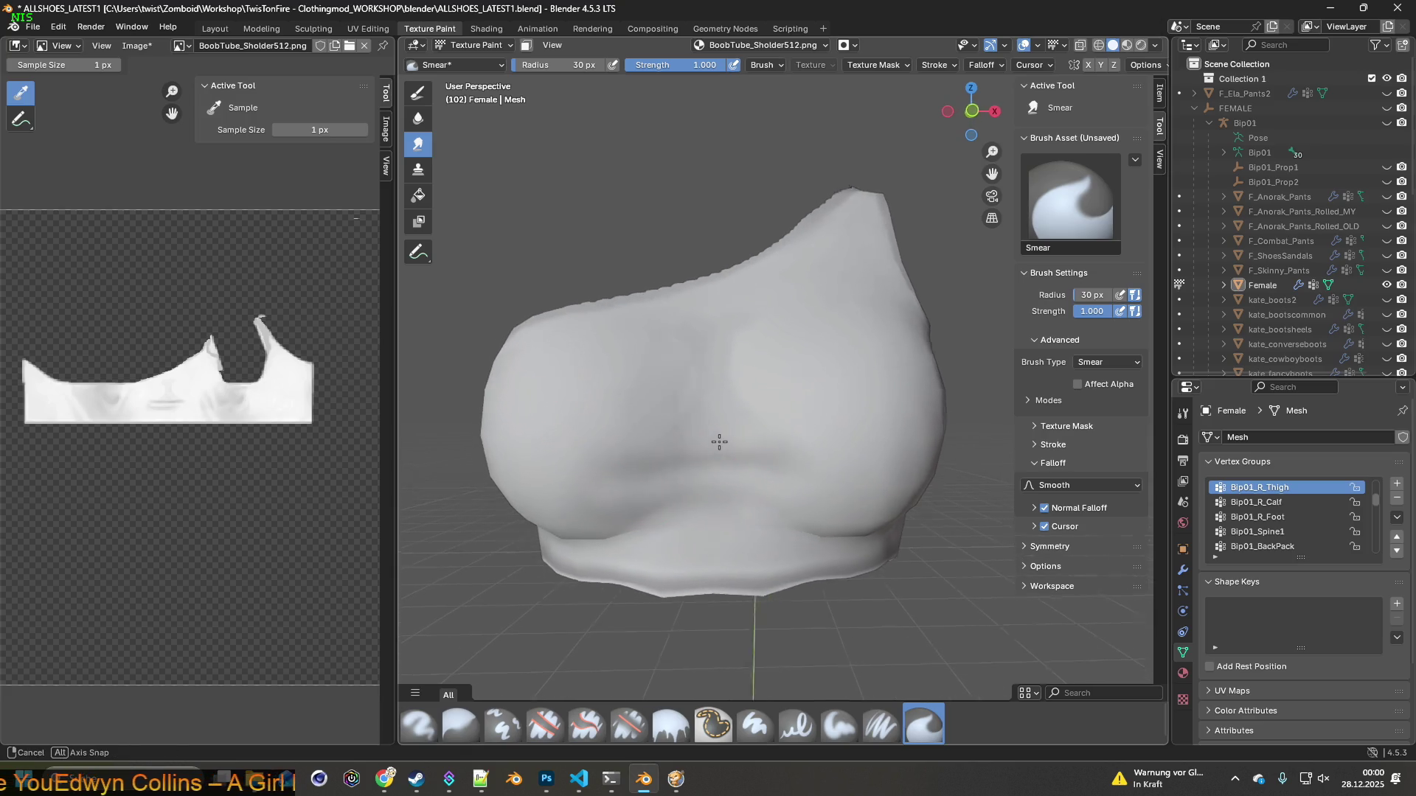
pyautogui.moveTo(712, 443); pyautogui.dragTo(719, 450, button='middle')
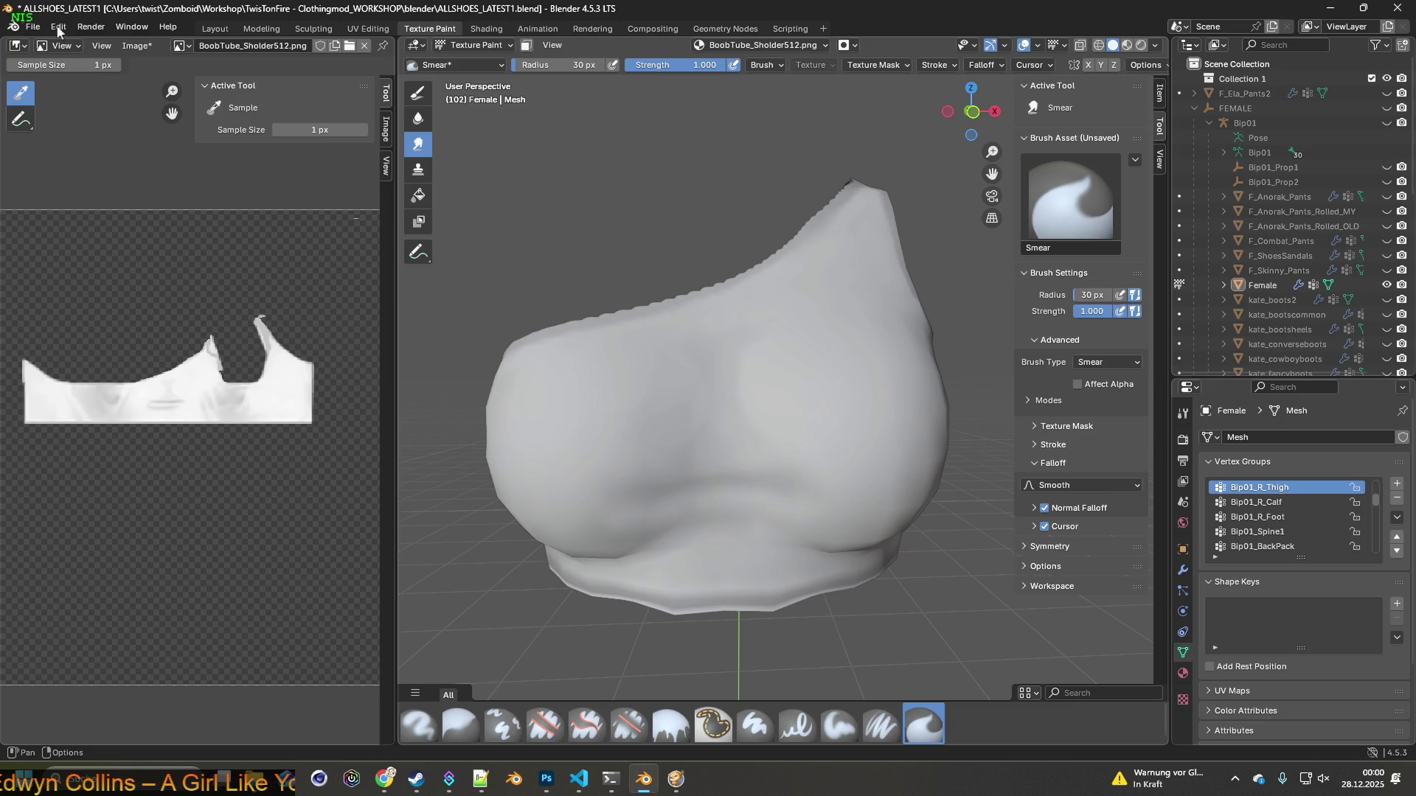
# Save the texture back to BoobTube_Sholder512.png
pyautogui.click(138, 46)
pyautogui.click(155, 200)
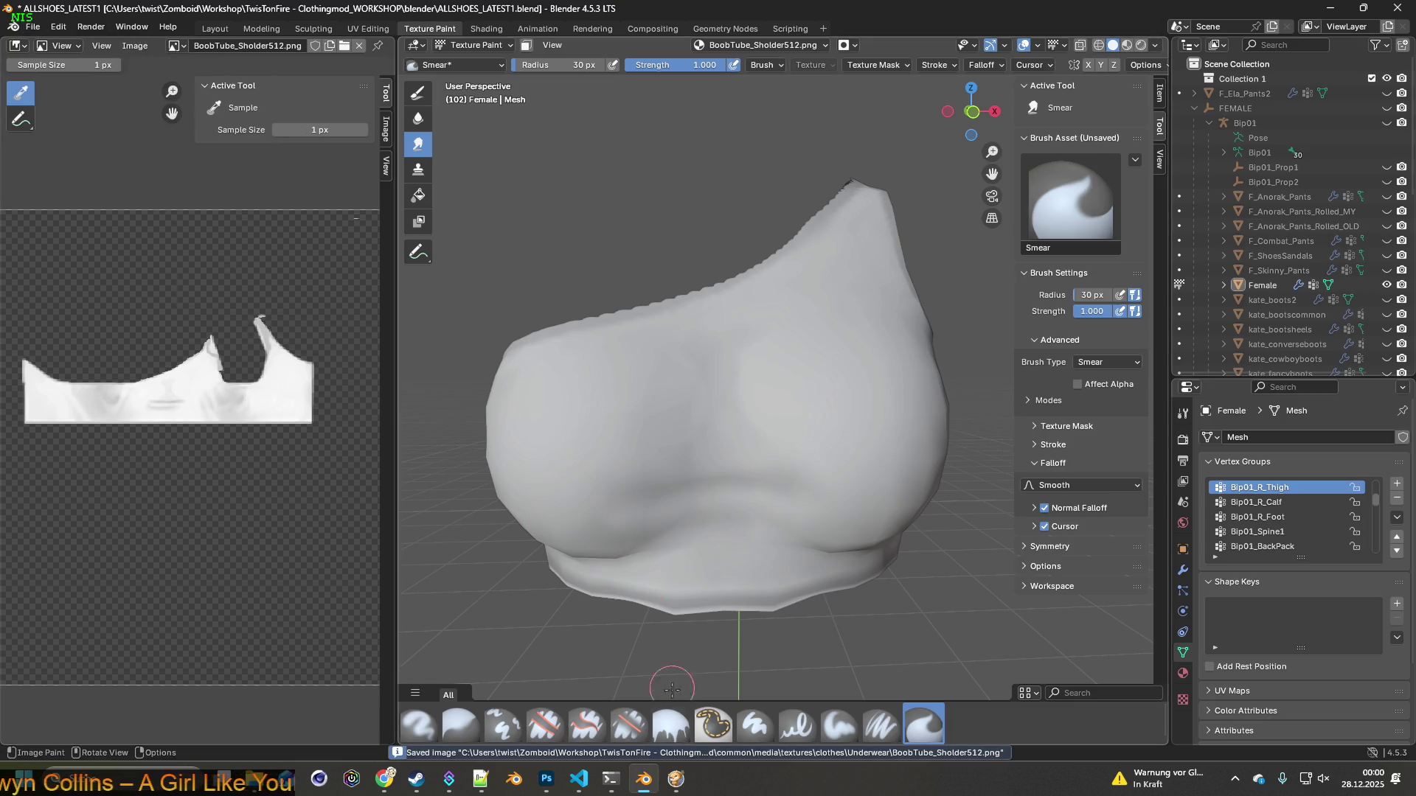
pyautogui.click(677, 779)
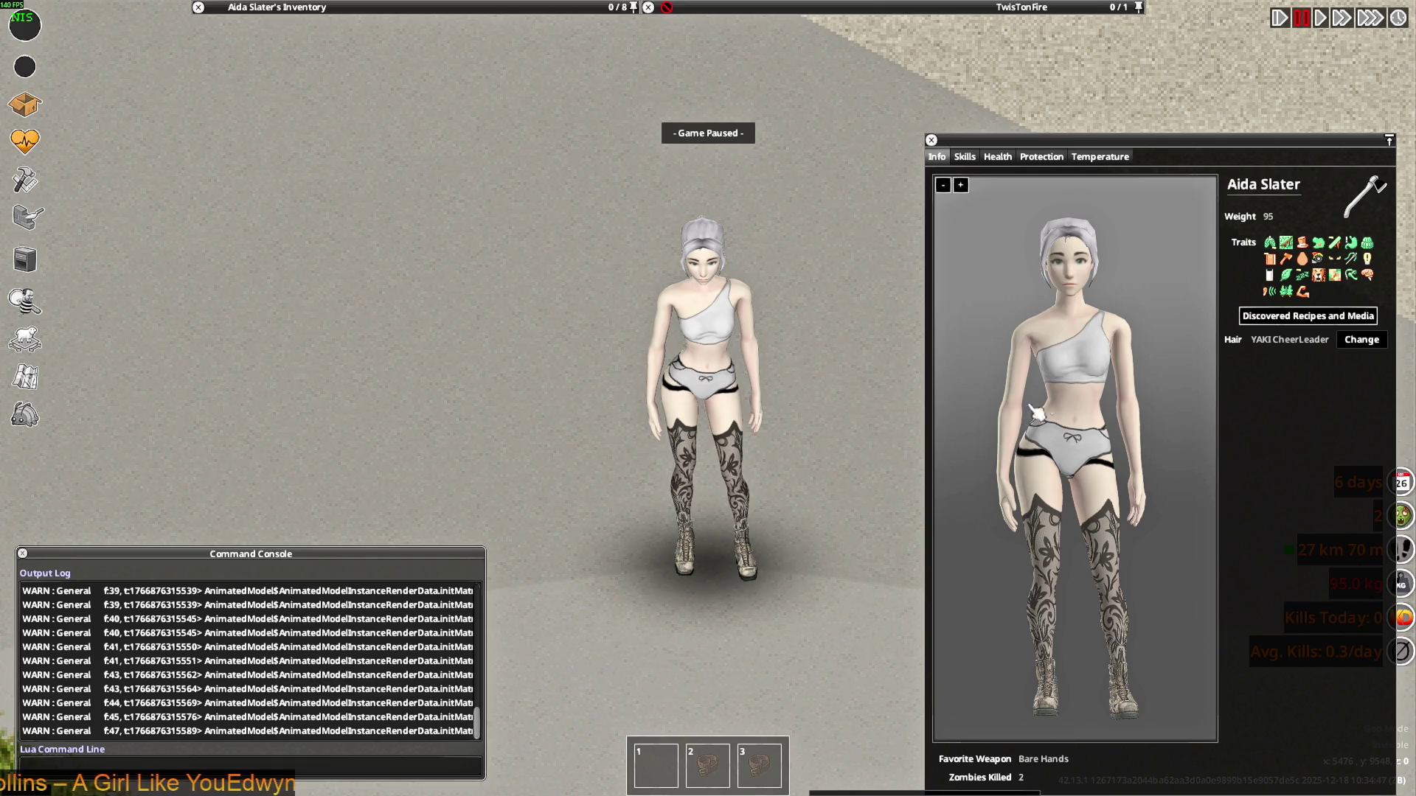
# Quit Project Zomboid to the desktop
pyautogui.press('Escape')
pyautogui.click(298, 594)
pyautogui.click(667, 426)
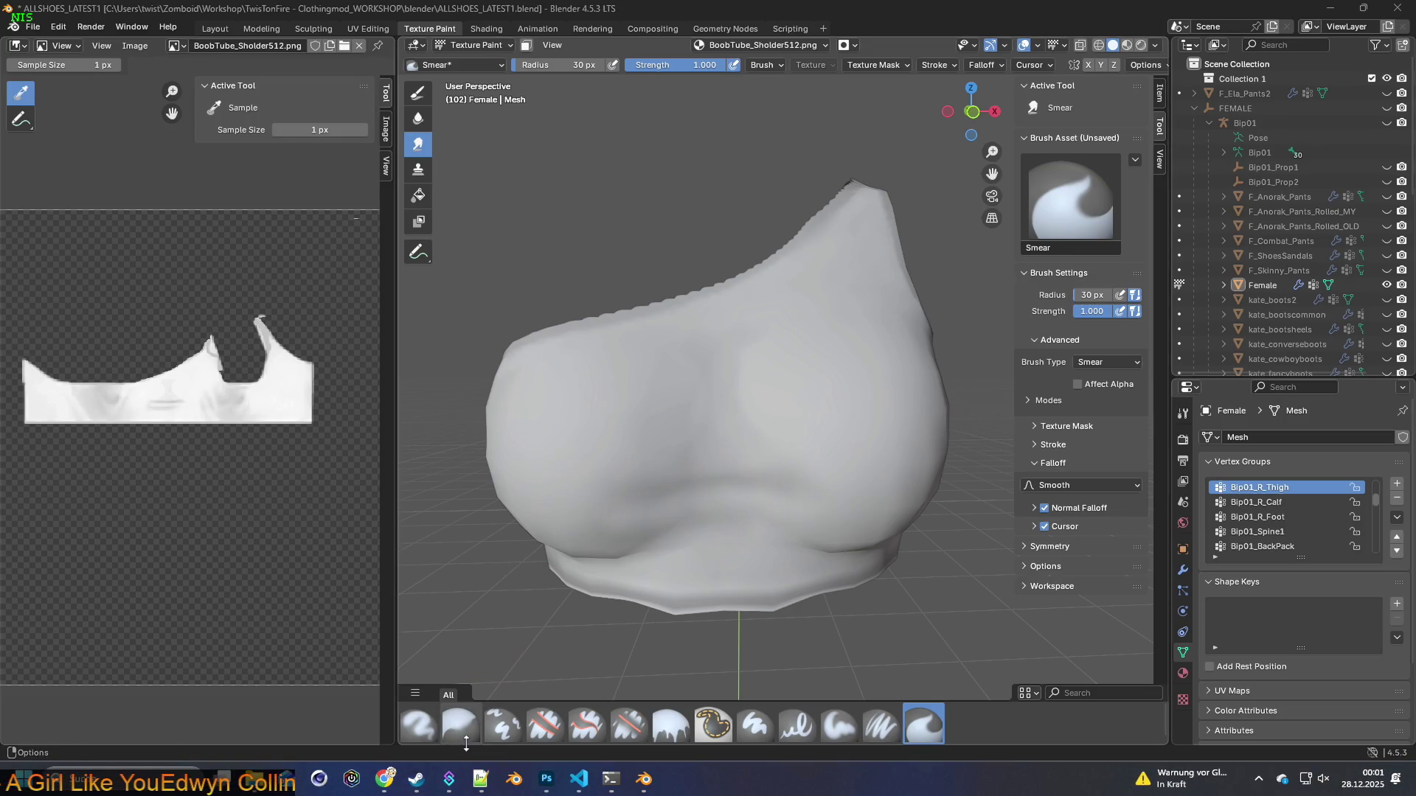
# Relaunch Project Zomboid from Steam and continue the most recent save
pyautogui.click(416, 780)
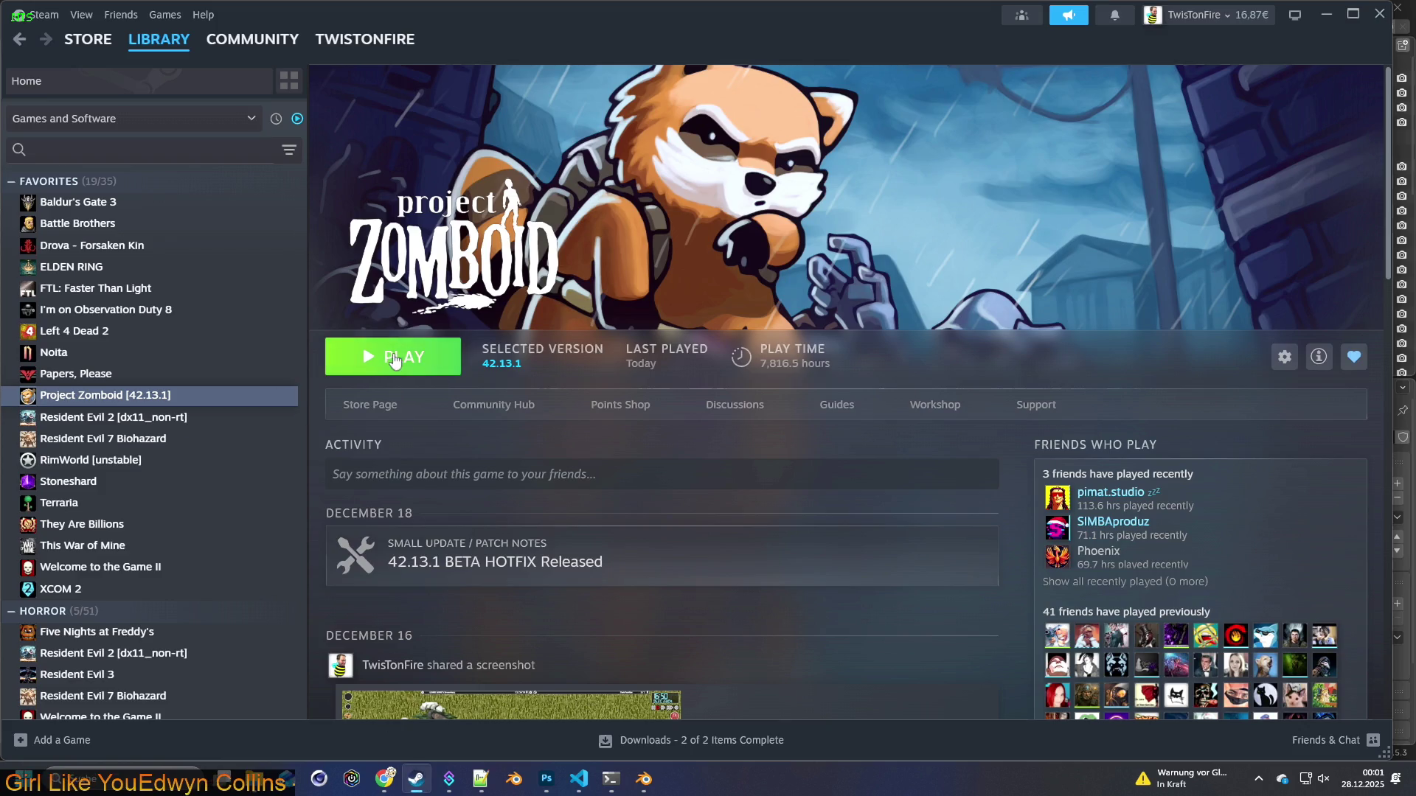
pyautogui.click(391, 358)
pyautogui.click(768, 532)
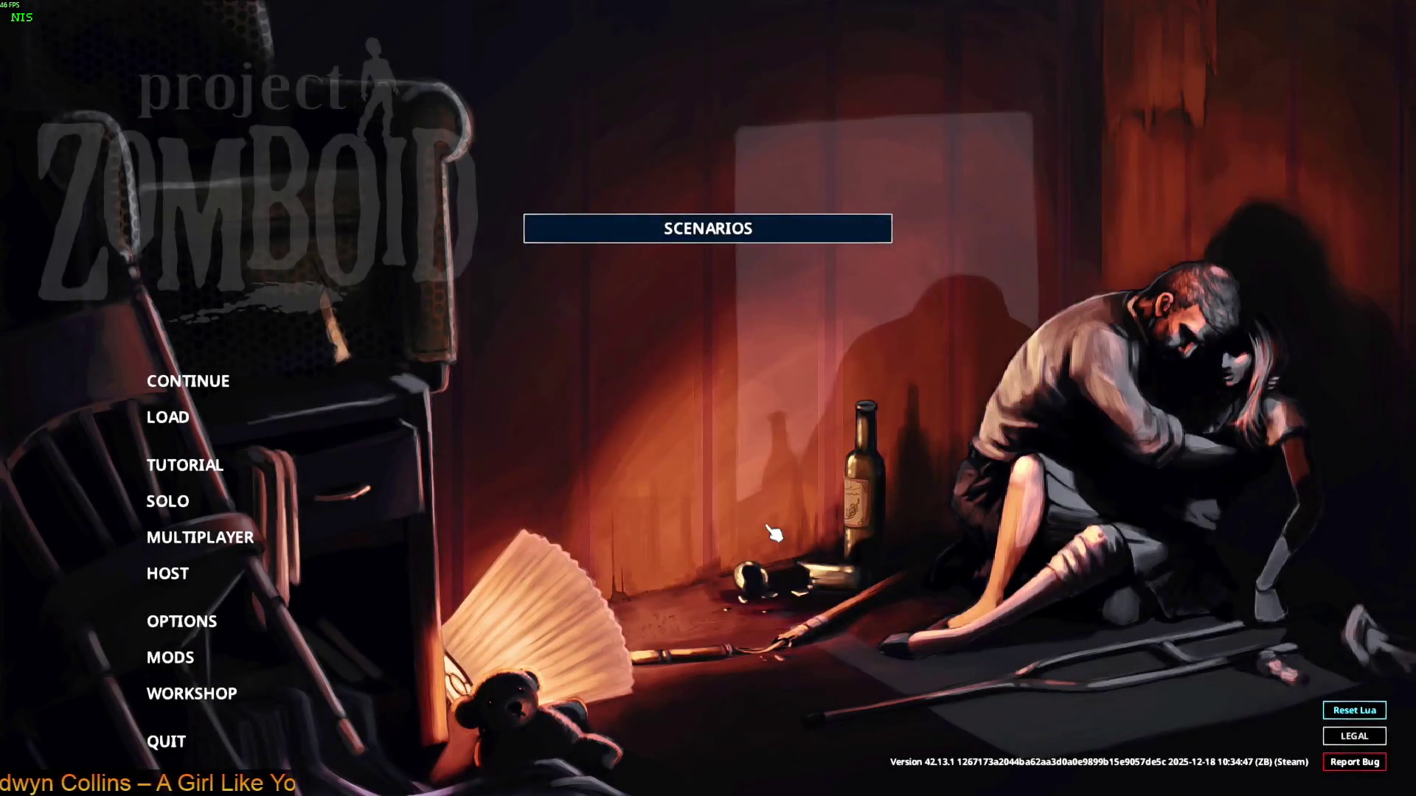
pyautogui.click(394, 383)
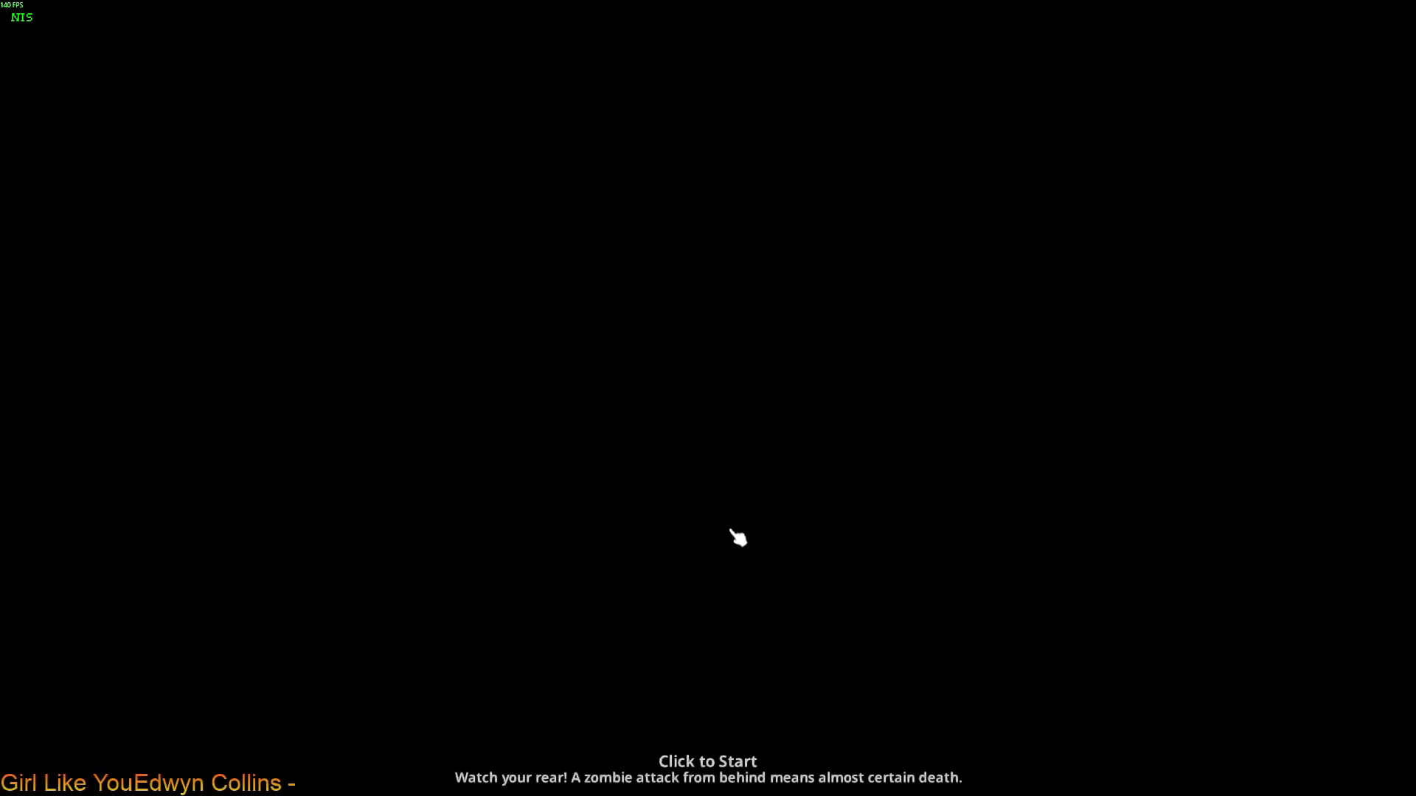
pyautogui.click(731, 531)
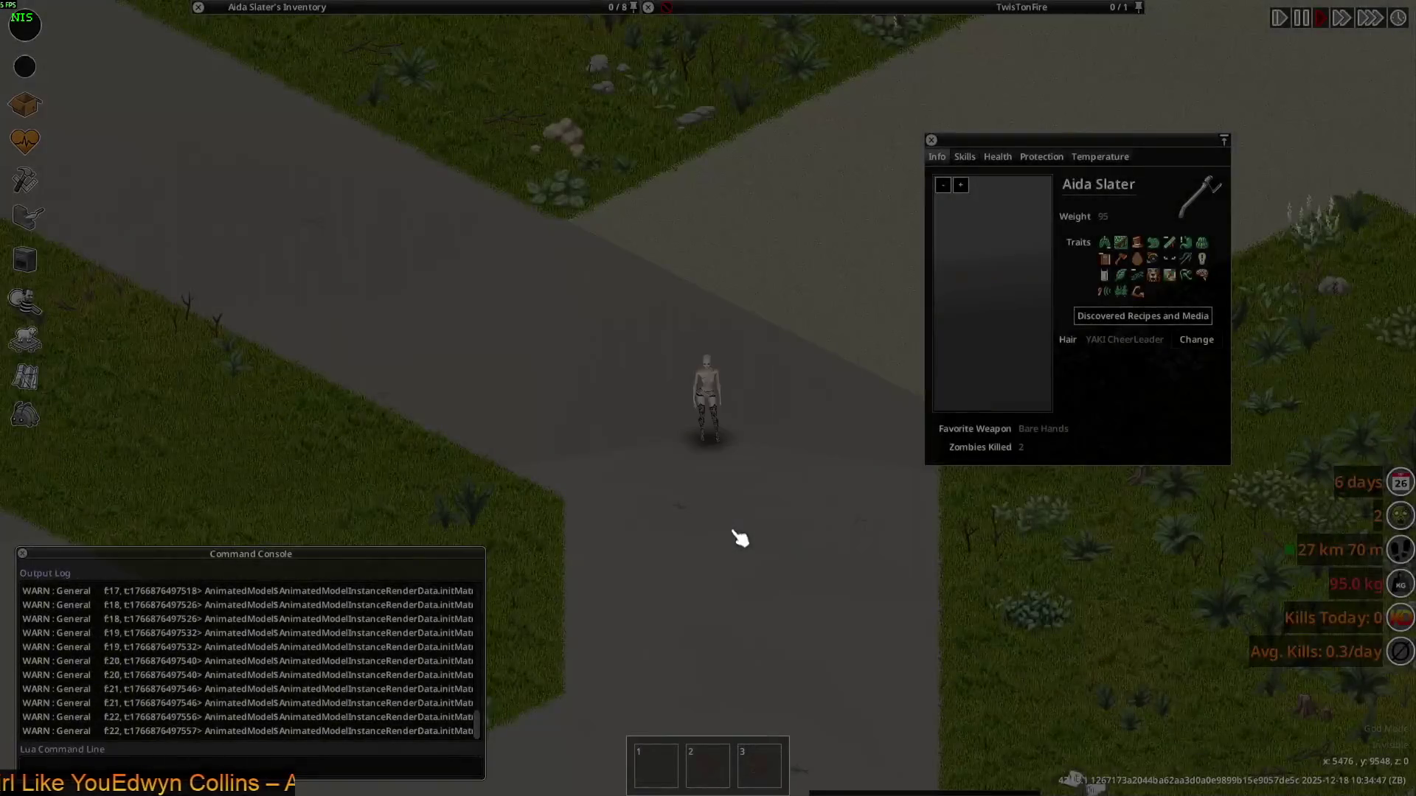
# Zoom in and walk the character in circles to view the top's front and sides
pyautogui.scroll(3, 789, 526)
pyautogui.scroll(3, 767, 527)
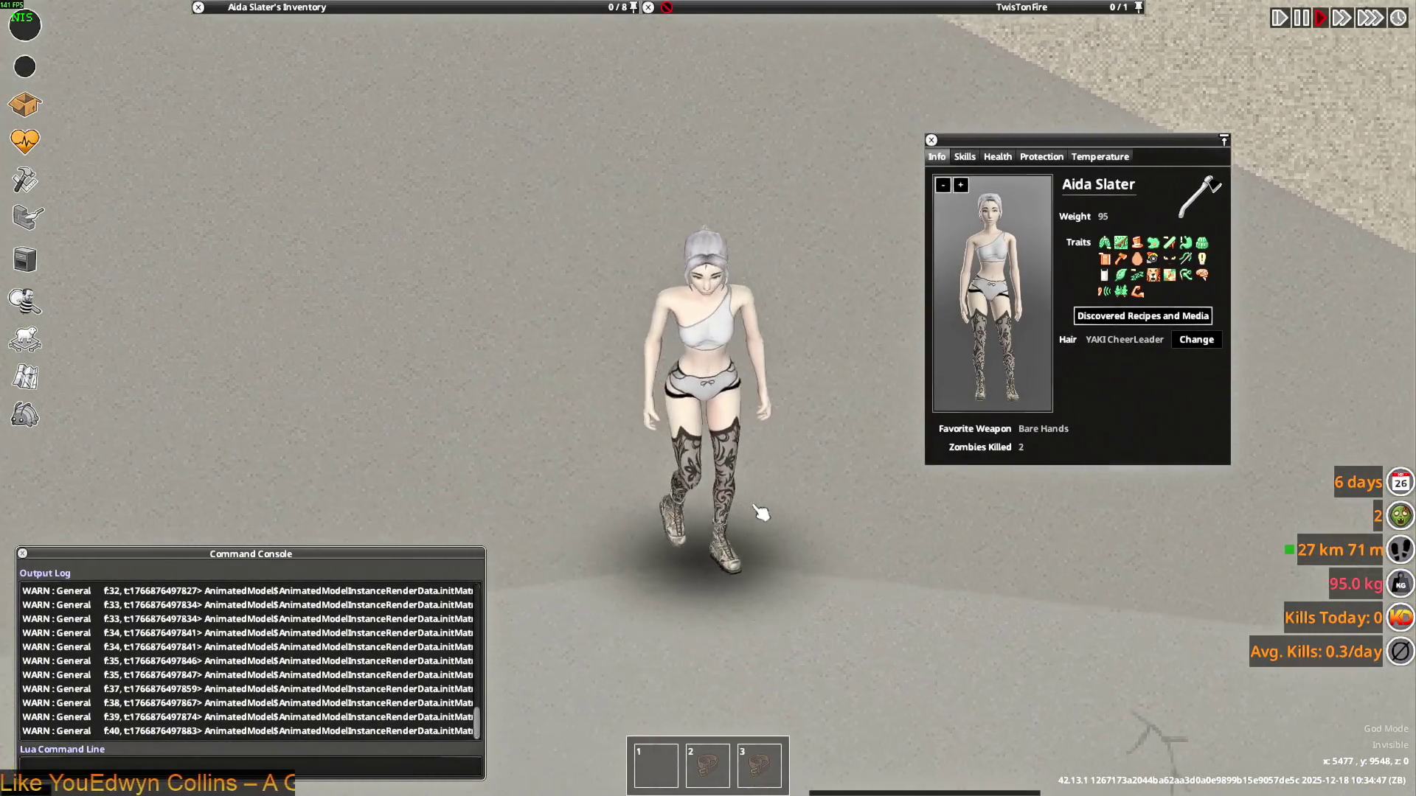
pyautogui.press('w')
pyautogui.press('a')
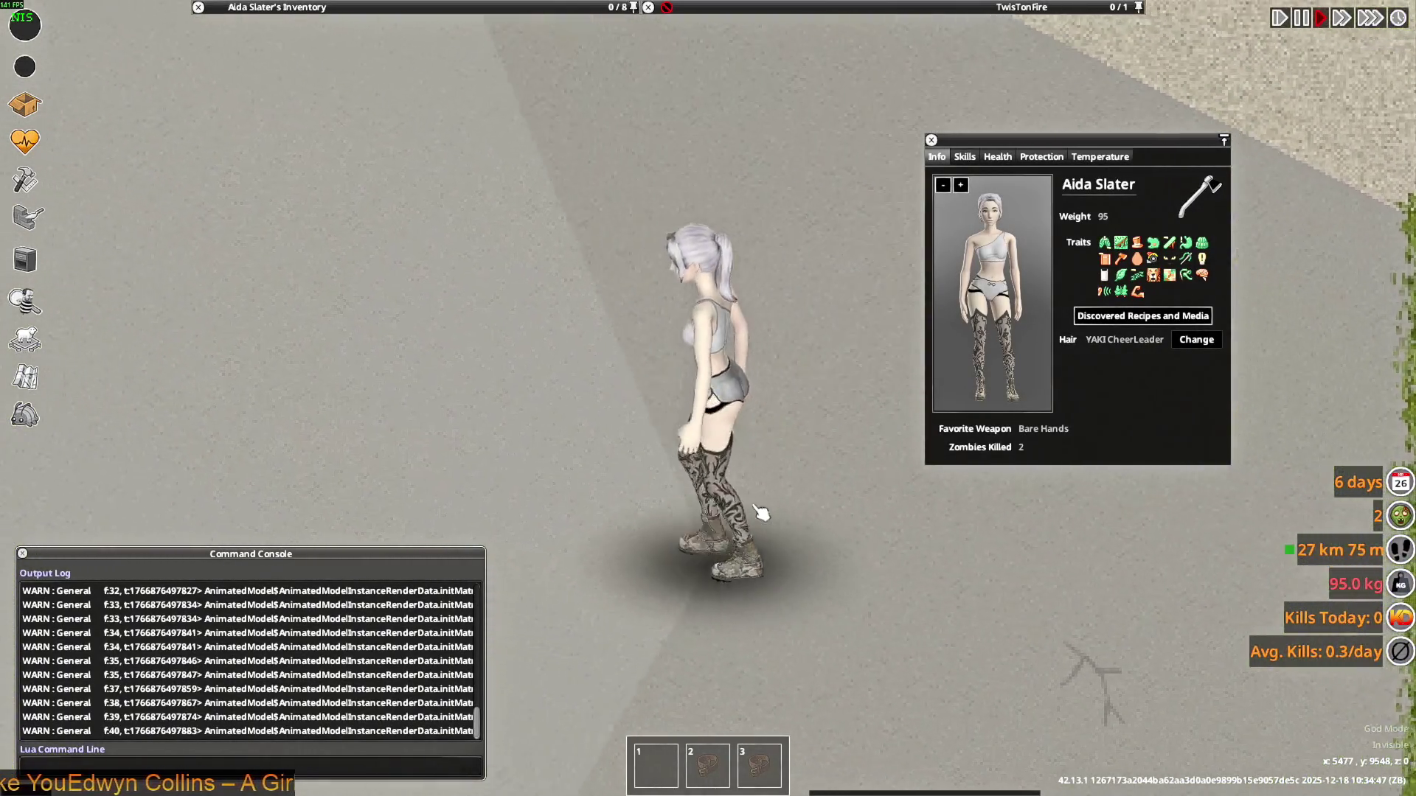
pyautogui.press('s')
pyautogui.press('d')
pyautogui.press('w')
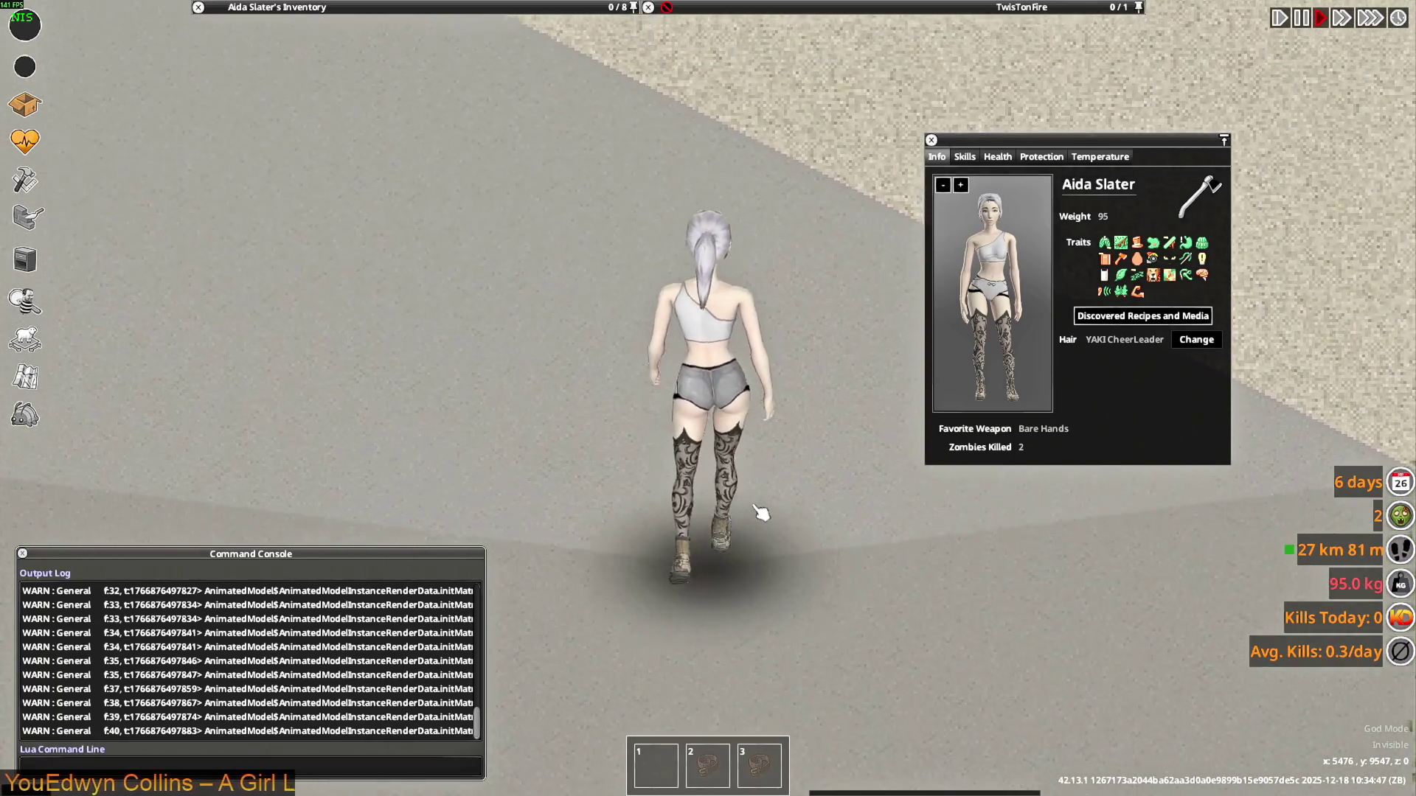
pyautogui.press('s')
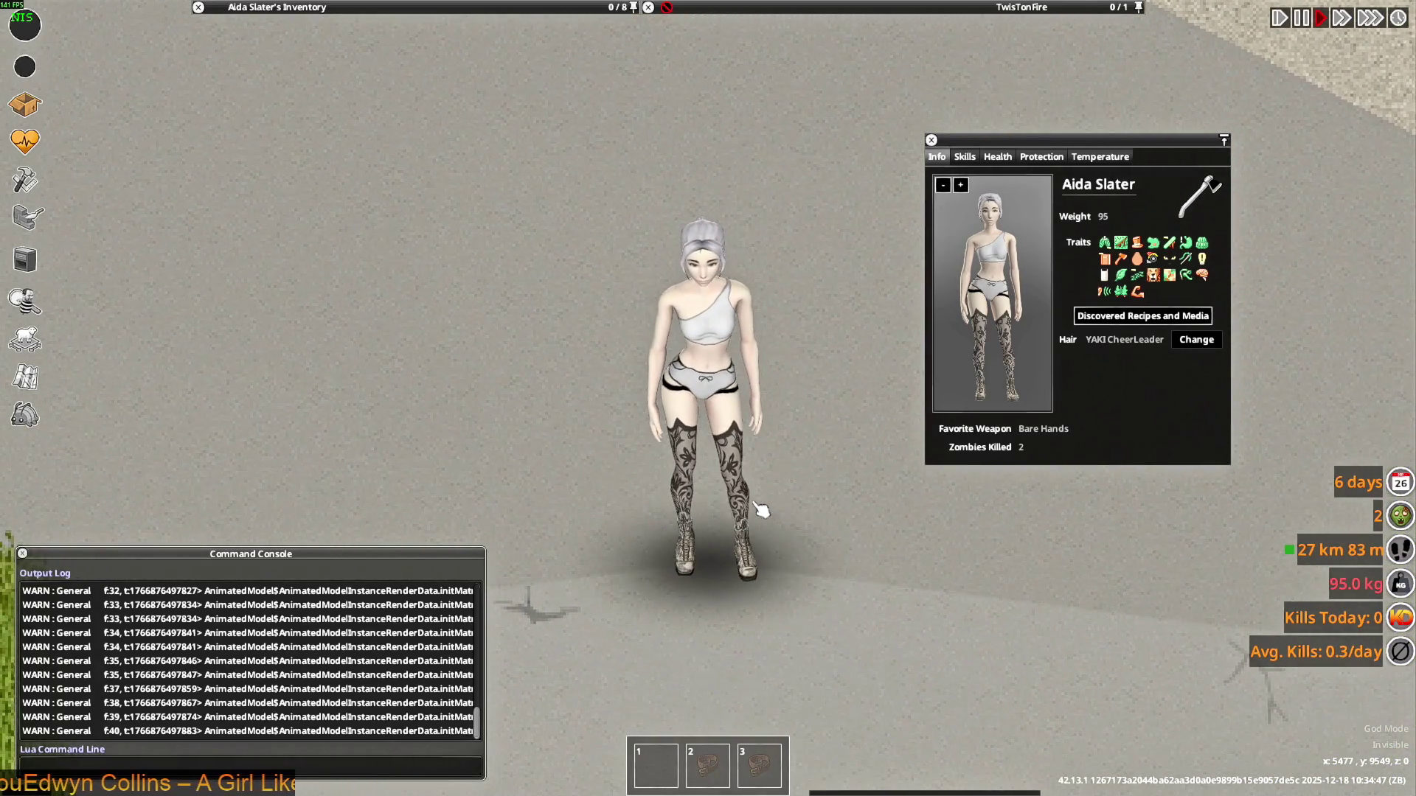
pyautogui.press('s')
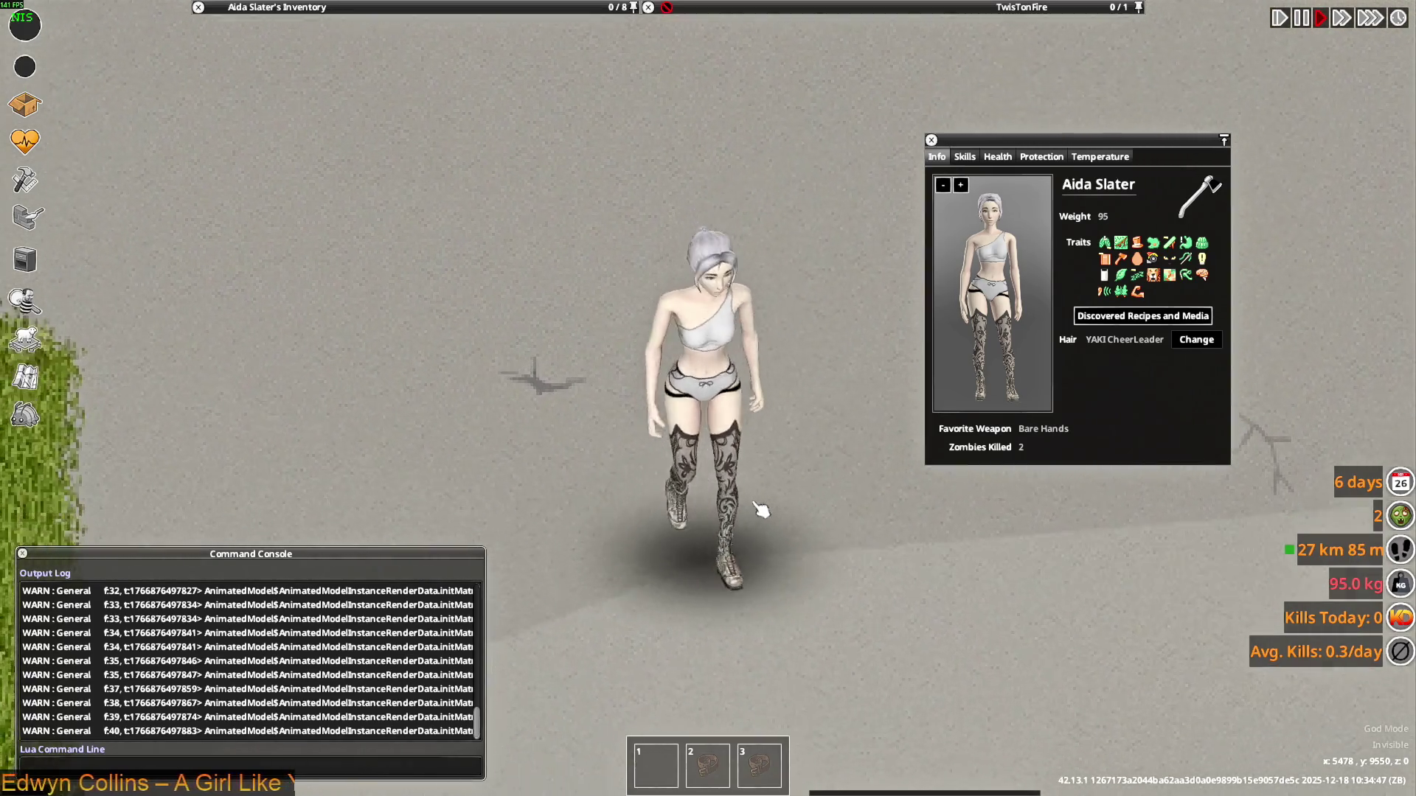
pyautogui.press('d')
pyautogui.press('s')
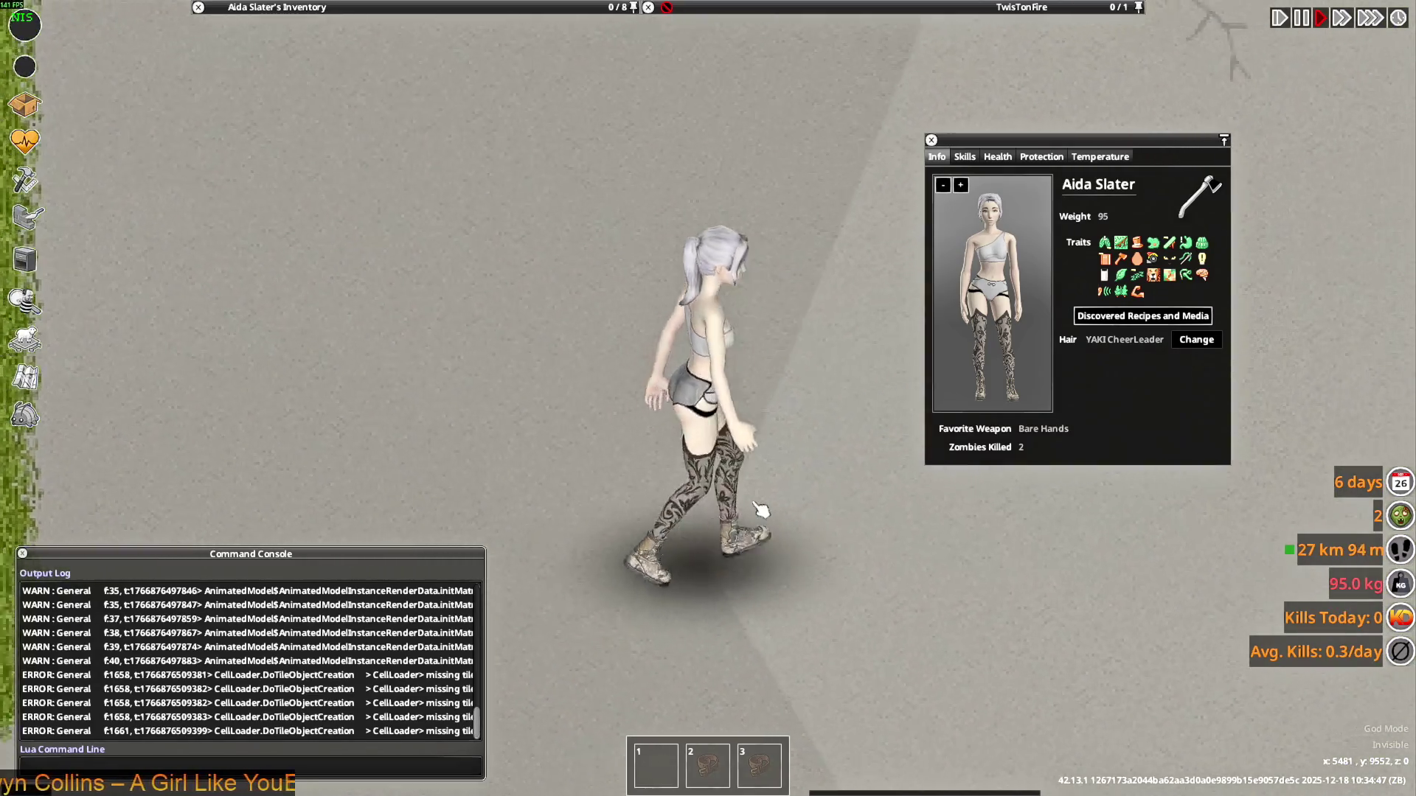
pyautogui.press('s')
pyautogui.press('a')
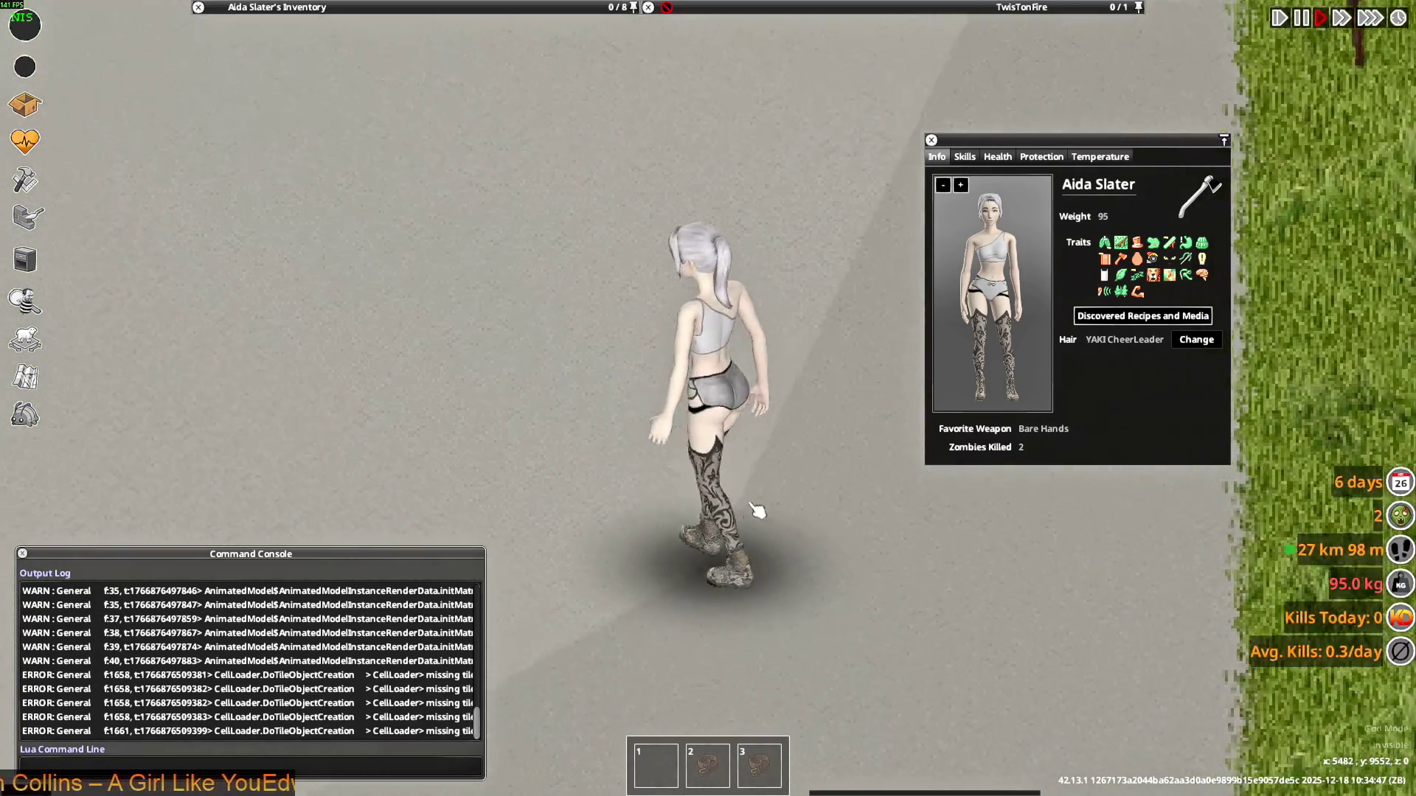
pyautogui.press('w')
pyautogui.press('a')
pyautogui.press('s')
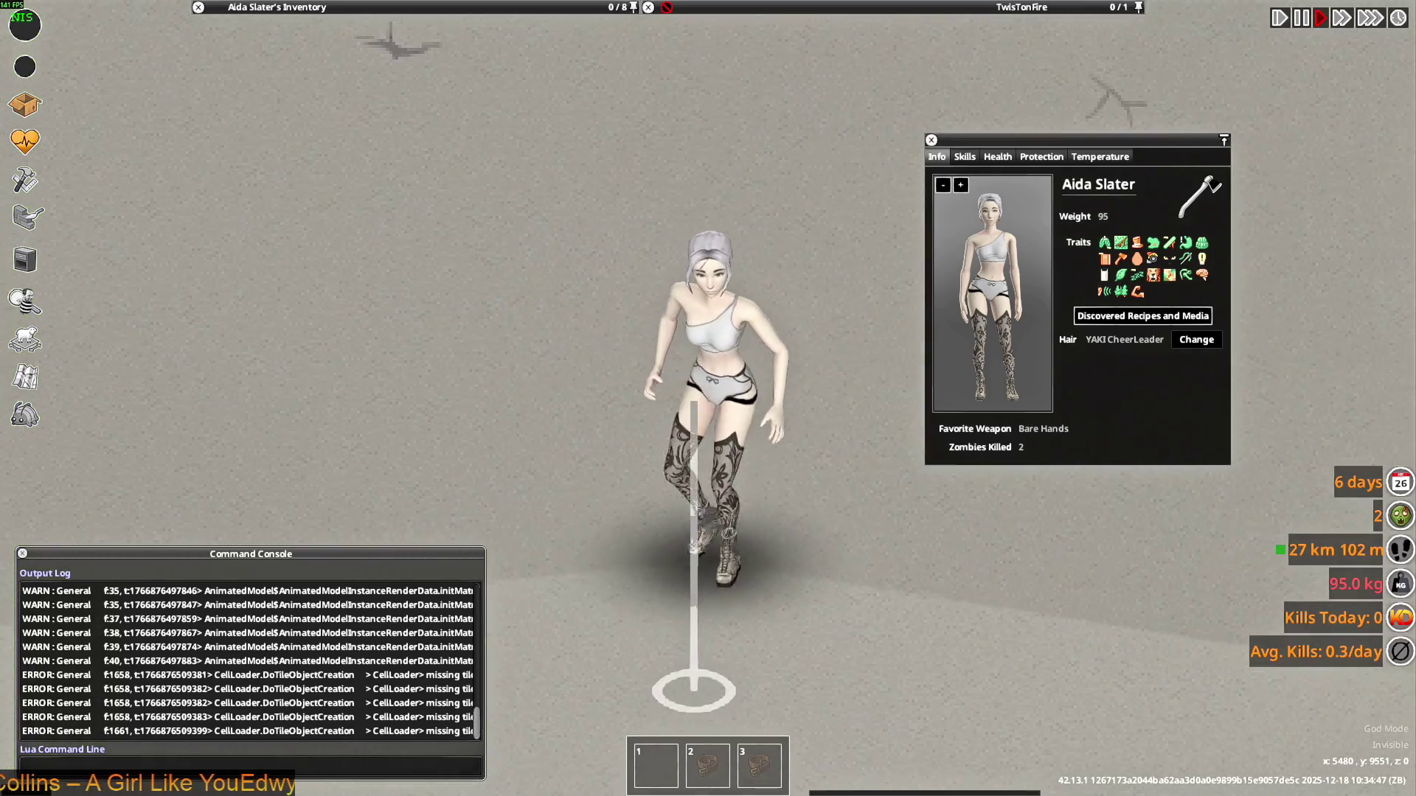
pyautogui.press('d')
pyautogui.press('a')
pyautogui.press('s')
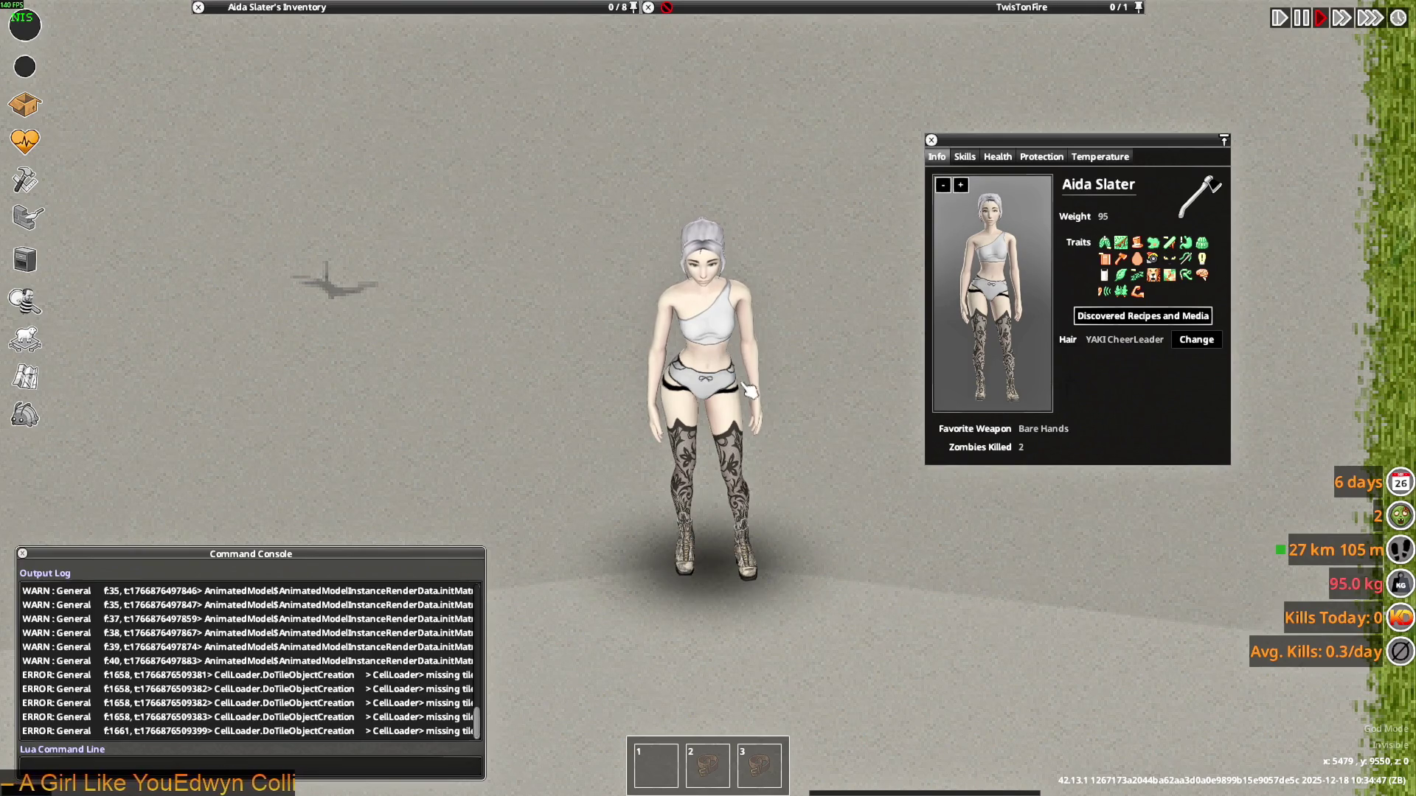
# Walk the character up and back down the road to view the top's back
pyautogui.press('w')
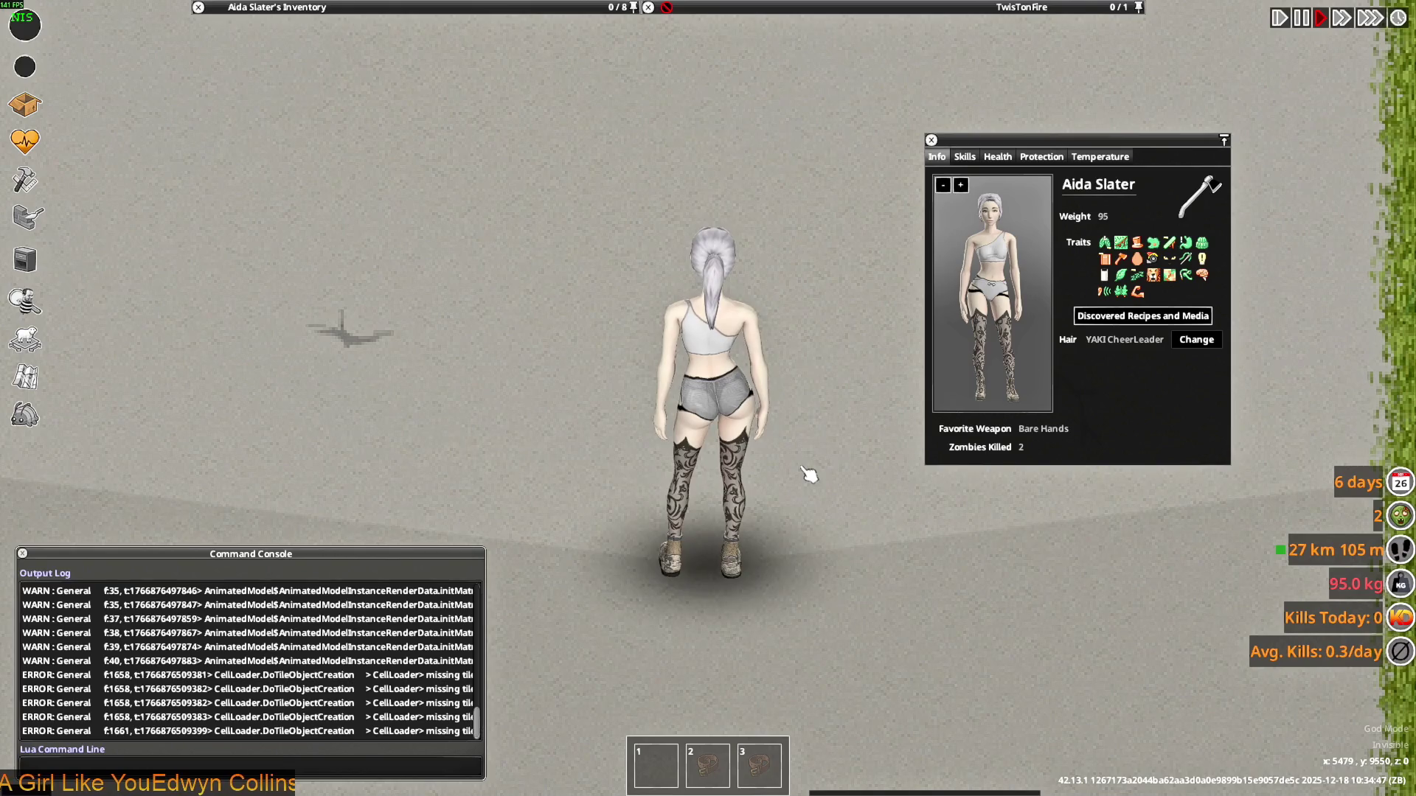
pyautogui.press('a')
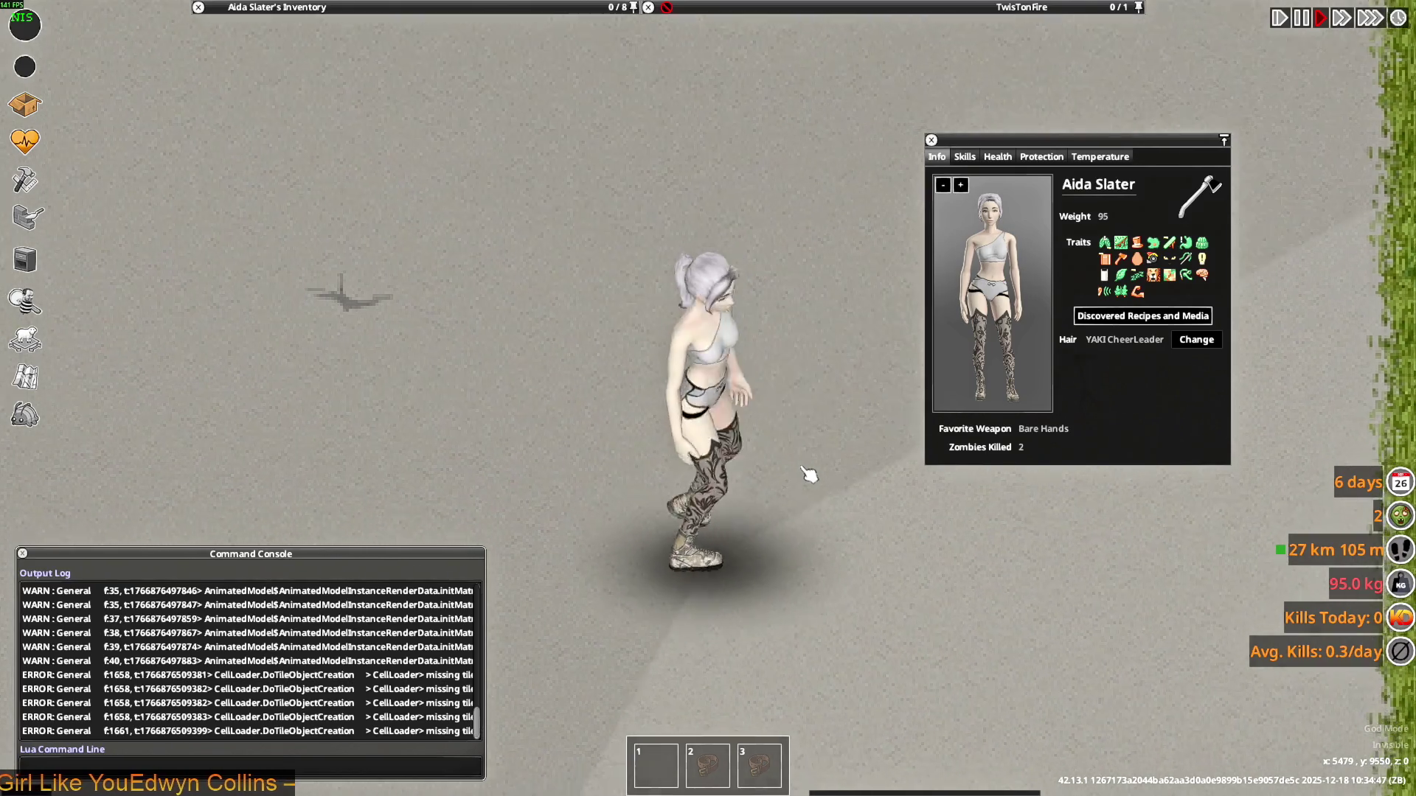
pyautogui.press('s')
pyautogui.press('w')
pyautogui.scroll(-2, 810, 474)
pyautogui.press('s')
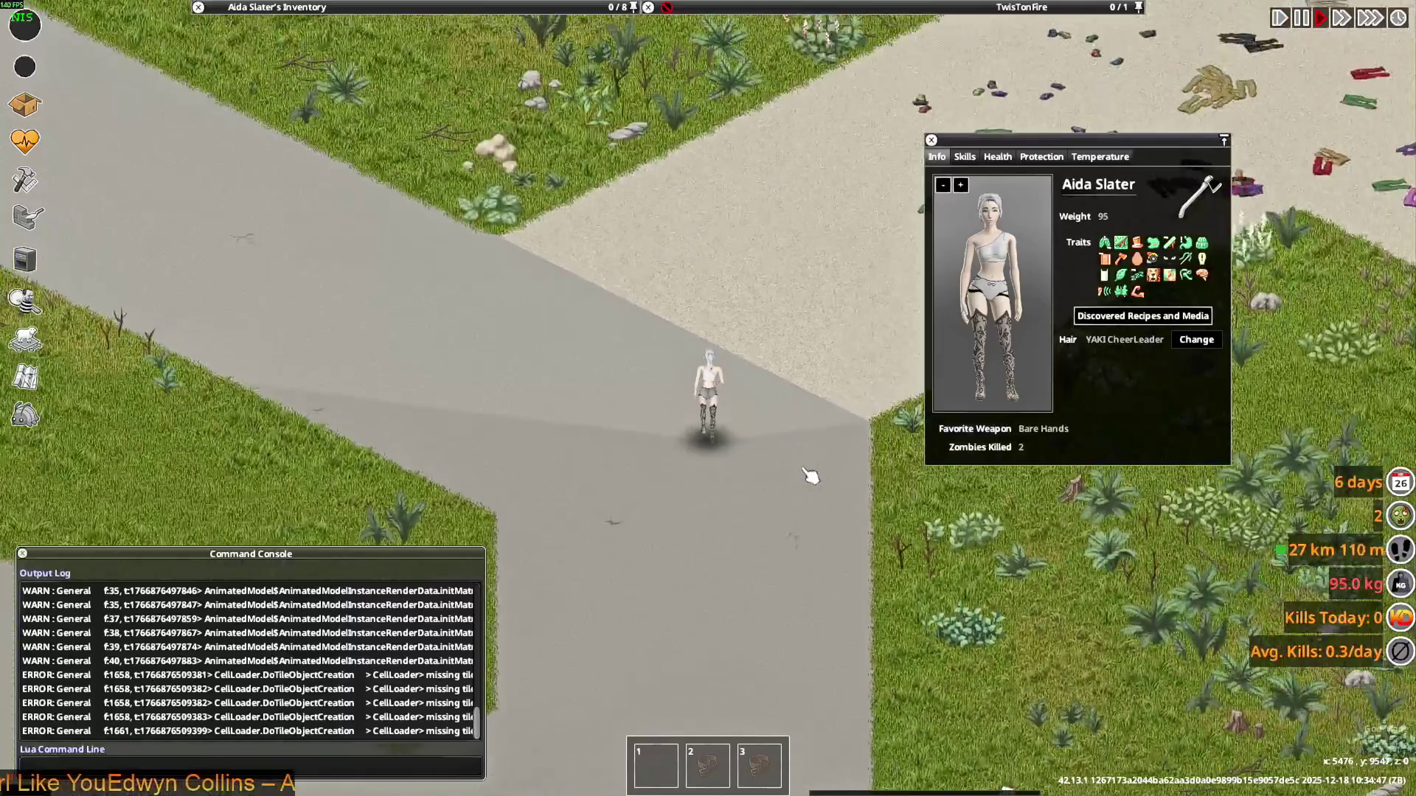
pyautogui.scroll(4, 809, 475)
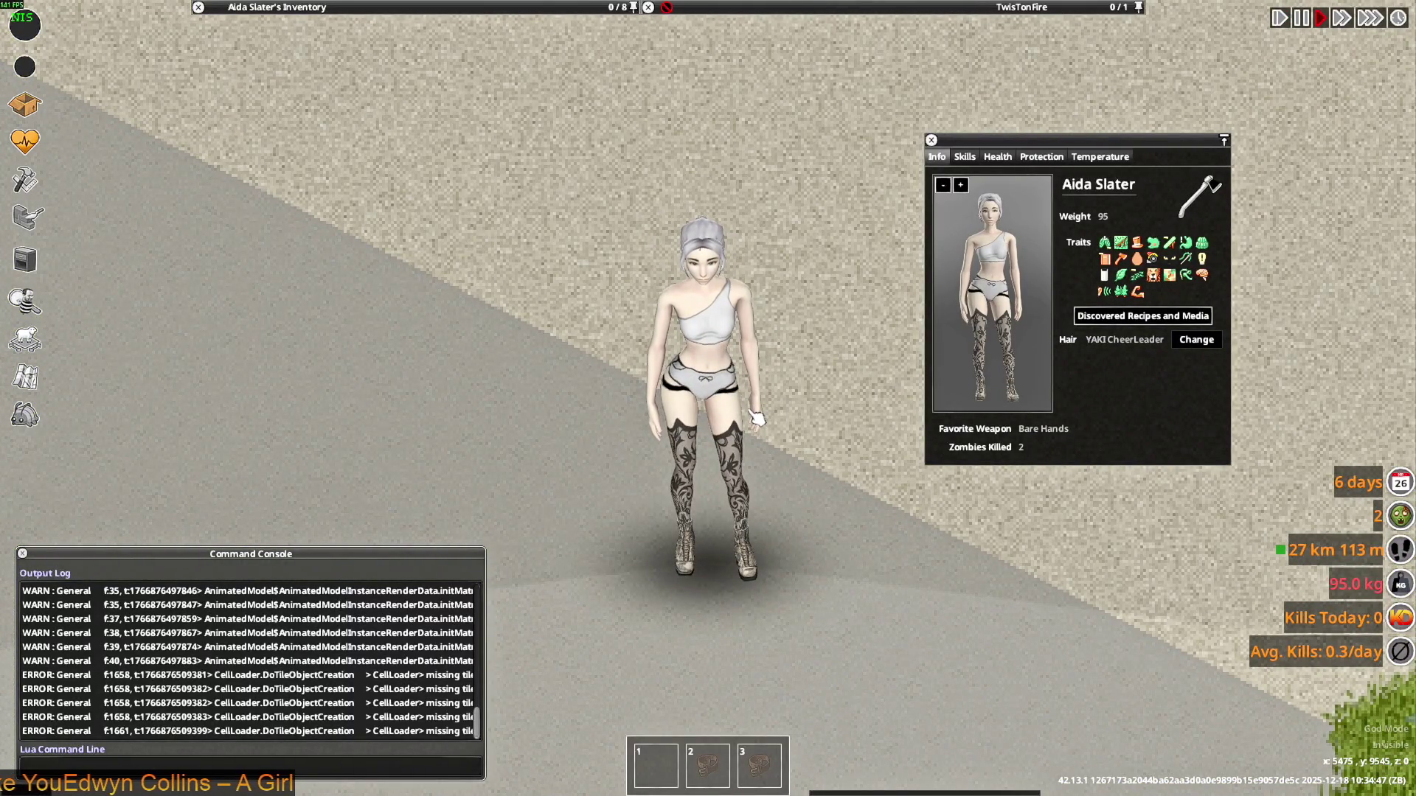
pyautogui.press('w')
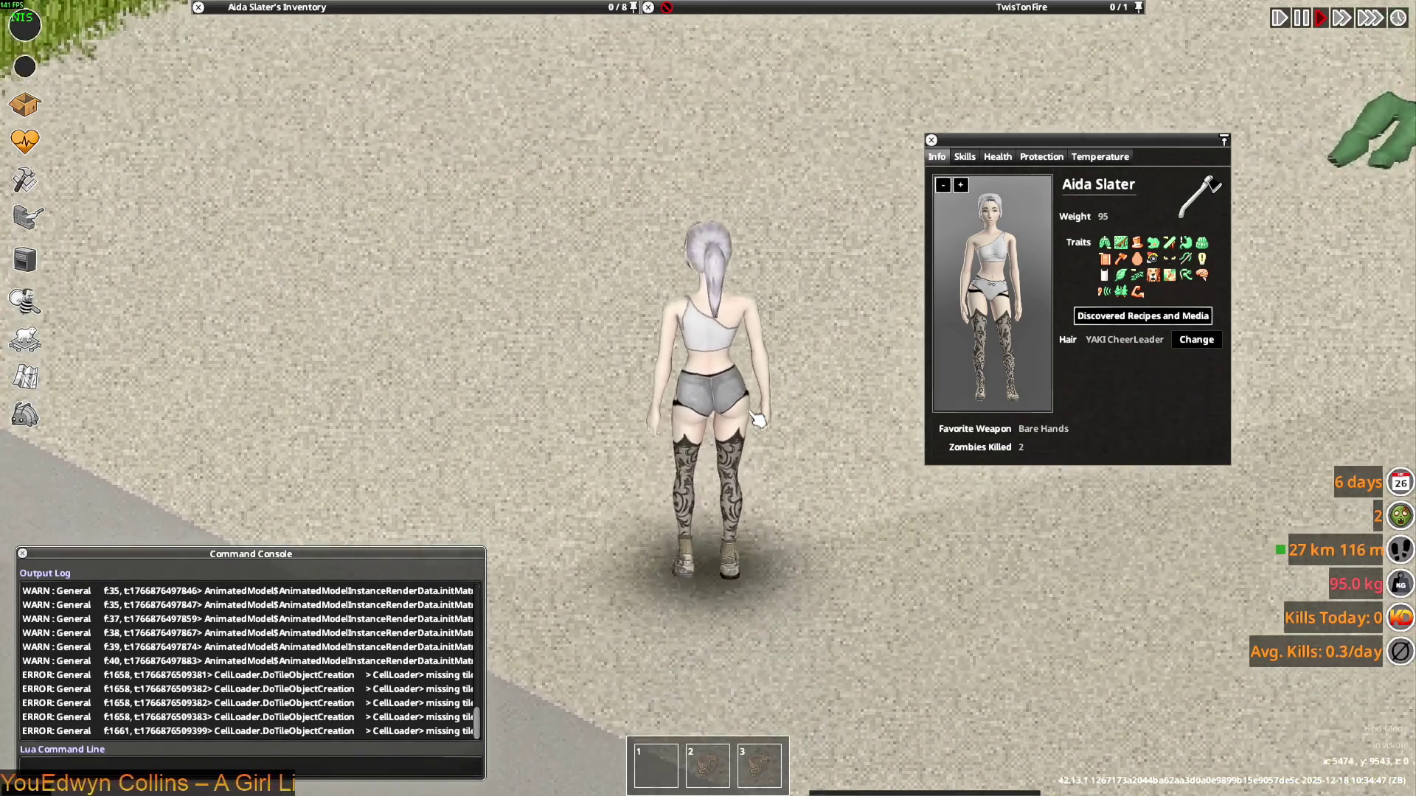
pyautogui.press('a')
pyautogui.press('s')
pyautogui.scroll(-3, 752, 423)
pyautogui.scroll(3, 750, 430)
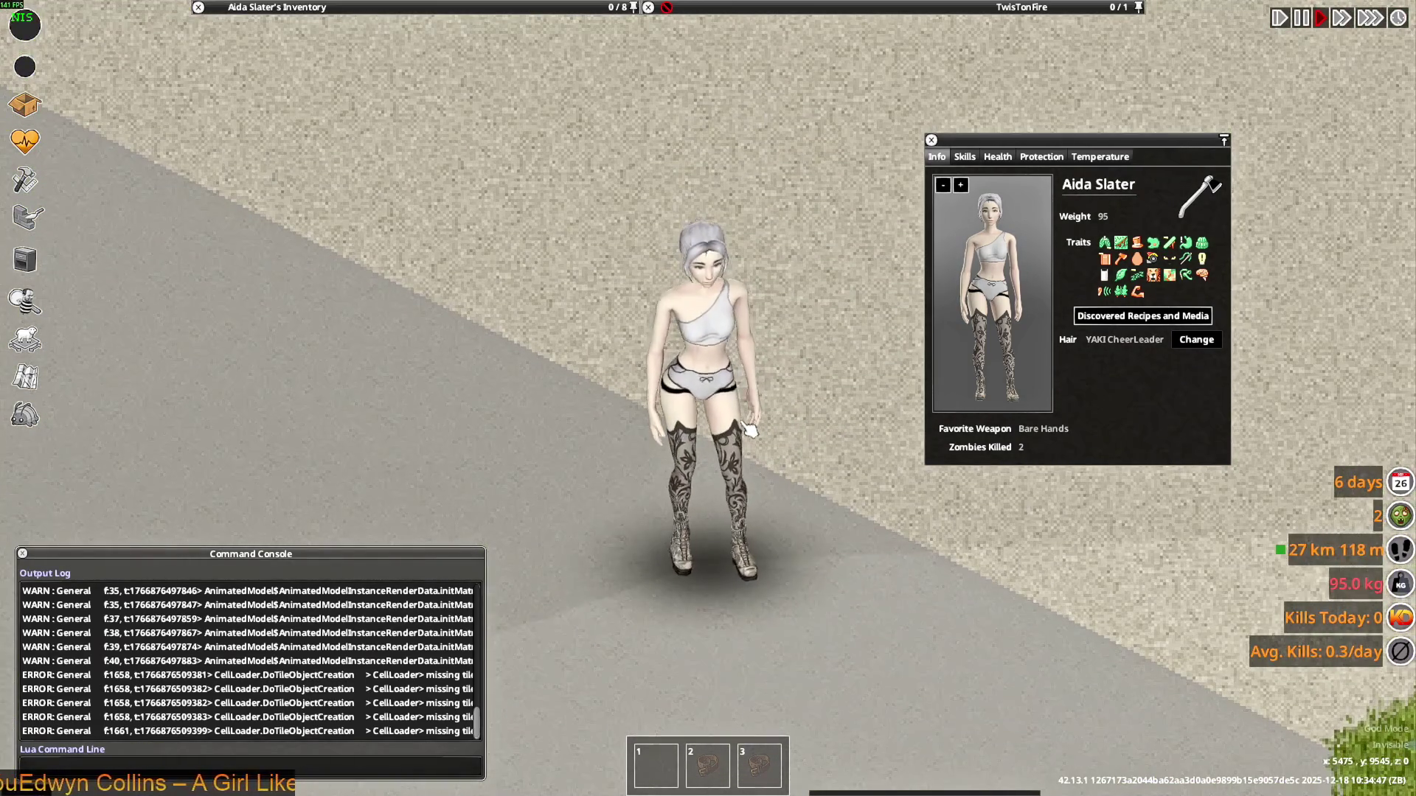
pyautogui.press('d')
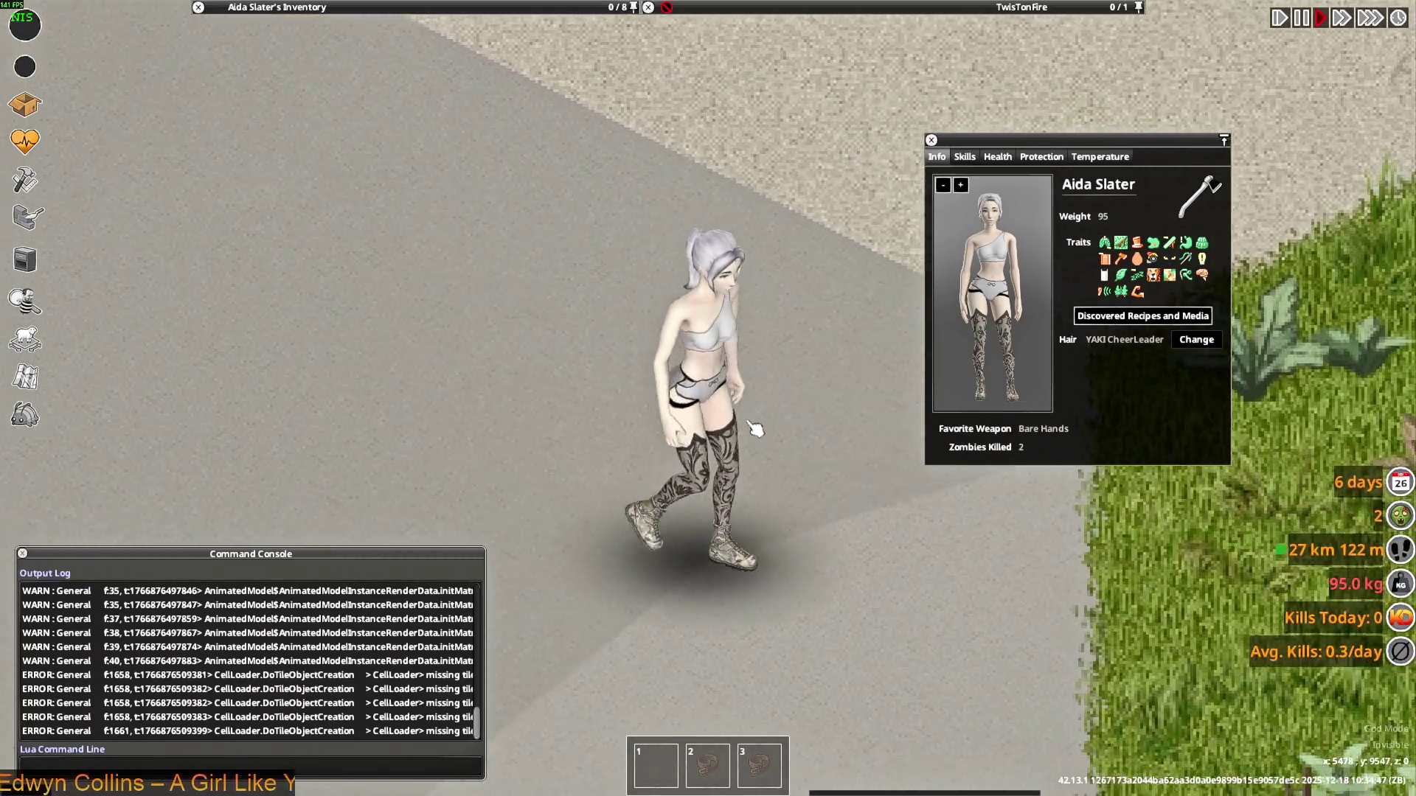
pyautogui.press('w')
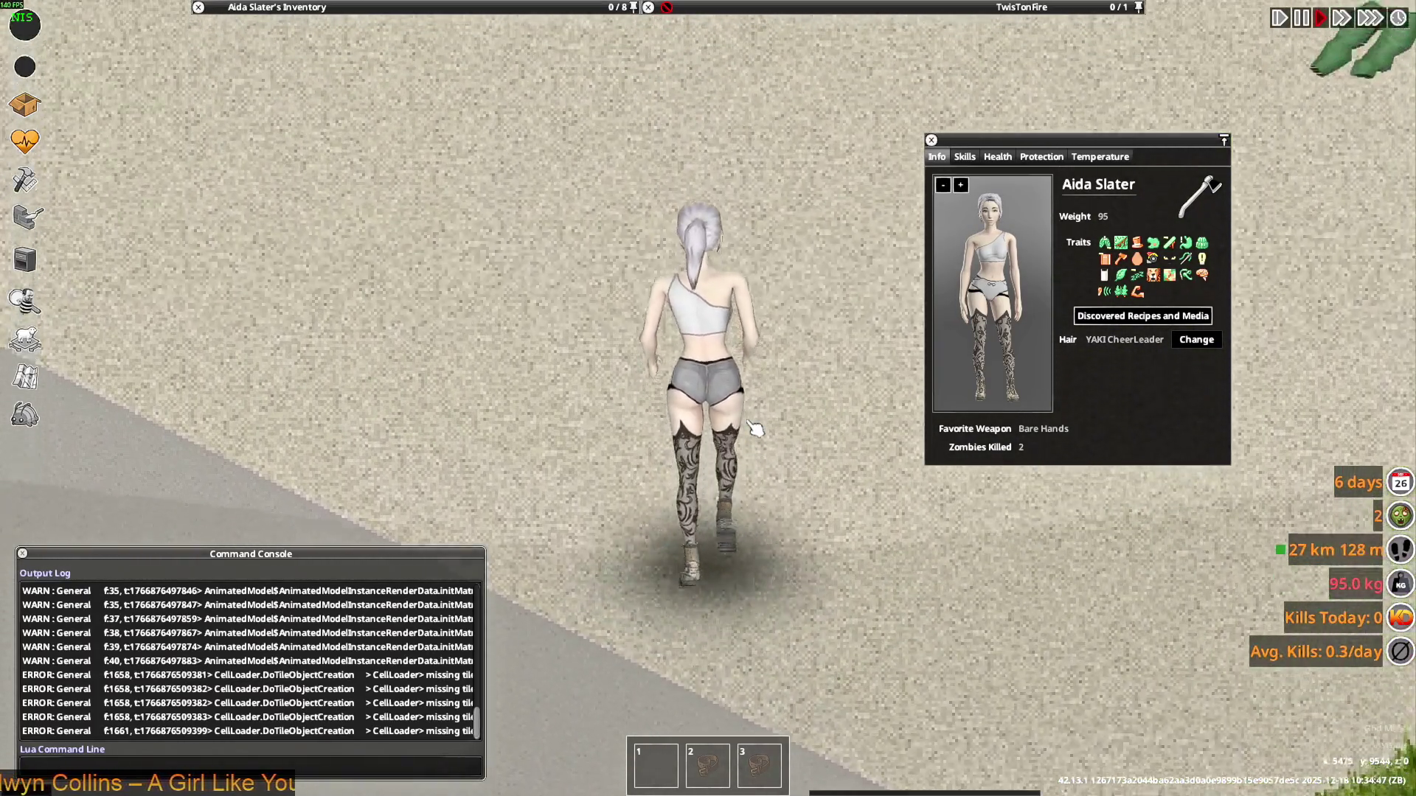
pyautogui.press('s')
pyautogui.scroll(-5, 761, 424)
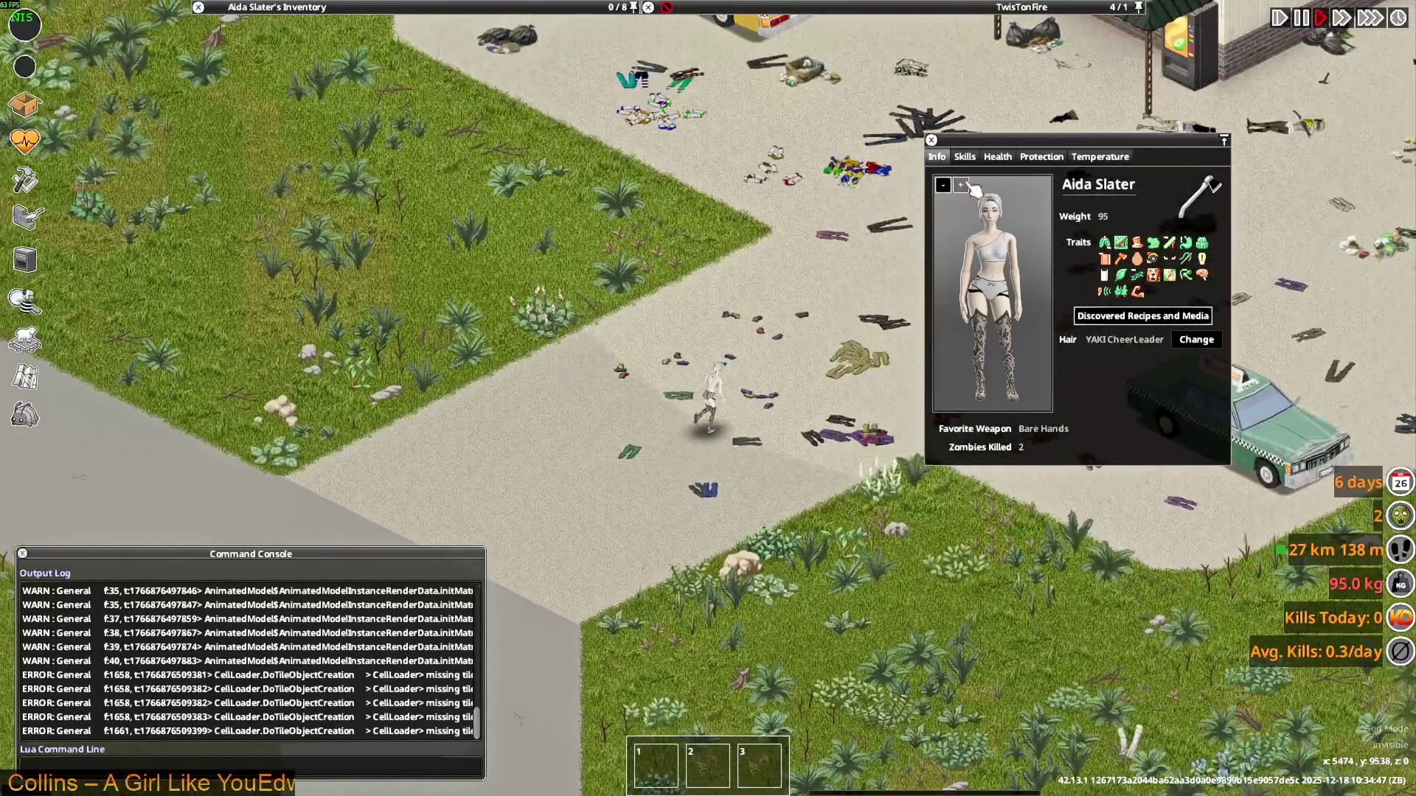
# Enlarge and rotate the character avatar preview to see the top in profile, then close the panel
pyautogui.click(960, 184)
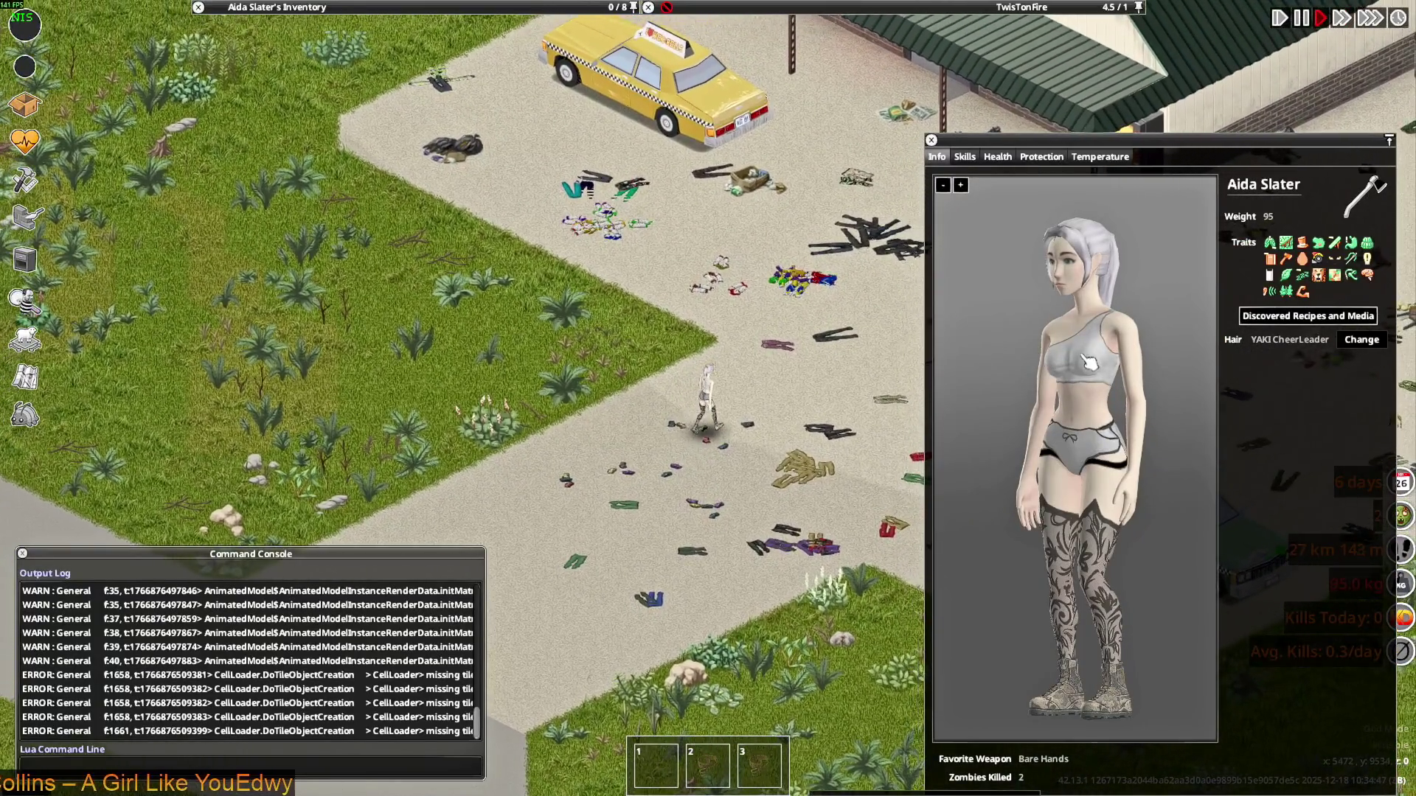
pyautogui.moveTo(1044, 360); pyautogui.dragTo(1067, 359)
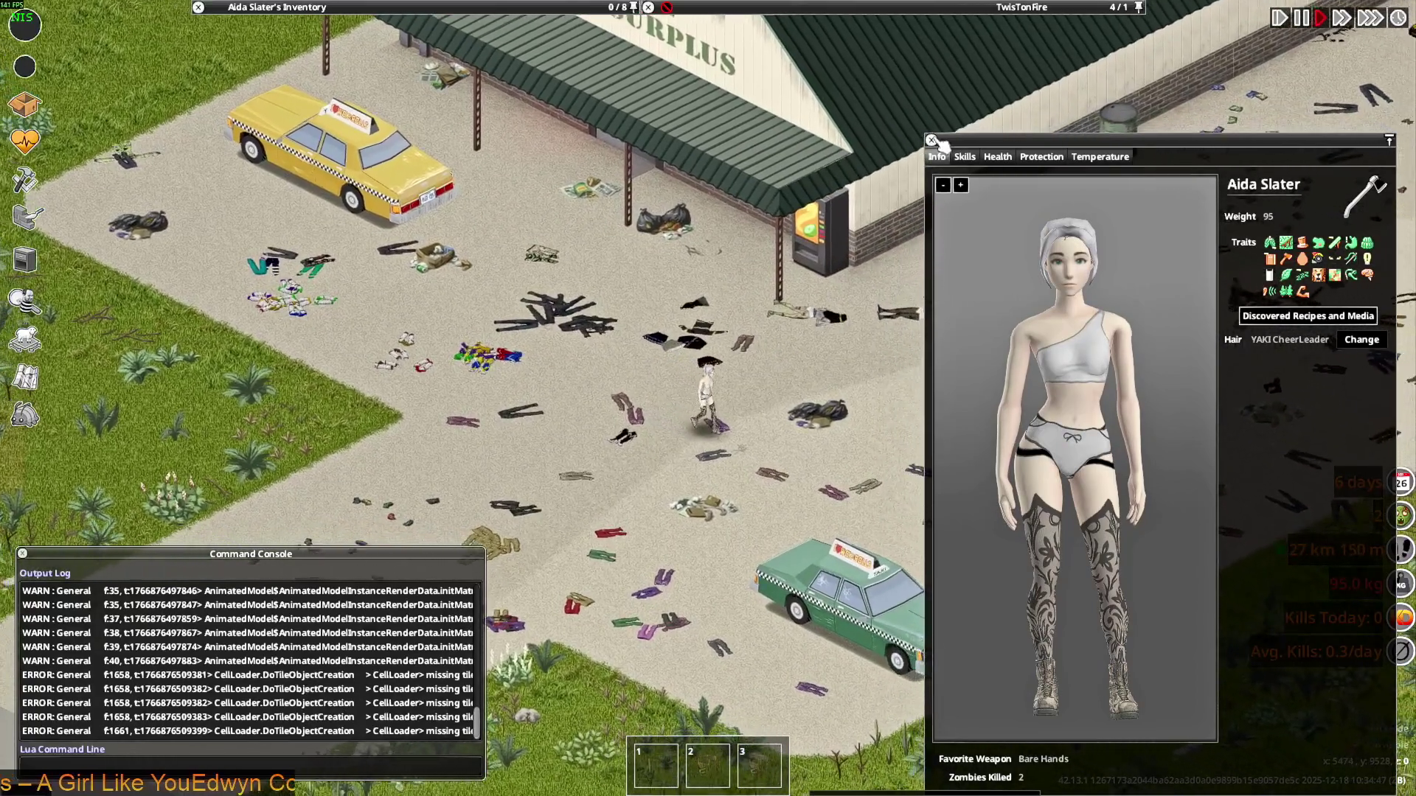
pyautogui.press('c')
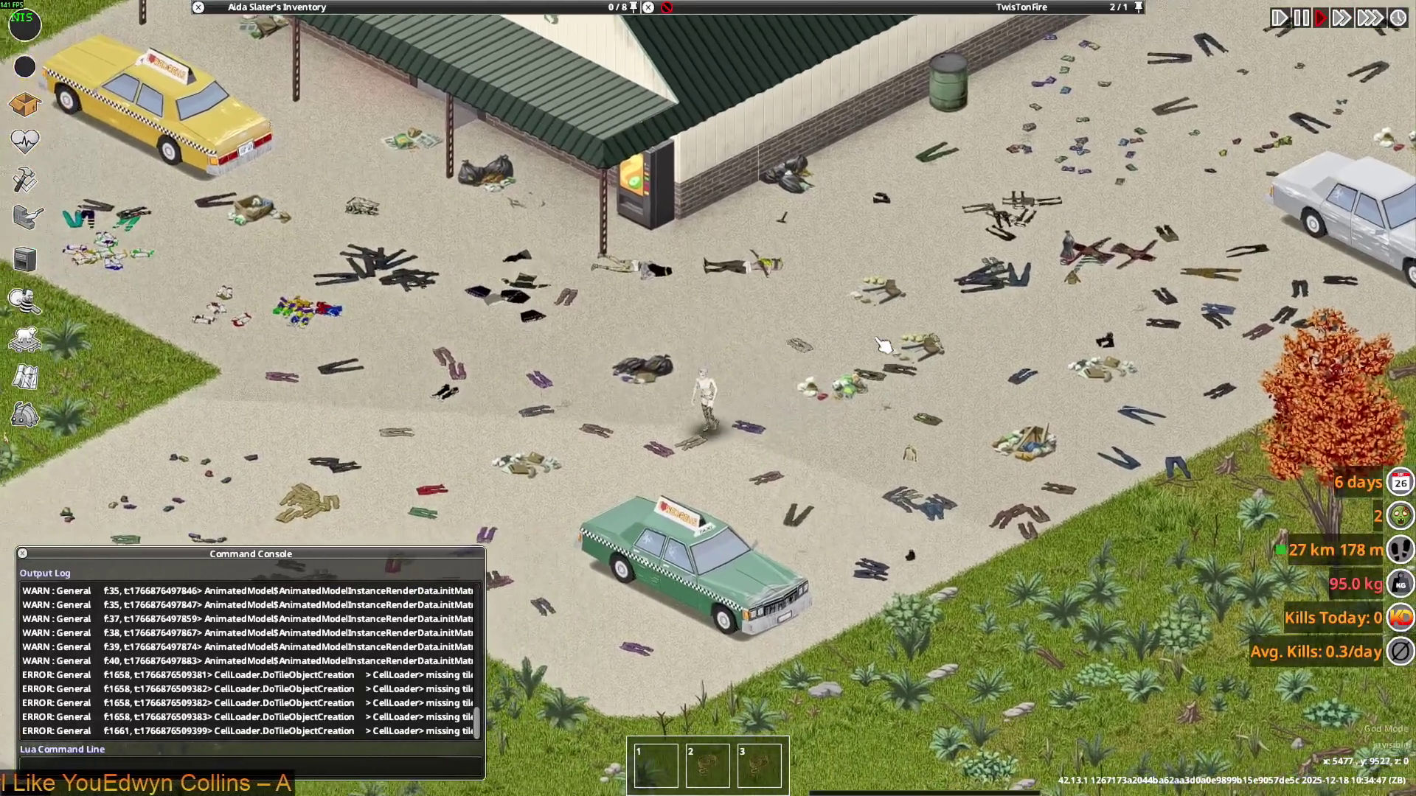
# Walk the character among the dropped clothing piles on the street
pyautogui.scroll(4, 883, 345)
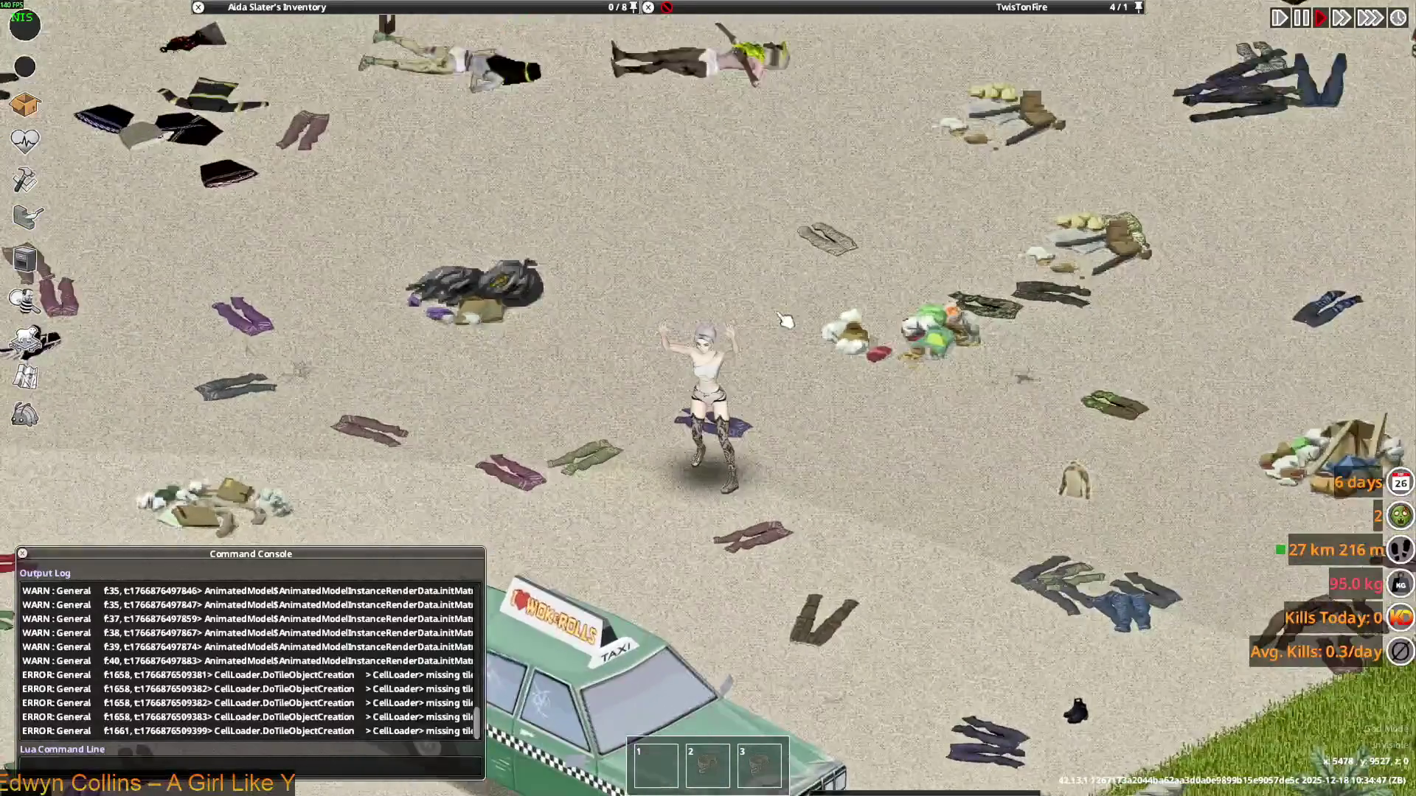
pyautogui.moveTo(849, 48)
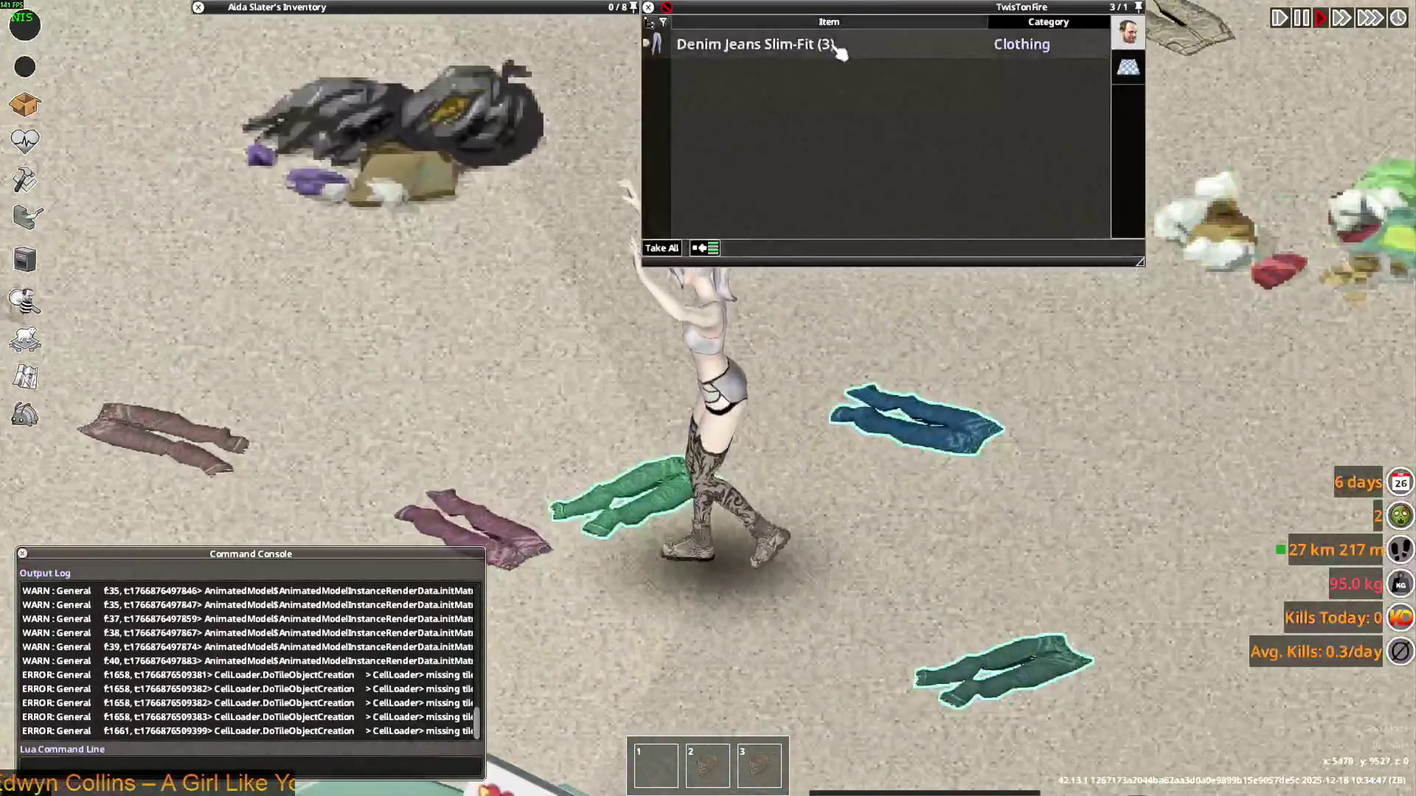
pyautogui.press('d')
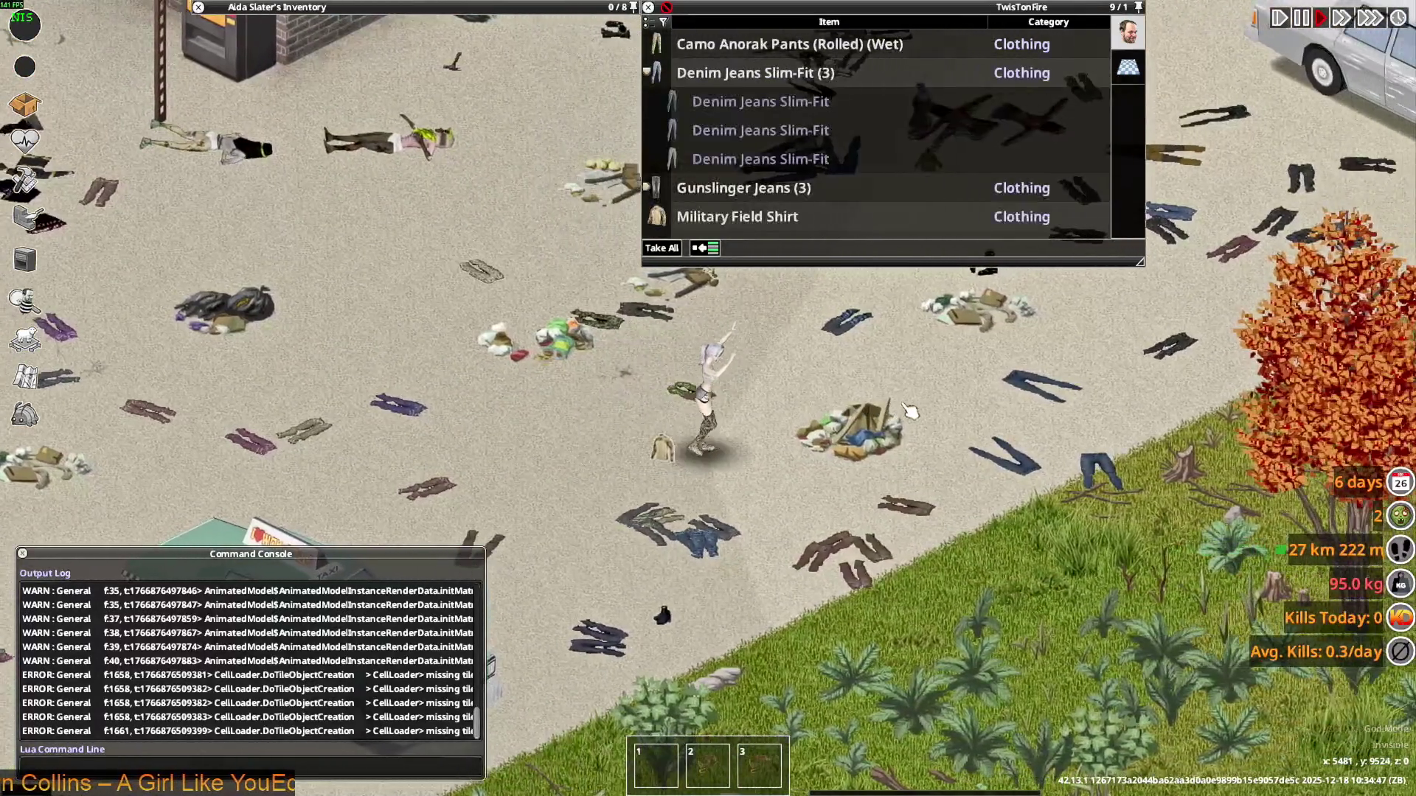
pyautogui.press('s')
pyautogui.moveTo(734, 206)
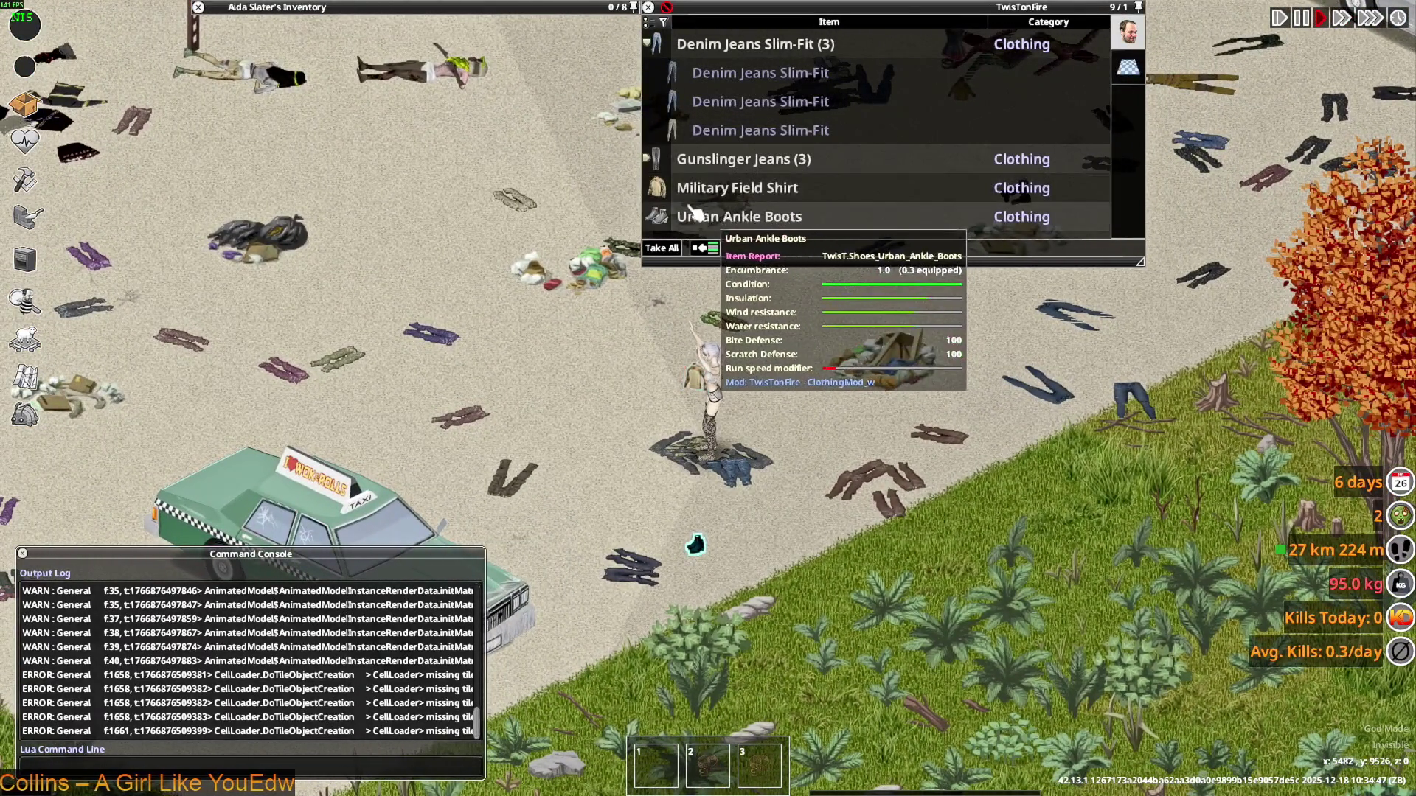
pyautogui.scroll(-2, 863, 395)
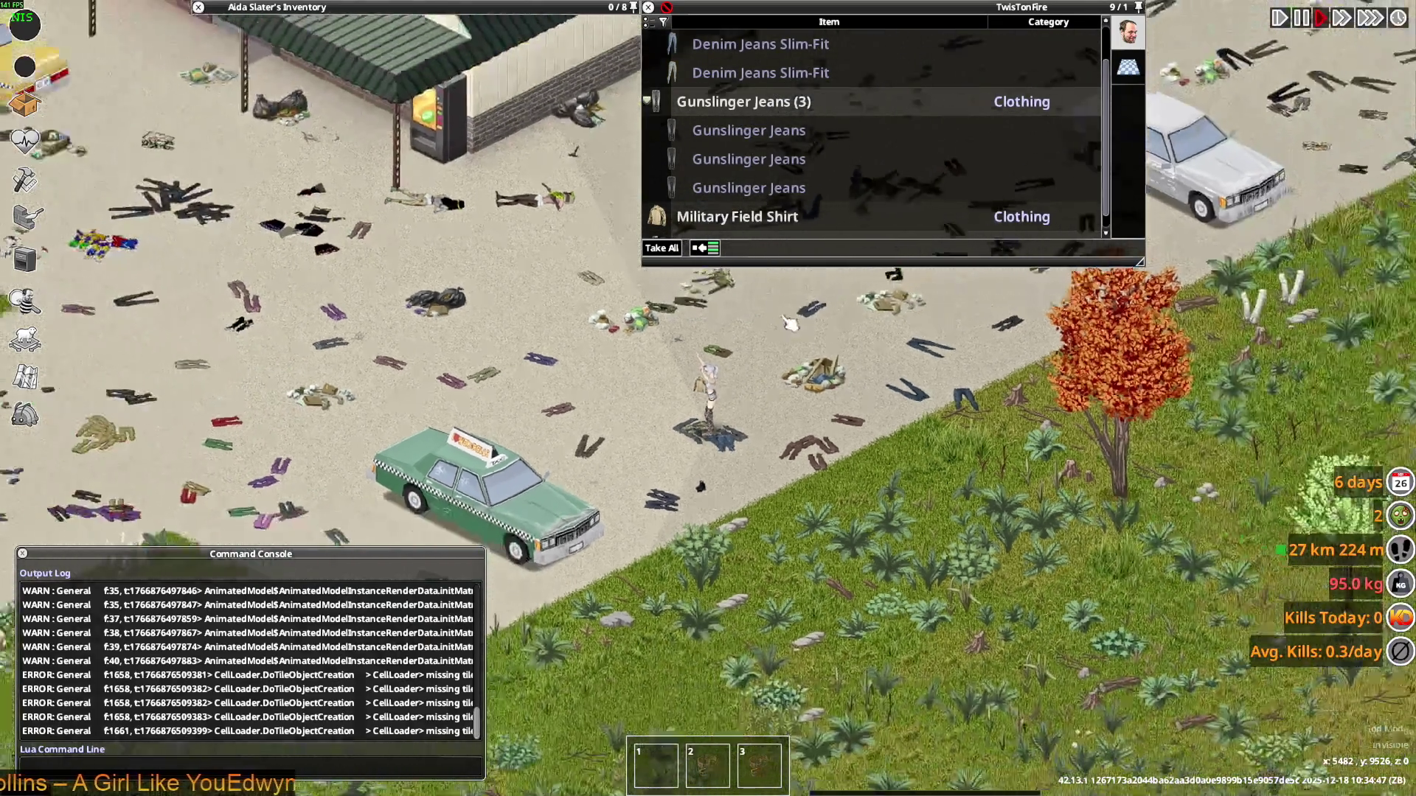
pyautogui.press('w')
pyautogui.scroll(4, 863, 395)
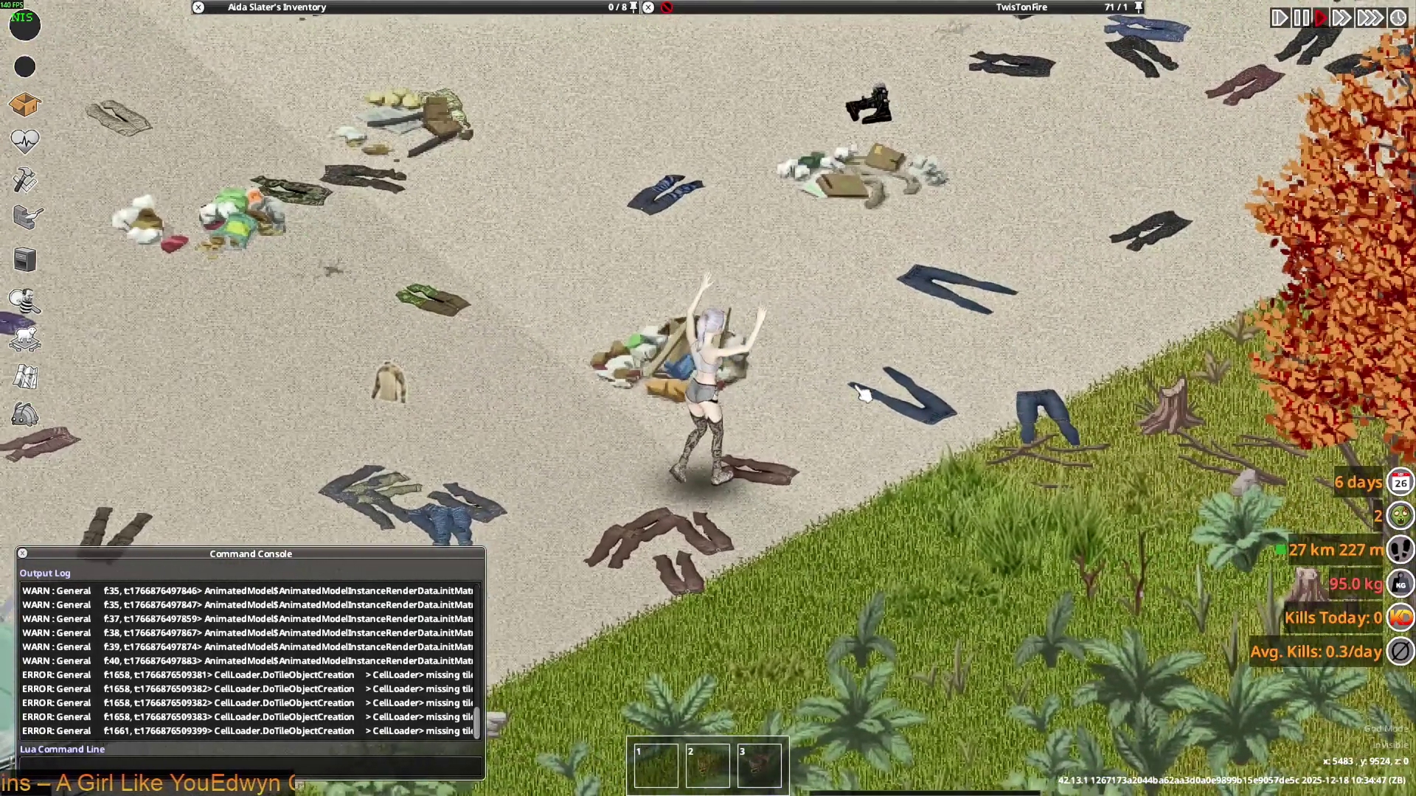
pyautogui.press('w')
pyautogui.press('d')
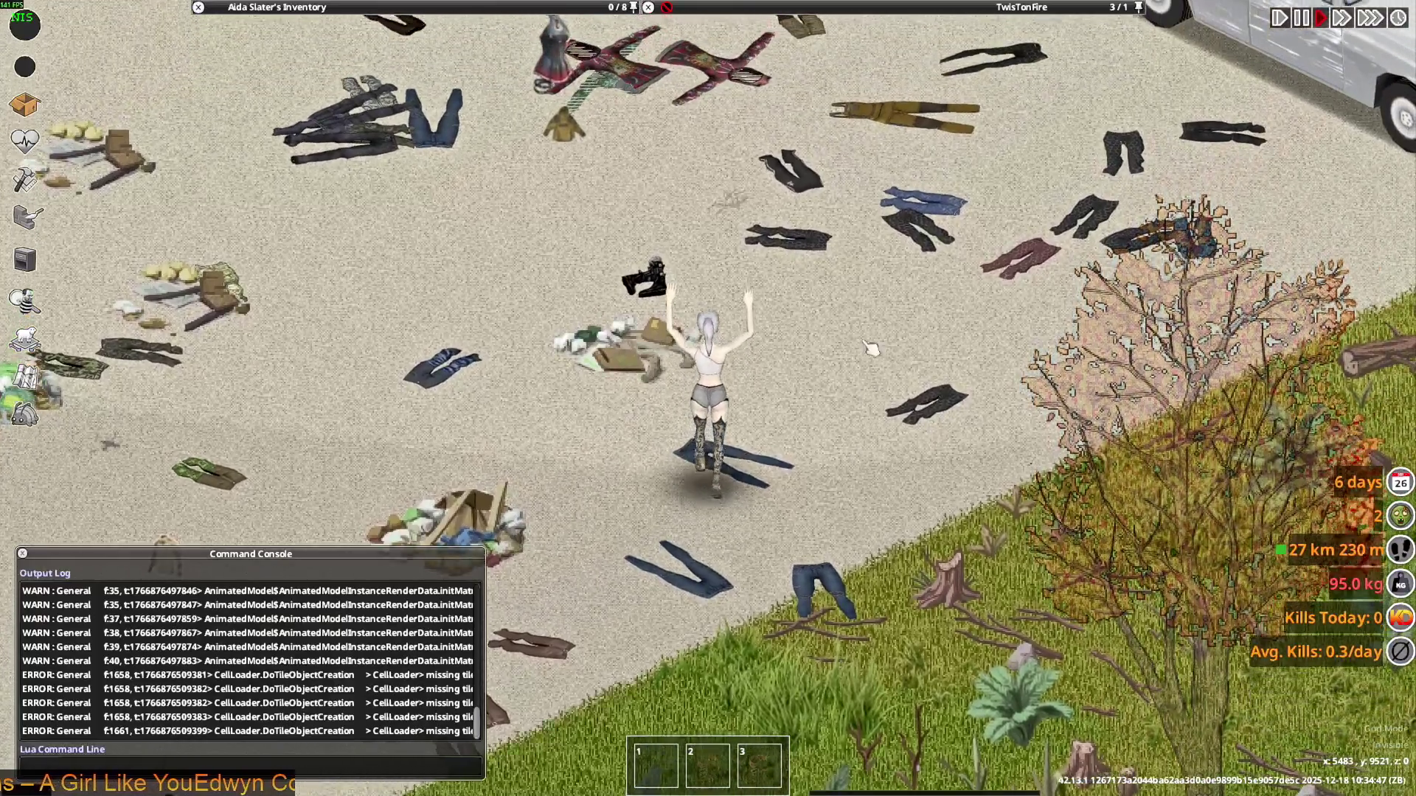
pyautogui.moveTo(894, 33)
pyautogui.moveTo(792, 144)
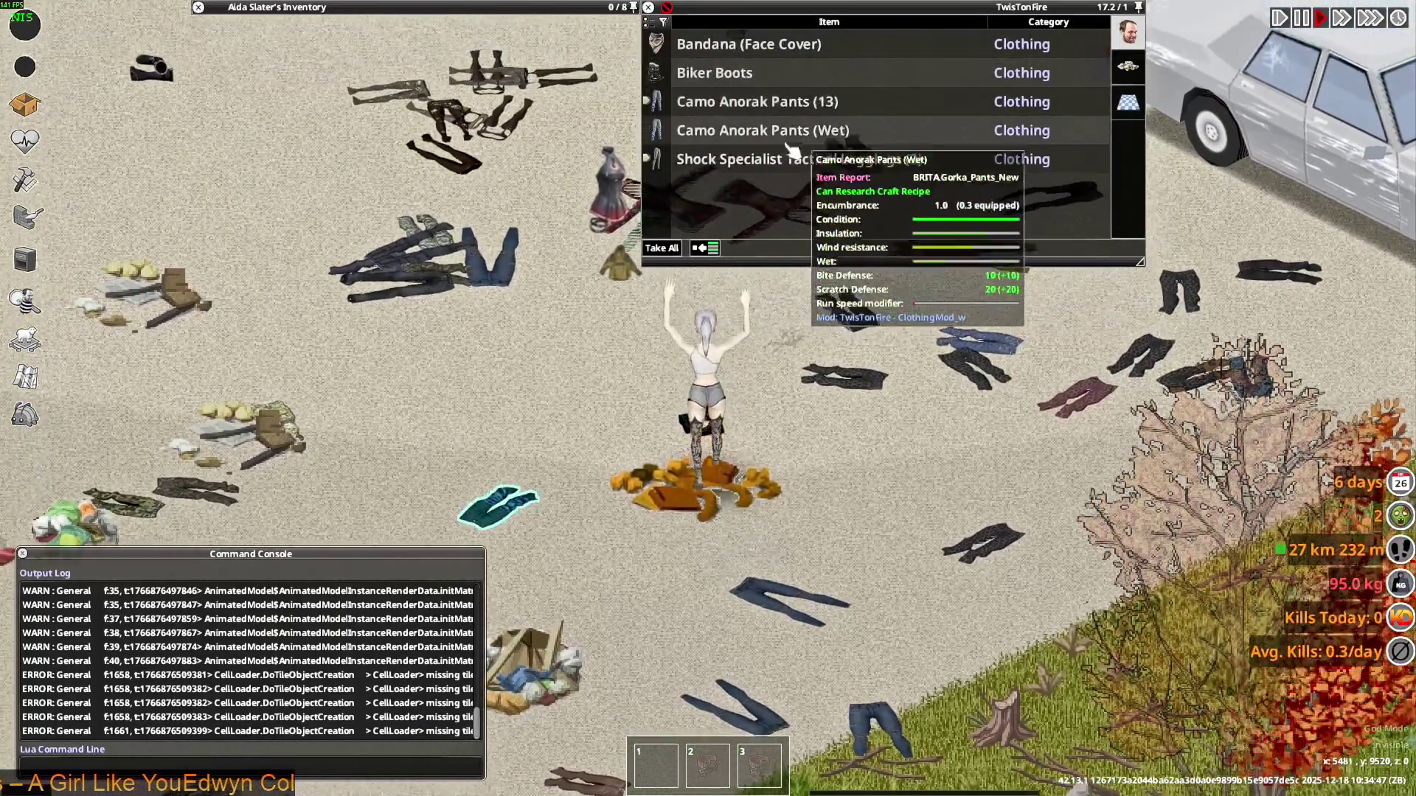
pyautogui.press('w')
pyautogui.press('d')
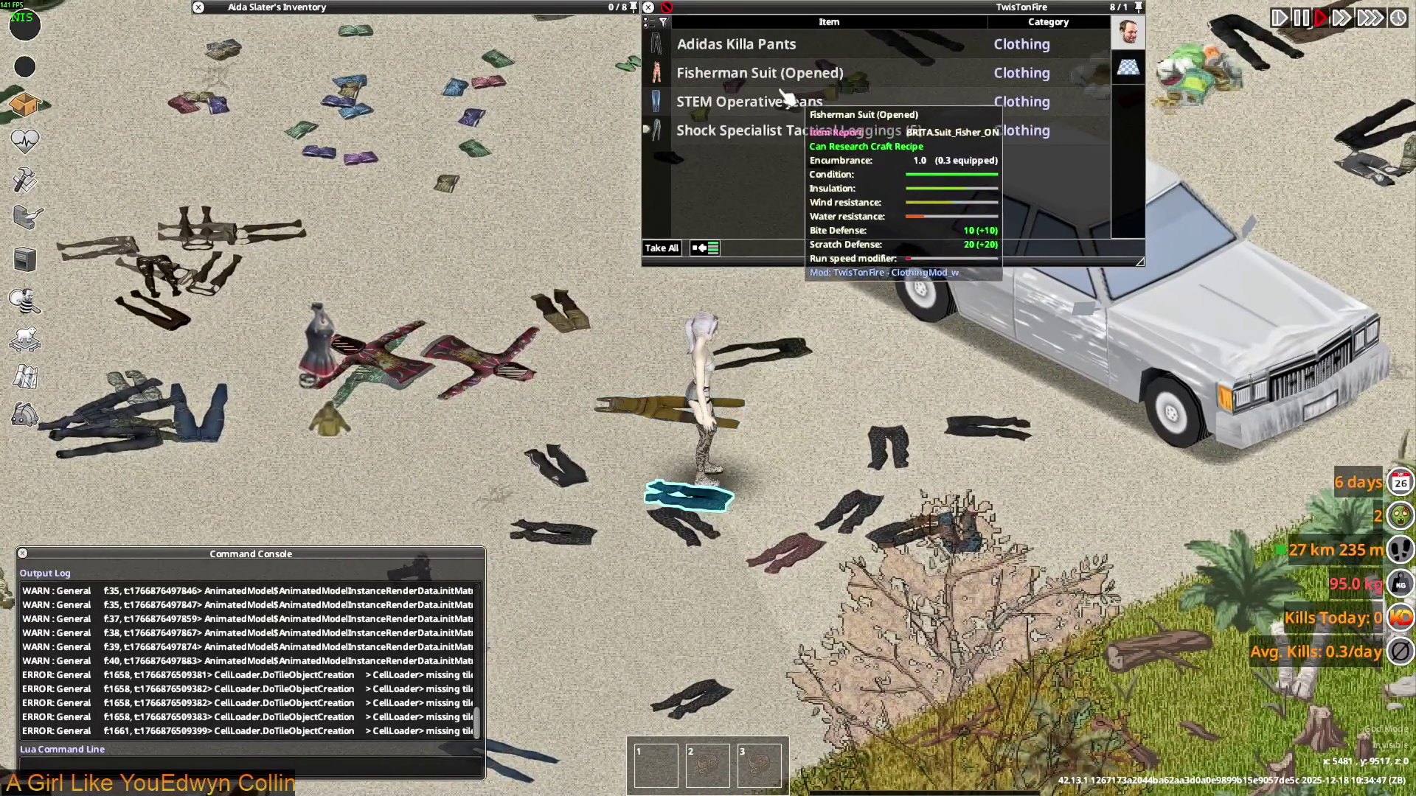
pyautogui.press('w')
pyautogui.press('d')
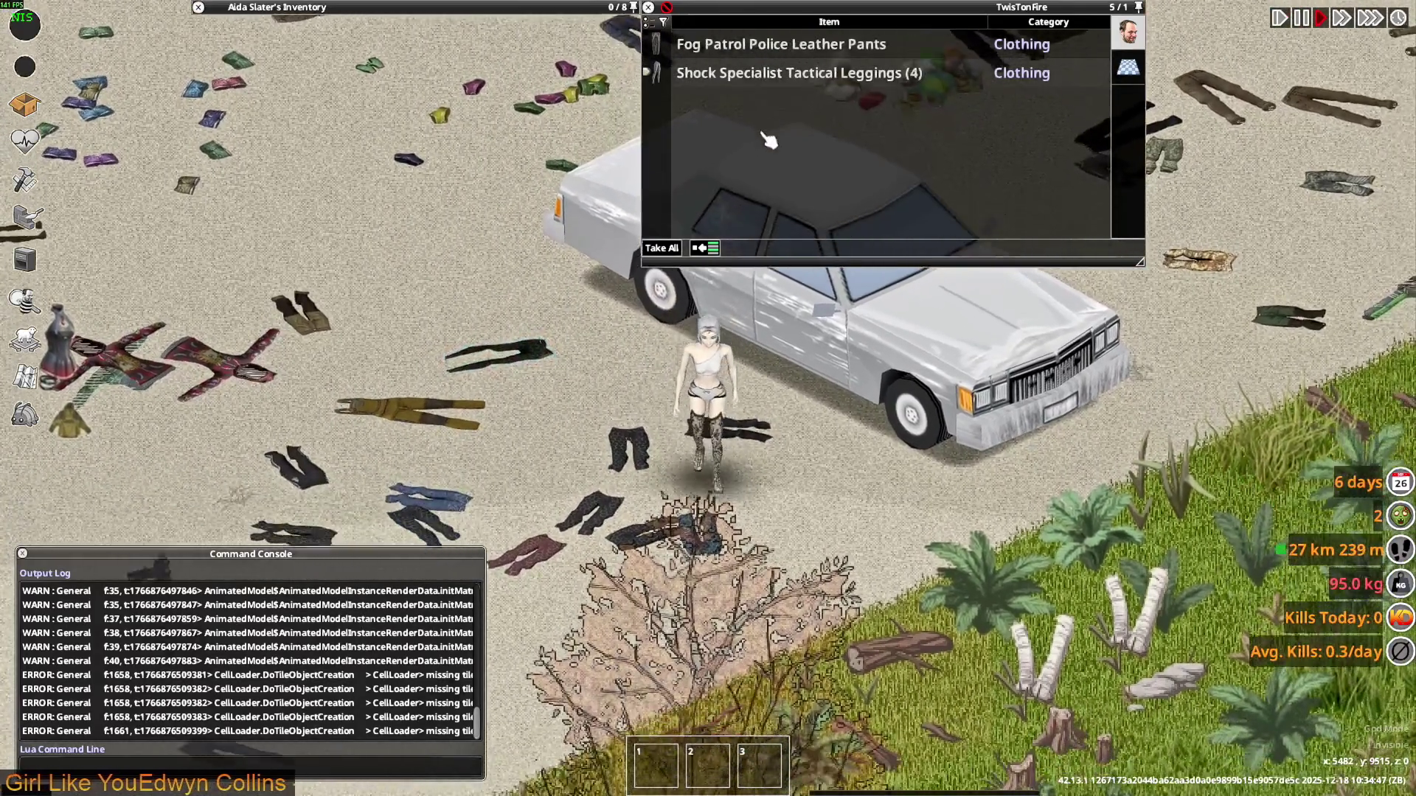
pyautogui.press('w')
pyautogui.press('d')
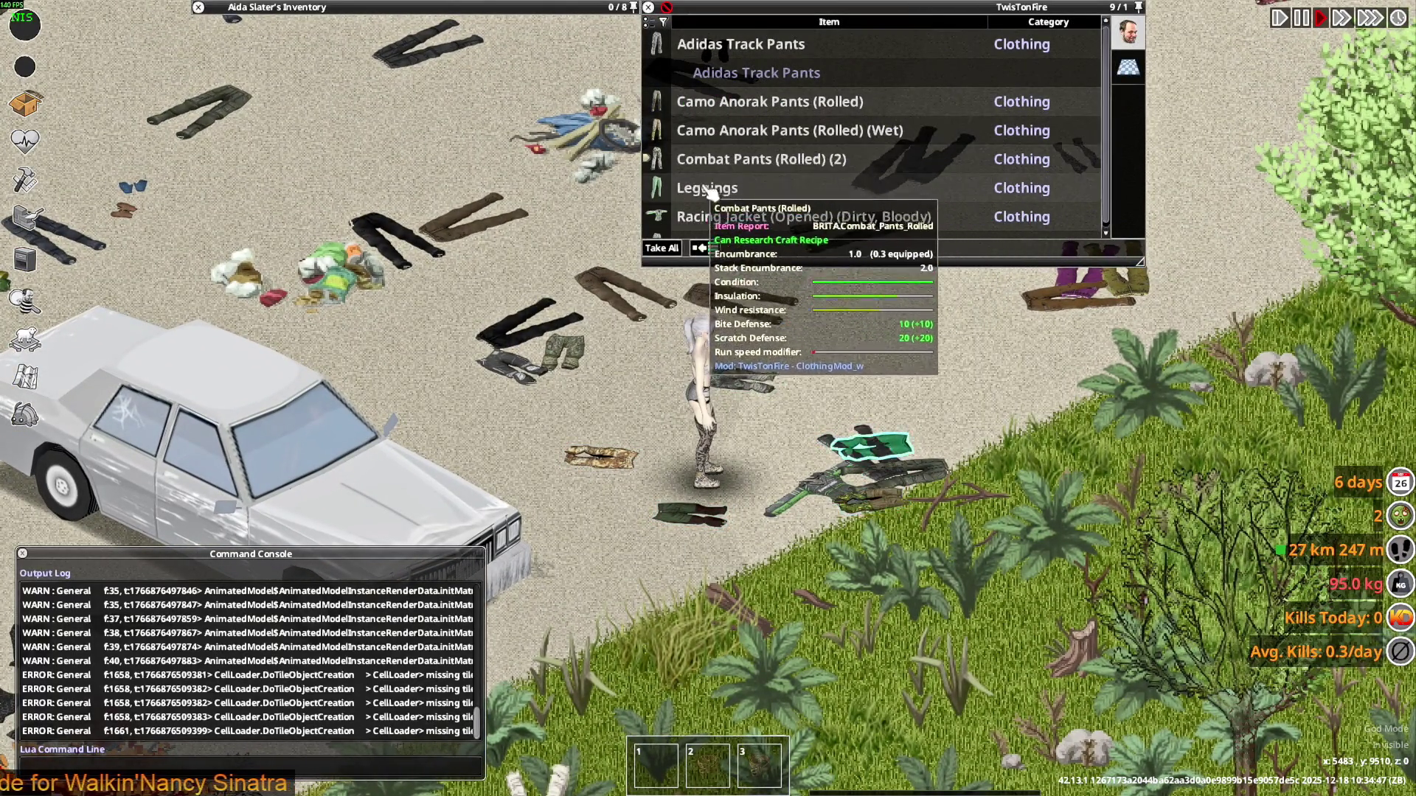
pyautogui.scroll(-1, 719, 193)
pyautogui.press('d')
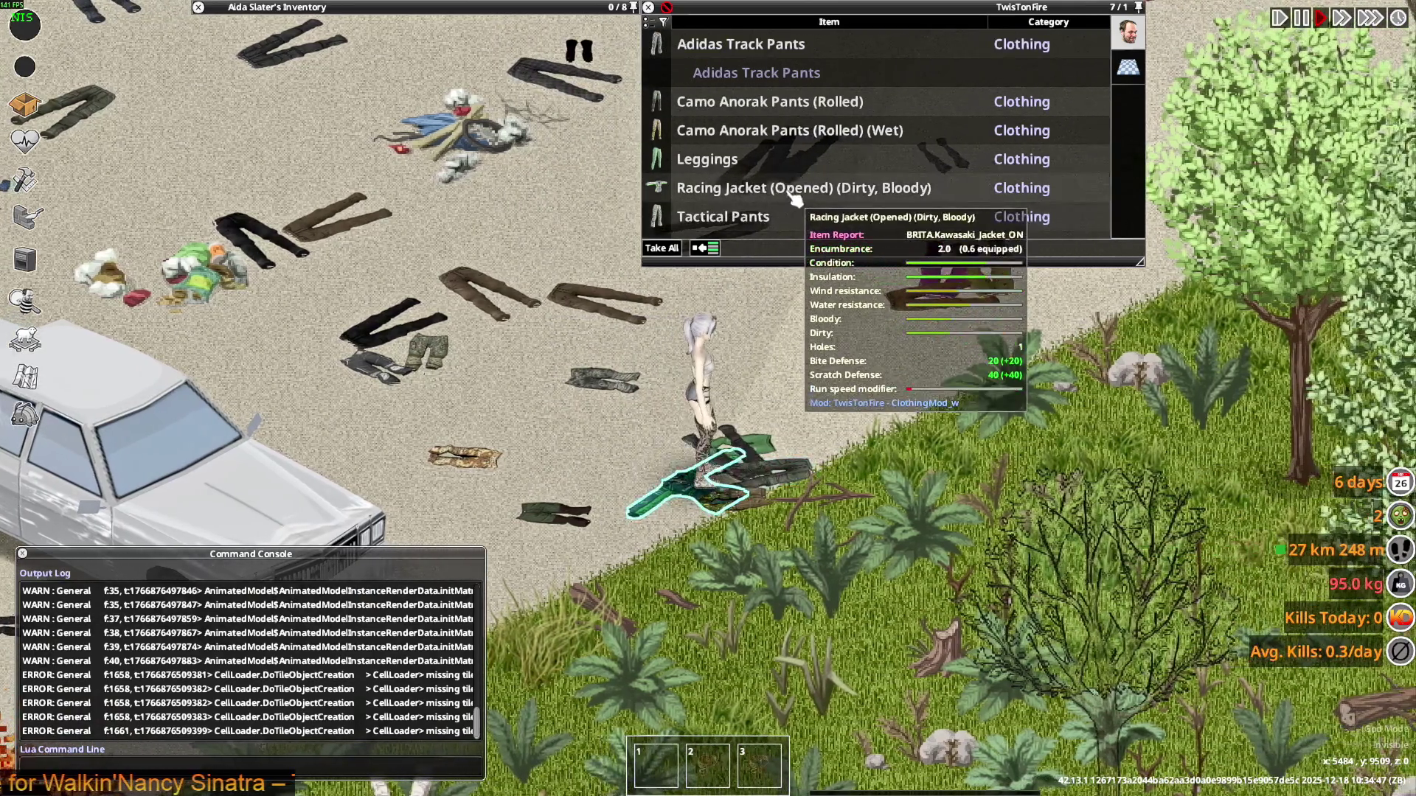
pyautogui.hotkey('w', 'a')
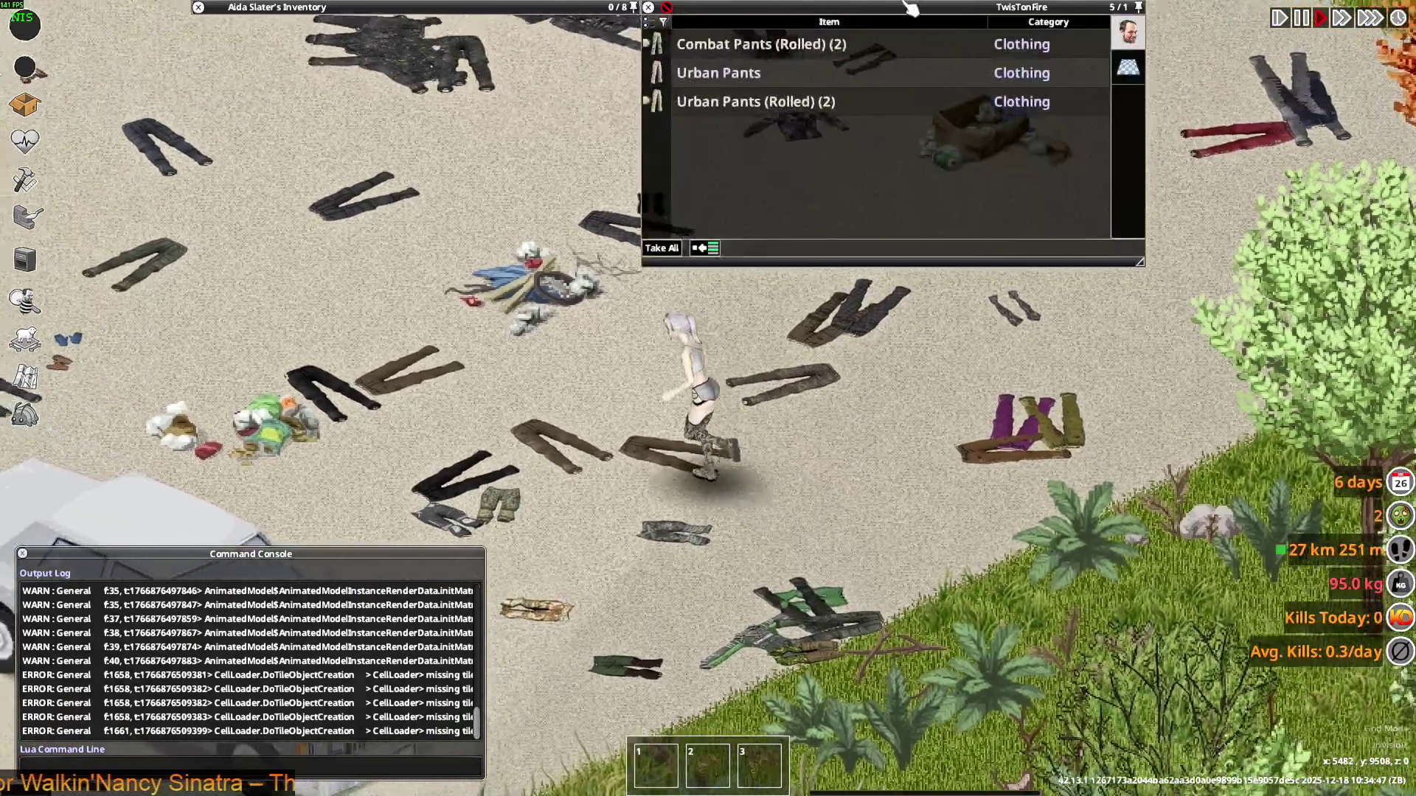
pyautogui.press('a')
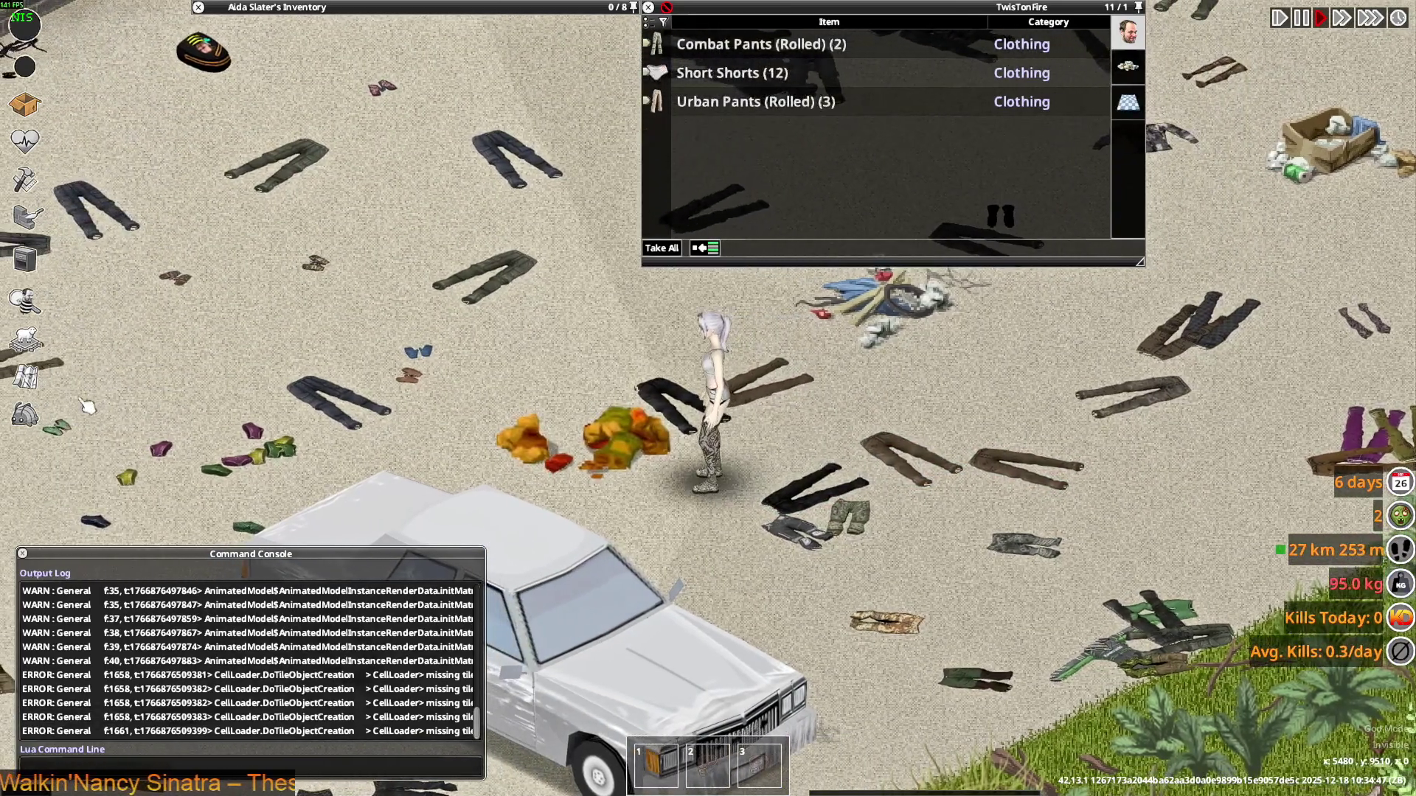
pyautogui.click(25, 414)
# Filter the debug Items List for 'adidas_track' and add 50 Adidas Track Pants to the inventory
pyautogui.click(148, 300)
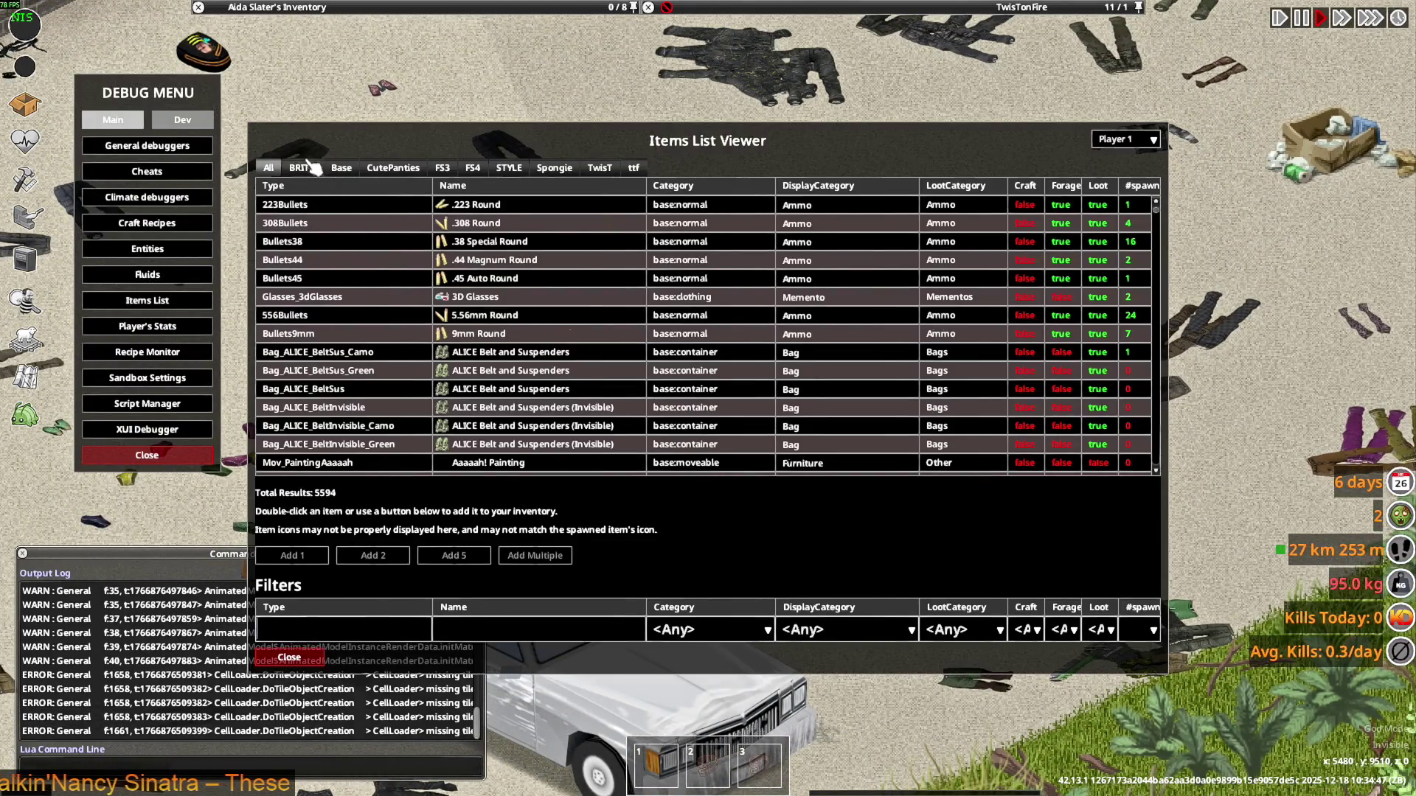
pyautogui.click(334, 629)
pyautogui.write('ad')
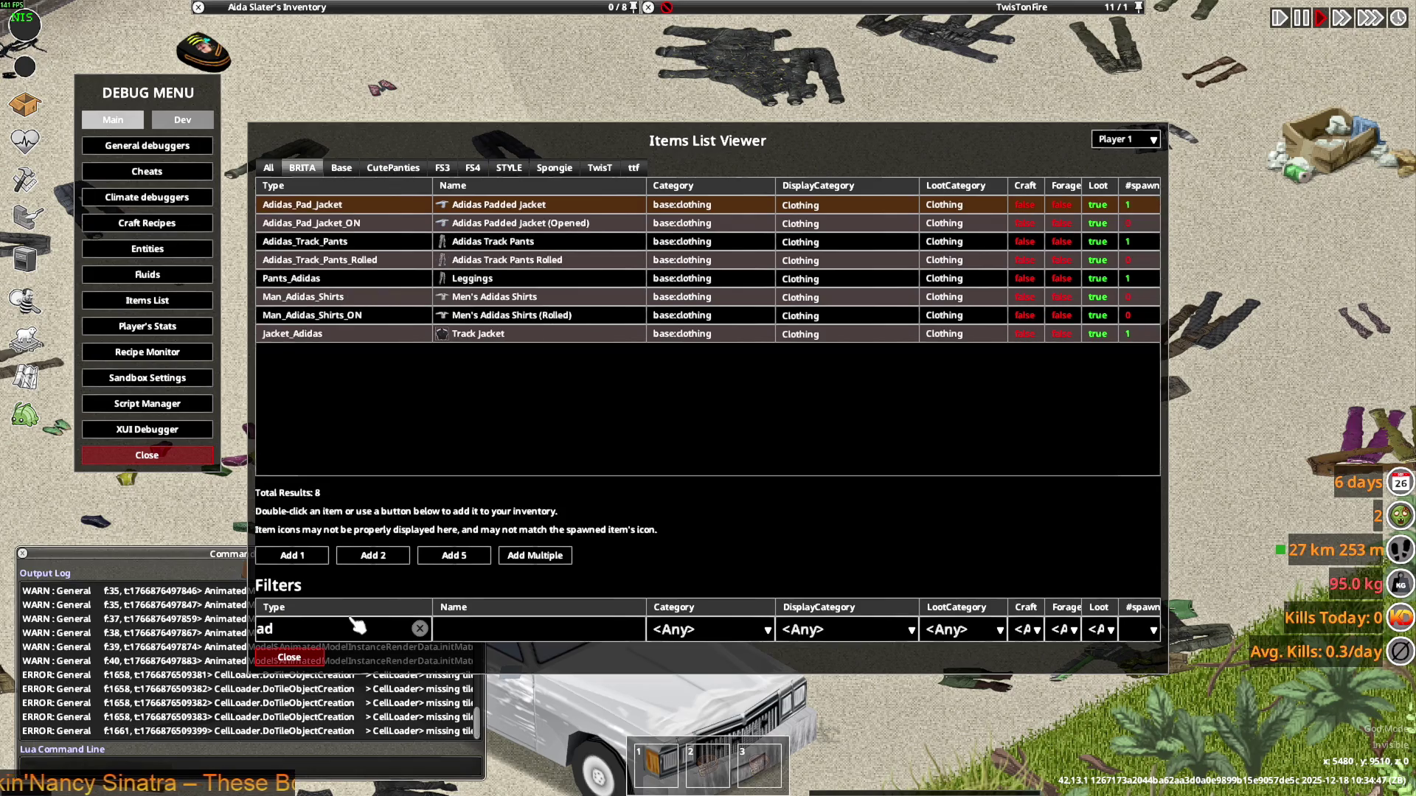
pyautogui.write('idas tr')
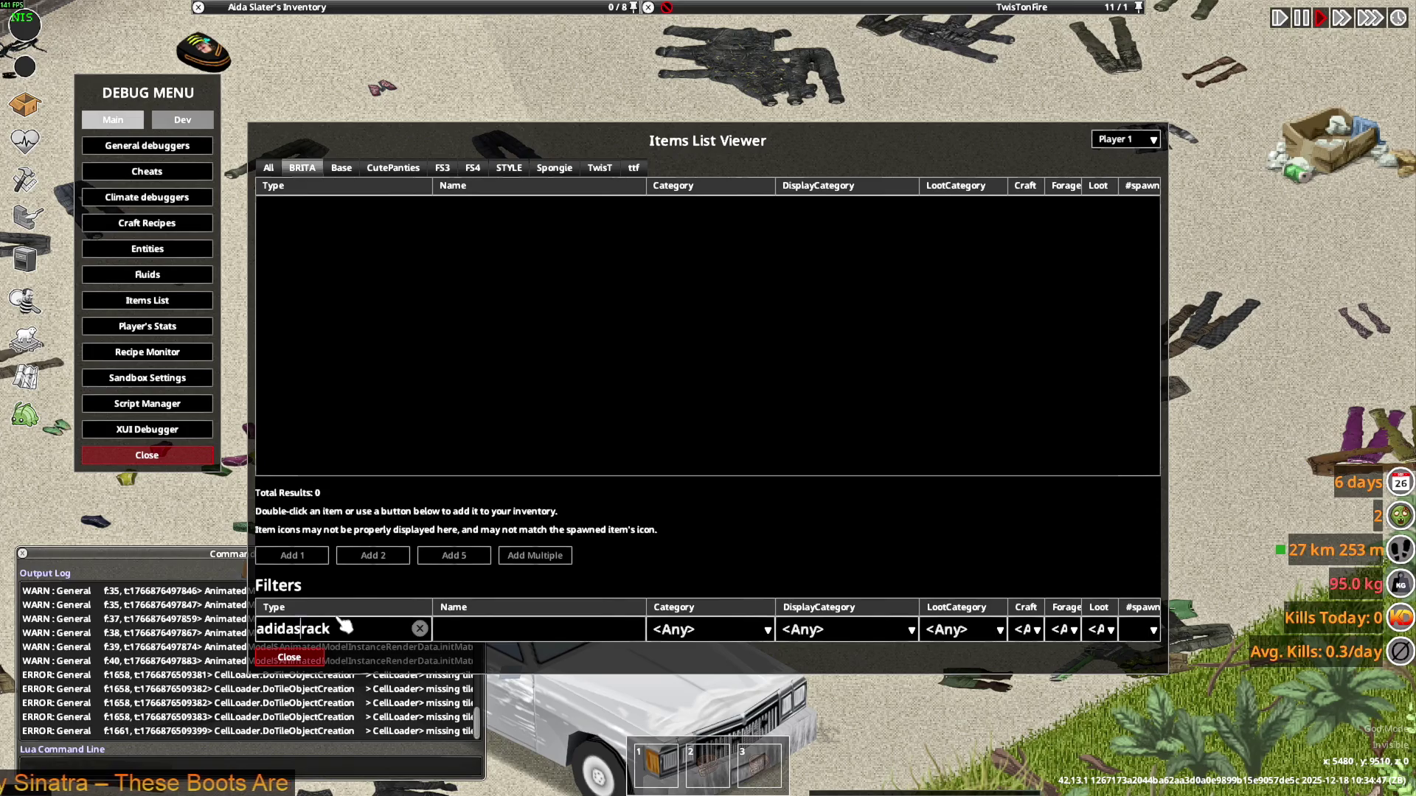
pyautogui.write('t')
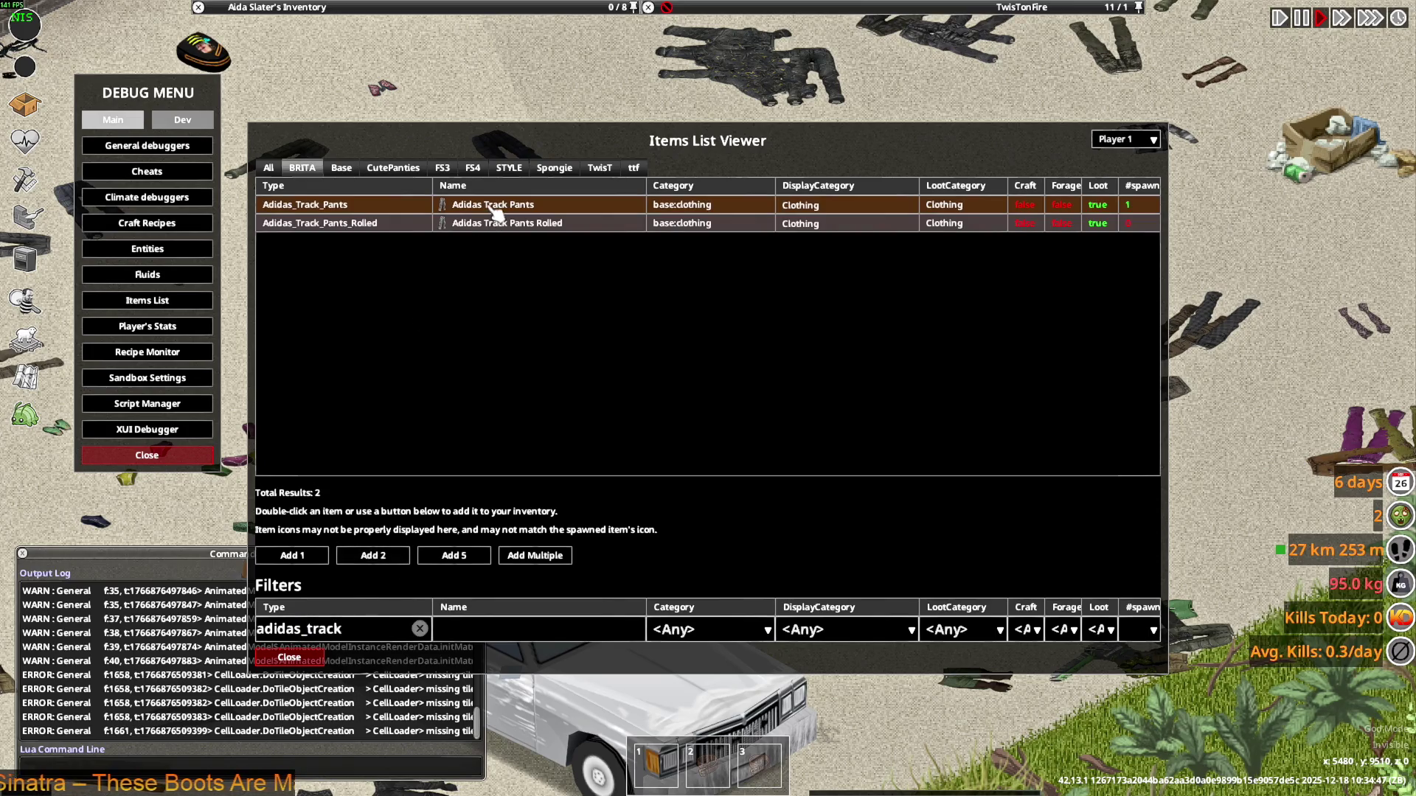
pyautogui.click(547, 563)
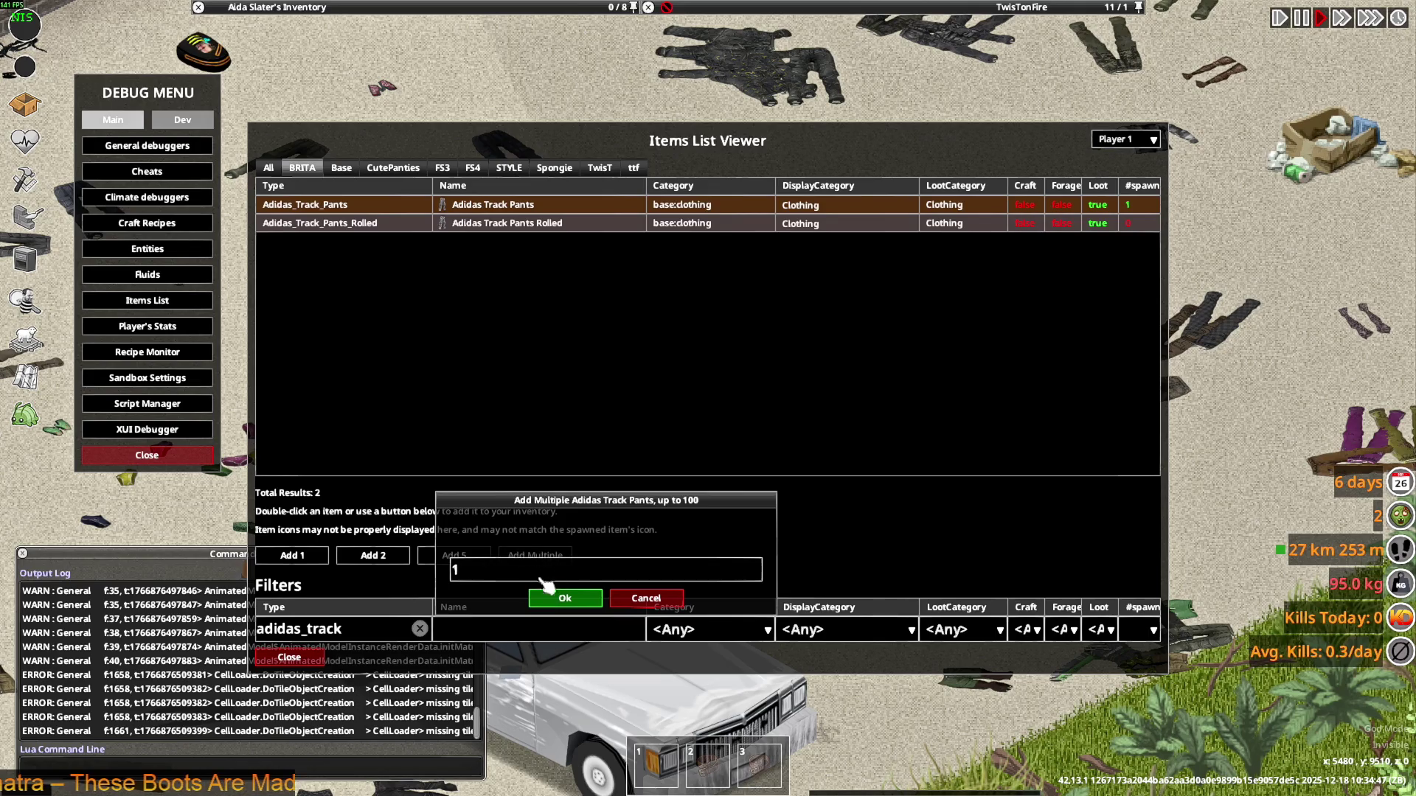
pyautogui.click(581, 602)
pyautogui.click(289, 657)
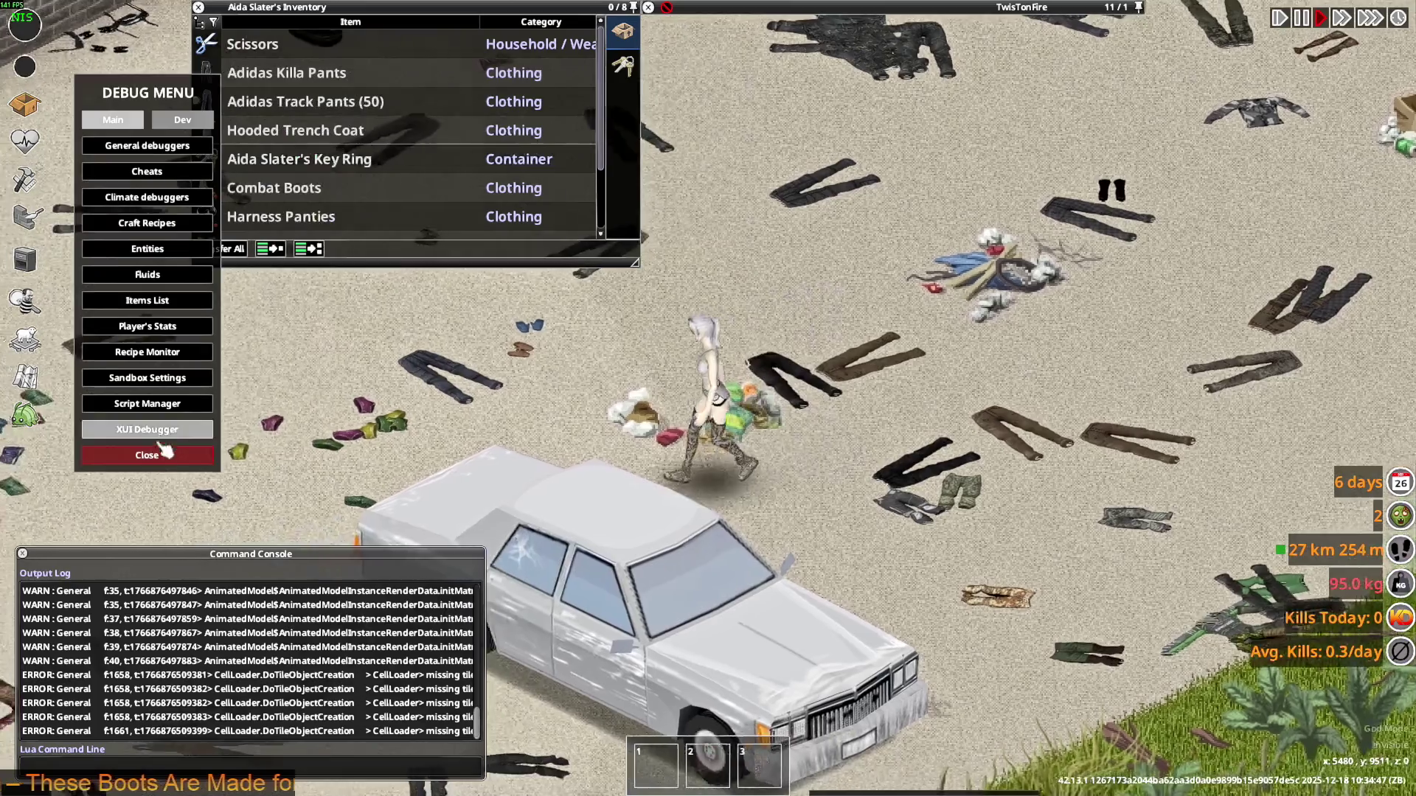
# Put a pair of Adidas Track Pants from the inventory on the character
pyautogui.click(167, 447)
pyautogui.click(229, 101)
pyautogui.scroll(-2, 295, 162)
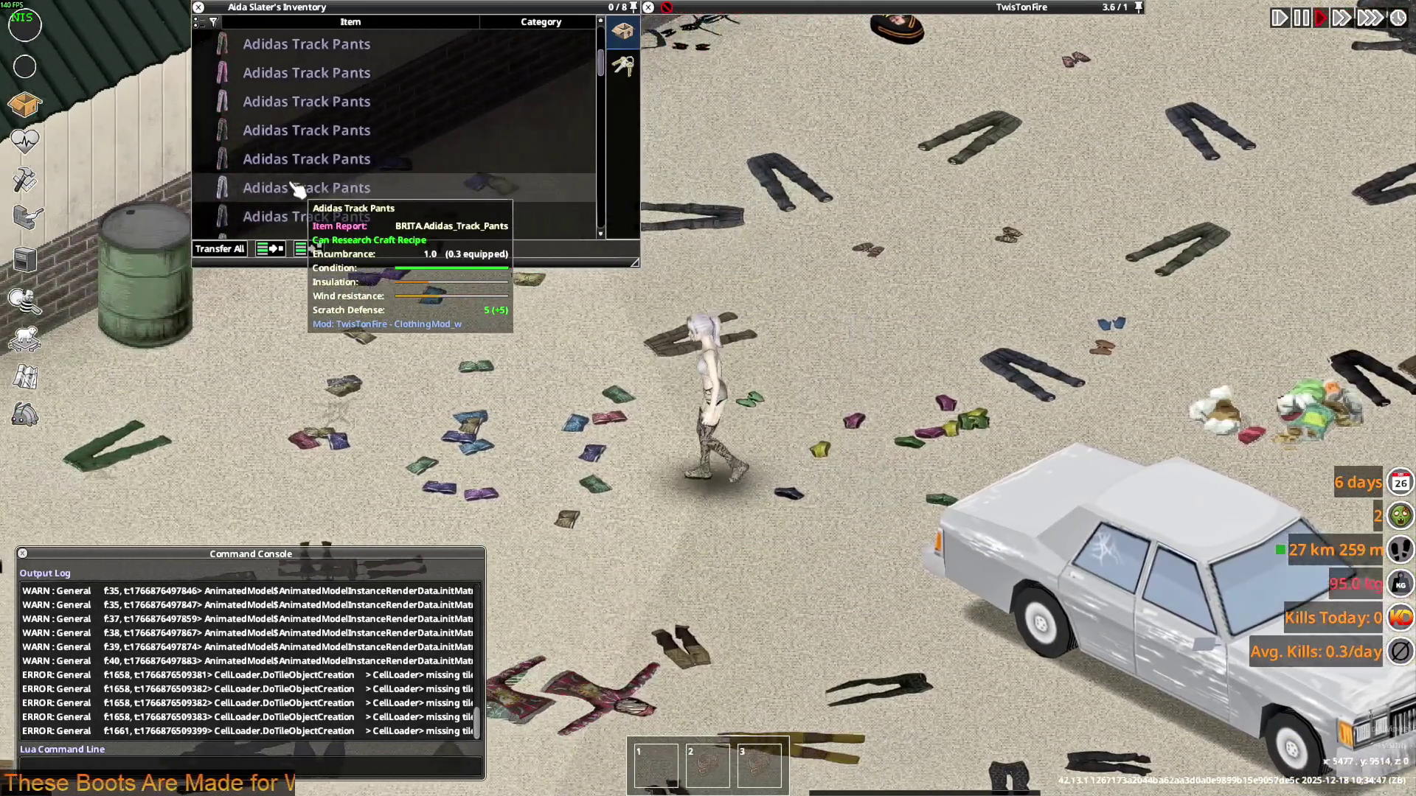
pyautogui.scroll(-1, 295, 190)
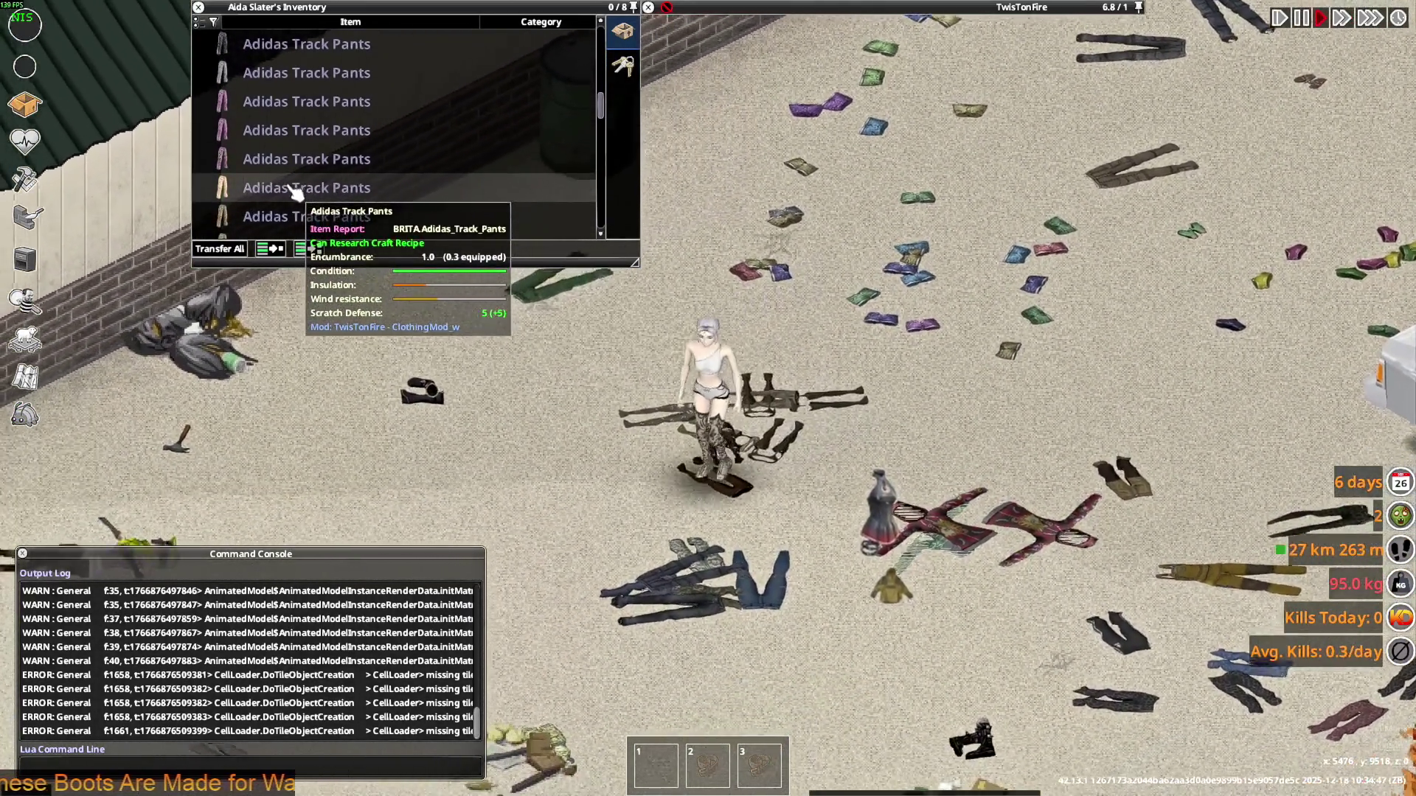
pyautogui.rightClick(295, 192)
pyautogui.click(304, 230)
# Walk the character around the street, then roll up the Adidas Track Pants
pyautogui.scroll(2, 750, 457)
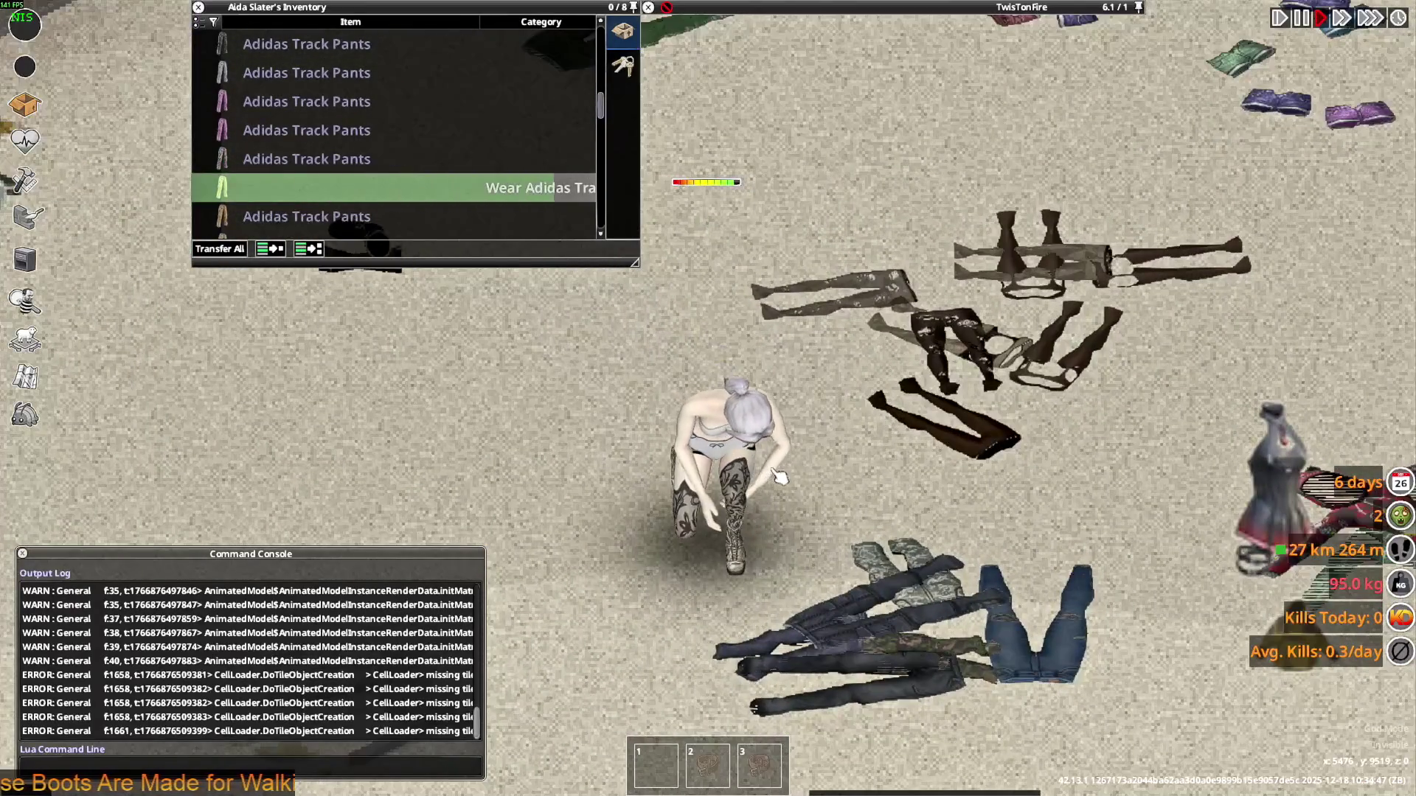
pyautogui.press('s')
pyautogui.scroll(3, 310, 181)
pyautogui.press('d')
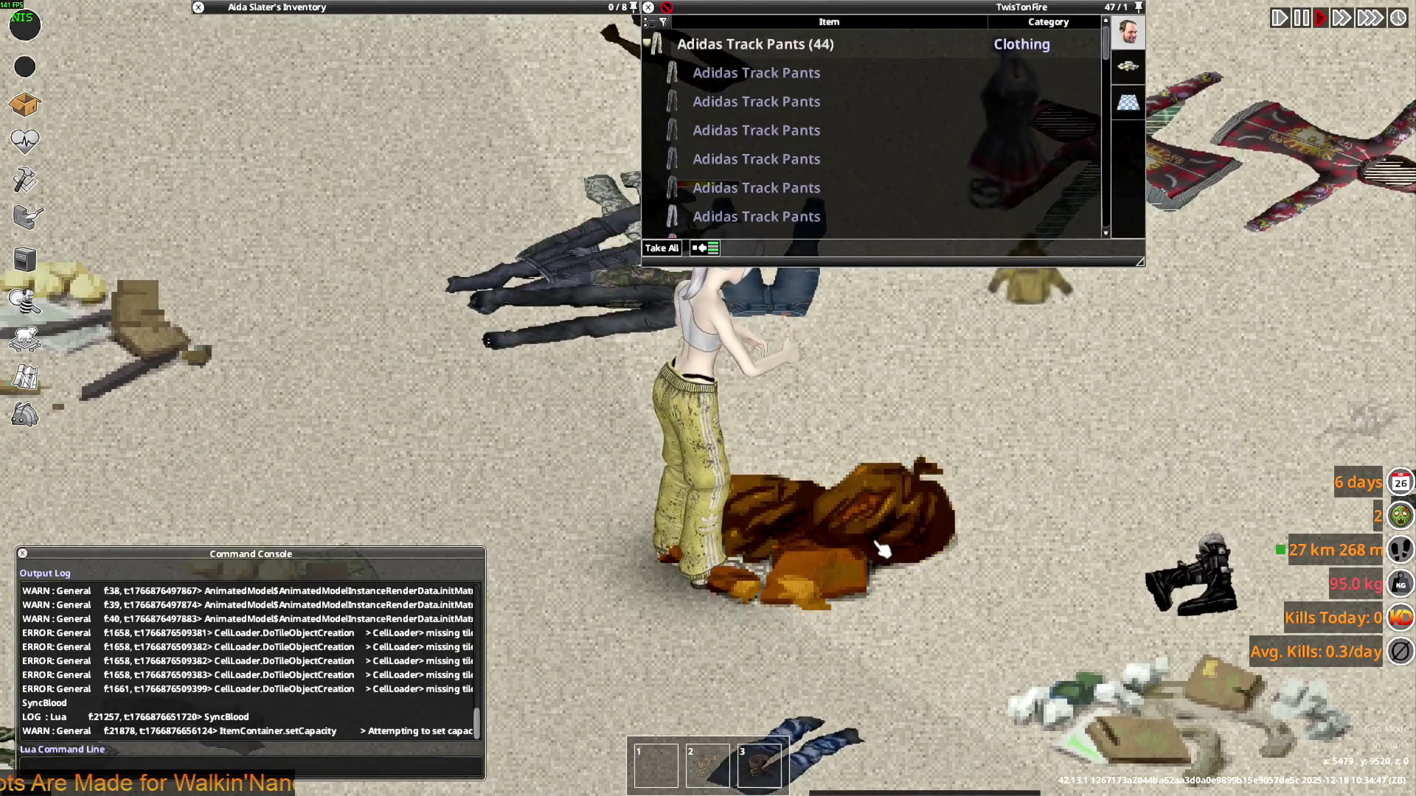
pyautogui.press('s')
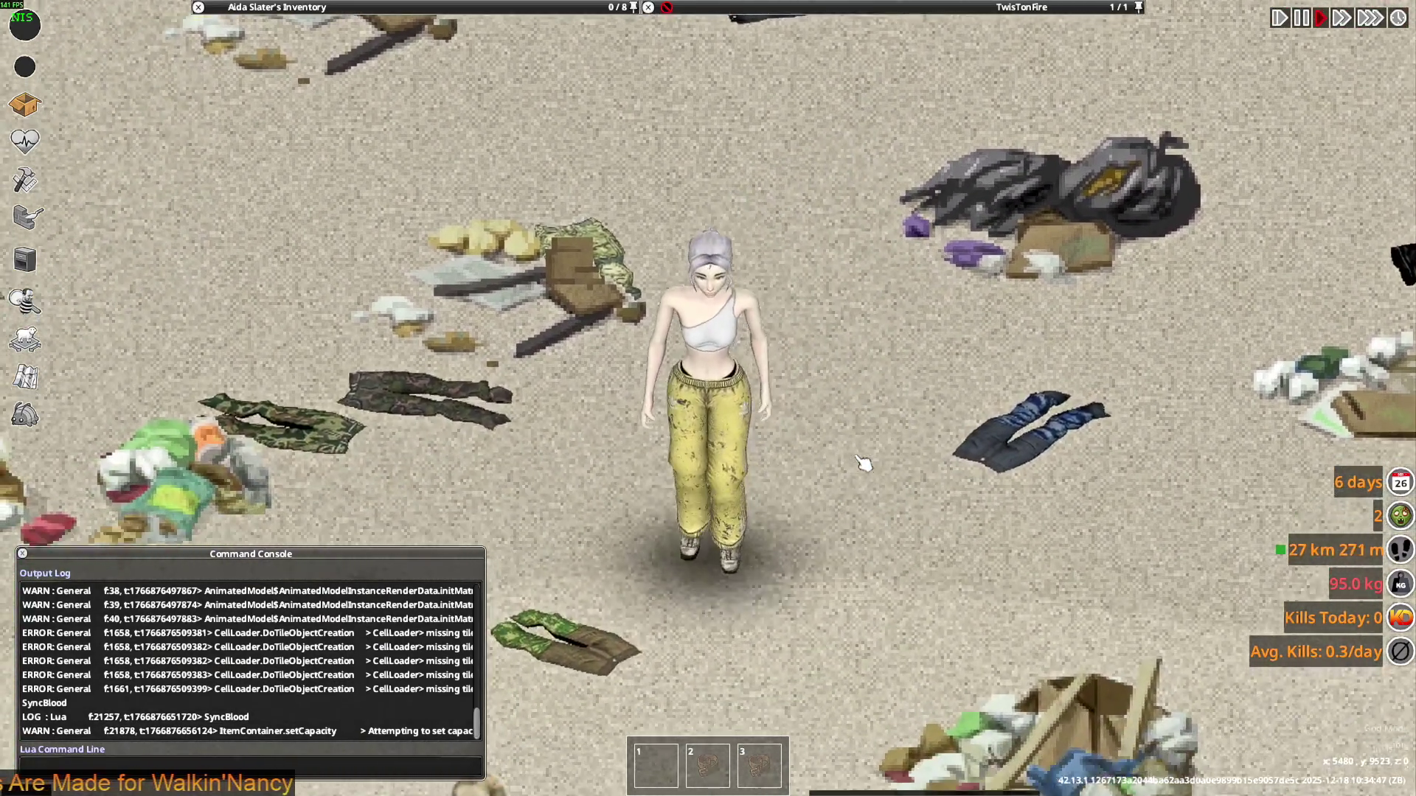
pyautogui.press('s')
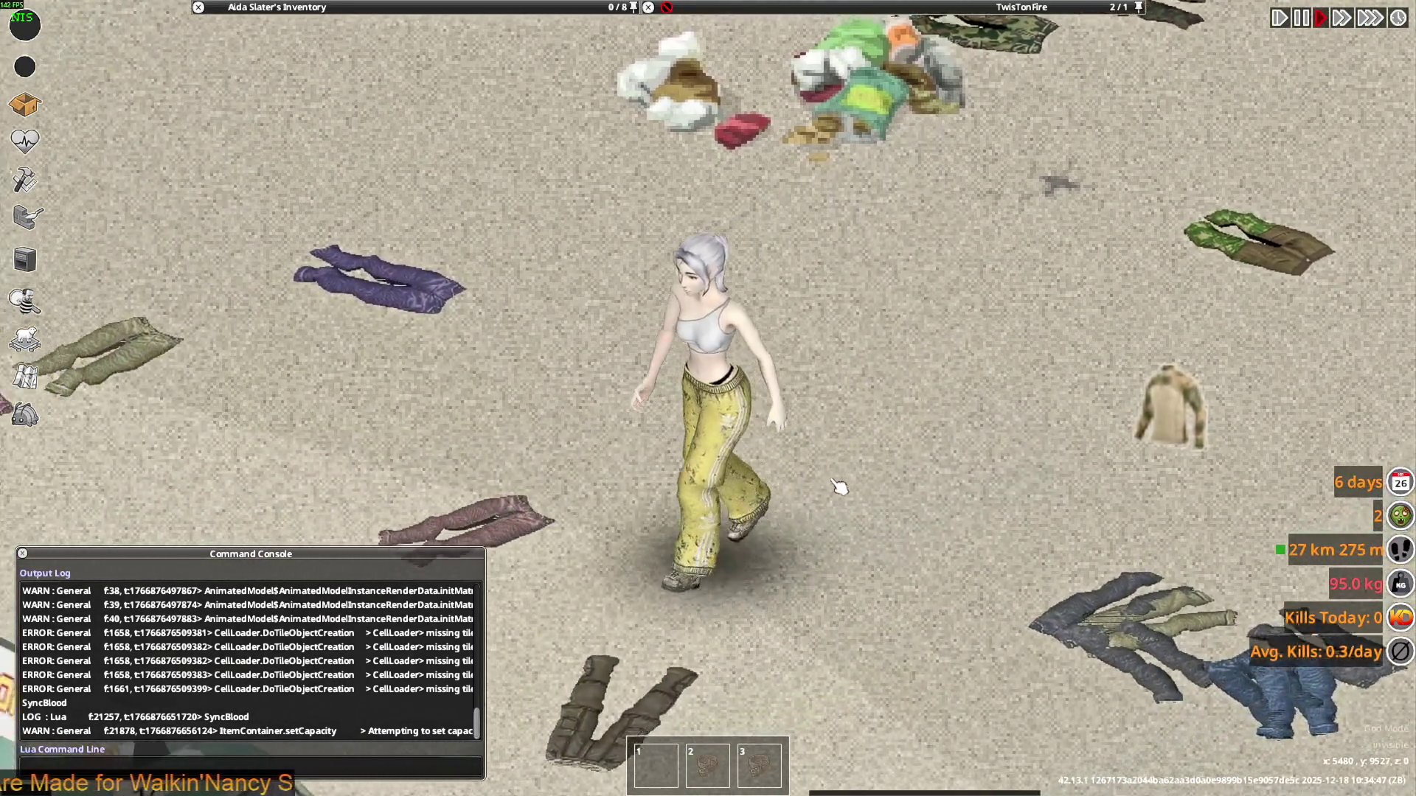
pyautogui.press('a')
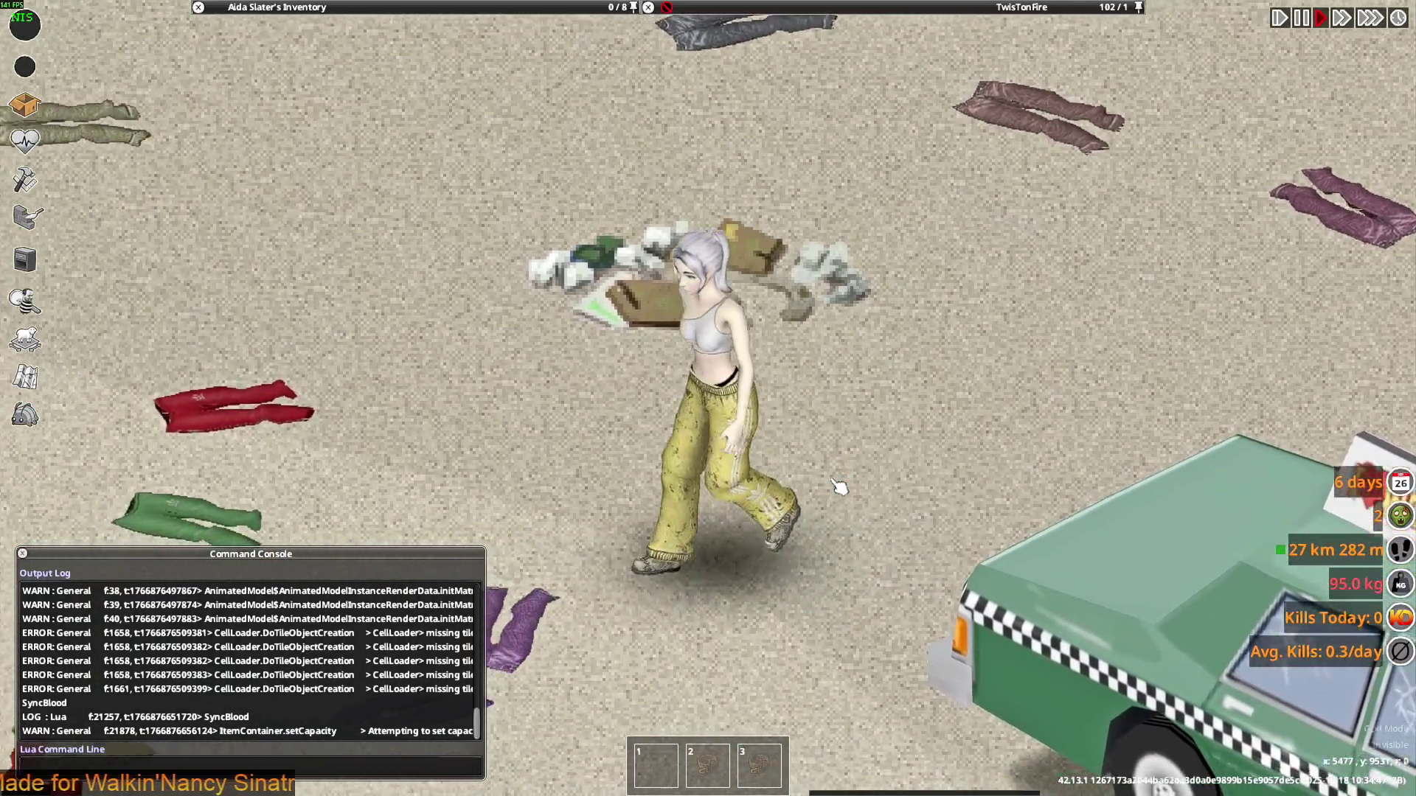
pyautogui.press('a')
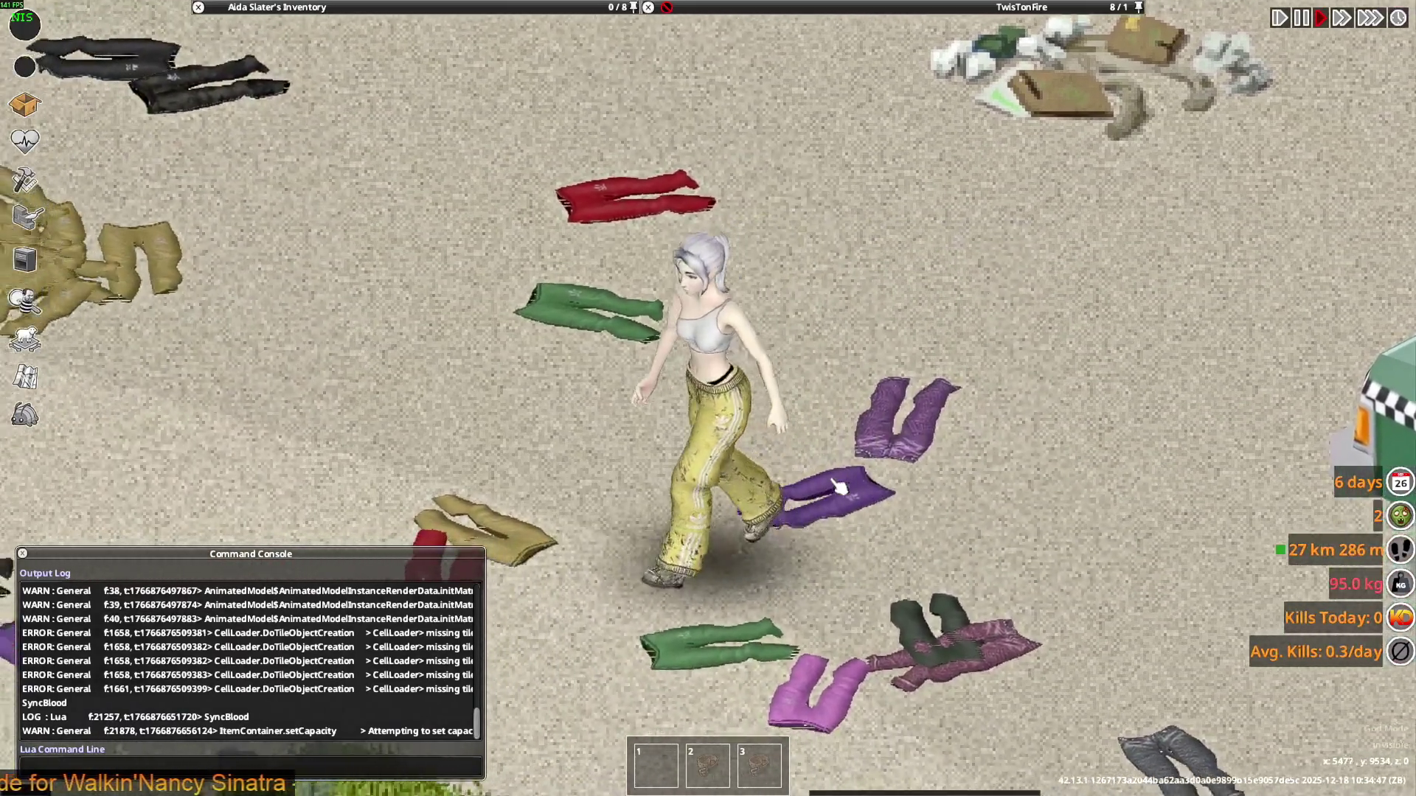
pyautogui.press('a')
pyautogui.press('d')
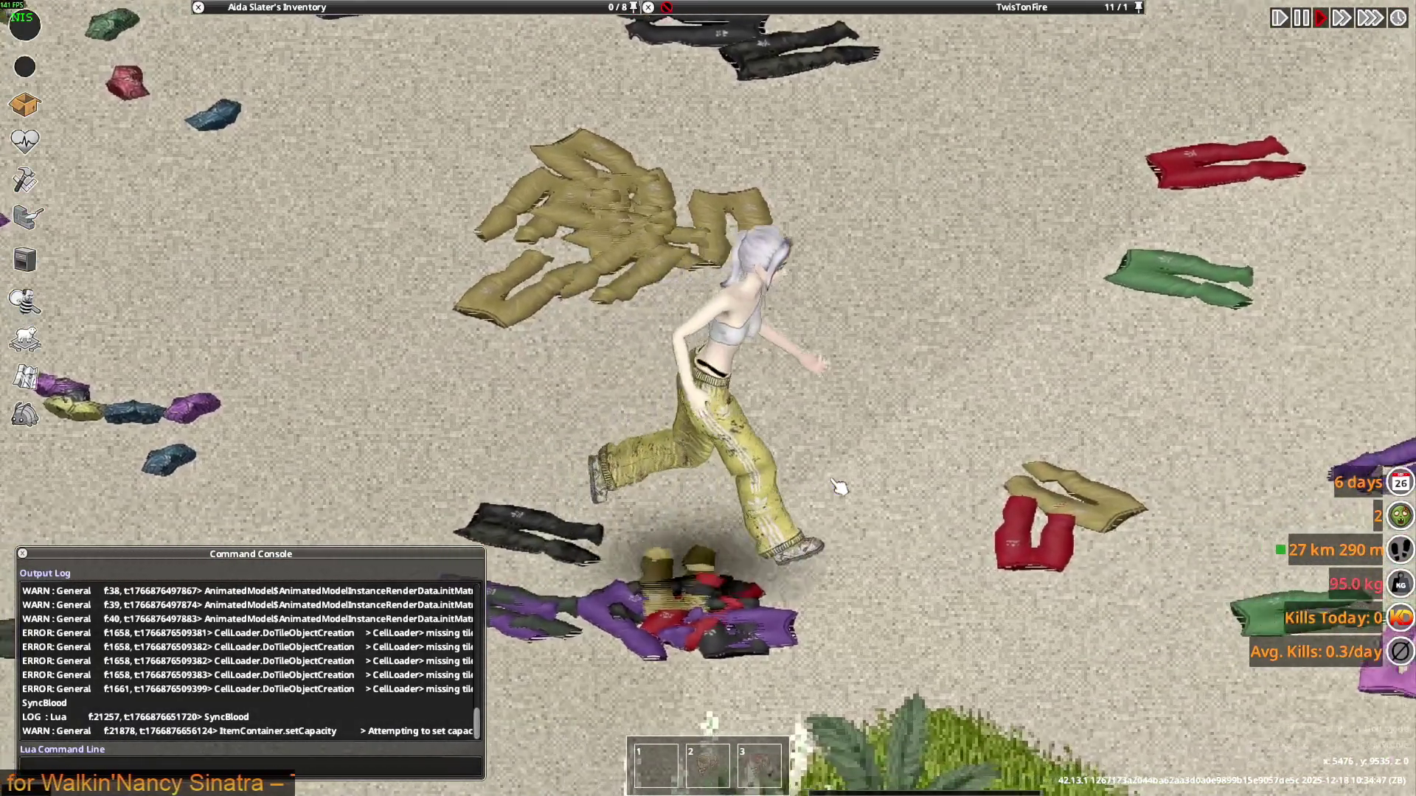
pyautogui.press('d')
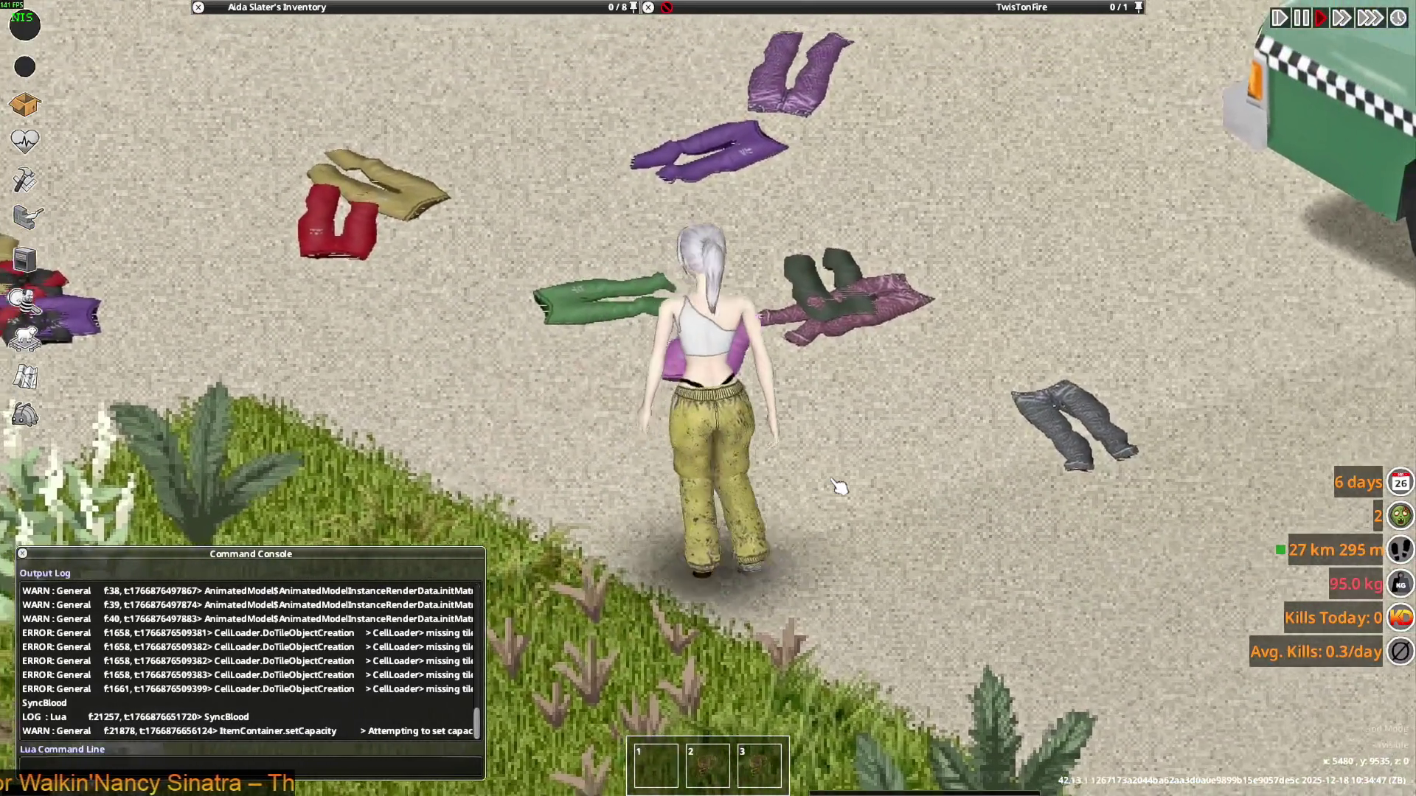
pyautogui.press('s')
pyautogui.press('d')
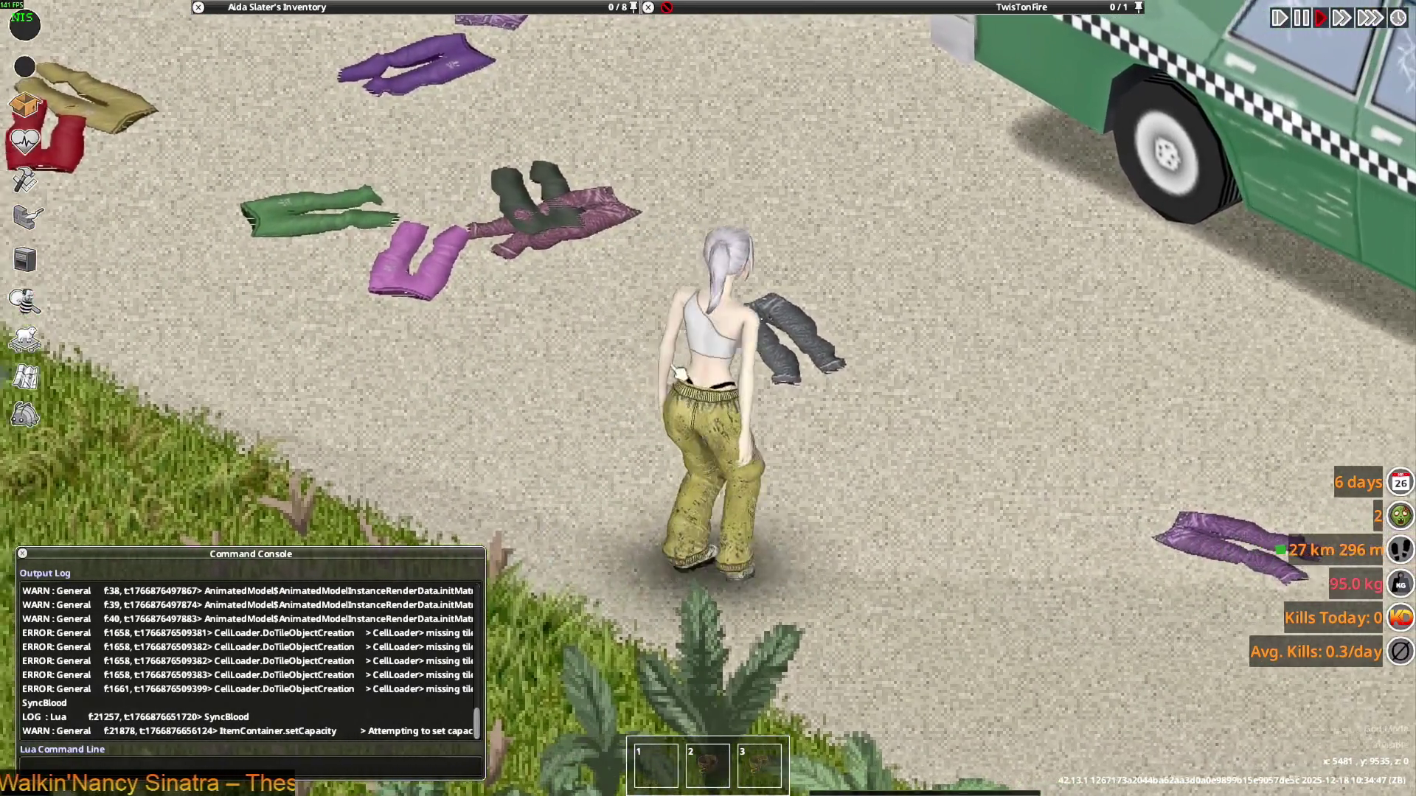
pyautogui.moveTo(286, 186)
pyautogui.click(351, 198)
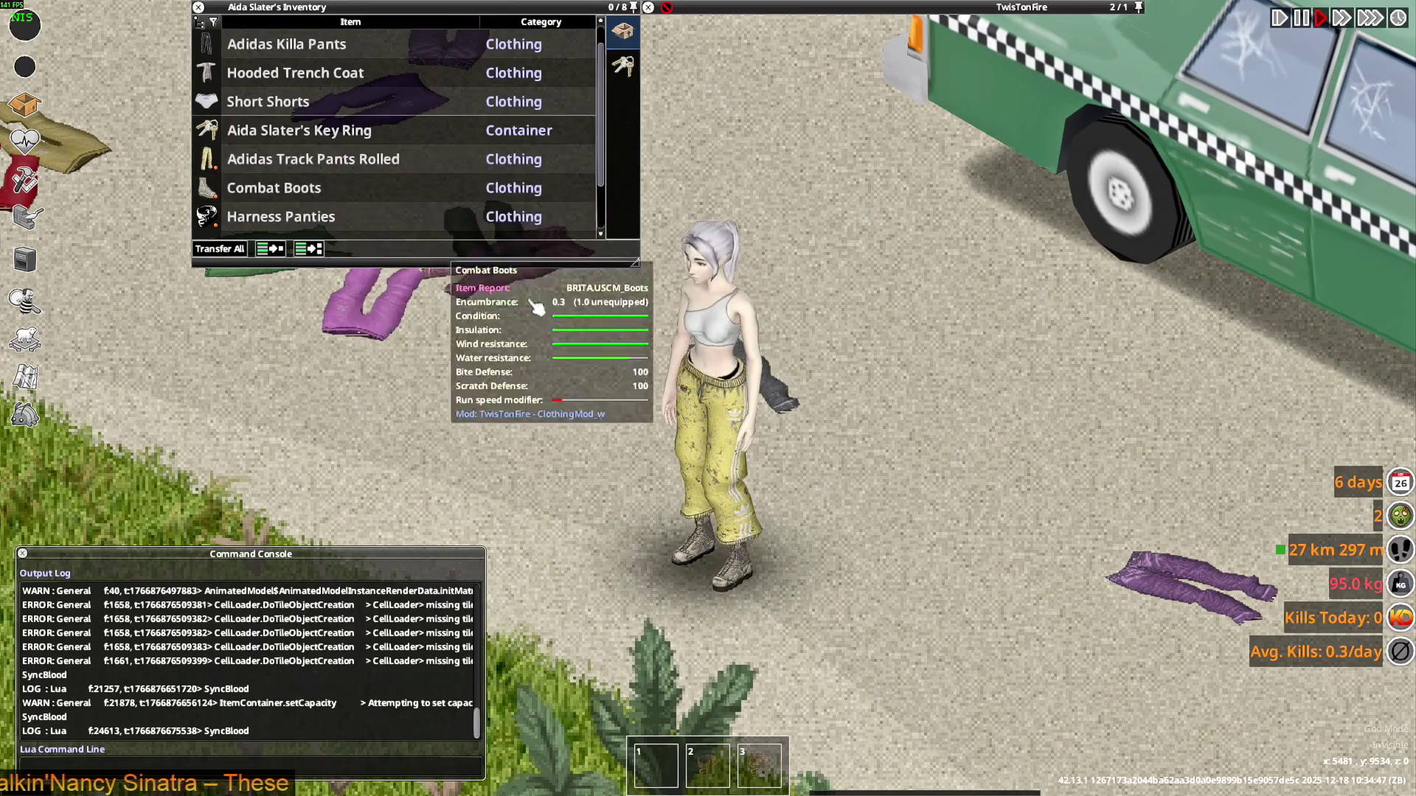
# Walk the character around the taxi with hands raised to inspect the white tube top
pyautogui.press('s')
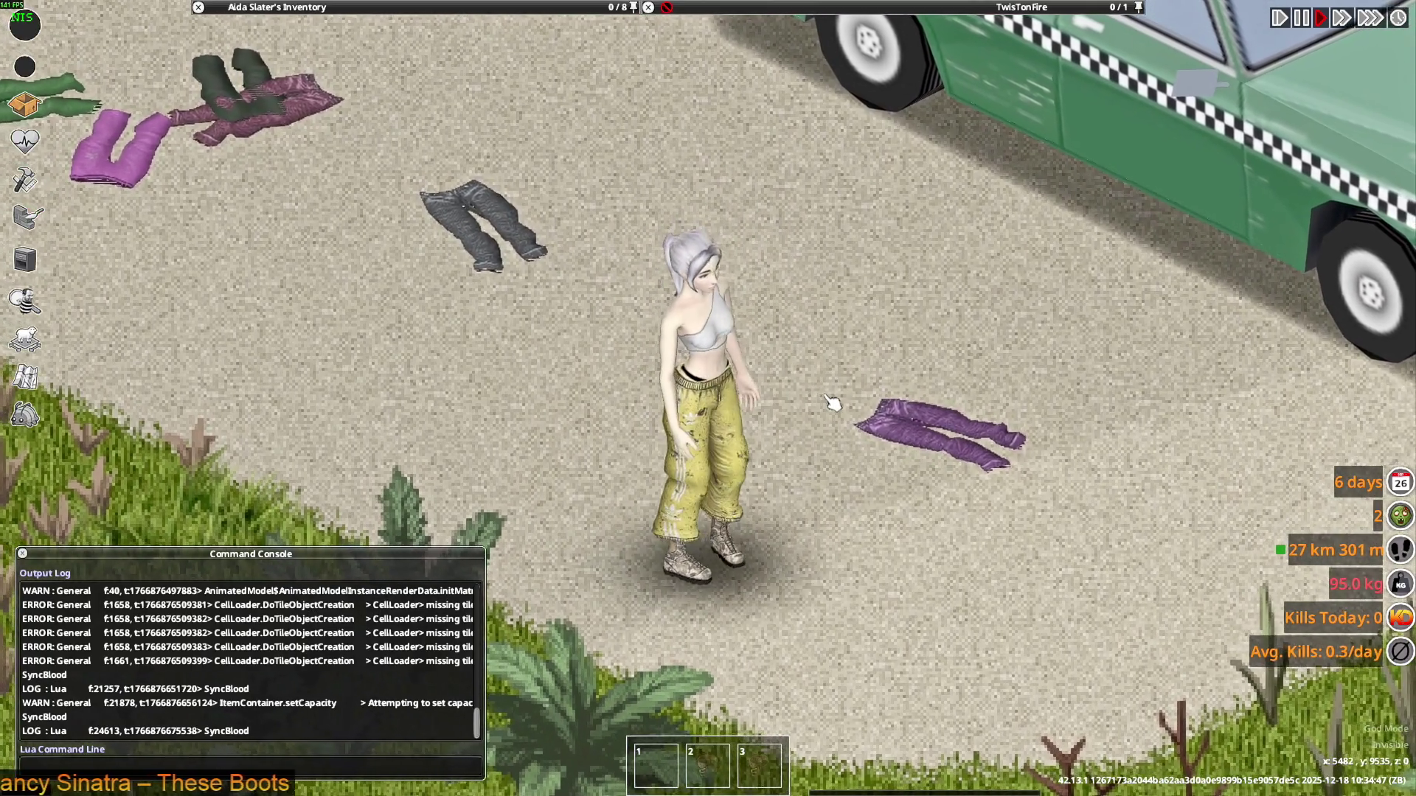
pyautogui.press('w')
pyautogui.press('a')
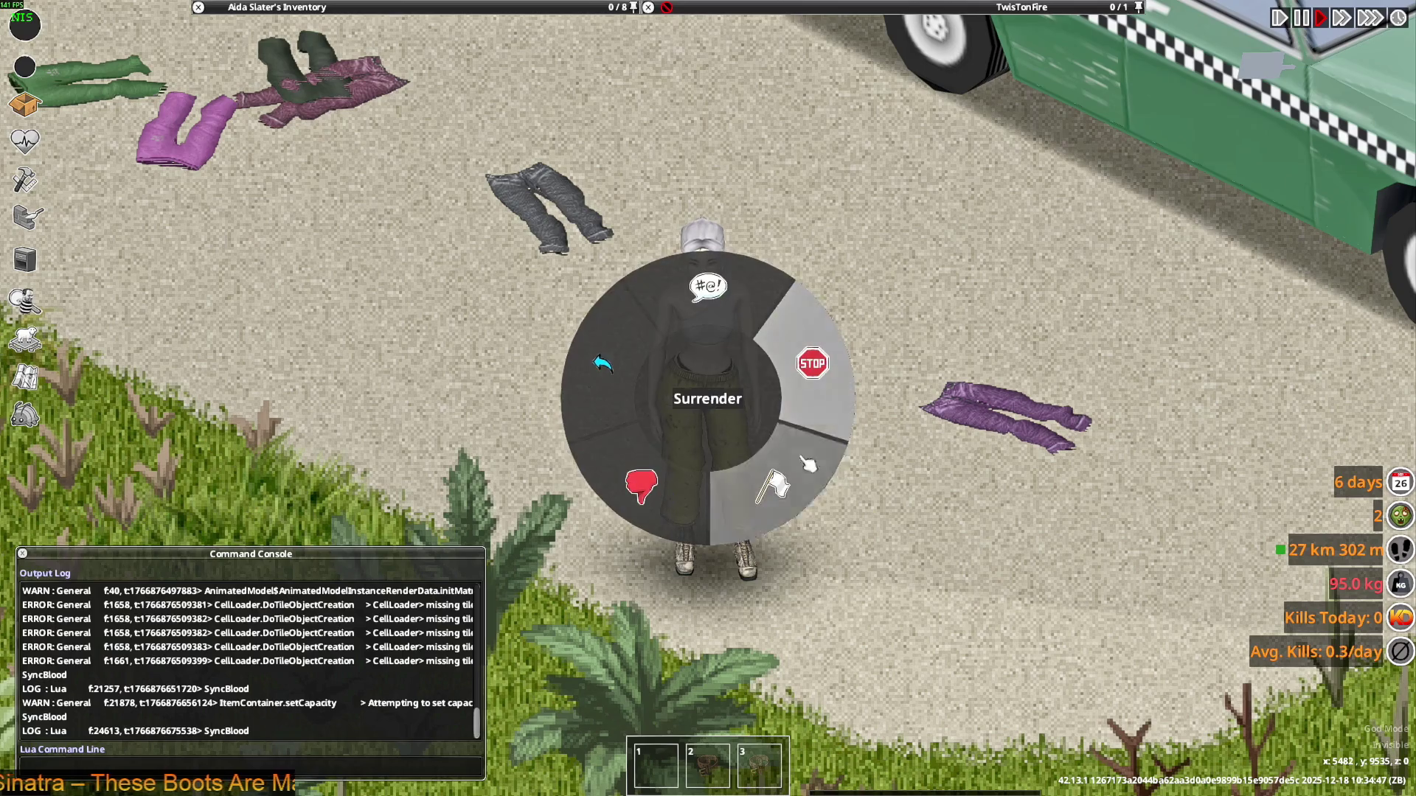
pyautogui.press('a')
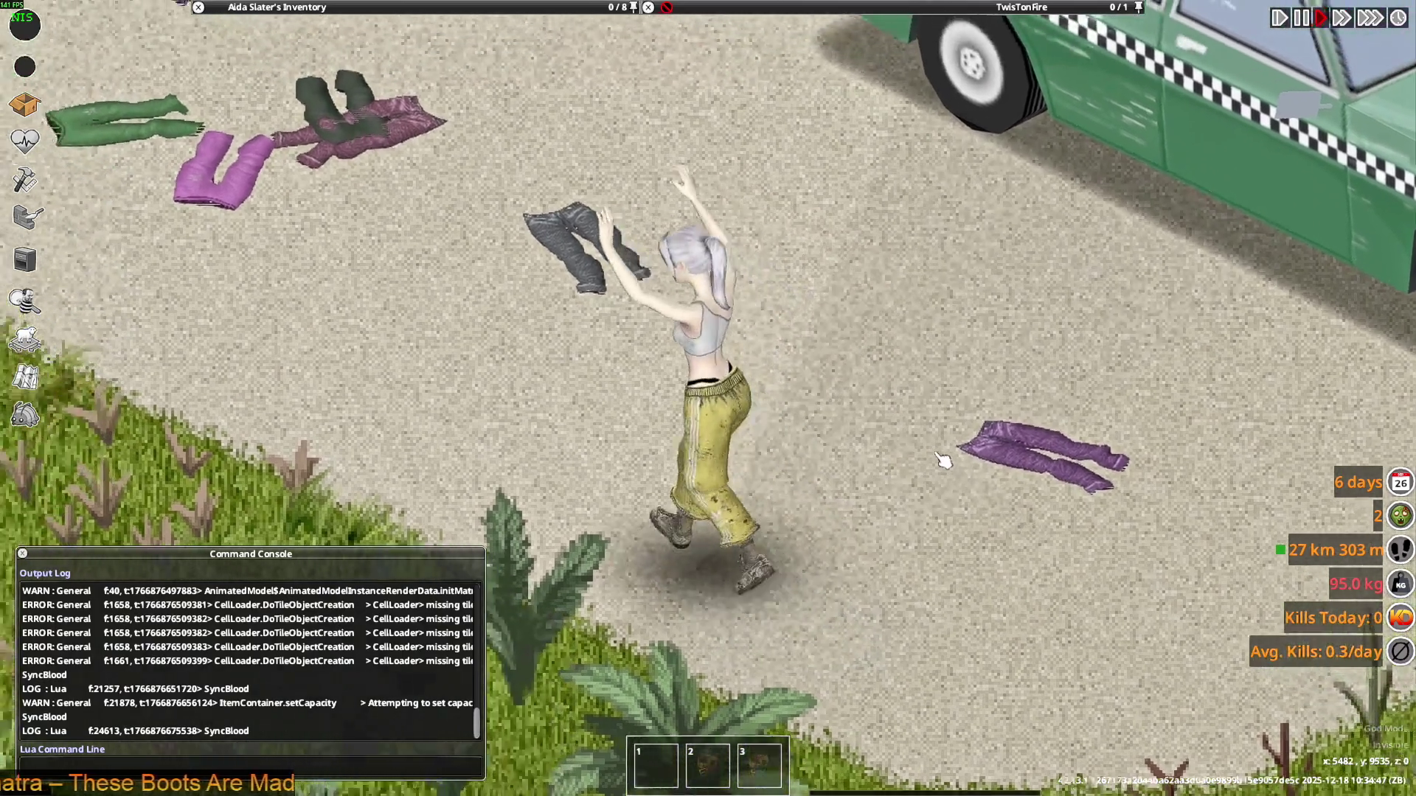
pyautogui.press('w')
pyautogui.press('d')
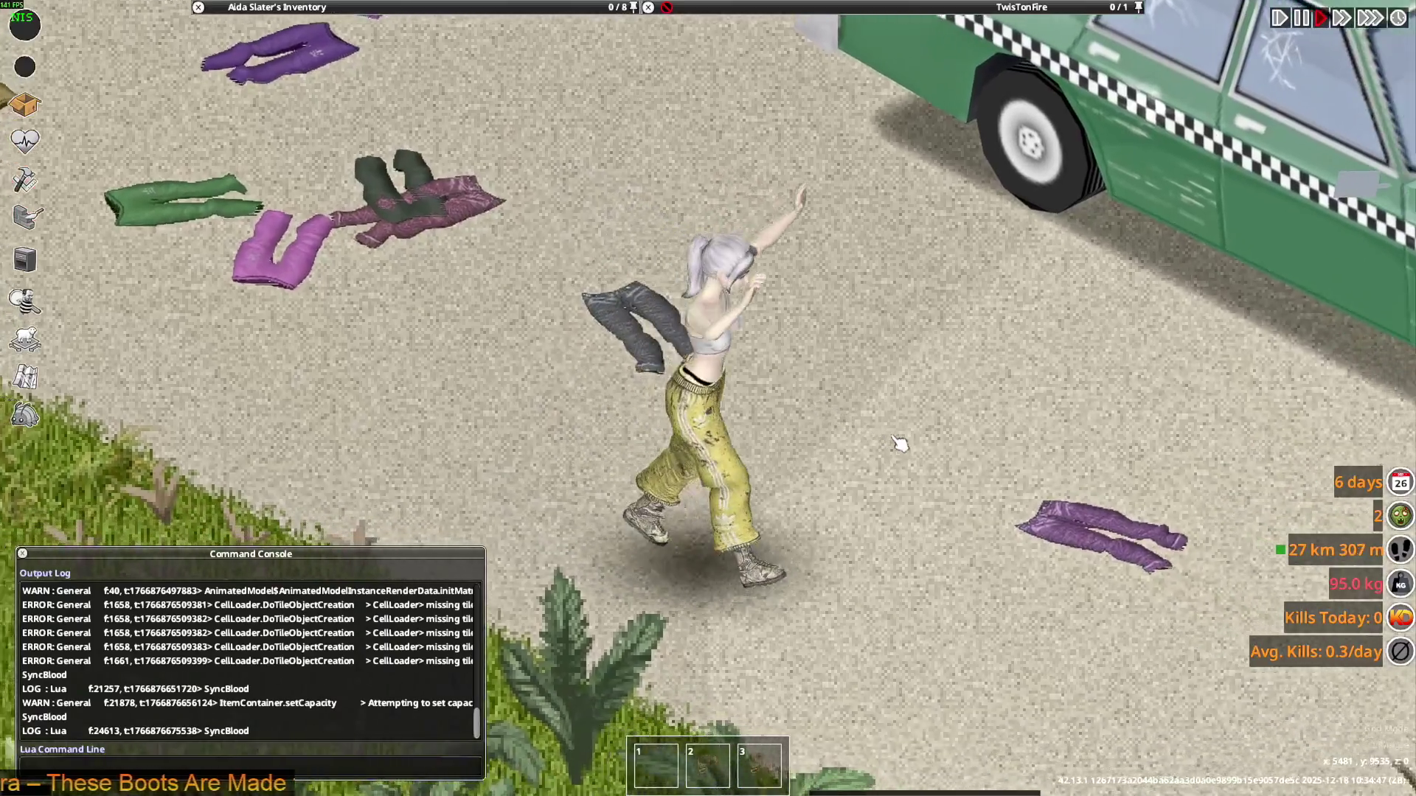
pyautogui.press('w')
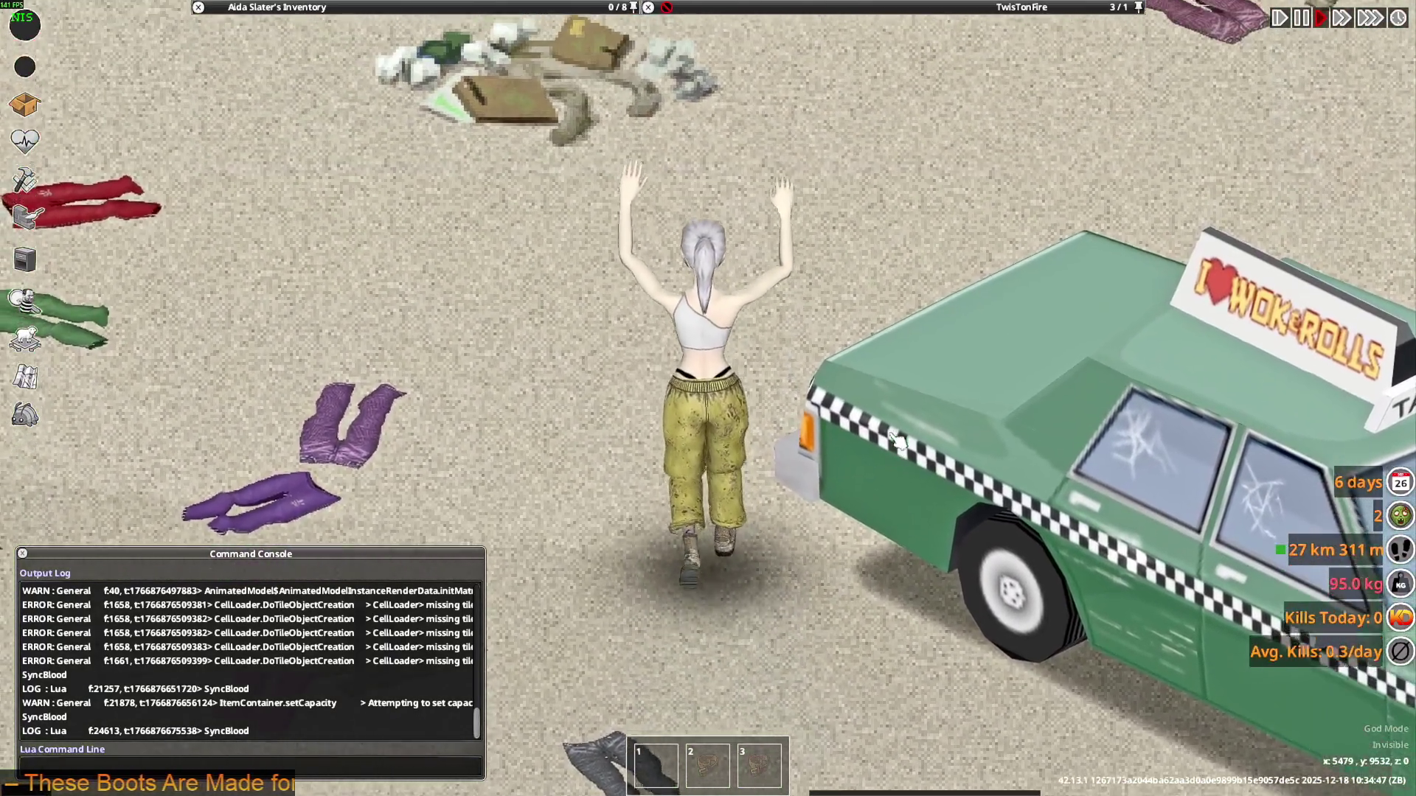
pyautogui.press('w')
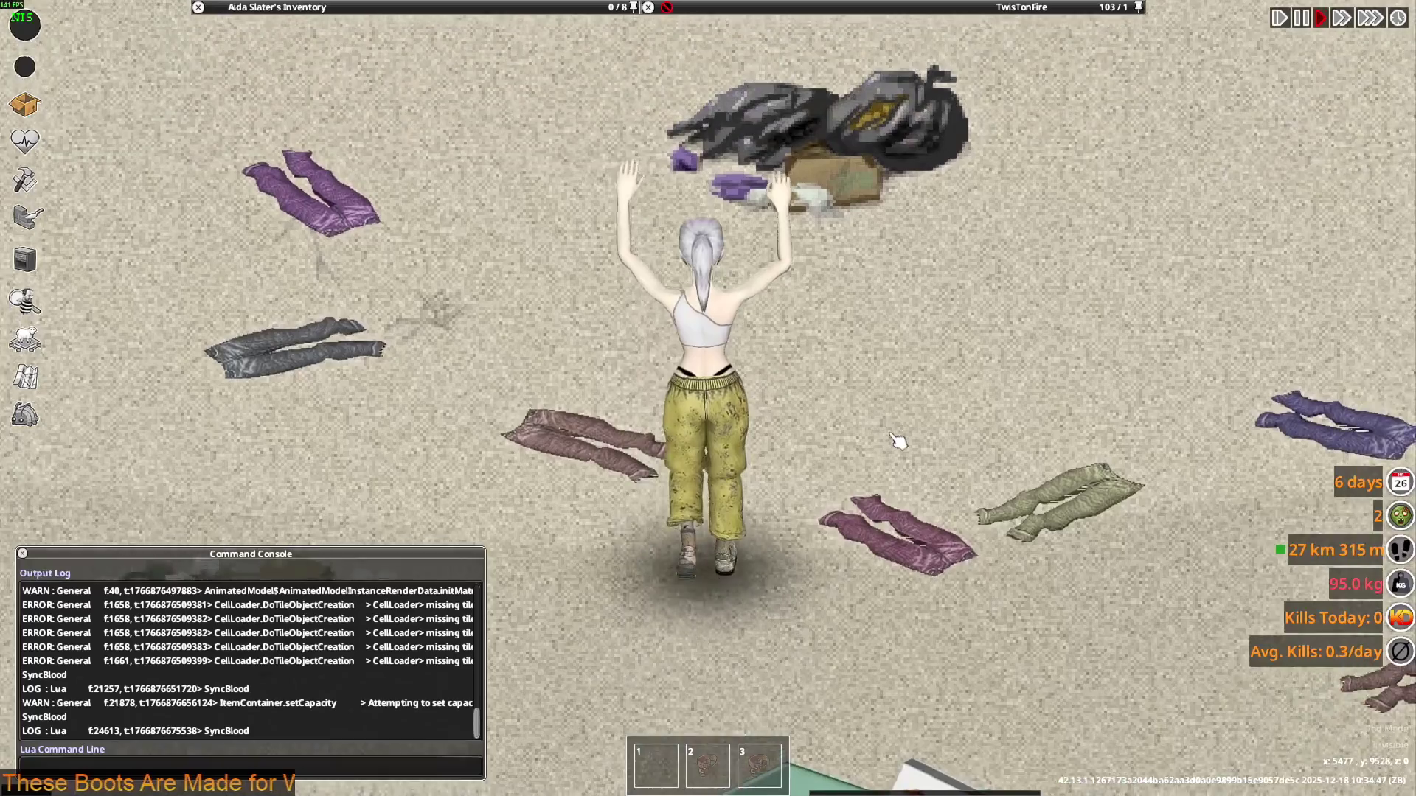
pyautogui.press('s')
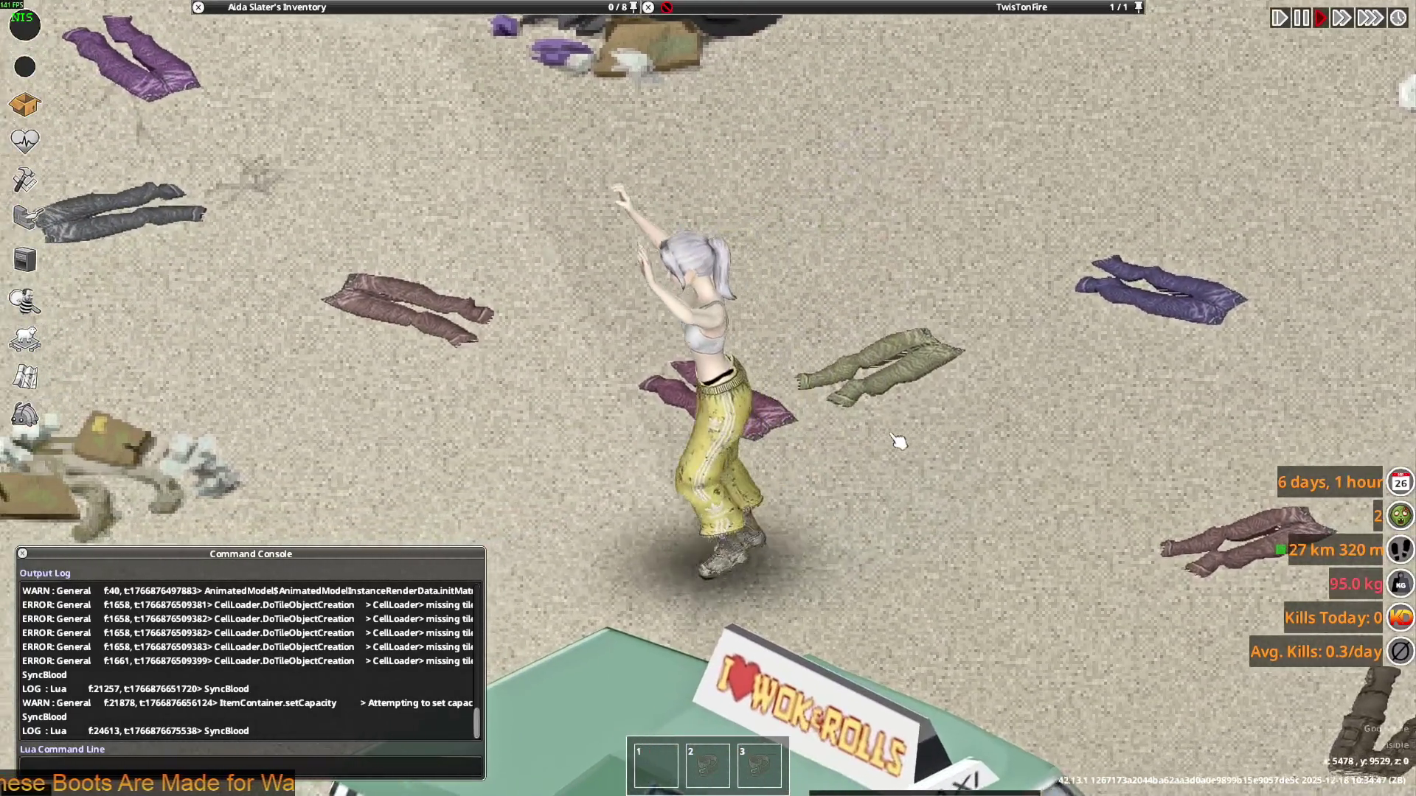
pyautogui.press('w')
pyautogui.press('s')
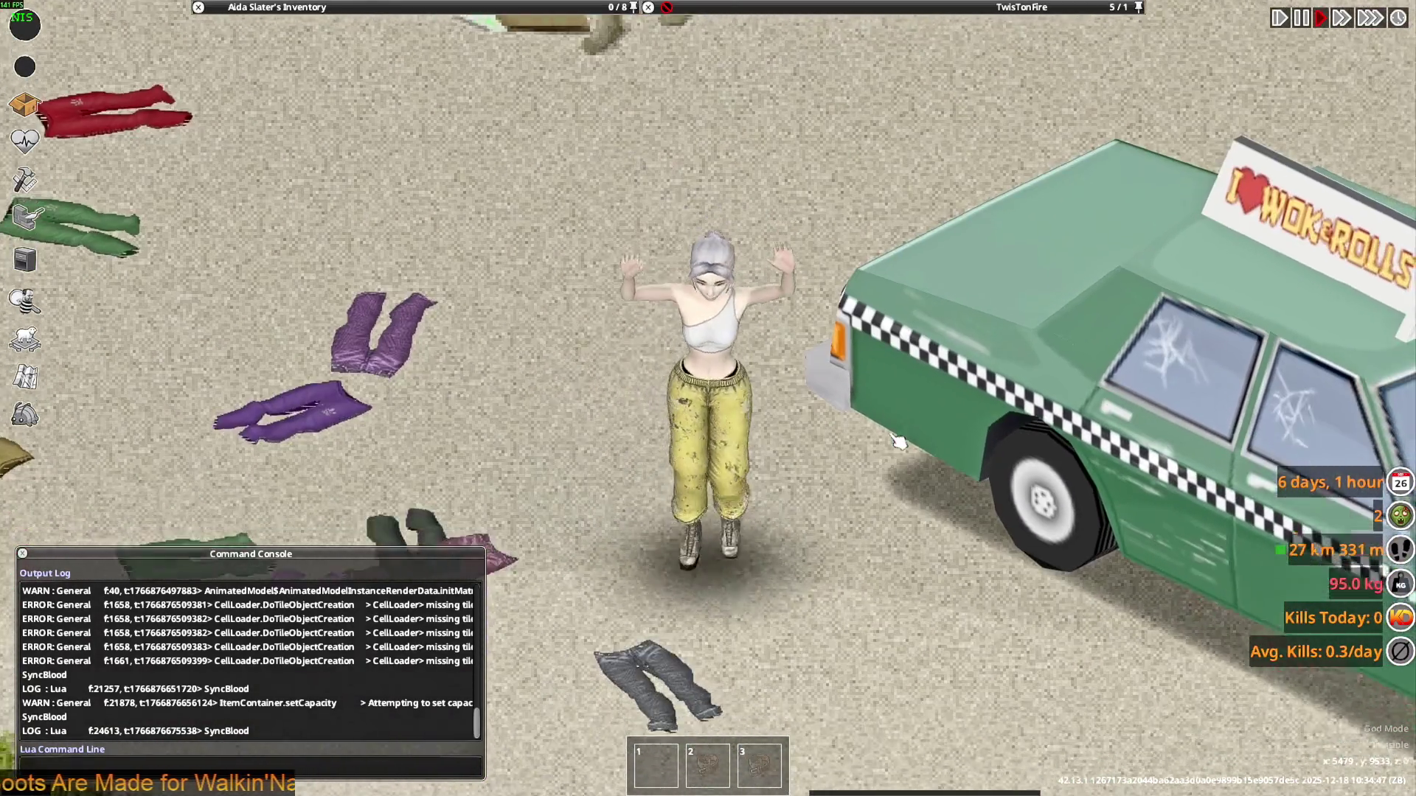
pyautogui.press('a')
# Switch back to the Blender window with Win+Tab
pyautogui.press('d')
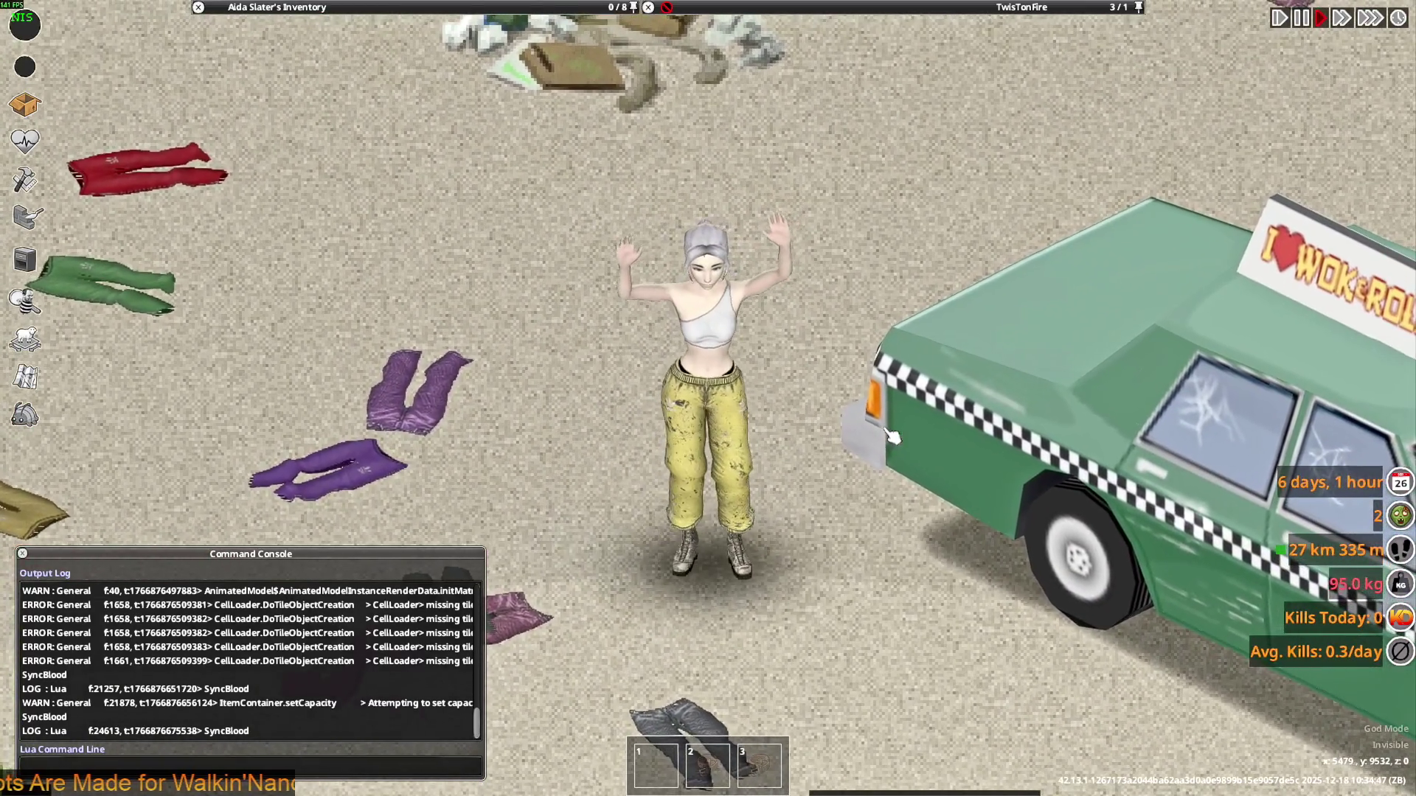
pyautogui.press('super+Tab')
pyautogui.press('Return')
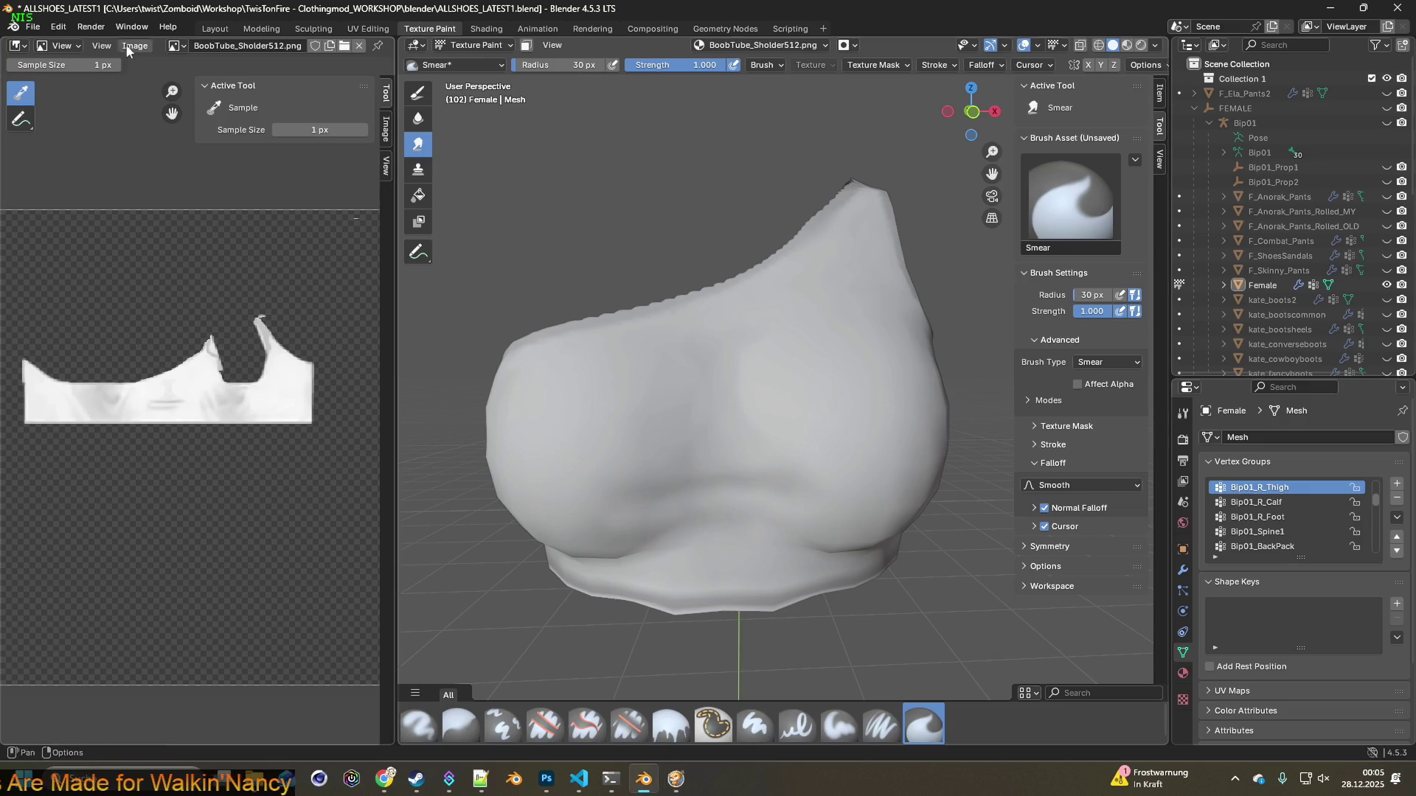
# Save a copy of the texture as BoobTube_Sholder512c.png in the Underwear clothes folder
pyautogui.click(135, 45)
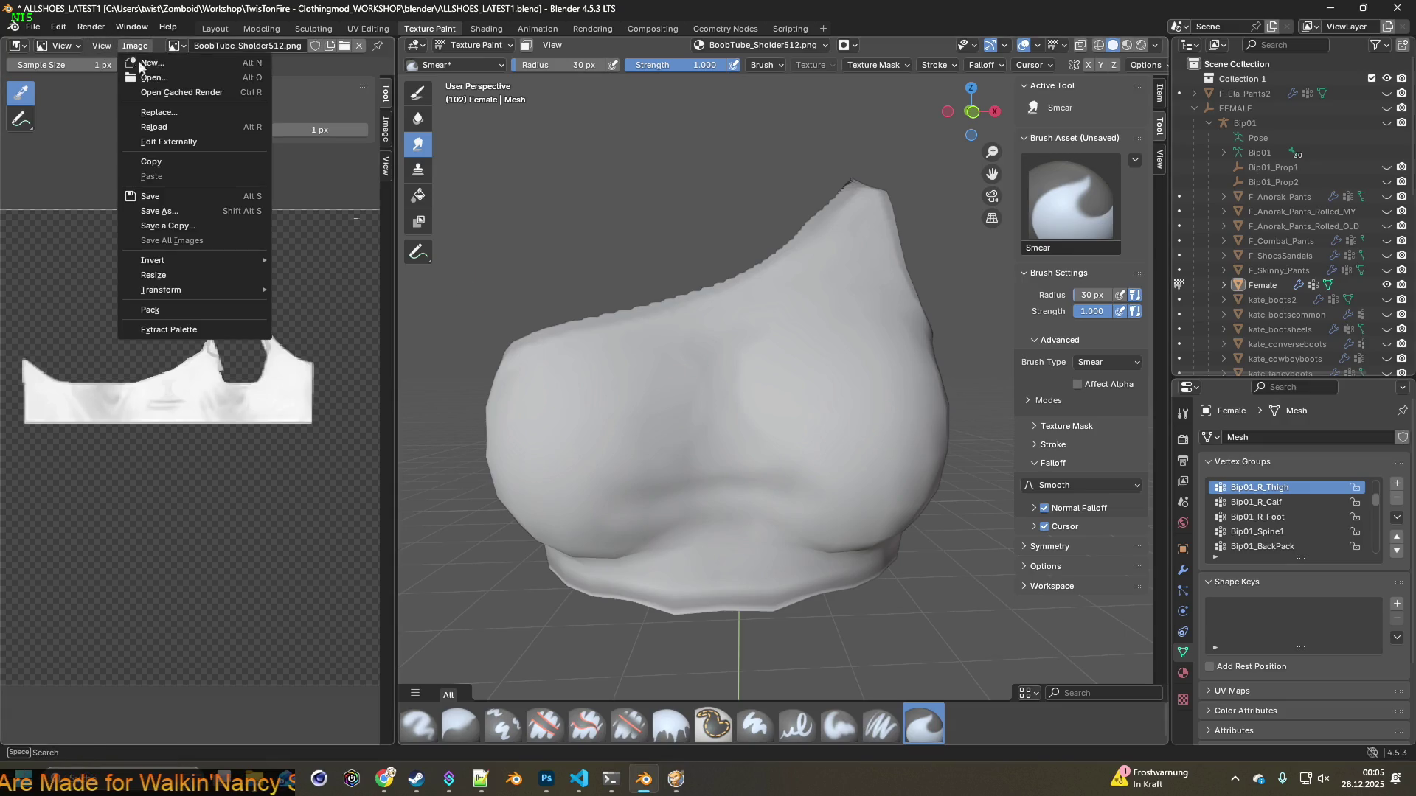
pyautogui.click(167, 226)
pyautogui.click(598, 626)
pyautogui.click(597, 625)
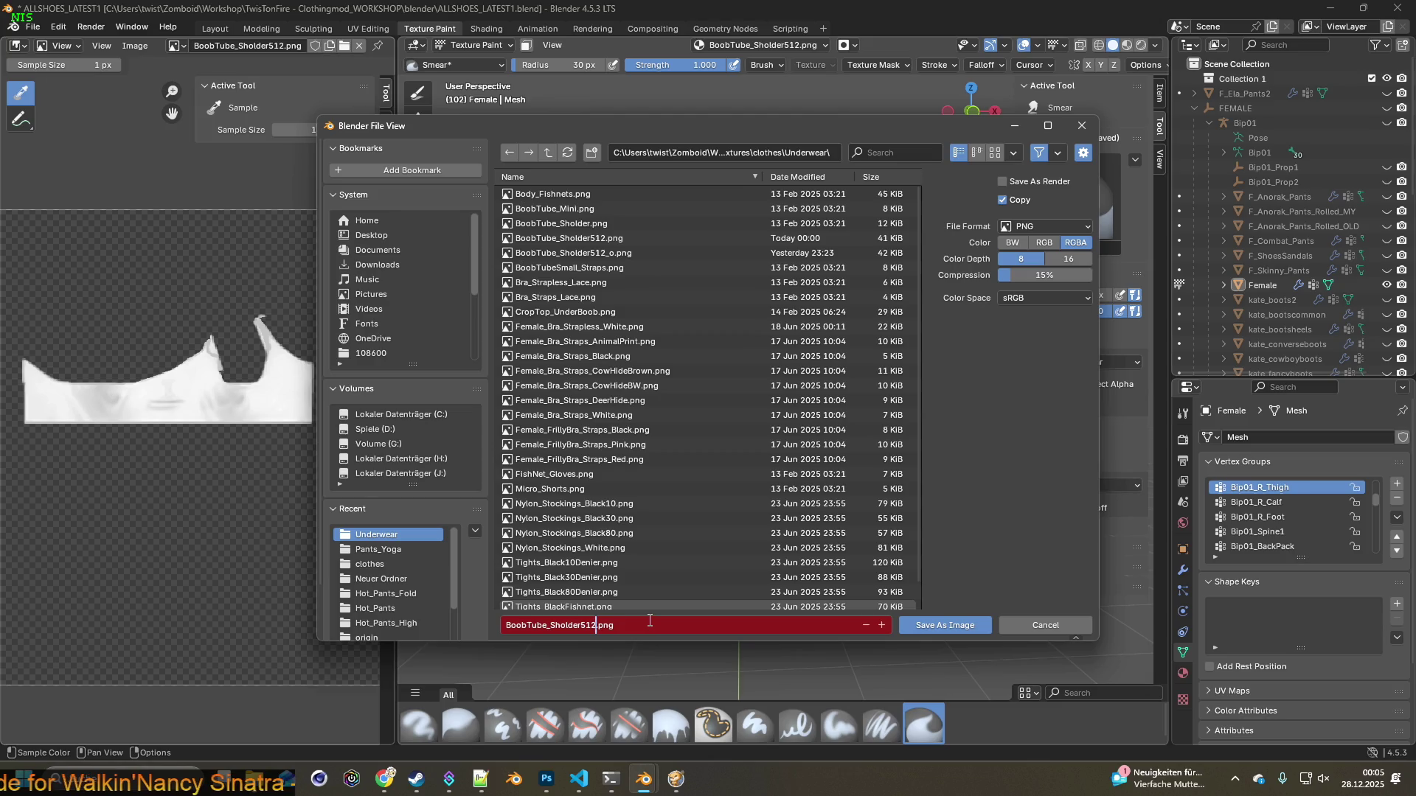
pyautogui.write('c')
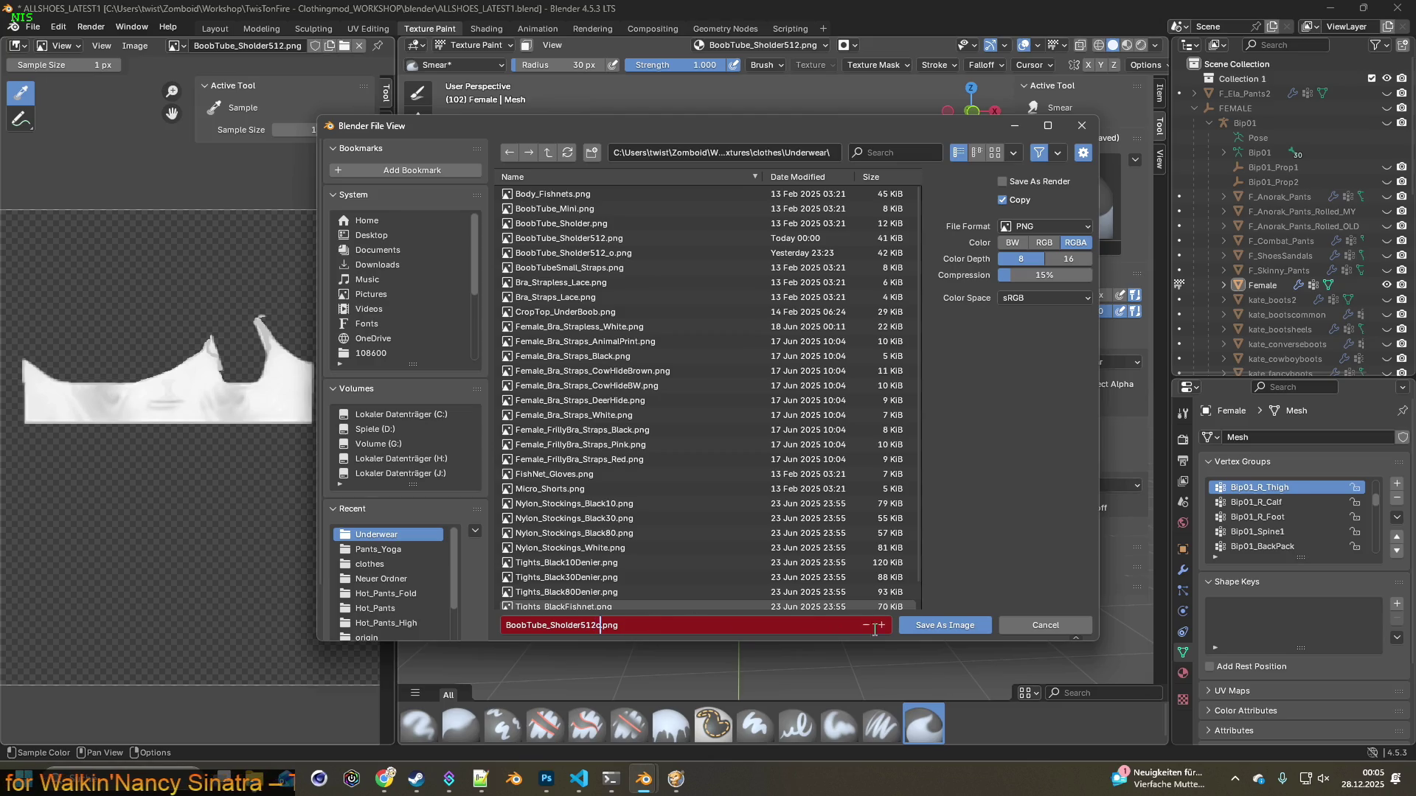
pyautogui.click(941, 627)
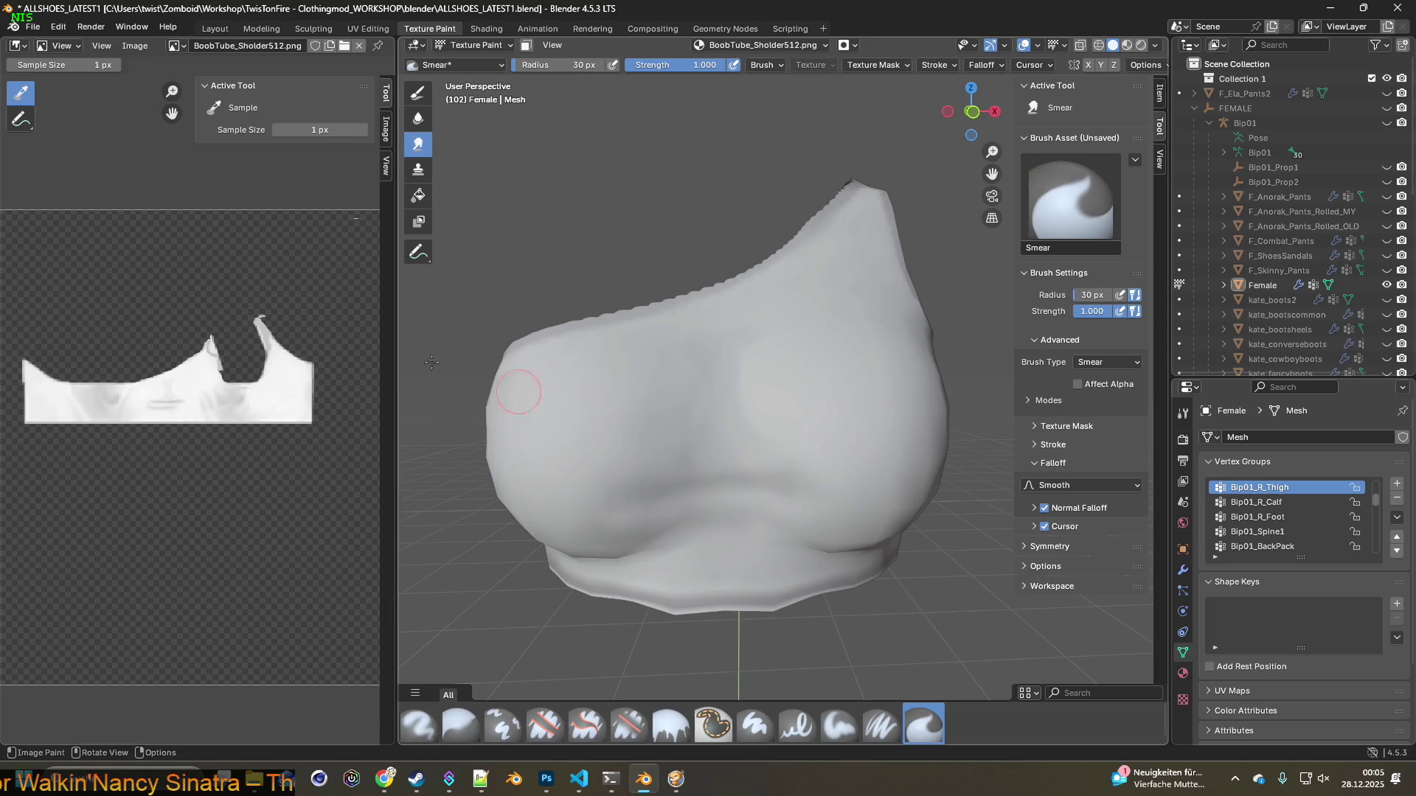
pyautogui.moveTo(627, 288); pyautogui.dragTo(693, 354, button='middle')
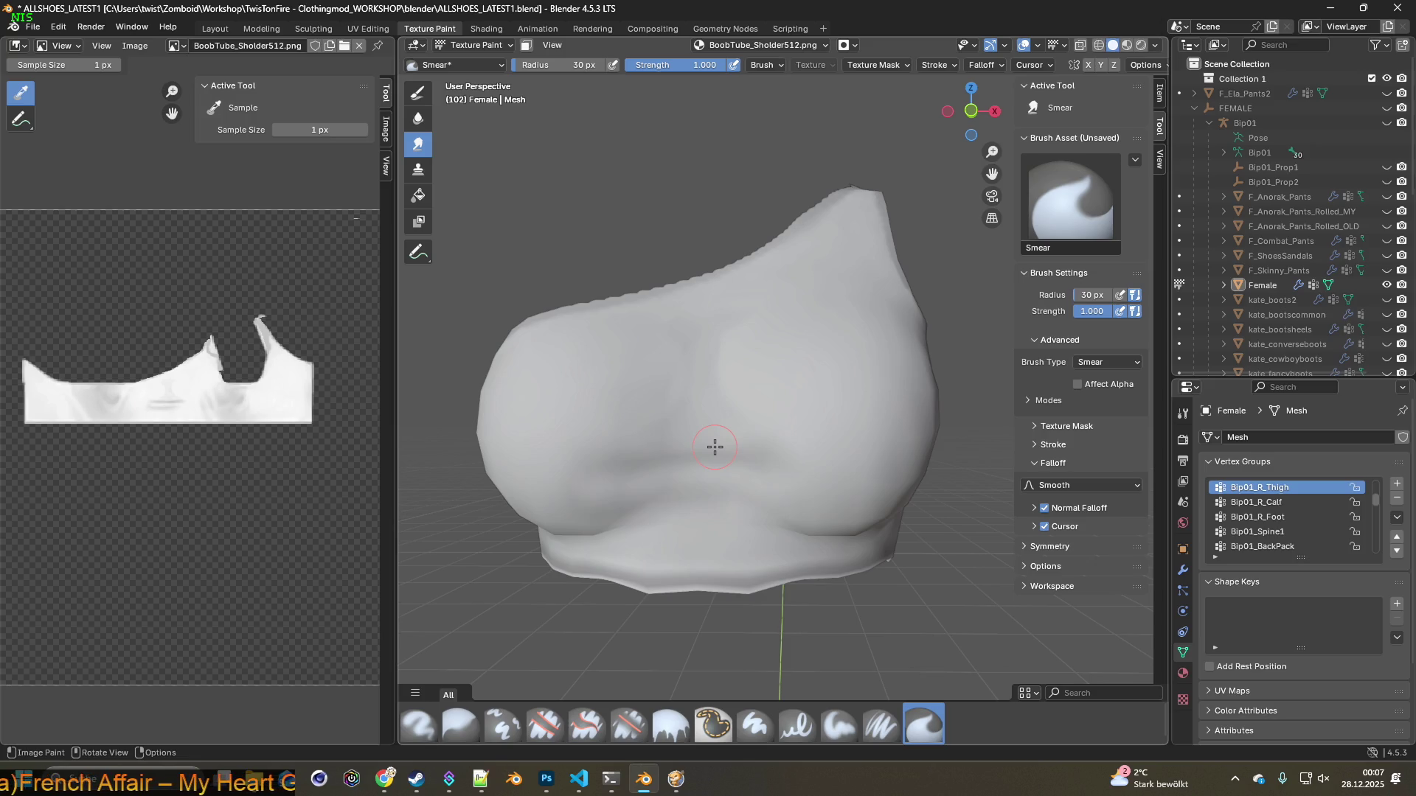
# Smear the shading below the tube top's chest with two blending strokes
pyautogui.scroll(2, 727, 468)
pyautogui.scroll(2, 728, 468)
pyautogui.moveTo(695, 512)
pyautogui.mouseDown(button='middle')
pyautogui.moveTo(723, 482)
pyautogui.moveTo(669, 431)
pyautogui.moveTo(752, 510)
pyautogui.mouseUp(button='middle')
pyautogui.scroll(-2, 690, 465)
pyautogui.scroll(-2, 632, 490)
pyautogui.scroll(-3, 661, 501)
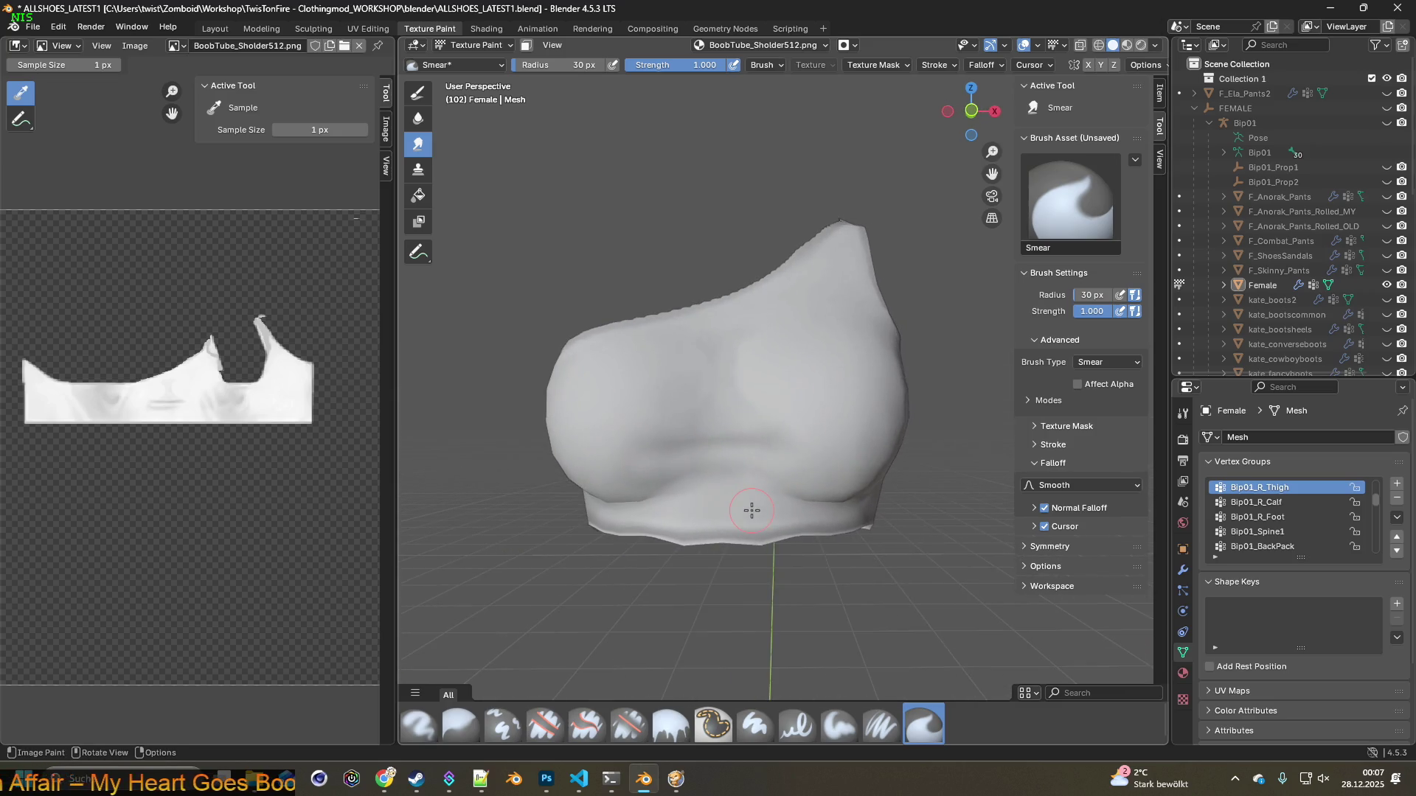
pyautogui.scroll(1, 751, 510)
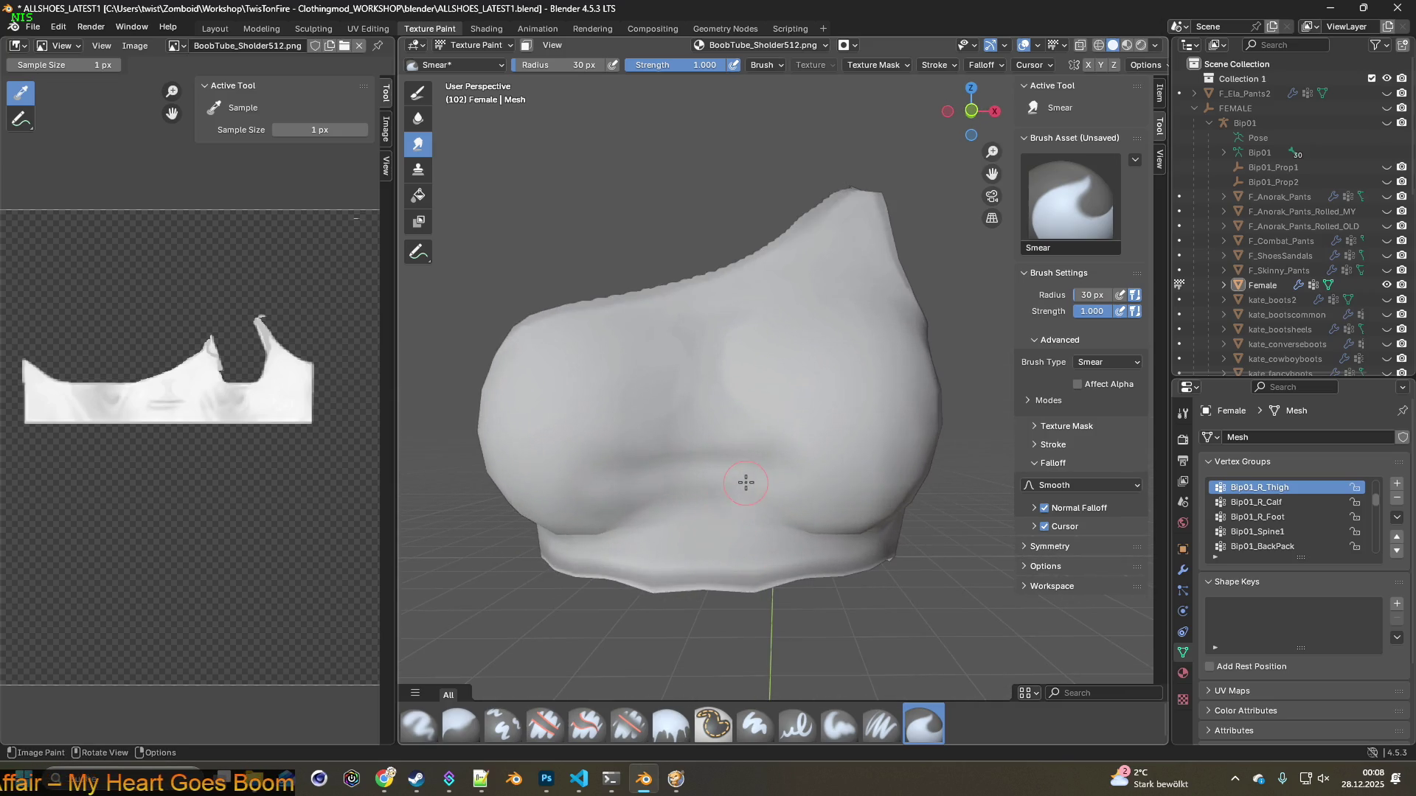
pyautogui.scroll(1, 737, 452)
pyautogui.scroll(3, 725, 441)
pyautogui.moveTo(725, 441); pyautogui.dragTo(672, 426, button='middle')
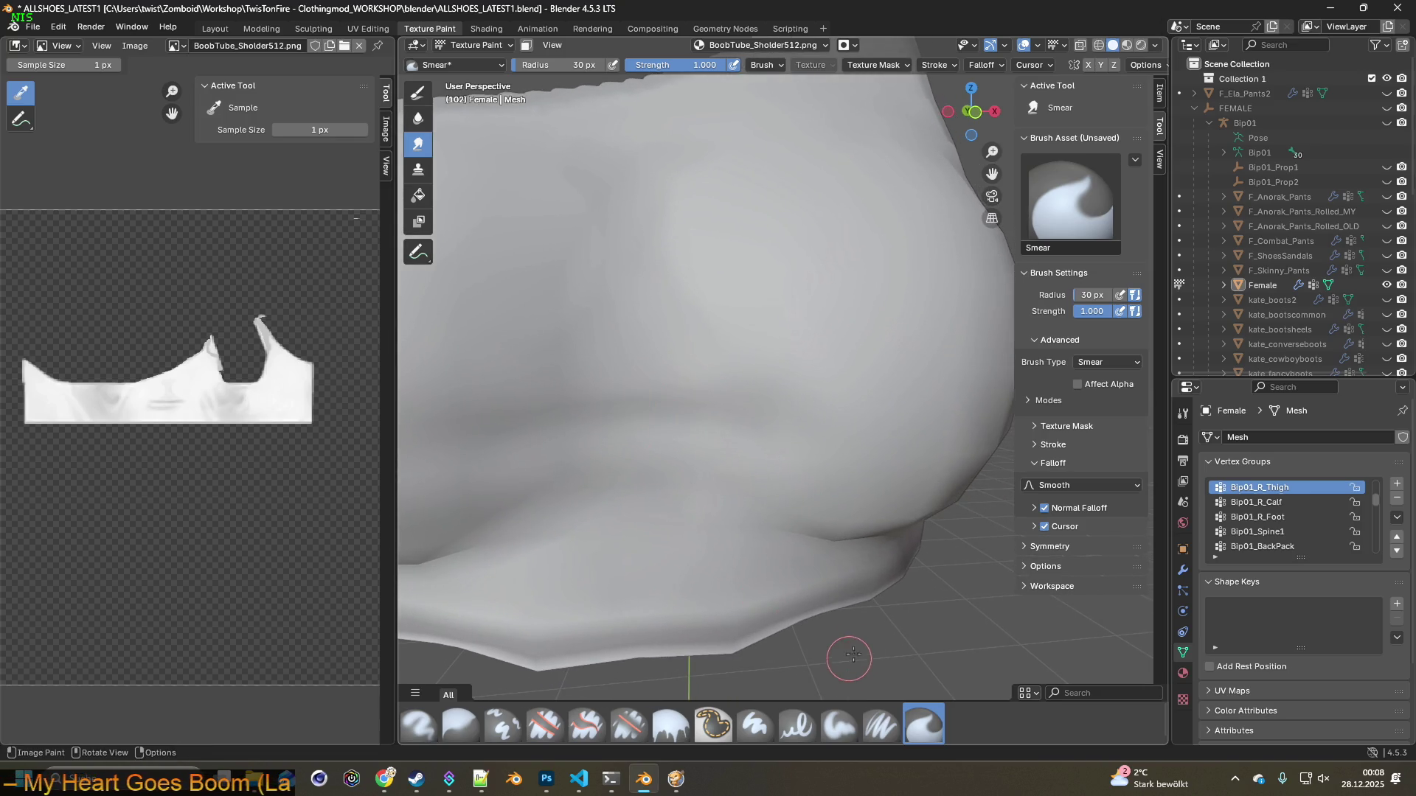
pyautogui.moveTo(790, 594); pyautogui.dragTo(683, 542, button='middle')
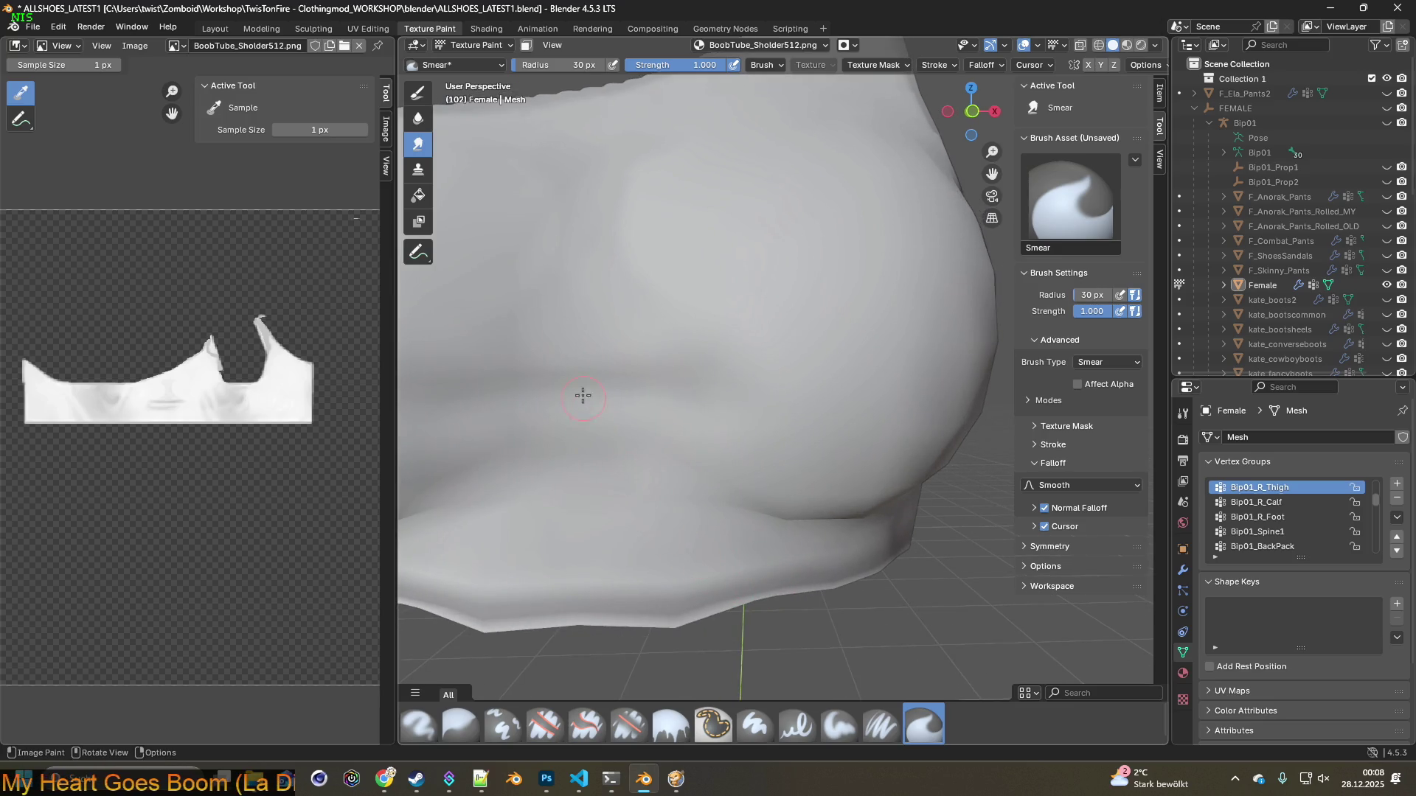
pyautogui.moveTo(590, 387); pyautogui.dragTo(585, 385)
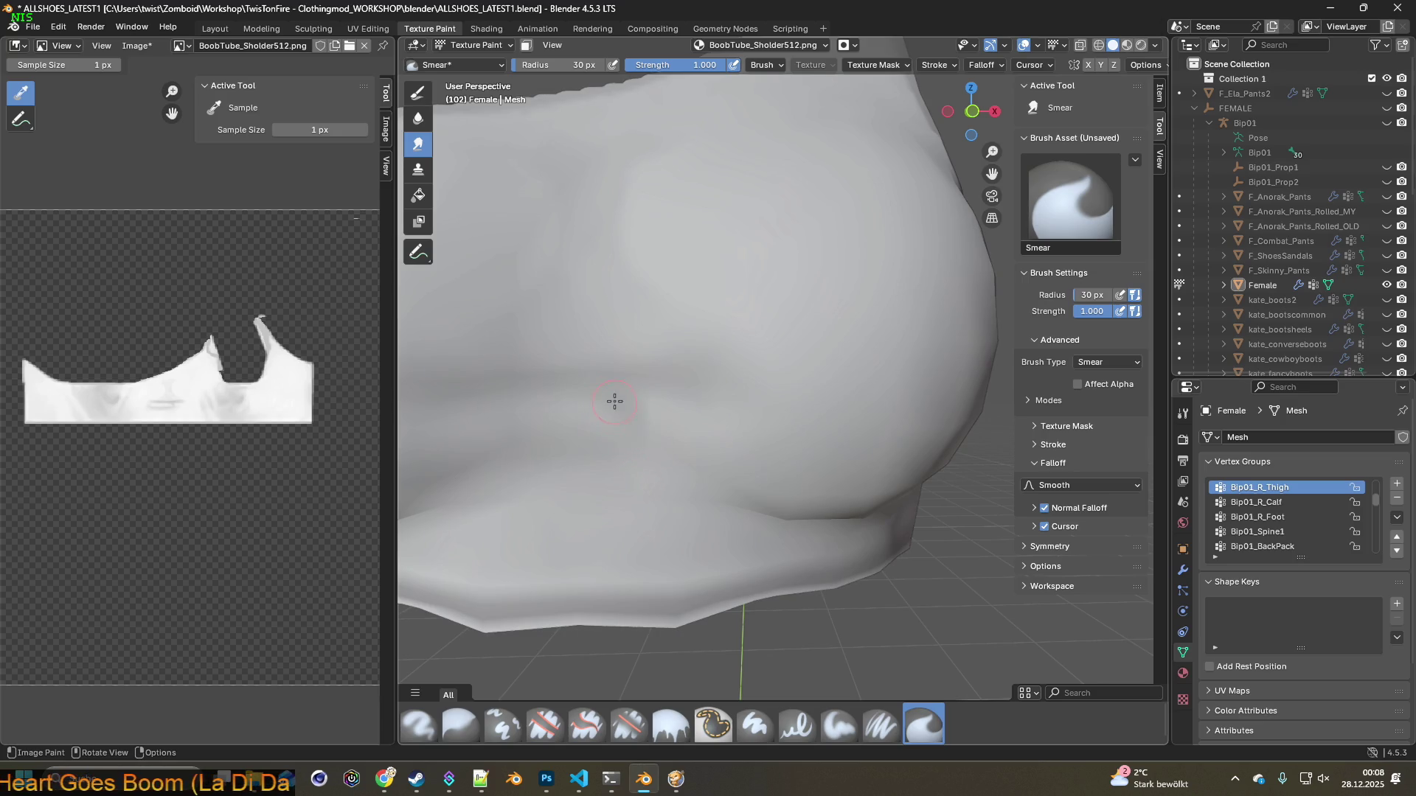
pyautogui.moveTo(594, 396); pyautogui.dragTo(582, 383)
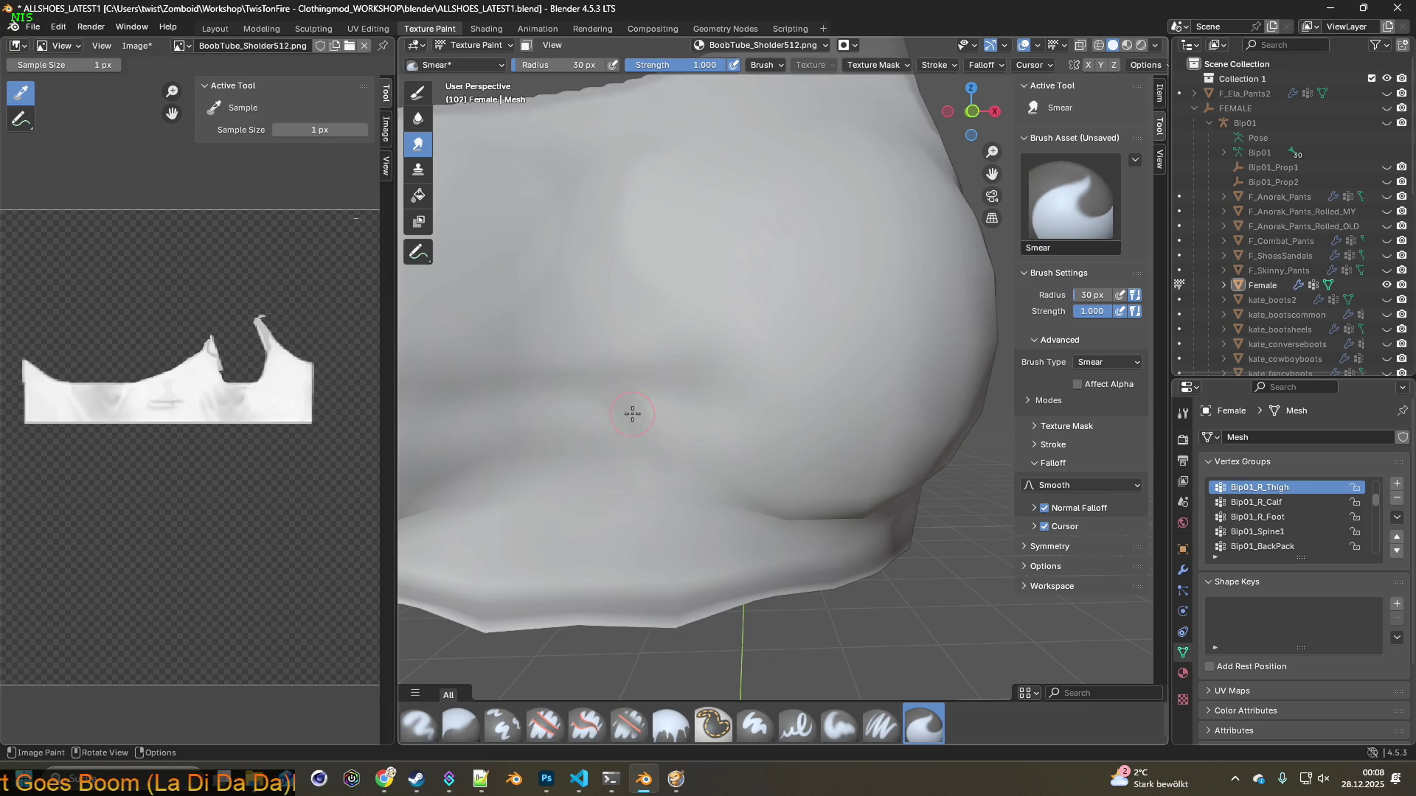
# Review the chest area and enlarge the smear brush radius from 30 px to 84 px
pyautogui.scroll(1, 627, 415)
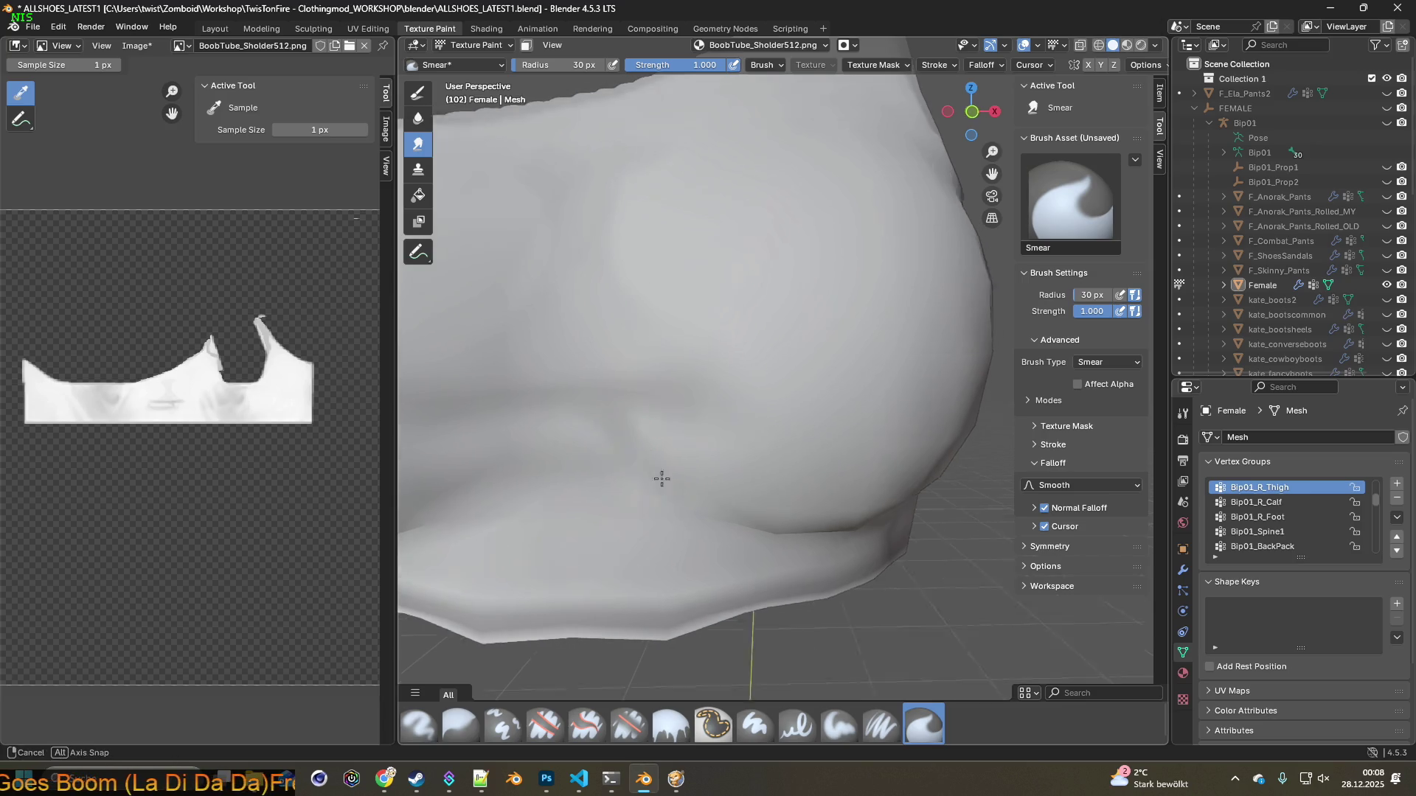
pyautogui.scroll(2, 641, 422)
pyautogui.scroll(1, 660, 428)
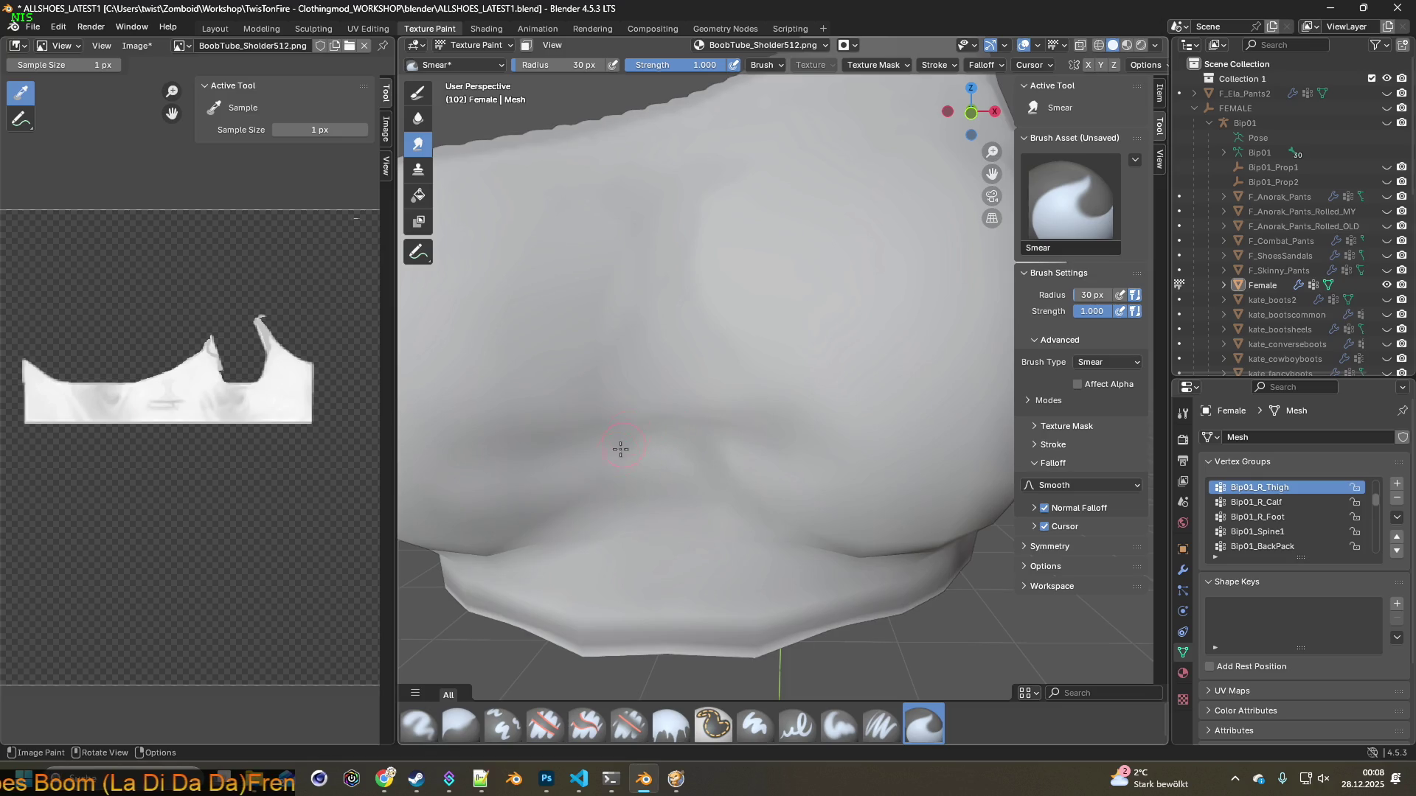
pyautogui.scroll(-1, 642, 481)
pyautogui.scroll(-1, 687, 392)
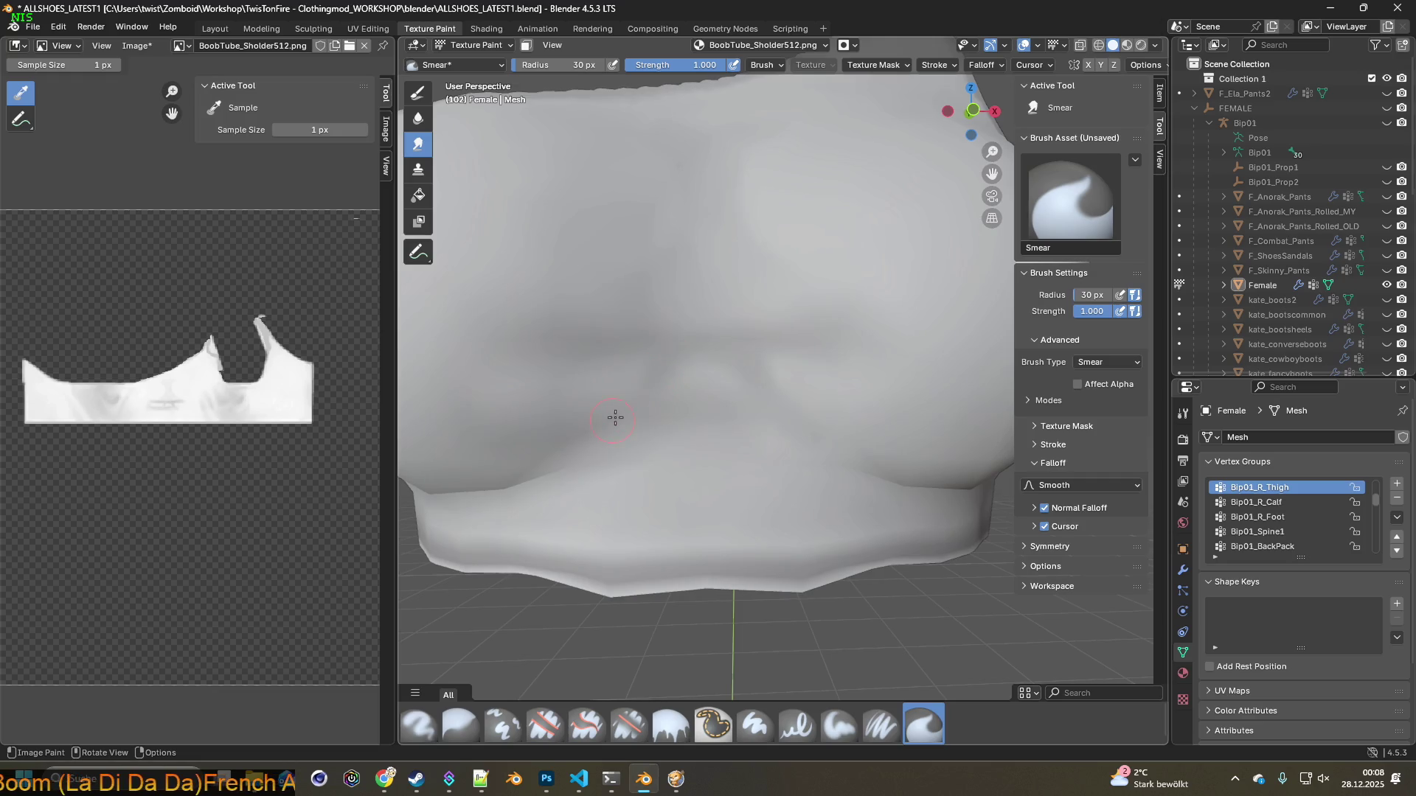
pyautogui.moveTo(632, 422); pyautogui.dragTo(622, 399, button='middle')
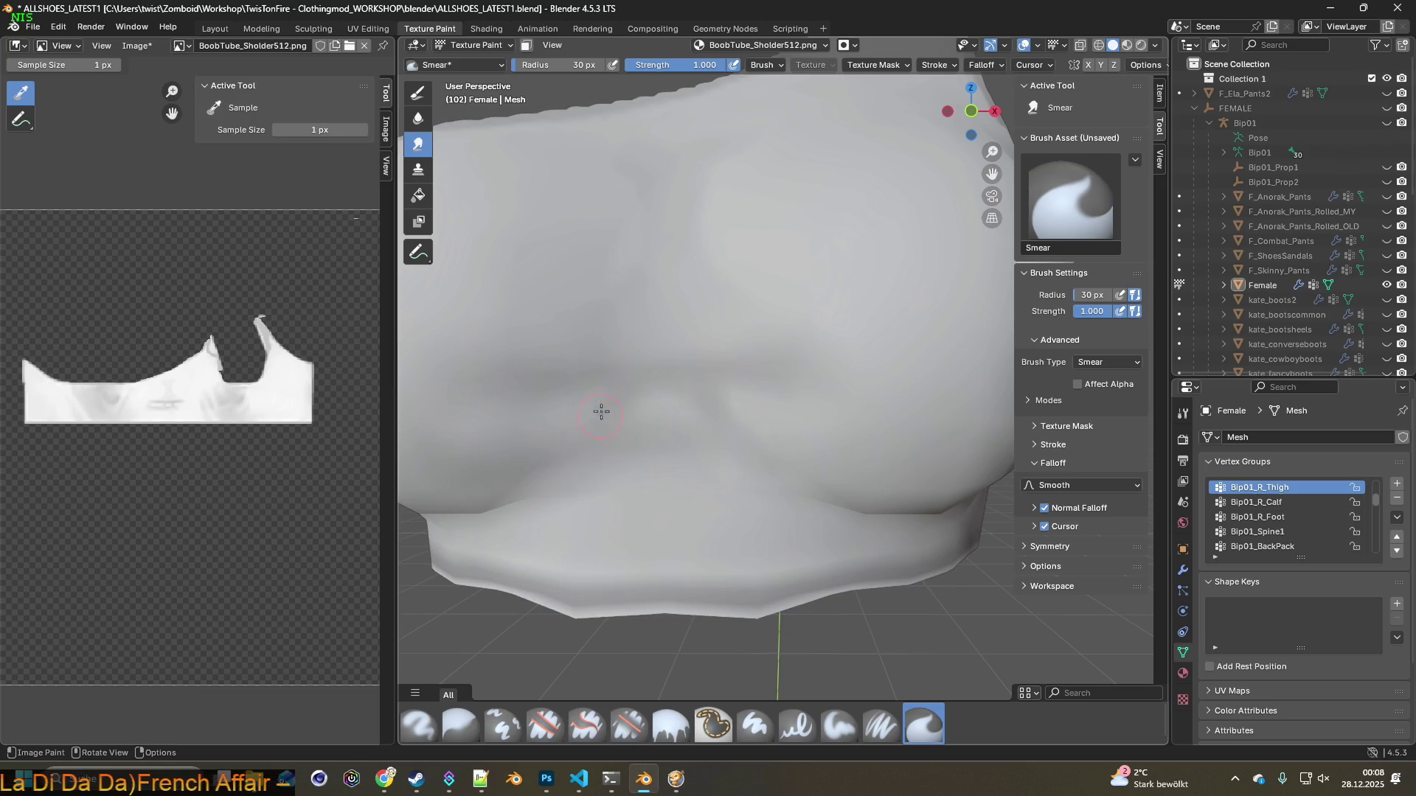
pyautogui.moveTo(560, 461); pyautogui.dragTo(616, 449, button='middle')
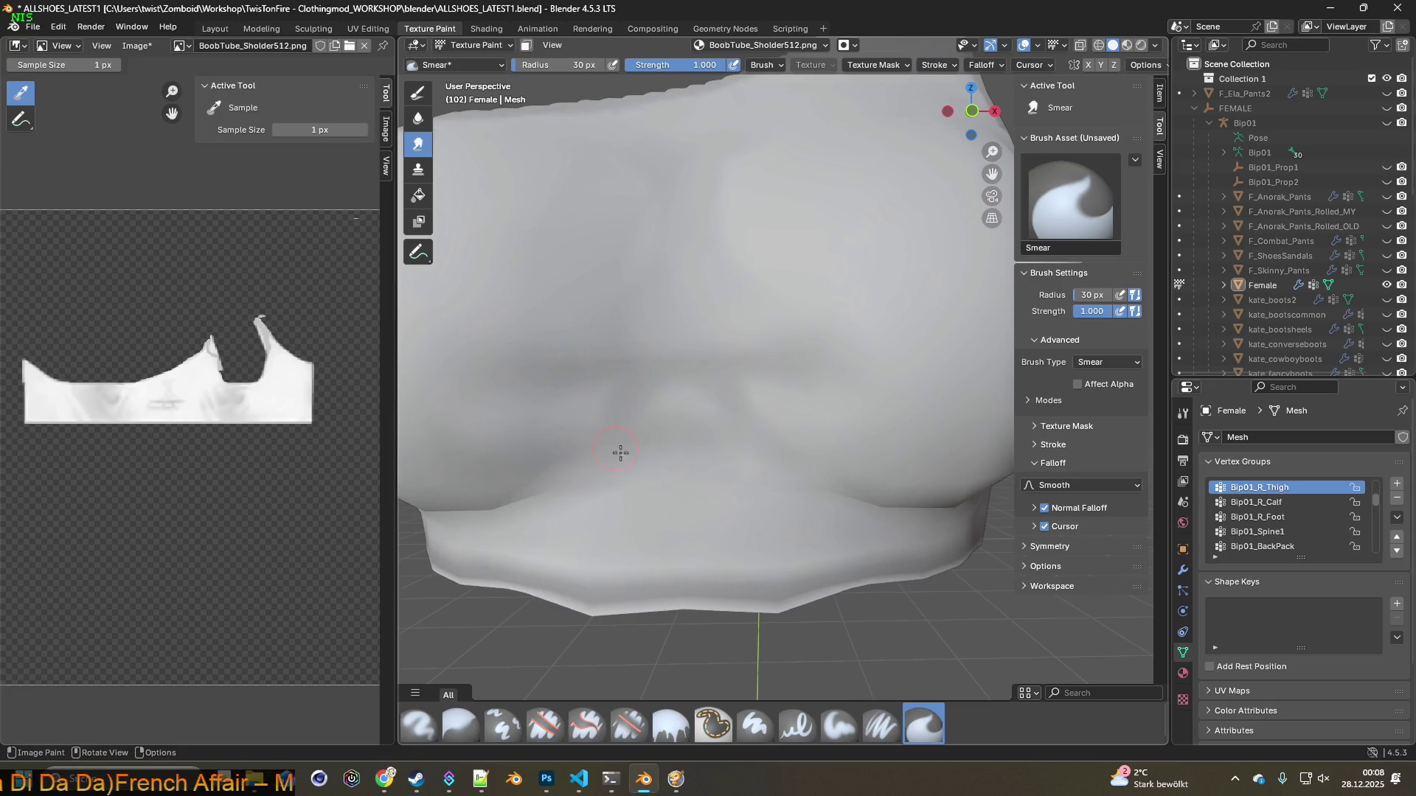
pyautogui.moveTo(571, 399); pyautogui.dragTo(499, 360, button='middle')
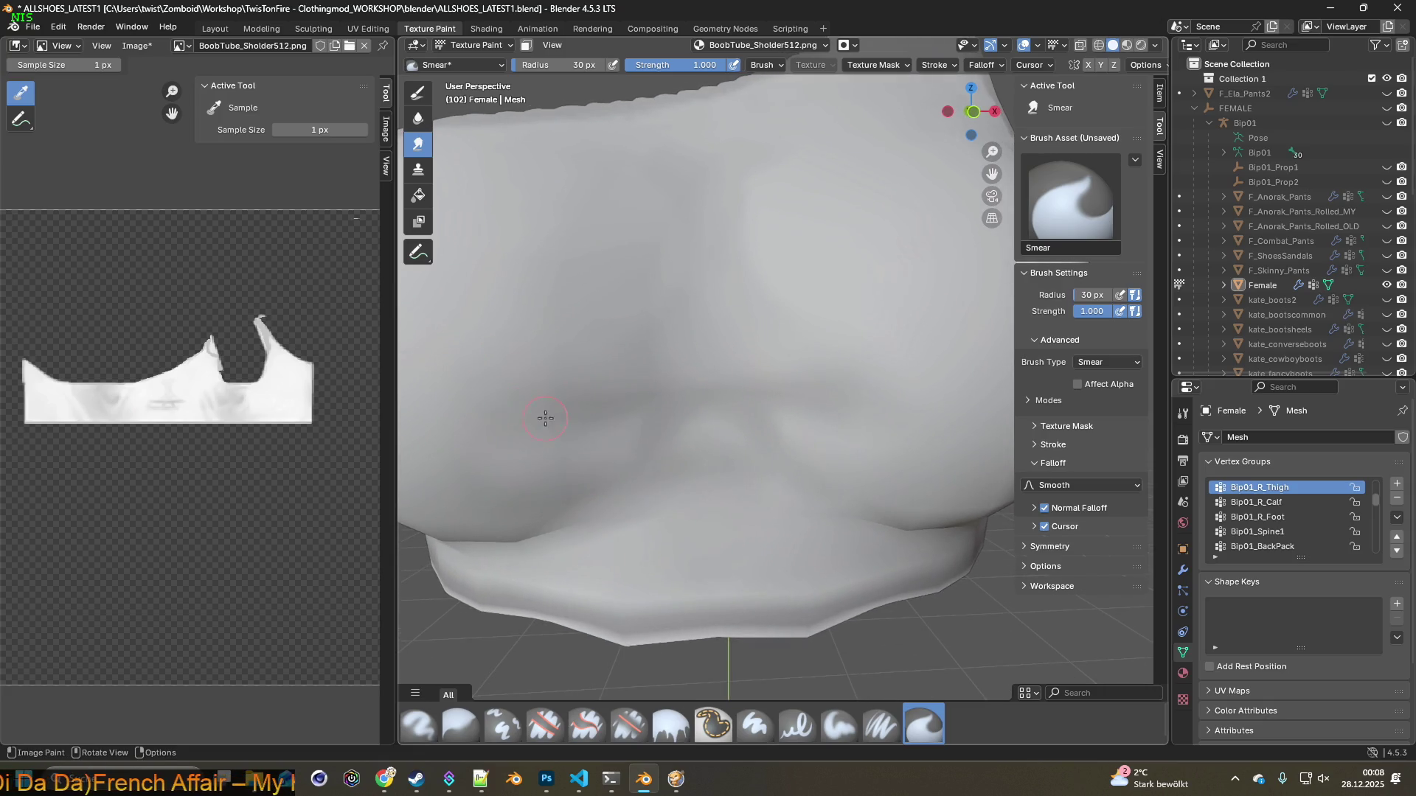
pyautogui.moveTo(556, 421); pyautogui.dragTo(528, 370, button='middle')
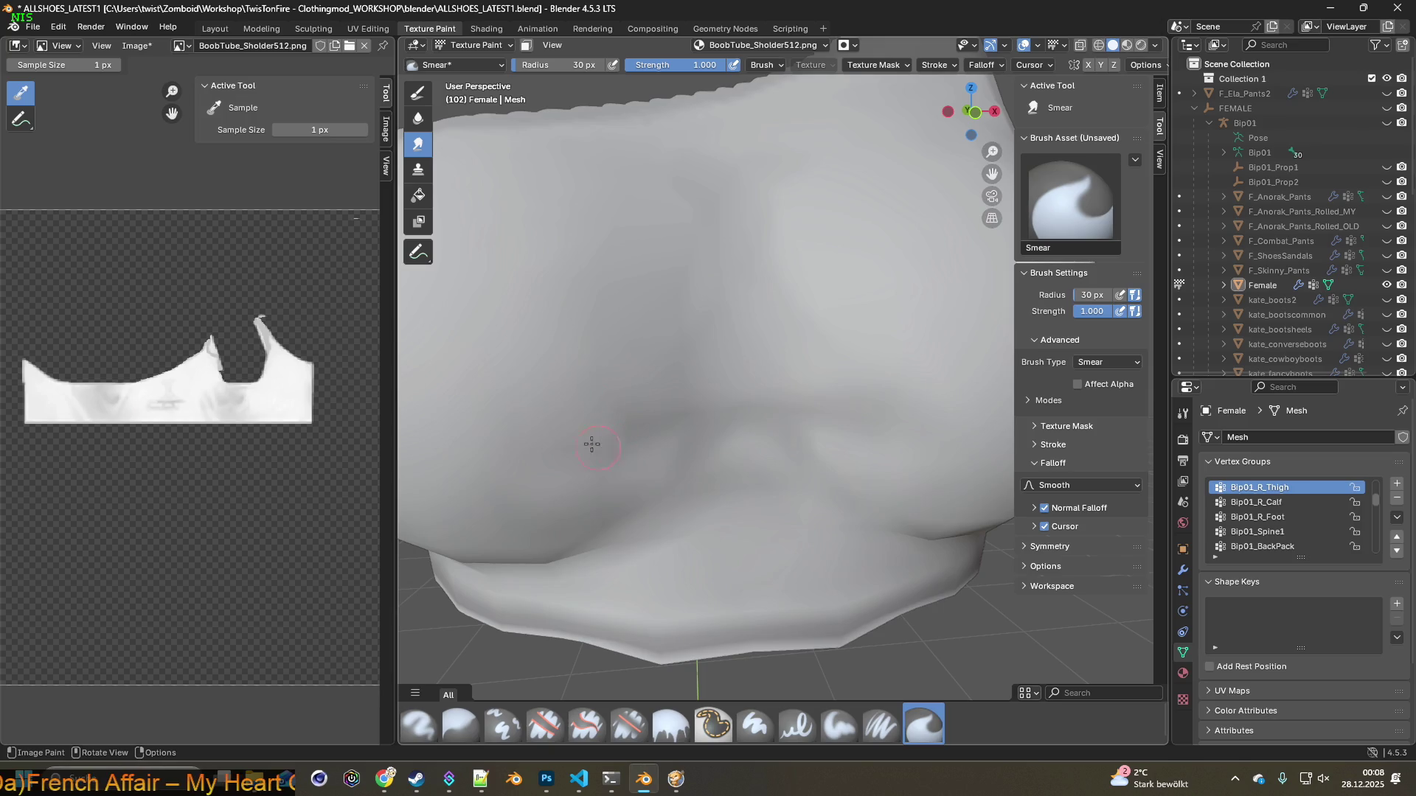
pyautogui.moveTo(524, 66); pyautogui.dragTo(564, 67)
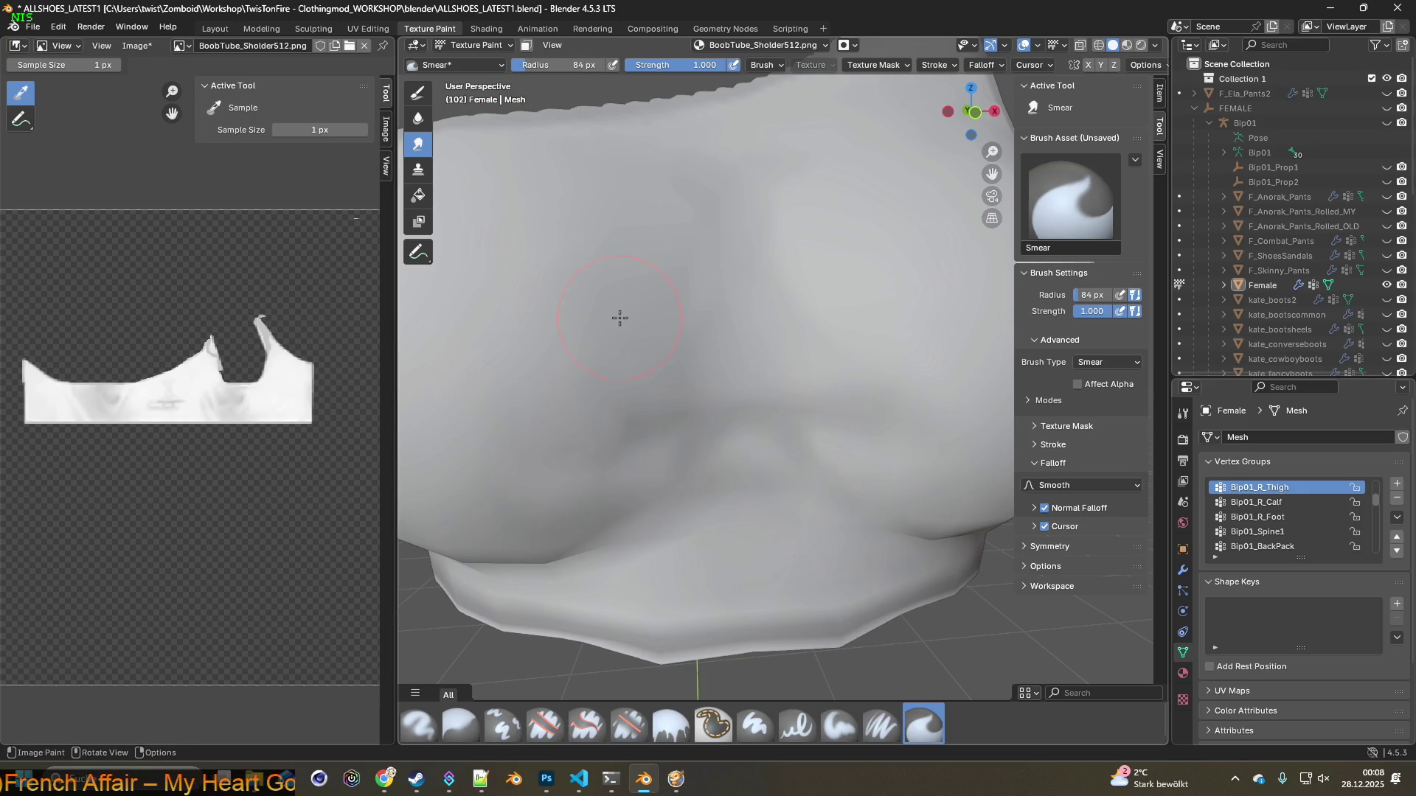
# Fine-tune the smear radius to 84 px and inspect the tube top from several angles
pyautogui.moveTo(619, 318); pyautogui.dragTo(599, 316, button='middle')
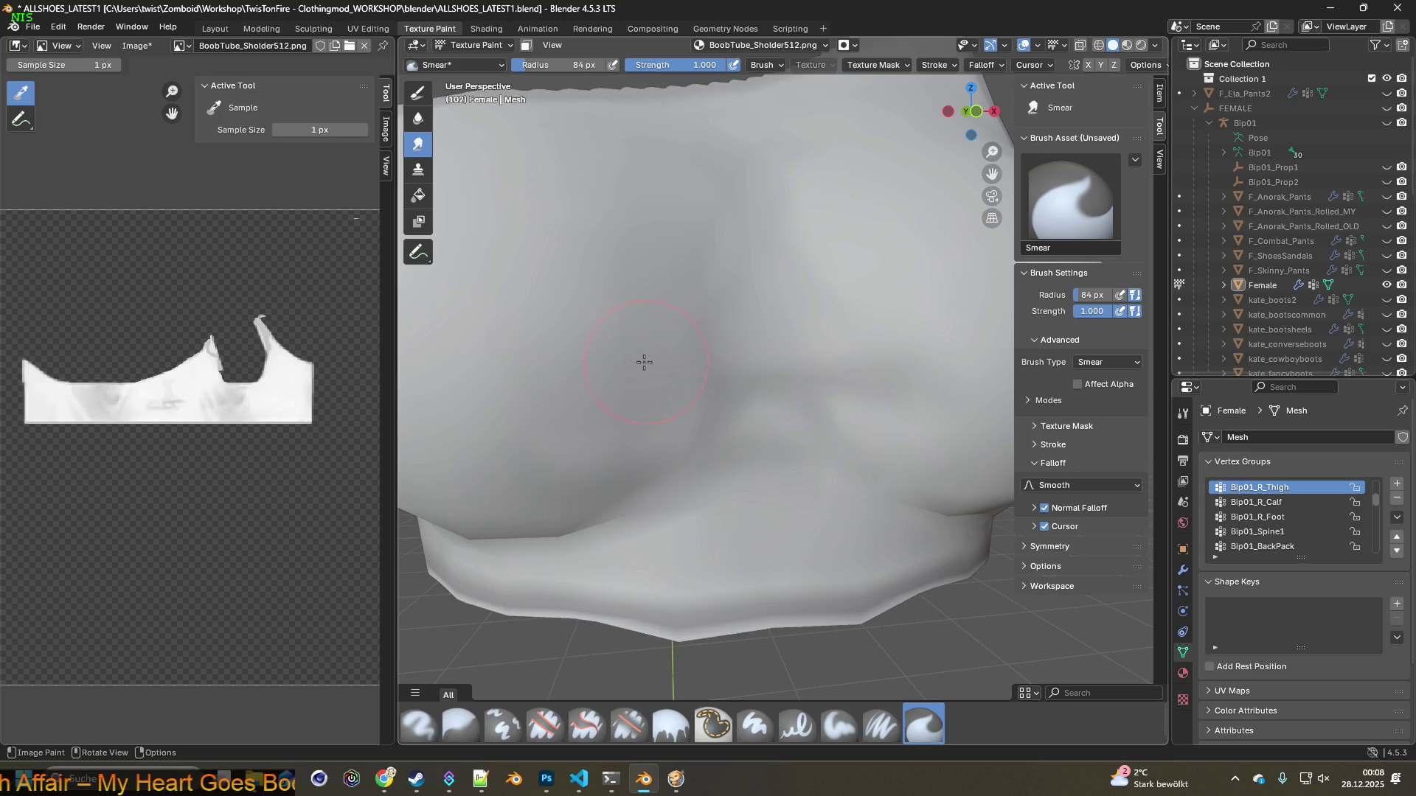
pyautogui.moveTo(668, 337); pyautogui.dragTo(736, 383, button='middle')
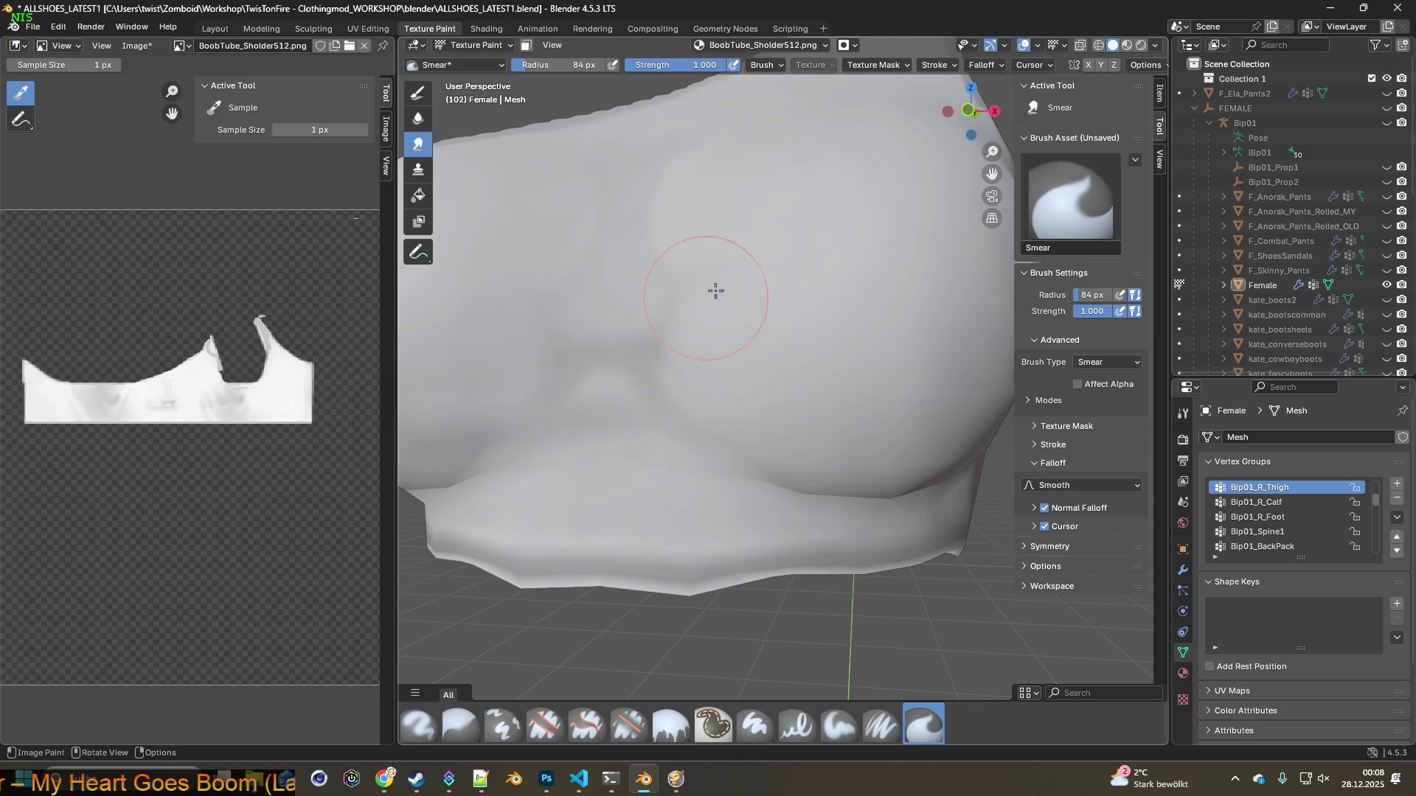
pyautogui.moveTo(809, 300); pyautogui.dragTo(573, 300, button='middle')
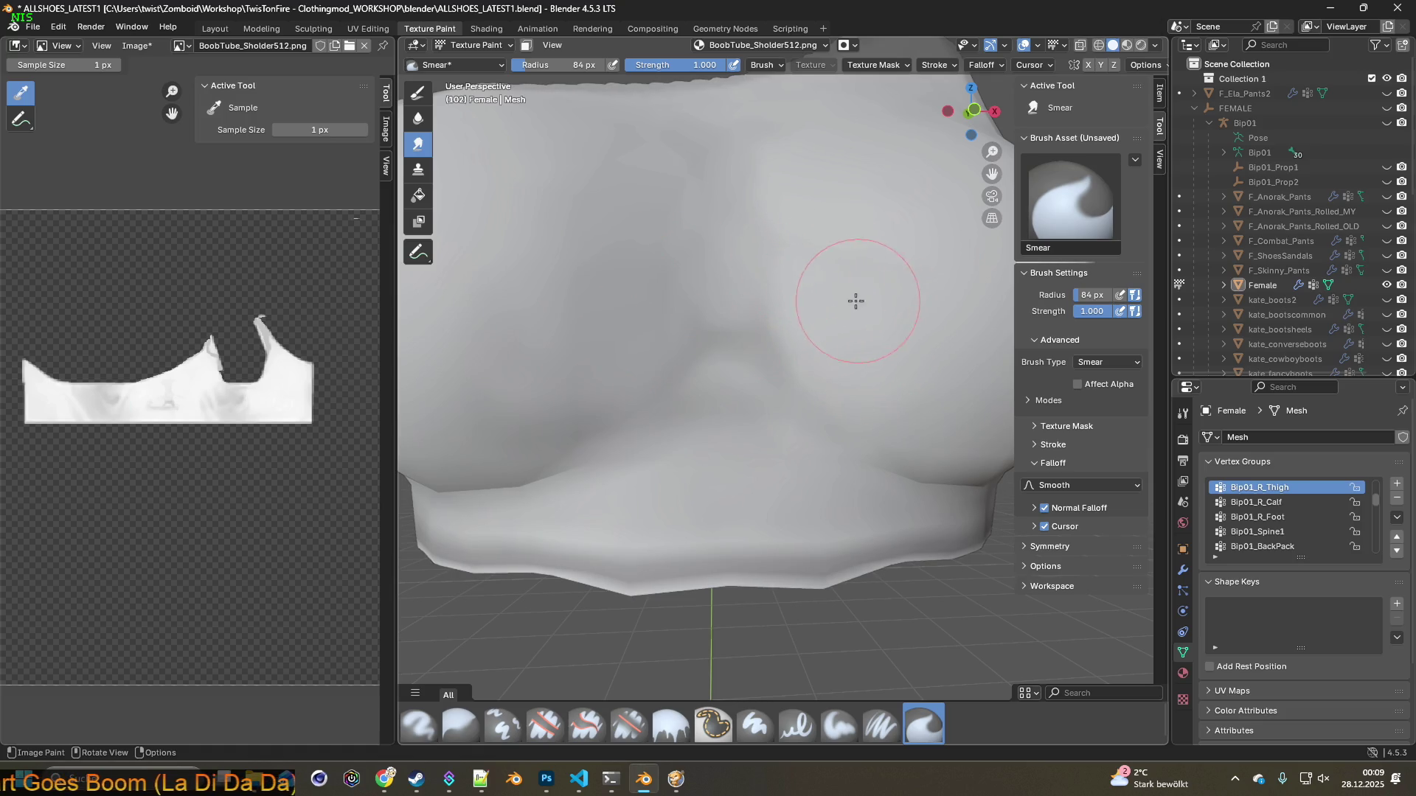
pyautogui.moveTo(847, 307); pyautogui.dragTo(745, 300, button='middle')
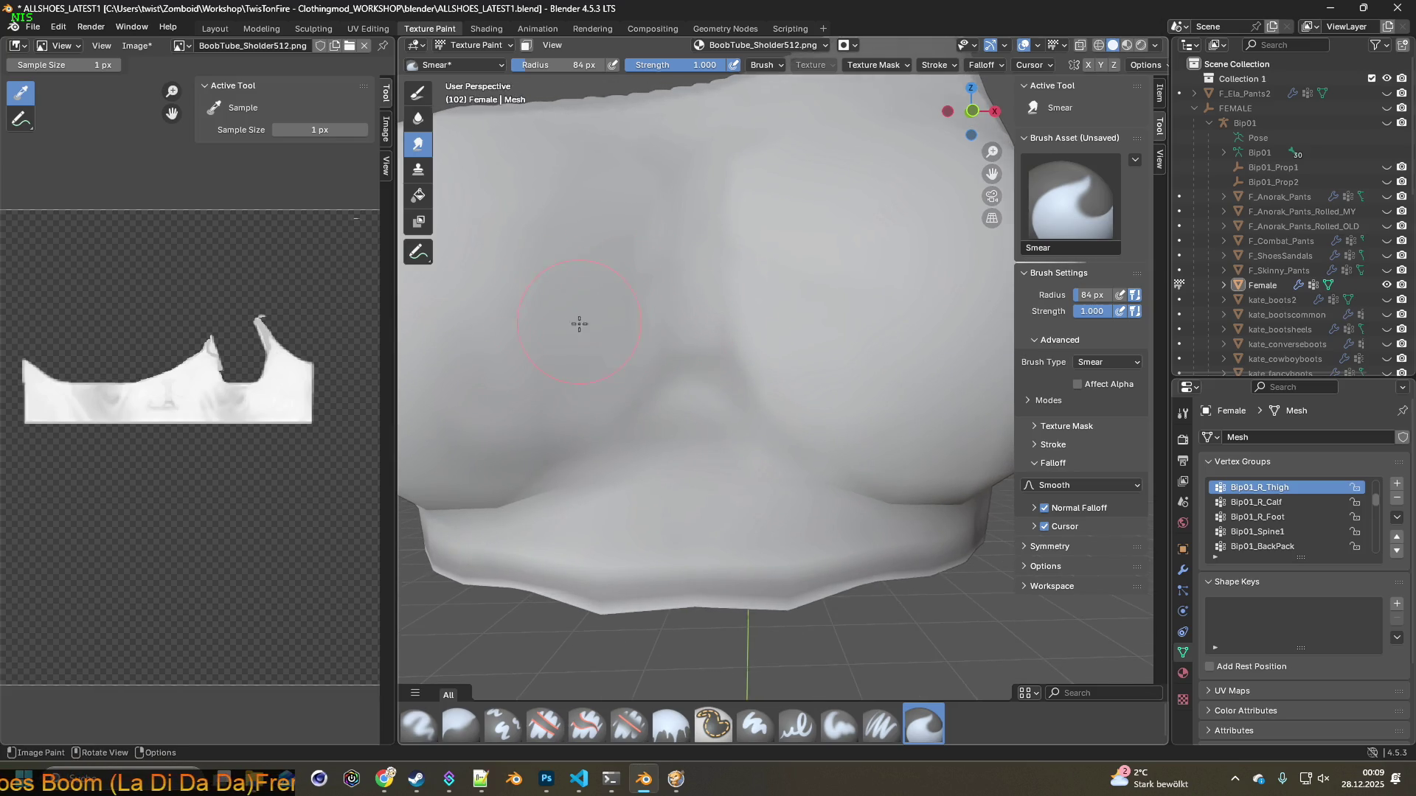
pyautogui.scroll(-2, 587, 317)
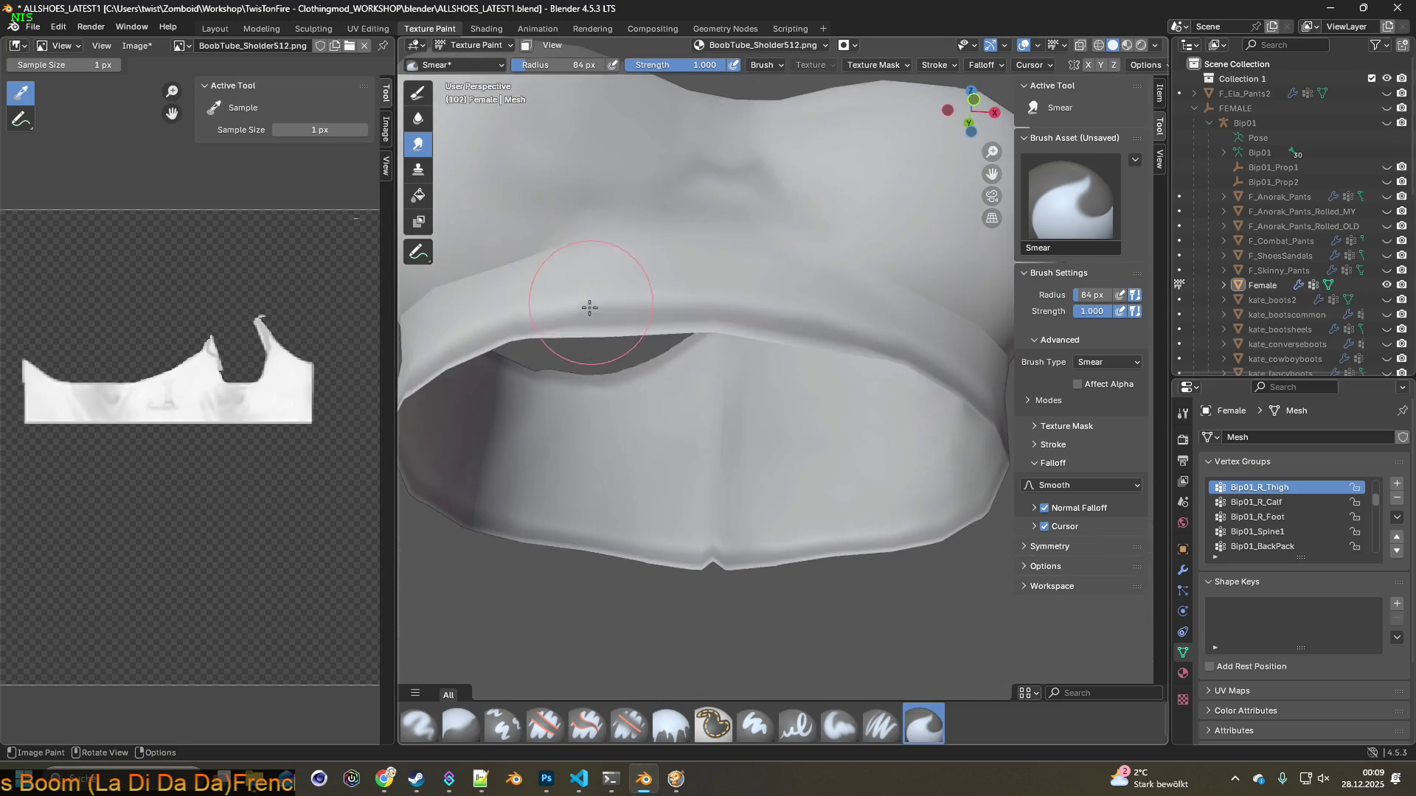
pyautogui.scroll(-2, 573, 357)
pyautogui.scroll(-1, 550, 339)
pyautogui.scroll(-2, 605, 352)
pyautogui.moveTo(605, 353)
pyautogui.mouseDown(button='middle')
pyautogui.moveTo(733, 352)
pyautogui.moveTo(666, 370)
pyautogui.mouseUp(button='middle')
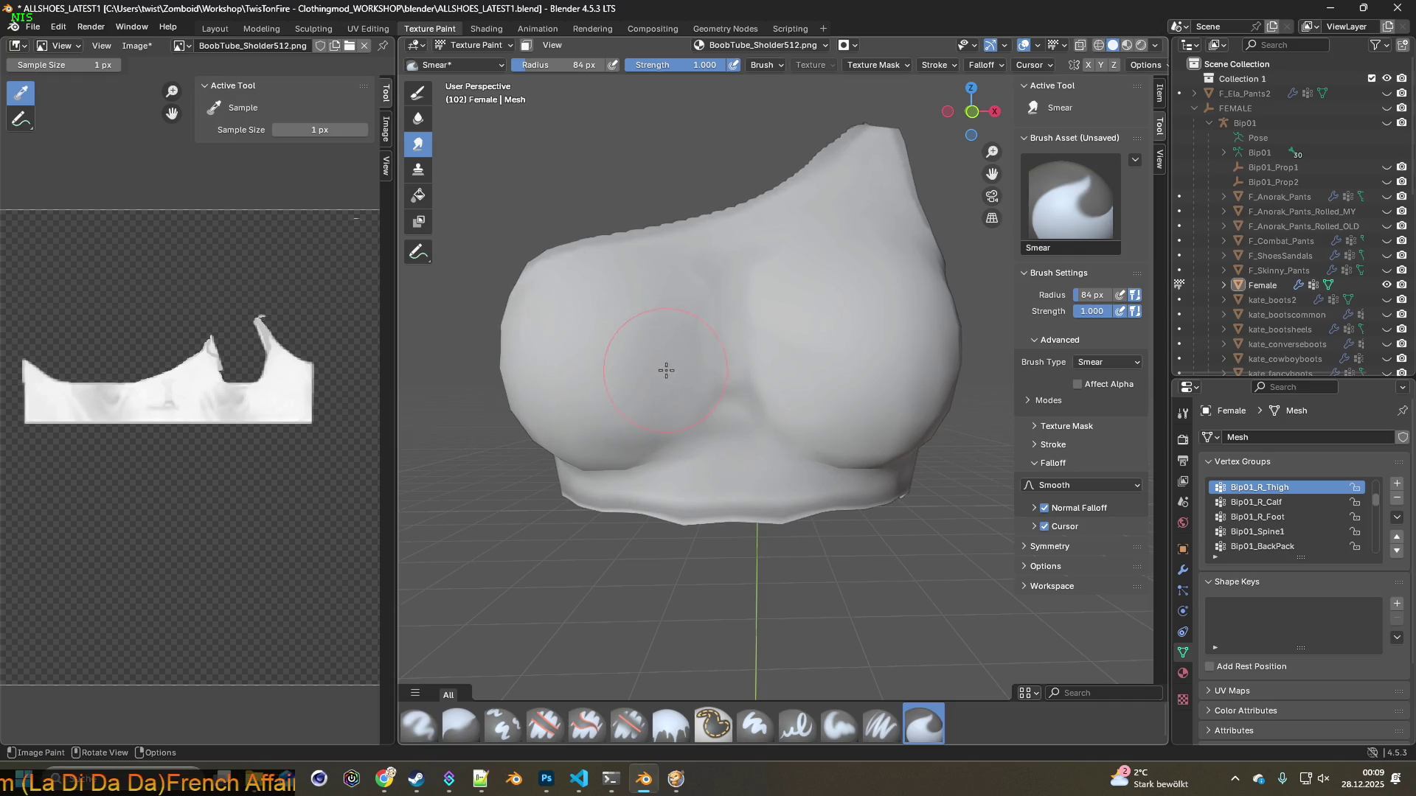
pyautogui.moveTo(681, 353)
pyautogui.mouseDown(button='middle')
pyautogui.moveTo(720, 357)
pyautogui.moveTo(745, 398)
pyautogui.moveTo(721, 429)
pyautogui.mouseUp(button='middle')
# Shrink the brush radius to 38 px, then select the Paint Soft Pressure brush
pyautogui.moveTo(541, 63); pyautogui.dragTo(516, 65)
pyautogui.scroll(2, 671, 265)
pyautogui.scroll(3, 678, 286)
pyautogui.moveTo(678, 286)
pyautogui.mouseDown(button='middle')
pyautogui.moveTo(724, 290)
pyautogui.moveTo(693, 288)
pyautogui.mouseUp(button='middle')
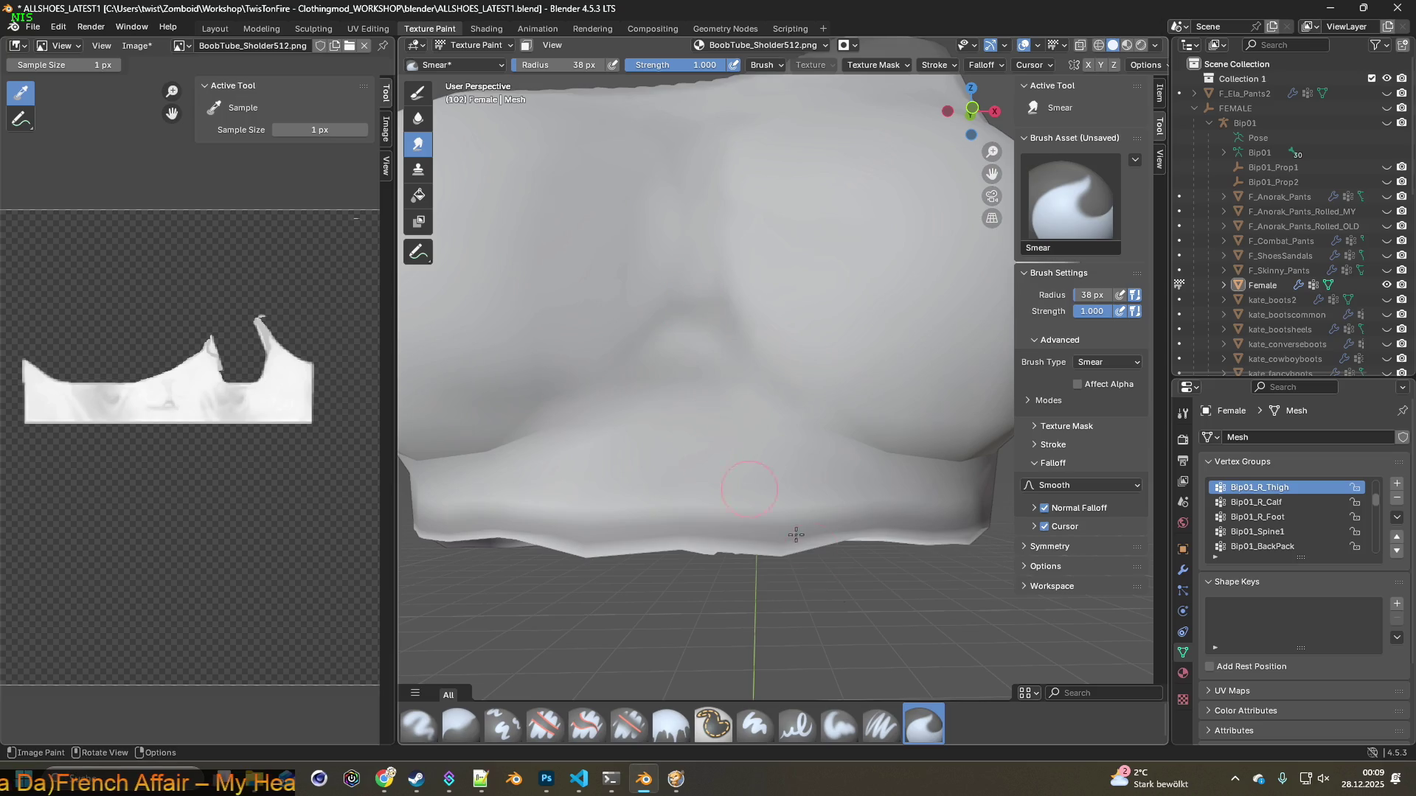
pyautogui.click(880, 725)
# Paint soft shading under the chest at 23 px radius, then return to the Smear brush
pyautogui.moveTo(745, 546); pyautogui.dragTo(732, 533, button='middle')
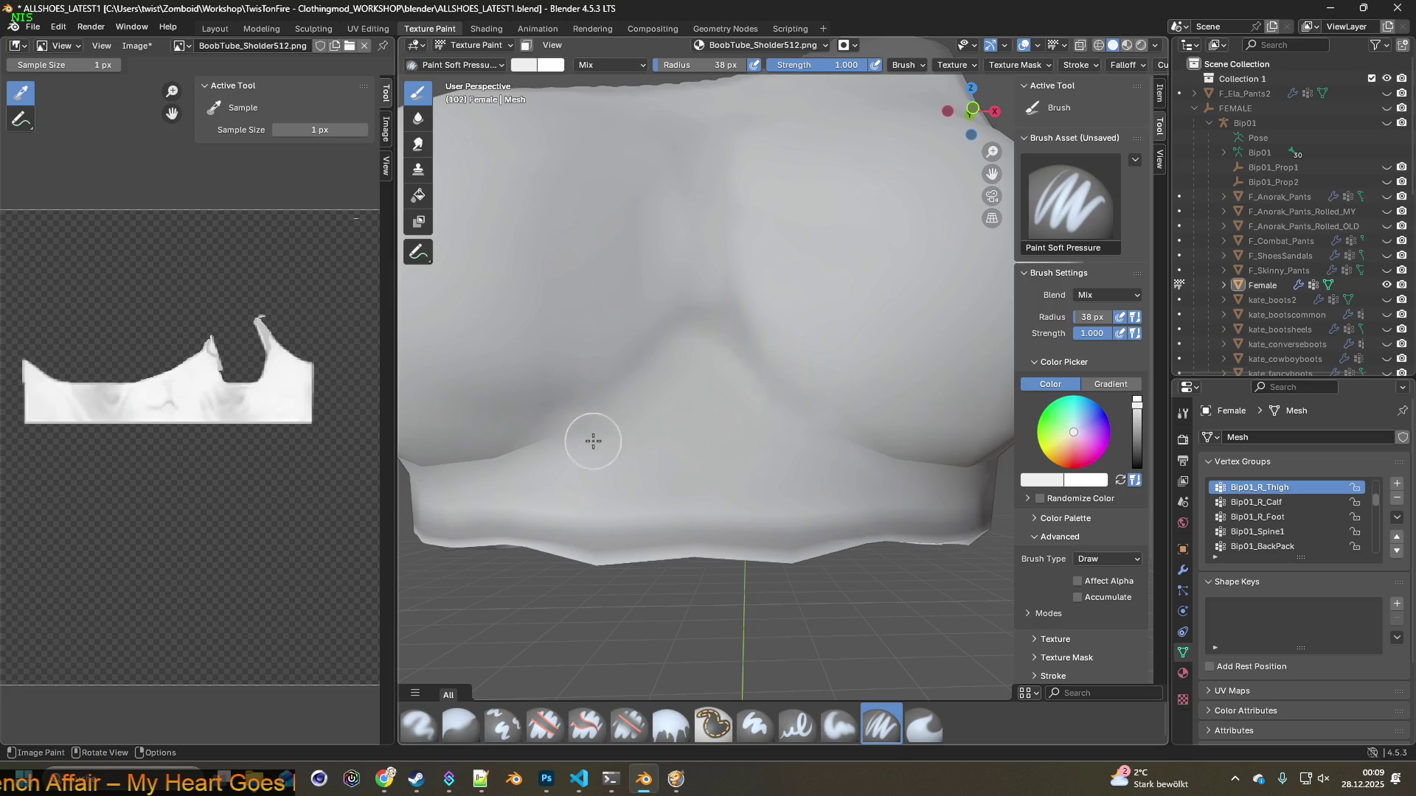
pyautogui.scroll(1, 693, 414)
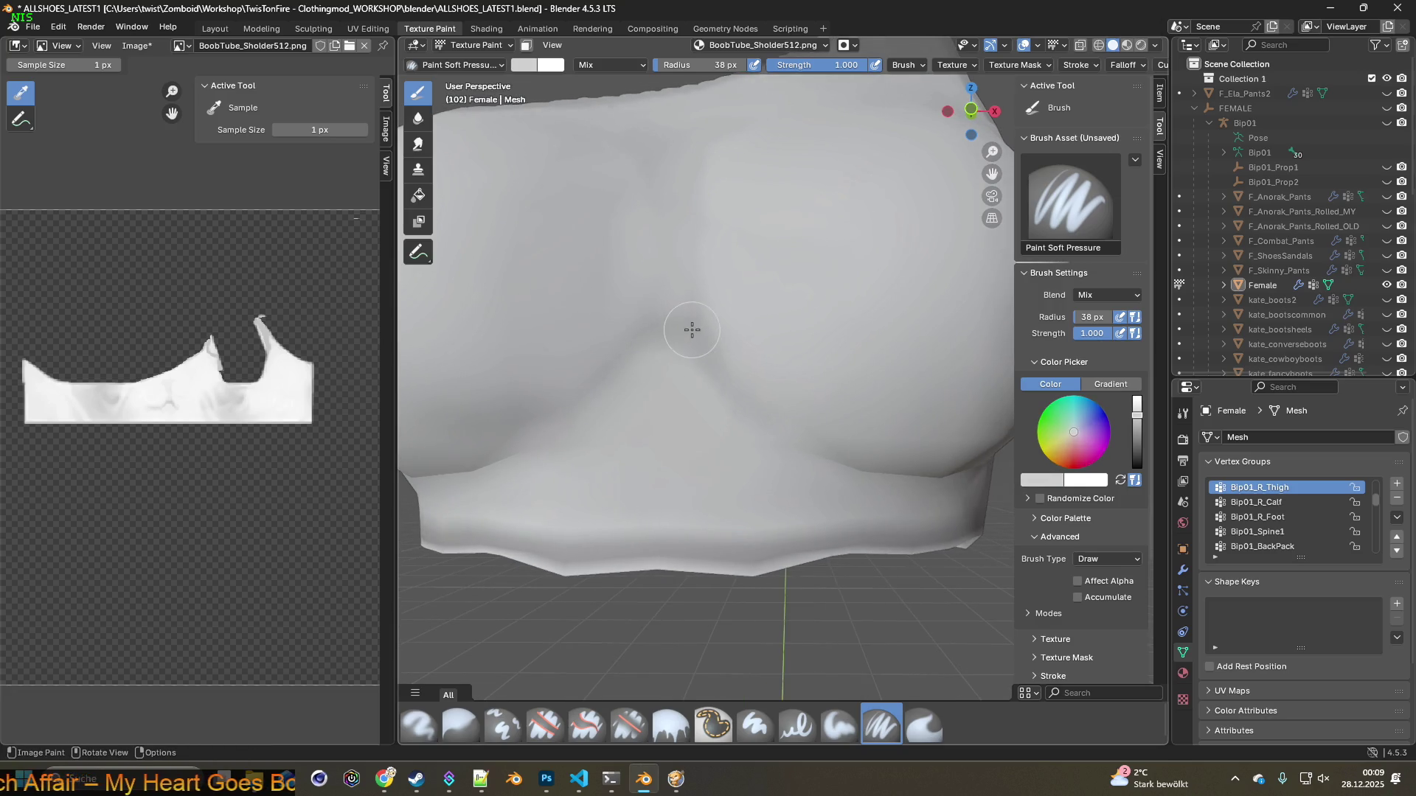
pyautogui.moveTo(700, 67); pyautogui.dragTo(701, 67)
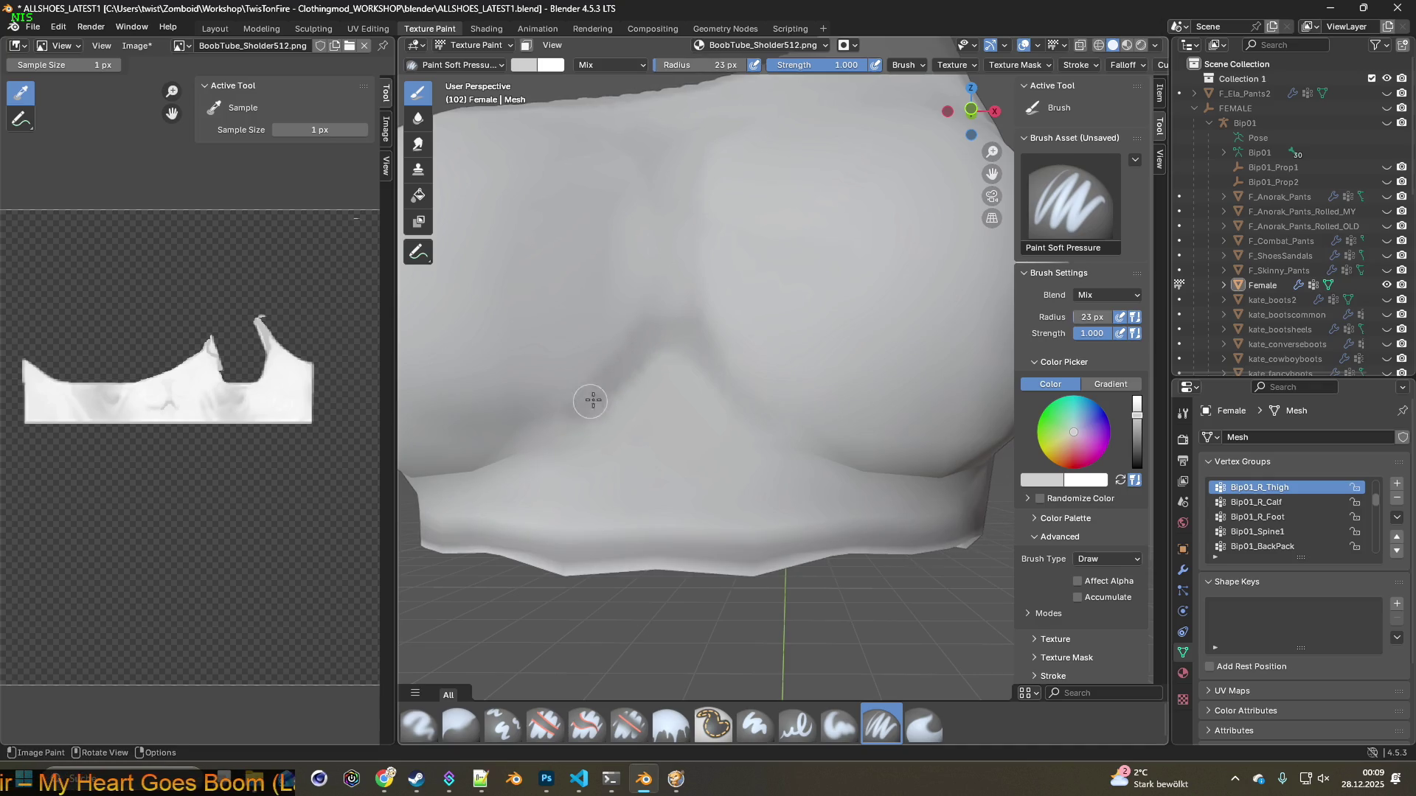
pyautogui.scroll(-3, 564, 439)
pyautogui.scroll(3, 712, 418)
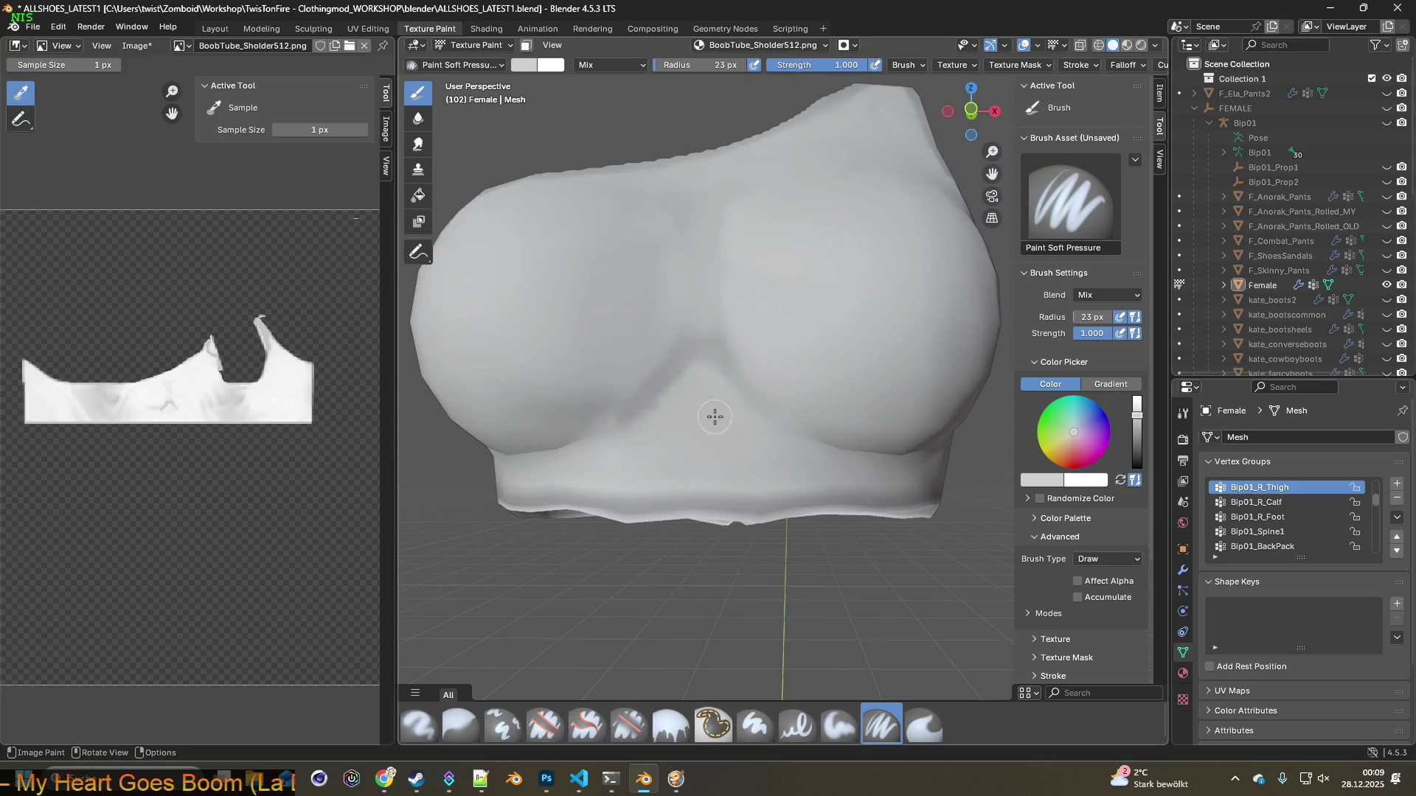
pyautogui.scroll(3, 713, 413)
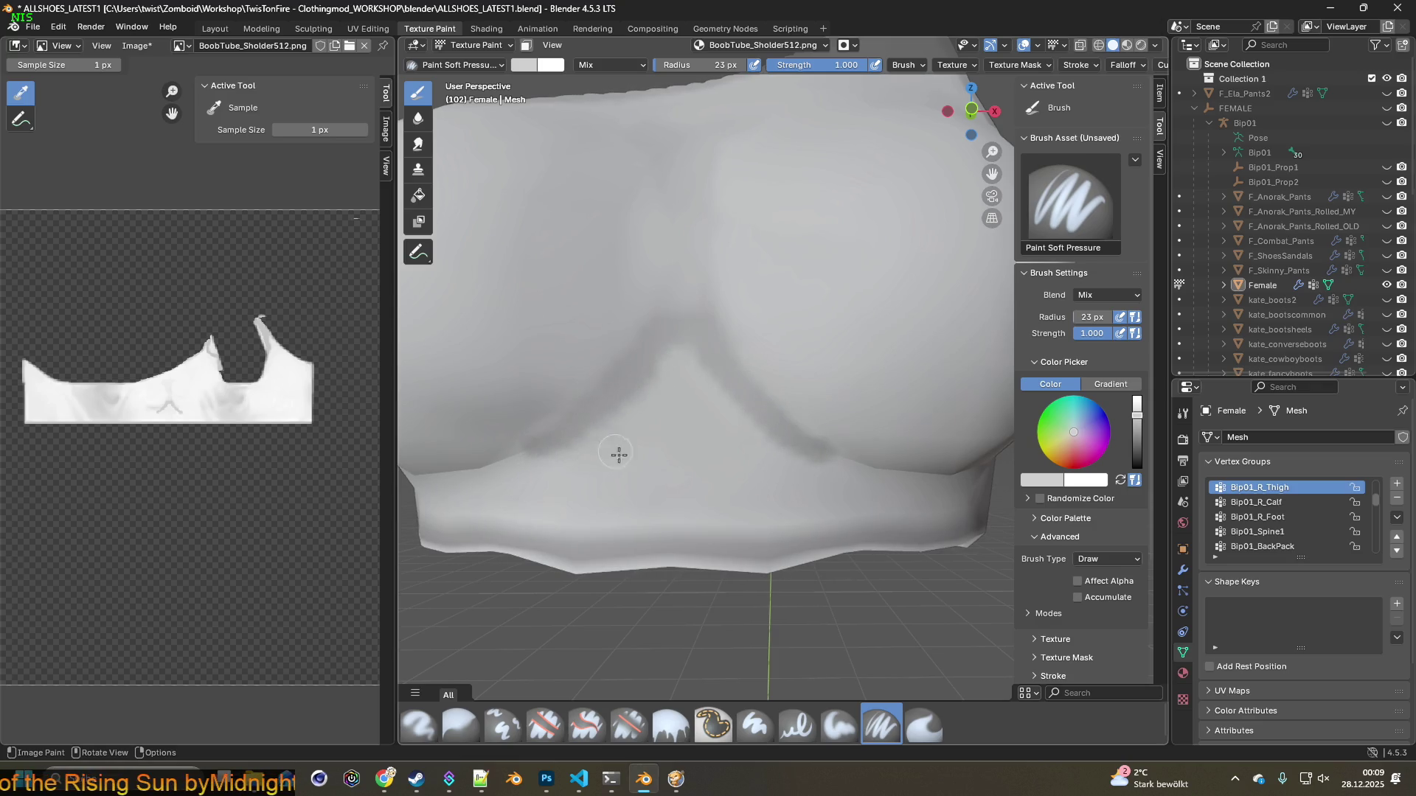
pyautogui.click(924, 725)
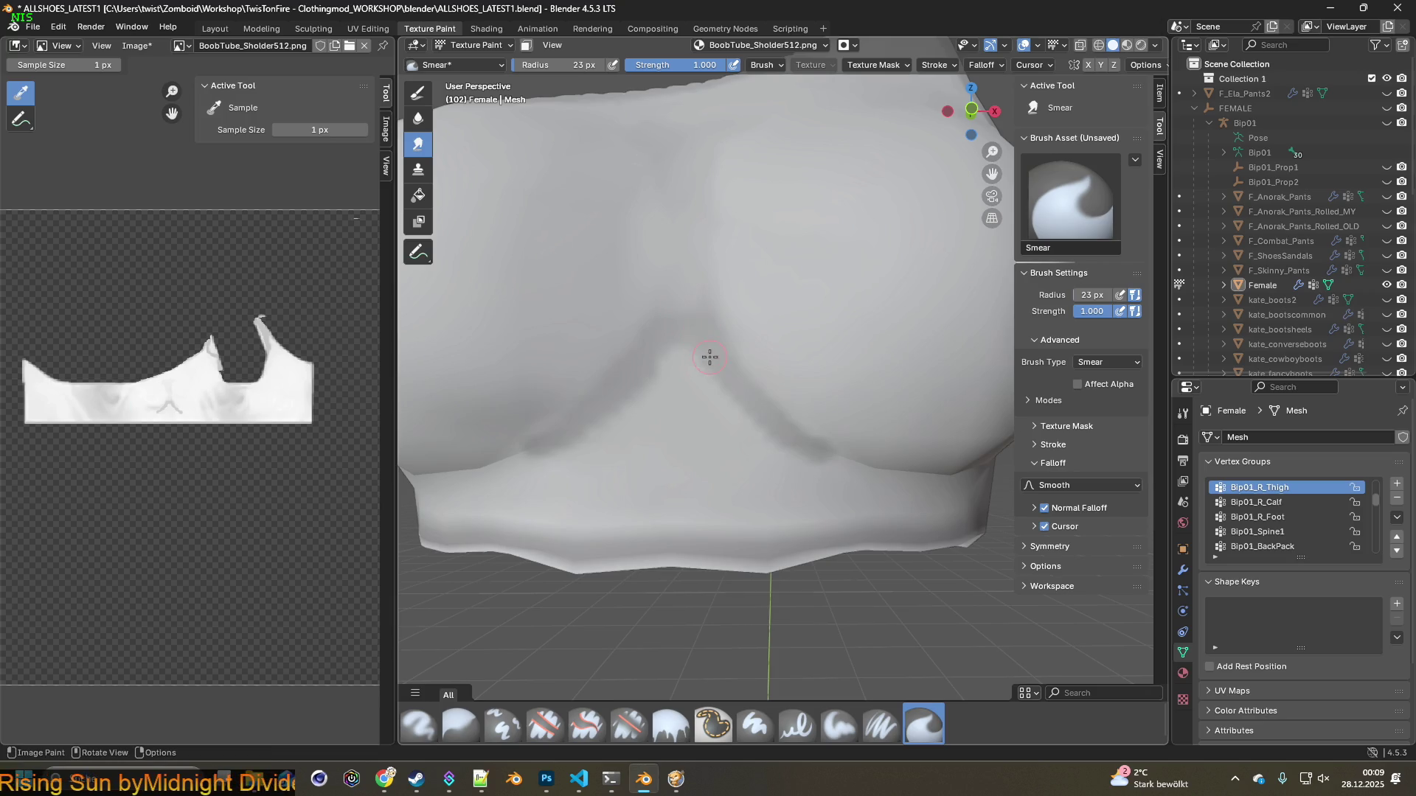
pyautogui.press('shift')
pyautogui.press('s')
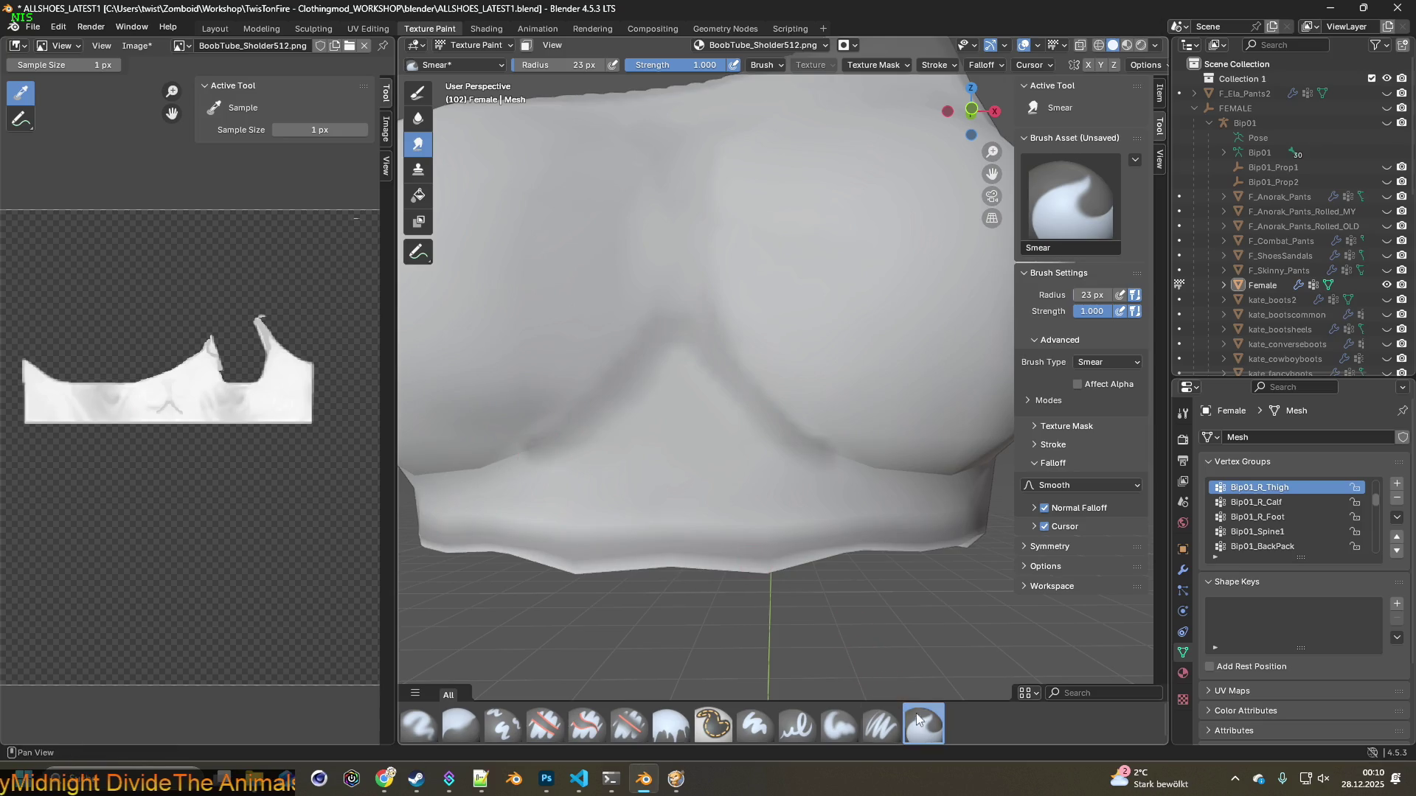
pyautogui.moveTo(691, 489); pyautogui.dragTo(718, 510, button='middle')
pyautogui.click(882, 725)
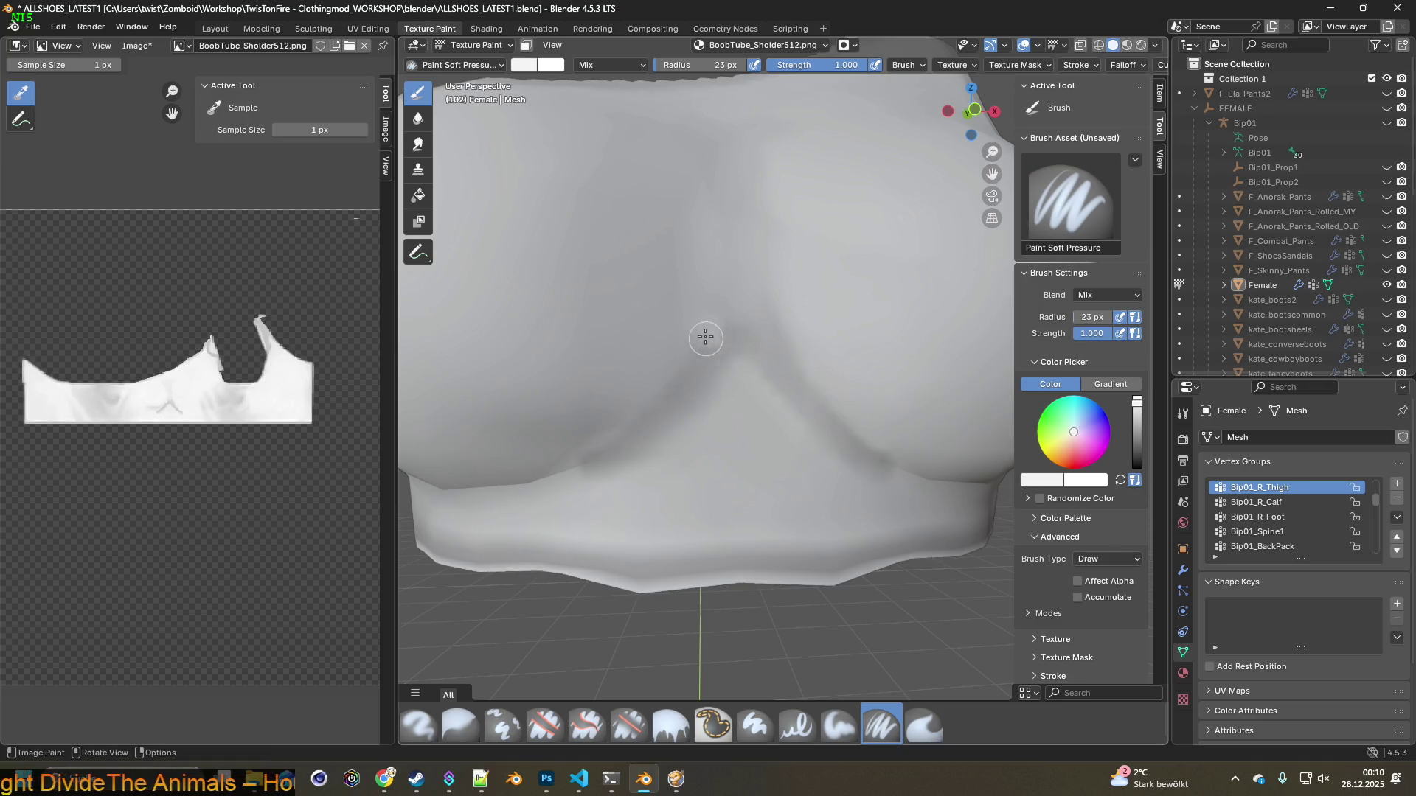
pyautogui.press('s')
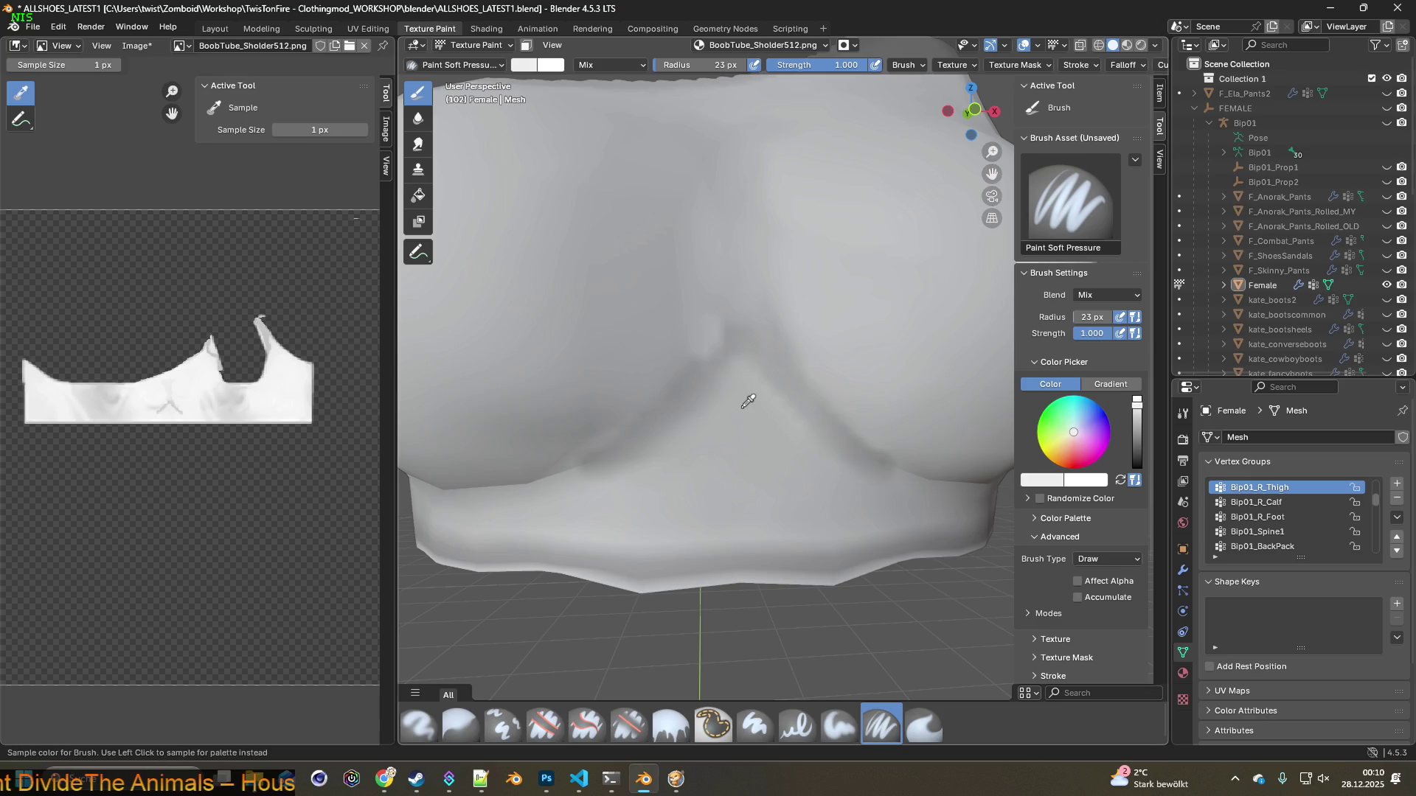
pyautogui.click(924, 725)
pyautogui.scroll(3, 785, 538)
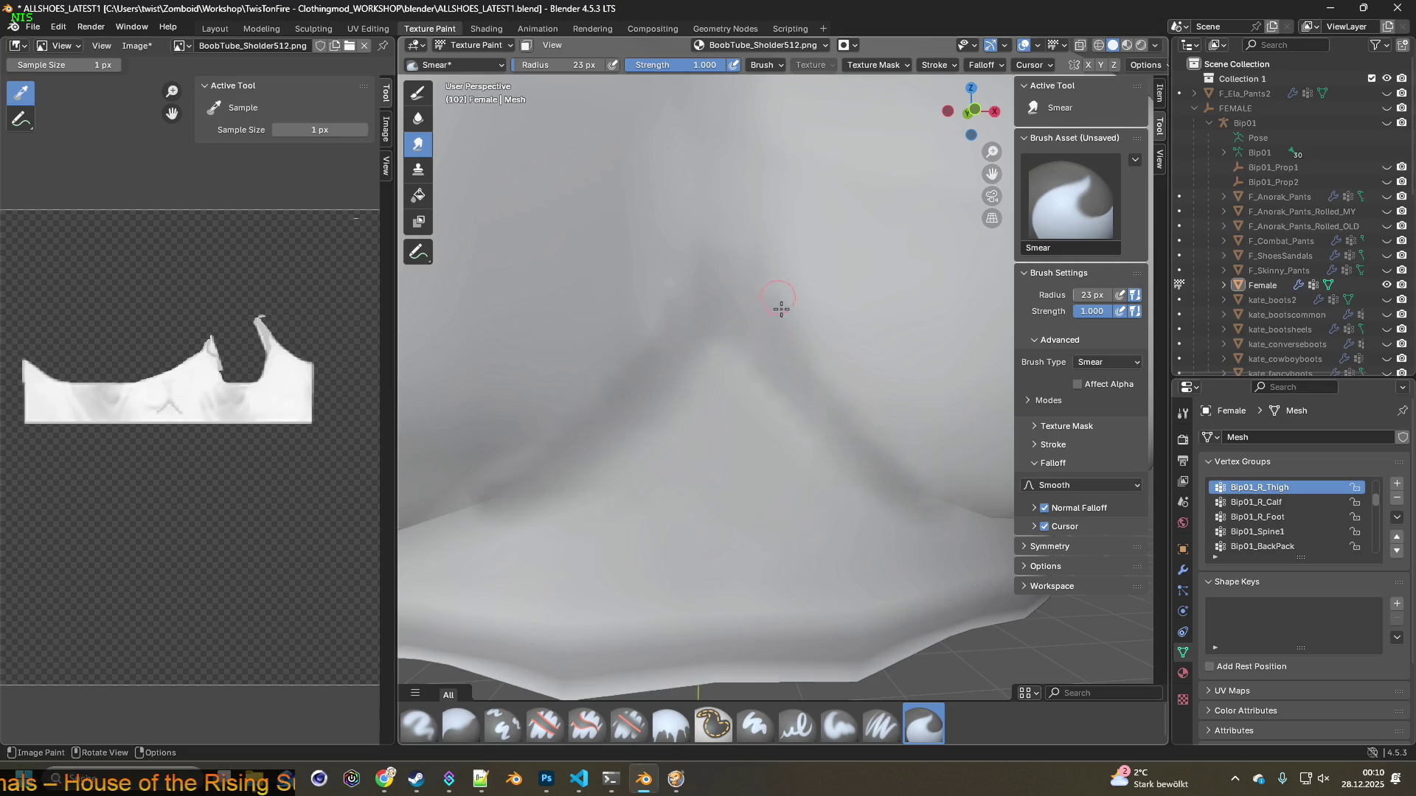
# Smear the texture along the tube top's lower band
pyautogui.scroll(-2, 711, 443)
pyautogui.scroll(-2, 607, 364)
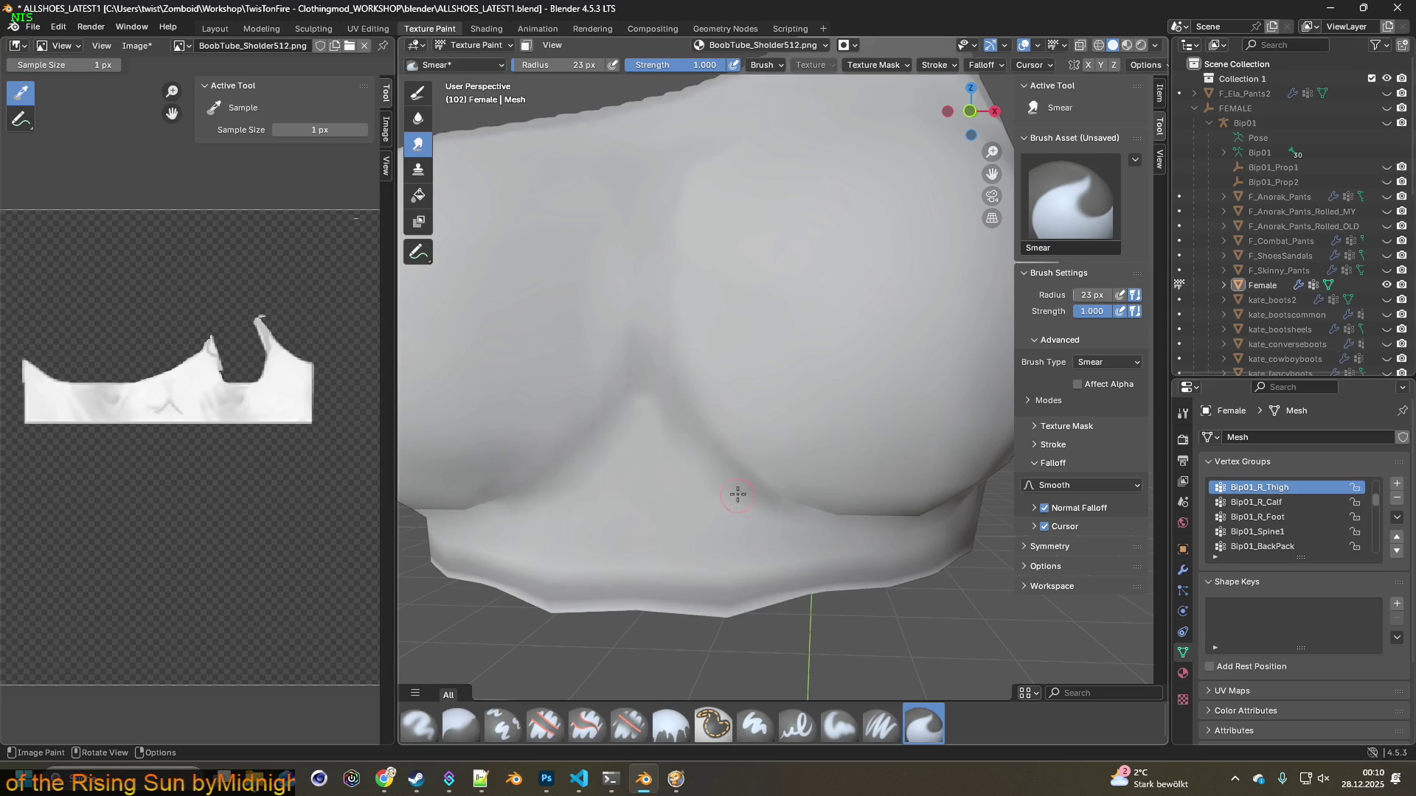
pyautogui.moveTo(749, 510); pyautogui.dragTo(773, 478, button='middle')
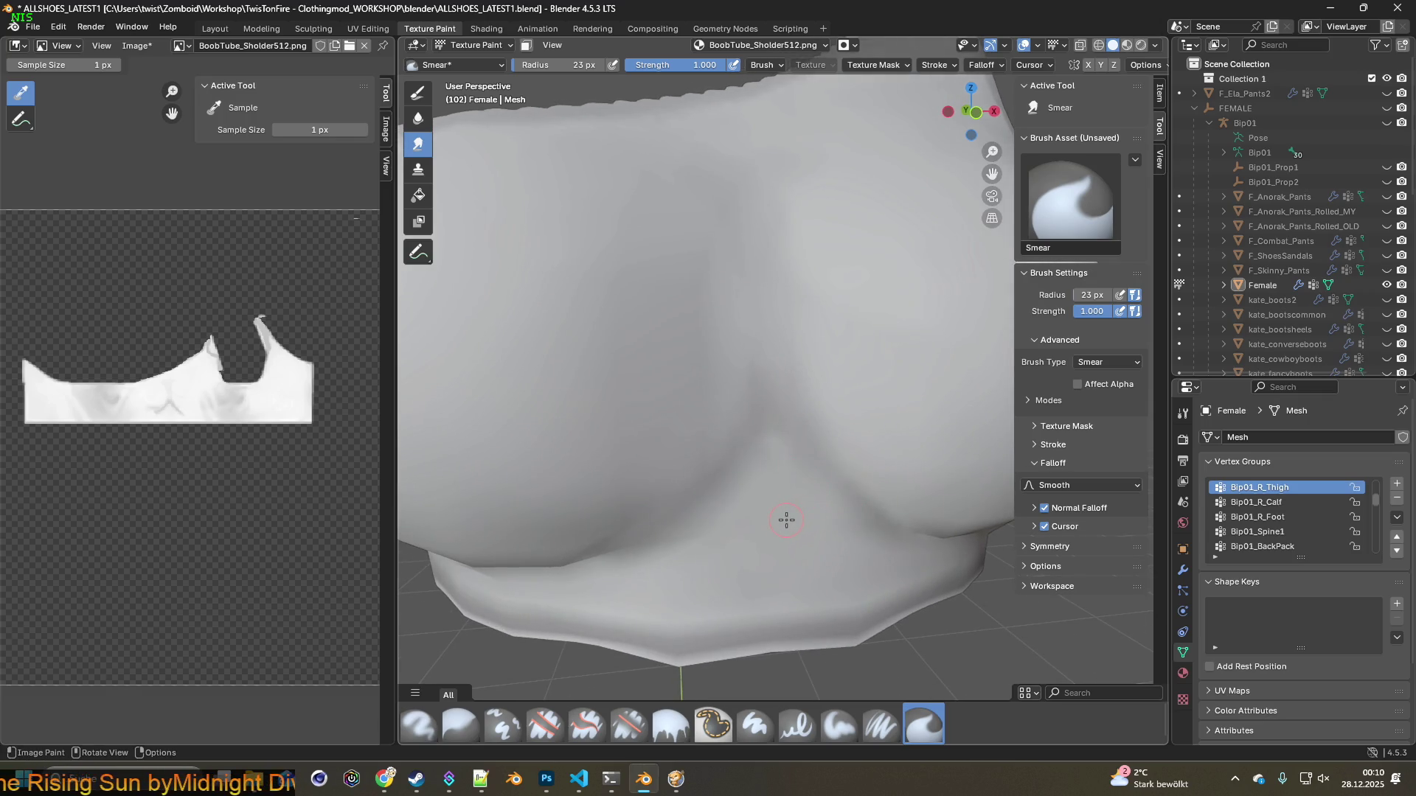
pyautogui.moveTo(772, 501); pyautogui.dragTo(764, 492, button='middle')
pyautogui.scroll(2, 762, 490)
pyautogui.scroll(-3, 745, 487)
pyautogui.scroll(-2, 725, 482)
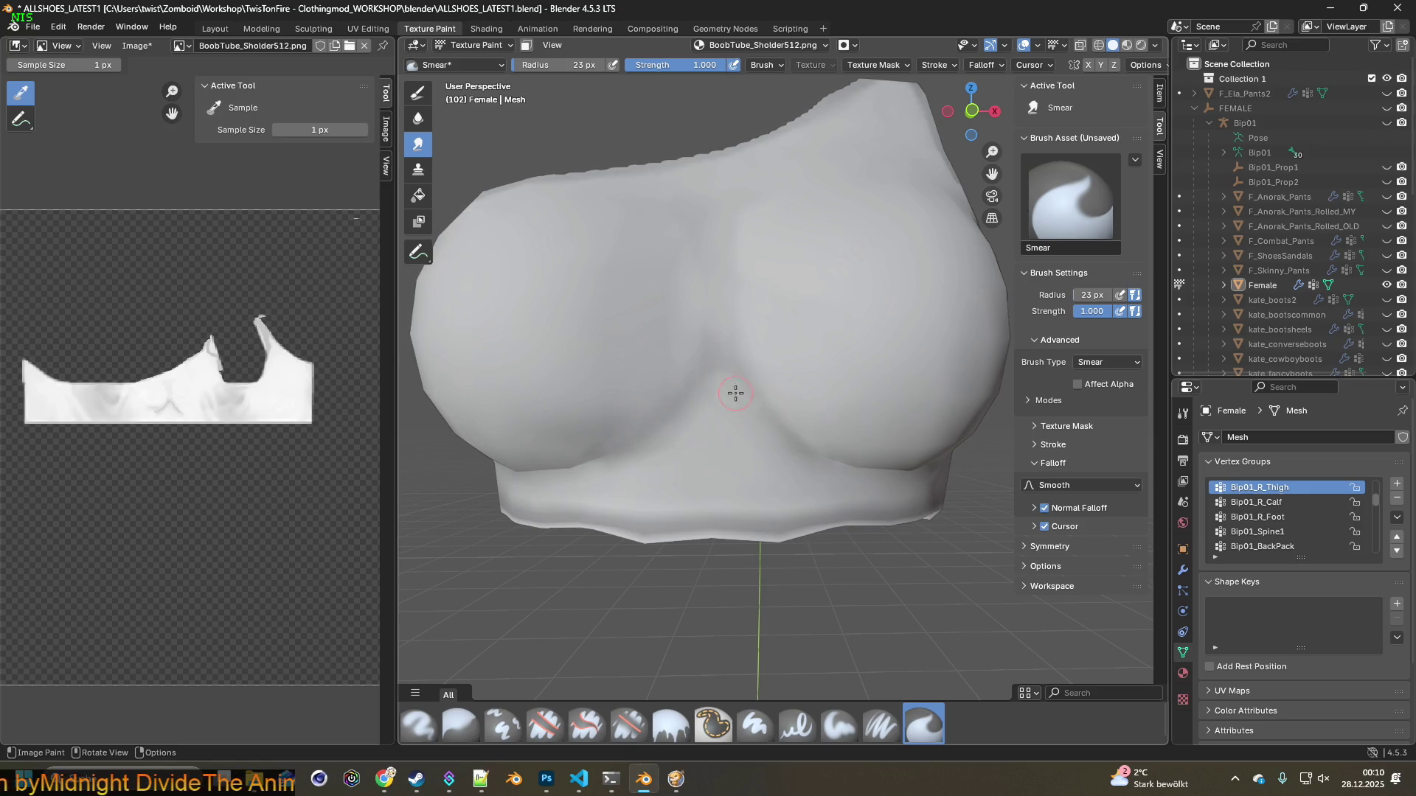
pyautogui.moveTo(793, 442); pyautogui.dragTo(669, 391, button='middle')
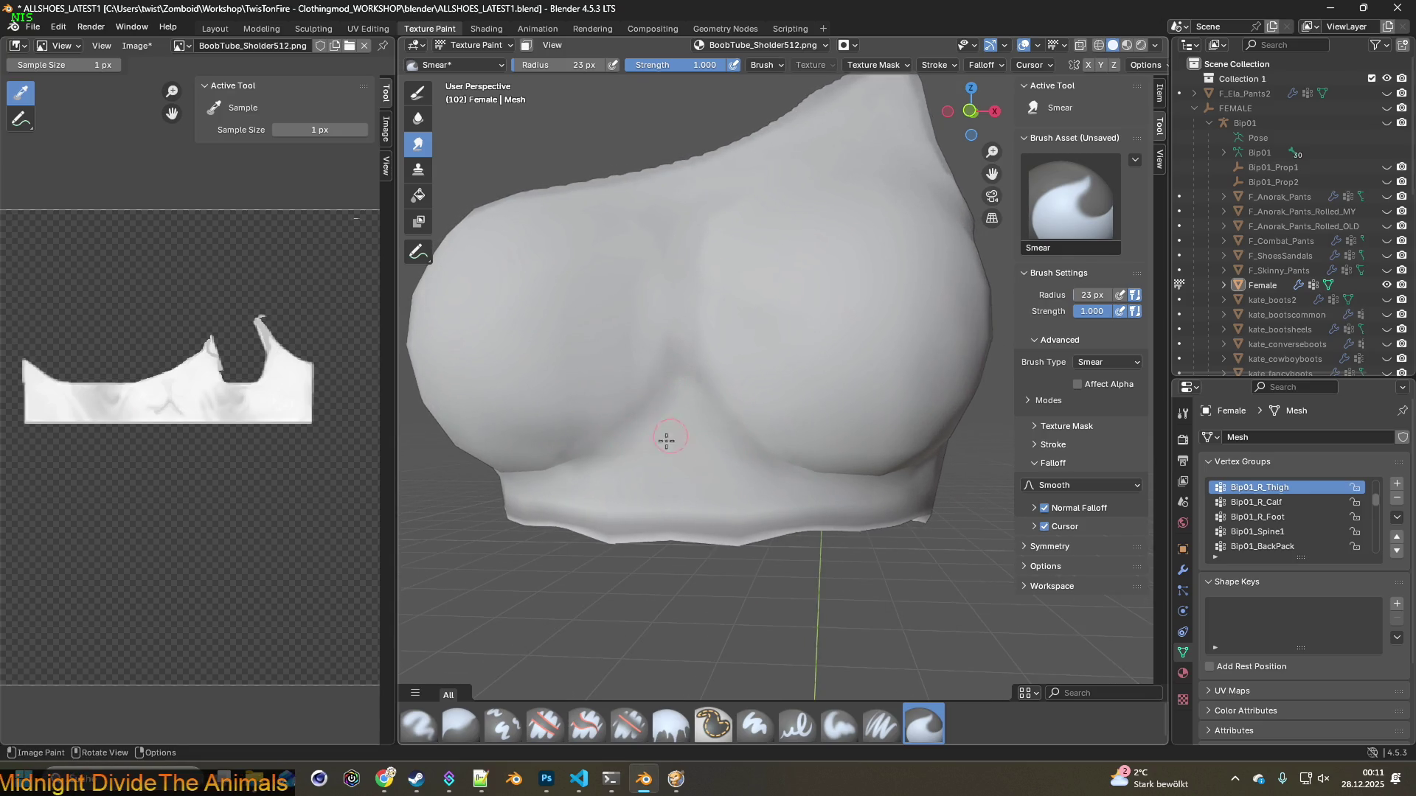
pyautogui.moveTo(691, 464); pyautogui.dragTo(710, 441, button='middle')
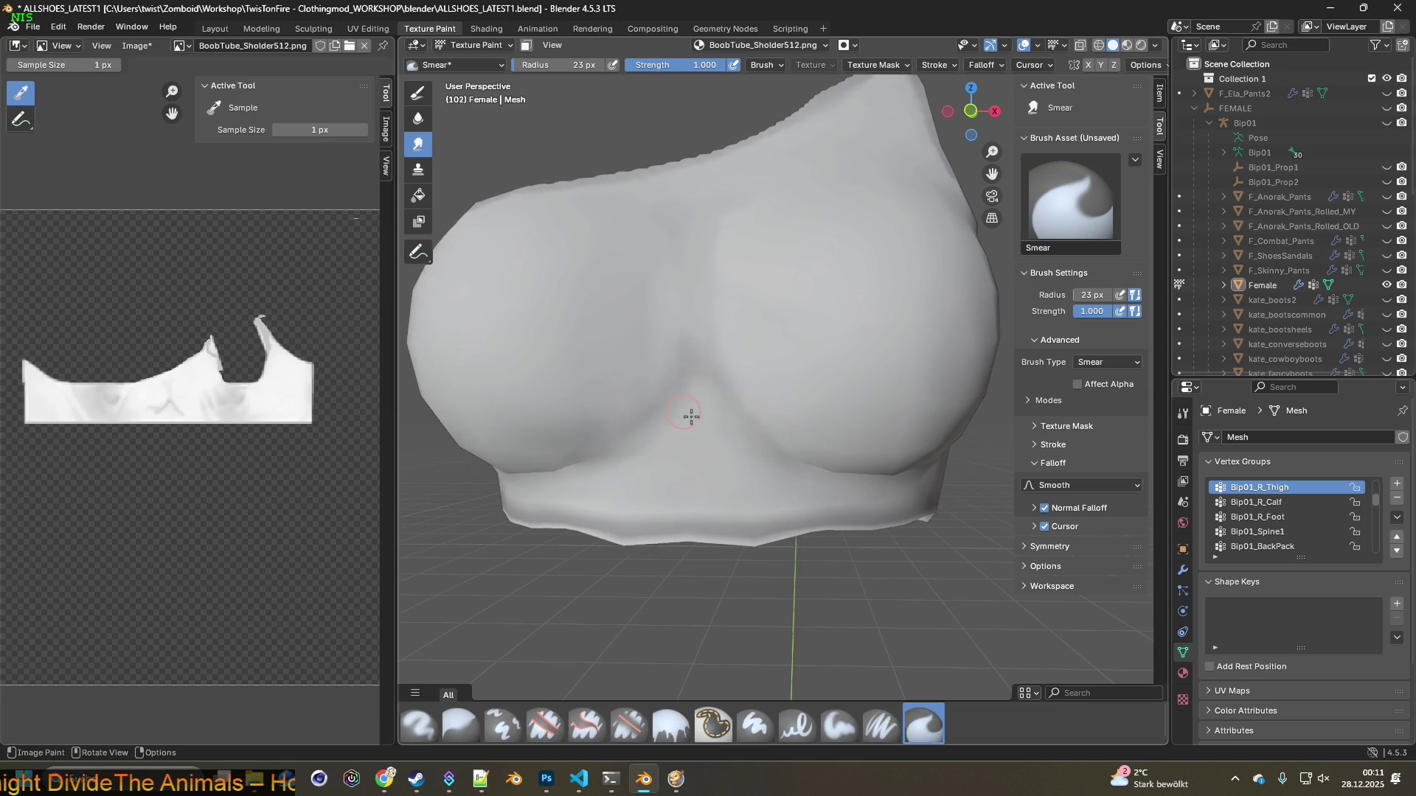
pyautogui.moveTo(686, 424); pyautogui.dragTo(694, 448)
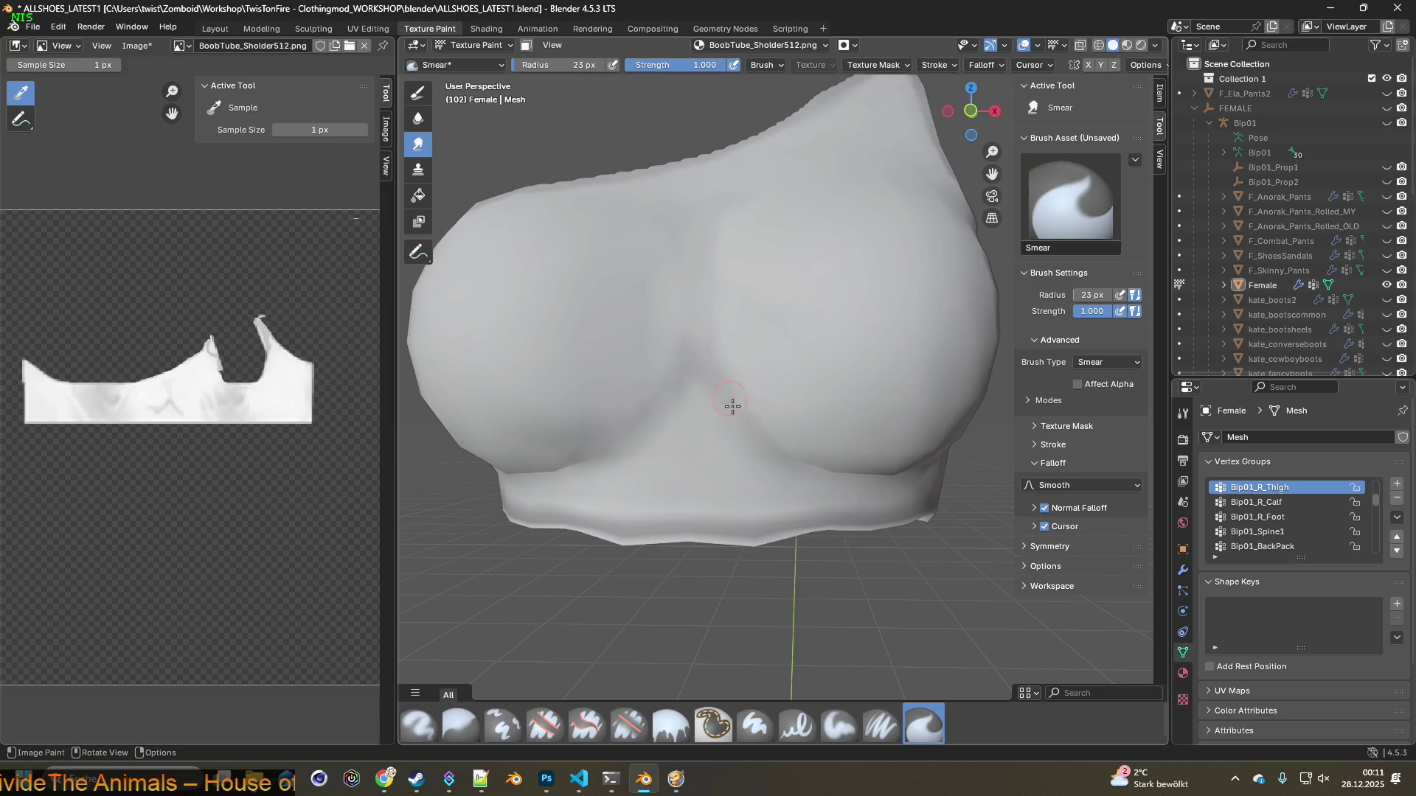
# Inspect the smoothed band from several angles and widen the smear brush to 42 px
pyautogui.moveTo(742, 423); pyautogui.dragTo(815, 480, button='middle')
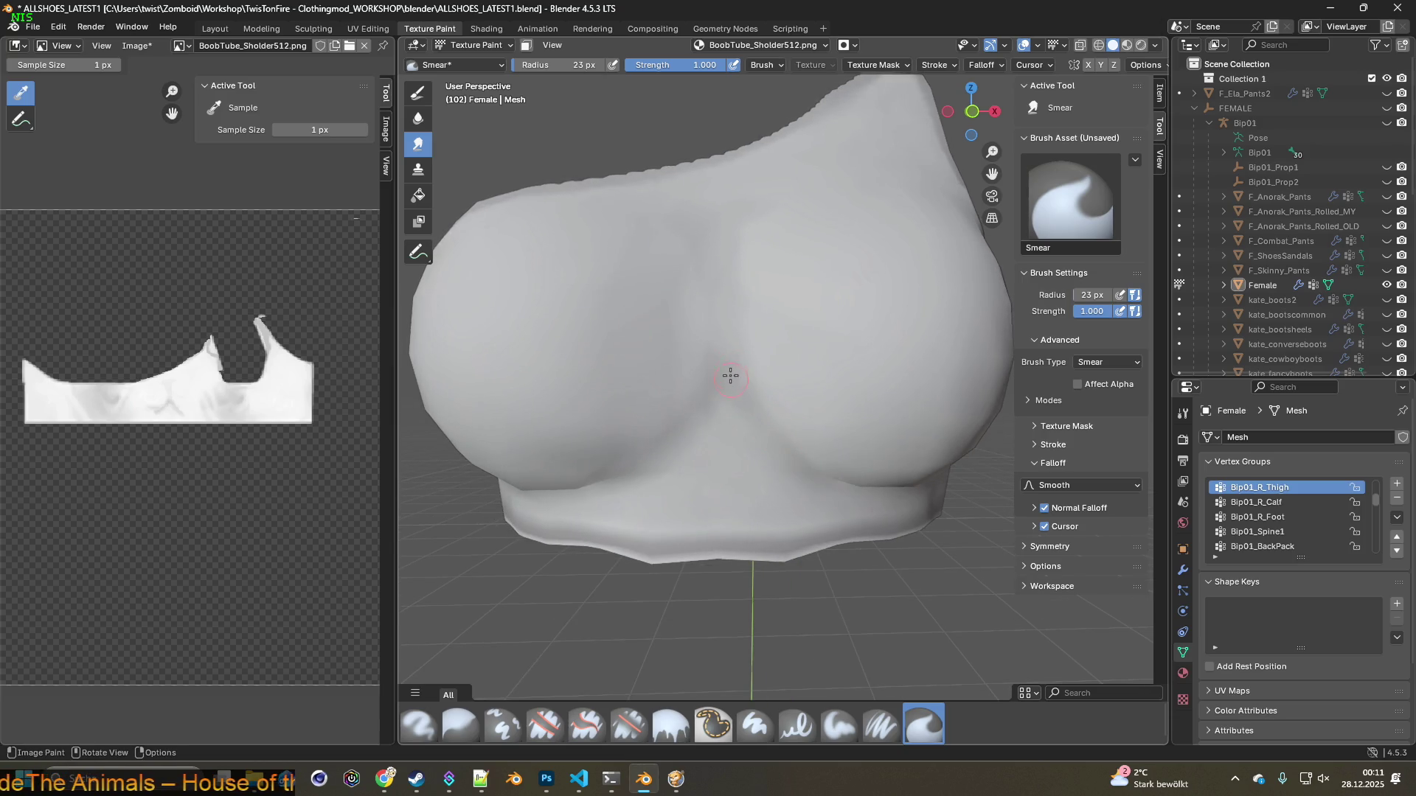
pyautogui.moveTo(731, 346)
pyautogui.mouseDown(button='middle')
pyautogui.moveTo(815, 411)
pyautogui.moveTo(863, 420)
pyautogui.moveTo(803, 452)
pyautogui.moveTo(809, 468)
pyautogui.mouseUp(button='middle')
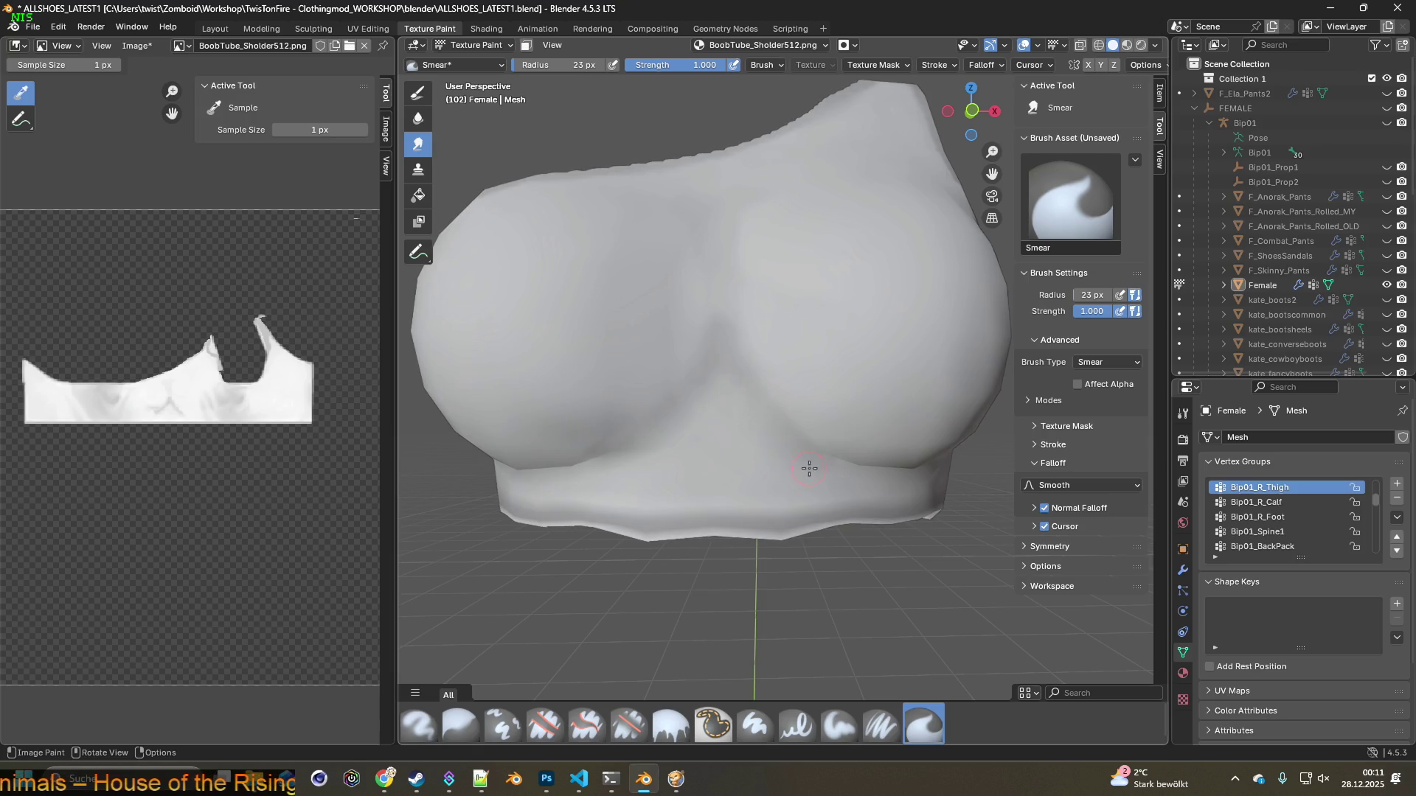
pyautogui.moveTo(814, 470); pyautogui.dragTo(746, 490, button='middle')
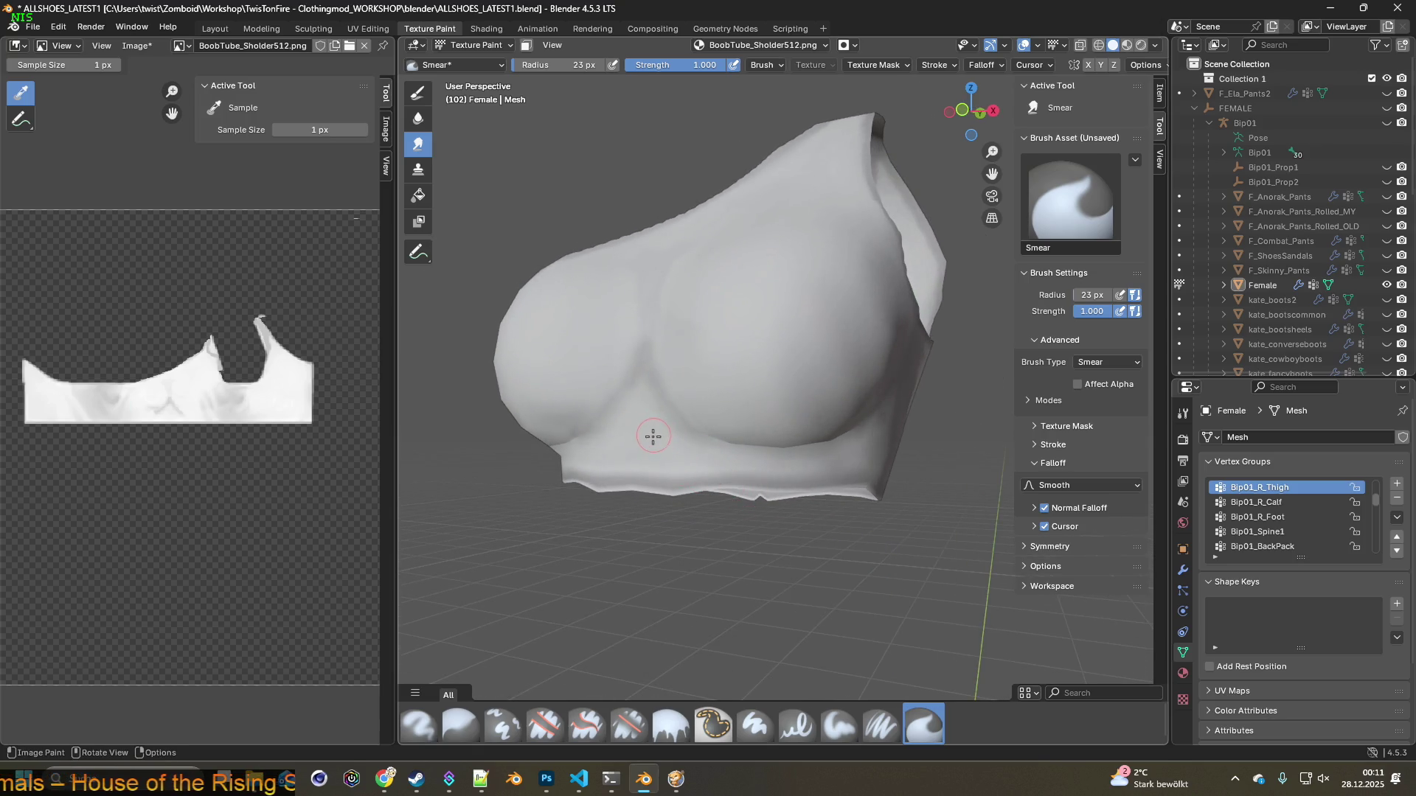
pyautogui.scroll(2, 664, 427)
pyautogui.scroll(1, 759, 452)
pyautogui.scroll(1, 734, 458)
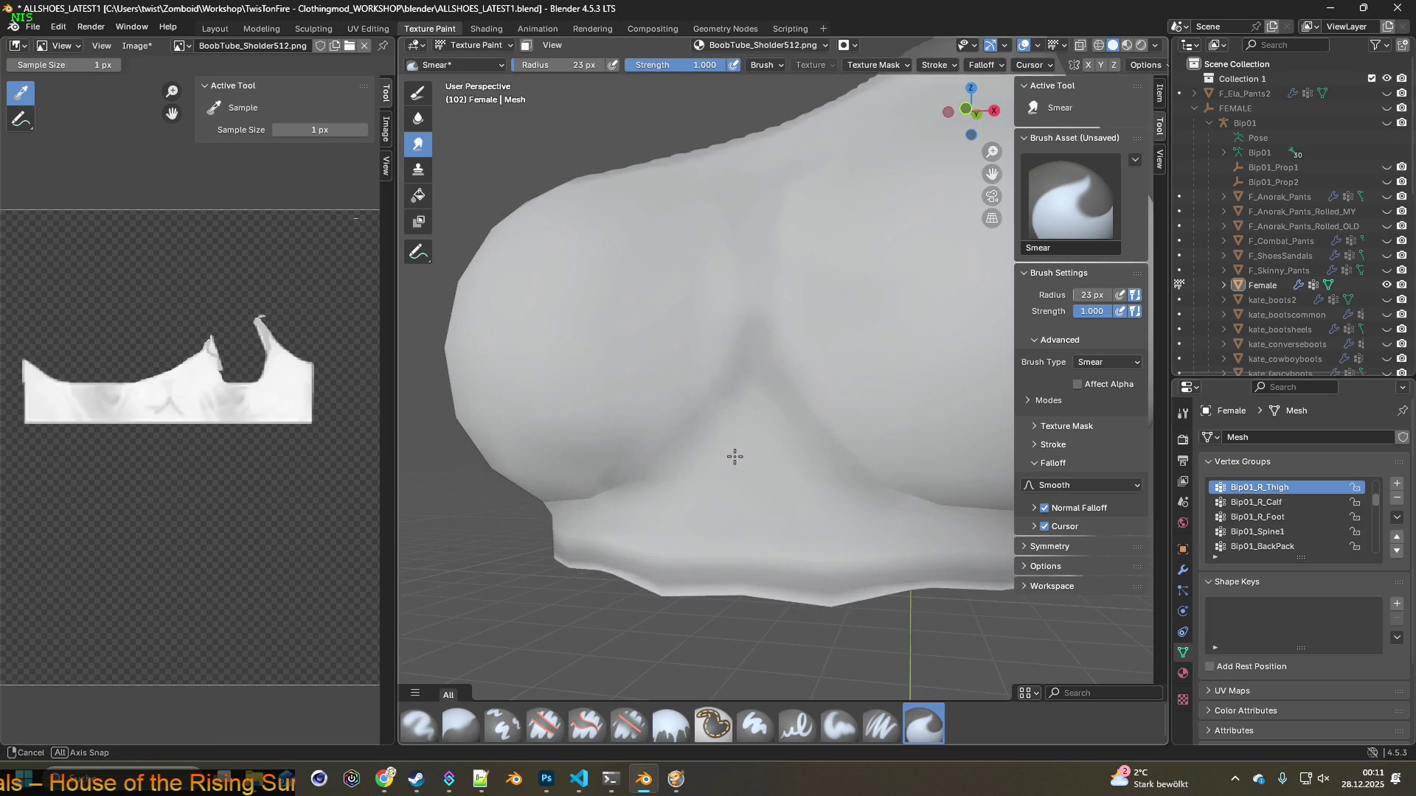
pyautogui.scroll(1, 722, 345)
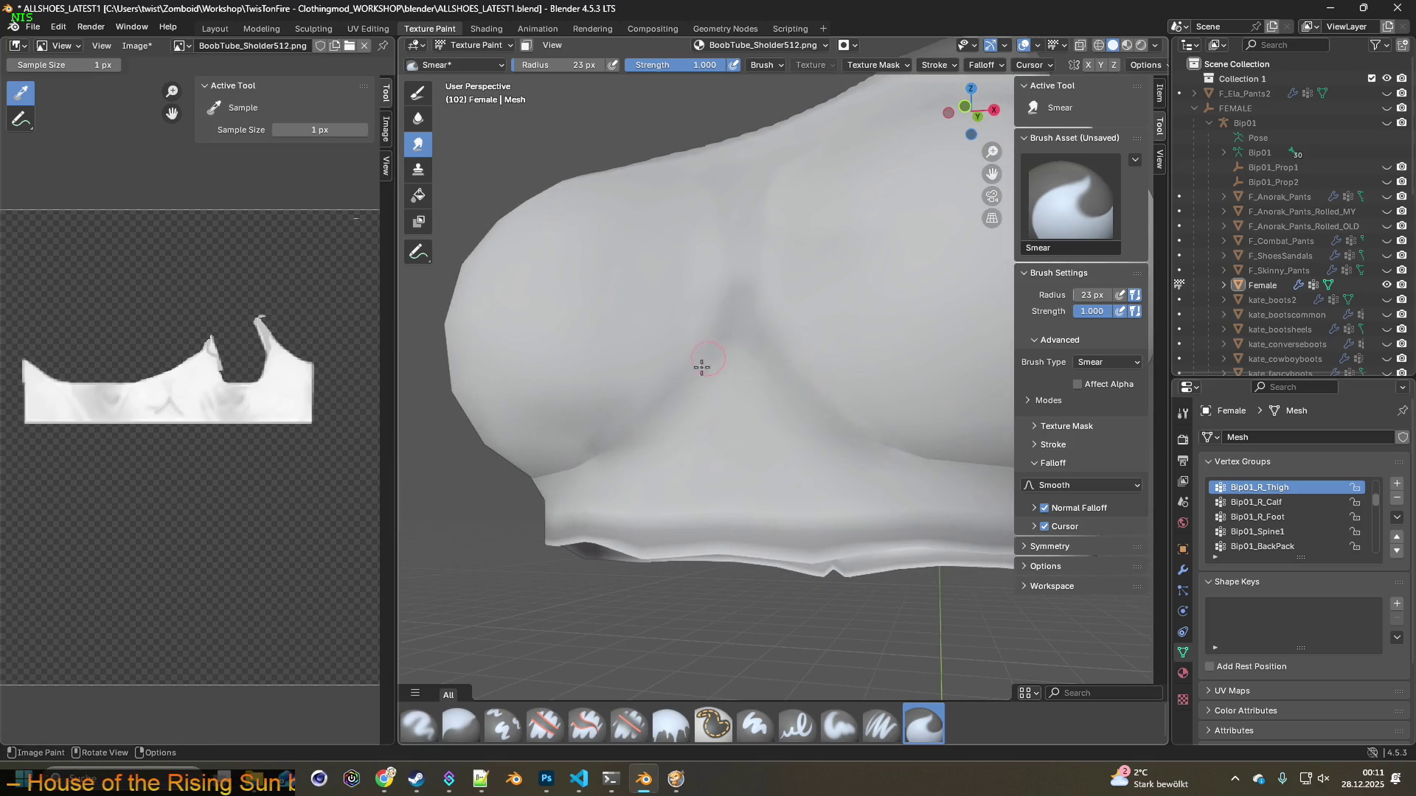
pyautogui.scroll(-2, 658, 411)
pyautogui.moveTo(727, 443)
pyautogui.mouseDown(button='middle')
pyautogui.moveTo(791, 478)
pyautogui.moveTo(768, 389)
pyautogui.moveTo(846, 399)
pyautogui.moveTo(854, 430)
pyautogui.moveTo(839, 387)
pyautogui.mouseUp(button='middle')
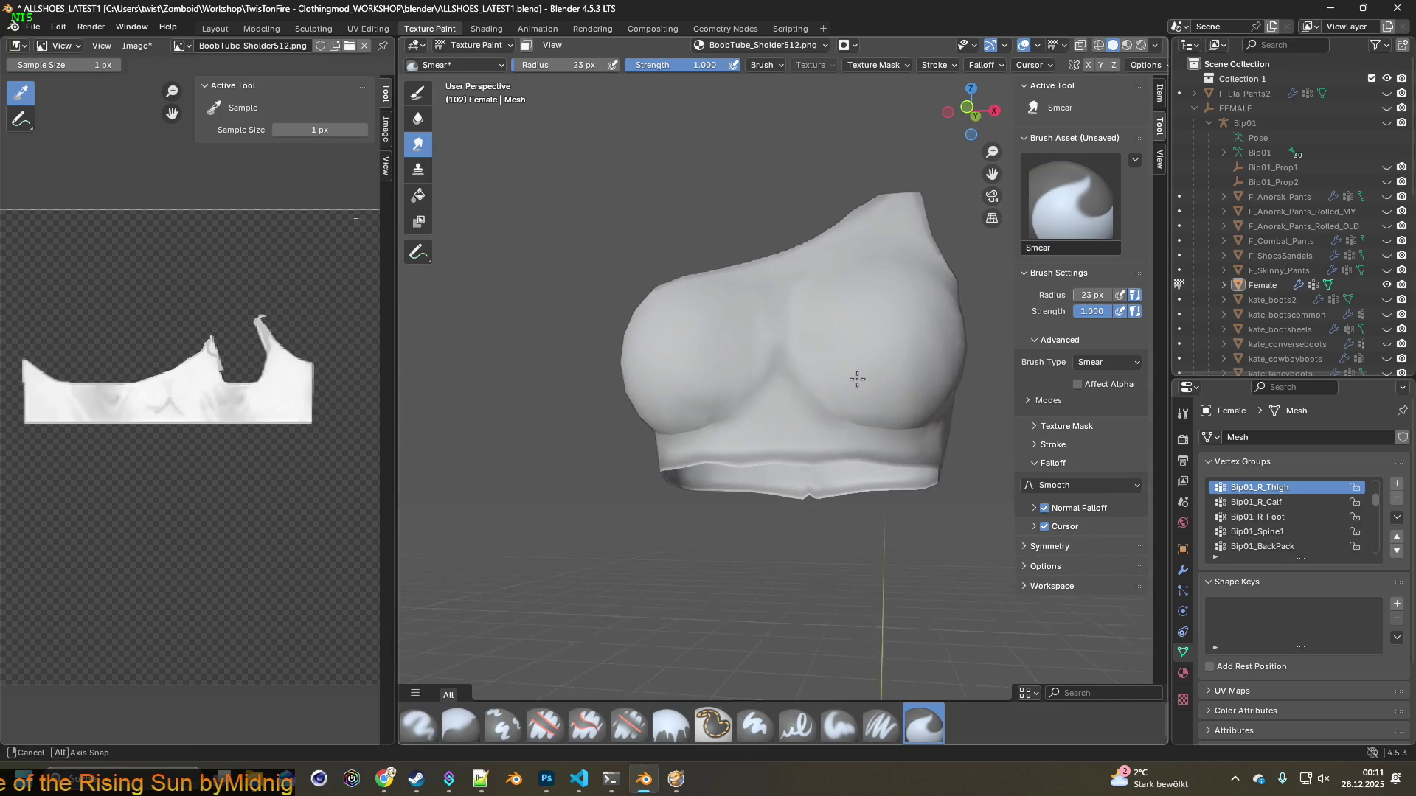
pyautogui.scroll(2, 724, 393)
pyautogui.scroll(2, 762, 402)
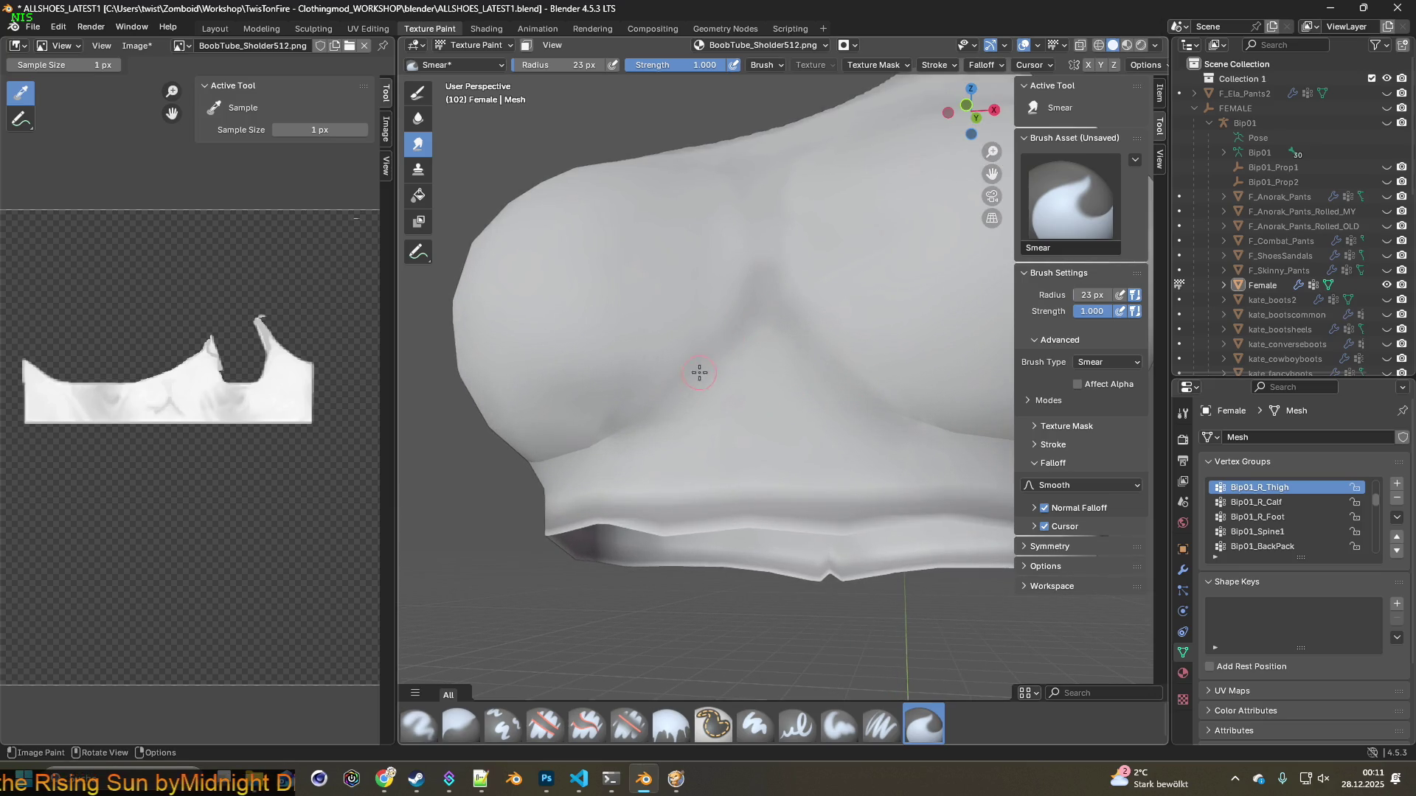
pyautogui.moveTo(724, 399)
pyautogui.mouseDown(button='middle')
pyautogui.moveTo(827, 466)
pyautogui.moveTo(892, 450)
pyautogui.mouseUp(button='middle')
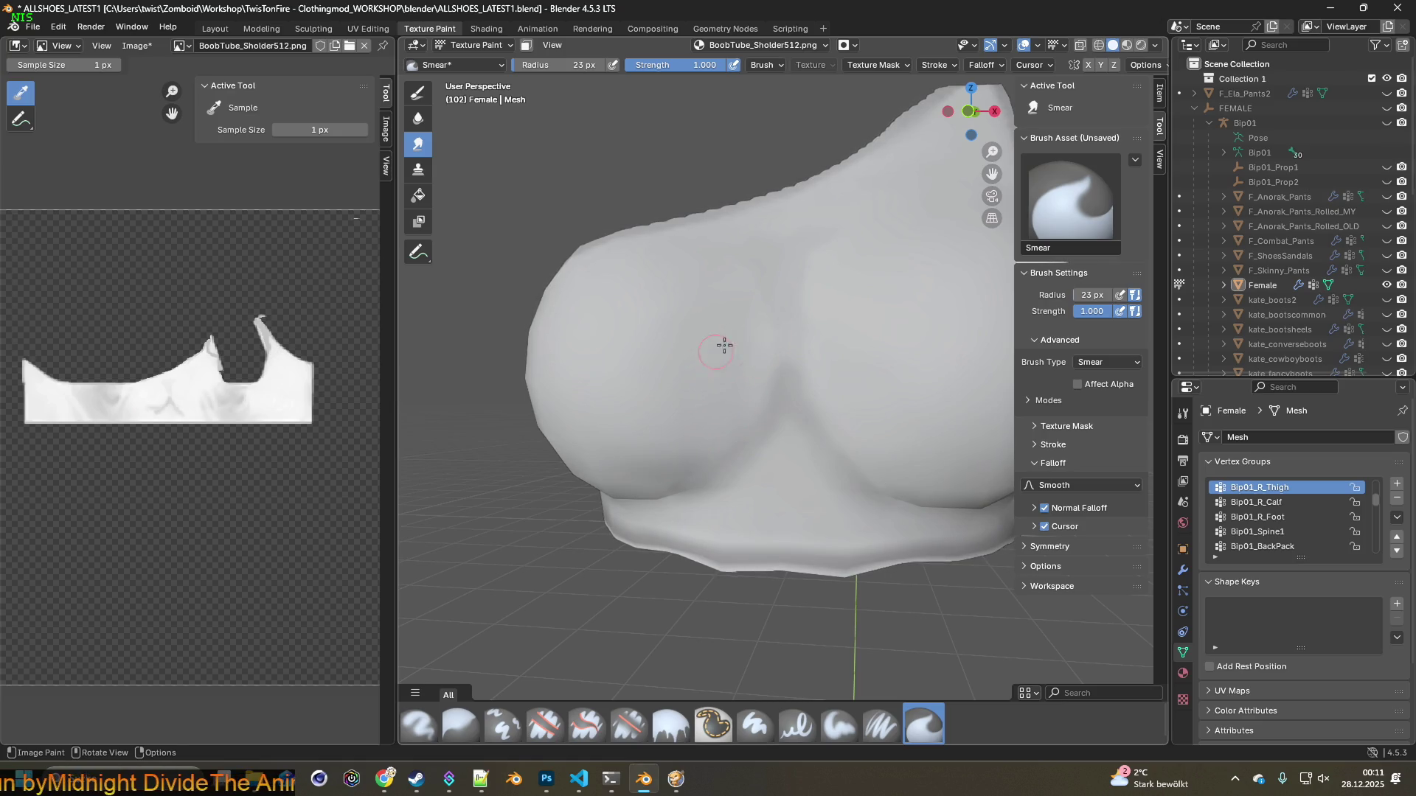
pyautogui.moveTo(717, 351); pyautogui.dragTo(711, 401, button='middle')
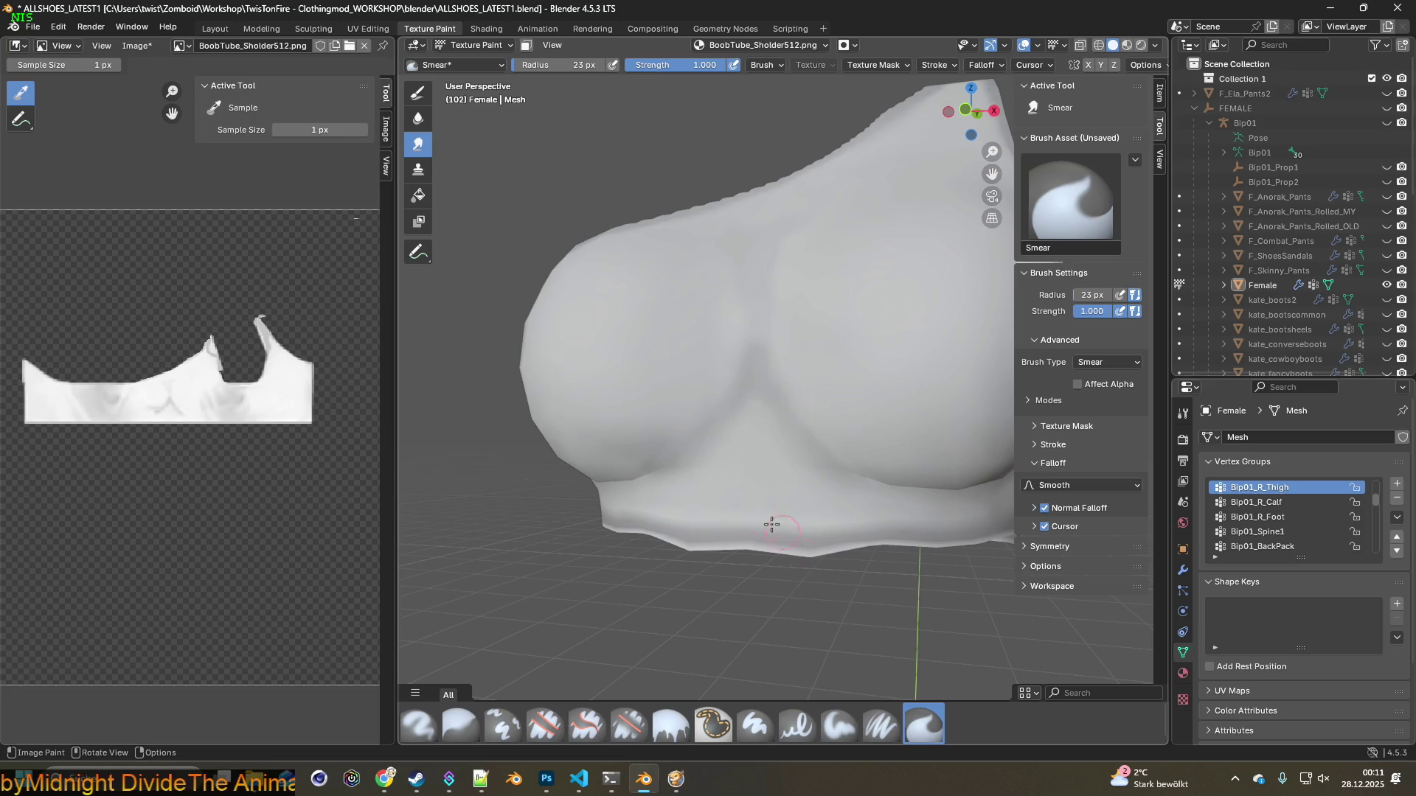
pyautogui.moveTo(560, 65); pyautogui.dragTo(590, 65)
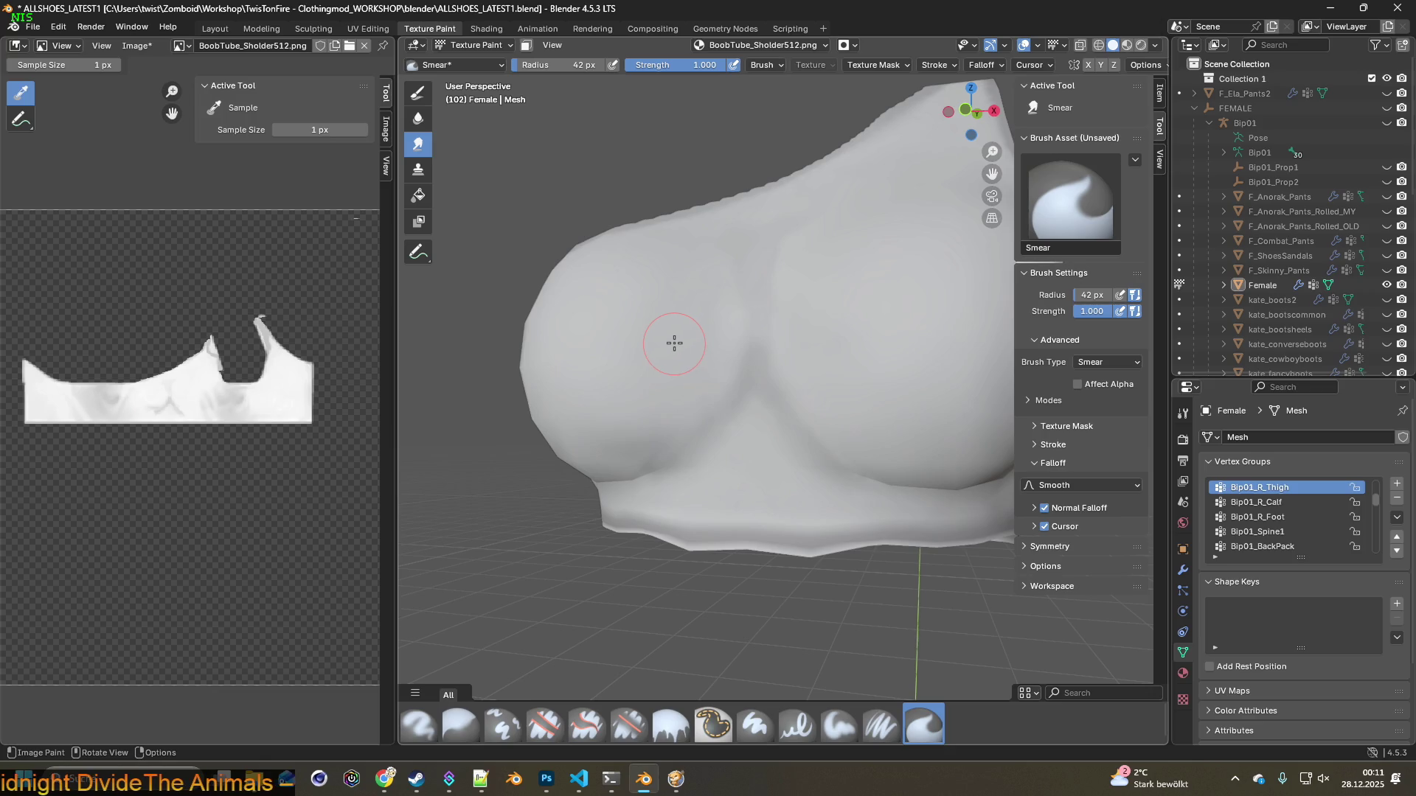
# Review the result without undoing anything and select the Paint Soft Pressure brush
pyautogui.moveTo(674, 344); pyautogui.dragTo(657, 369, button='middle')
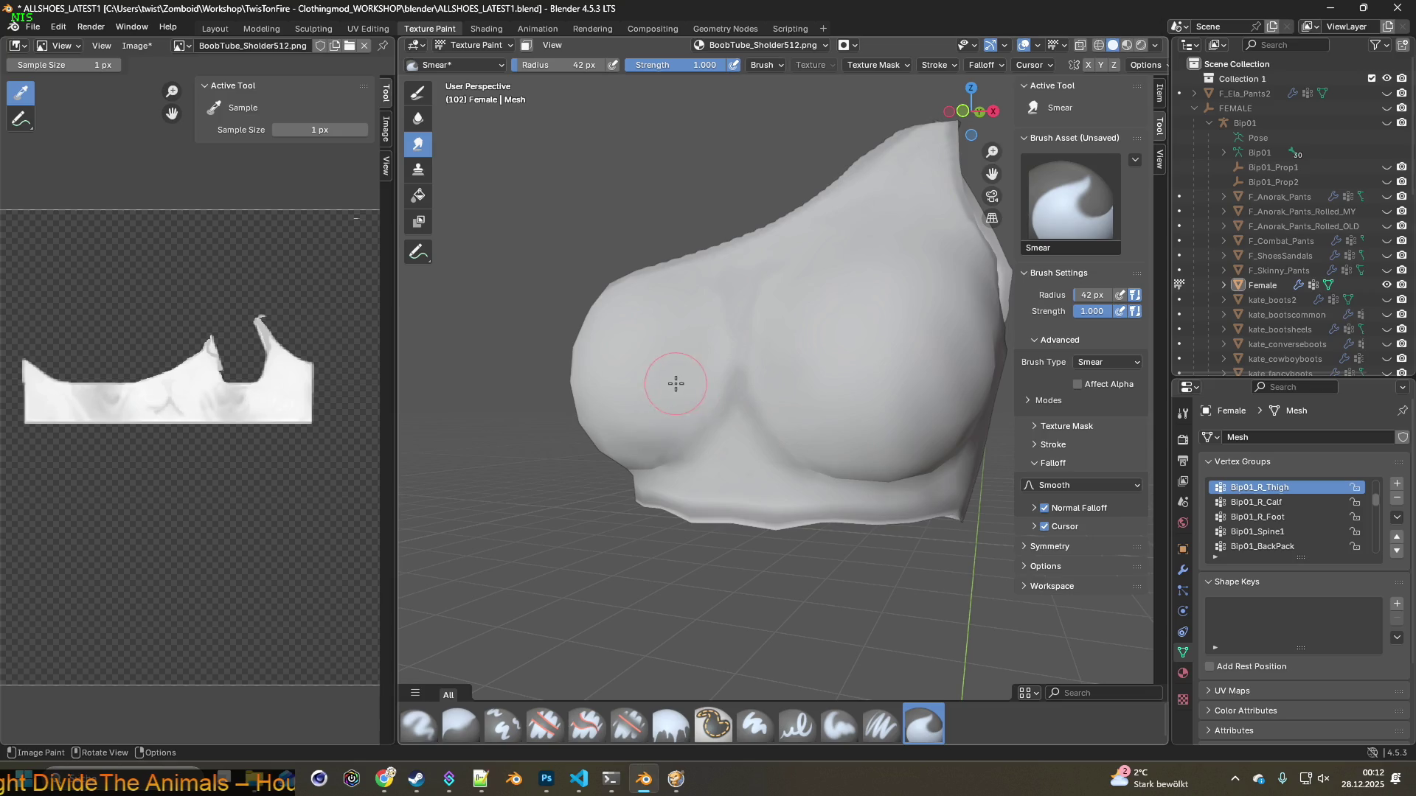
pyautogui.moveTo(697, 391); pyautogui.dragTo(725, 378, button='middle')
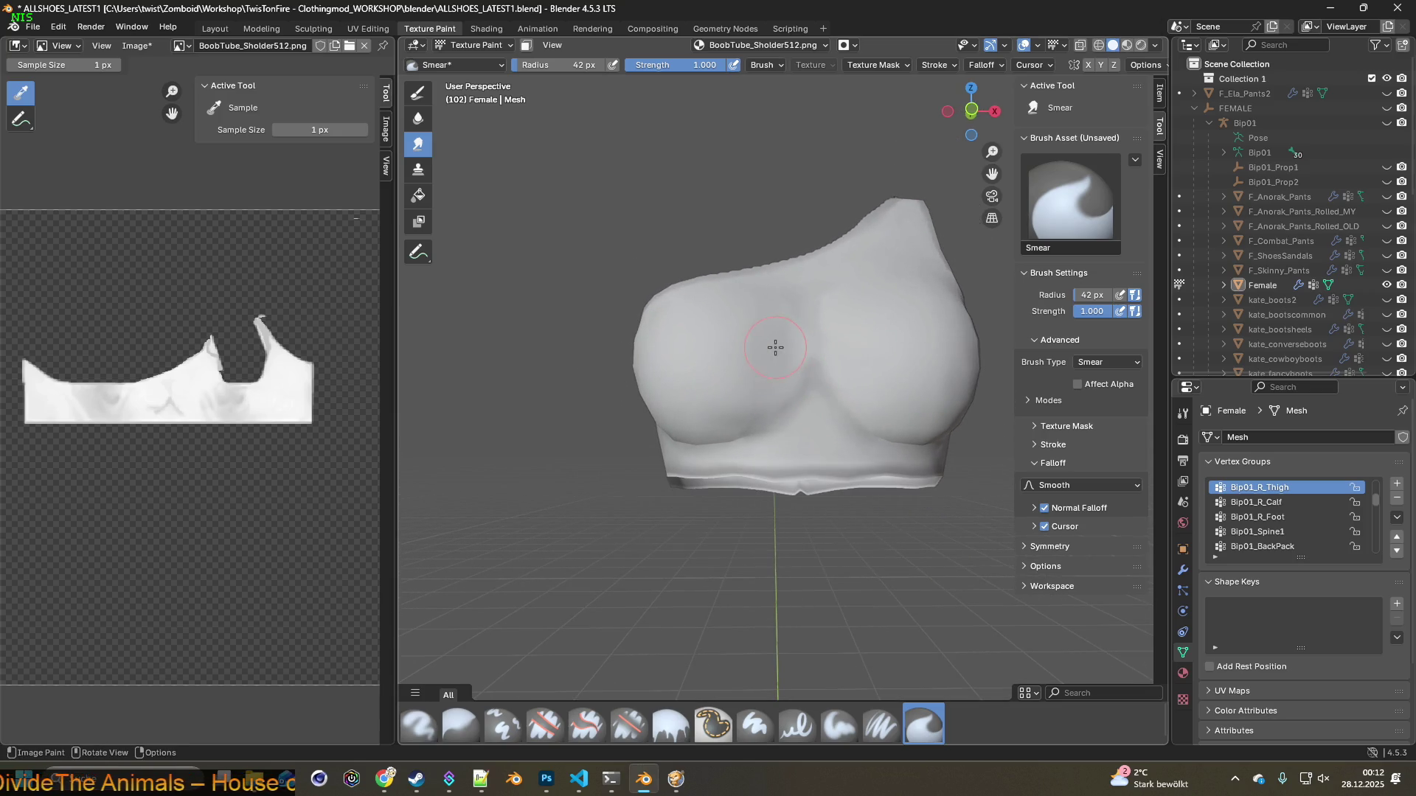
pyautogui.scroll(3, 781, 369)
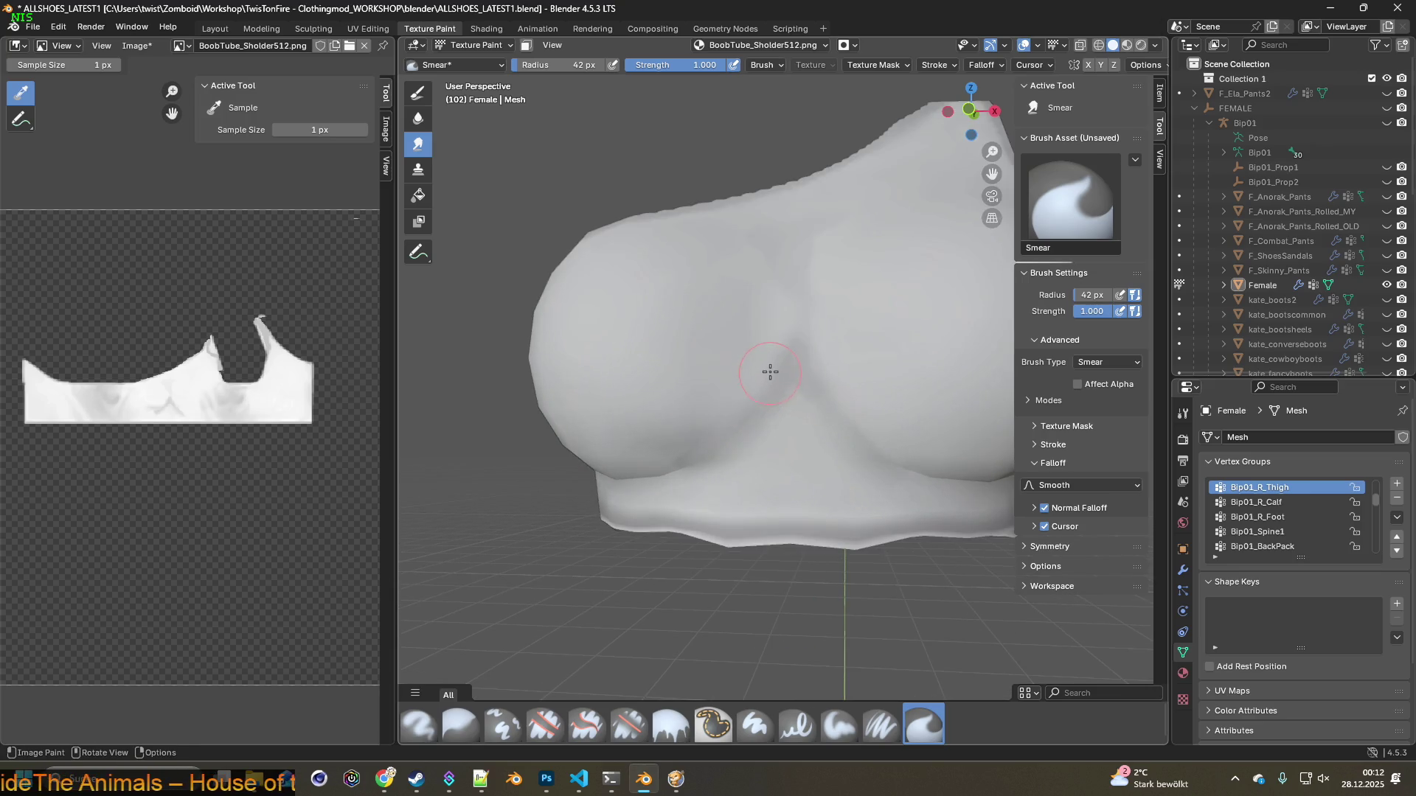
pyautogui.moveTo(699, 316)
pyautogui.mouseDown(button='middle')
pyautogui.moveTo(673, 341)
pyautogui.moveTo(727, 354)
pyautogui.mouseUp(button='middle')
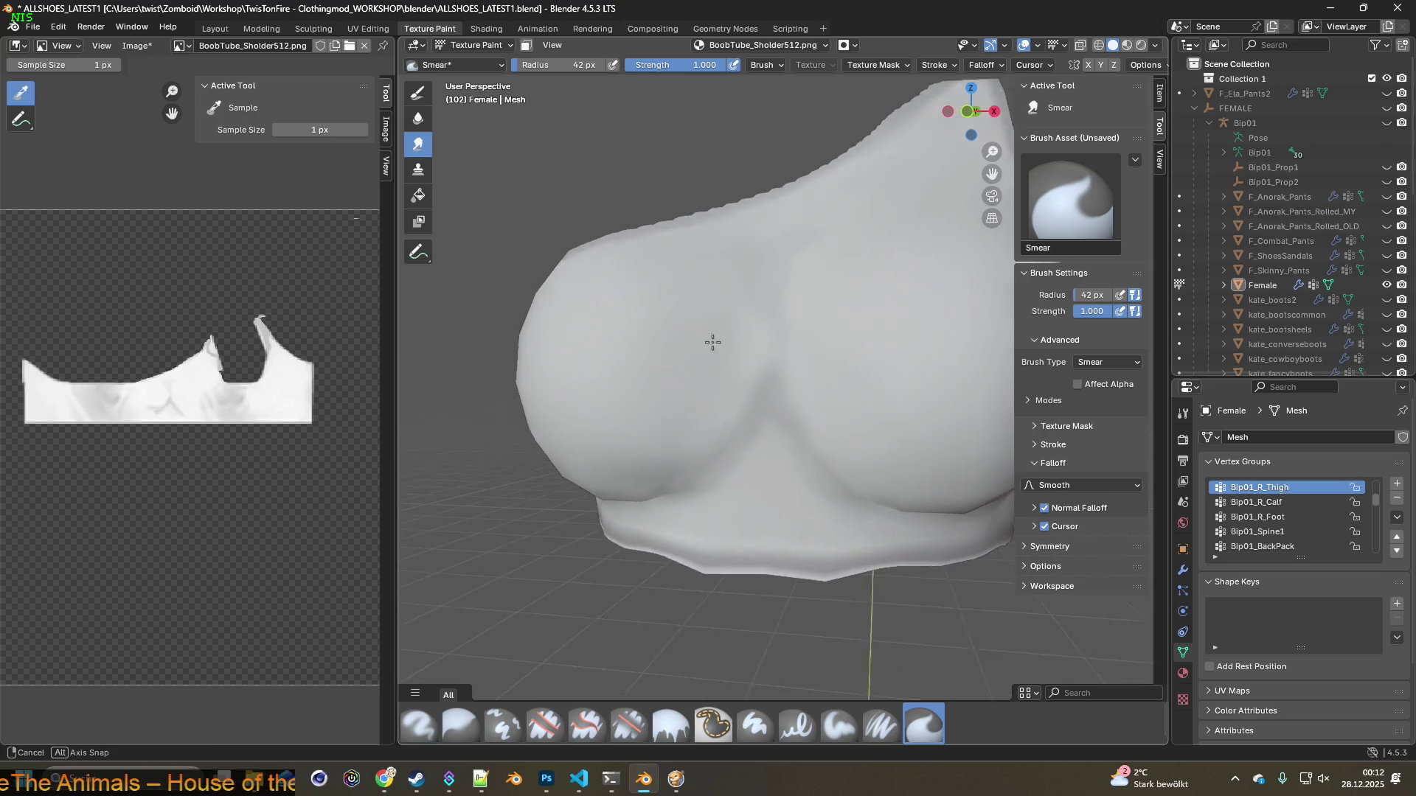
pyautogui.click(59, 27)
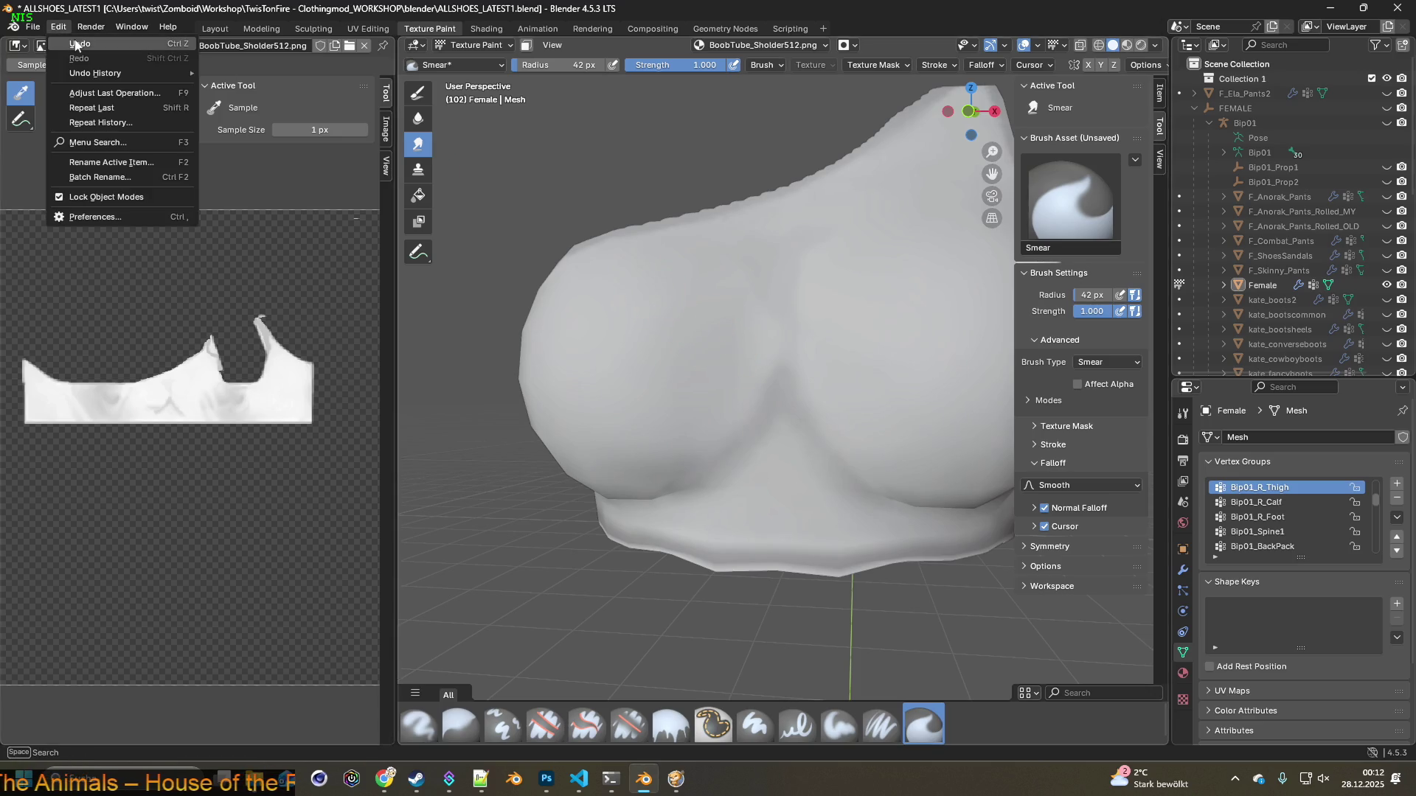
pyautogui.click(59, 27)
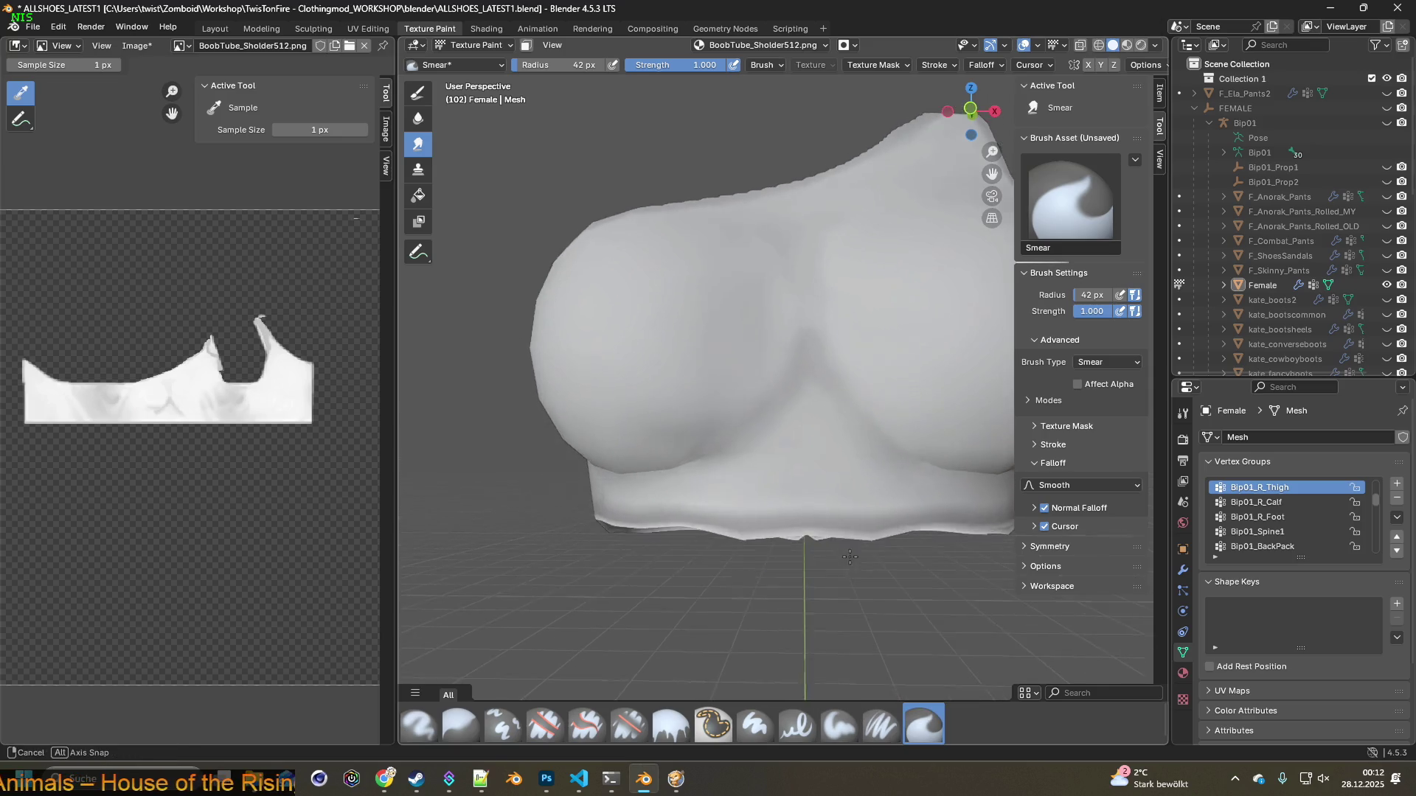
pyautogui.scroll(5, 782, 560)
pyautogui.moveTo(779, 564); pyautogui.dragTo(782, 580, button='middle')
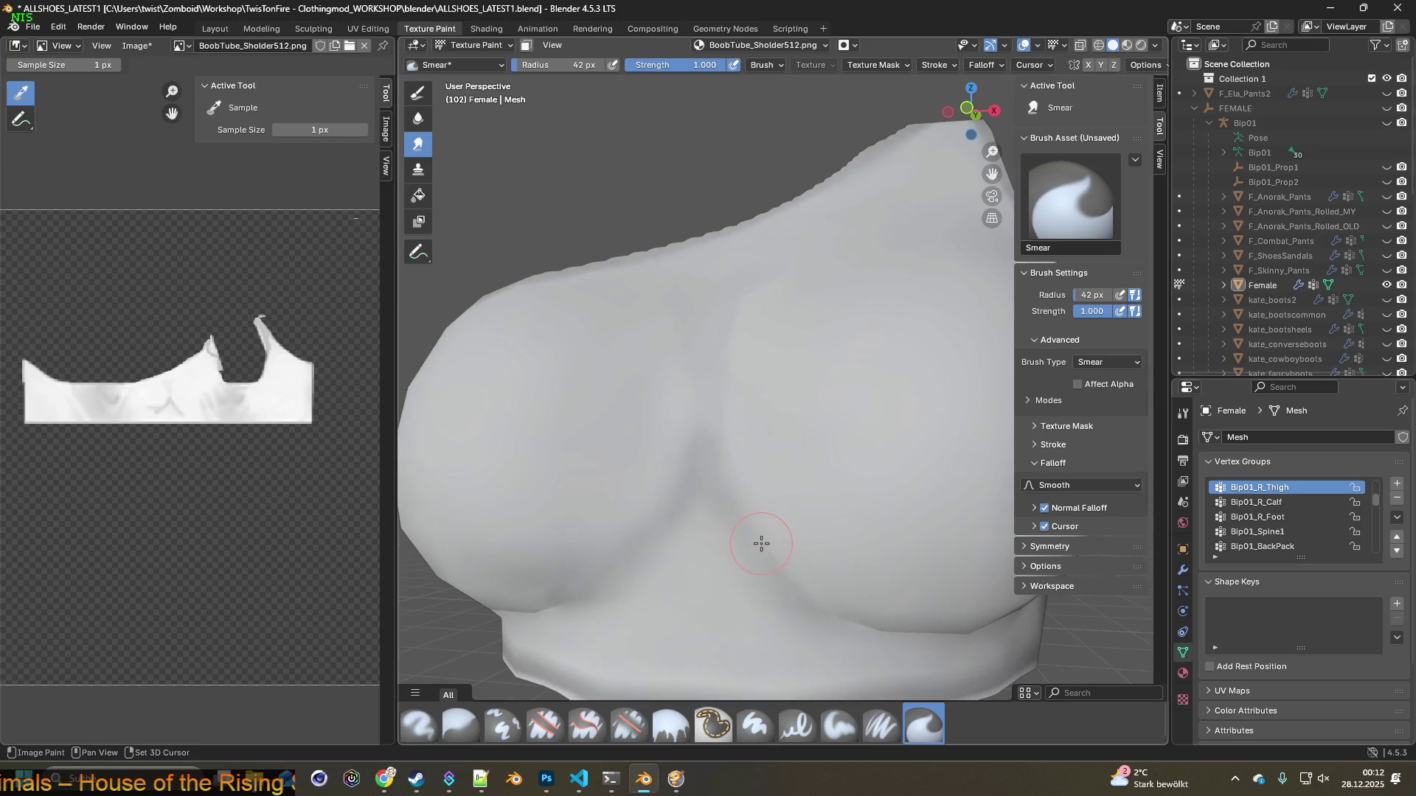
pyautogui.click(881, 725)
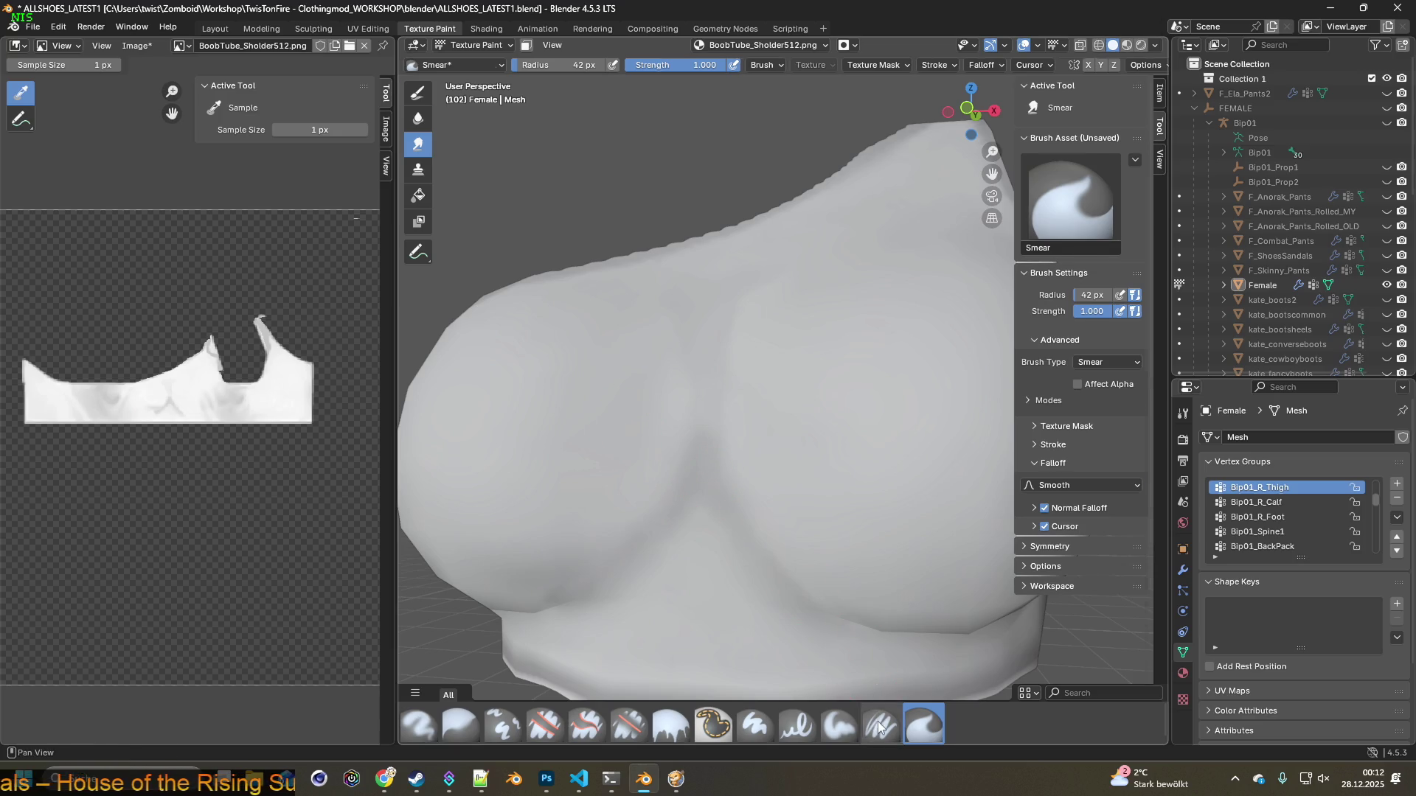
# Paint one soft white stroke across the chest, then switch to the Smear brush
pyautogui.press('s')
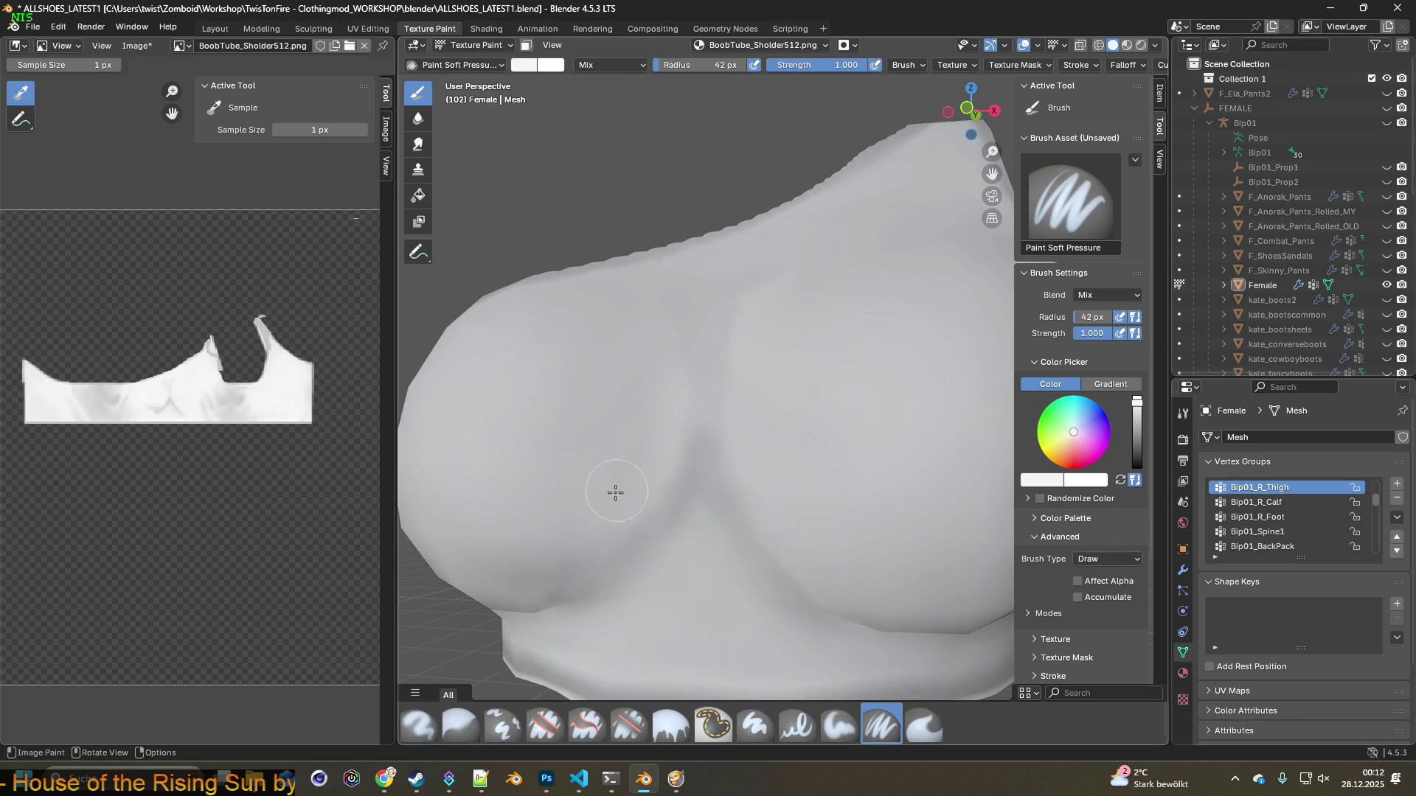
pyautogui.moveTo(675, 433); pyautogui.dragTo(644, 403)
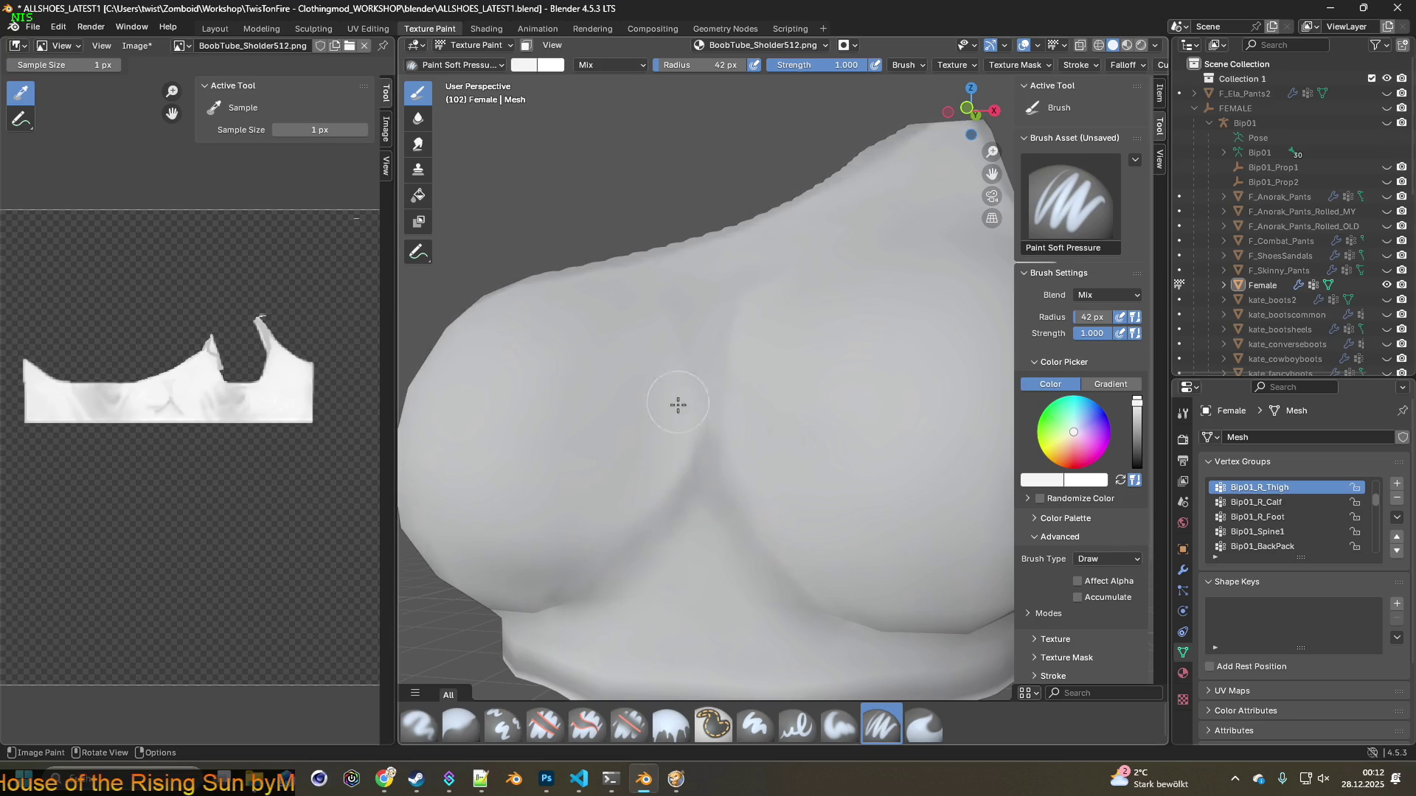
pyautogui.scroll(2, 644, 403)
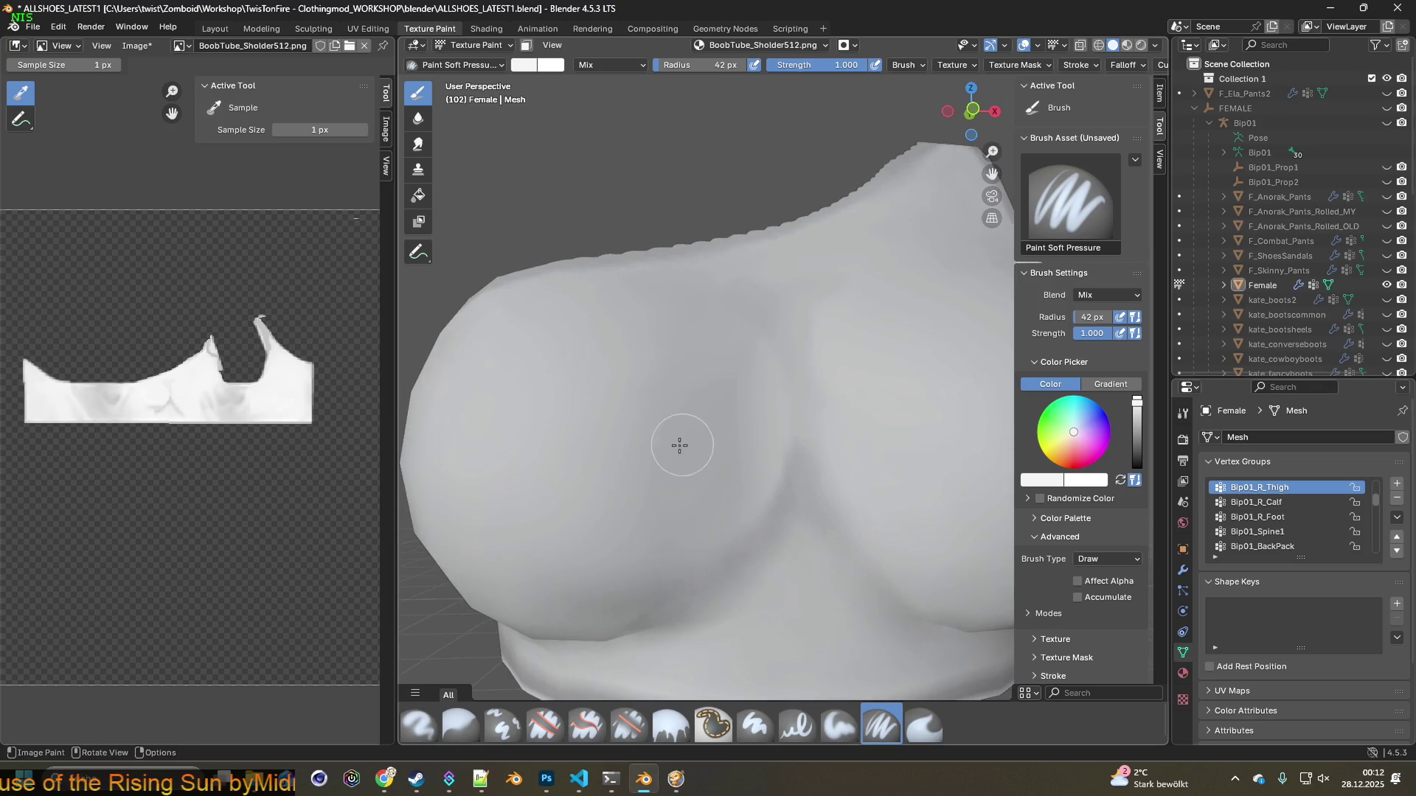
pyautogui.press('s')
pyautogui.click(695, 413)
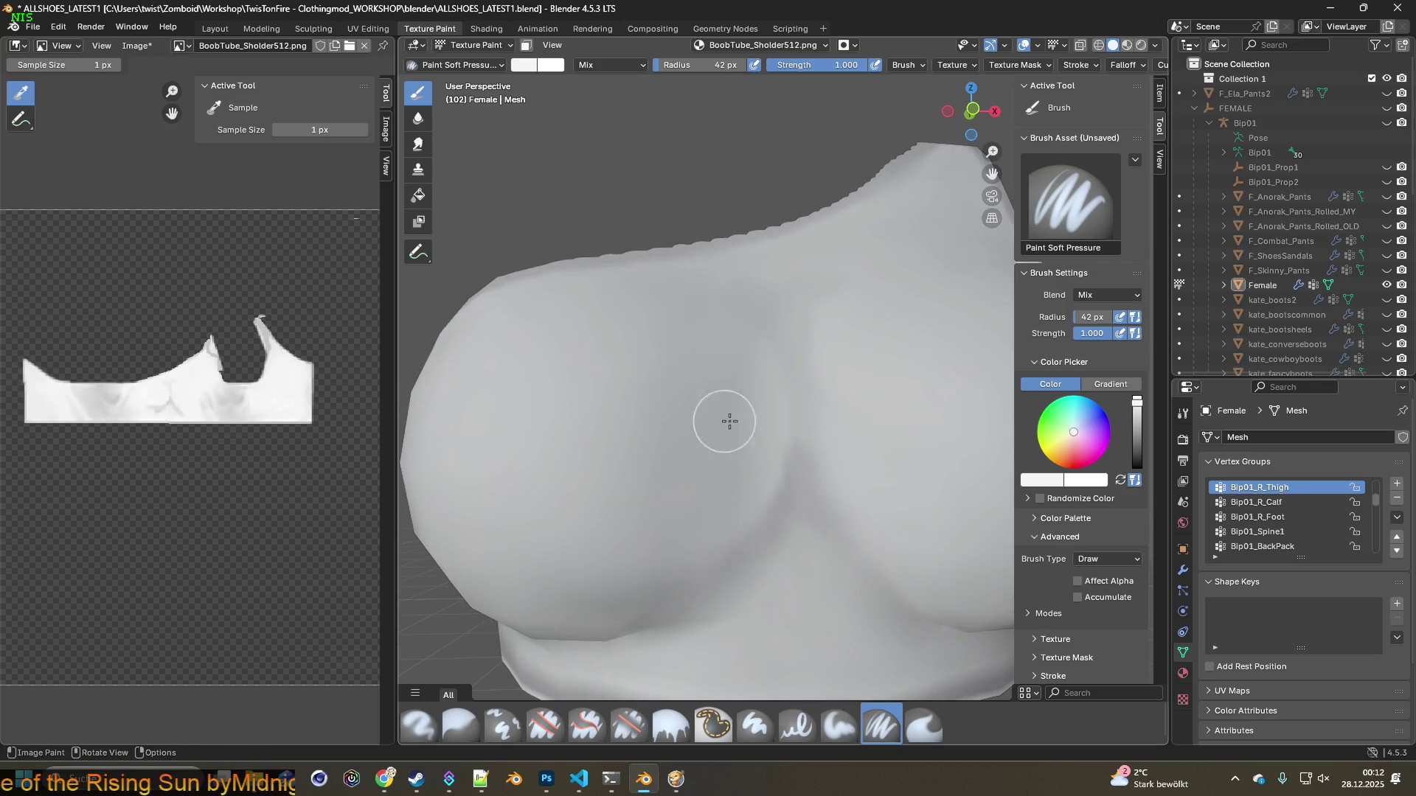
pyautogui.click(920, 728)
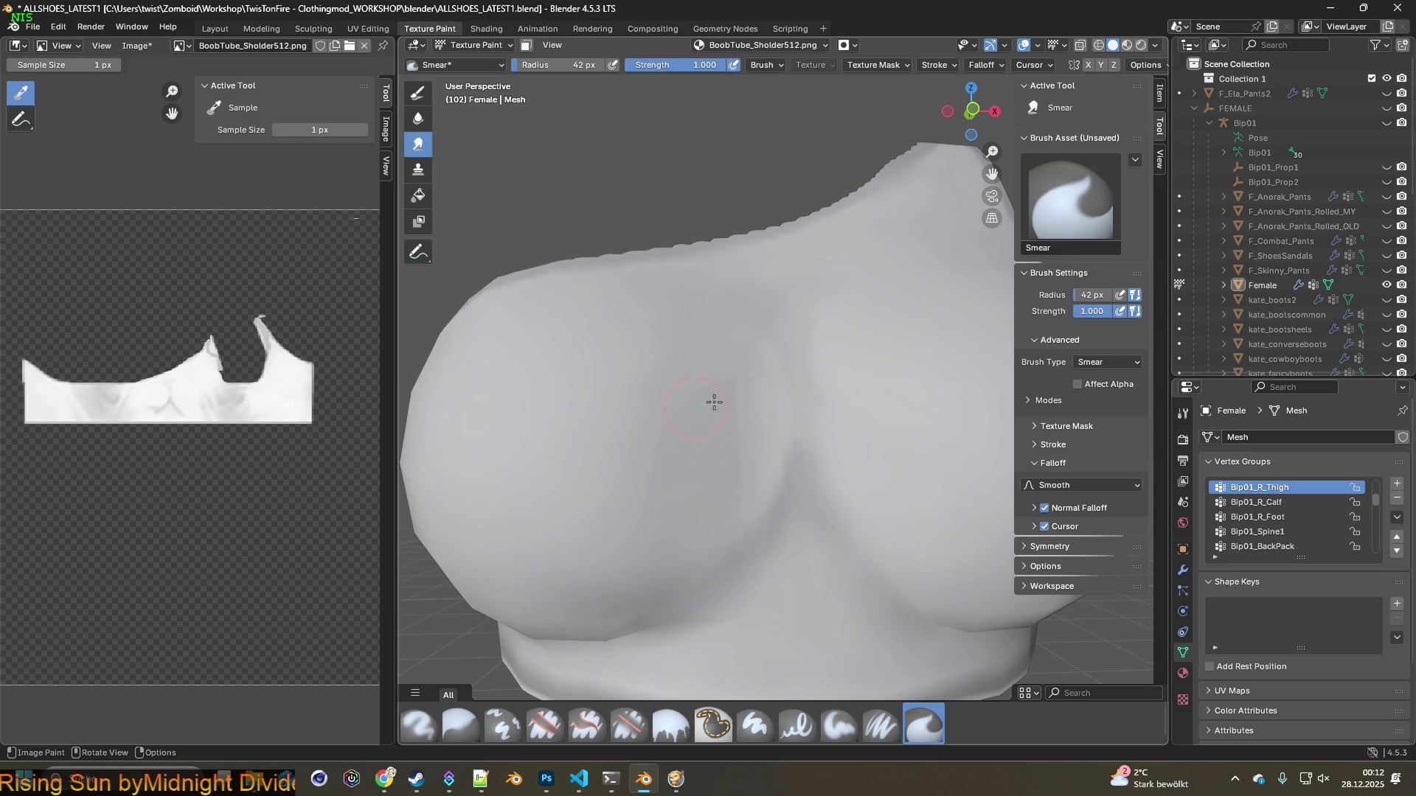
# Check the chest from several angles and lower the smear strength to 0.511
pyautogui.moveTo(750, 416); pyautogui.dragTo(569, 453, button='middle')
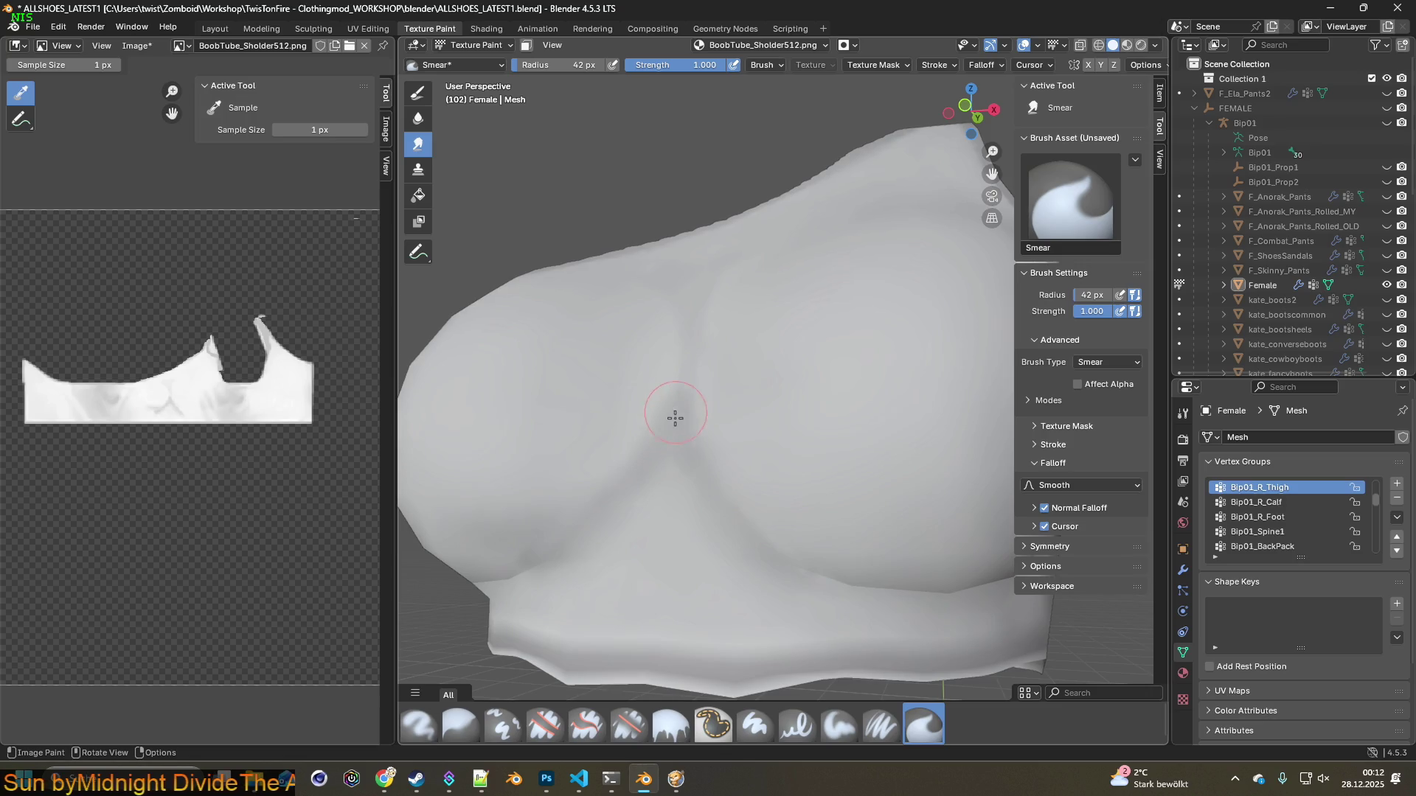
pyautogui.moveTo(678, 428)
pyautogui.mouseDown(button='middle')
pyautogui.moveTo(787, 484)
pyautogui.moveTo(834, 480)
pyautogui.mouseUp(button='middle')
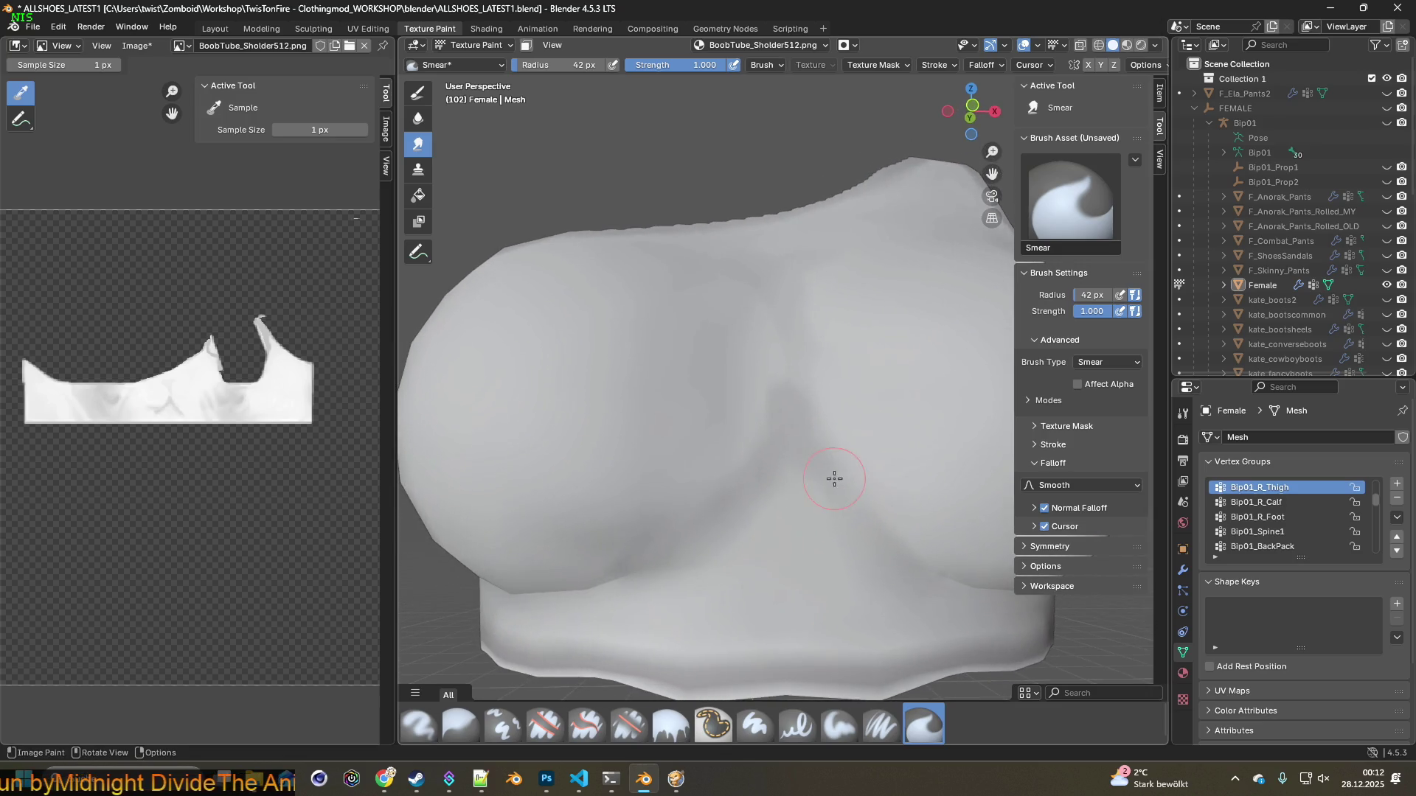
pyautogui.scroll(-5, 790, 556)
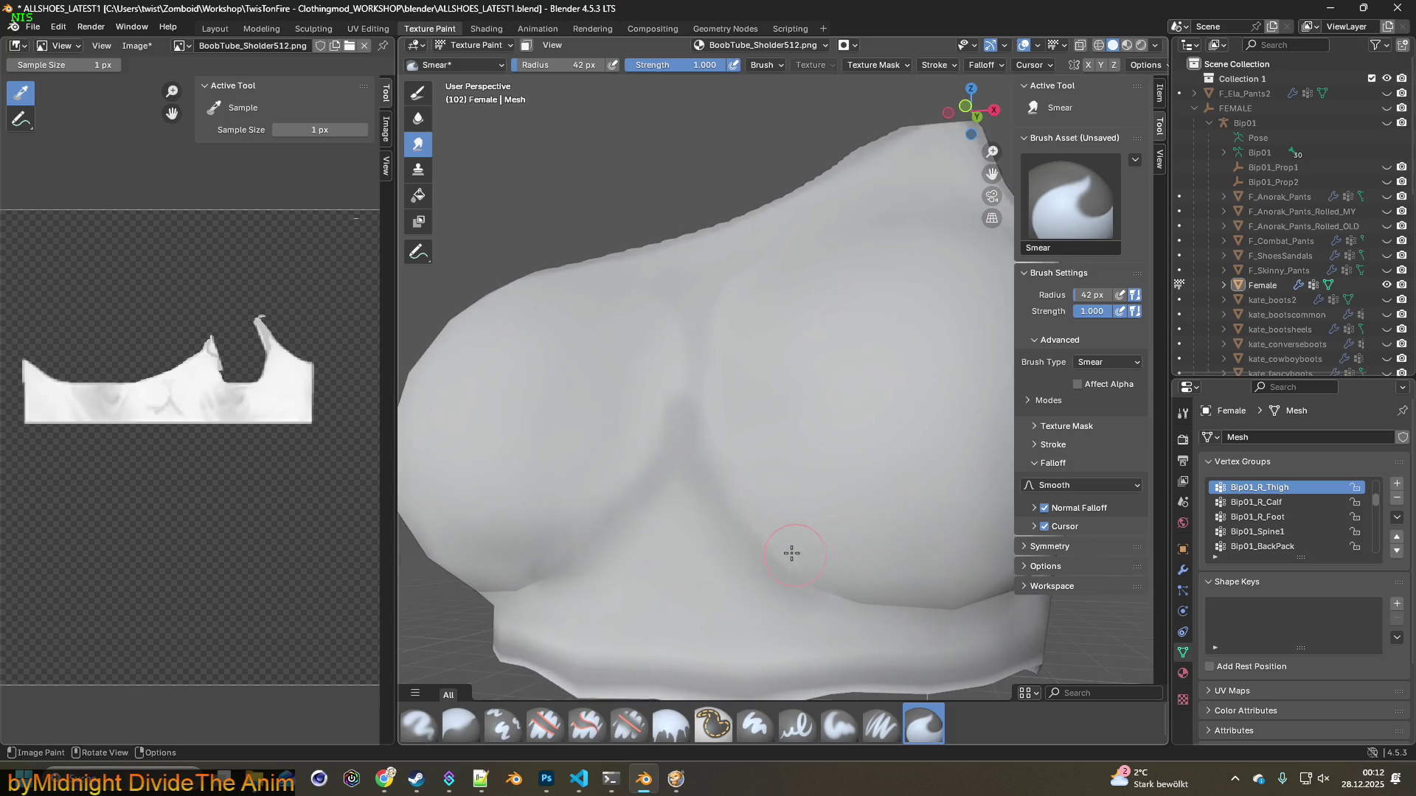
pyautogui.moveTo(749, 556)
pyautogui.mouseDown(button='middle')
pyautogui.moveTo(803, 583)
pyautogui.moveTo(768, 497)
pyautogui.mouseUp(button='middle')
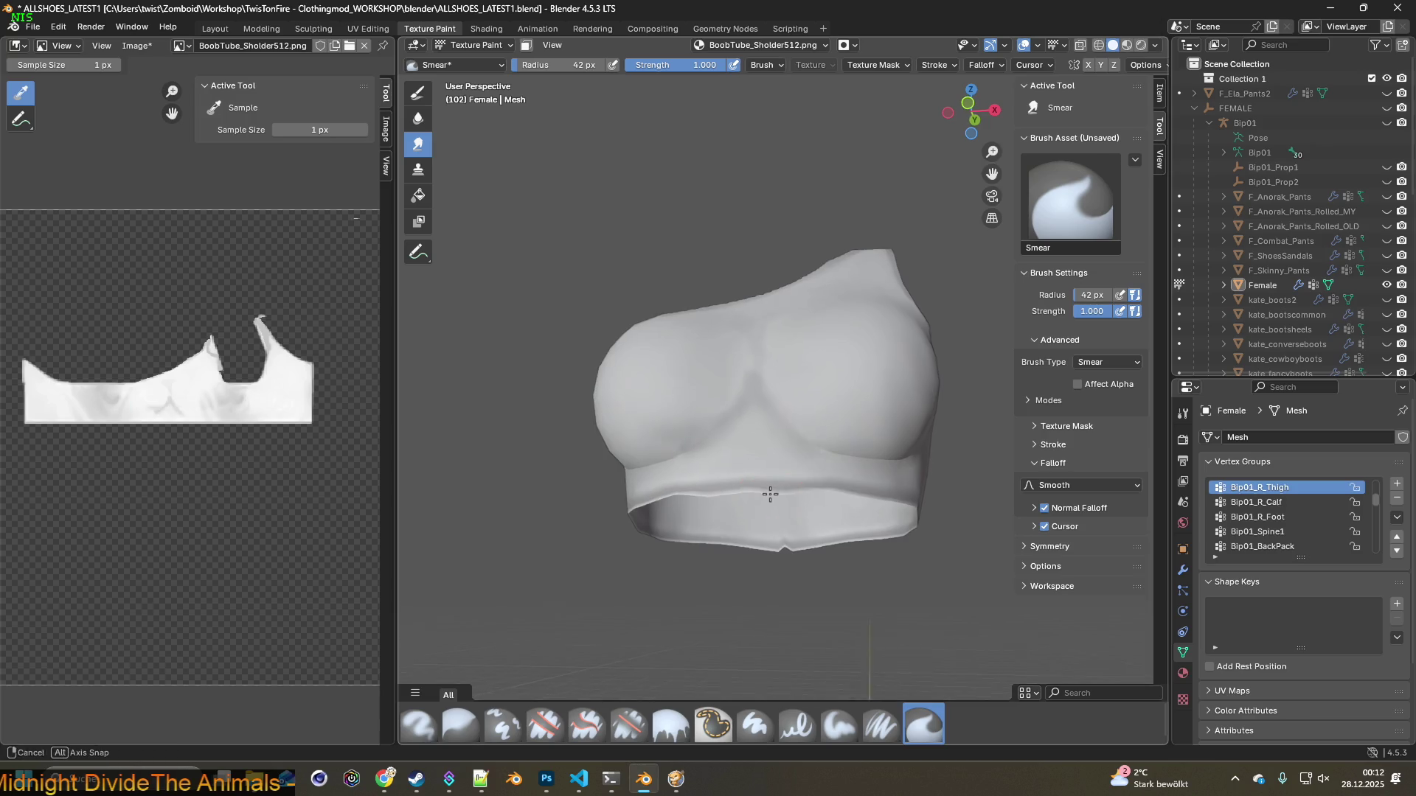
pyautogui.scroll(2, 774, 496)
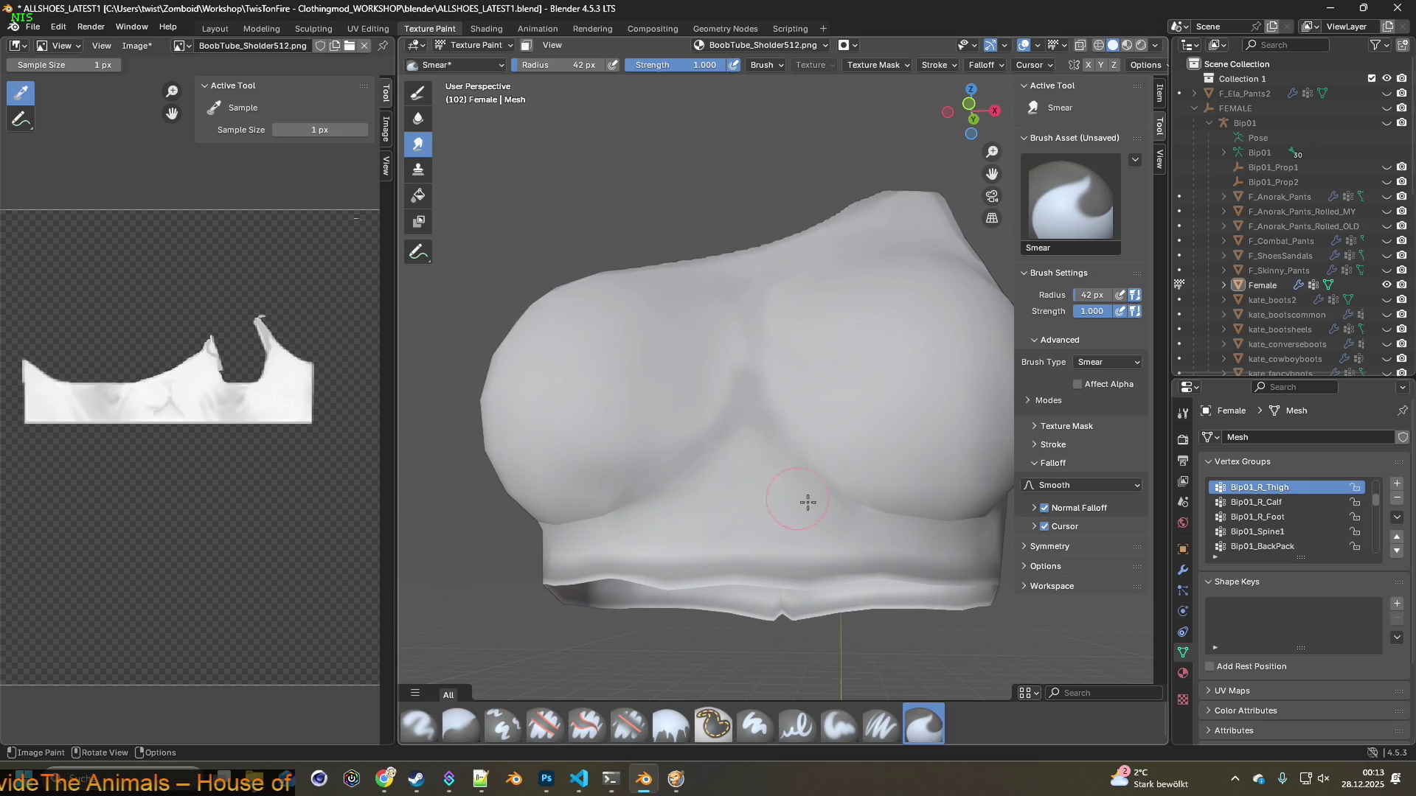
pyautogui.moveTo(723, 480); pyautogui.dragTo(737, 506, button='middle')
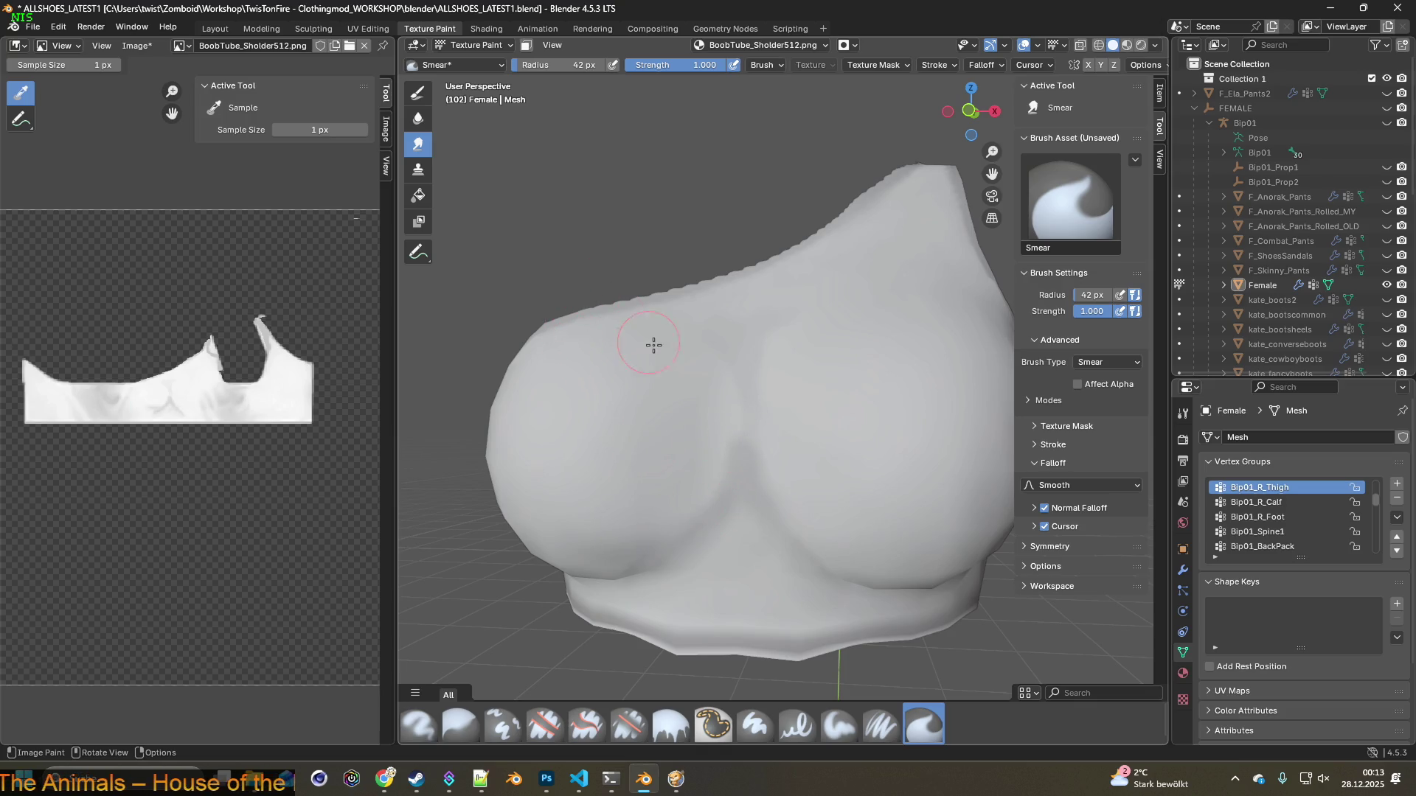
pyautogui.moveTo(675, 67); pyautogui.dragTo(643, 65)
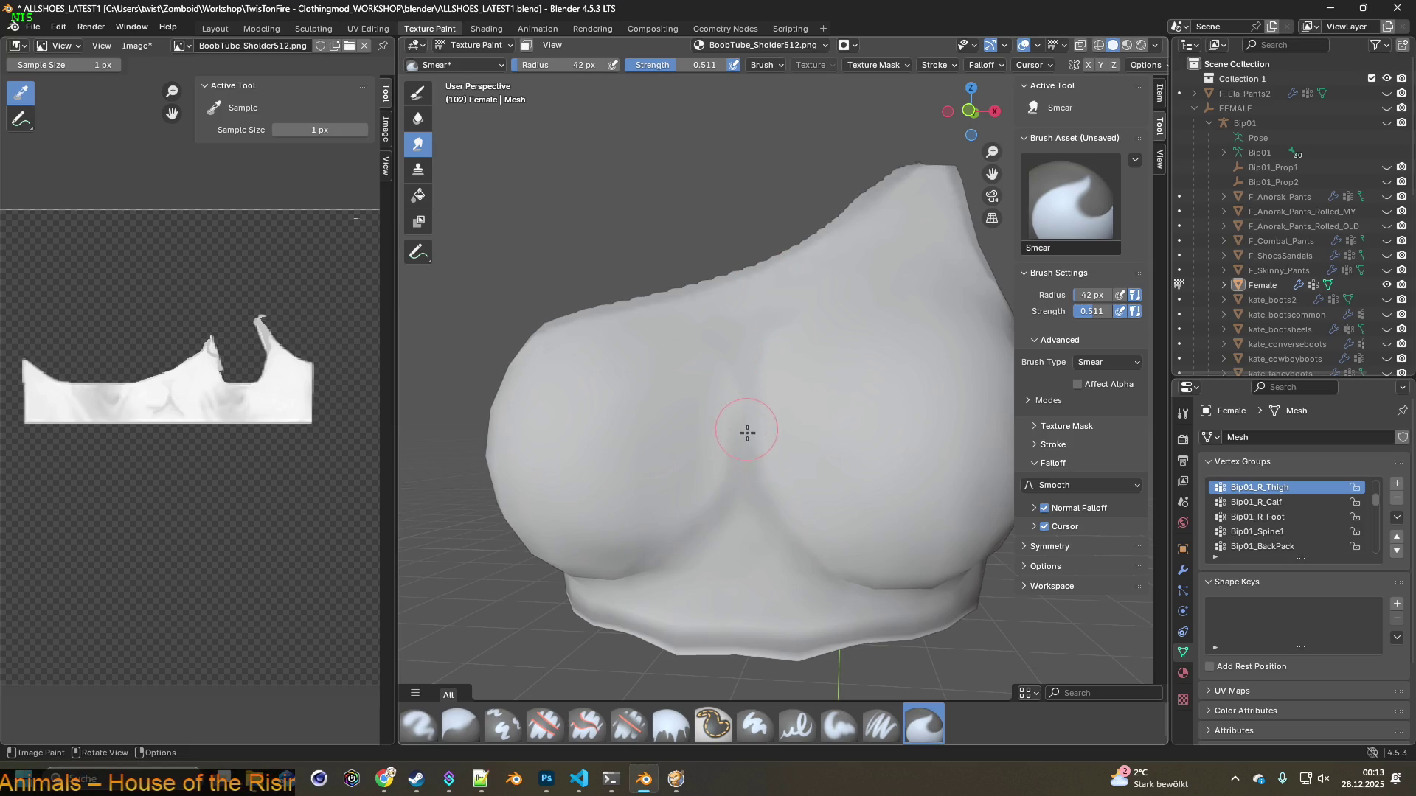
# Lower the smear strength to 0.180 and check the mesh from several angles
pyautogui.moveTo(762, 389); pyautogui.dragTo(820, 405, button='middle')
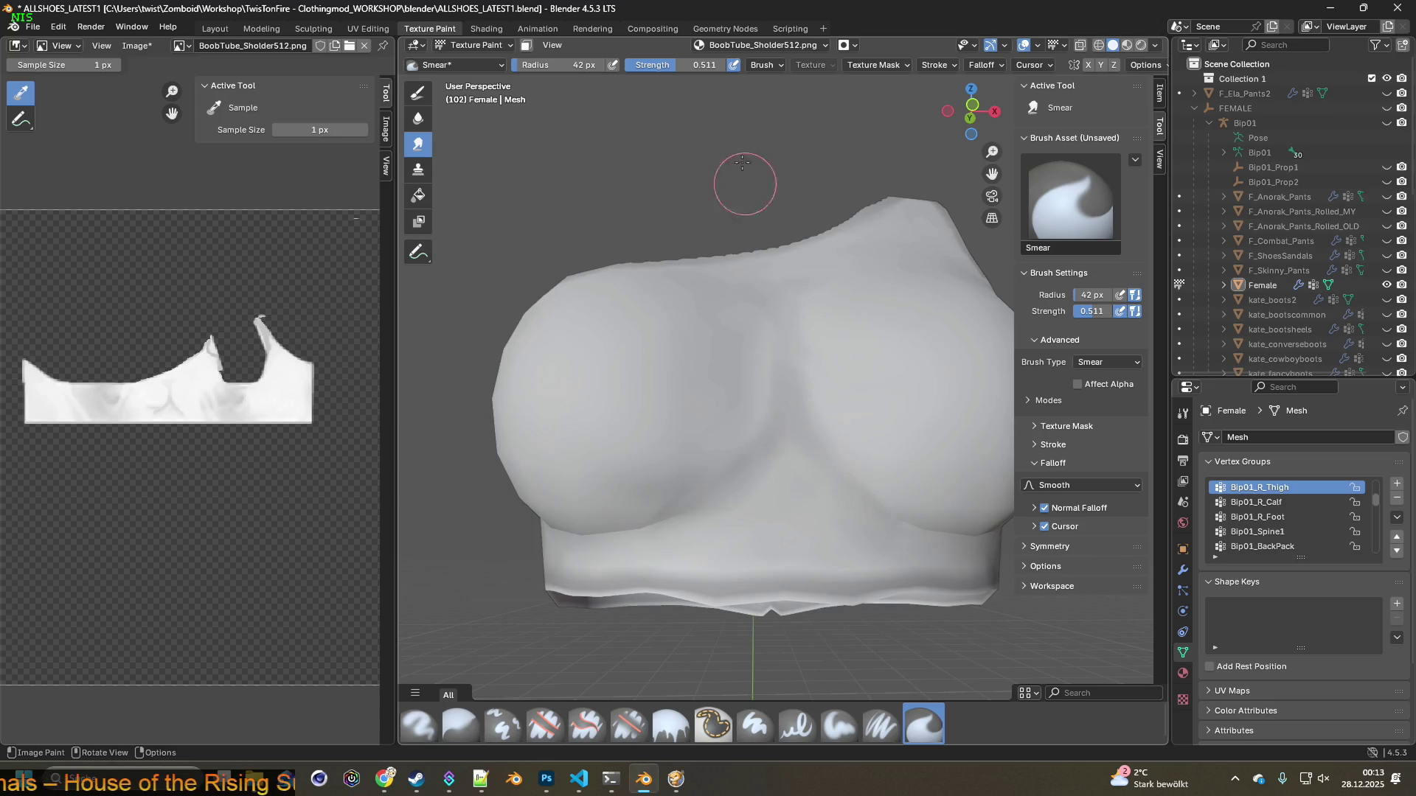
pyautogui.moveTo(690, 65); pyautogui.dragTo(659, 65)
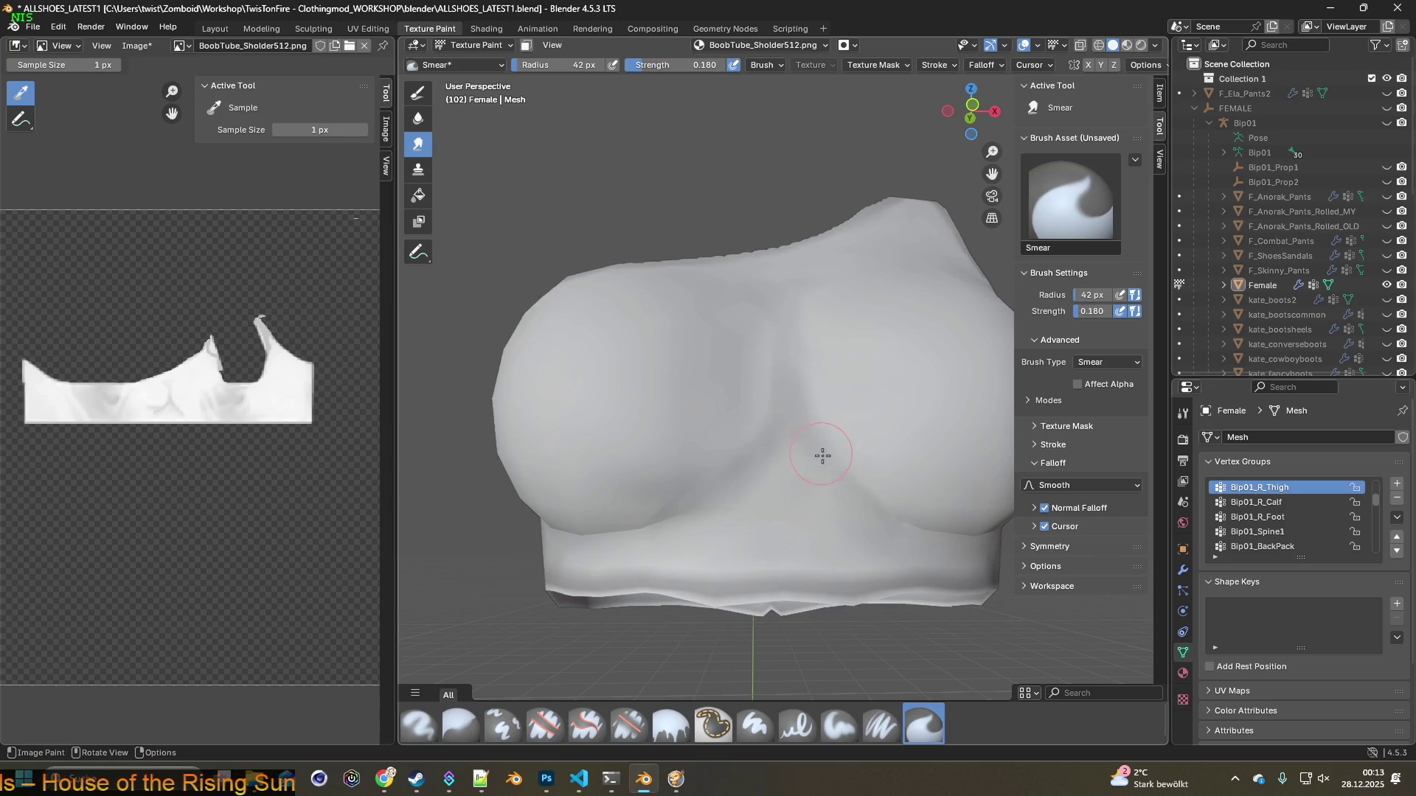
pyautogui.moveTo(883, 495); pyautogui.dragTo(802, 407, button='middle')
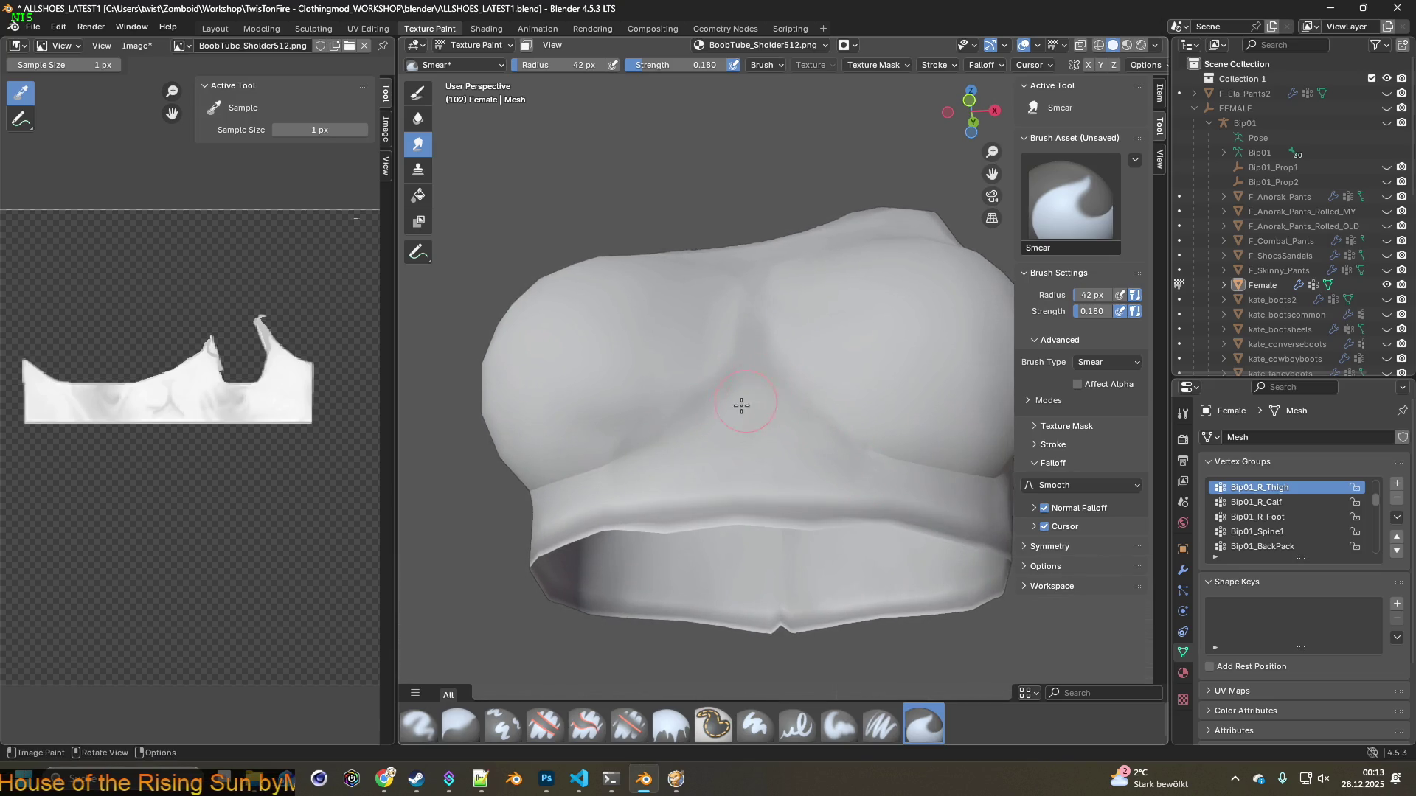
pyautogui.moveTo(737, 416)
pyautogui.mouseDown(button='middle')
pyautogui.moveTo(698, 466)
pyautogui.moveTo(746, 470)
pyautogui.mouseUp(button='middle')
pyautogui.moveTo(695, 407)
pyautogui.mouseDown(button='middle')
pyautogui.moveTo(701, 433)
pyautogui.moveTo(745, 426)
pyautogui.mouseUp(button='middle')
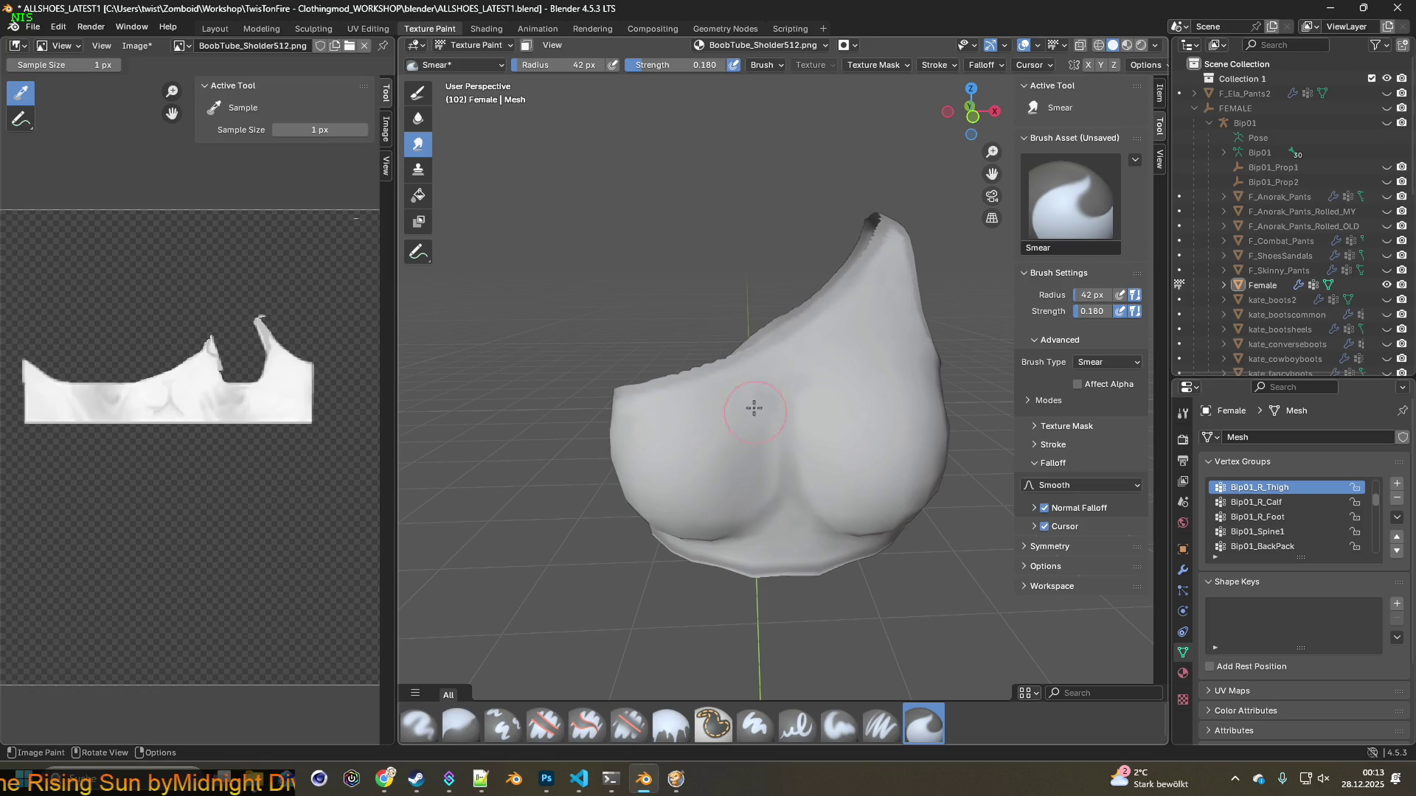
pyautogui.moveTo(857, 431)
pyautogui.mouseDown(button='middle')
pyautogui.moveTo(860, 402)
pyautogui.moveTo(836, 390)
pyautogui.mouseUp(button='middle')
pyautogui.moveTo(798, 344)
pyautogui.mouseDown(button='middle')
pyautogui.moveTo(799, 399)
pyautogui.moveTo(813, 362)
pyautogui.mouseUp(button='middle')
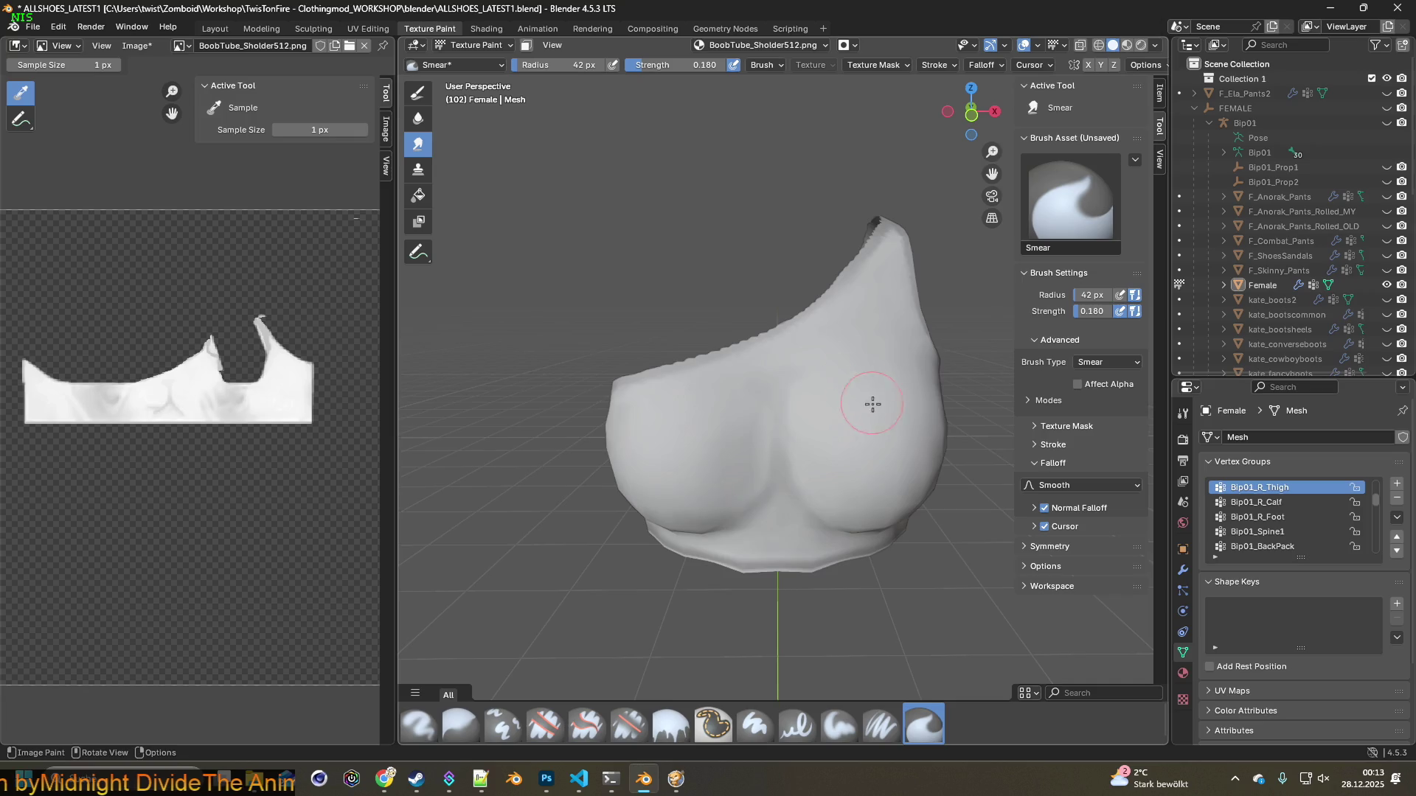
pyautogui.moveTo(872, 404); pyautogui.dragTo(872, 391, button='middle')
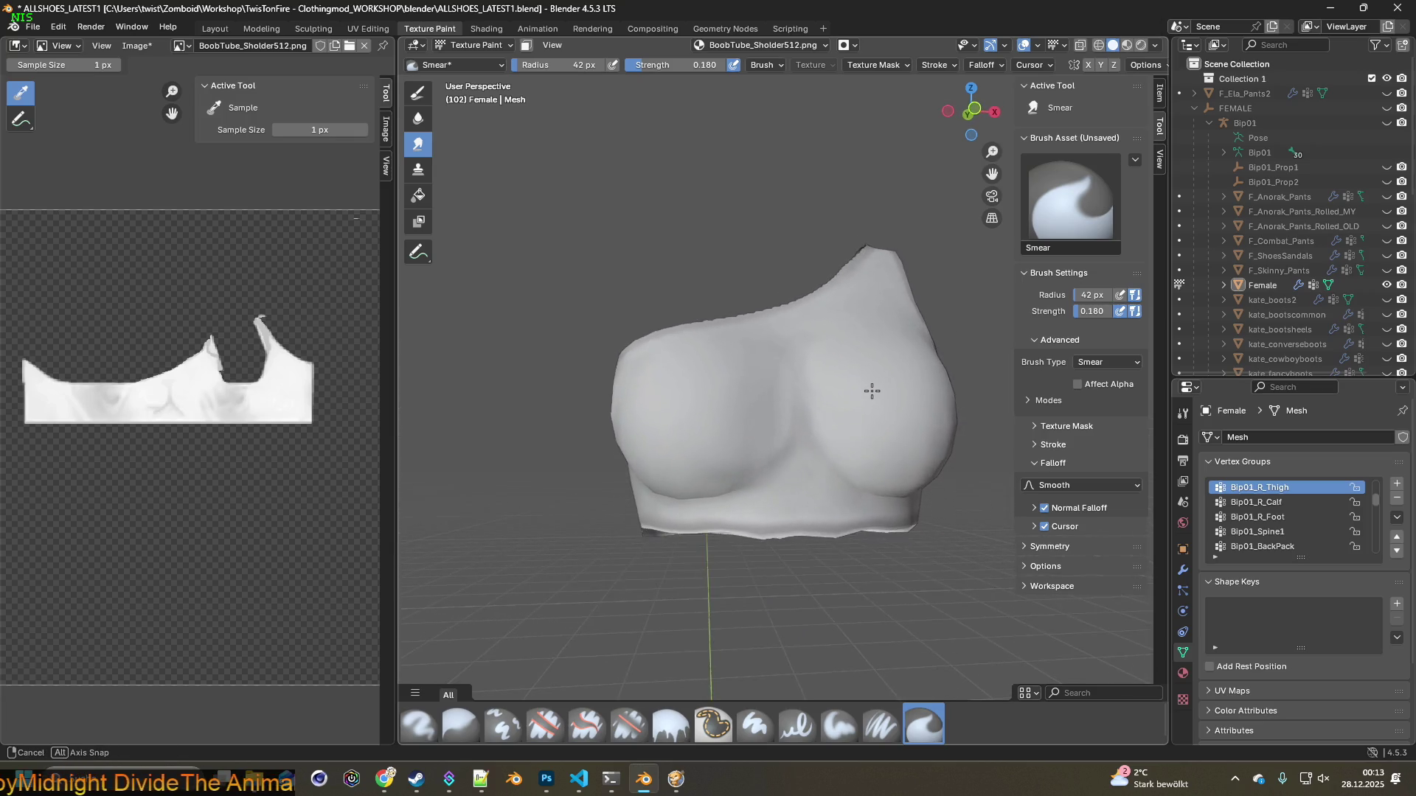
pyautogui.moveTo(871, 391); pyautogui.dragTo(750, 386, button='middle')
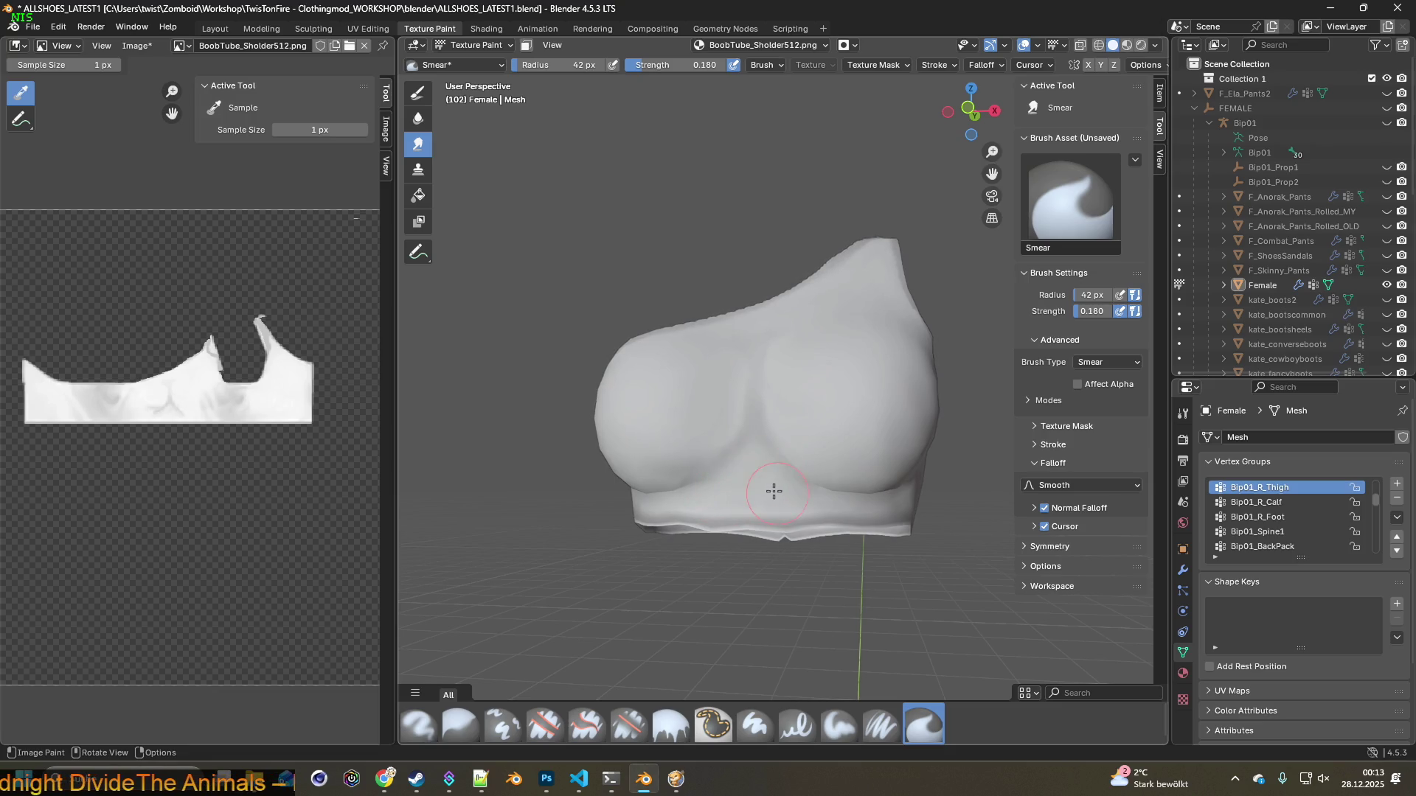
pyautogui.moveTo(779, 500)
pyautogui.mouseDown(button='middle')
pyautogui.moveTo(792, 448)
pyautogui.moveTo(889, 444)
pyautogui.moveTo(789, 472)
pyautogui.mouseUp(button='middle')
# Save BoobTube_Sholder512.png via Image > Save and switch to Project Zomboid
pyautogui.click(143, 50)
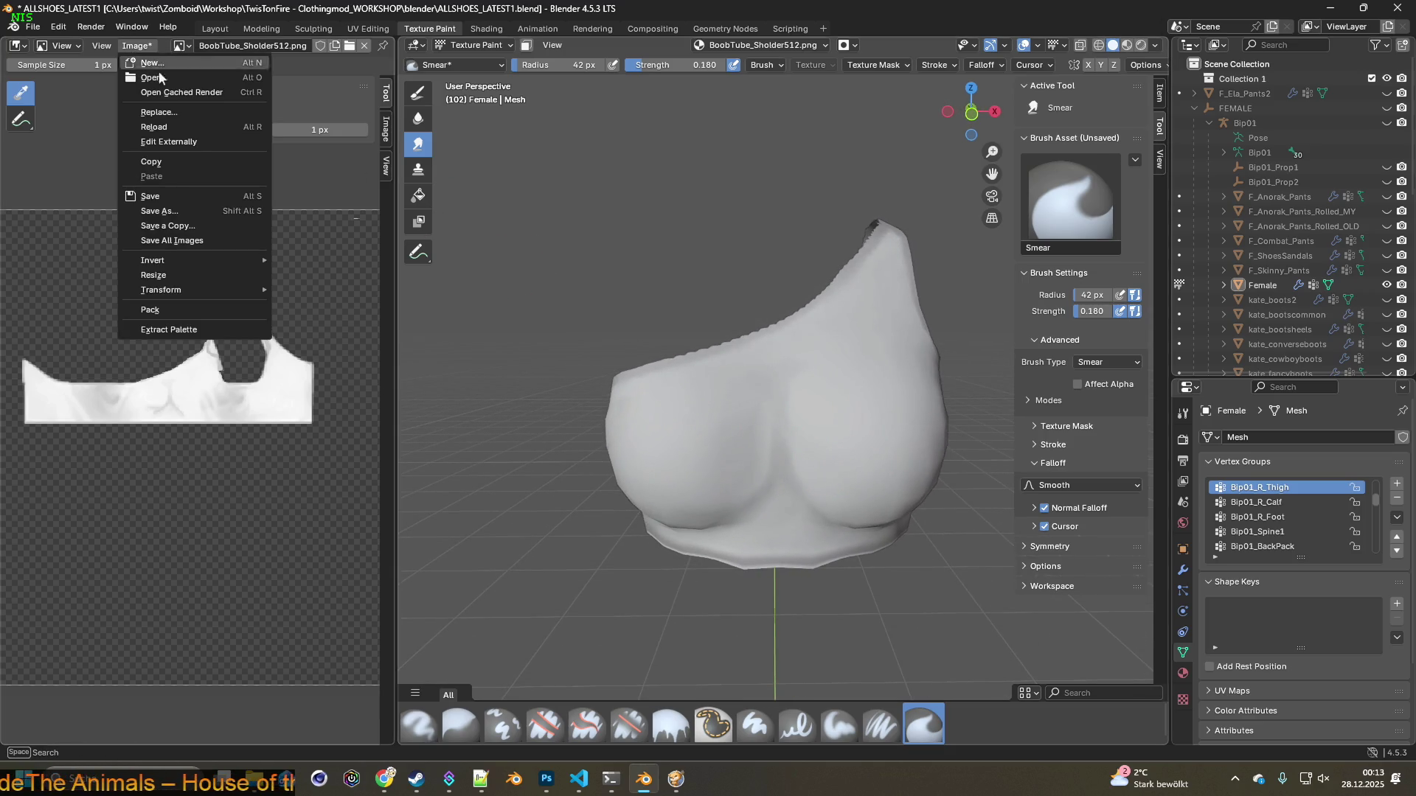
pyautogui.click(176, 195)
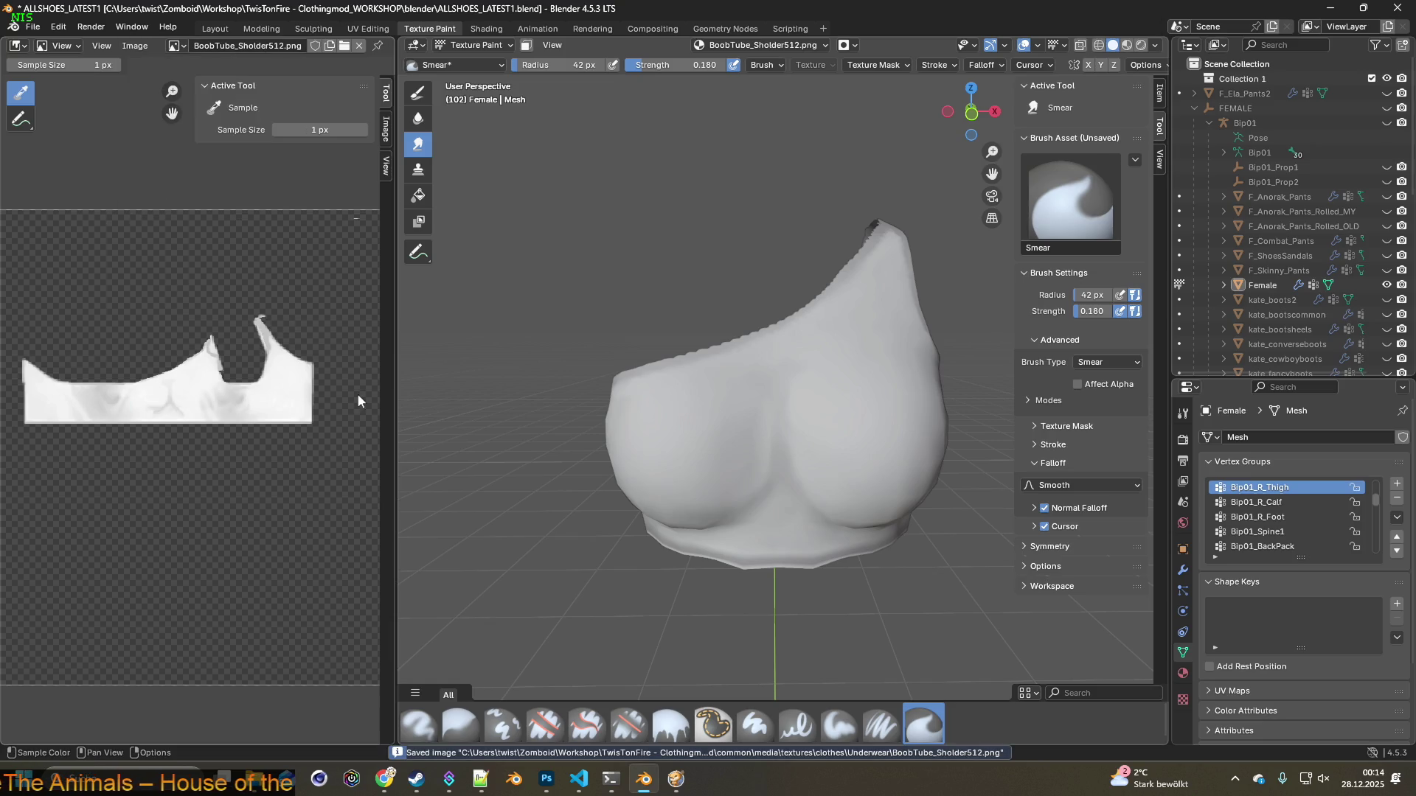
pyautogui.hotkey('alt', 'Tab')
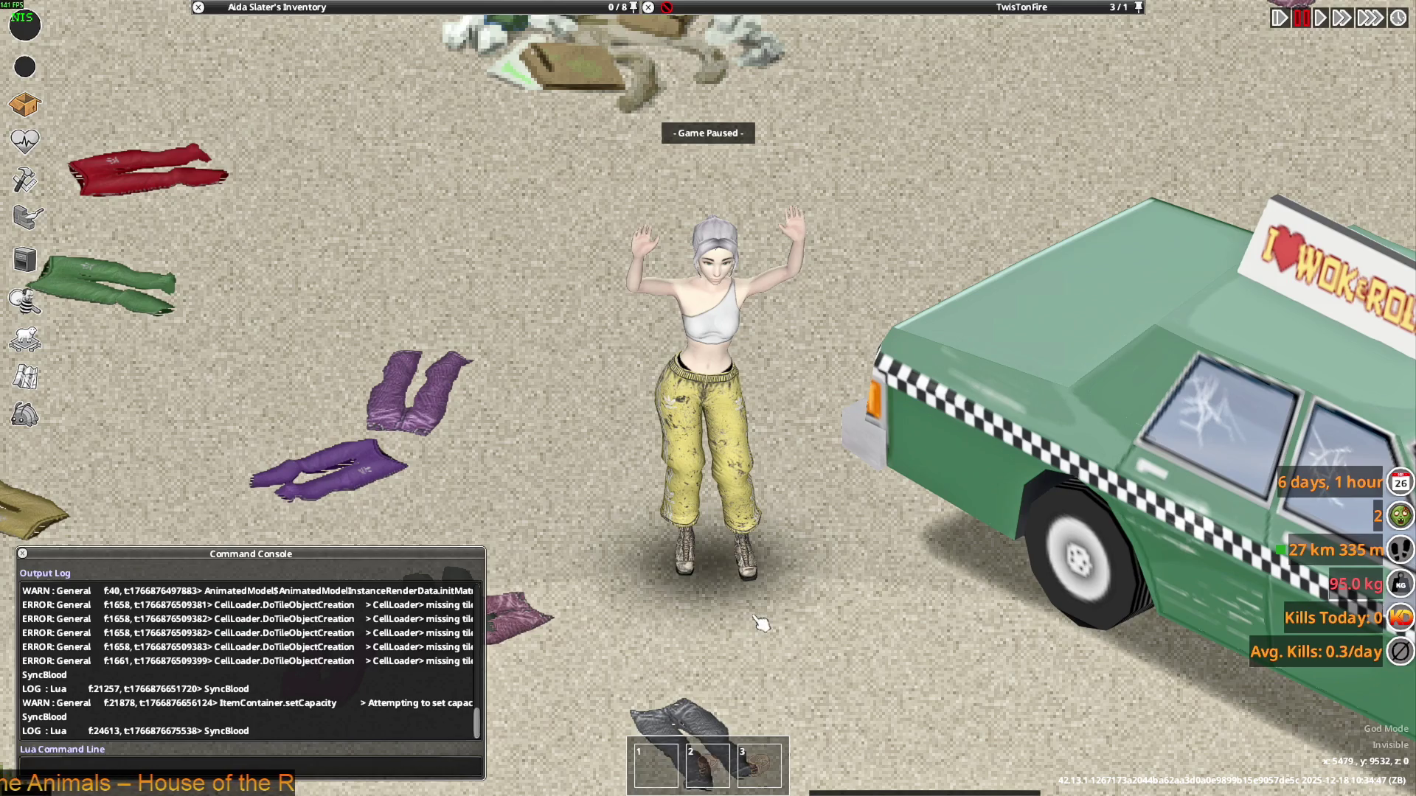
# Unpause and walk the character to see the white one-shoulder top in motion
pyautogui.press('space')
pyautogui.press('s')
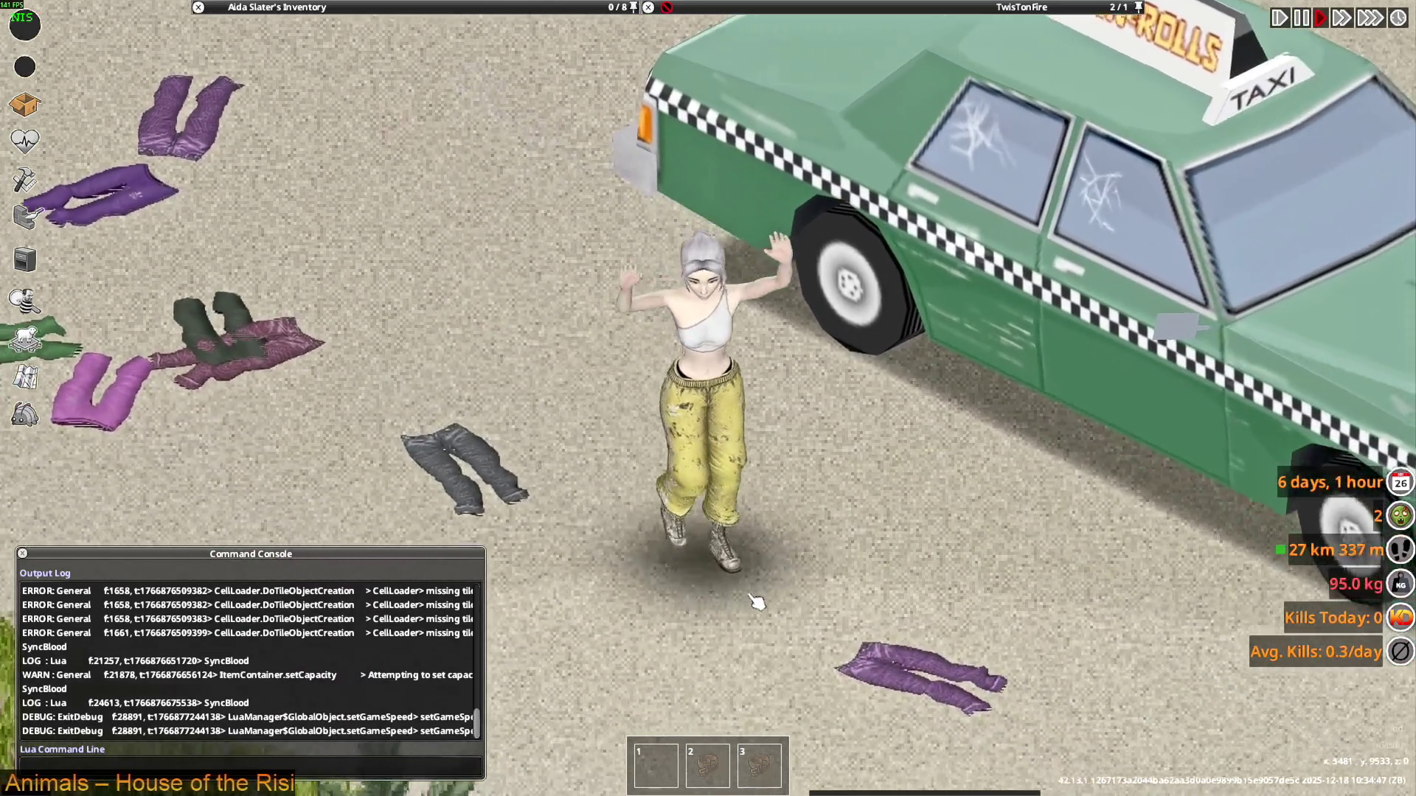
pyautogui.press('s')
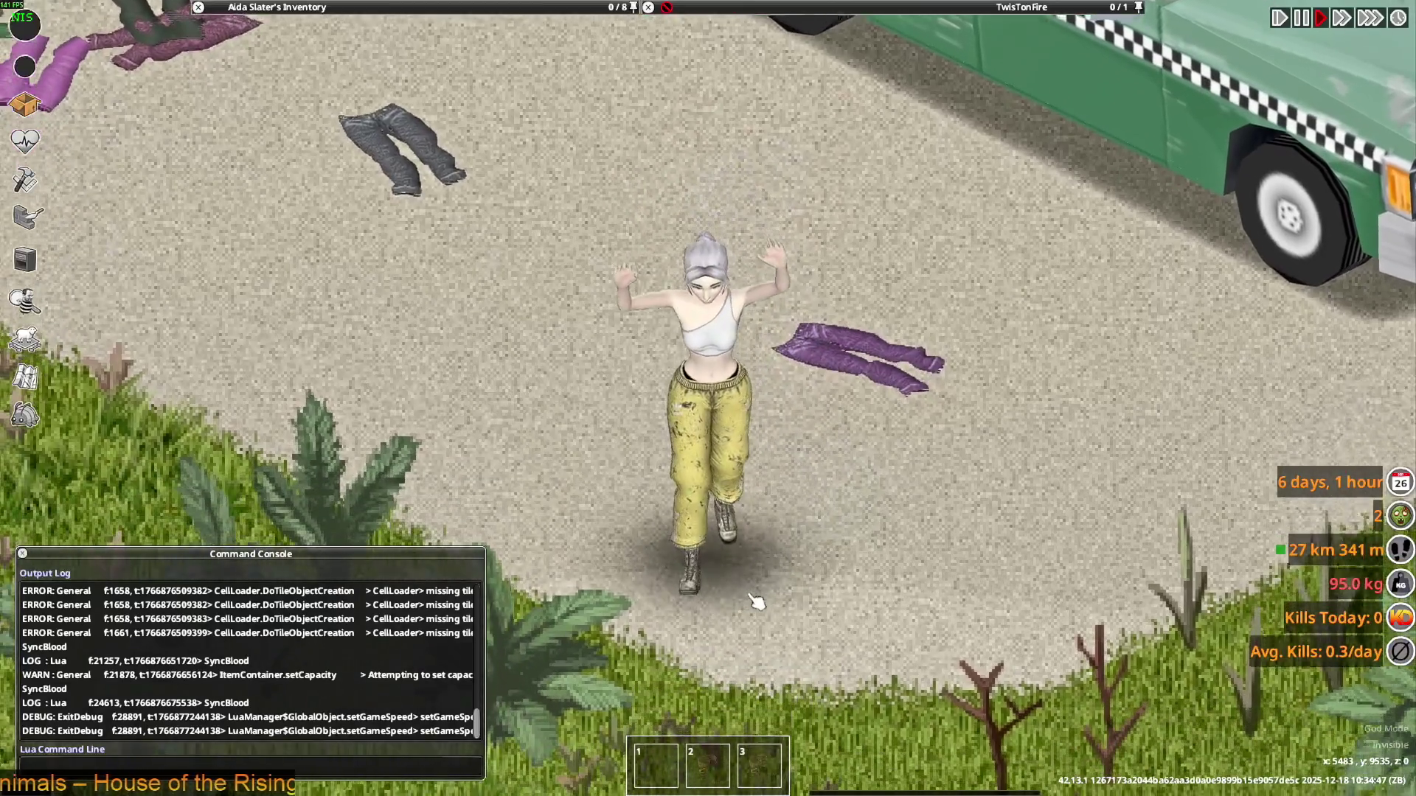
# Quit Project Zomboid to desktop and relaunch it from the Steam library
pyautogui.press('Escape')
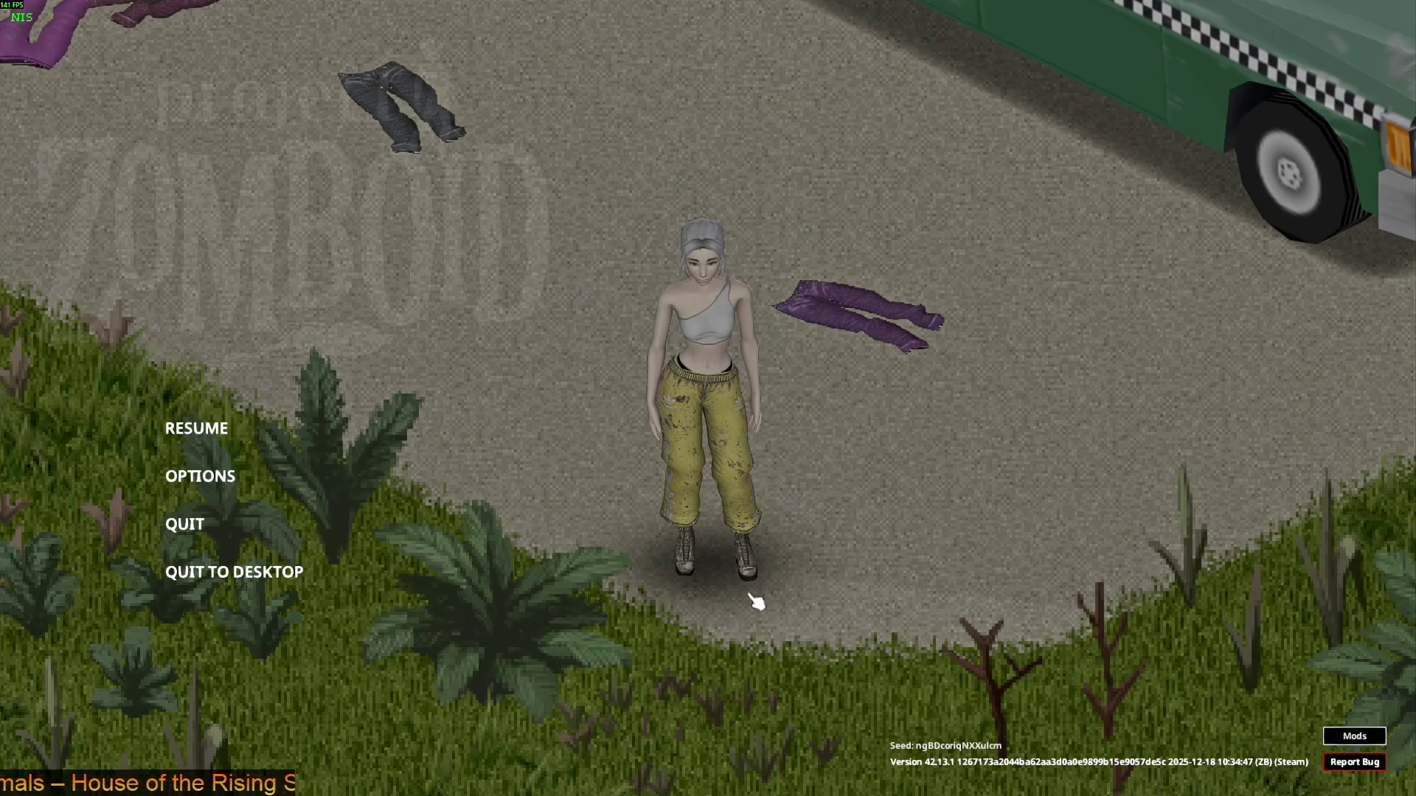
pyautogui.click(289, 572)
pyautogui.click(664, 424)
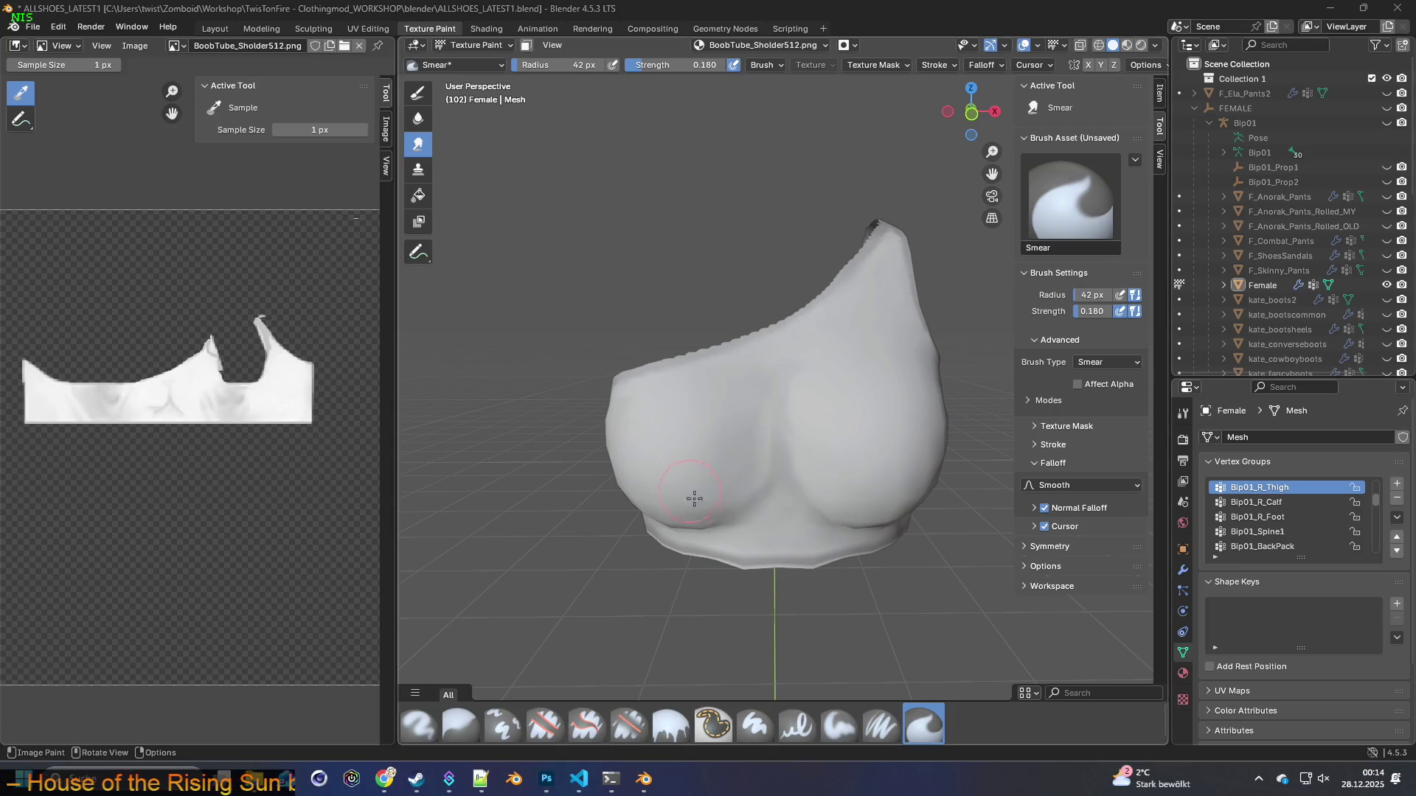
pyautogui.moveTo(690, 493)
pyautogui.mouseDown(button='middle')
pyautogui.moveTo(795, 527)
pyautogui.moveTo(764, 522)
pyautogui.moveTo(673, 585)
pyautogui.mouseUp(button='middle')
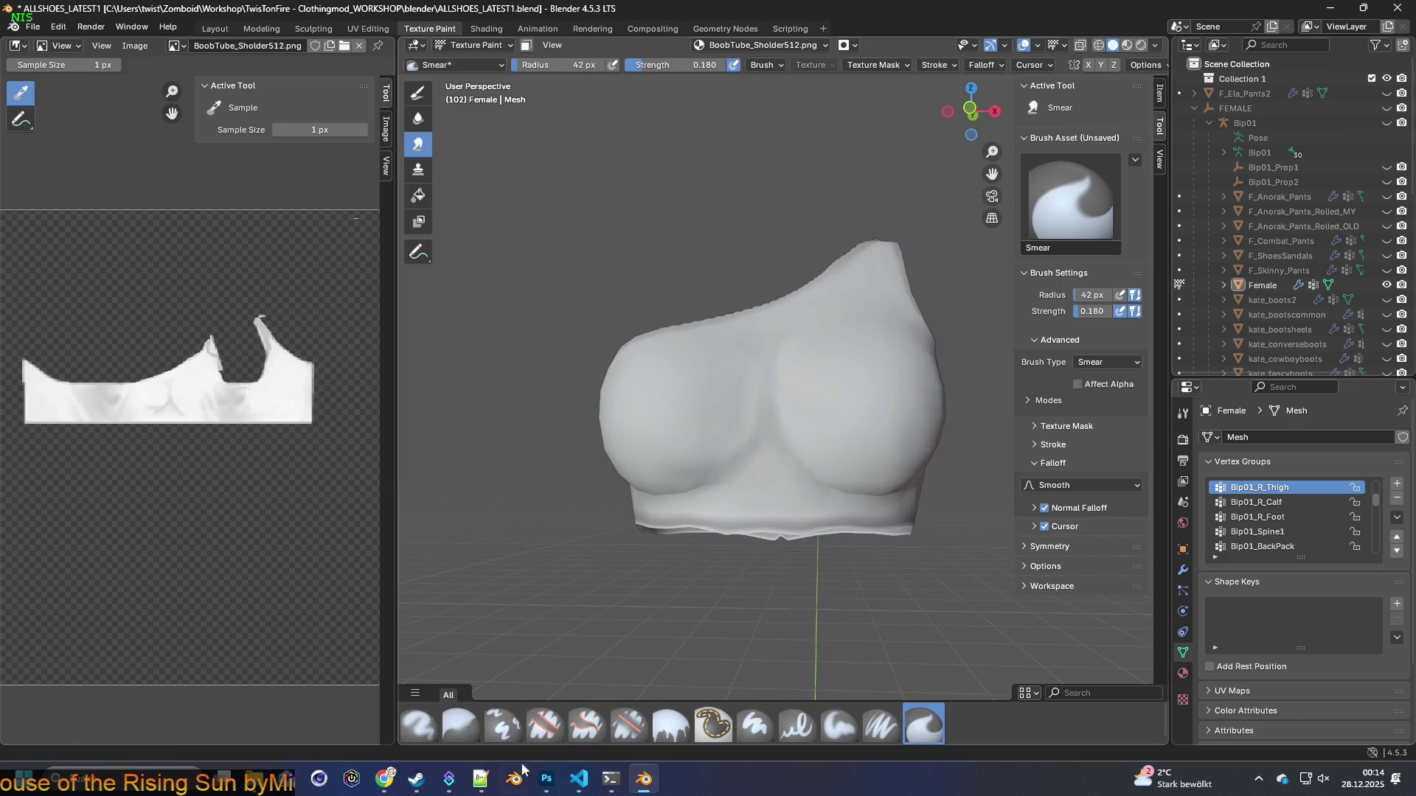
pyautogui.click(416, 780)
pyautogui.click(393, 357)
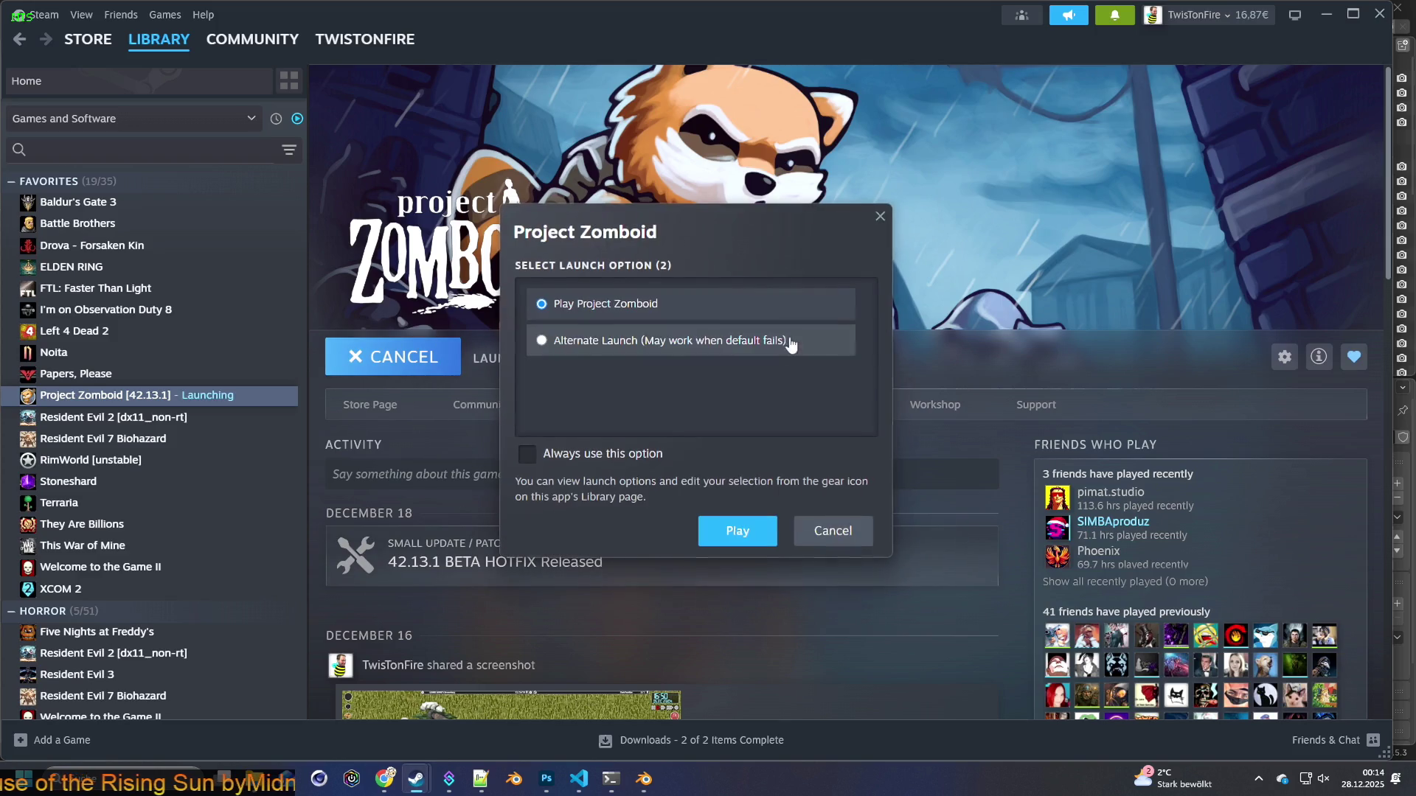
pyautogui.click(734, 530)
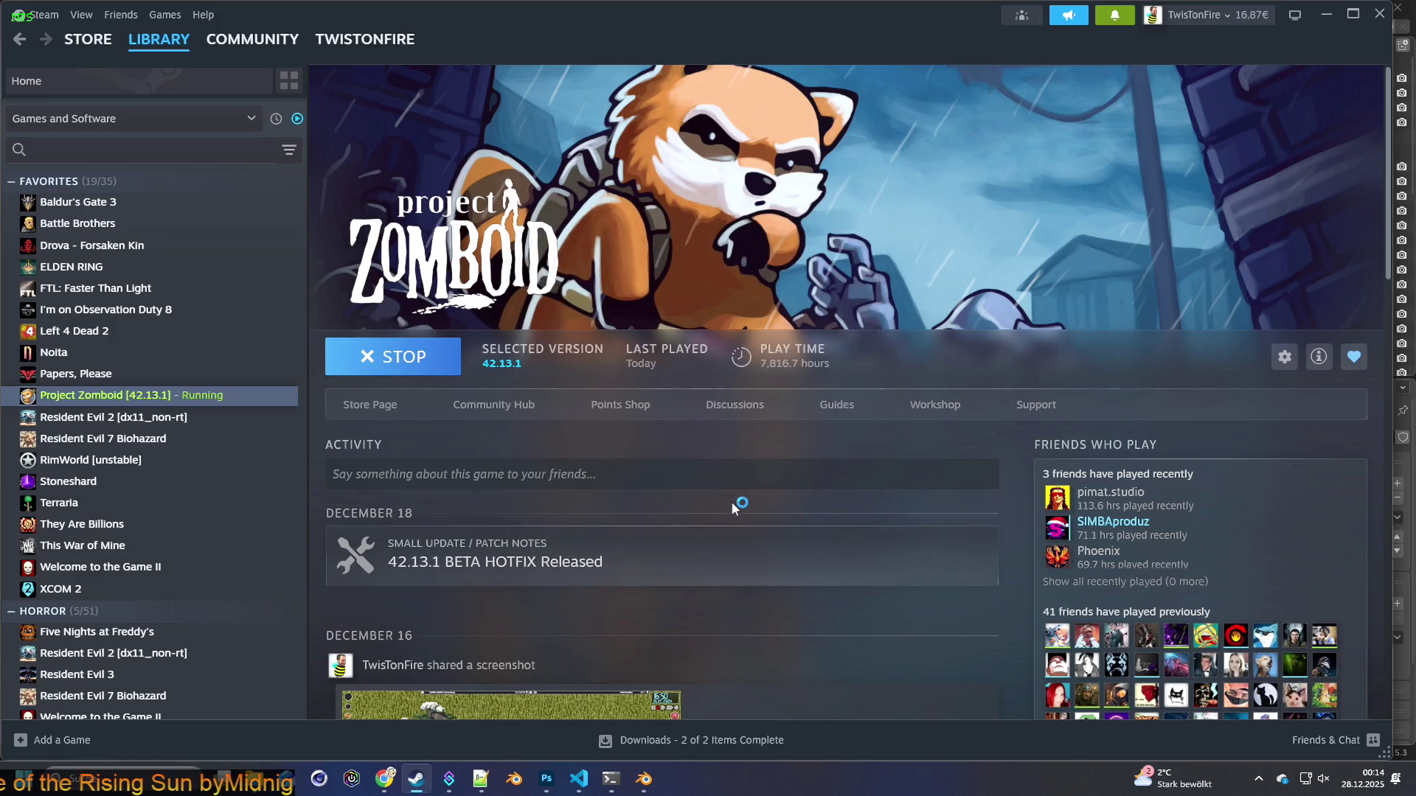
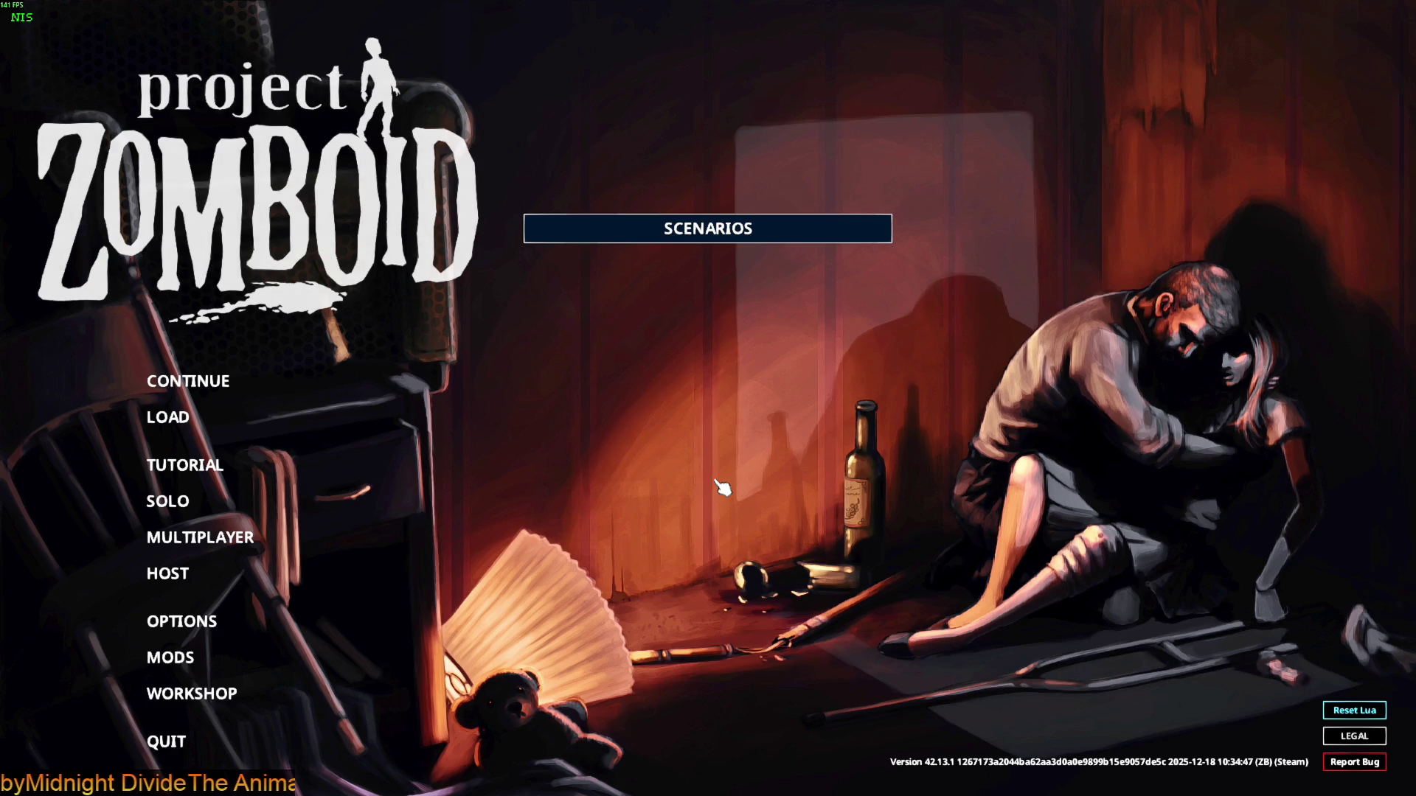
# Continue the most recent Project Zomboid save and start play from the loading screen
pyautogui.click(223, 378)
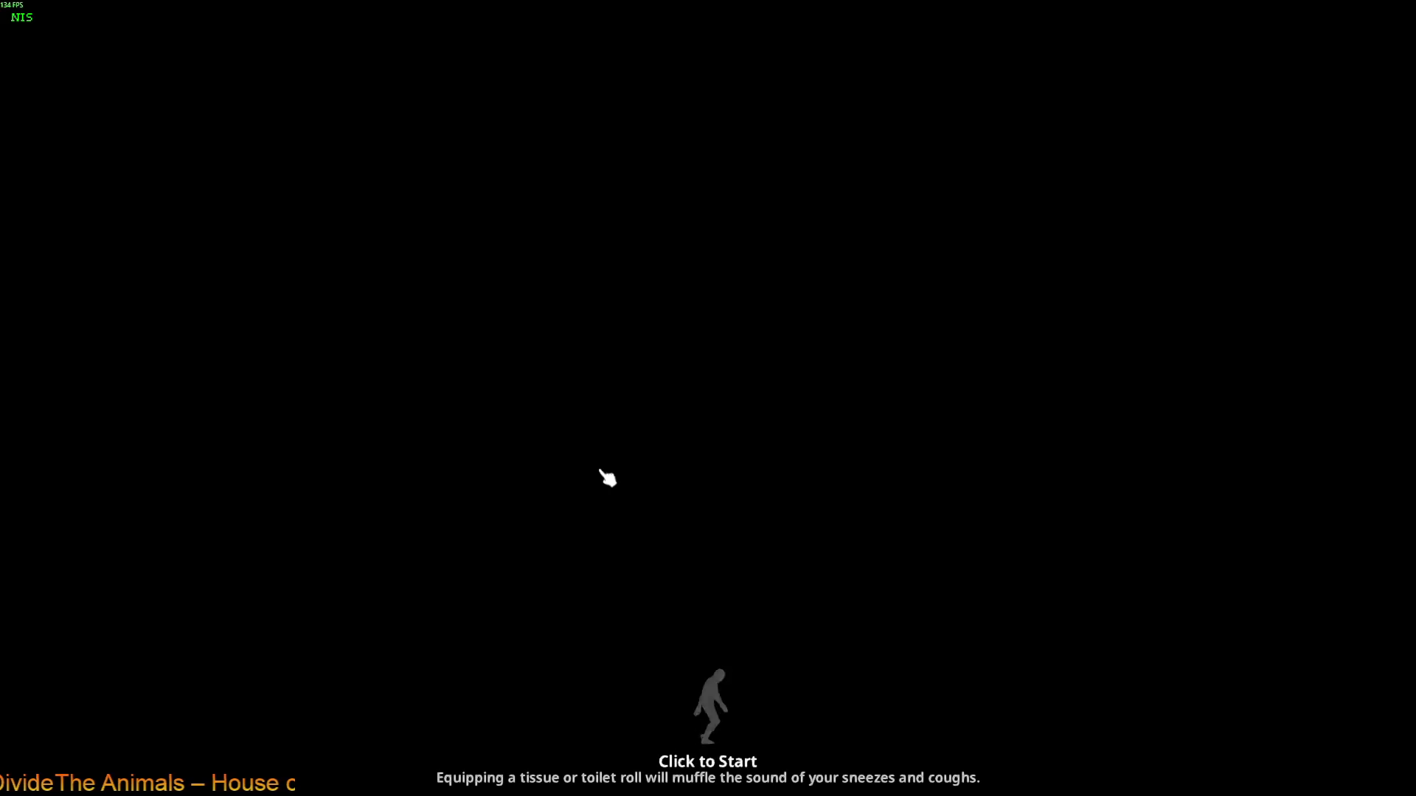
pyautogui.click(604, 475)
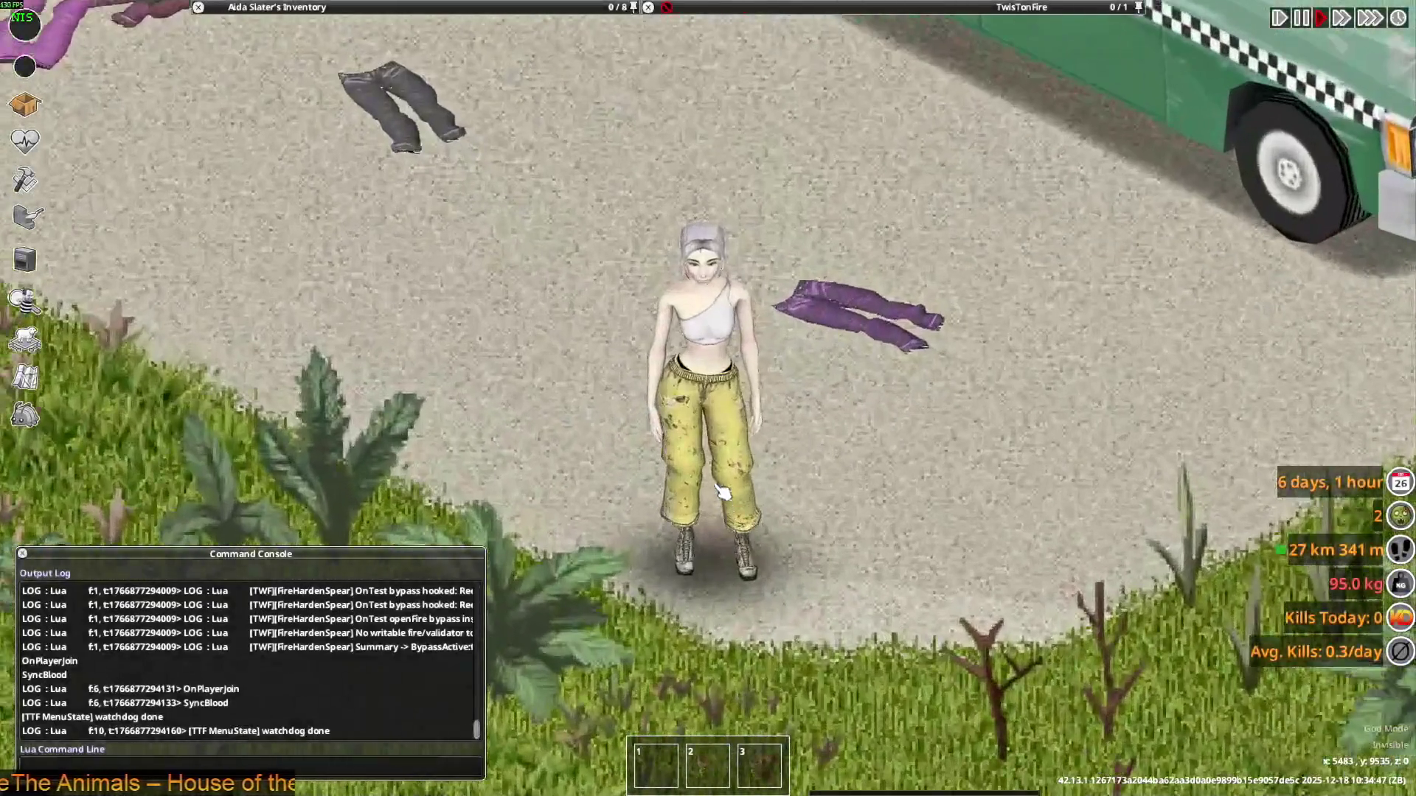
# Walk the character left, toward the camera and onto the road to preview the white top
pyautogui.press('a')
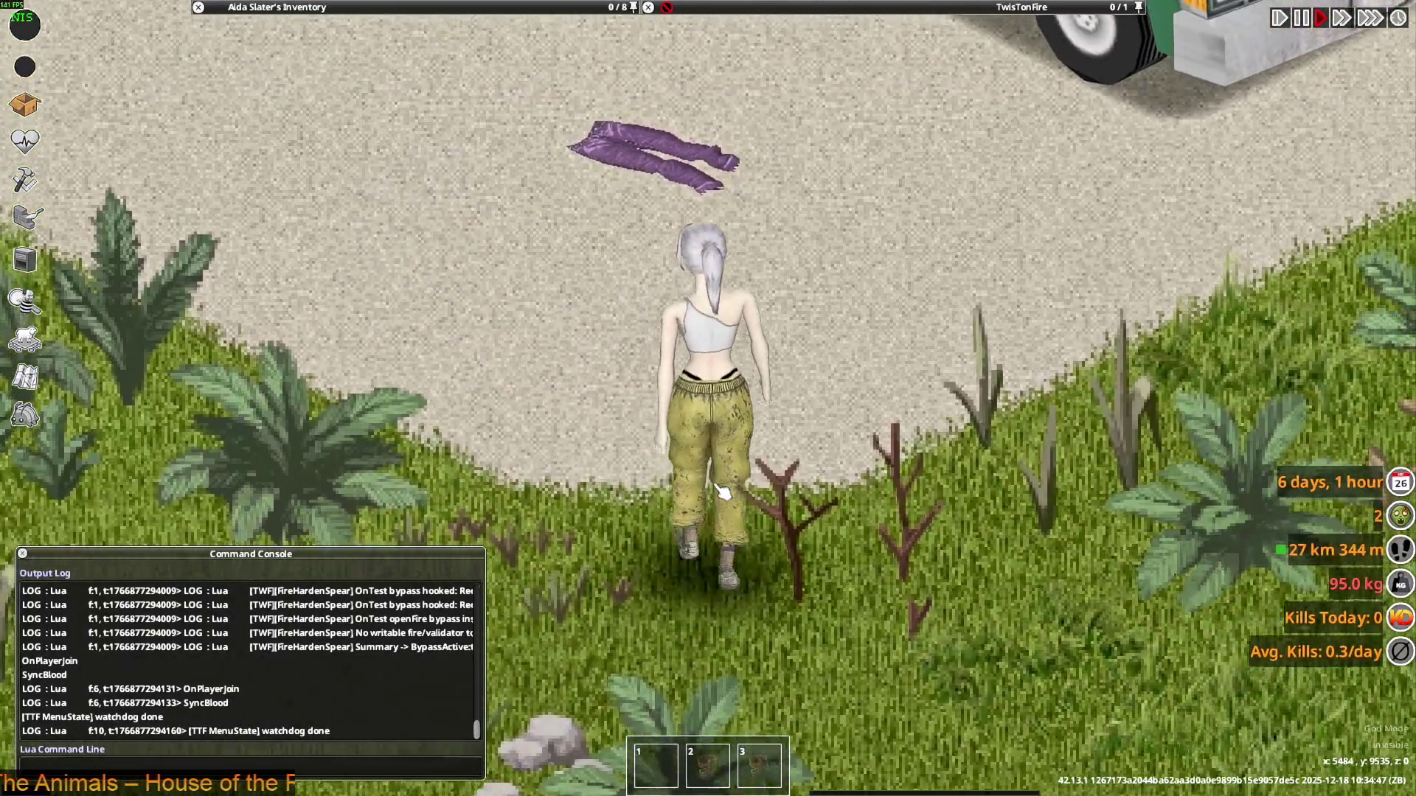
pyautogui.press('s')
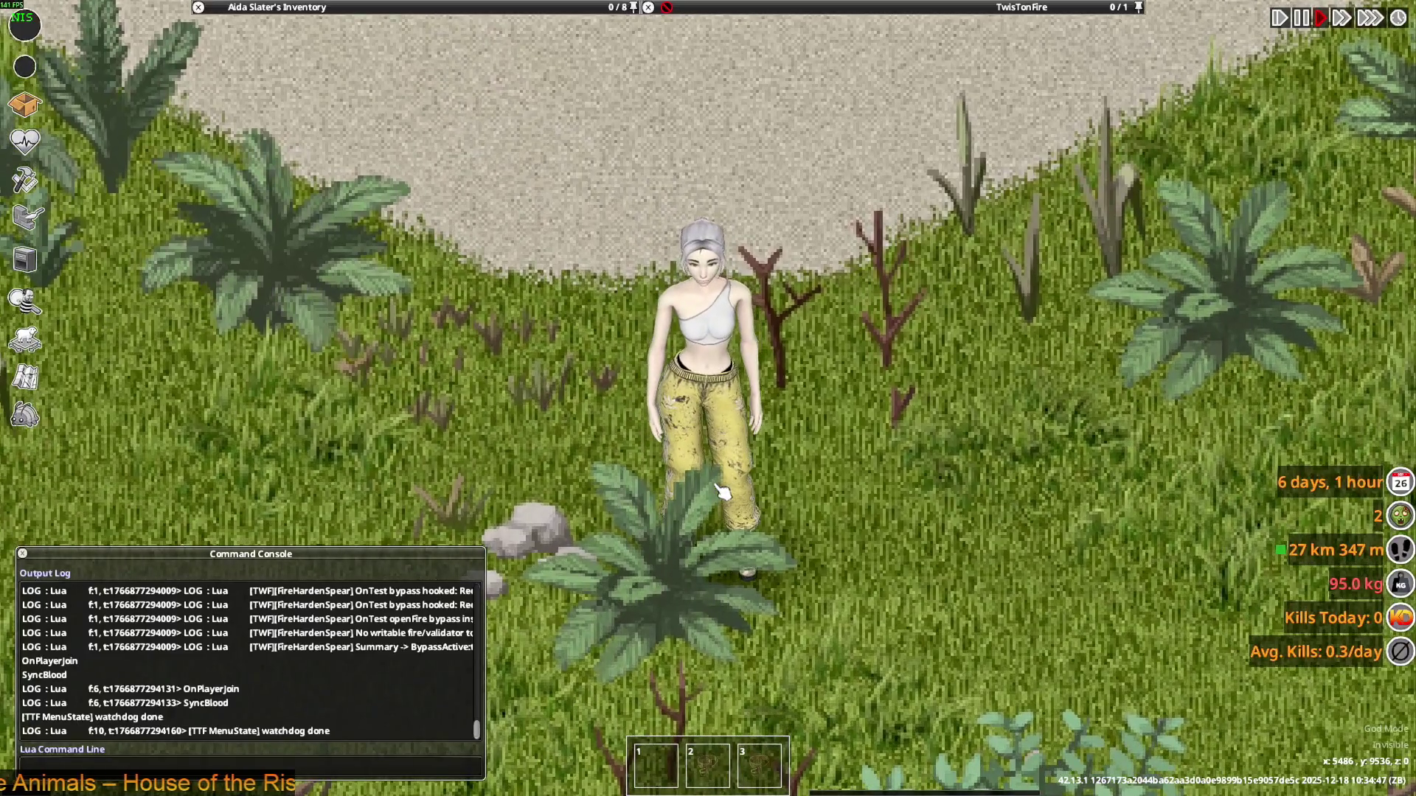
pyautogui.press('w')
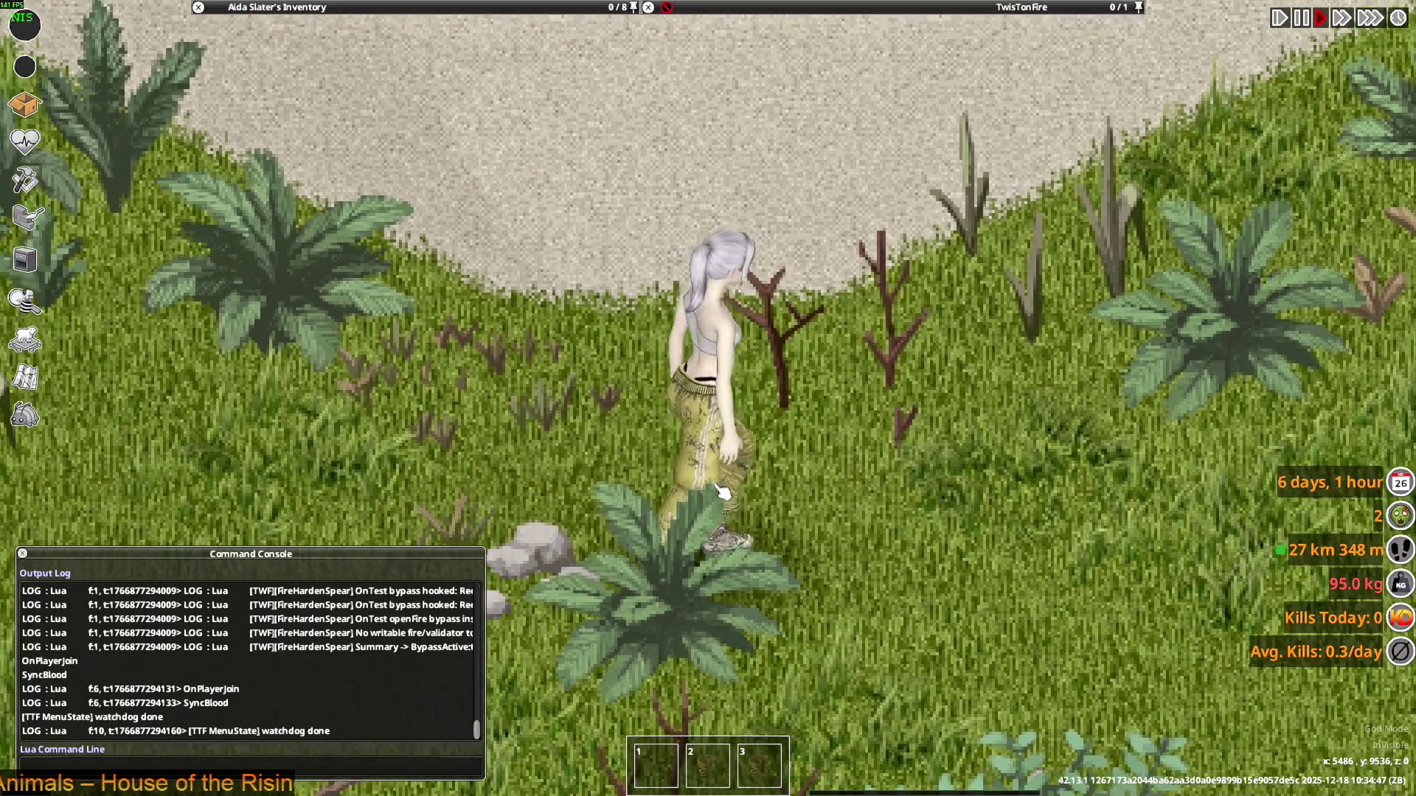
pyautogui.scroll(-2, 728, 502)
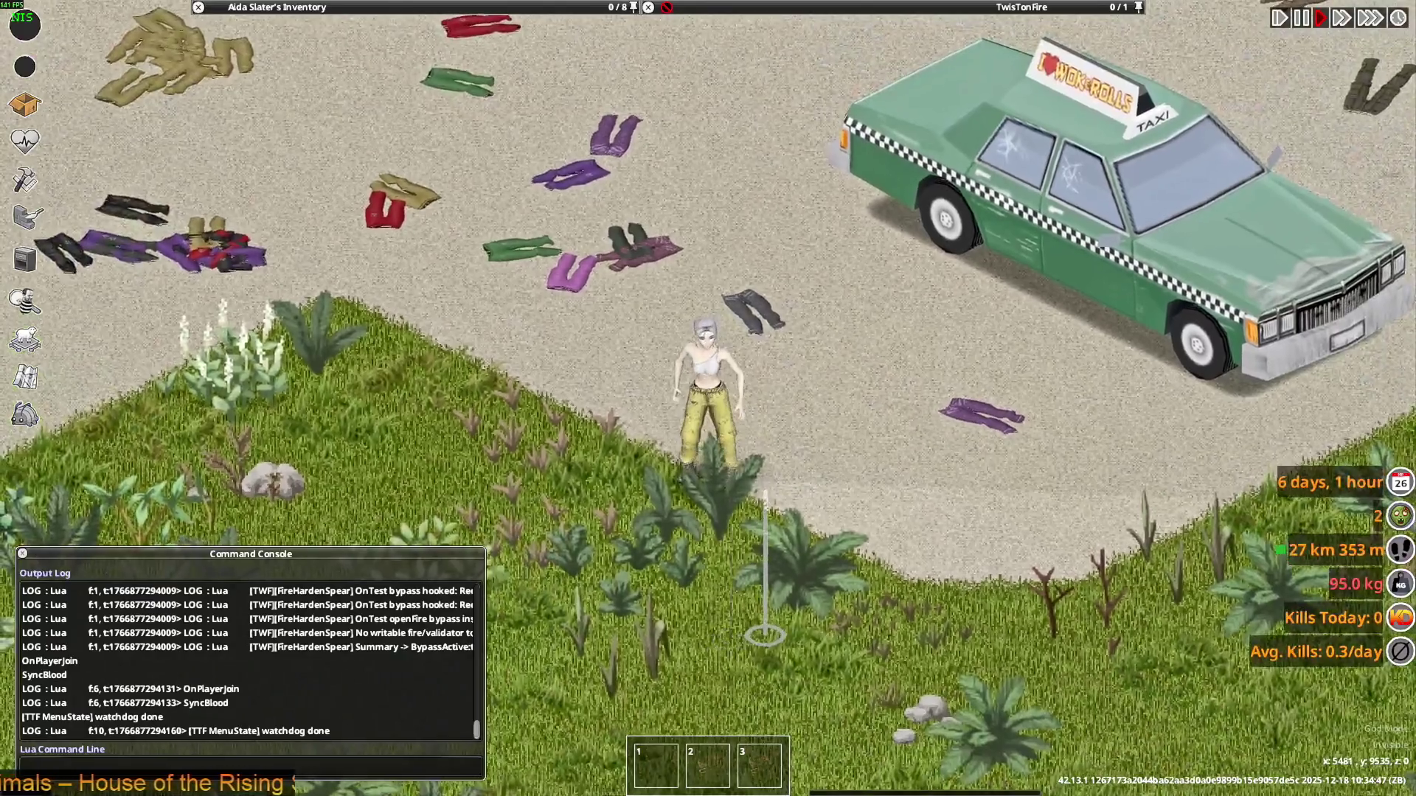
pyautogui.scroll(4, 752, 498)
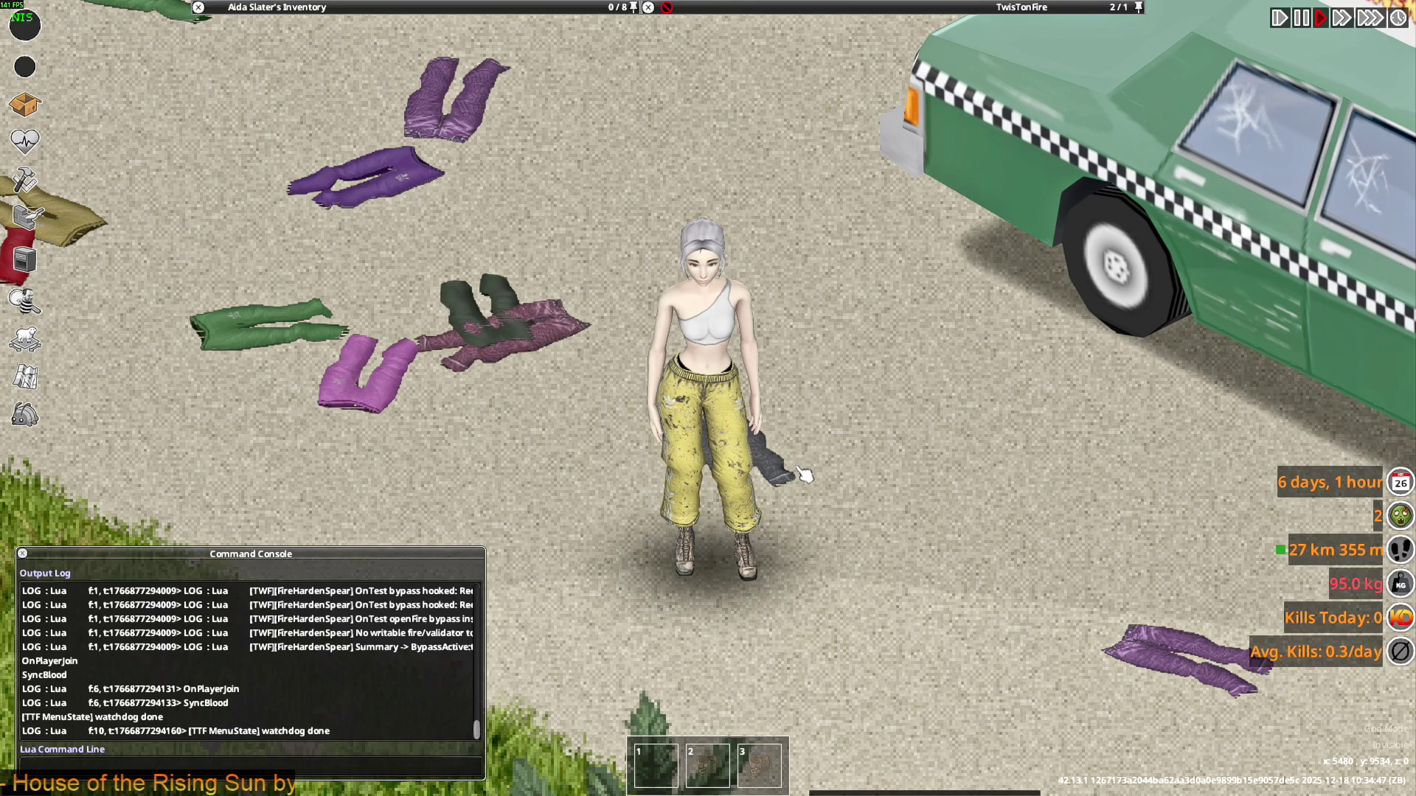
pyautogui.scroll(-2, 805, 475)
pyautogui.press('s')
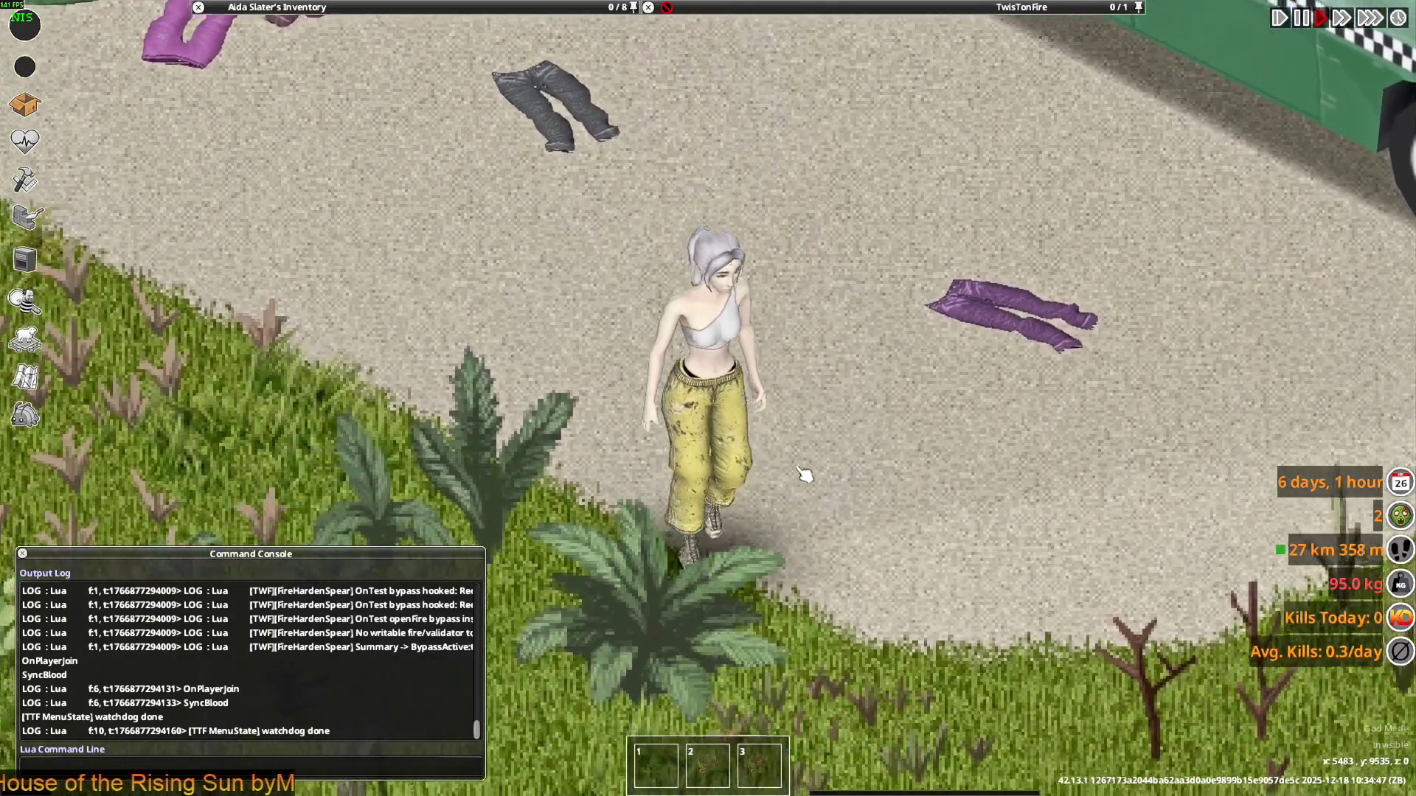
pyautogui.scroll(3, 805, 475)
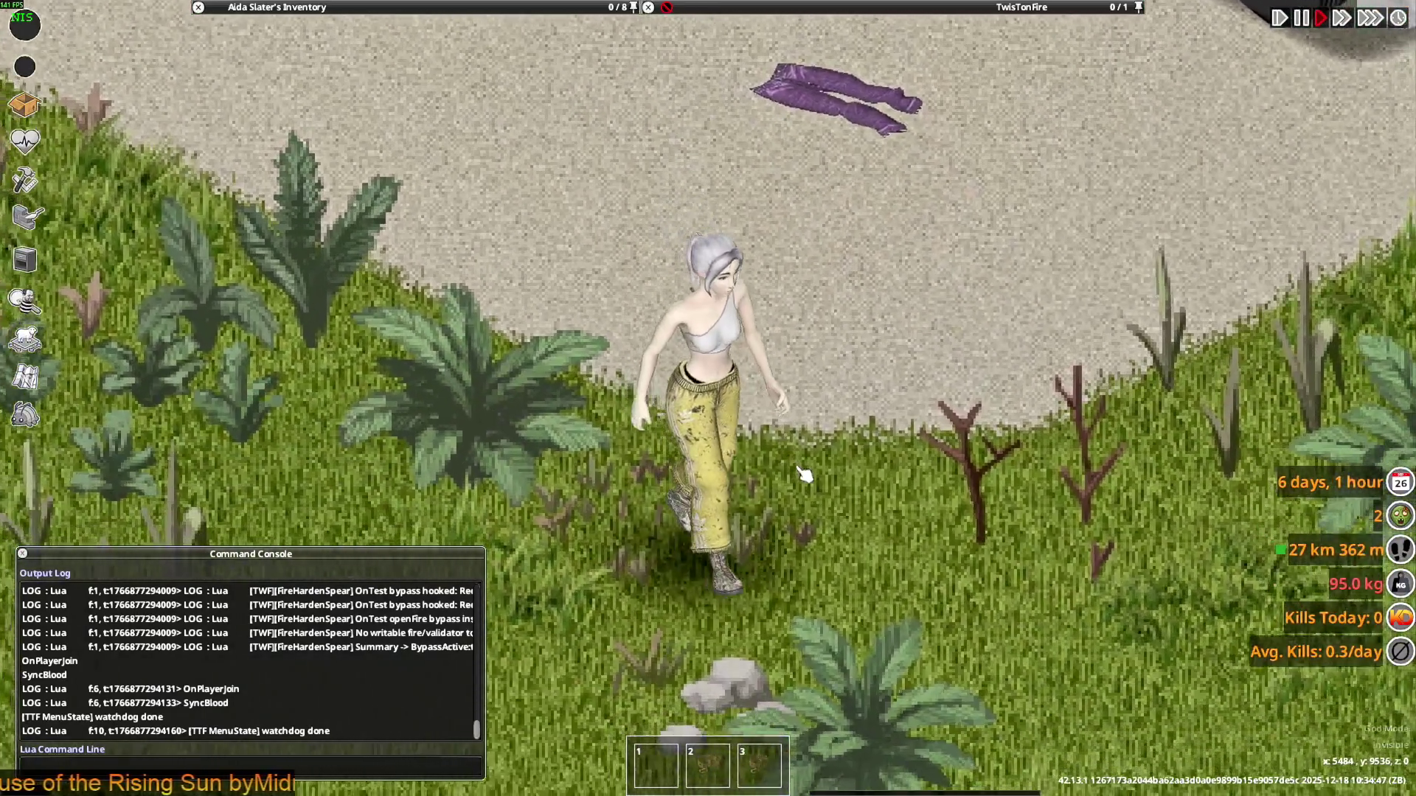
pyautogui.press('w')
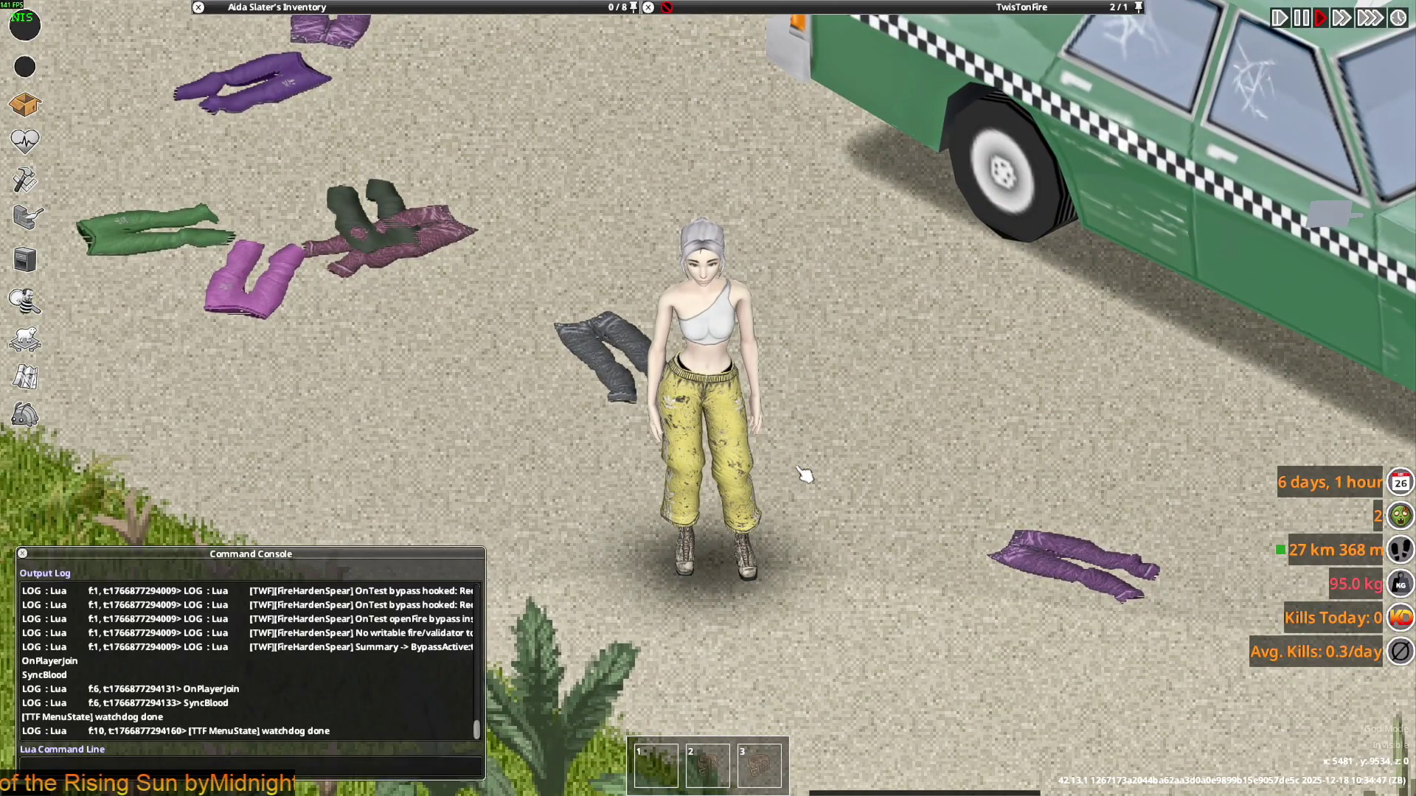
# Walk toward the taxi and back across the grass and road, viewing the top from behind
pyautogui.press('d')
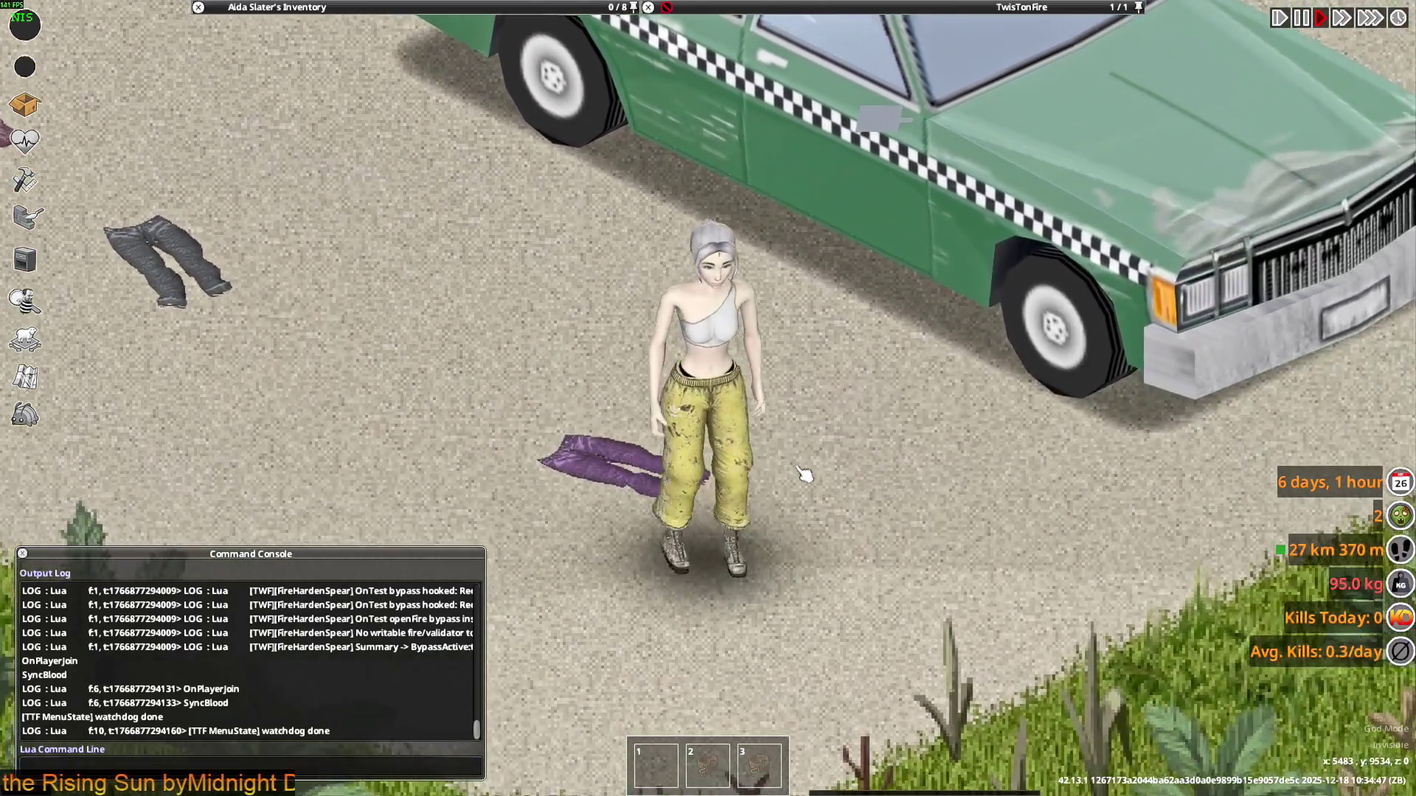
pyautogui.press('a')
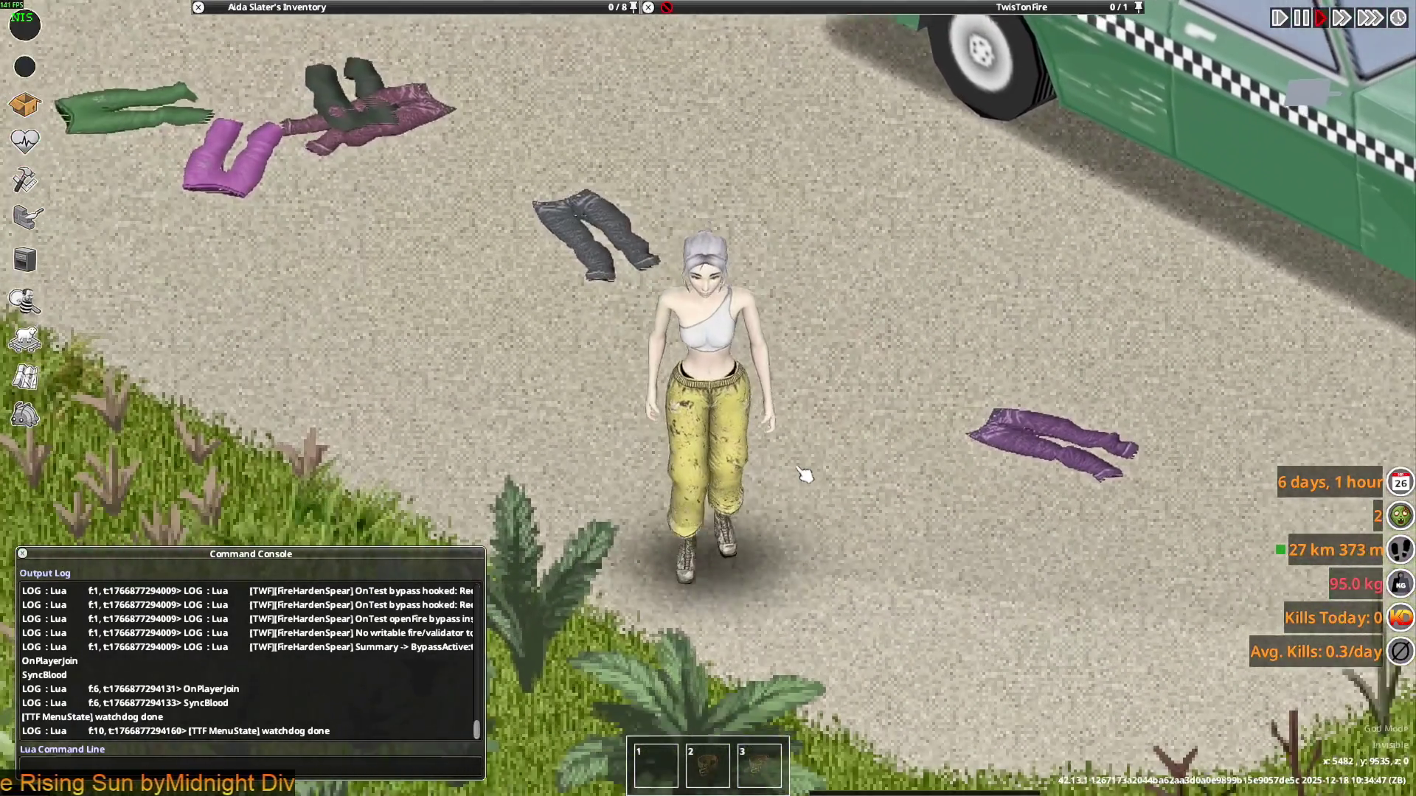
pyautogui.press('s')
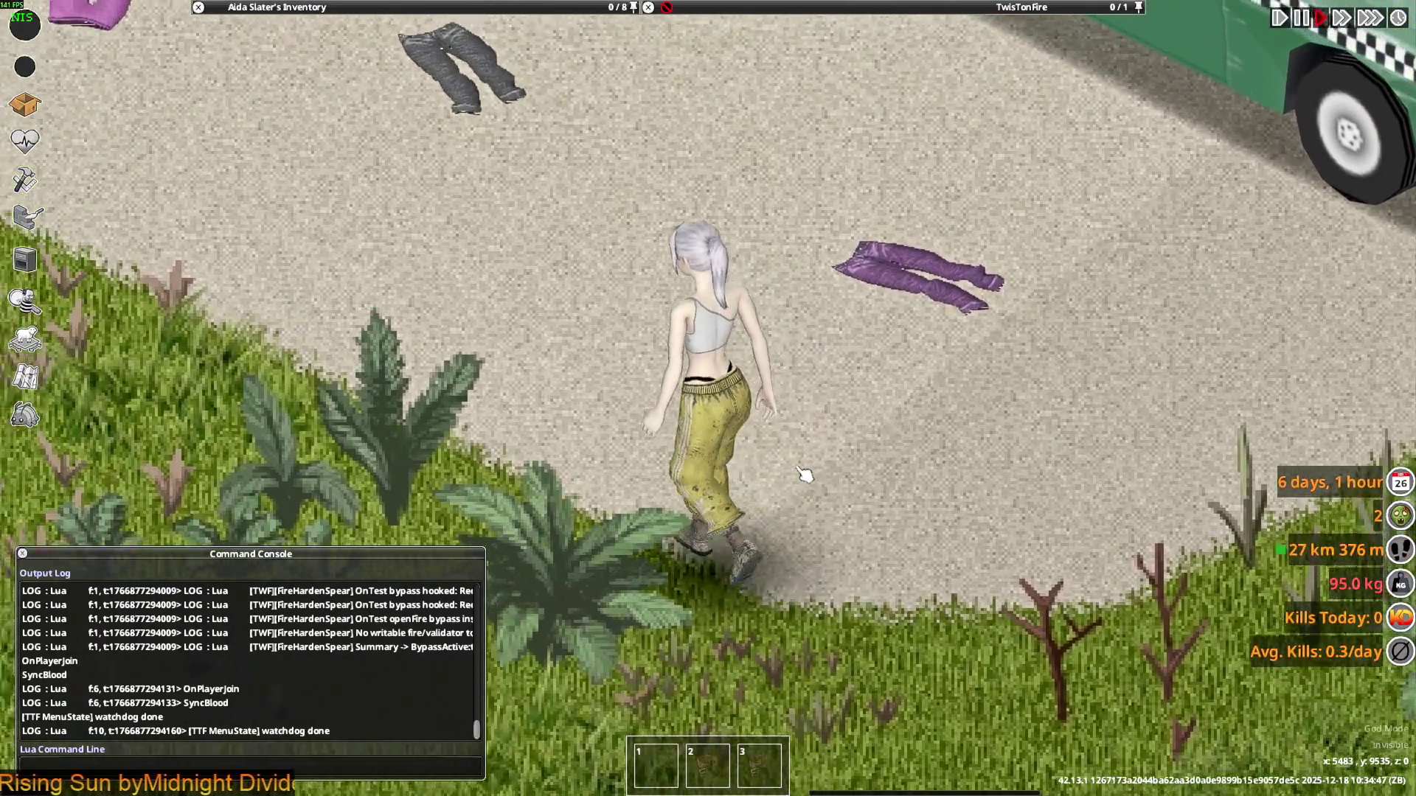
pyautogui.press('s')
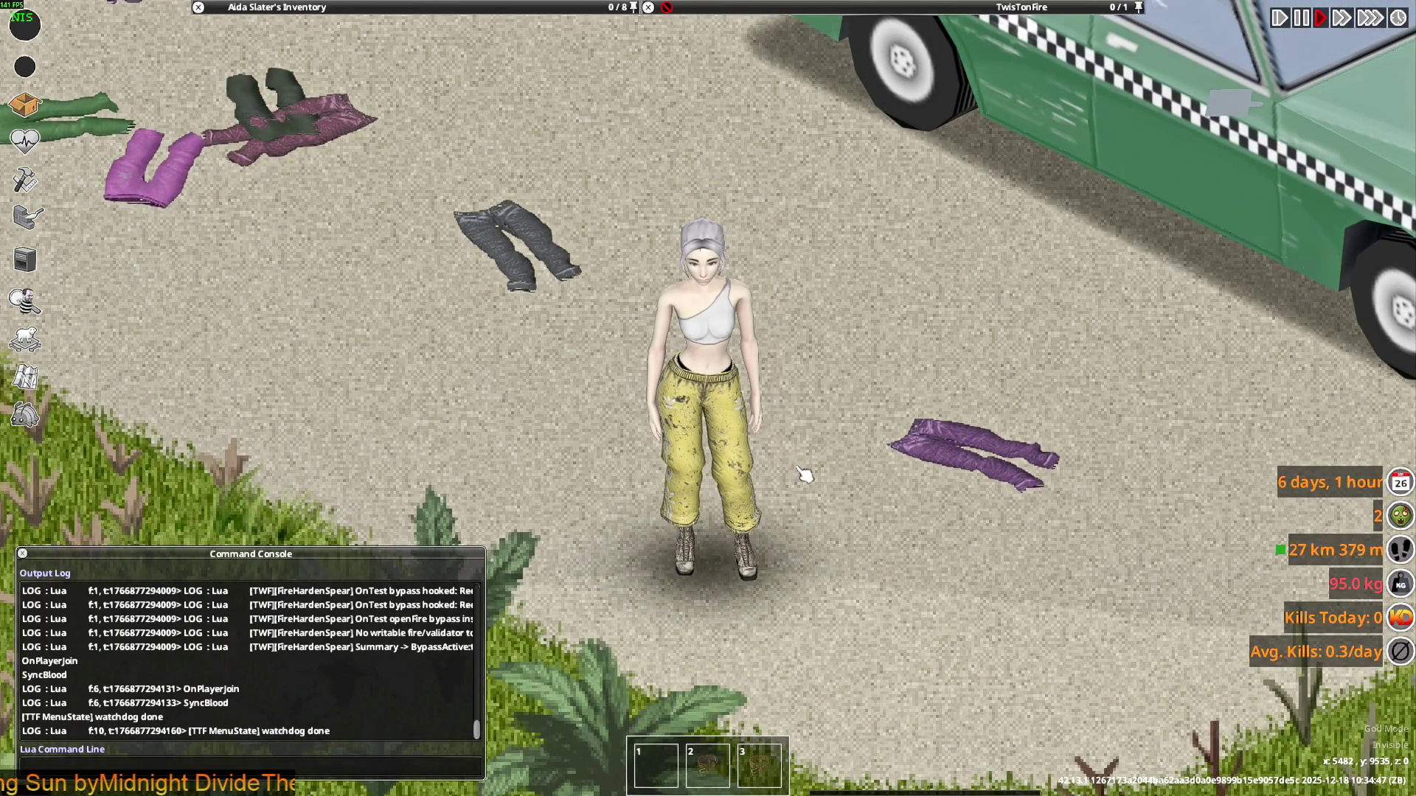
pyautogui.press('s')
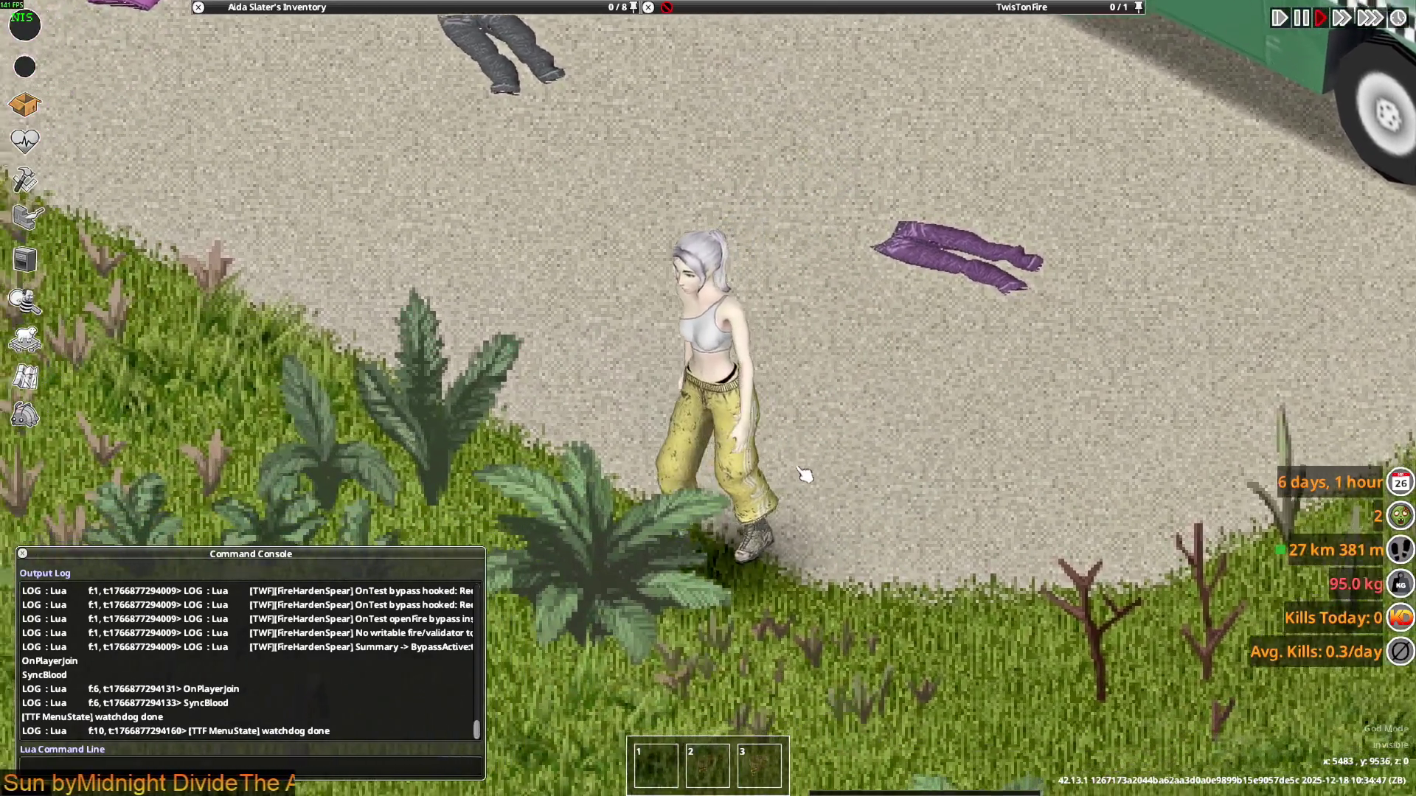
pyautogui.press('w')
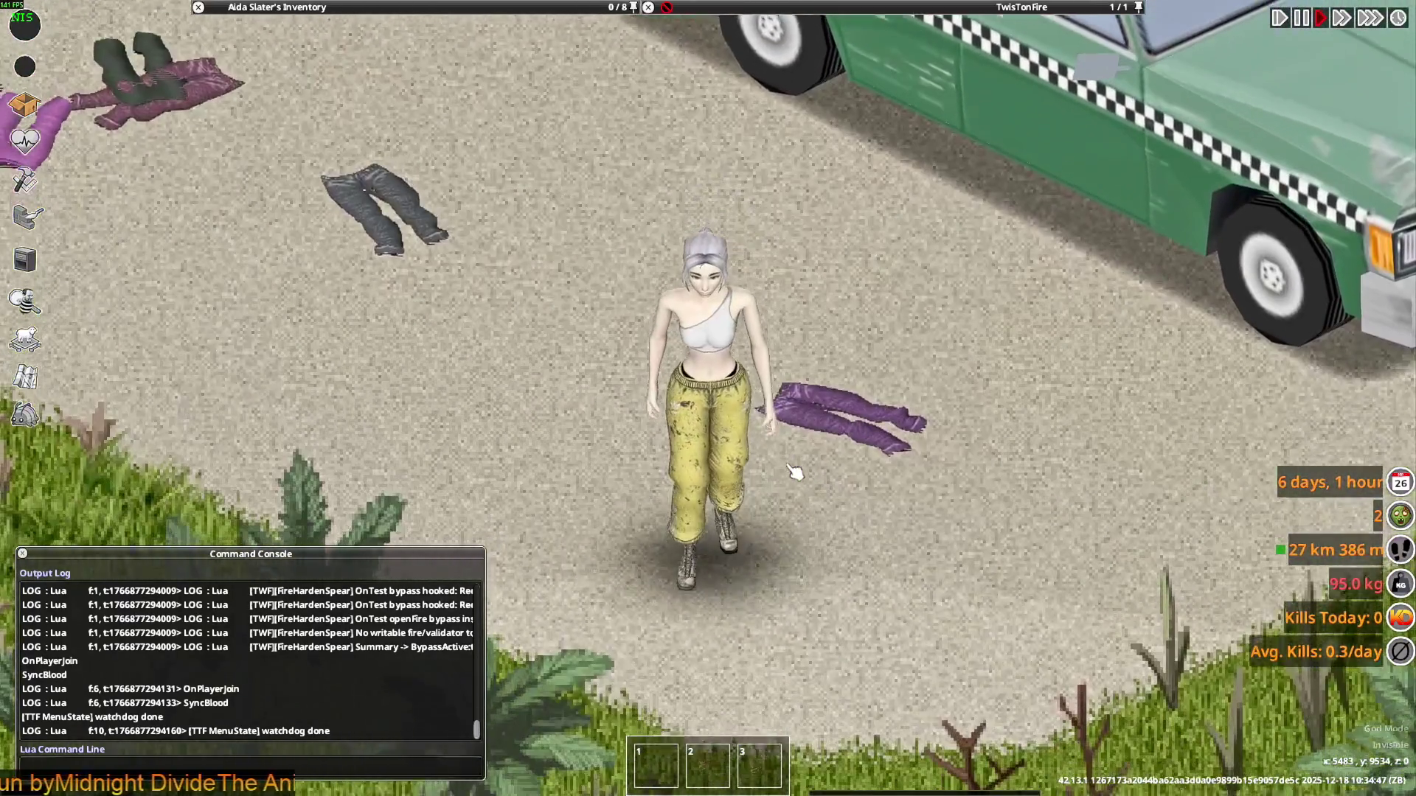
pyautogui.press('a')
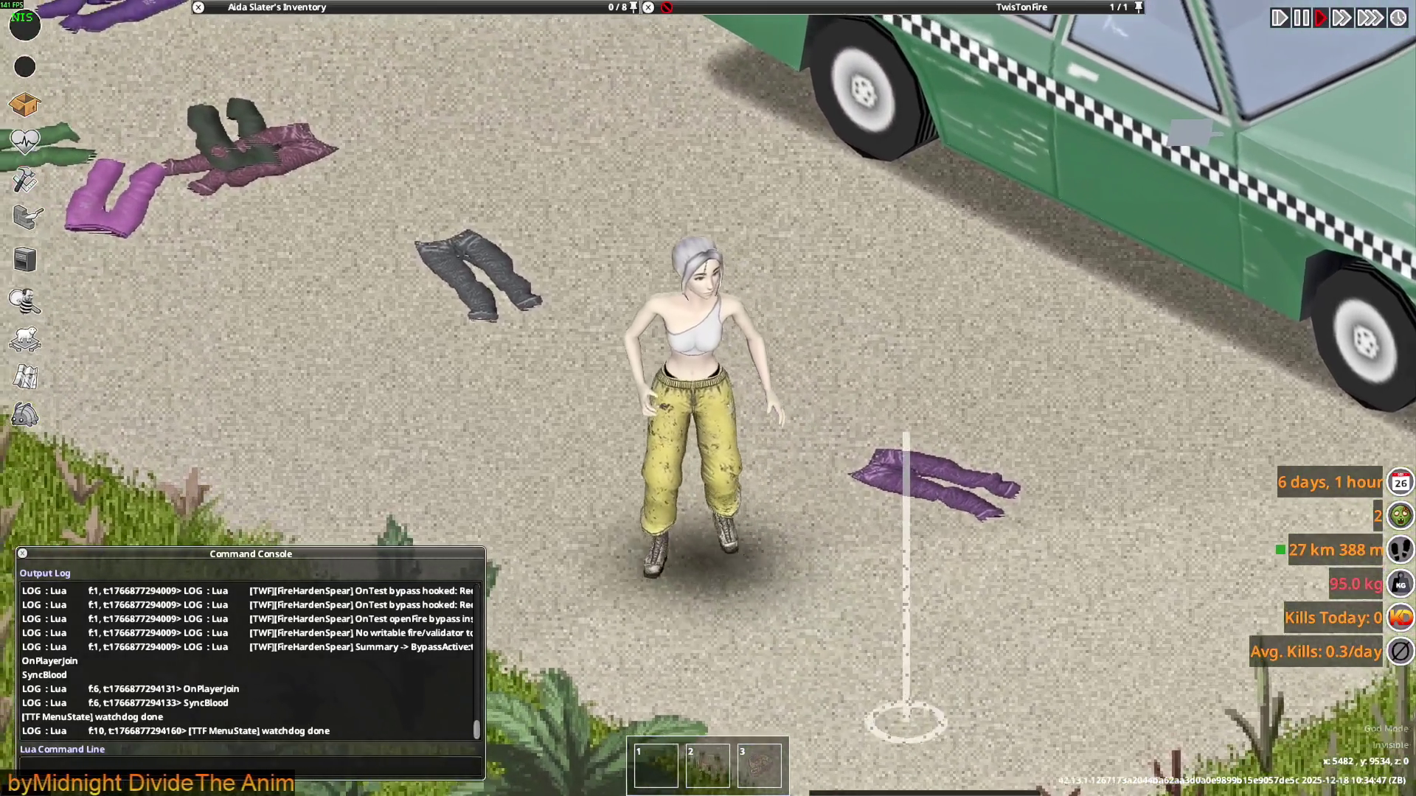
pyautogui.press('w')
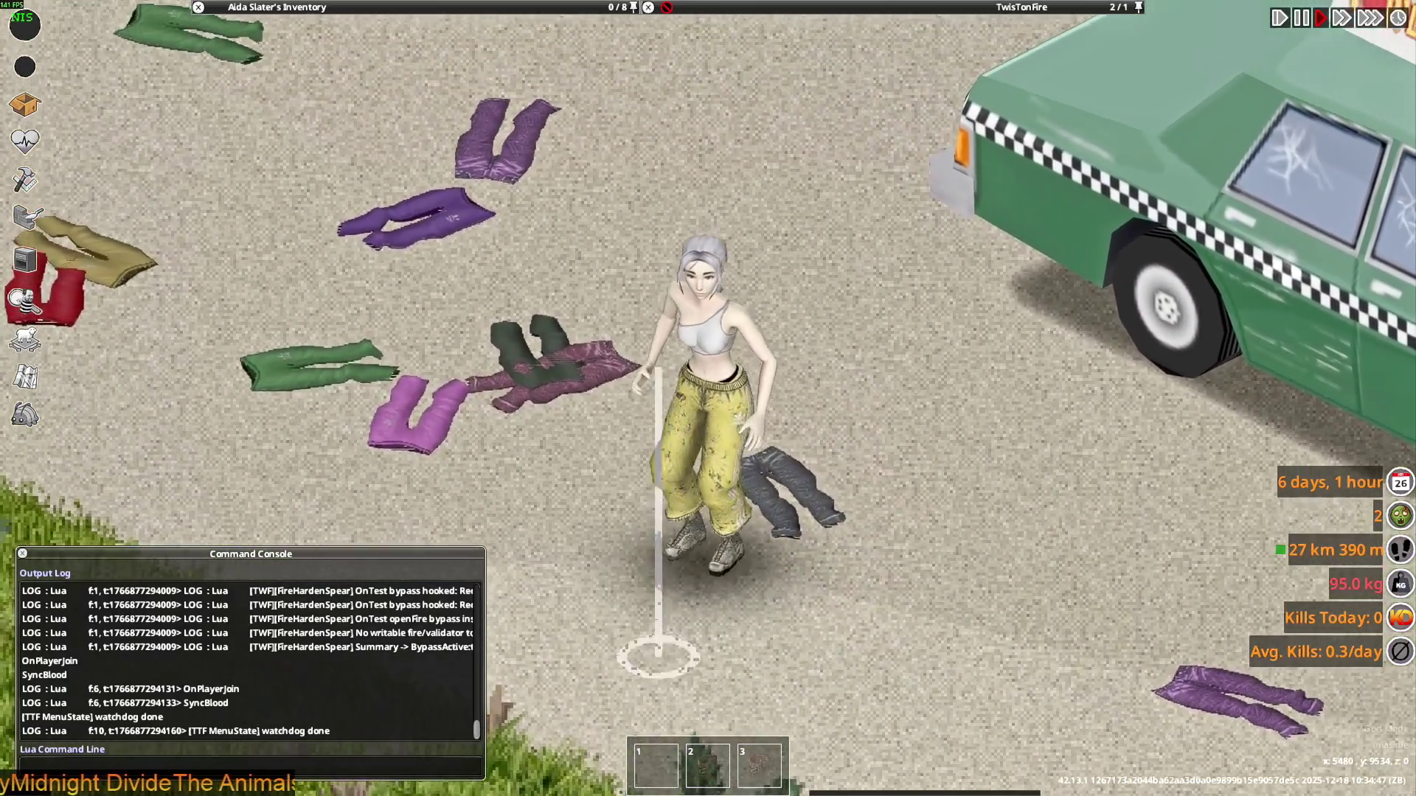
pyautogui.press('w')
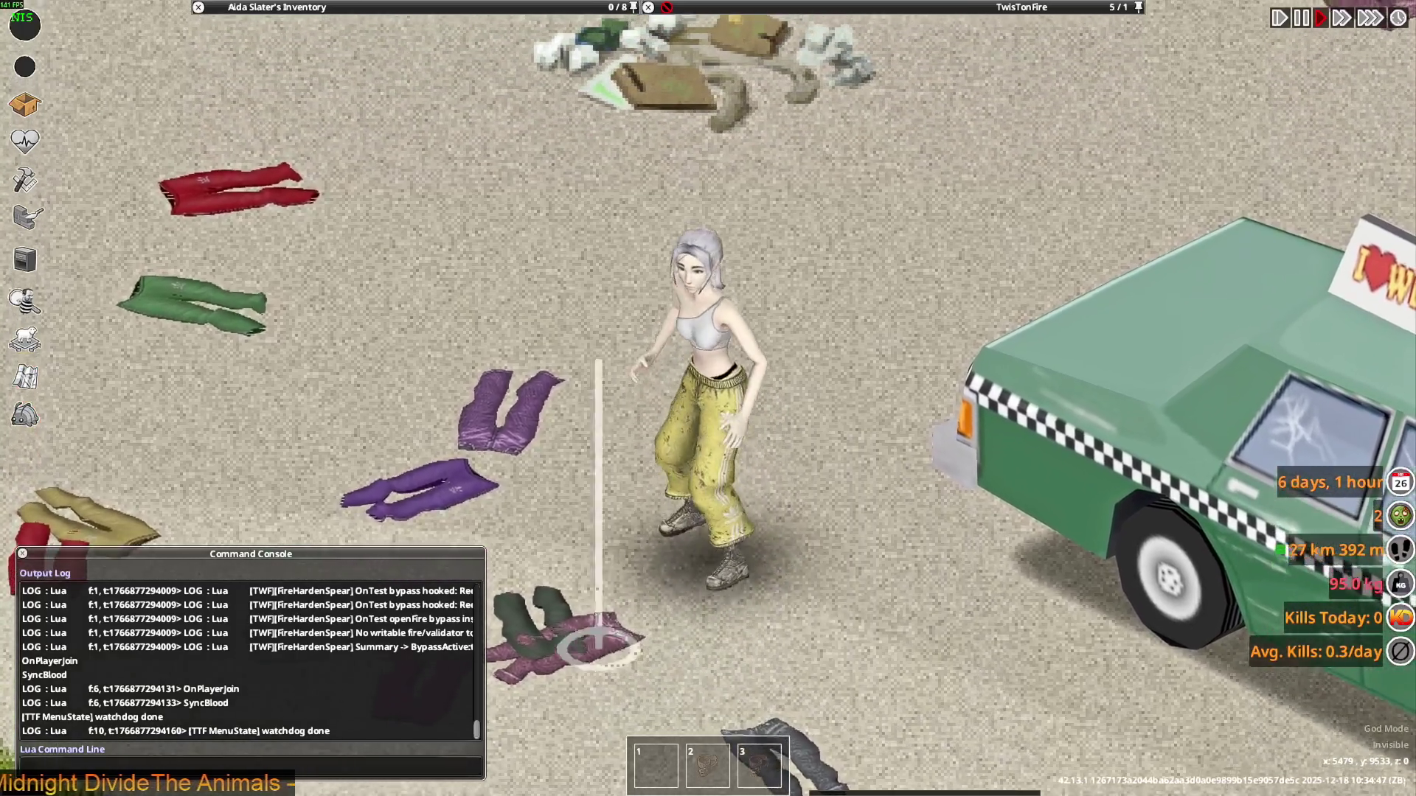
# Walk up-left past the scattered clothes and back beside the taxi, then bring up the window switcher
pyautogui.press('a')
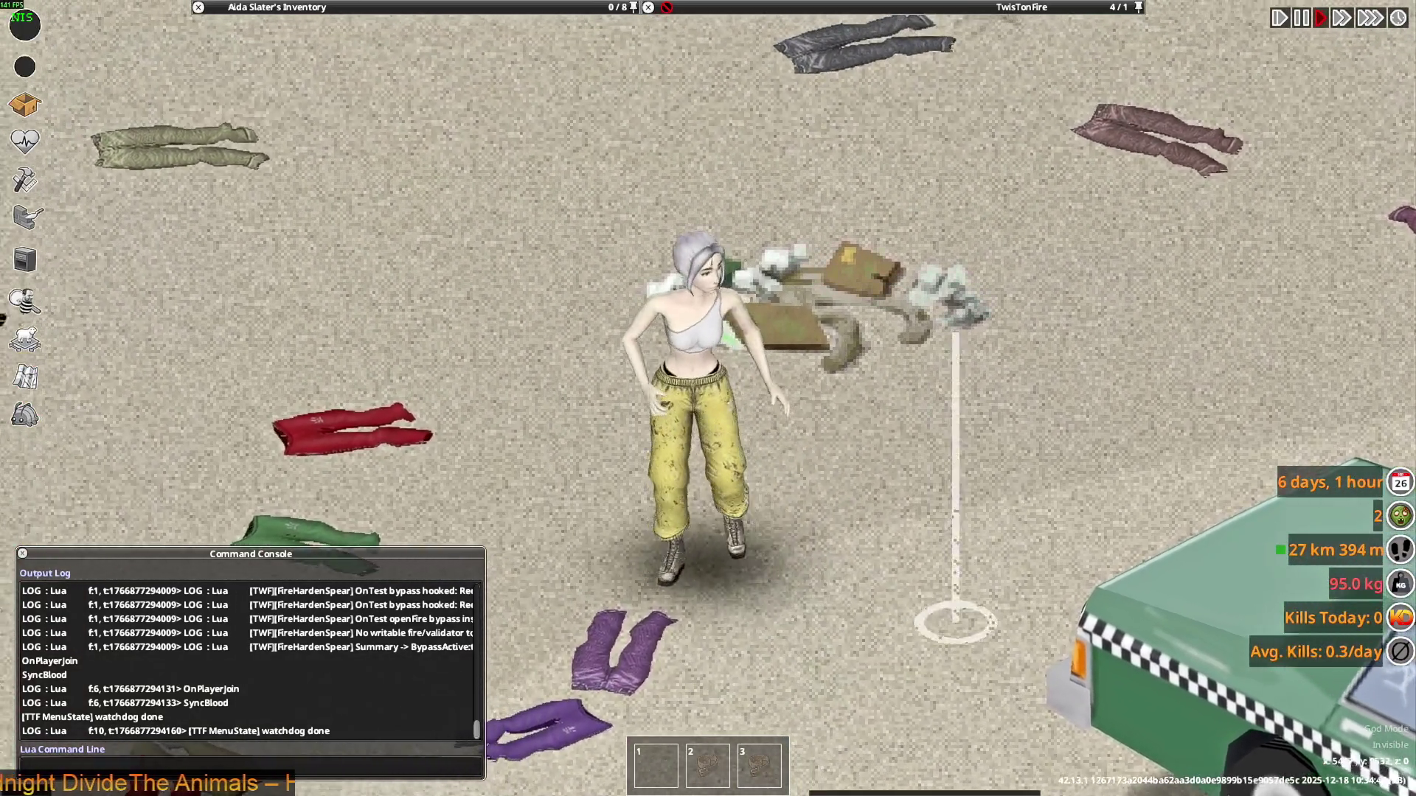
pyautogui.press('a')
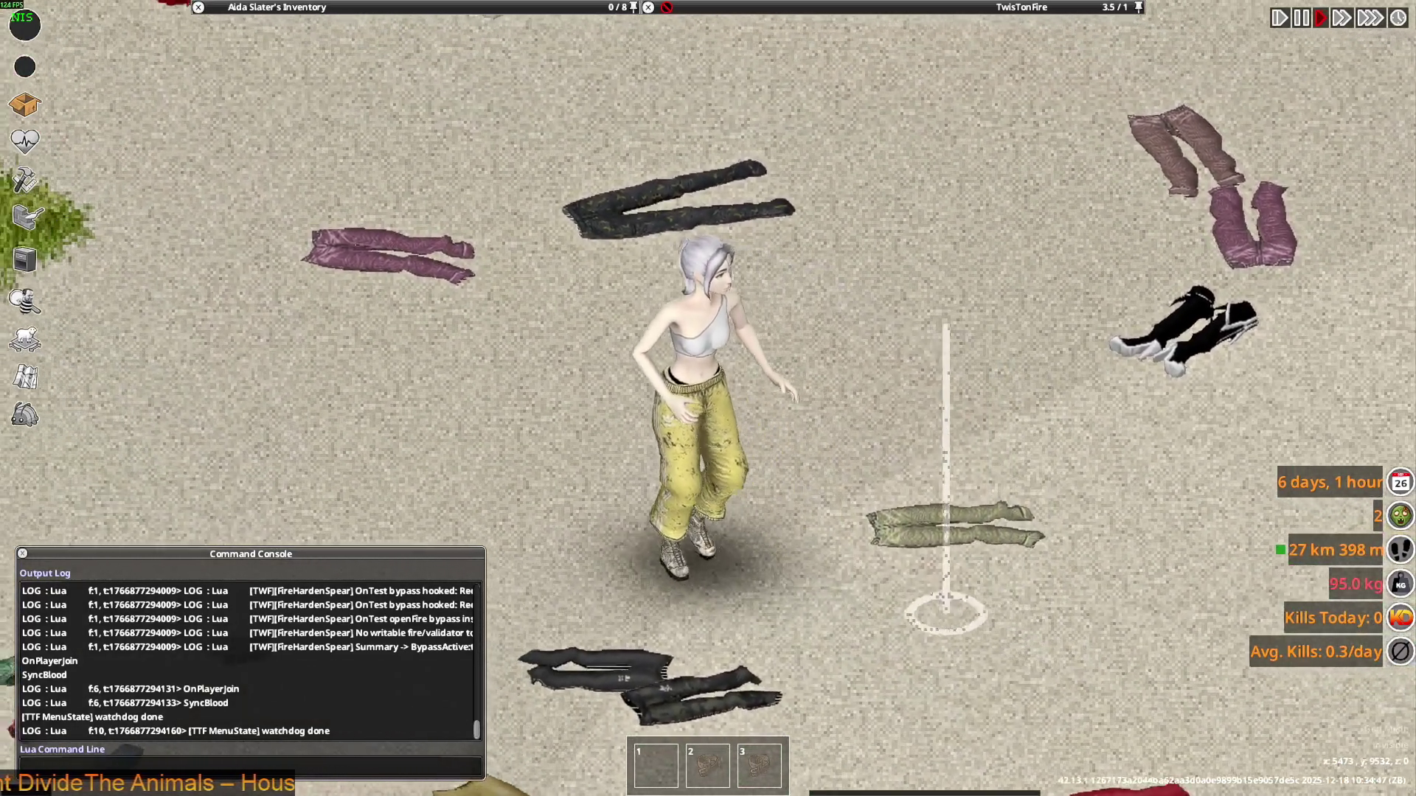
pyautogui.press('a')
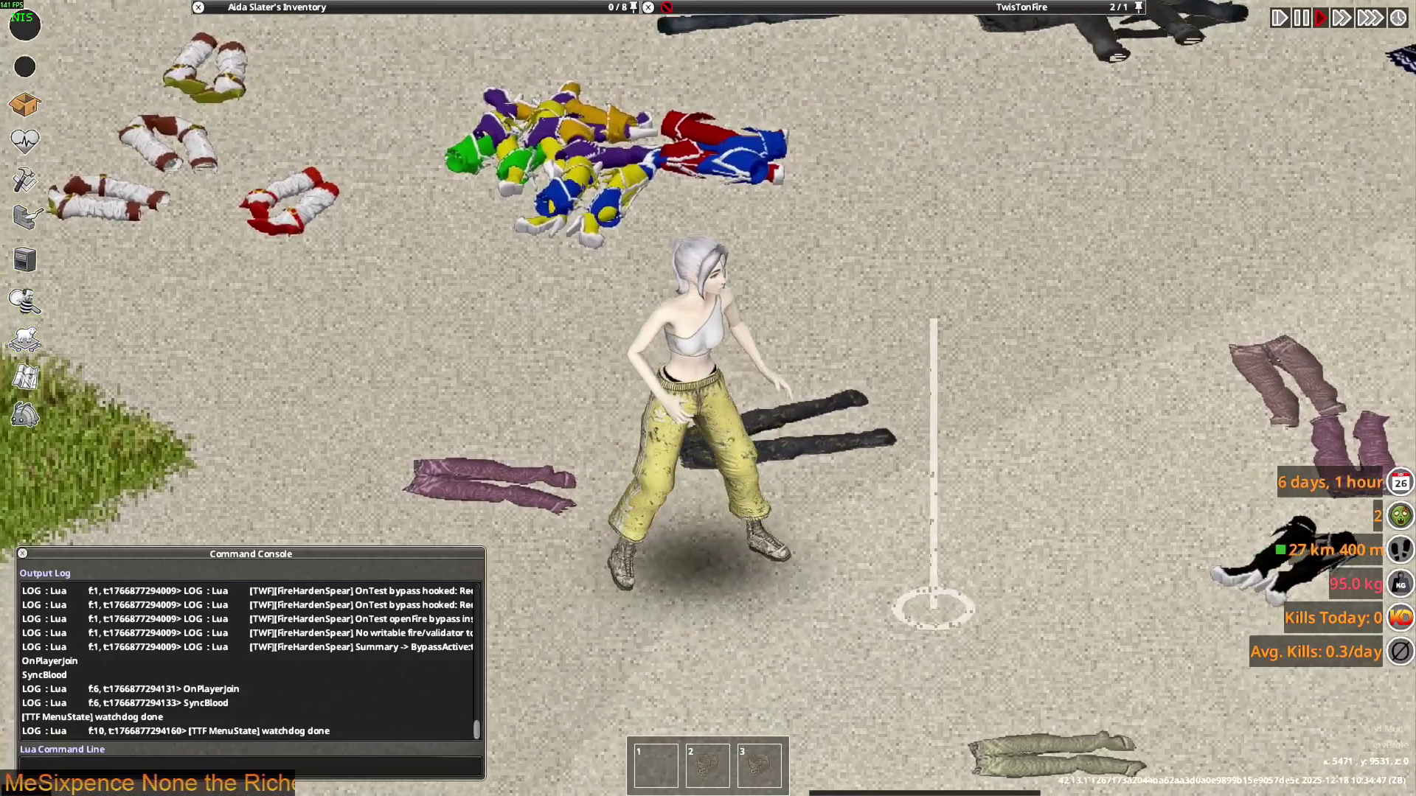
pyautogui.press('s')
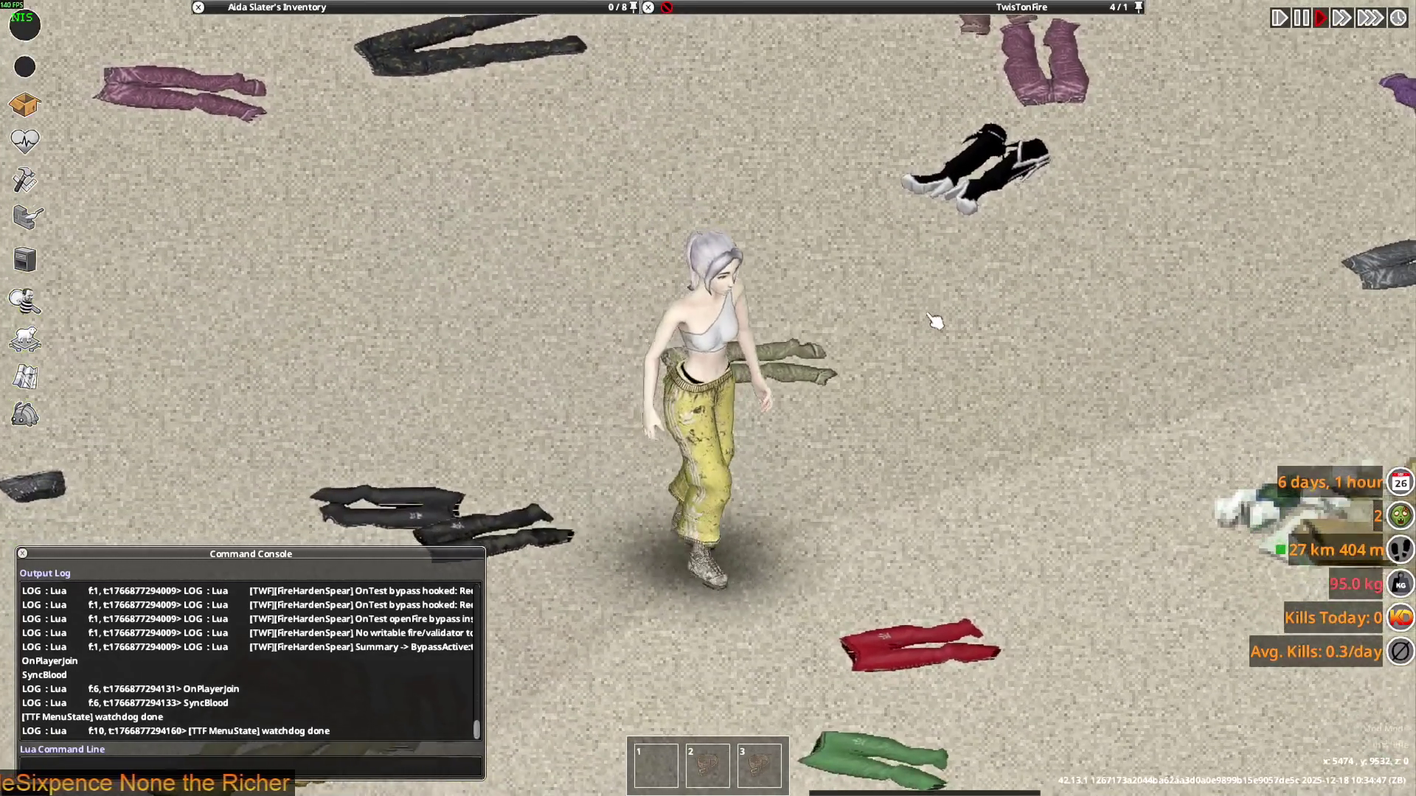
pyautogui.press('s')
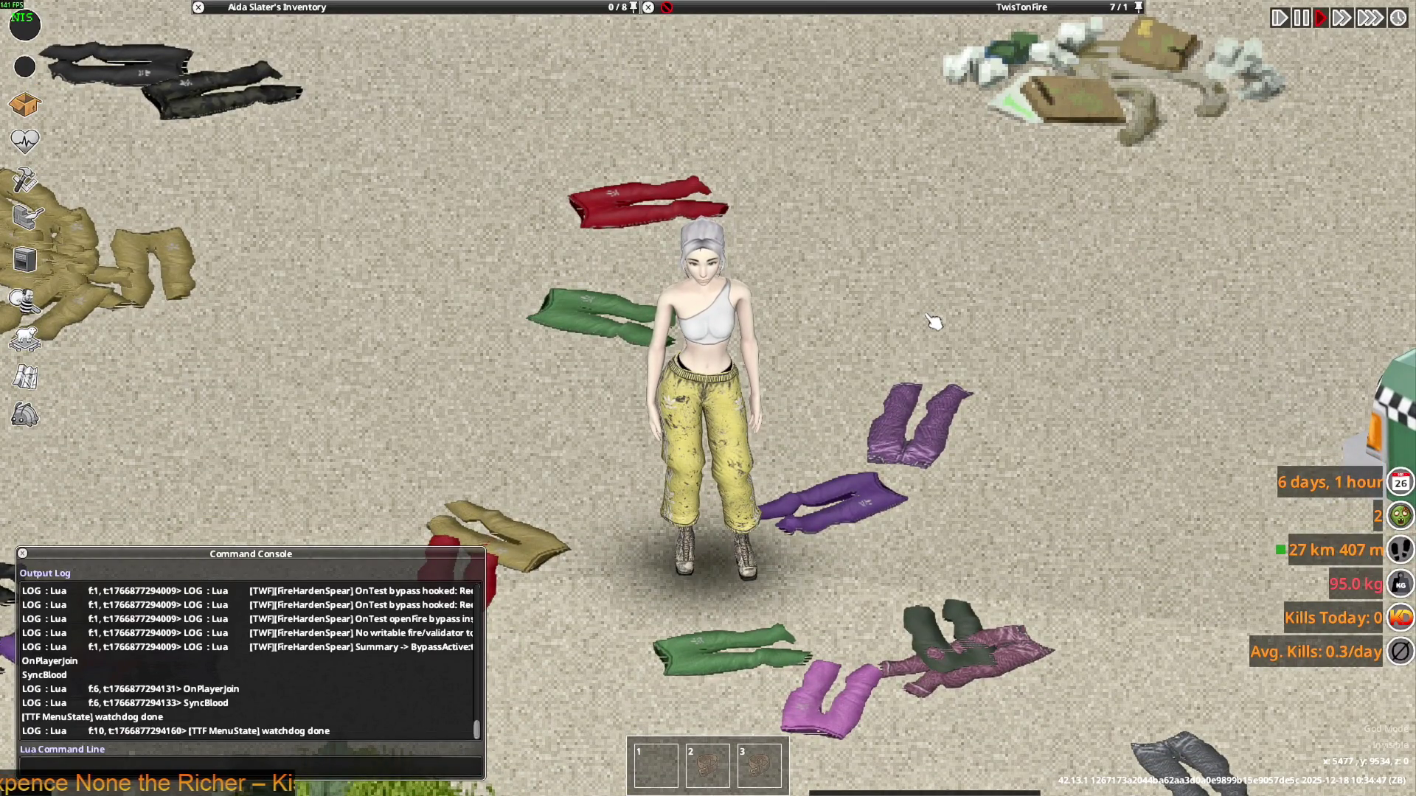
pyautogui.press('s')
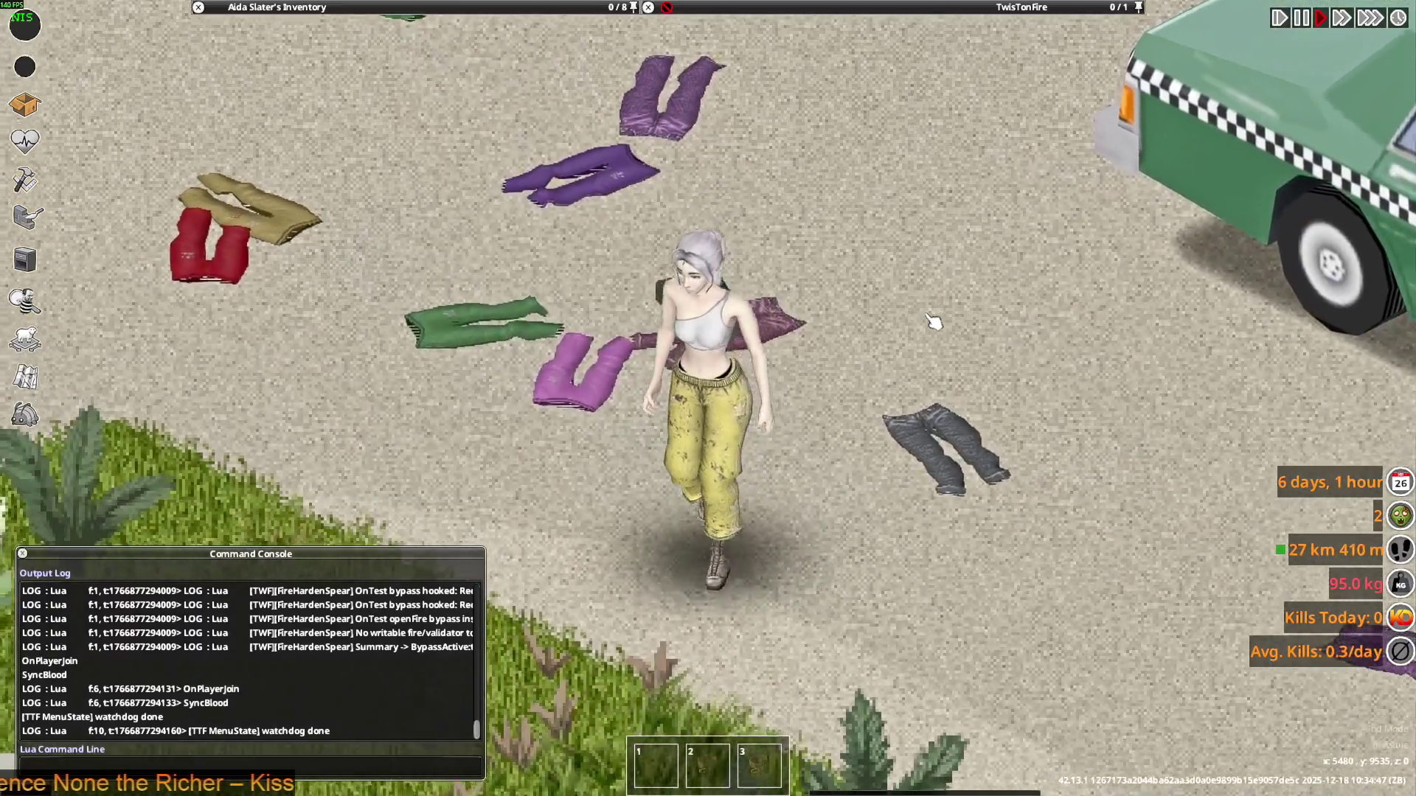
pyautogui.press('d')
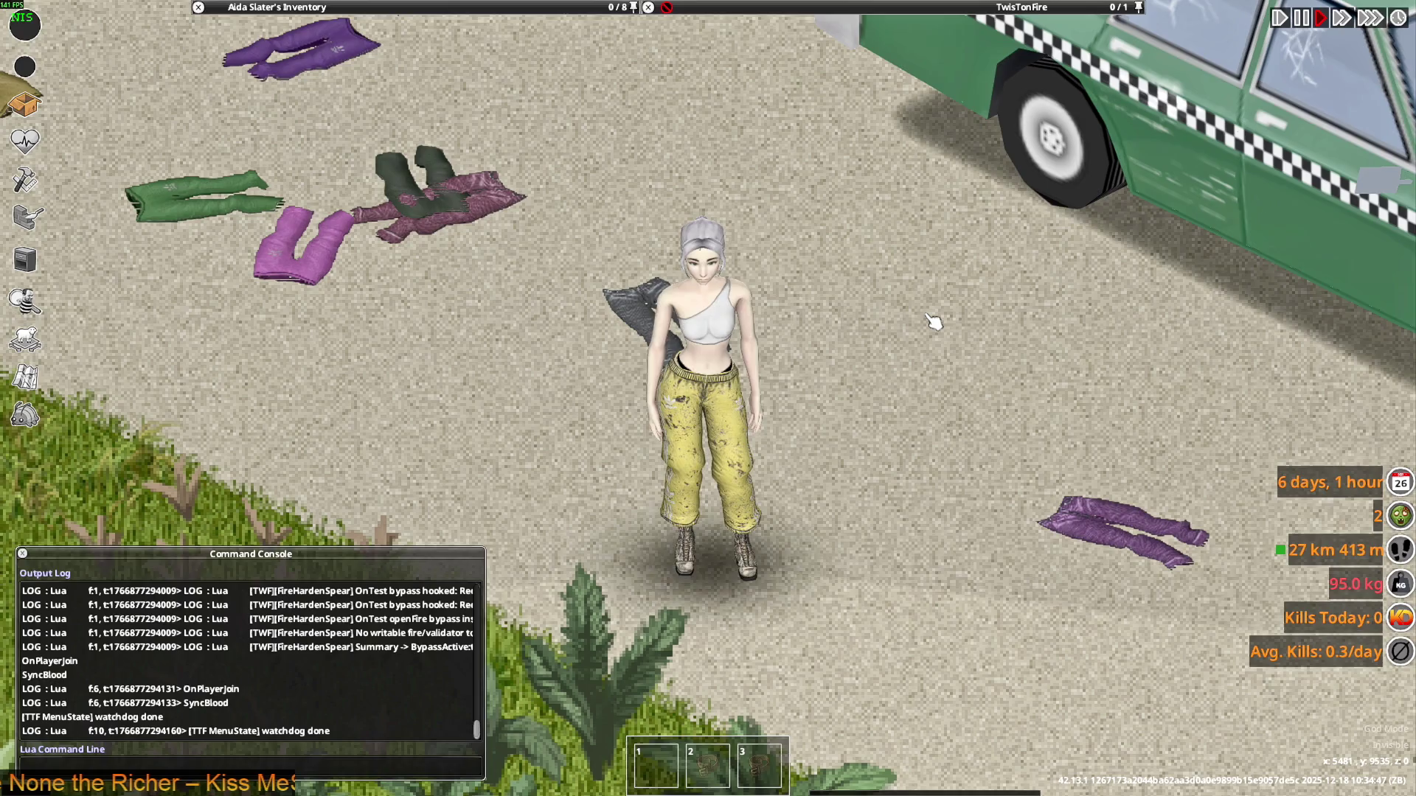
pyautogui.press('s')
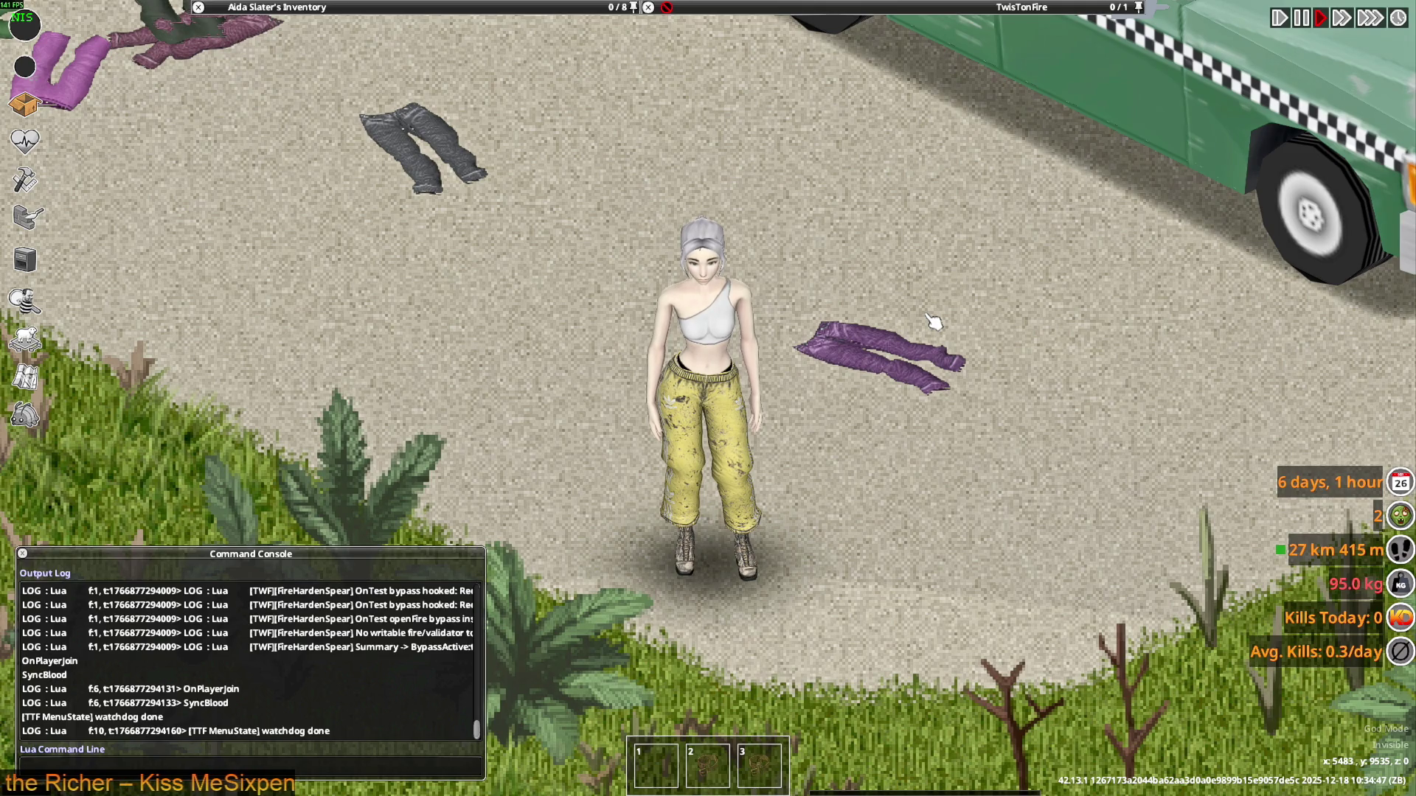
pyautogui.hotkey('alt', 'Tab')
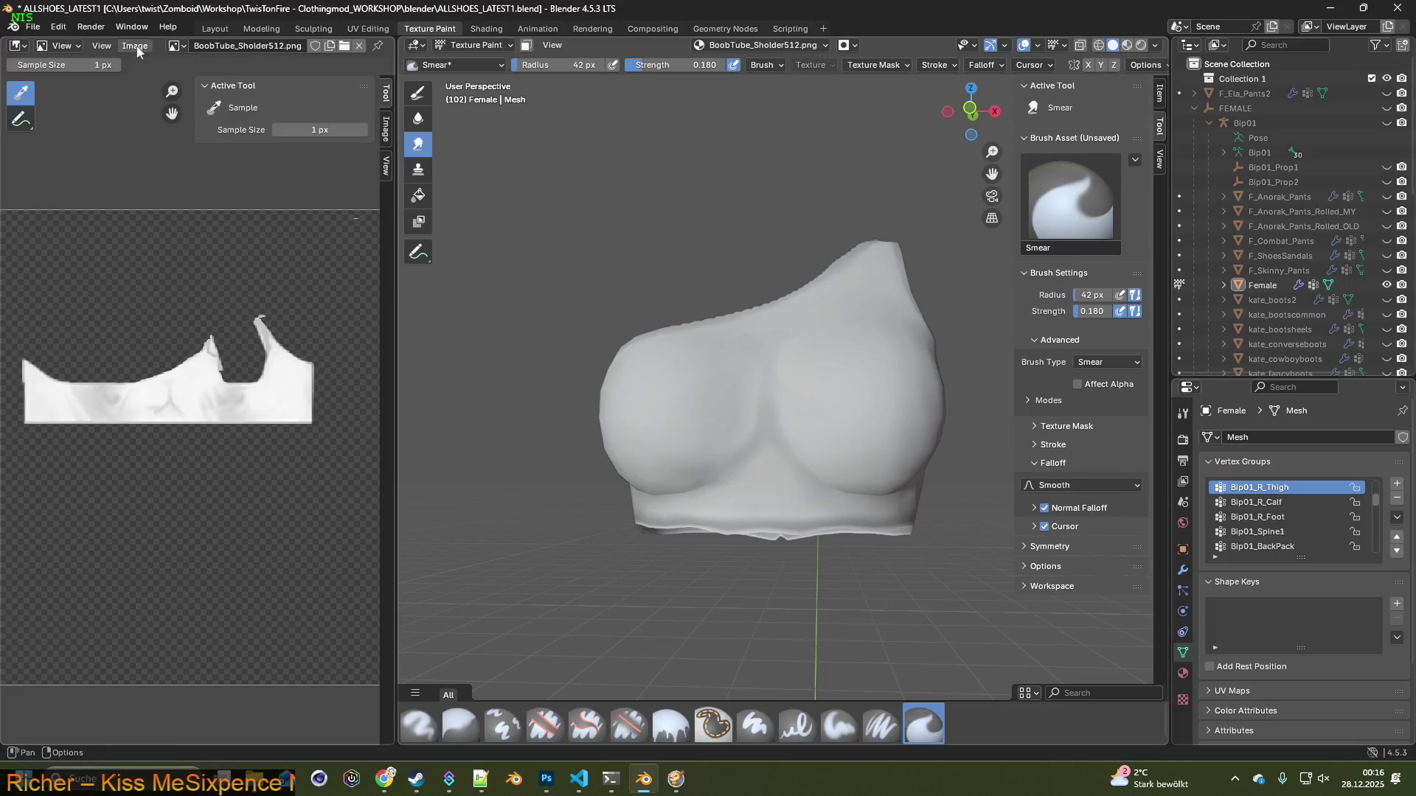
# Save the painted texture as BoobTube_Sholder512m.png in the Underwear folder
pyautogui.click(137, 46)
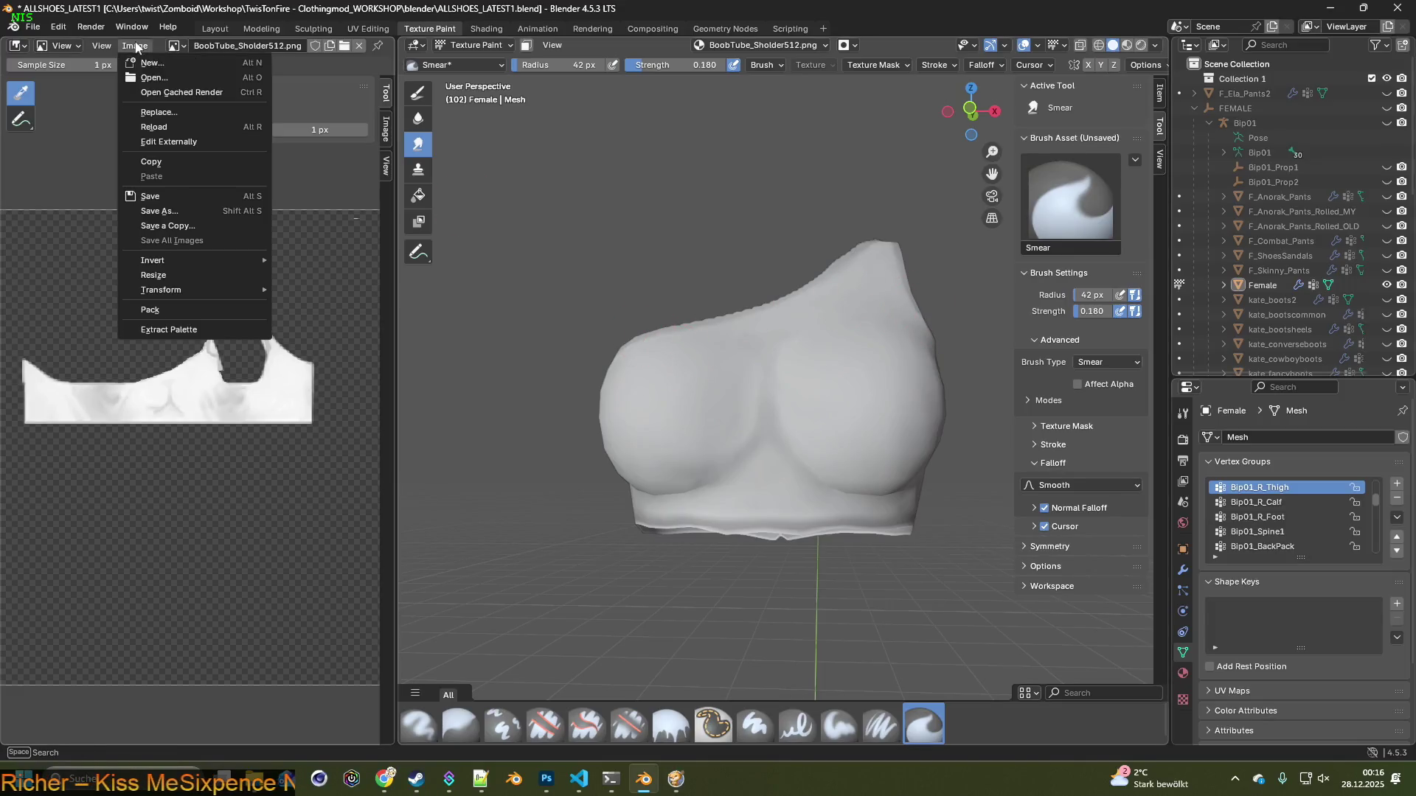
pyautogui.click(169, 211)
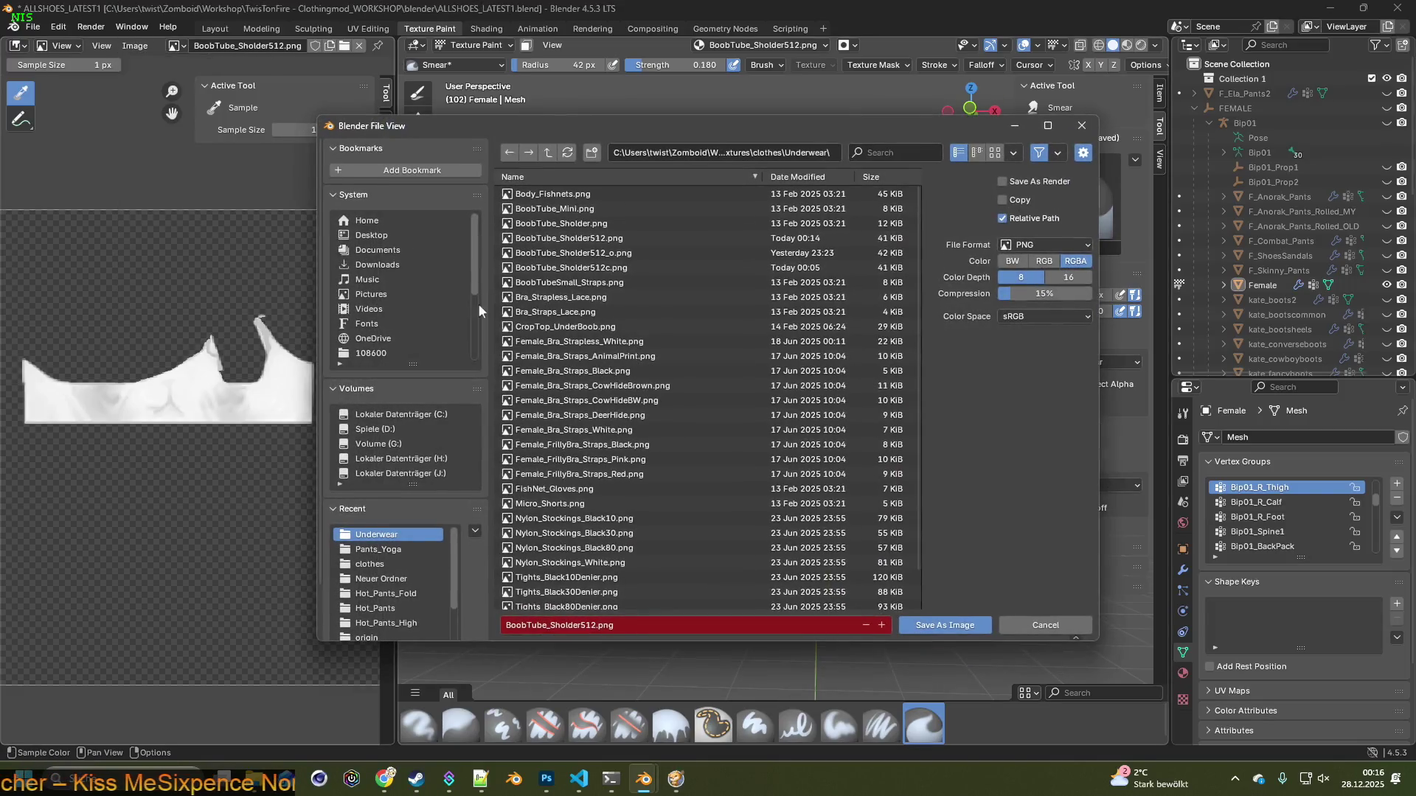
pyautogui.click(598, 625)
pyautogui.click(596, 626)
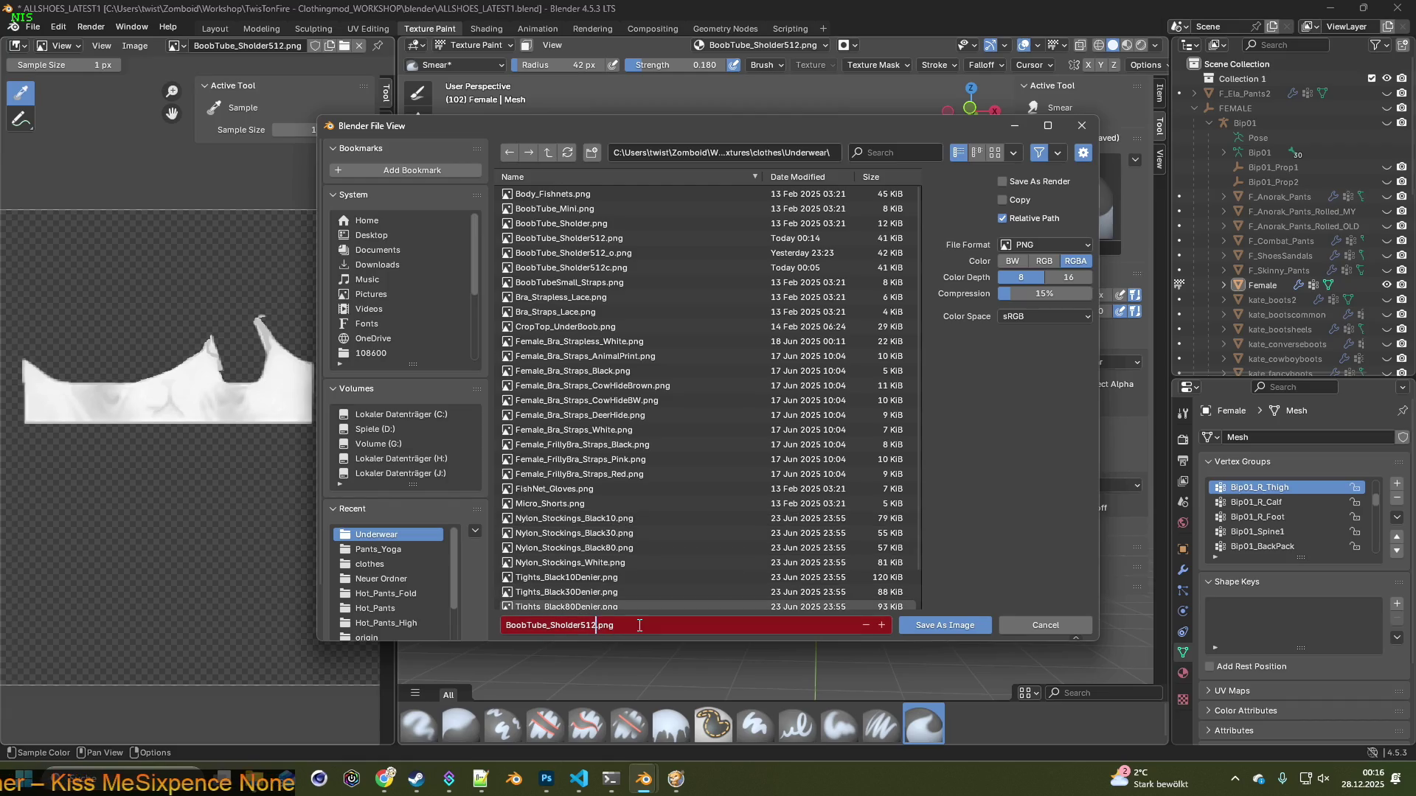
pyautogui.click(945, 625)
pyautogui.scroll(4, 822, 605)
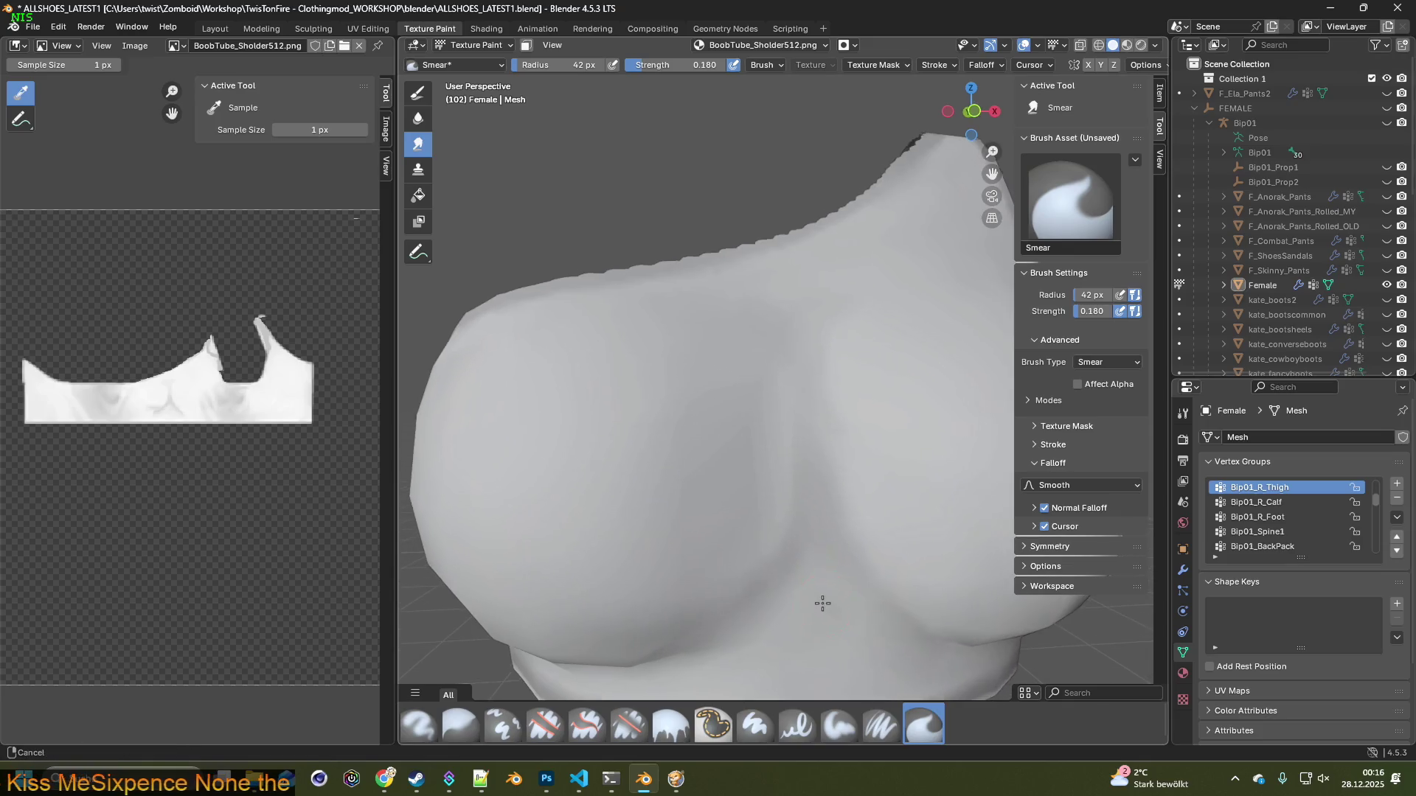
# Smear the chest texture on the top's front, set Smear strength to 0.381, and orbit to inspect
pyautogui.scroll(-1, 717, 538)
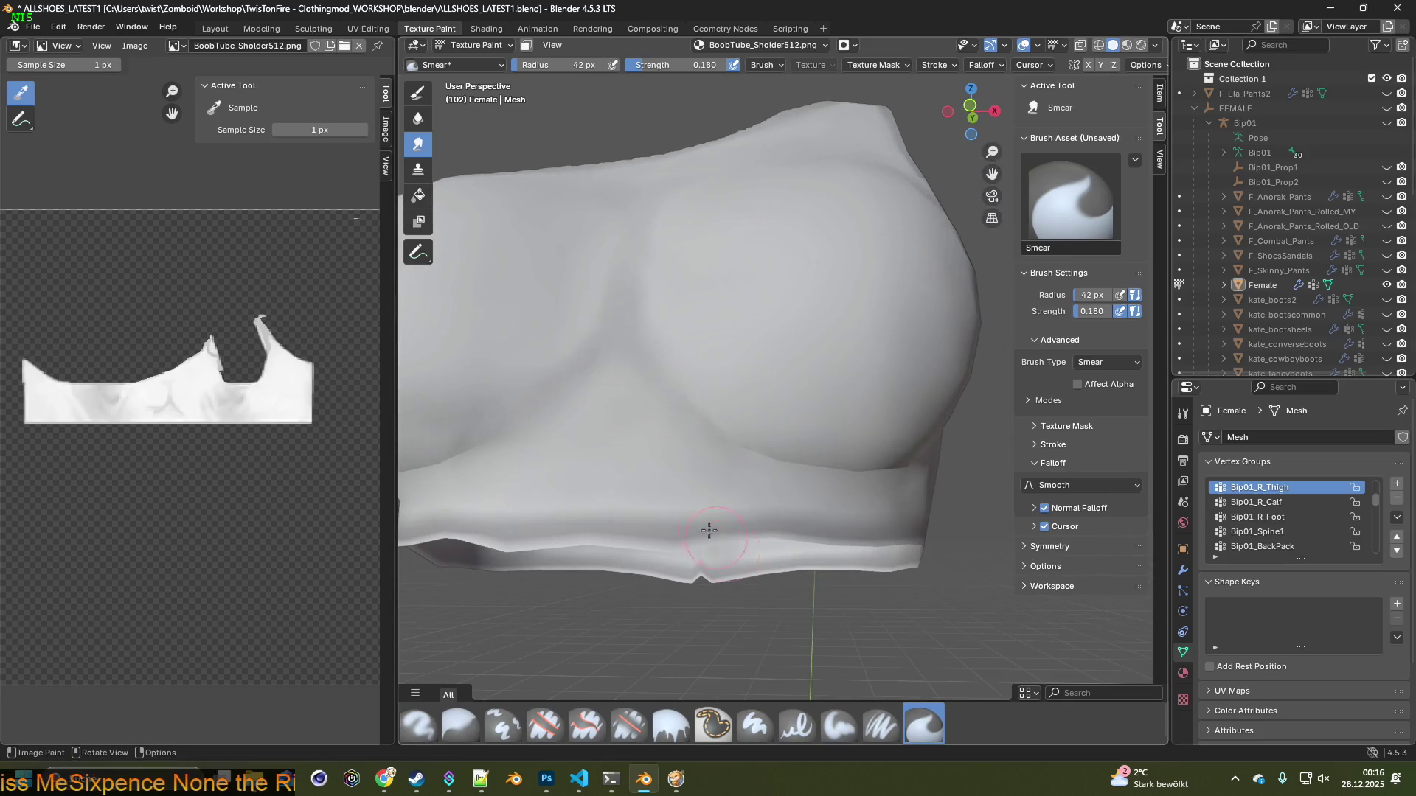
pyautogui.moveTo(598, 274); pyautogui.dragTo(612, 290)
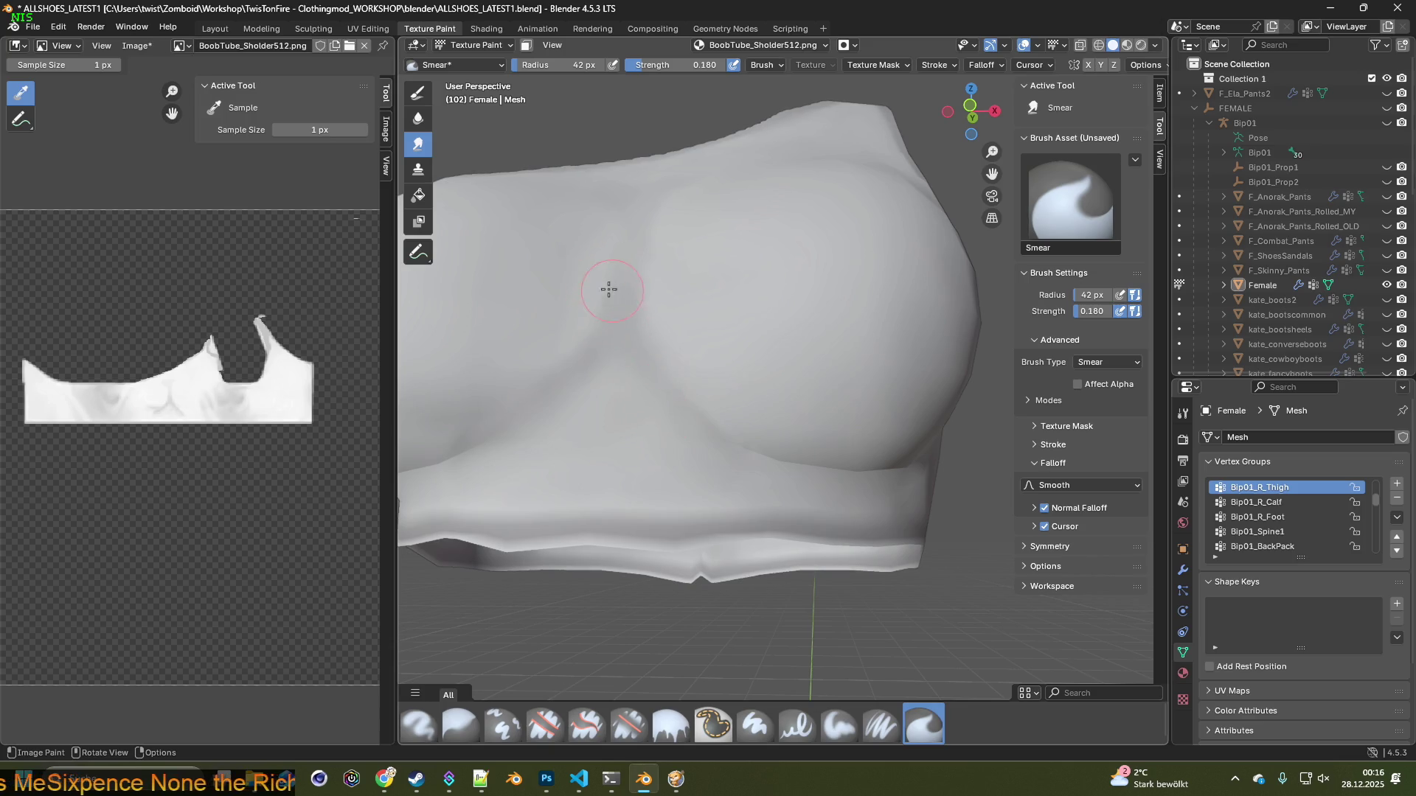
pyautogui.moveTo(653, 65); pyautogui.dragTo(673, 65)
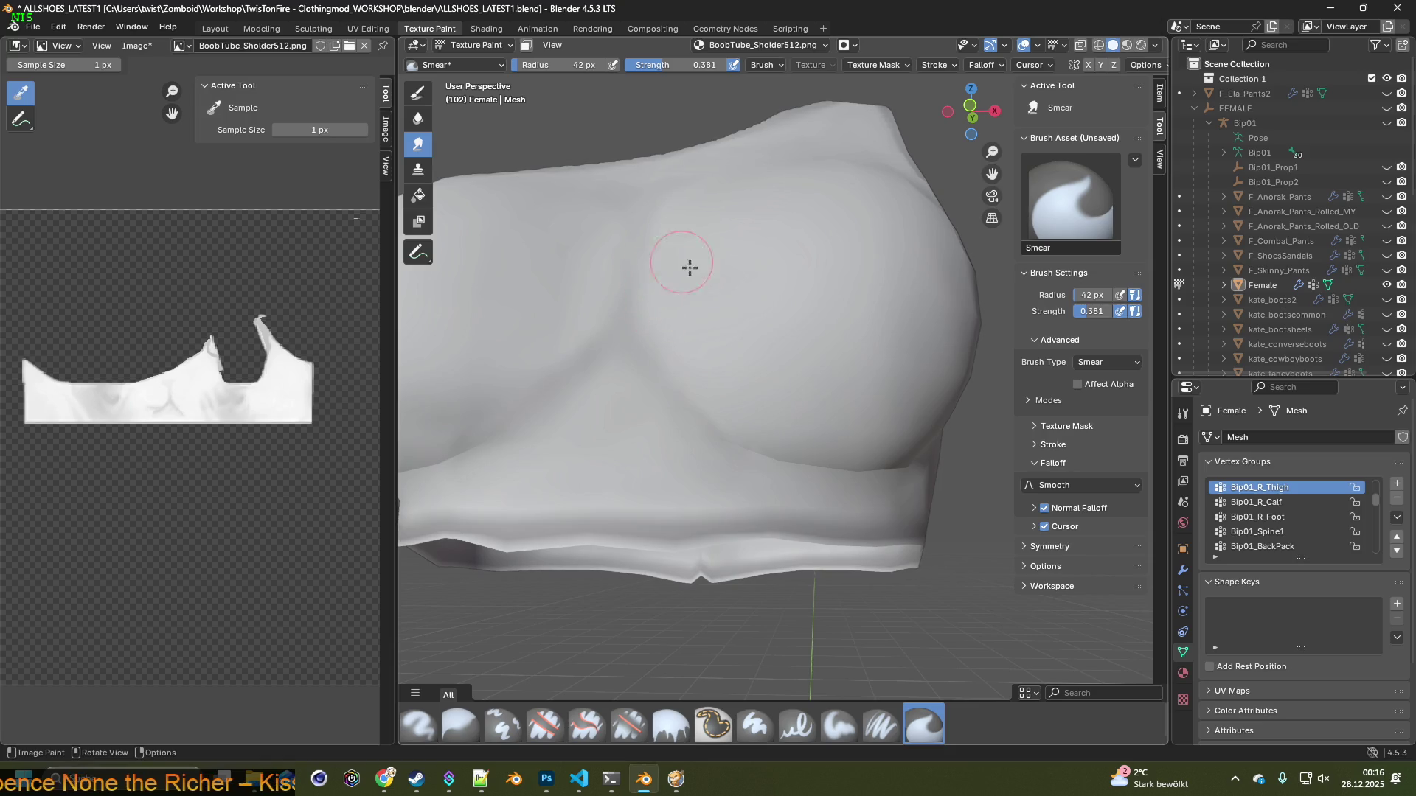
pyautogui.moveTo(660, 284)
pyautogui.mouseDown(button='middle')
pyautogui.moveTo(699, 307)
pyautogui.moveTo(701, 294)
pyautogui.mouseUp(button='middle')
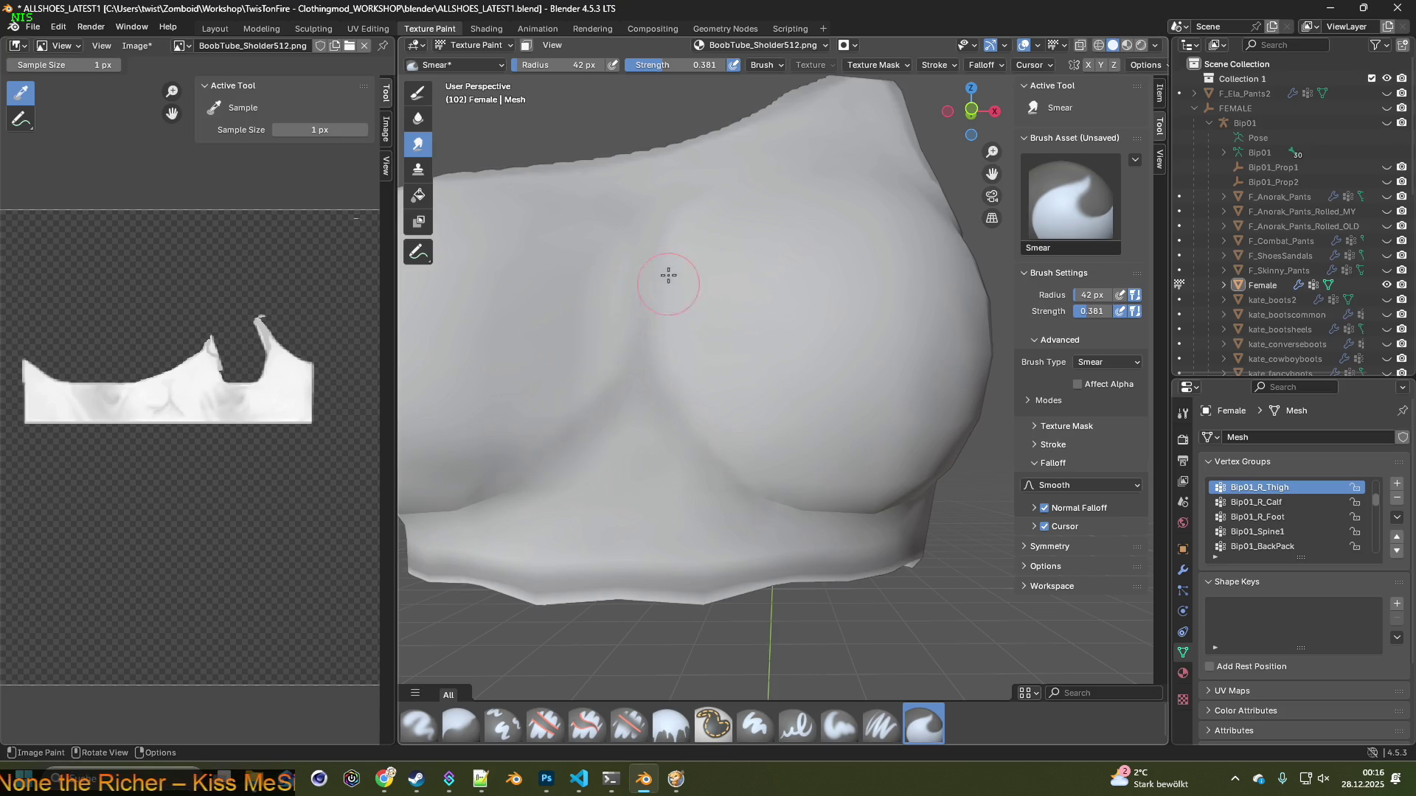
pyautogui.moveTo(610, 312)
pyautogui.mouseDown(button='middle')
pyautogui.moveTo(618, 343)
pyautogui.moveTo(636, 298)
pyautogui.mouseUp(button='middle')
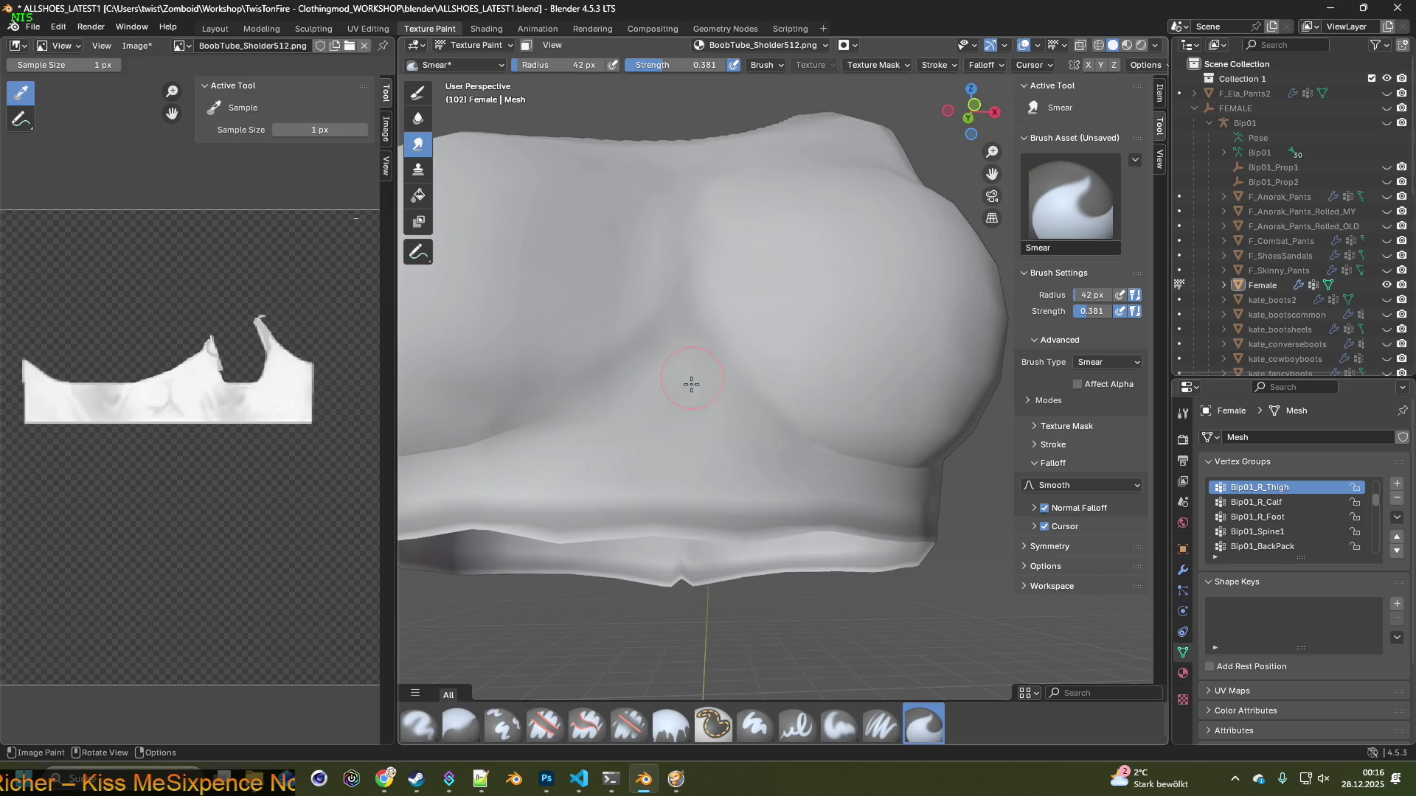
pyautogui.moveTo(614, 431)
pyautogui.mouseDown(button='middle')
pyautogui.moveTo(700, 459)
pyautogui.moveTo(648, 401)
pyautogui.mouseUp(button='middle')
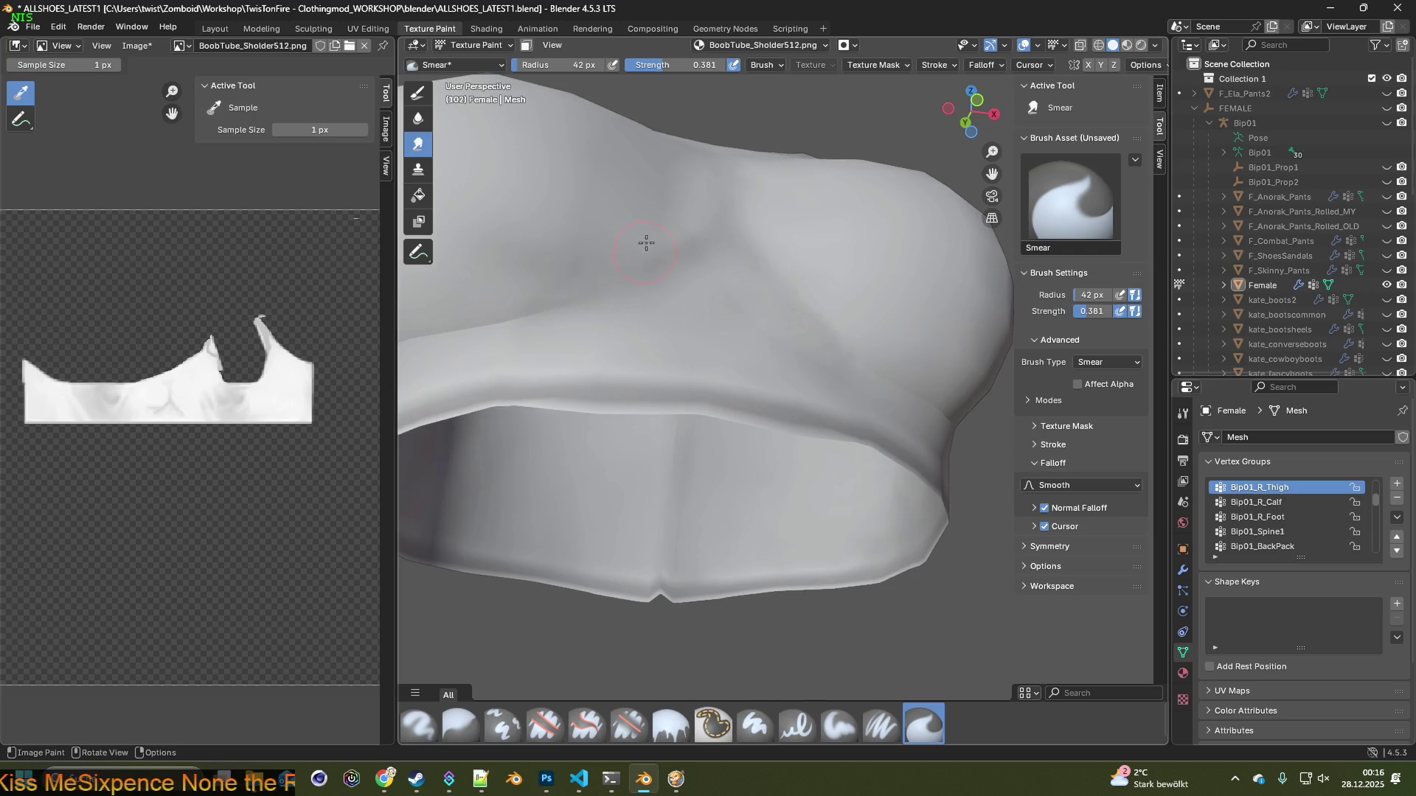
pyautogui.moveTo(669, 227); pyautogui.dragTo(576, 323, button='middle')
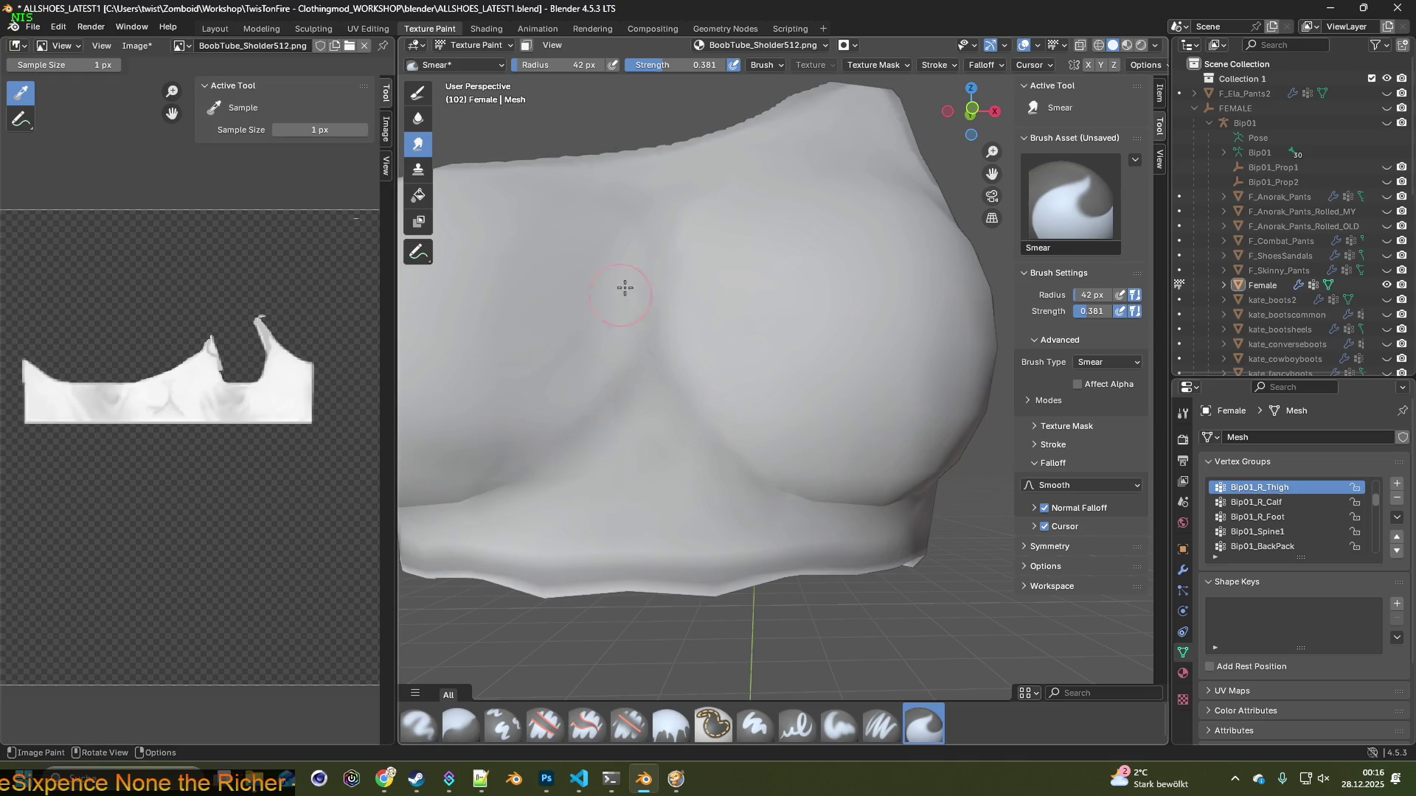
# Orbit and zoom around the painted top to inspect the bust from several angles
pyautogui.moveTo(619, 306); pyautogui.dragTo(701, 319, button='middle')
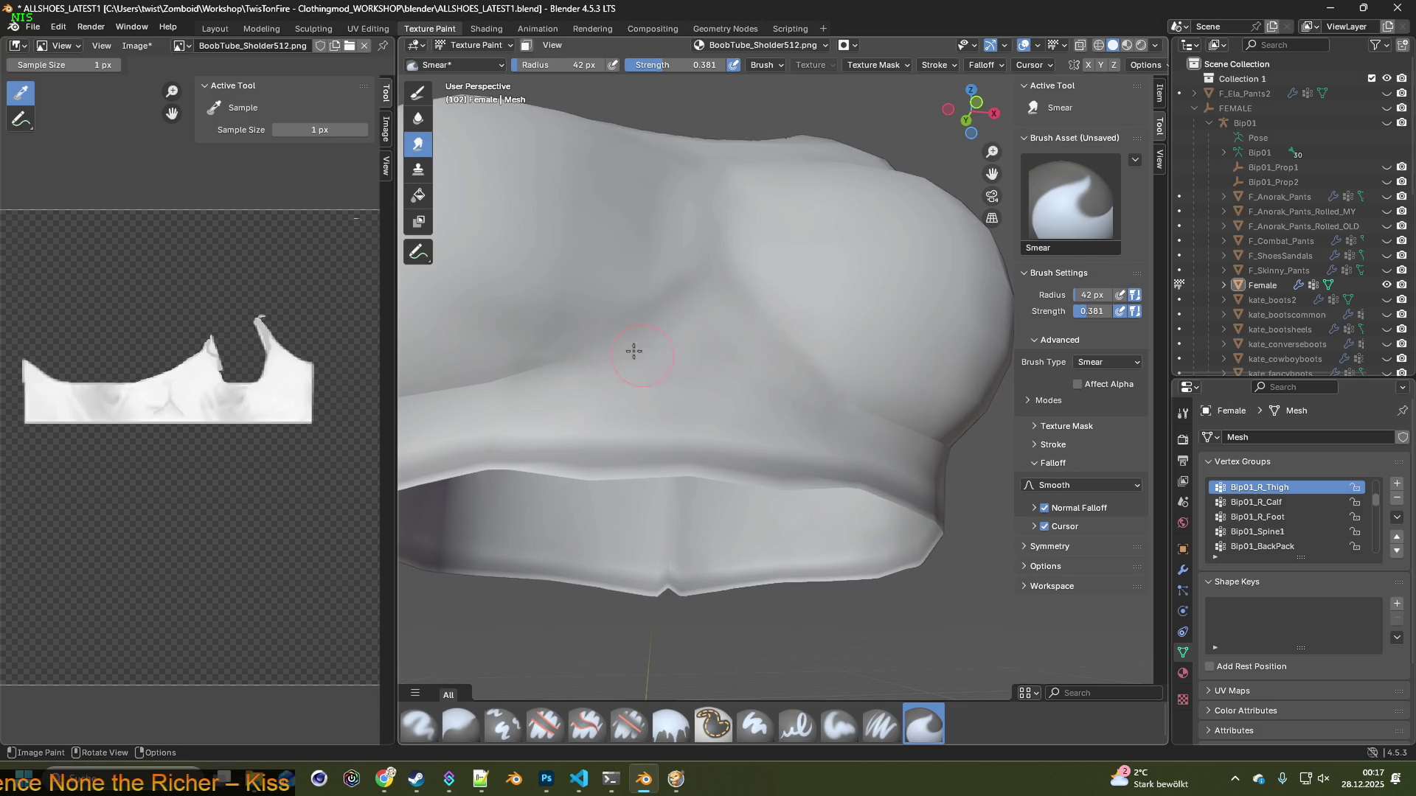
pyautogui.moveTo(706, 366); pyautogui.dragTo(618, 291, button='middle')
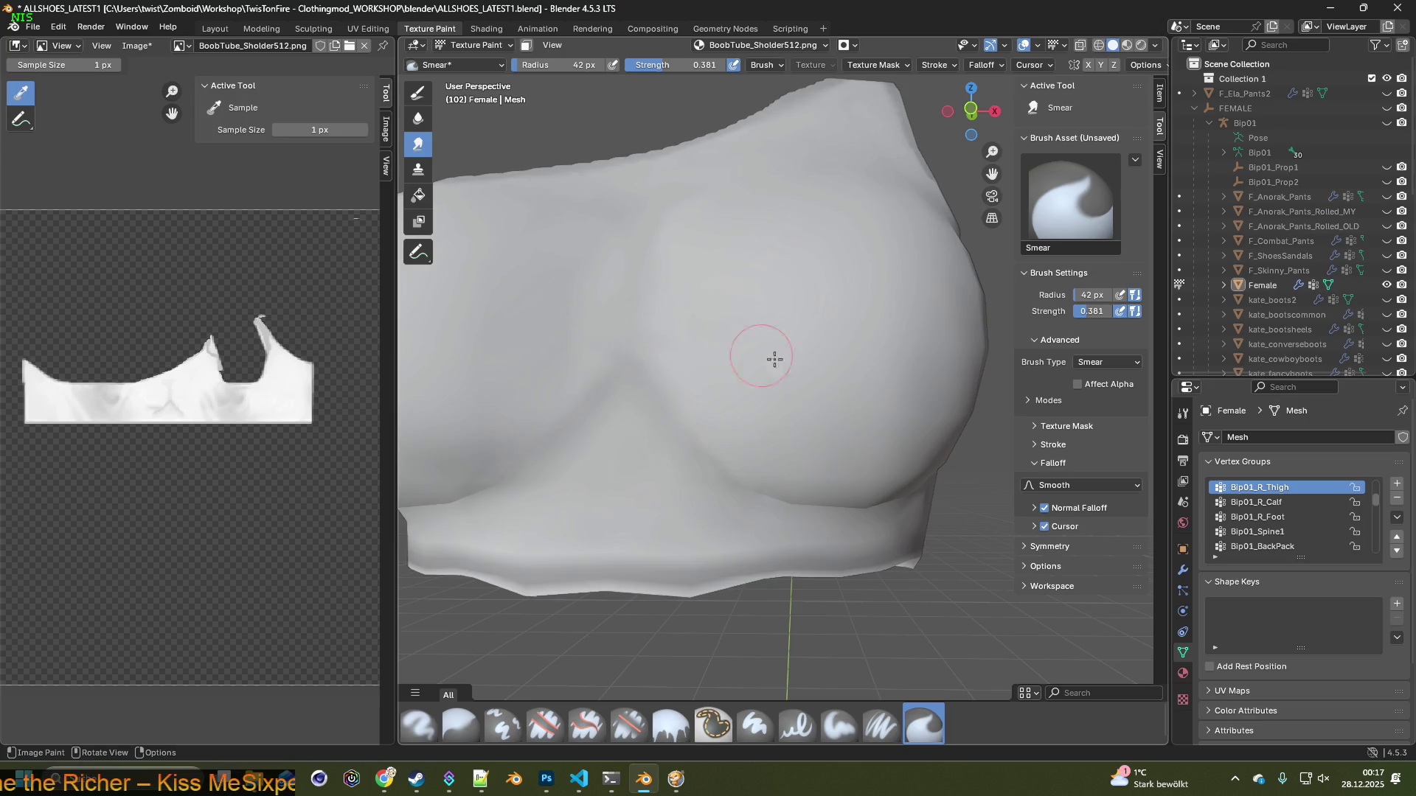
pyautogui.scroll(2, 649, 325)
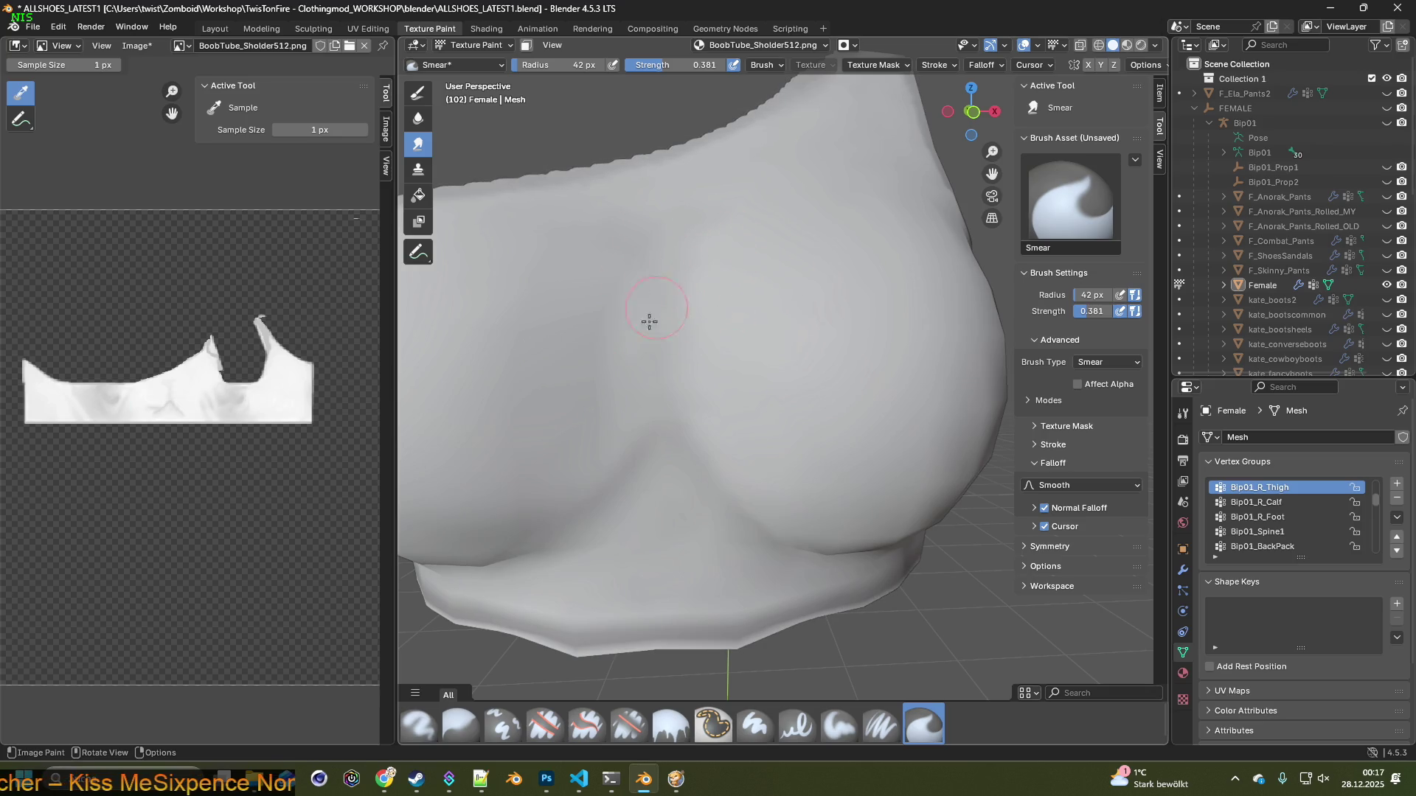
pyautogui.moveTo(658, 305); pyautogui.dragTo(781, 361, button='middle')
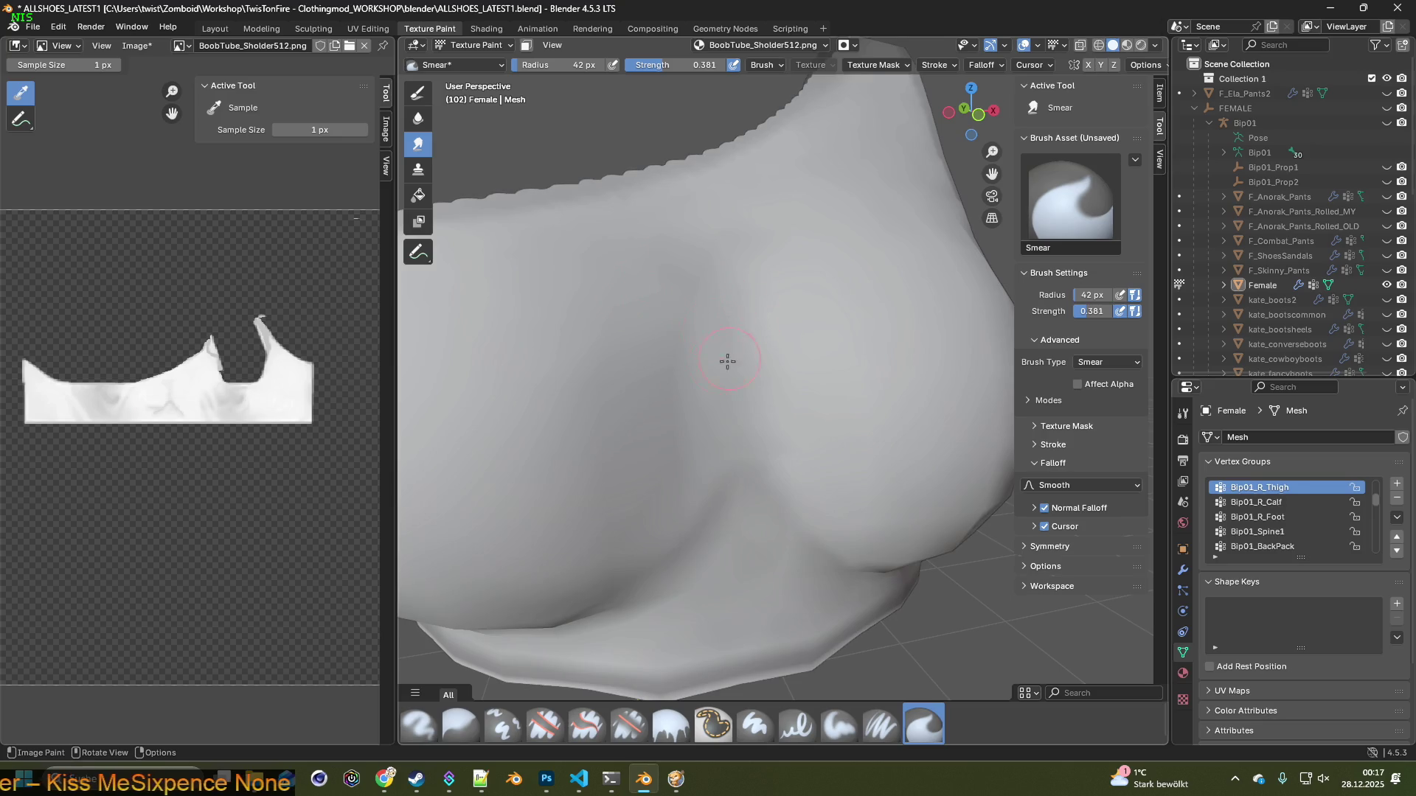
pyautogui.moveTo(651, 362)
pyautogui.mouseDown(button='middle')
pyautogui.moveTo(609, 339)
pyautogui.moveTo(673, 250)
pyautogui.mouseUp(button='middle')
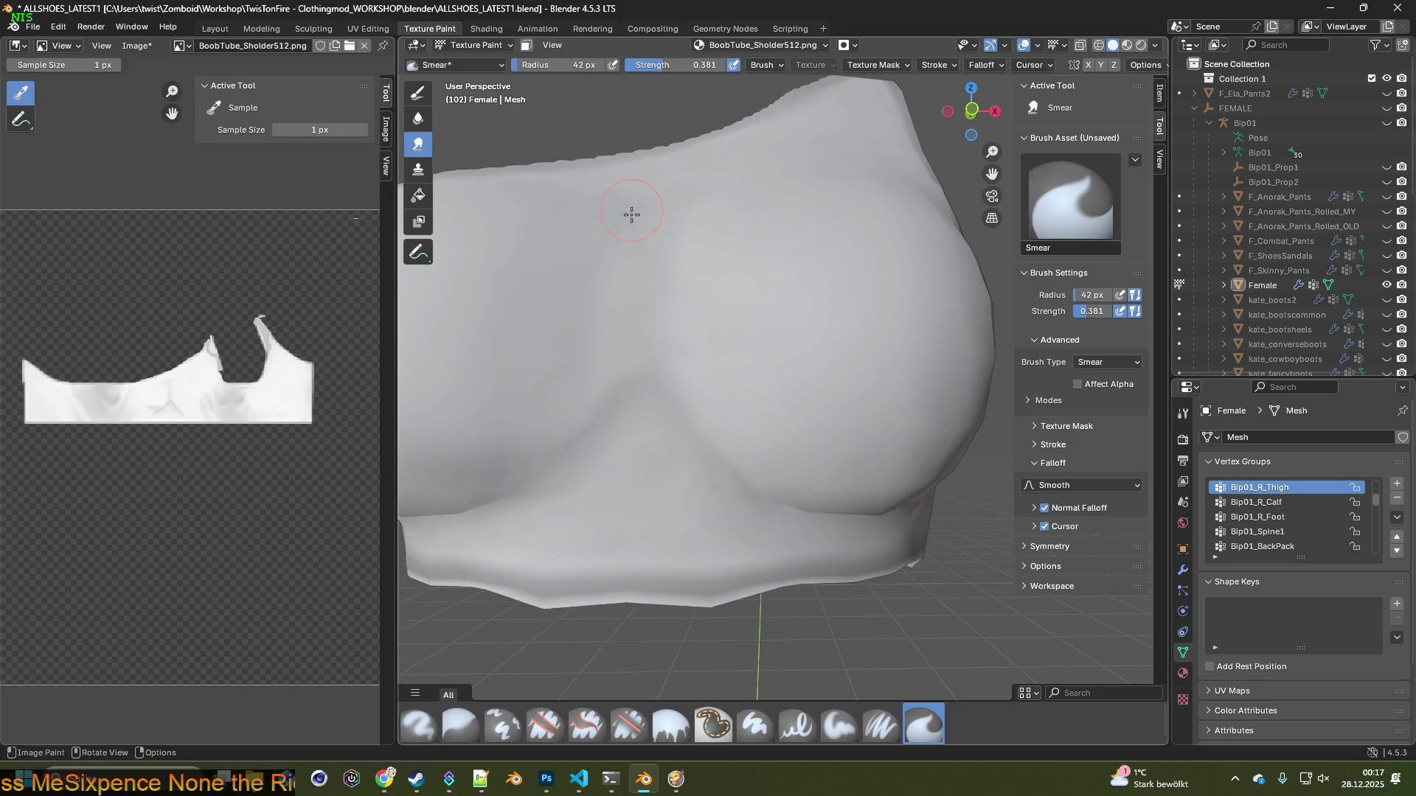
pyautogui.moveTo(643, 250); pyautogui.dragTo(633, 341, button='middle')
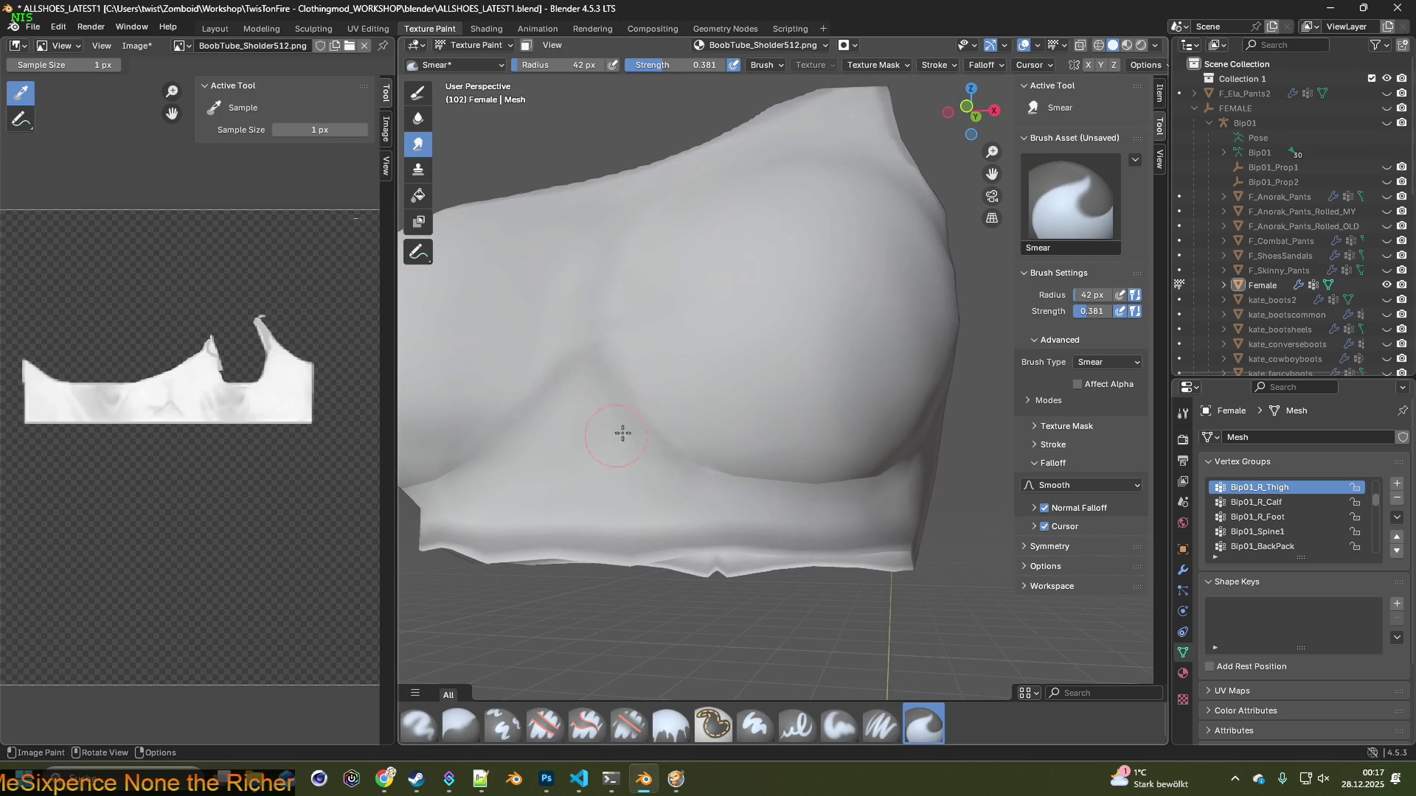
pyautogui.moveTo(690, 470); pyautogui.dragTo(745, 418, button='middle')
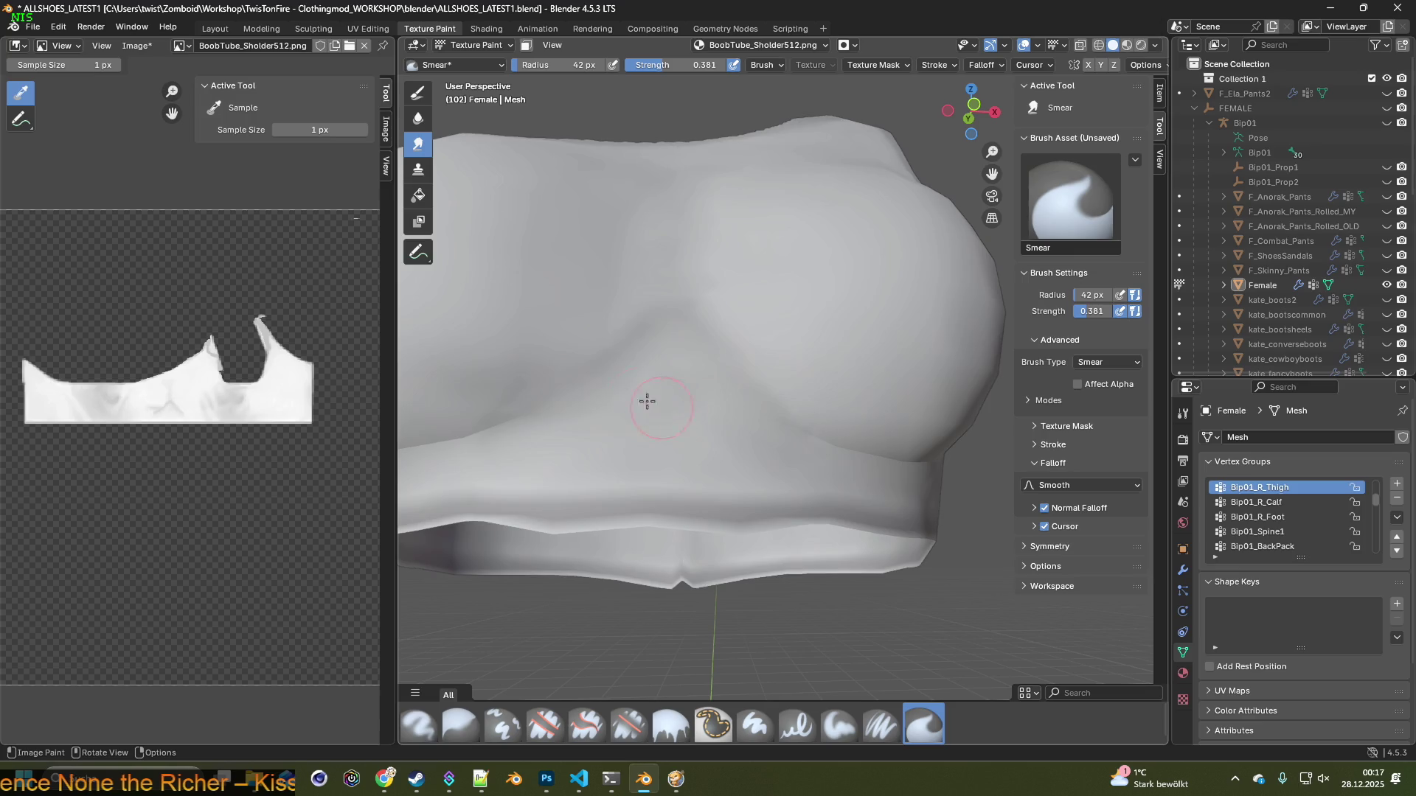
pyautogui.moveTo(659, 374); pyautogui.dragTo(570, 462, button='middle')
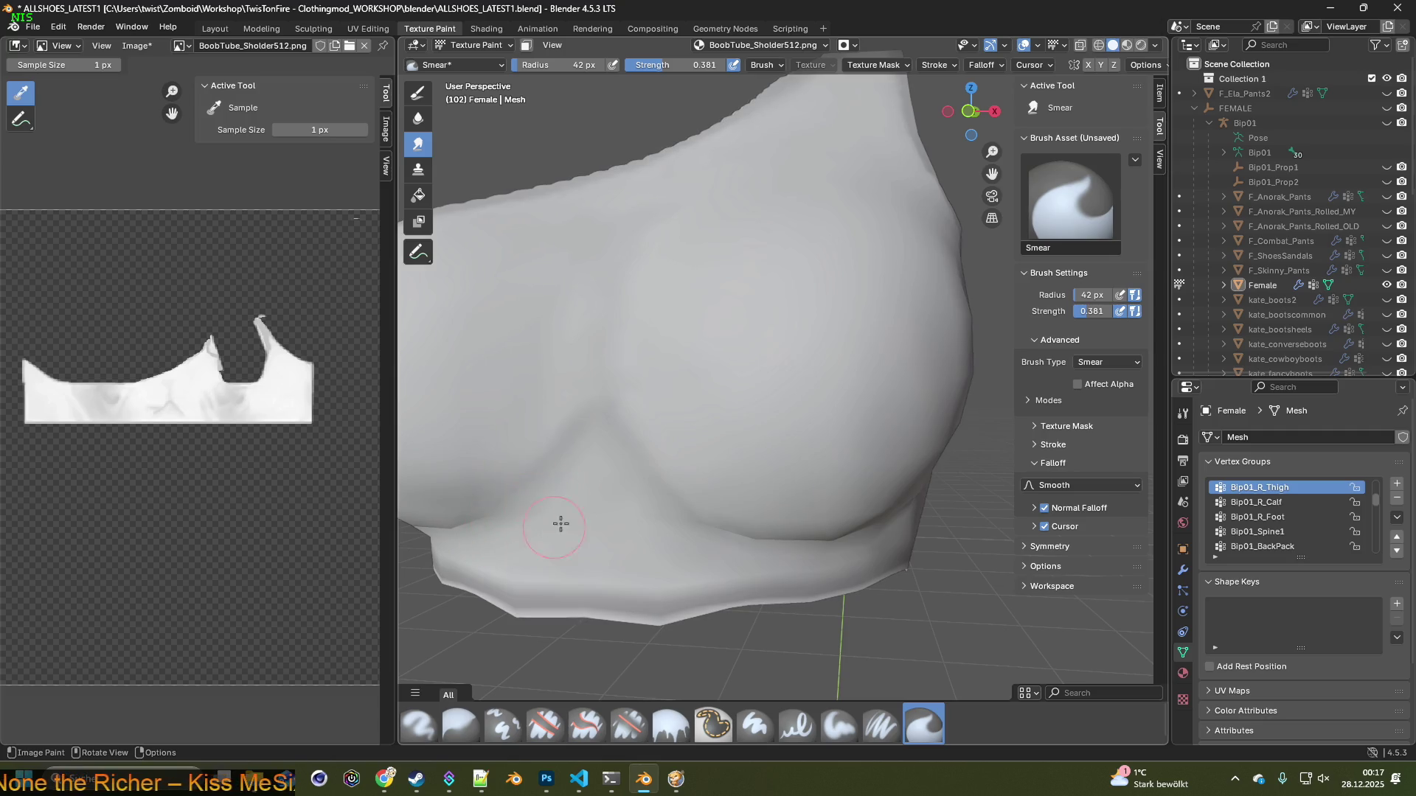
pyautogui.scroll(-5, 612, 497)
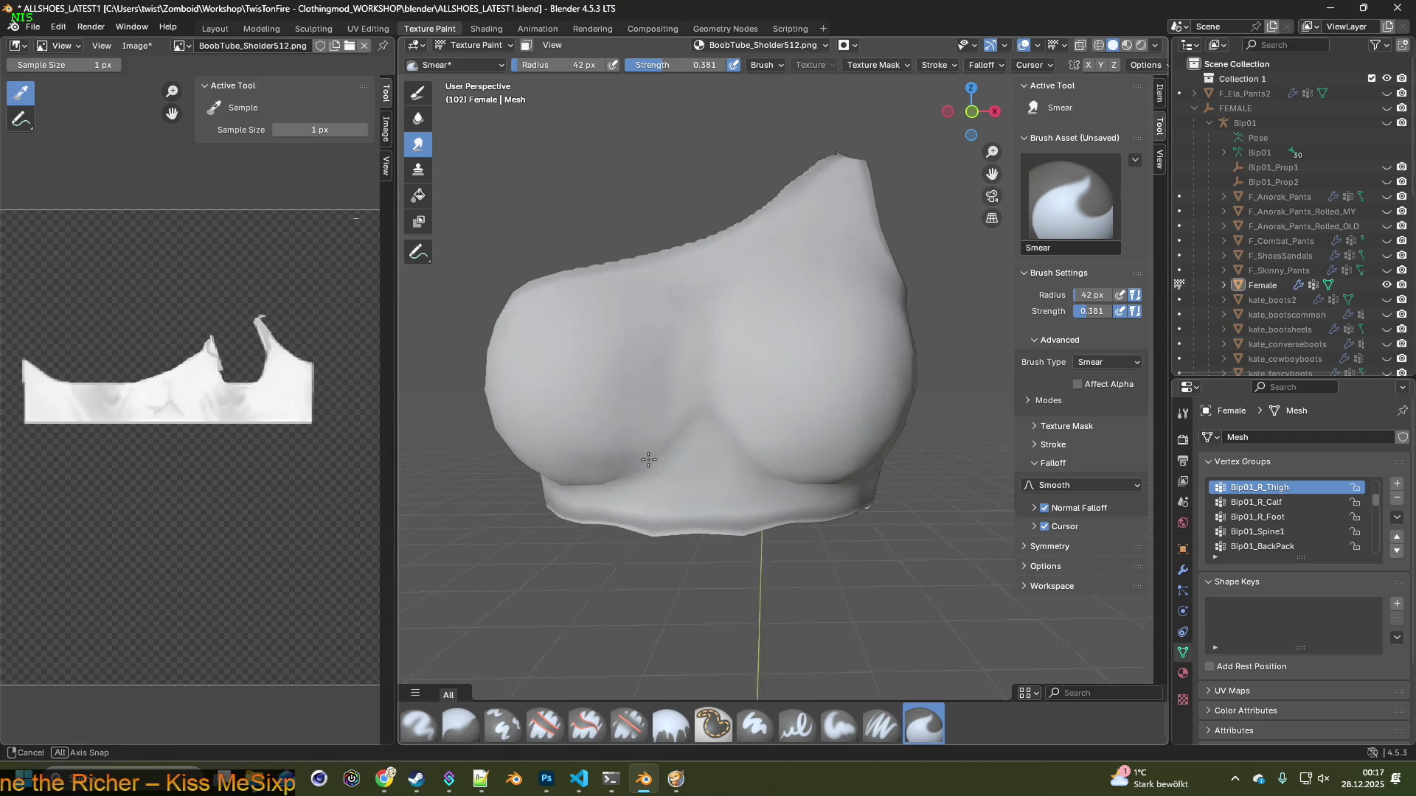
pyautogui.scroll(-1, 601, 395)
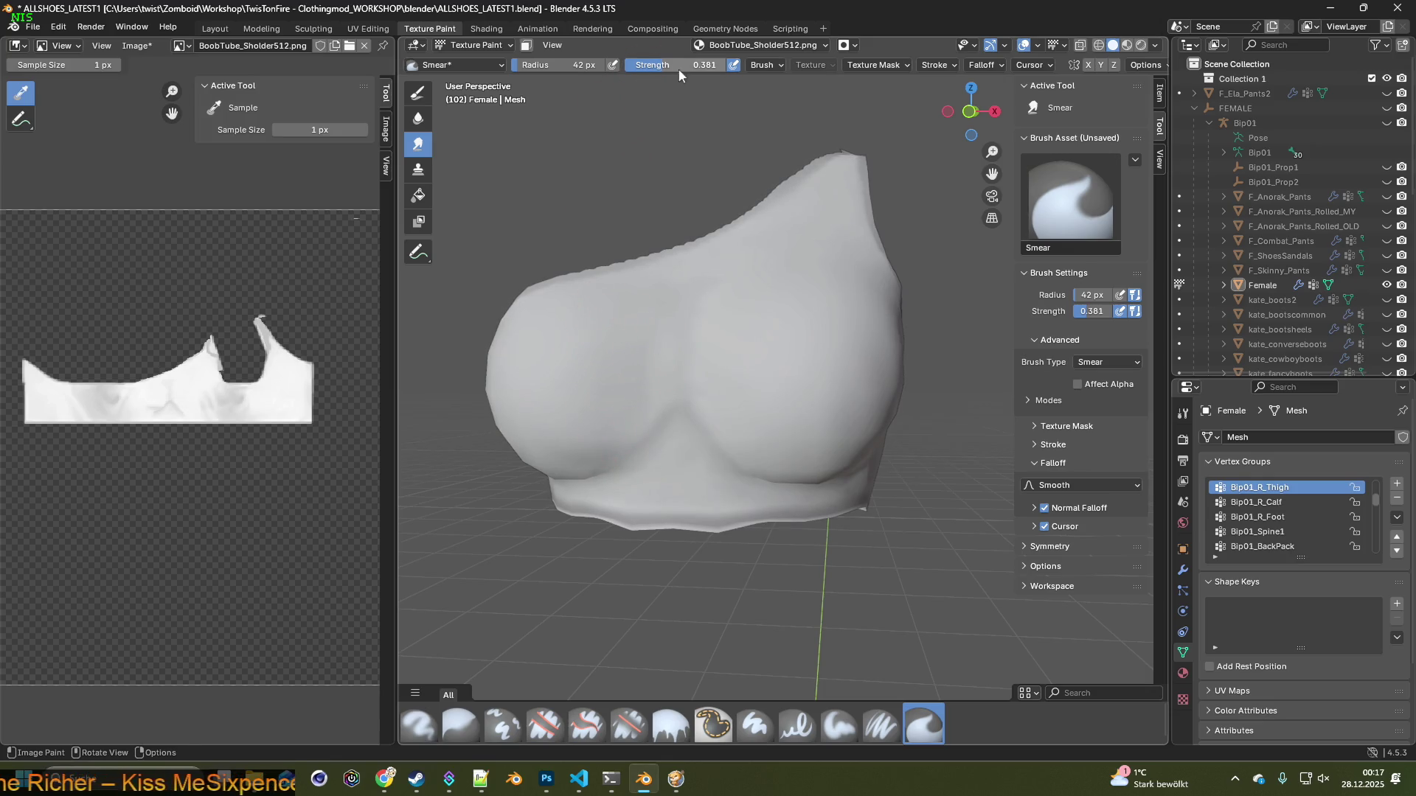
pyautogui.scroll(1, 680, 365)
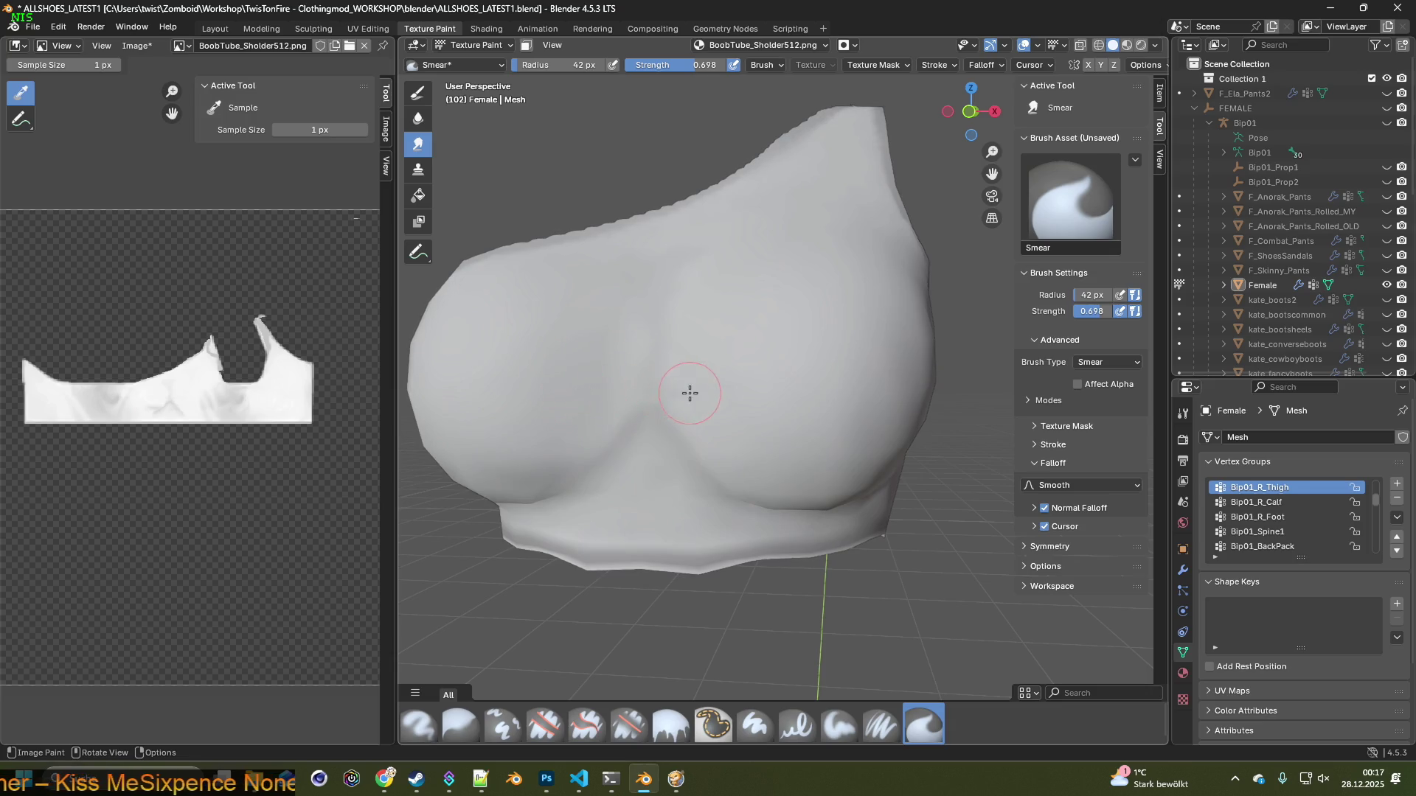
pyautogui.moveTo(689, 393); pyautogui.dragTo(696, 388, button='middle')
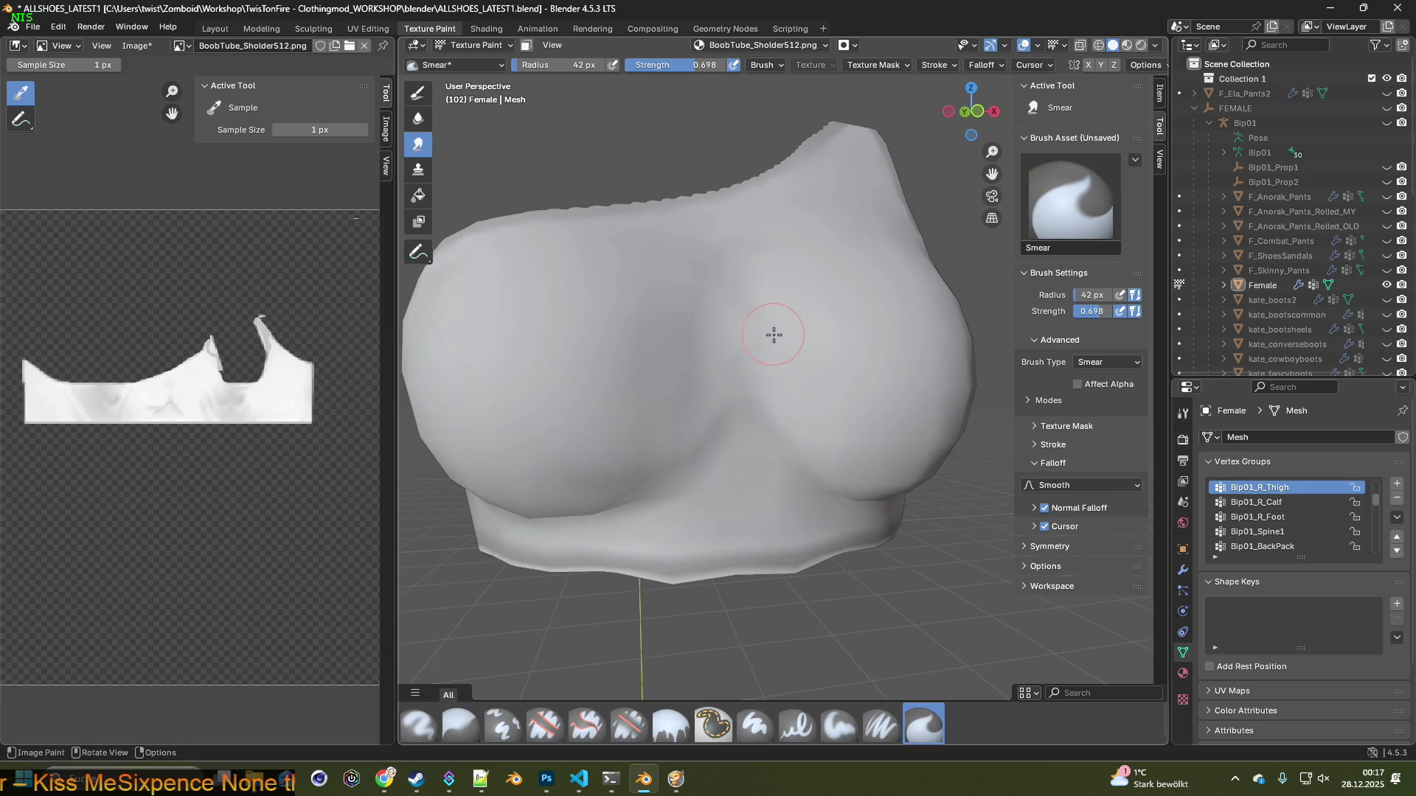
pyautogui.moveTo(773, 334); pyautogui.dragTo(747, 341, button='middle')
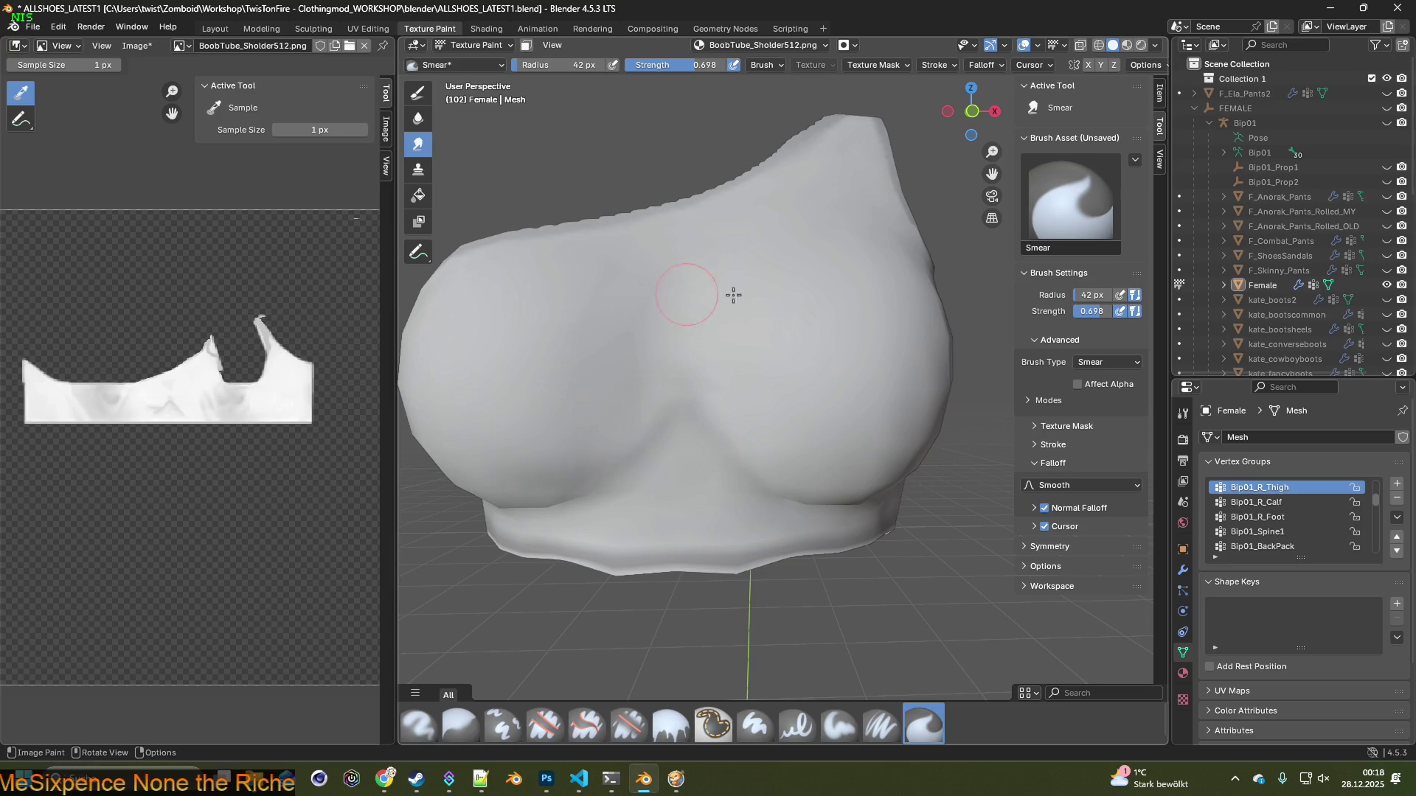
pyautogui.moveTo(786, 331); pyautogui.dragTo(868, 349, button='middle')
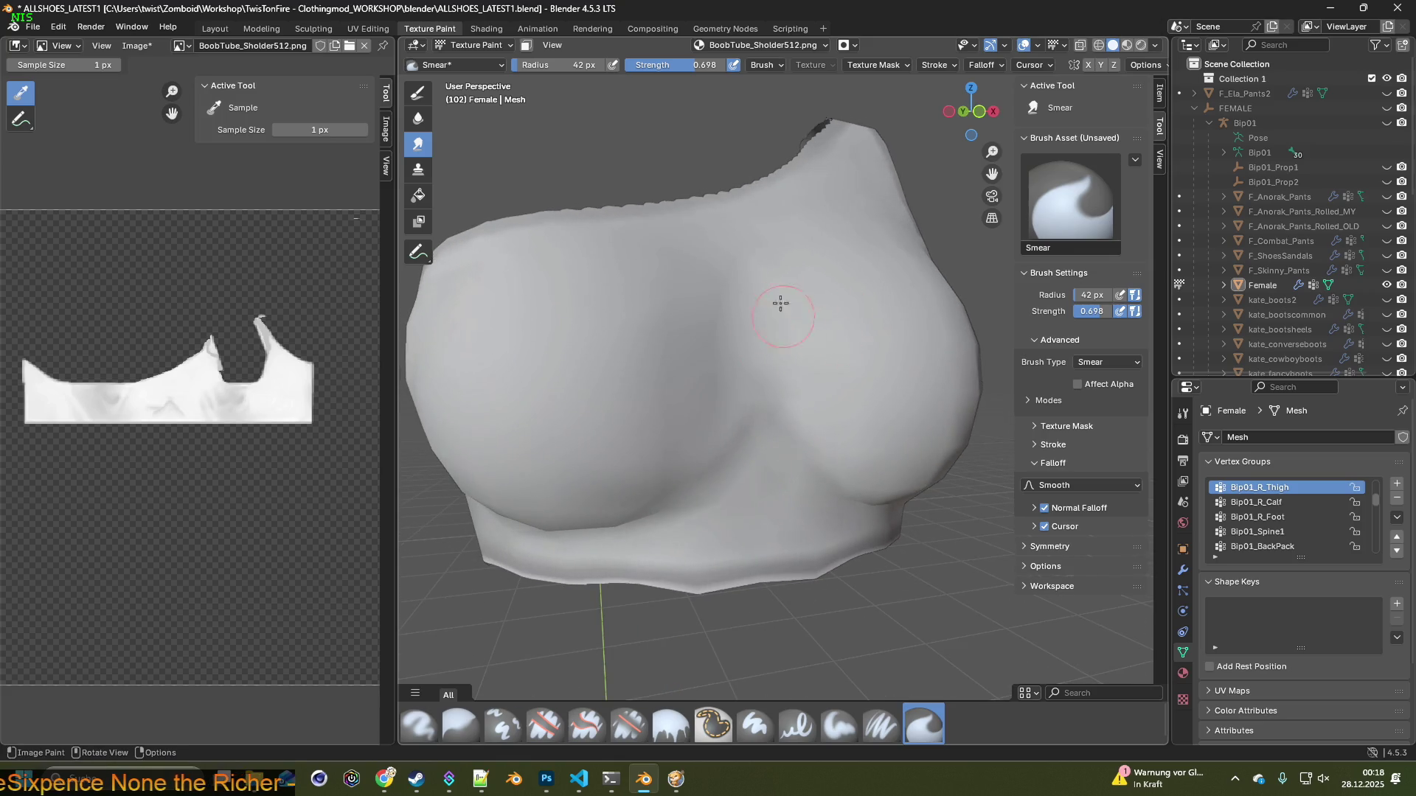
pyautogui.moveTo(710, 296); pyautogui.dragTo(660, 340, button='middle')
pyautogui.moveTo(685, 388); pyautogui.dragTo(844, 294, button='middle')
# Switch the viewport to textured shading and examine the white top close up
pyautogui.press('z')
pyautogui.scroll(5, 871, 348)
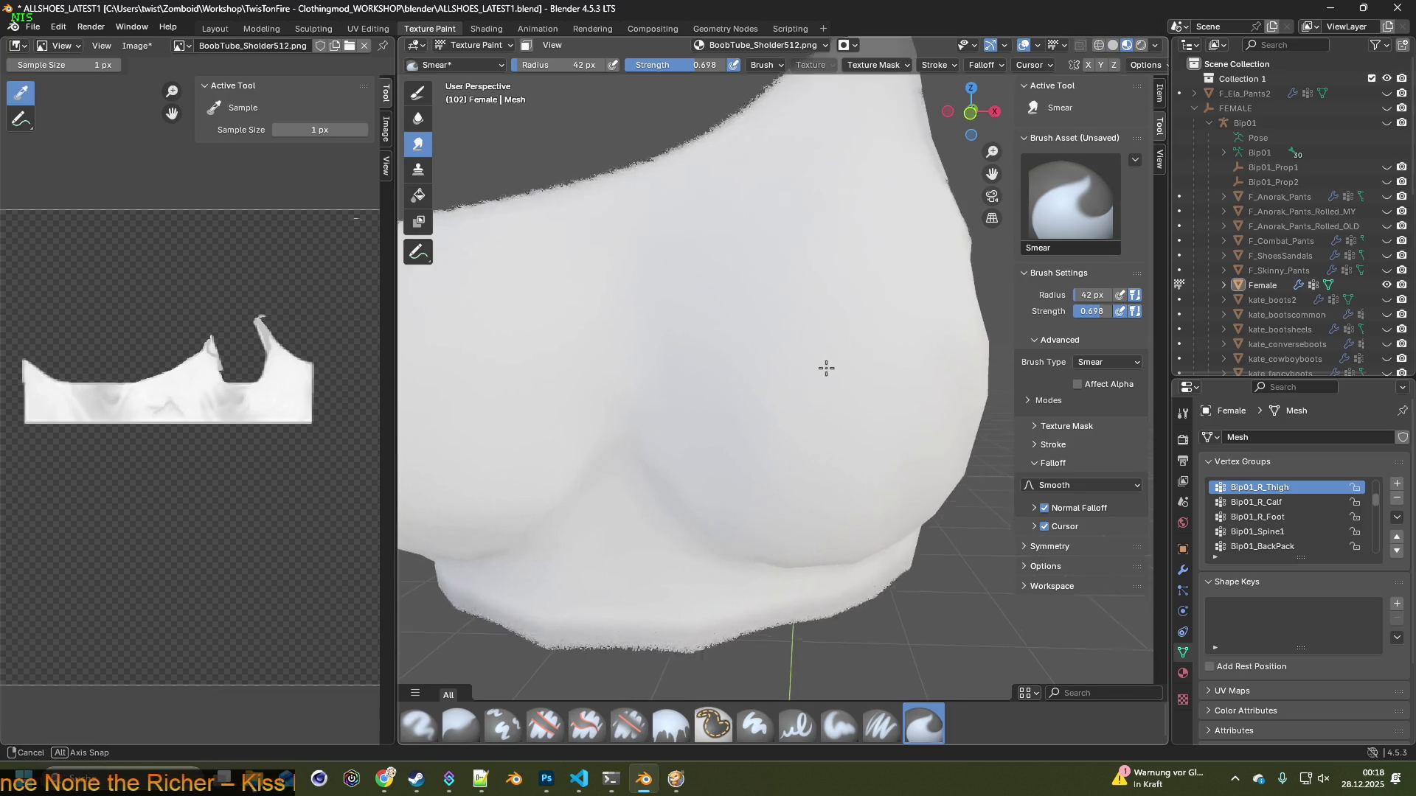
pyautogui.moveTo(743, 332); pyautogui.dragTo(893, 353, button='middle')
pyautogui.scroll(-5, 894, 353)
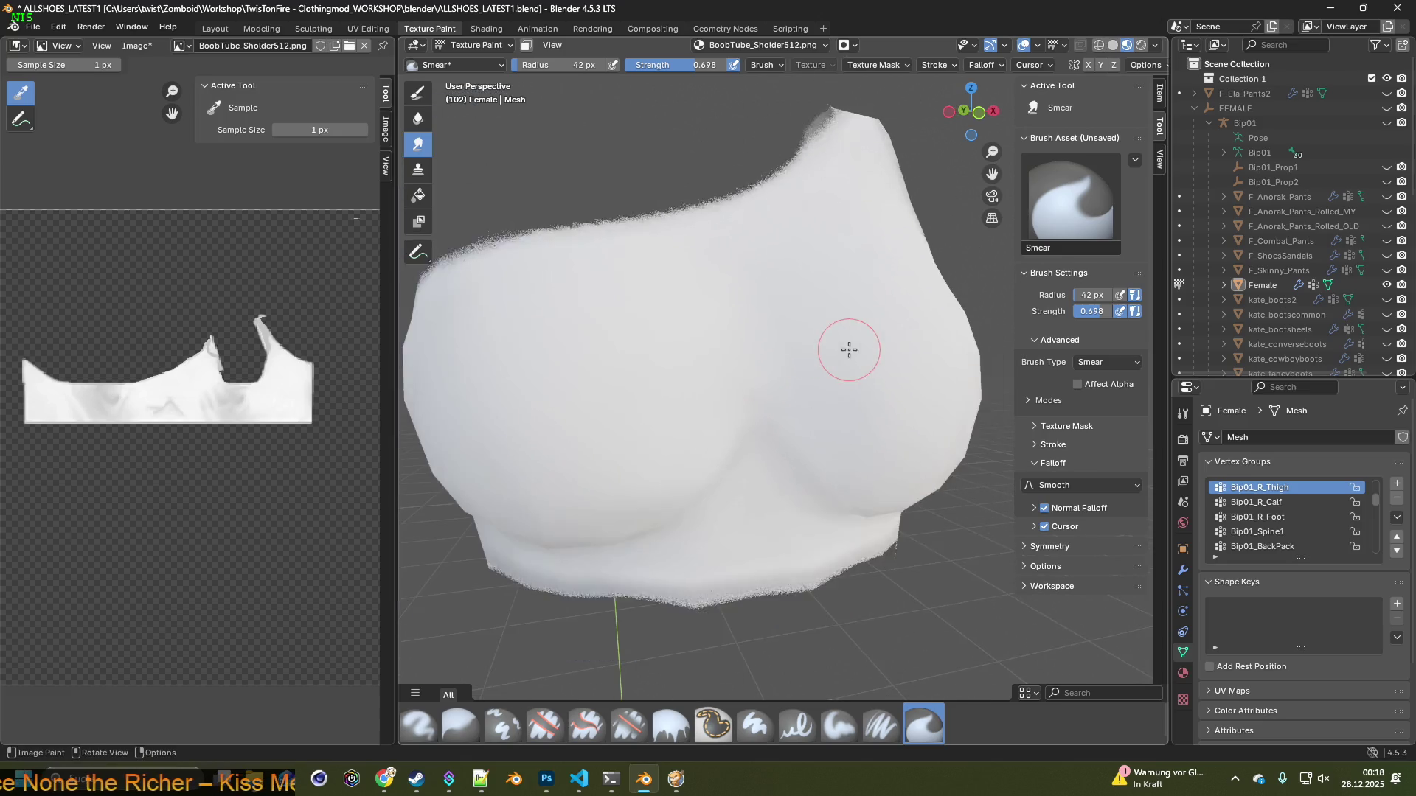
pyautogui.scroll(-1, 840, 310)
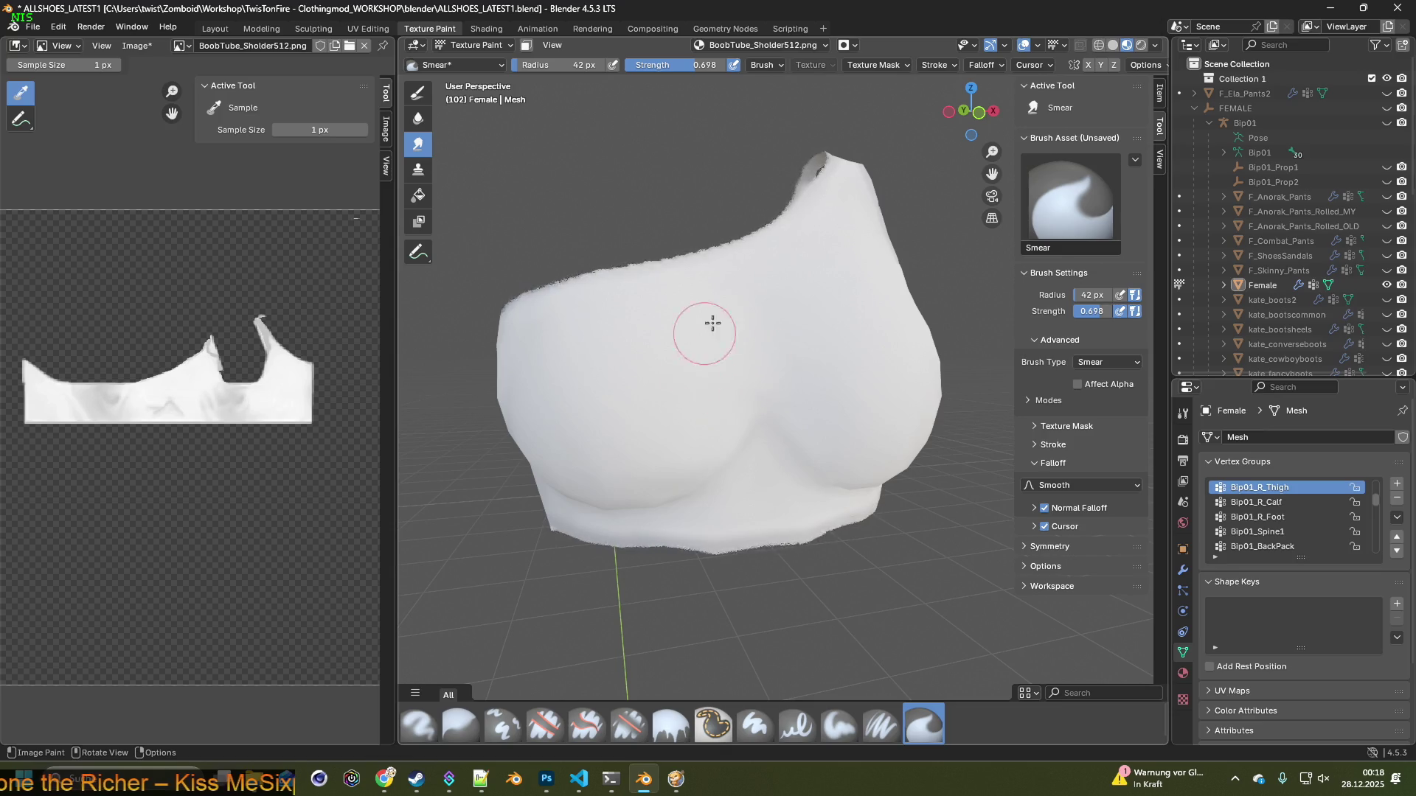
# Return to plain grey shading, orbit to view the side opening, and switch to Project Zomboid
pyautogui.click(1113, 45)
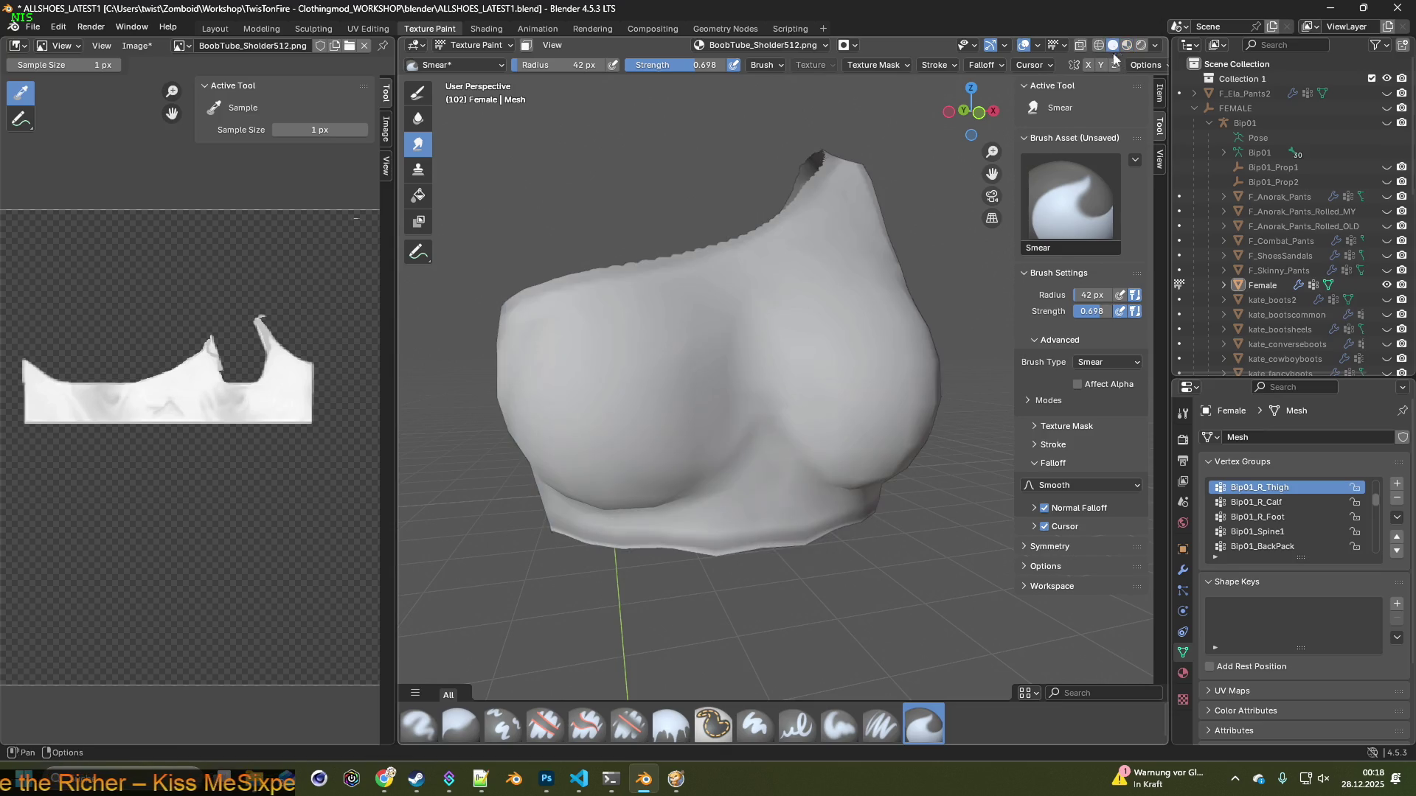
pyautogui.moveTo(782, 325); pyautogui.dragTo(828, 331, button='middle')
pyautogui.moveTo(647, 351)
pyautogui.mouseDown(button='middle')
pyautogui.moveTo(676, 356)
pyautogui.moveTo(592, 382)
pyautogui.moveTo(715, 320)
pyautogui.mouseUp(button='middle')
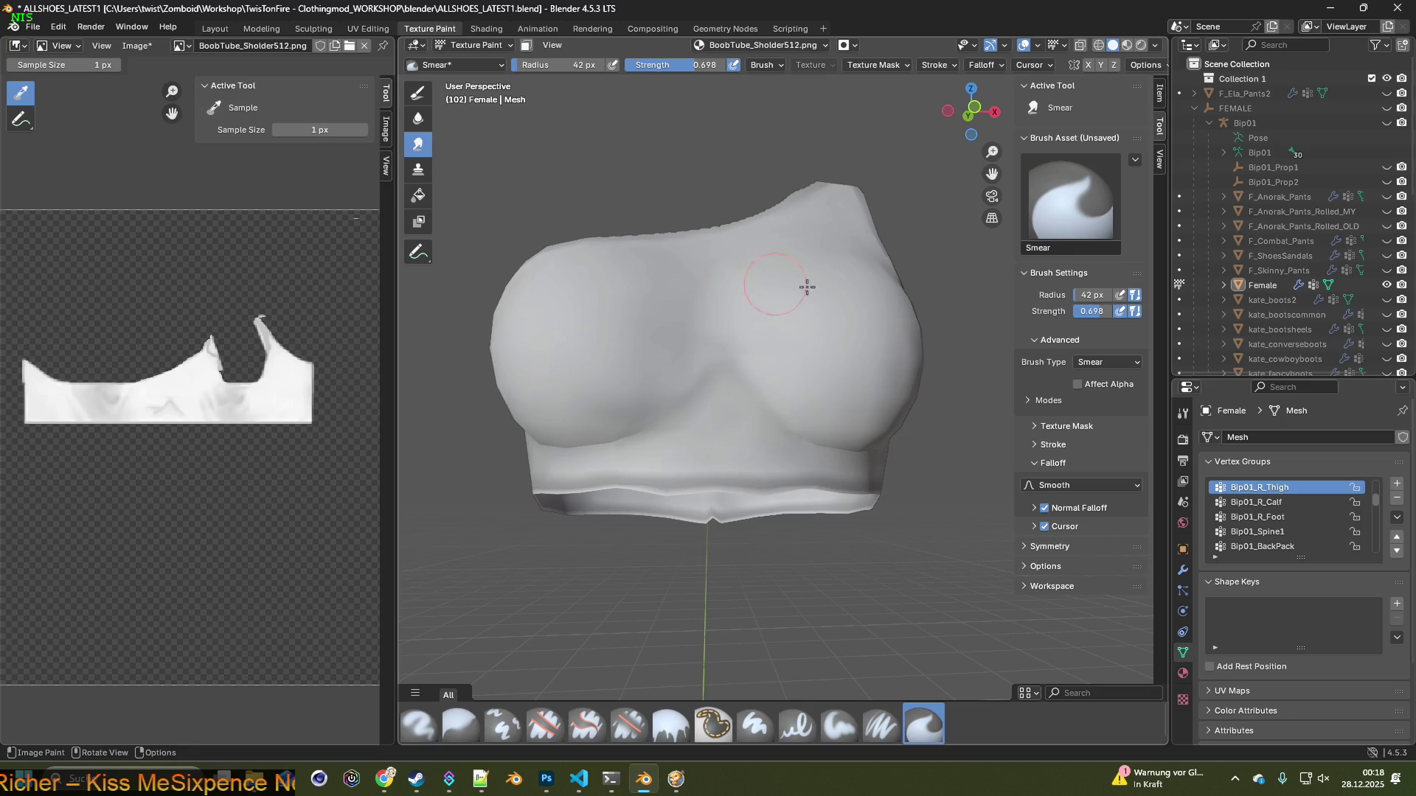
pyautogui.moveTo(786, 284); pyautogui.dragTo(755, 357, button='middle')
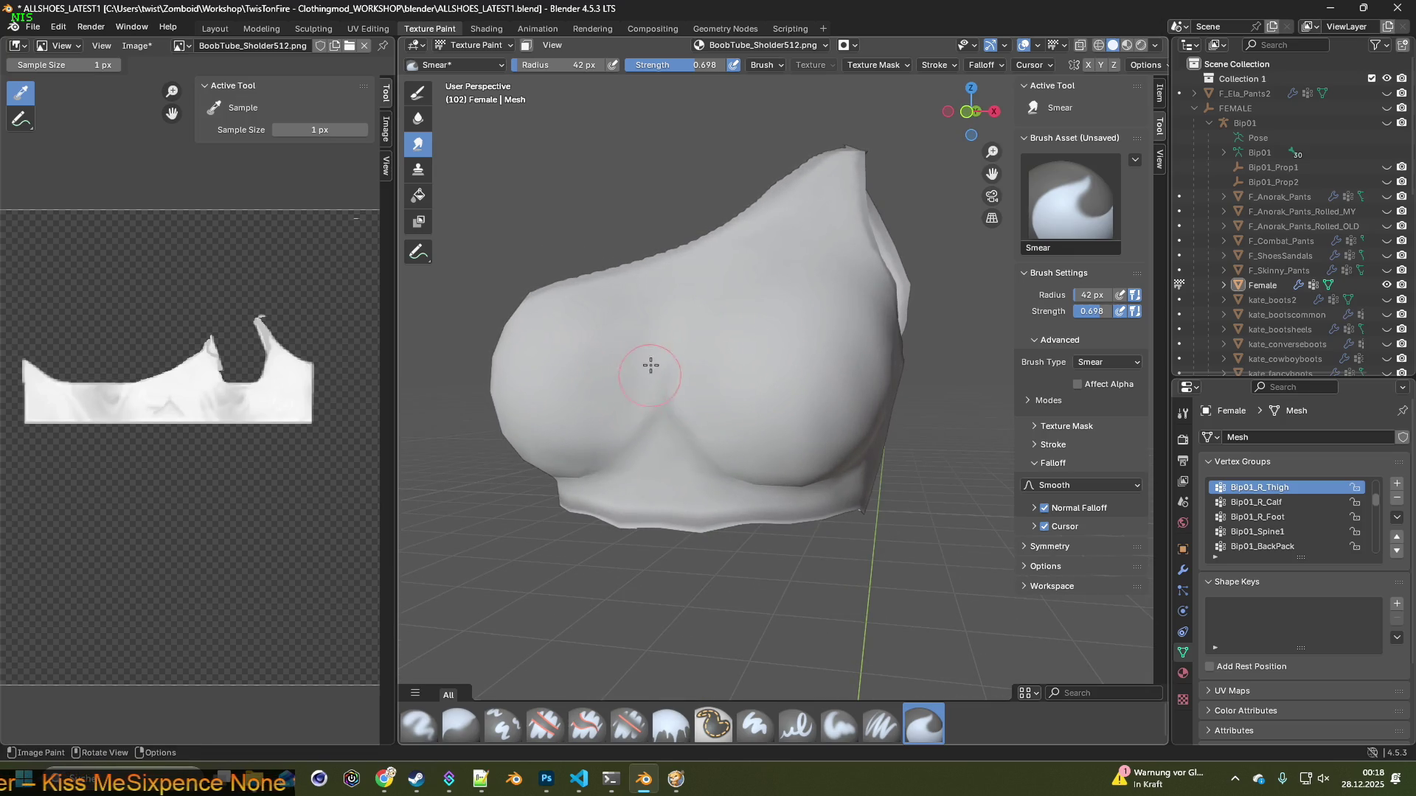
pyautogui.moveTo(763, 358)
pyautogui.mouseDown(button='middle')
pyautogui.moveTo(812, 325)
pyautogui.moveTo(754, 423)
pyautogui.mouseUp(button='middle')
pyautogui.moveTo(711, 465)
pyautogui.mouseDown(button='middle')
pyautogui.moveTo(635, 467)
pyautogui.moveTo(804, 430)
pyautogui.moveTo(927, 427)
pyautogui.mouseUp(button='middle')
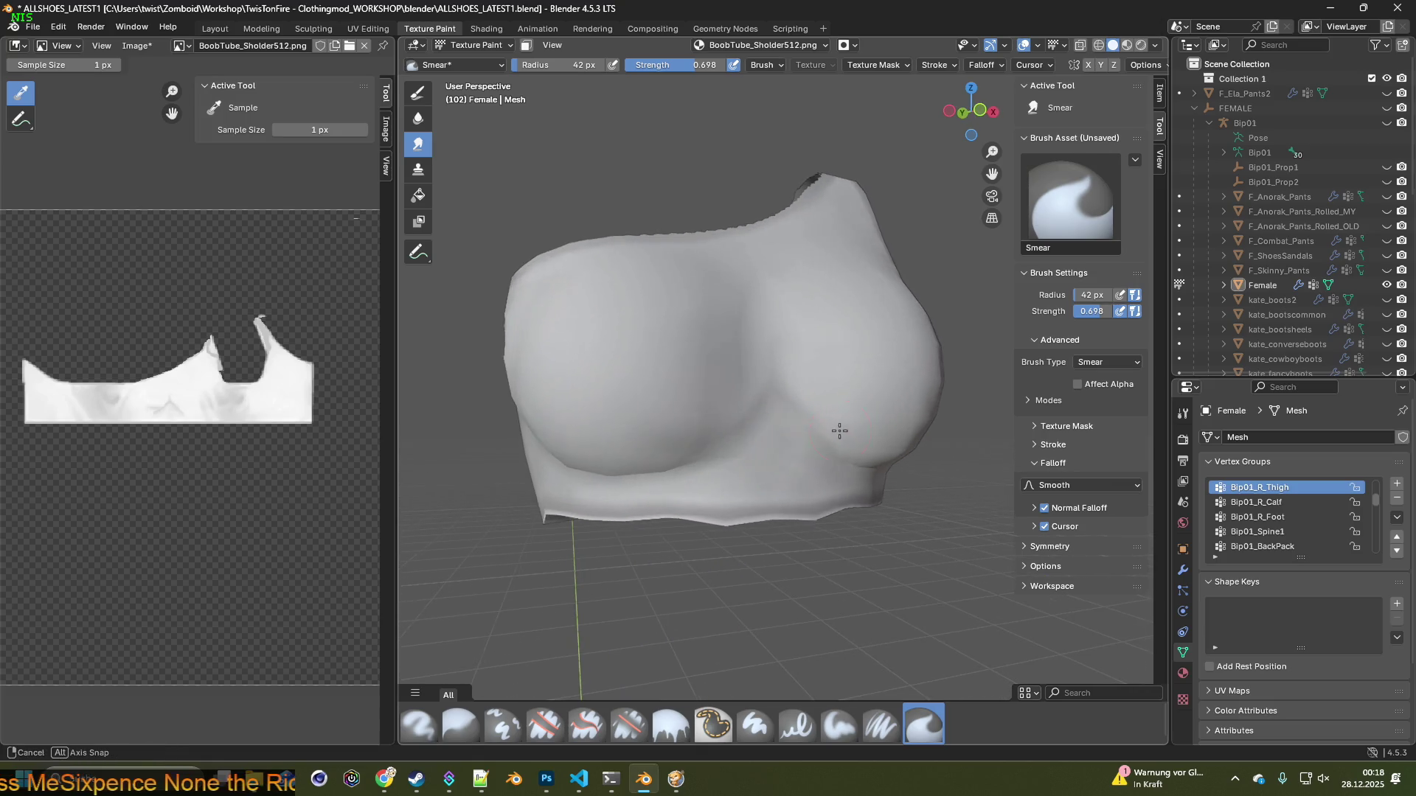
pyautogui.moveTo(816, 420)
pyautogui.mouseDown(button='middle')
pyautogui.moveTo(617, 409)
pyautogui.moveTo(790, 427)
pyautogui.moveTo(778, 404)
pyautogui.moveTo(904, 400)
pyautogui.moveTo(866, 402)
pyautogui.mouseUp(button='middle')
pyautogui.hotkey('alt', 'Tab')
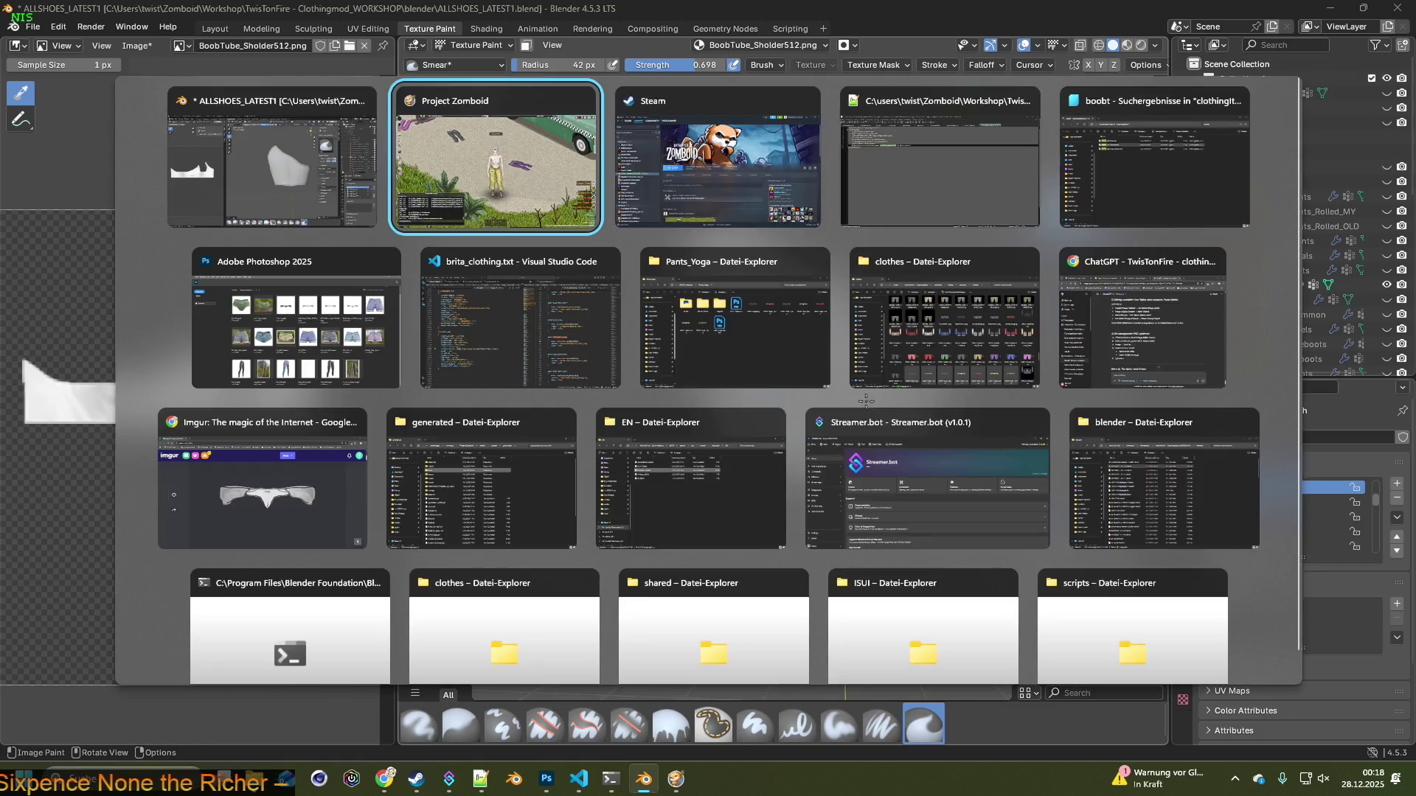
# Unpause the game and walk the character around to show the outfit
pyautogui.press('space')
pyautogui.press('w')
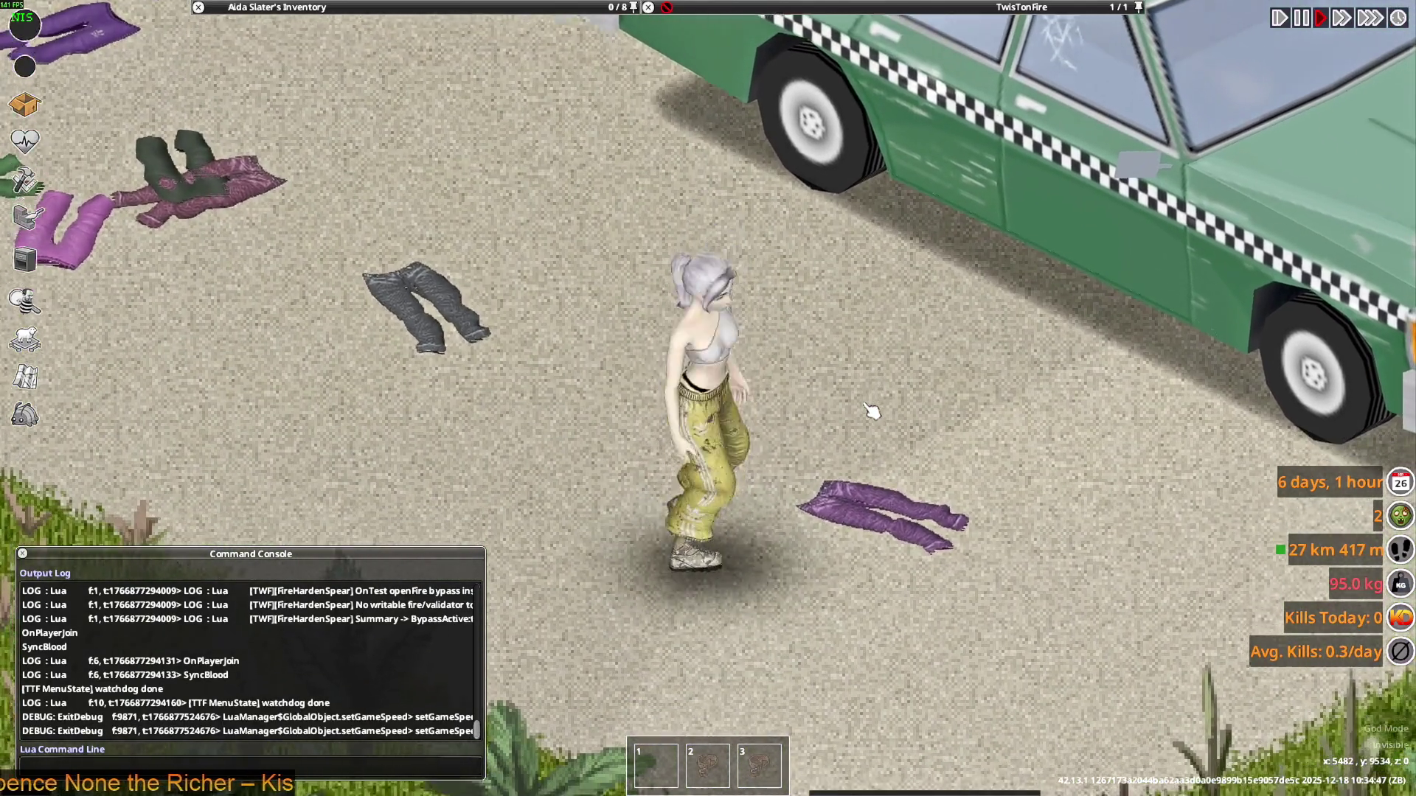
pyautogui.press('s')
pyautogui.press('d')
pyautogui.press('w')
pyautogui.press('a')
# Open the character Info preview at full size and rotate it to see the top from behind
pyautogui.click(25, 140)
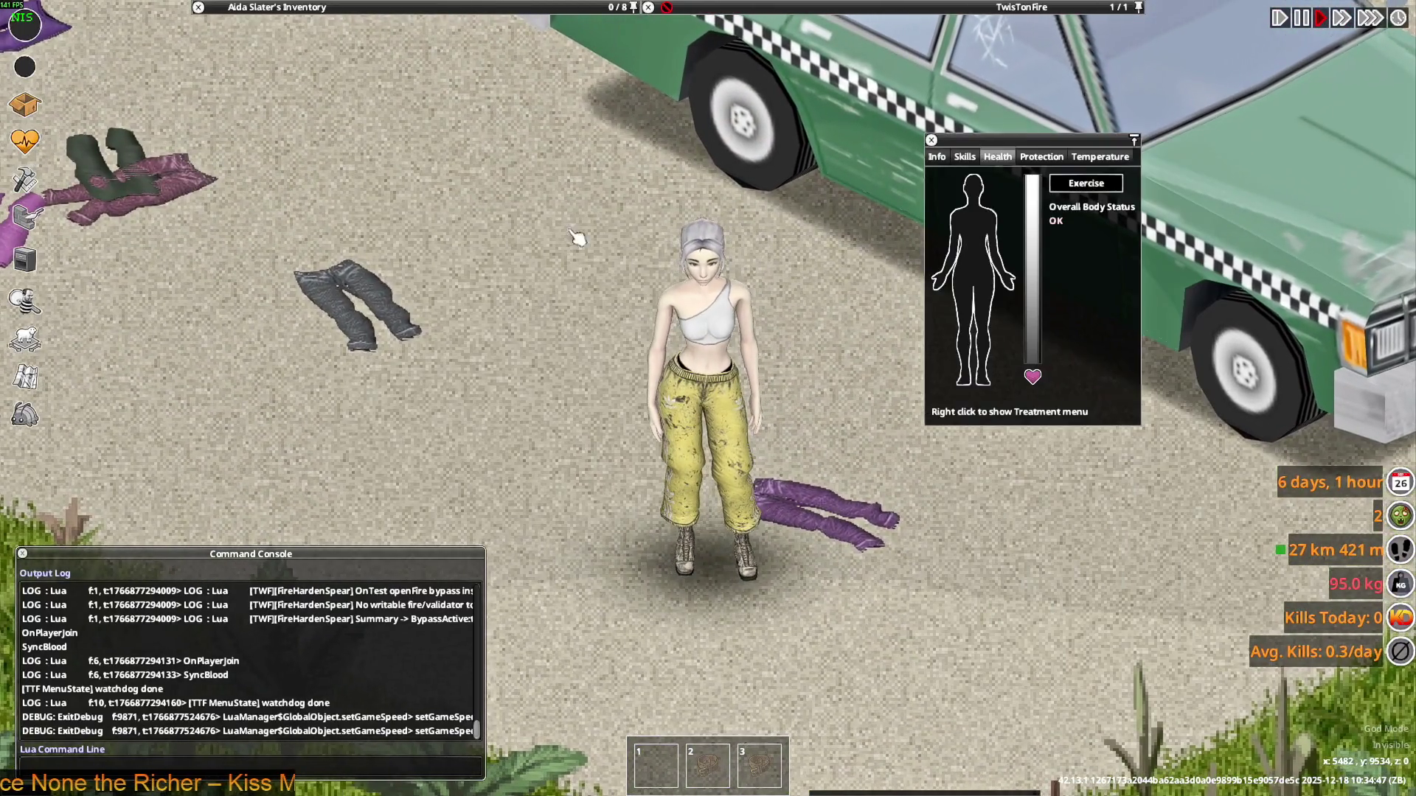
pyautogui.click(936, 157)
pyautogui.click(960, 186)
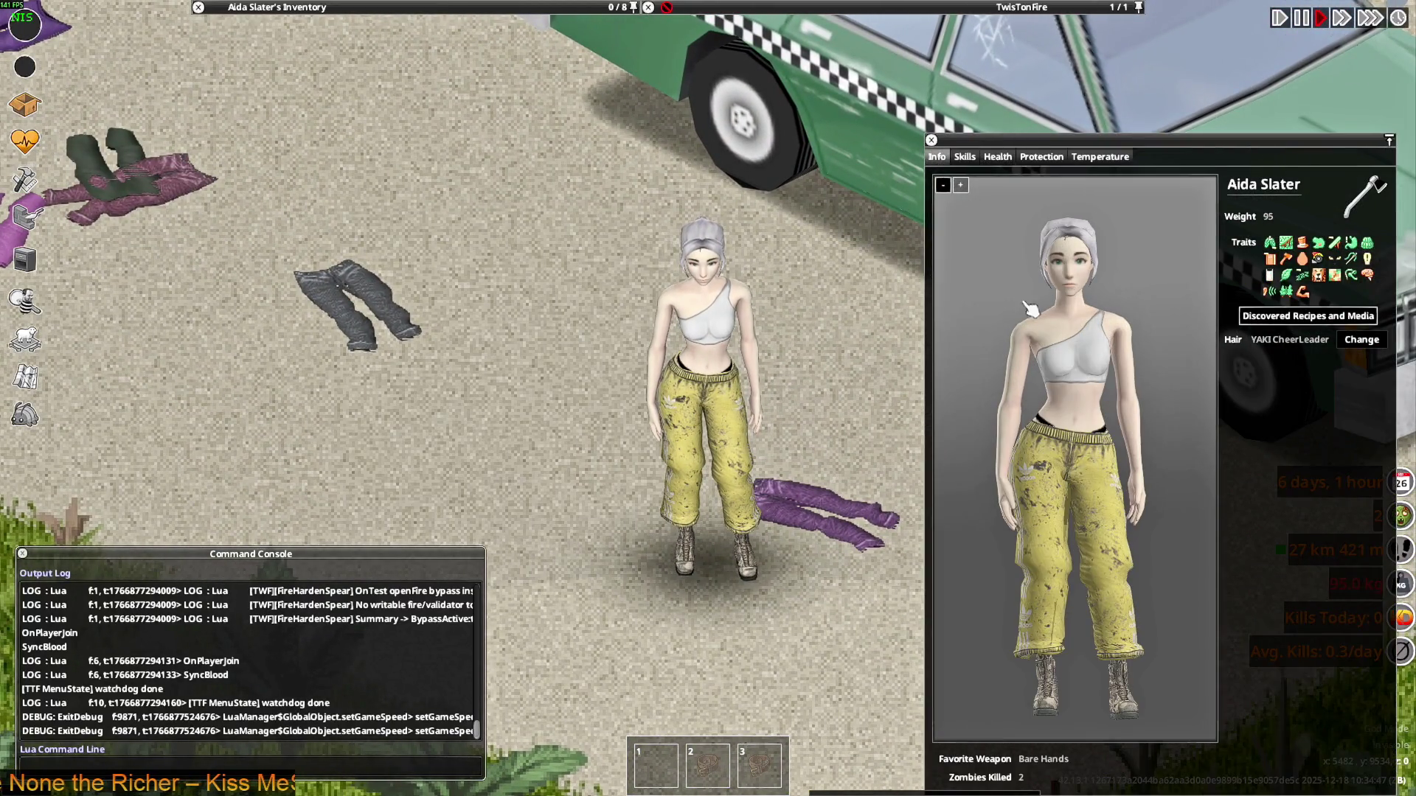
pyautogui.moveTo(1102, 404); pyautogui.dragTo(995, 418)
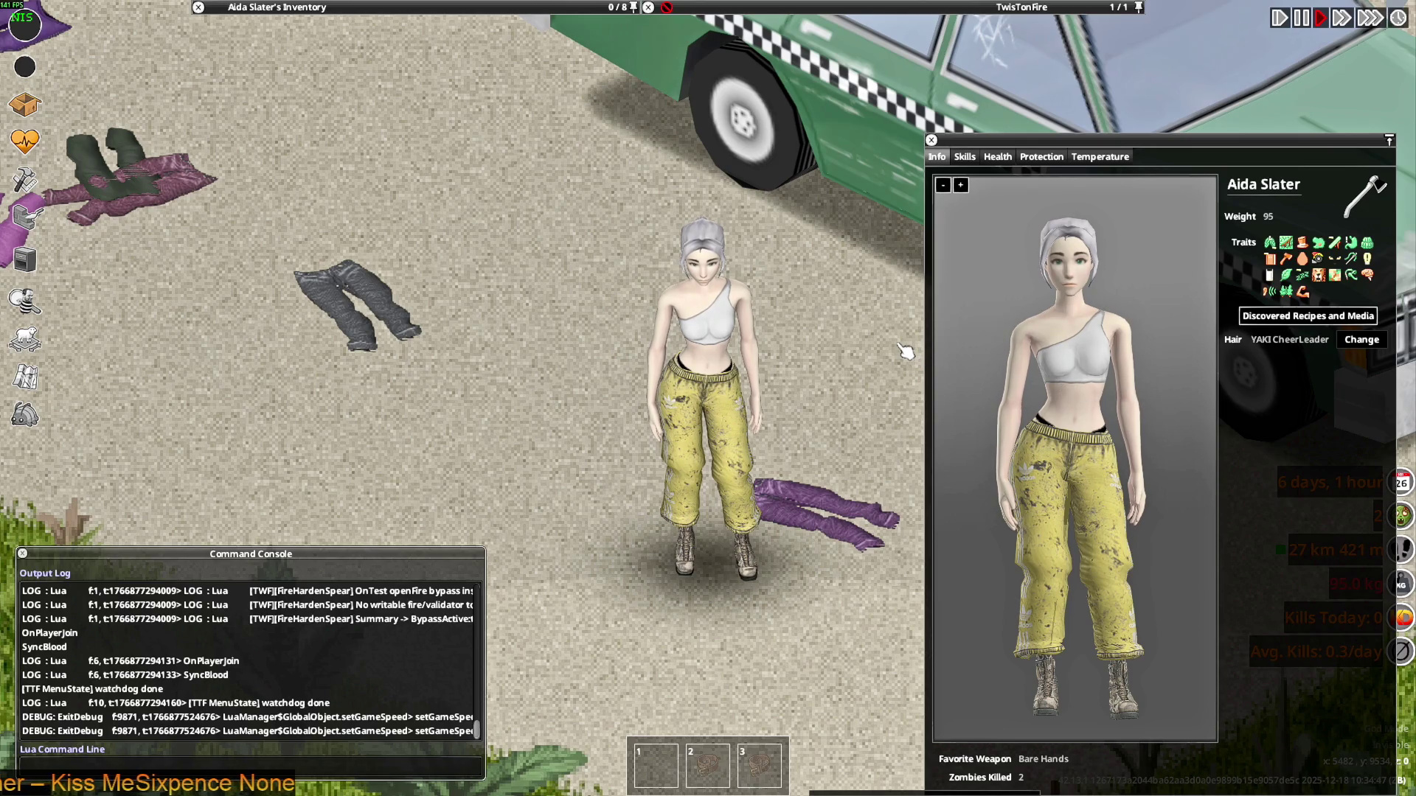
pyautogui.moveTo(1075, 384); pyautogui.dragTo(1107, 390)
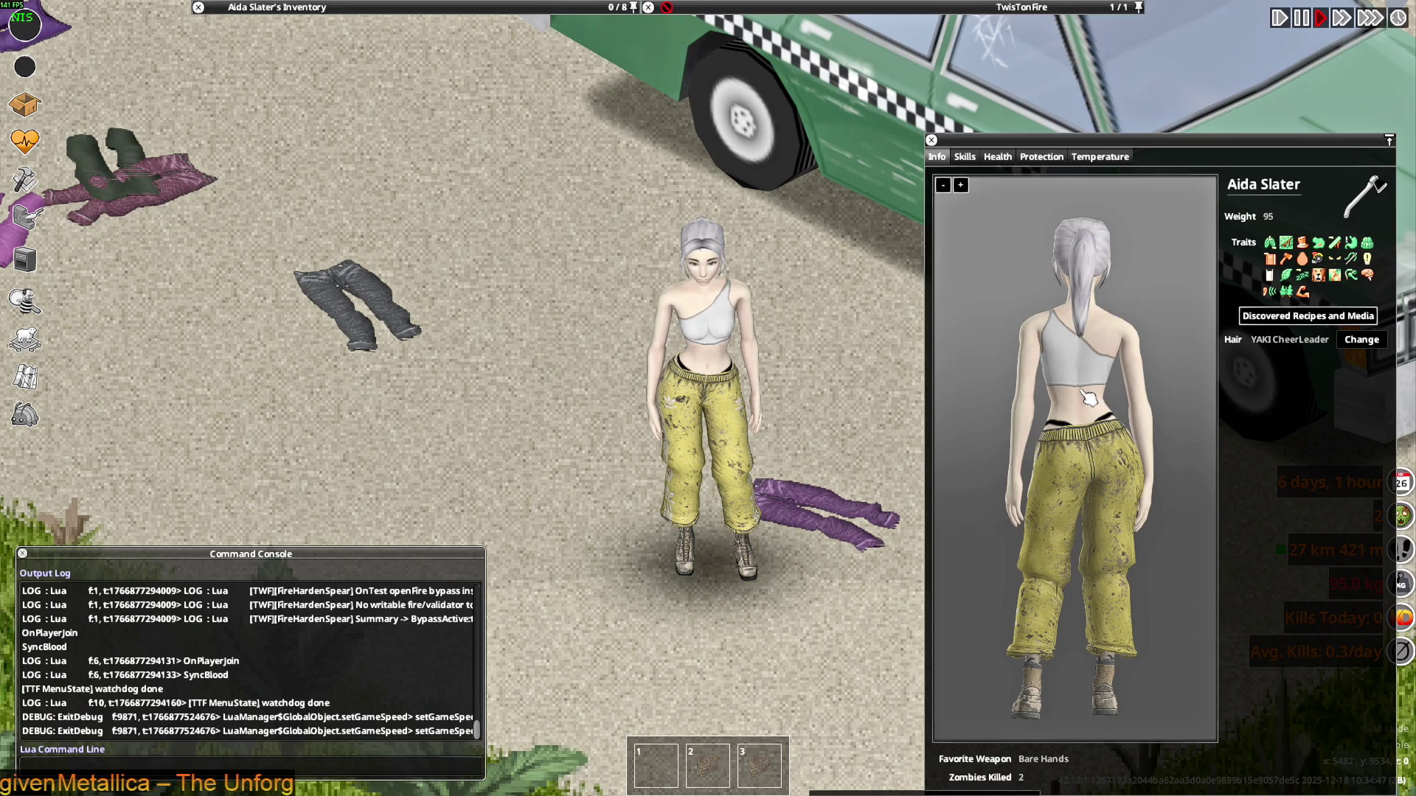
pyautogui.hotkey('alt', 'Tab')
# Zoom in on the hem, re-save BoobTube_Sholder512m.png, and select the Erase Soft brush
pyautogui.scroll(2, 861, 433)
pyautogui.scroll(2, 838, 578)
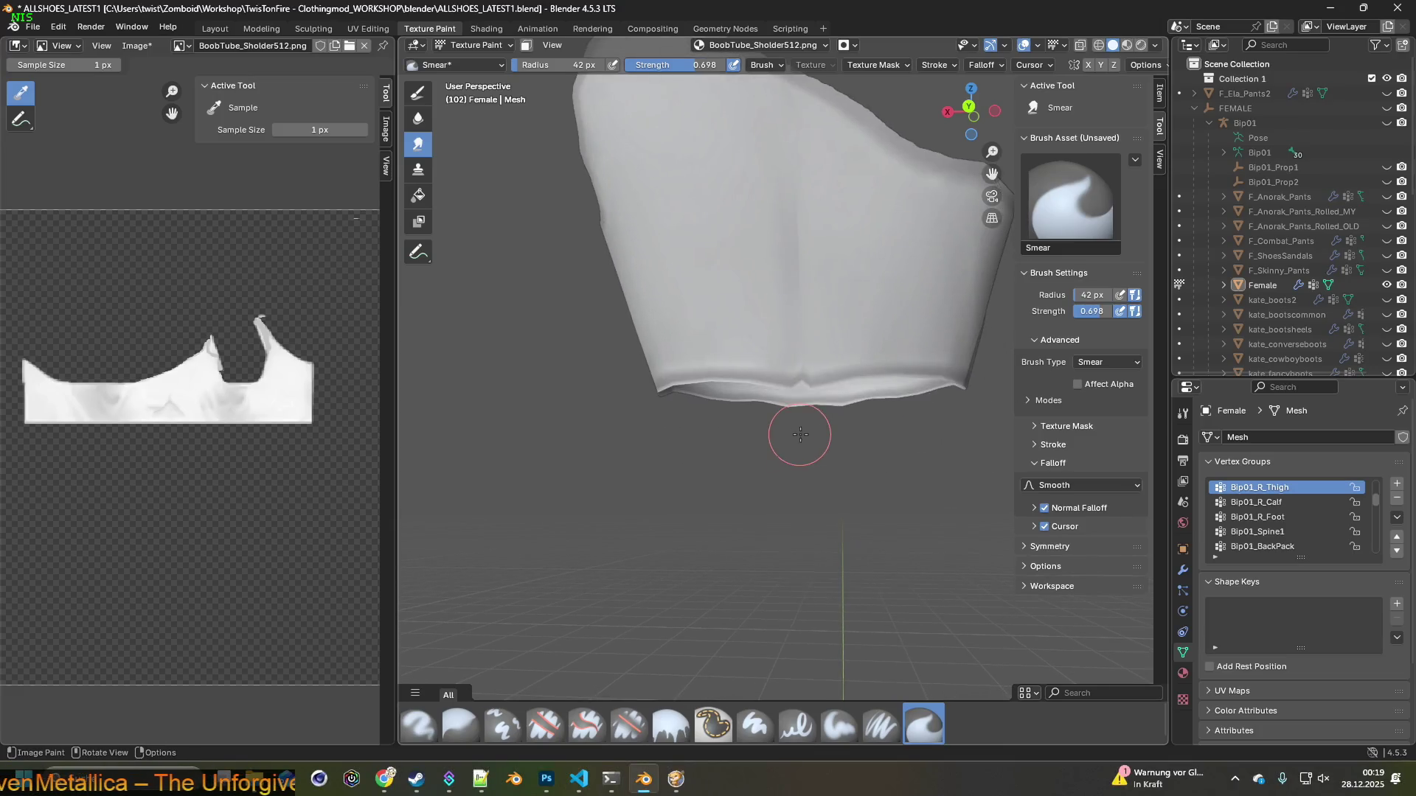
pyautogui.scroll(2, 799, 430)
pyautogui.scroll(2, 846, 433)
pyautogui.moveTo(850, 466); pyautogui.dragTo(804, 437, button='middle')
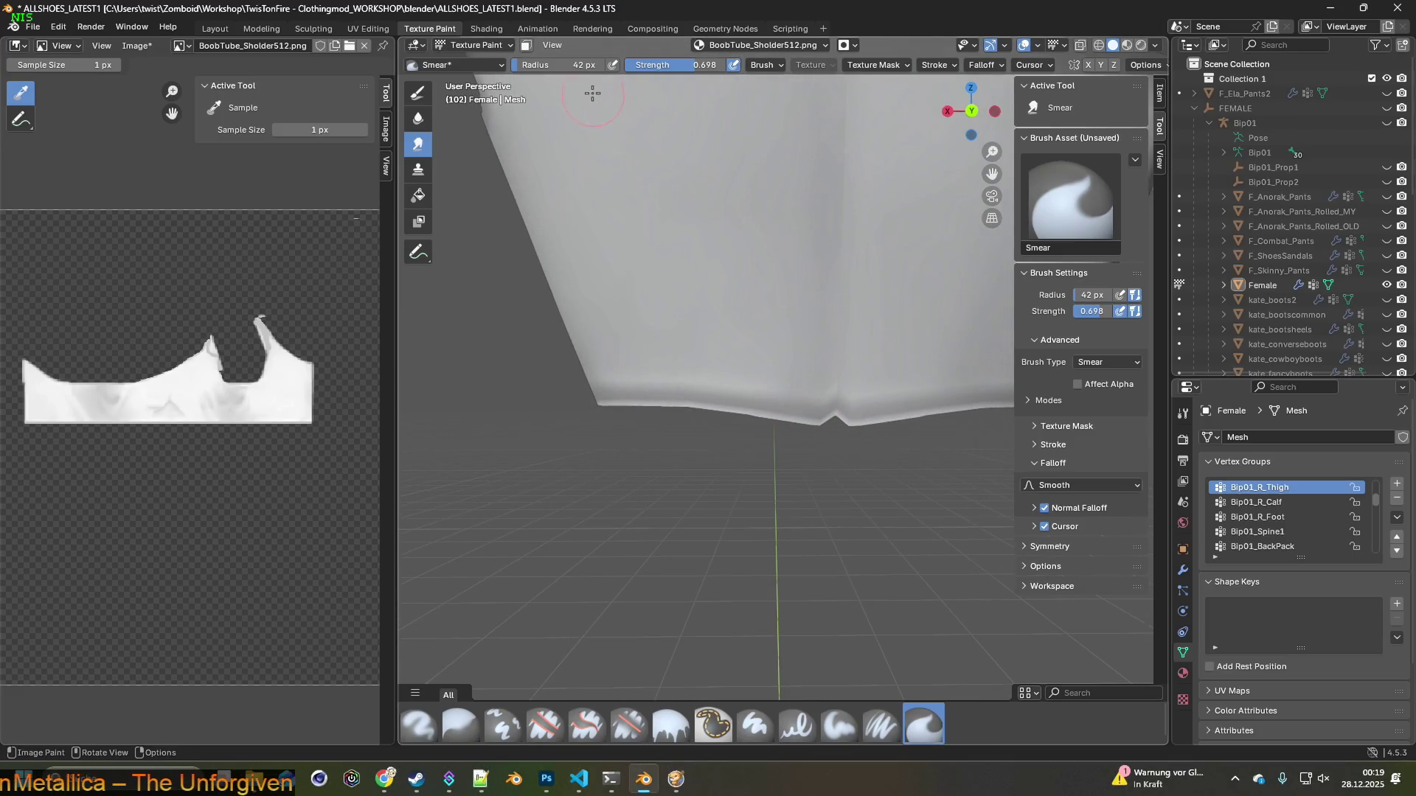
pyautogui.click(153, 46)
pyautogui.click(159, 177)
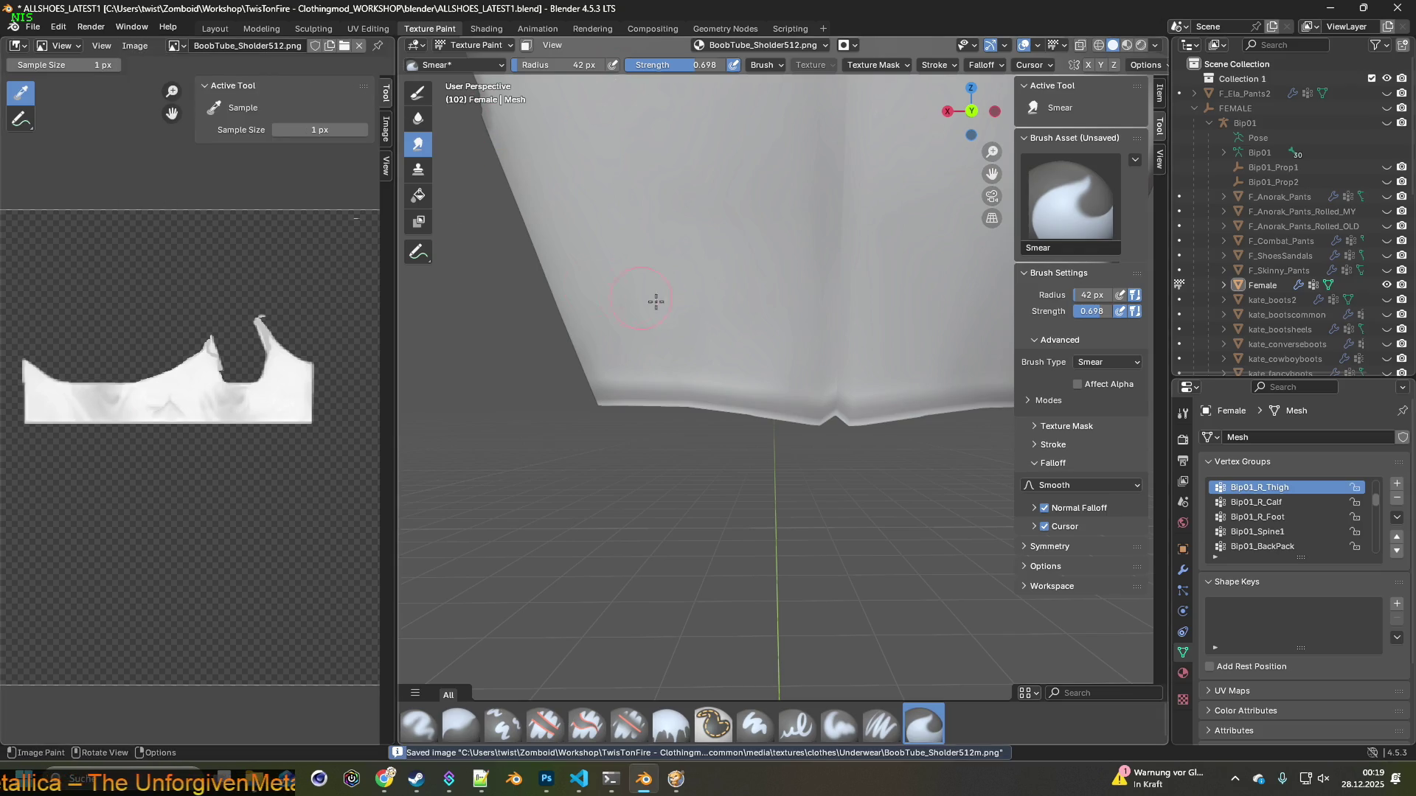
pyautogui.moveTo(643, 298); pyautogui.dragTo(722, 302, button='middle')
pyautogui.click(629, 725)
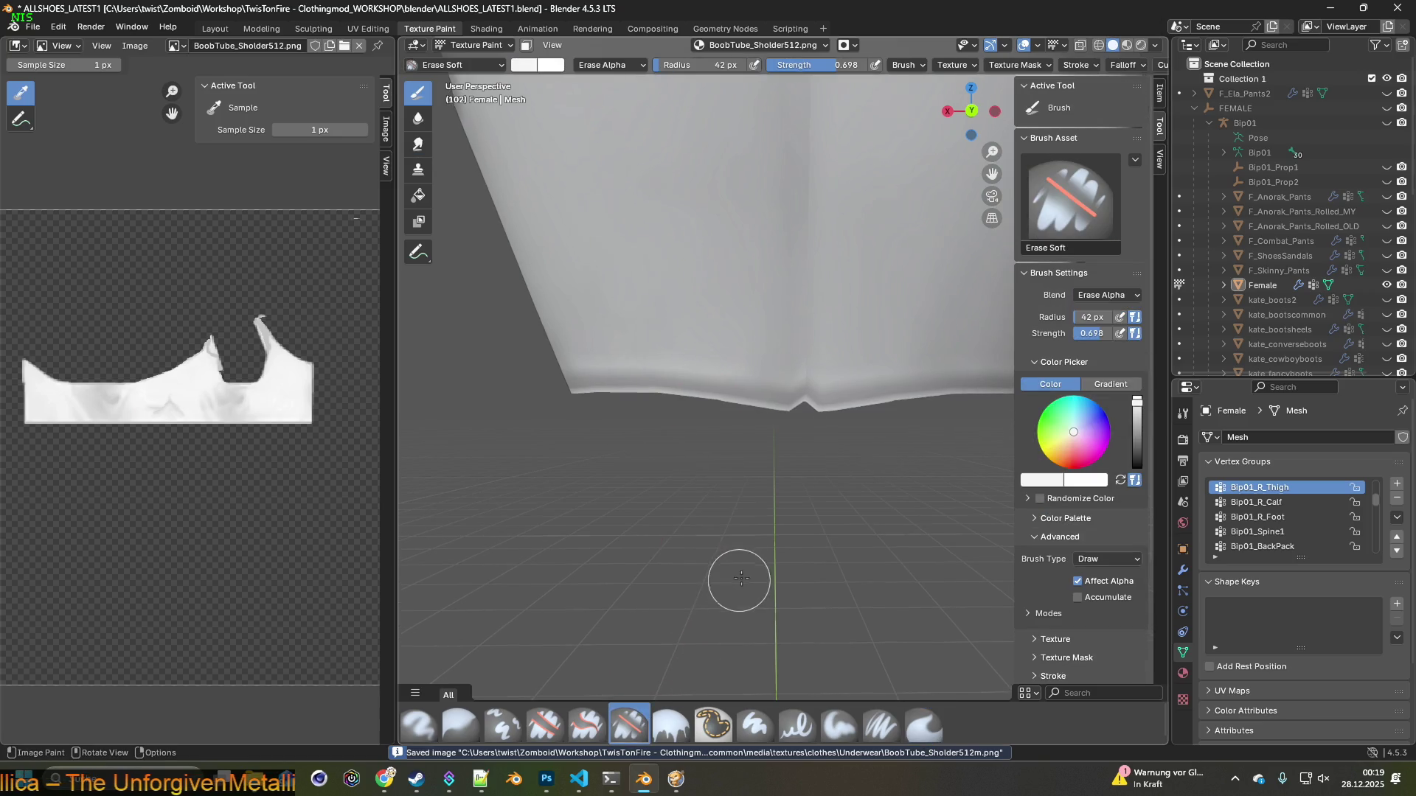
# Erase alpha around the hem's notch and raise the eraser strength to 1.000
pyautogui.moveTo(737, 578); pyautogui.dragTo(772, 531, button='middle')
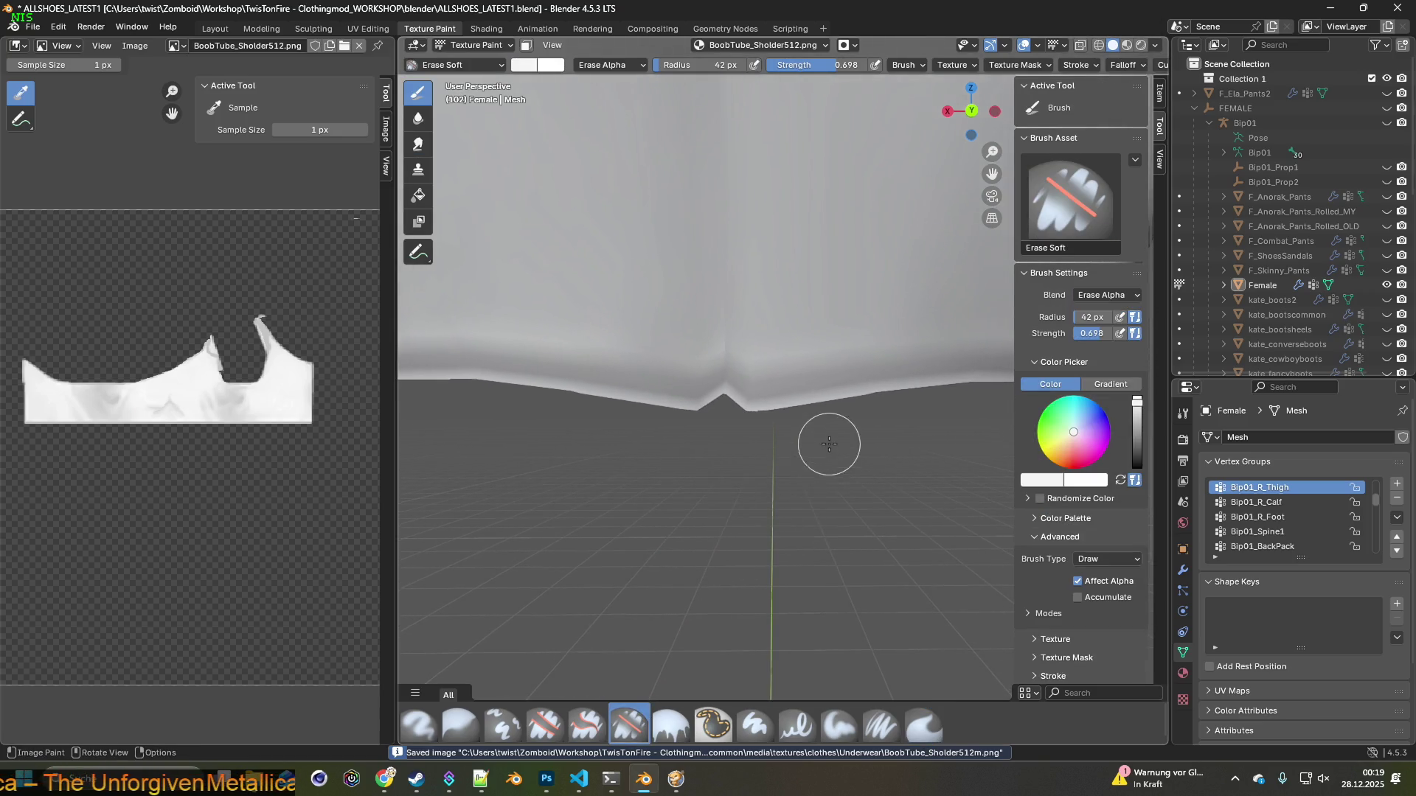
pyautogui.moveTo(828, 443); pyautogui.dragTo(720, 424, button='middle')
pyautogui.moveTo(730, 414); pyautogui.dragTo(649, 405)
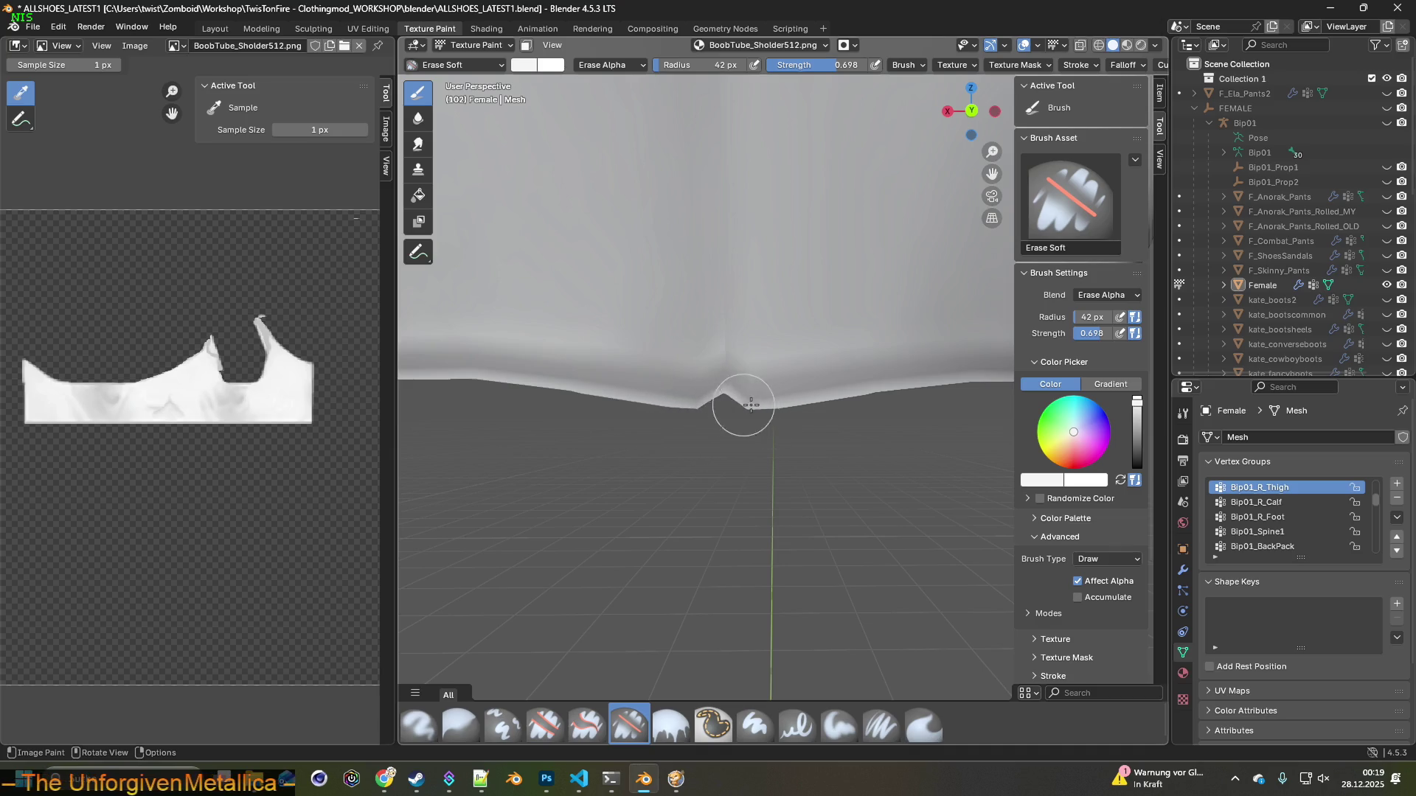
pyautogui.moveTo(812, 65); pyautogui.dragTo(848, 65)
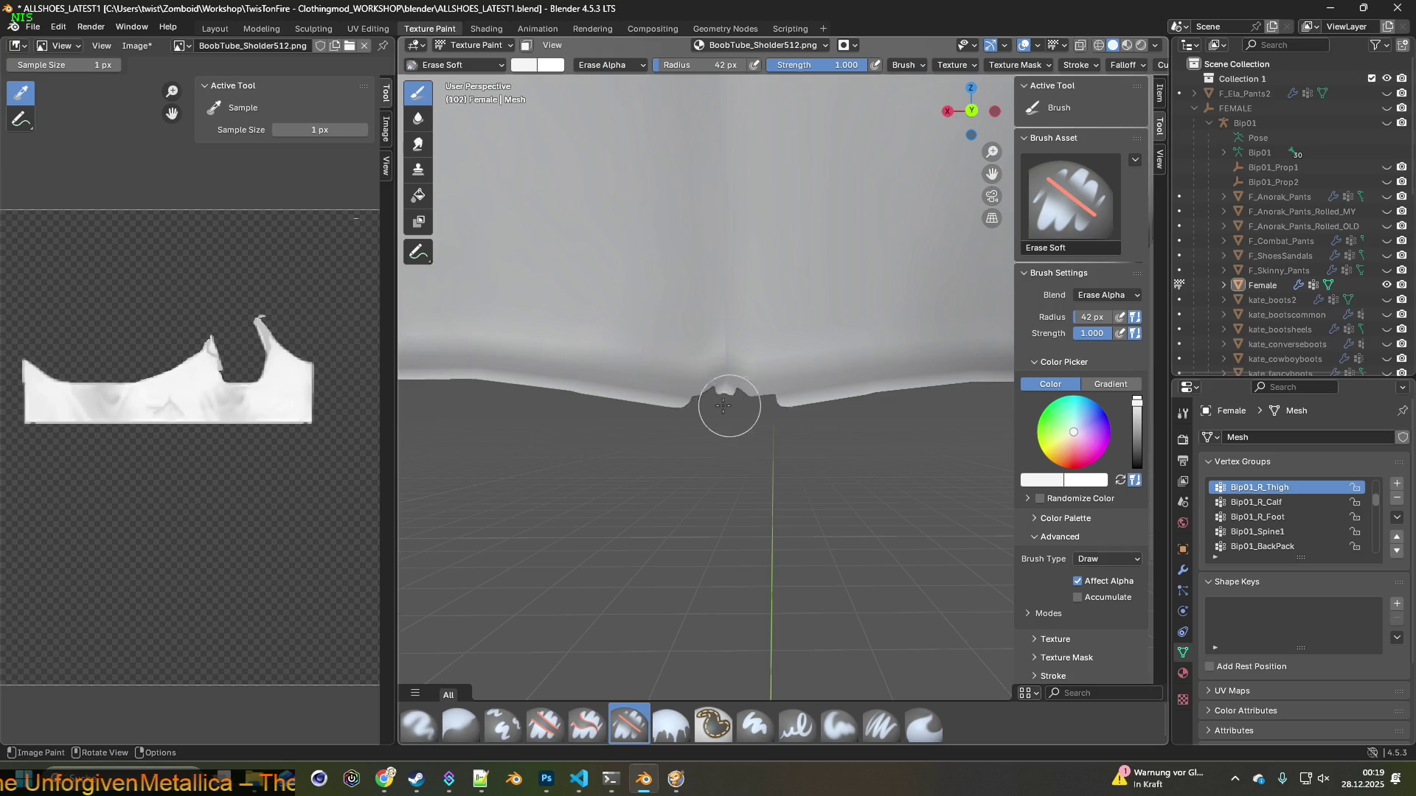
pyautogui.moveTo(677, 406); pyautogui.dragTo(665, 424, button='middle')
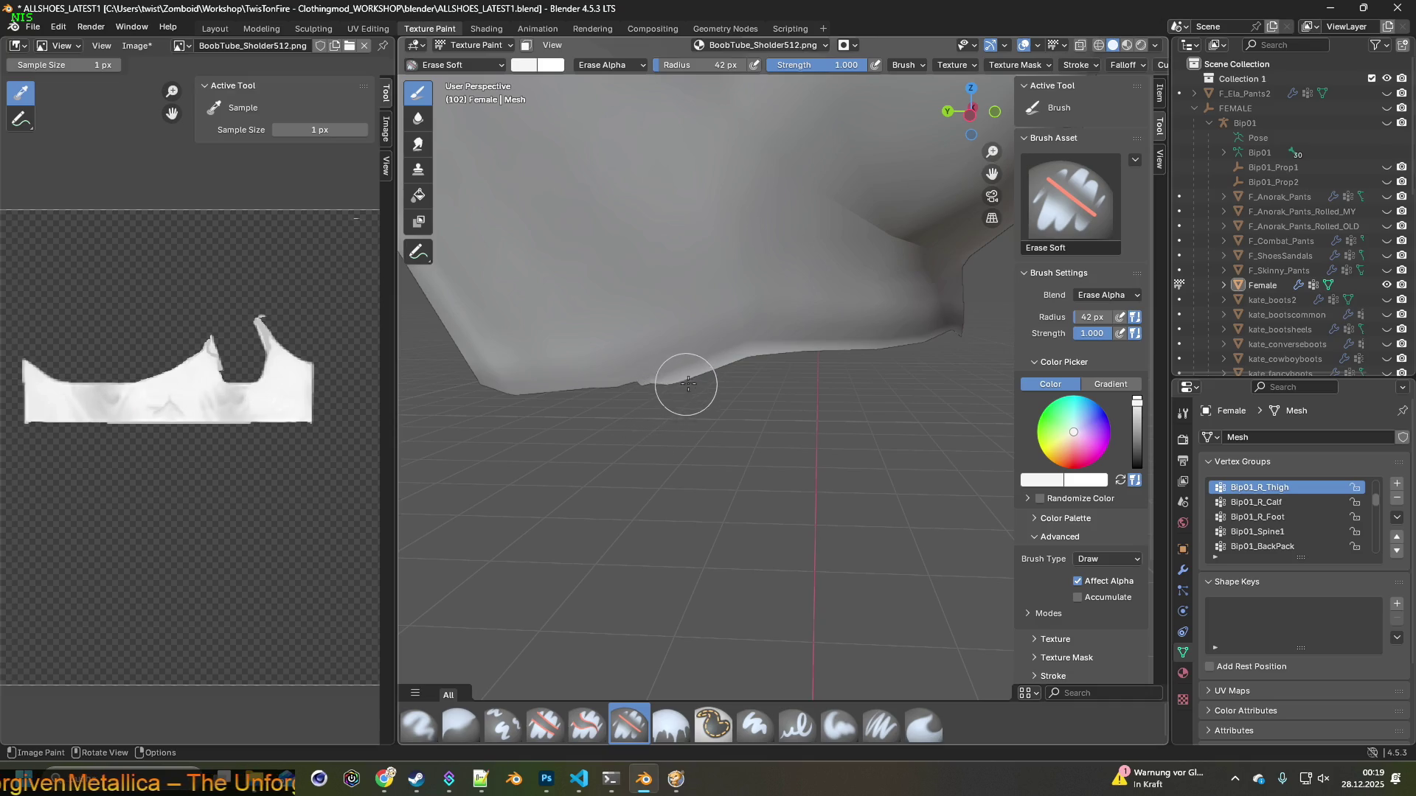
pyautogui.moveTo(742, 362); pyautogui.dragTo(755, 358)
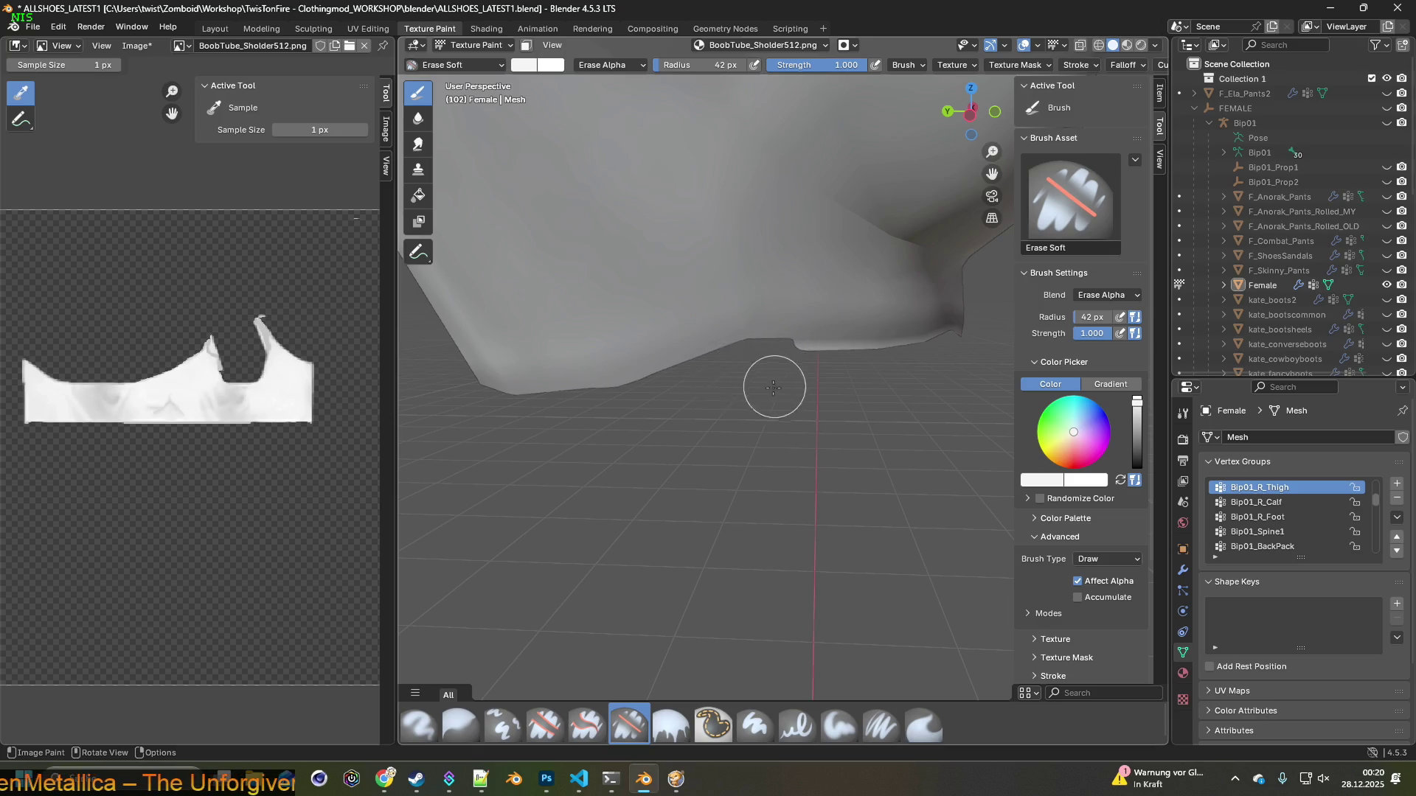
# Orbit along the bottom hem and erase a band of alpha along its edge
pyautogui.moveTo(774, 386); pyautogui.dragTo(704, 386, button='middle')
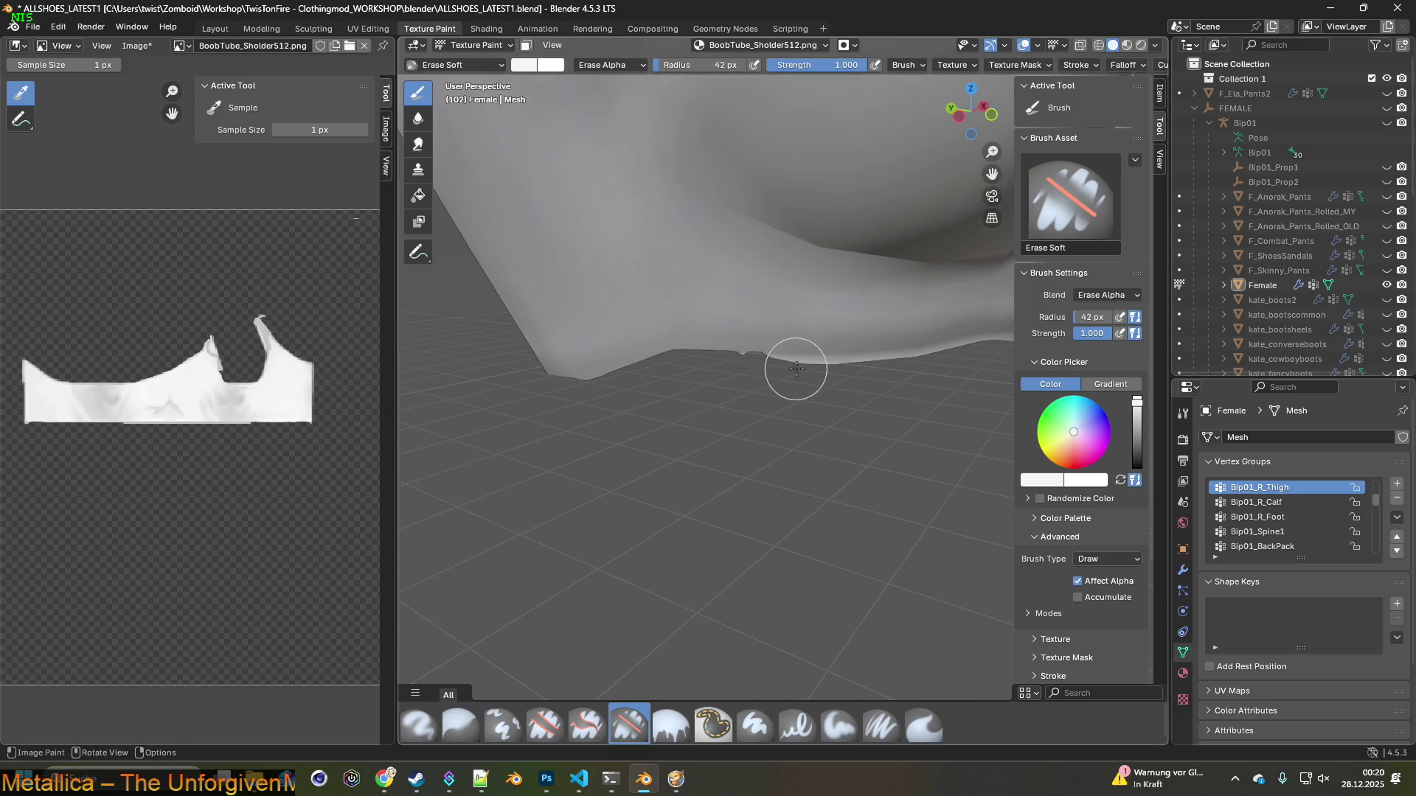
pyautogui.moveTo(797, 365); pyautogui.dragTo(716, 387, button='middle')
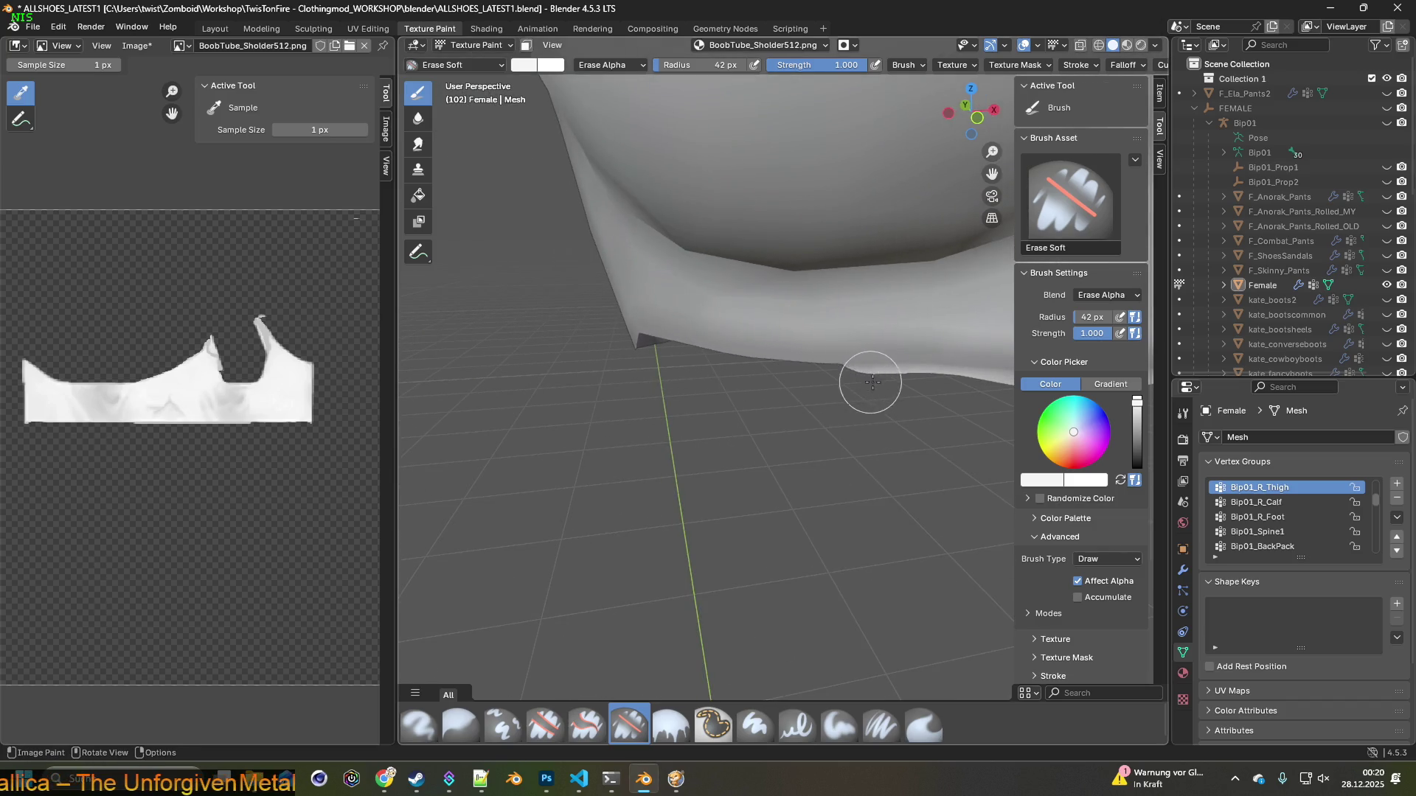
pyautogui.moveTo(915, 388); pyautogui.dragTo(594, 382, button='middle')
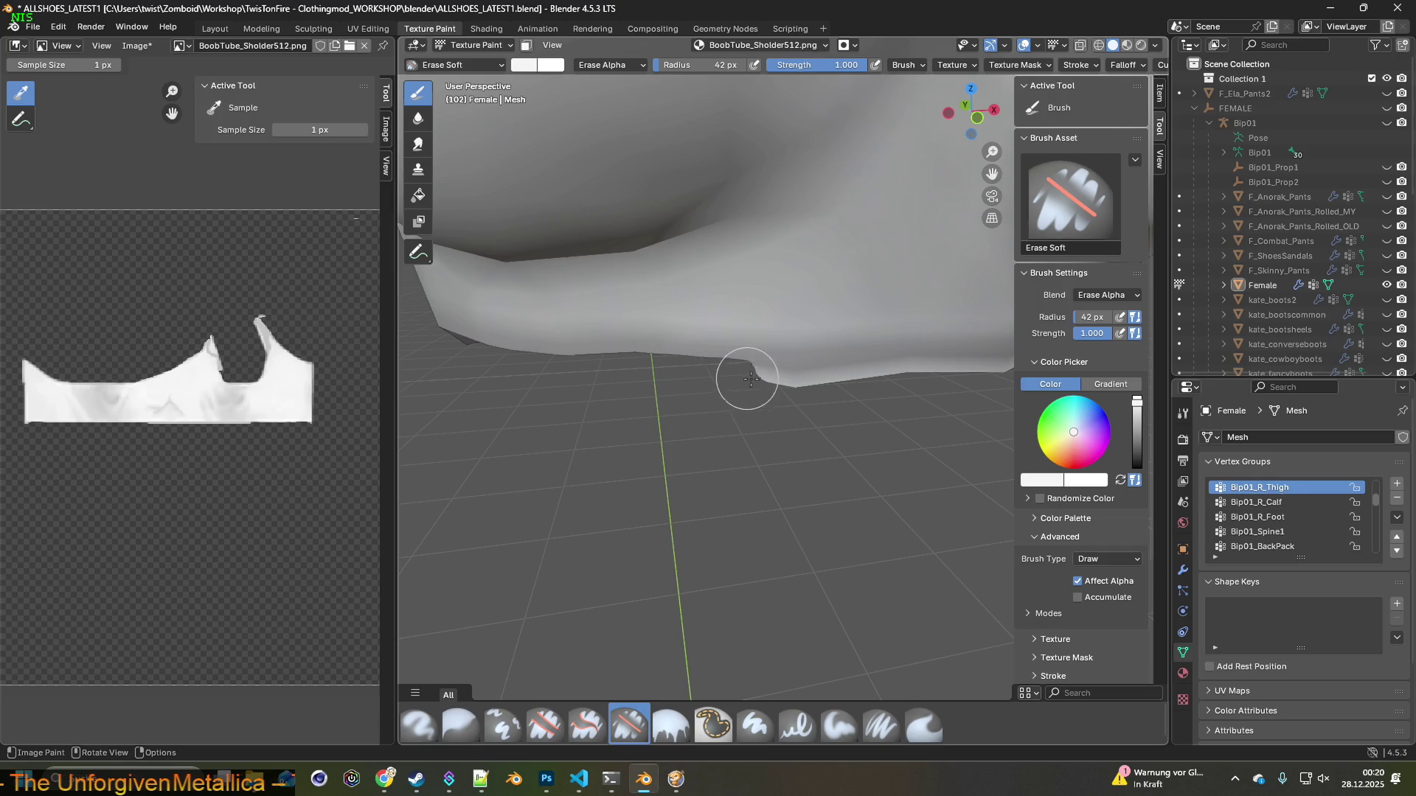
pyautogui.moveTo(804, 382); pyautogui.dragTo(705, 391, button='middle')
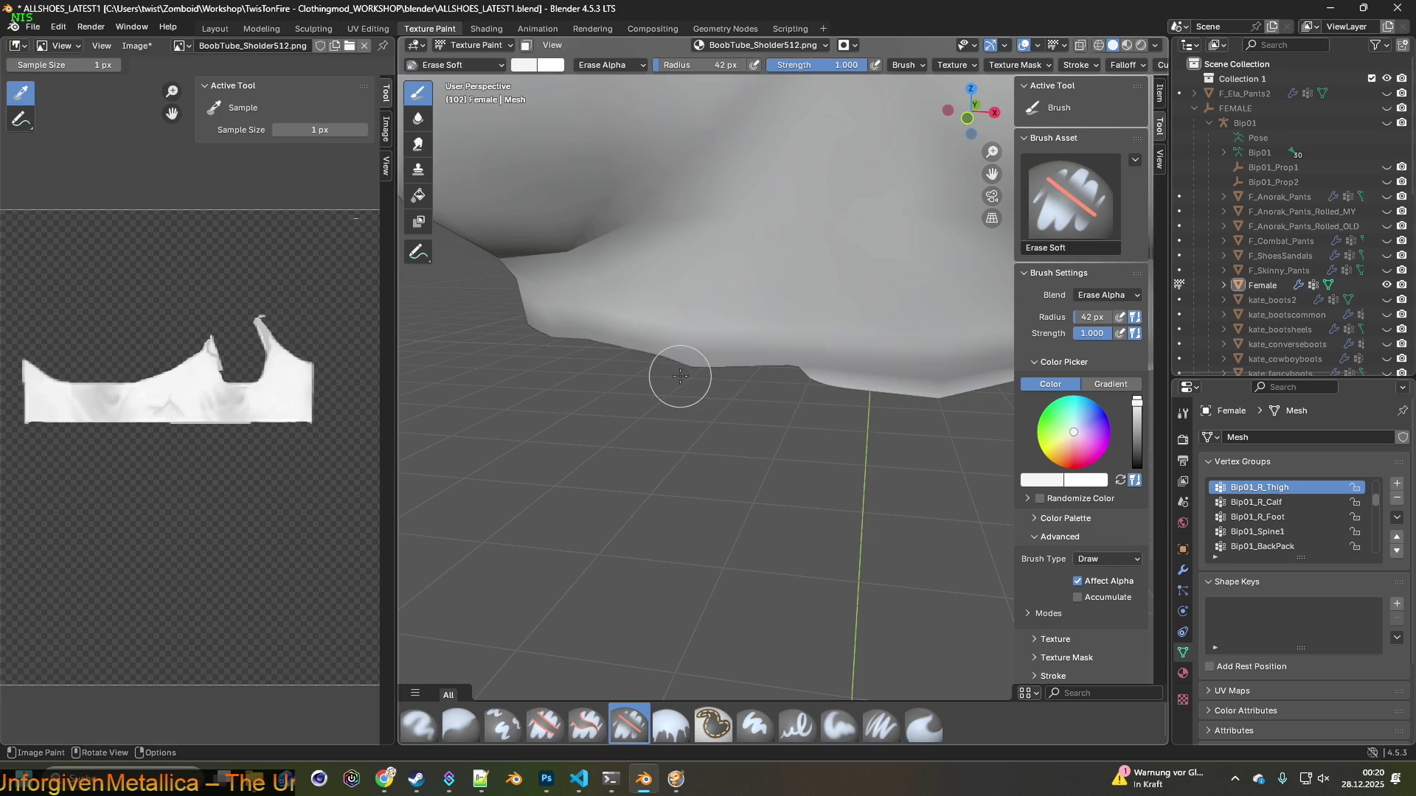
pyautogui.moveTo(654, 370)
pyautogui.mouseDown(button='middle')
pyautogui.moveTo(839, 419)
pyautogui.moveTo(736, 398)
pyautogui.mouseUp(button='middle')
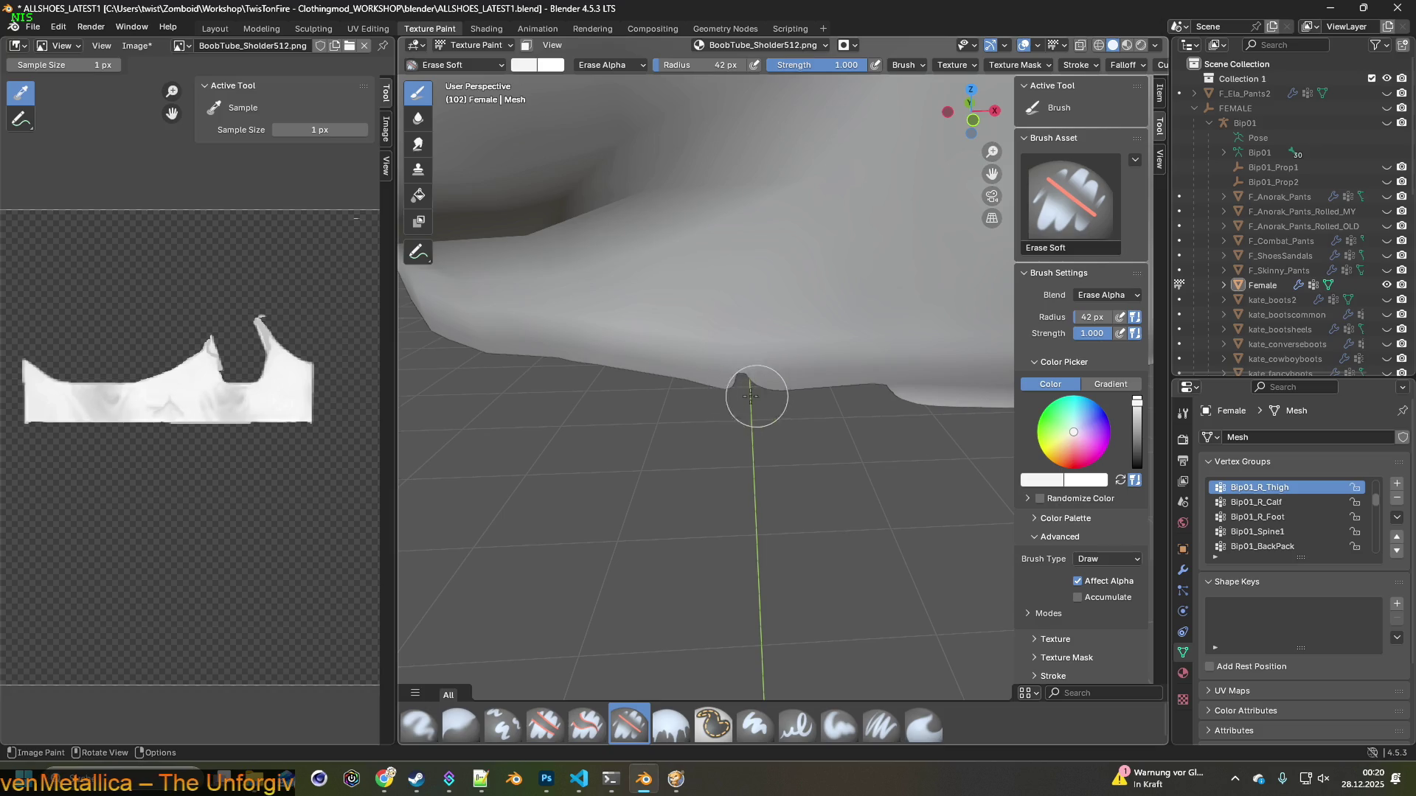
pyautogui.moveTo(826, 419); pyautogui.dragTo(669, 393, button='middle')
pyautogui.moveTo(685, 363); pyautogui.dragTo(738, 358)
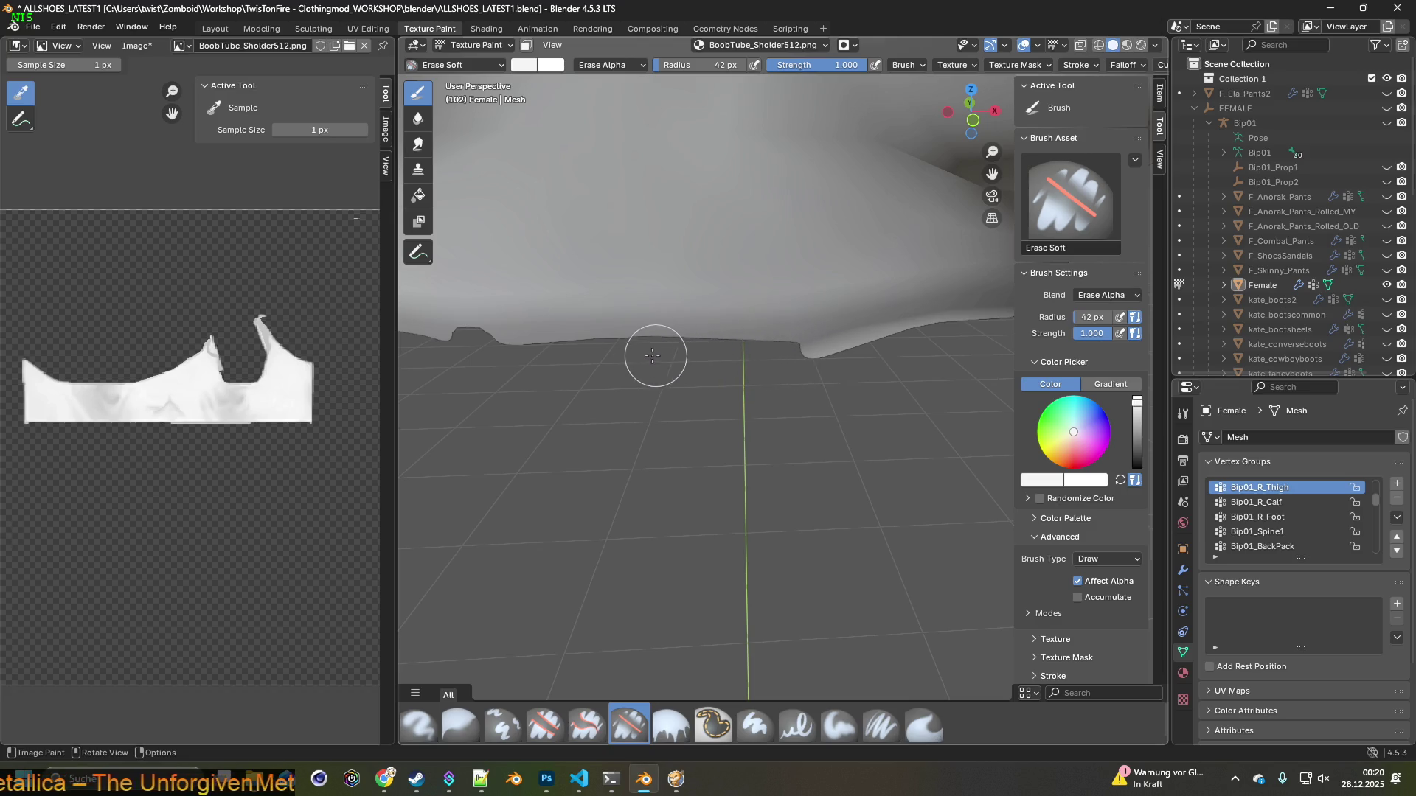
pyautogui.moveTo(848, 365); pyautogui.dragTo(658, 368, button='middle')
pyautogui.moveTo(659, 368); pyautogui.dragTo(688, 343)
pyautogui.moveTo(689, 342); pyautogui.dragTo(639, 368, button='middle')
pyautogui.moveTo(639, 368)
pyautogui.mouseDown()
pyautogui.moveTo(682, 323)
pyautogui.moveTo(888, 336)
pyautogui.mouseUp()
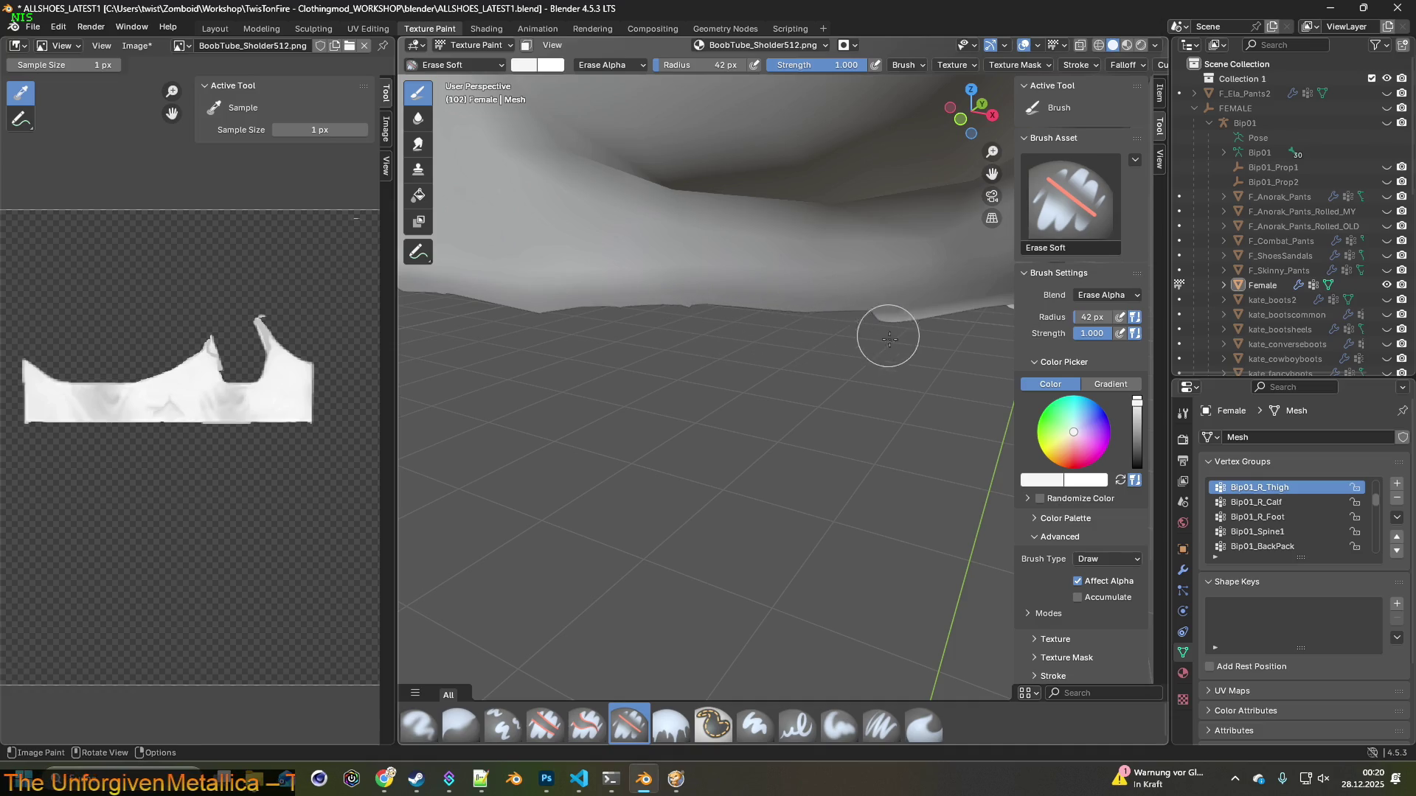
# Erase further along the hem, cut another notch, then select the Paint Soft Pressure brush
pyautogui.keyDown('shift'); pyautogui.moveTo(888, 336); pyautogui.dragTo(695, 351, button='middle'); pyautogui.keyUp('shift')
pyautogui.moveTo(701, 329); pyautogui.dragTo(808, 315)
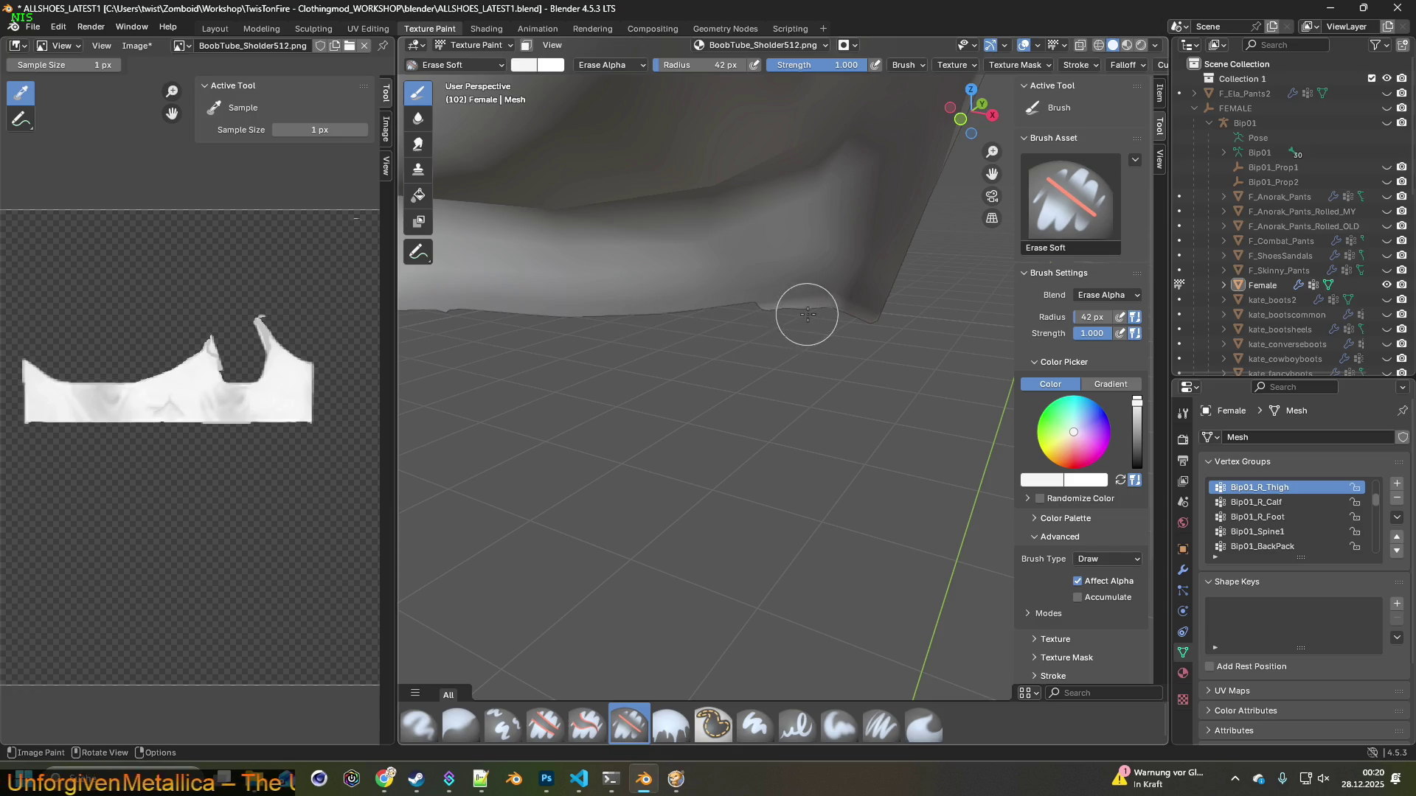
pyautogui.moveTo(809, 315); pyautogui.dragTo(721, 326, button='middle')
pyautogui.moveTo(817, 328); pyautogui.dragTo(959, 377)
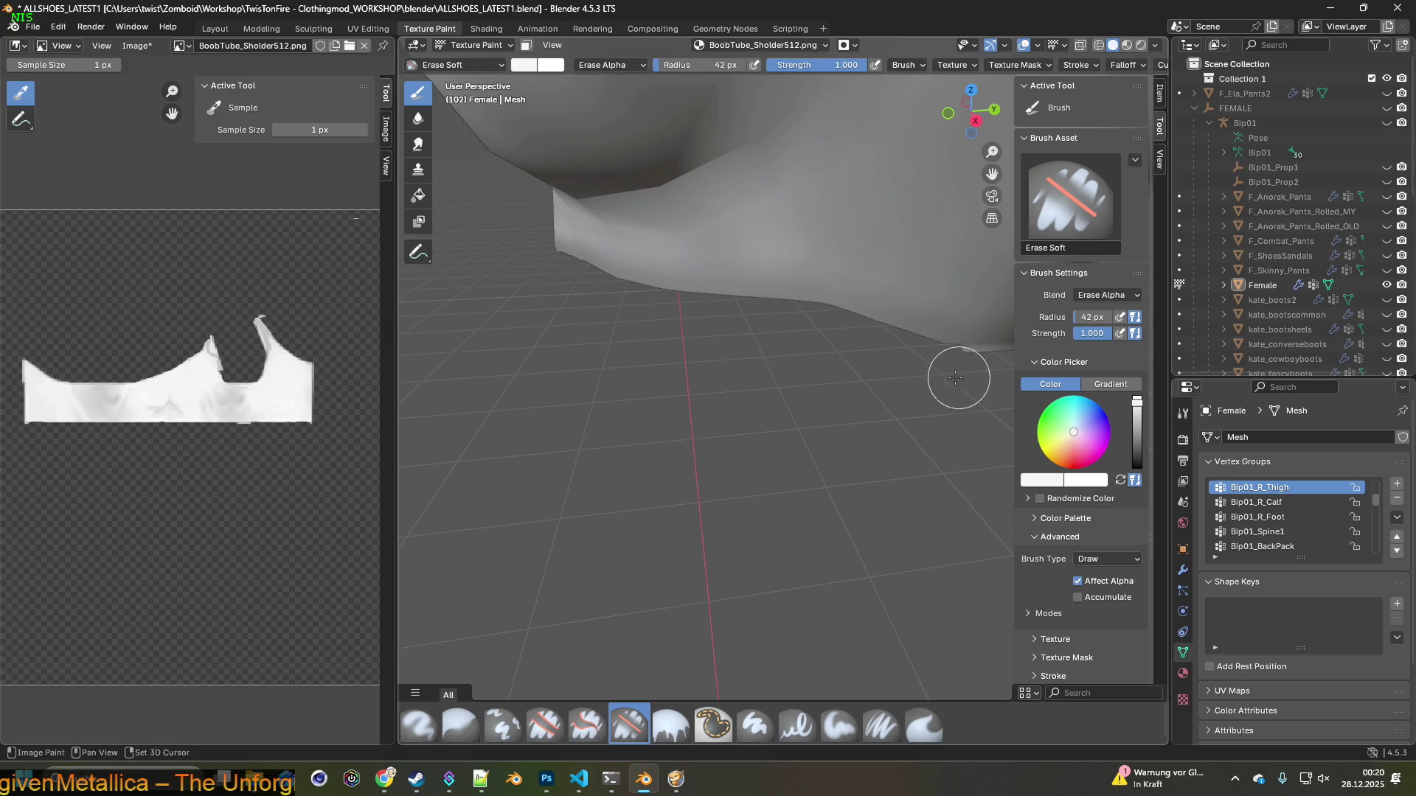
pyautogui.moveTo(959, 377); pyautogui.dragTo(695, 341, button='middle')
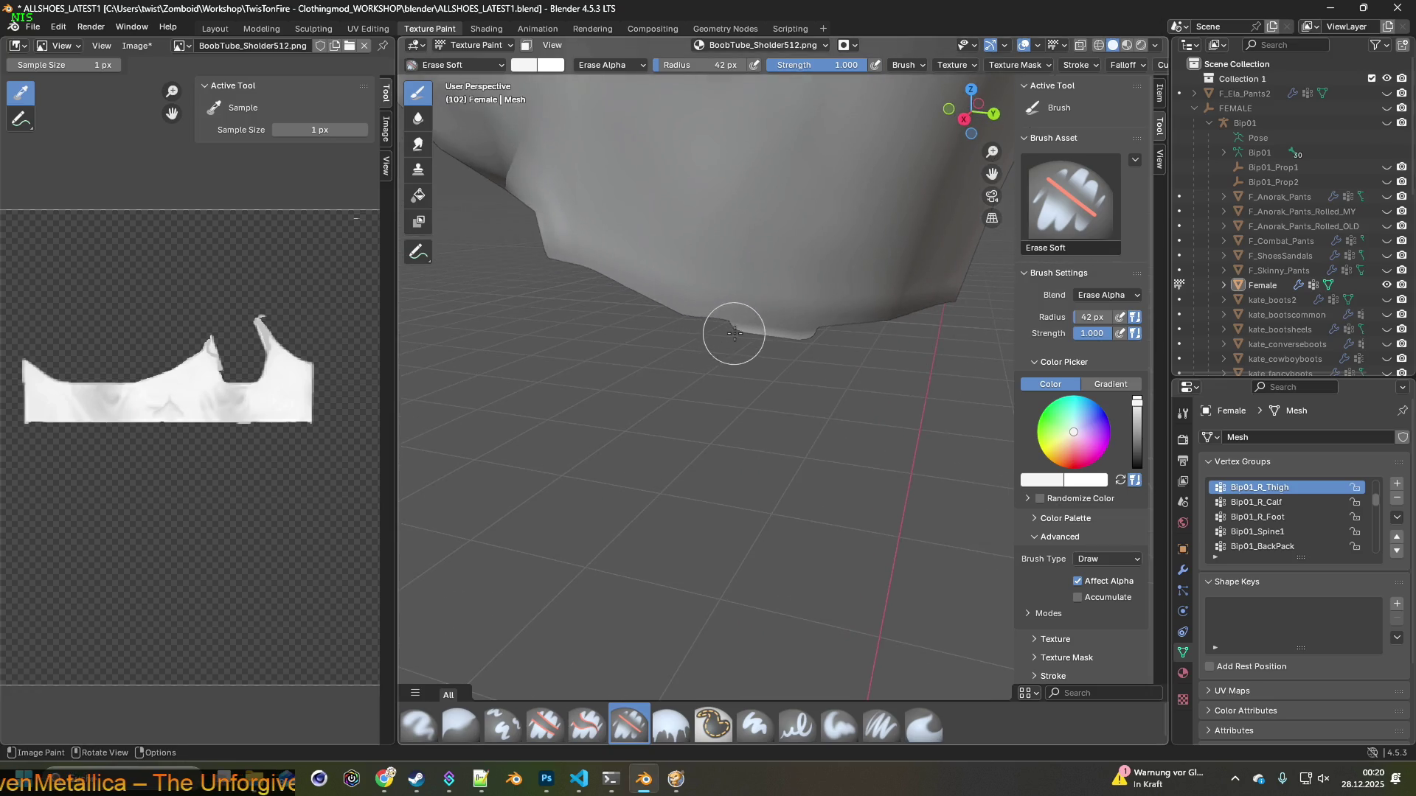
pyautogui.moveTo(871, 361)
pyautogui.mouseDown(button='middle')
pyautogui.moveTo(887, 381)
pyautogui.moveTo(876, 374)
pyautogui.mouseUp(button='middle')
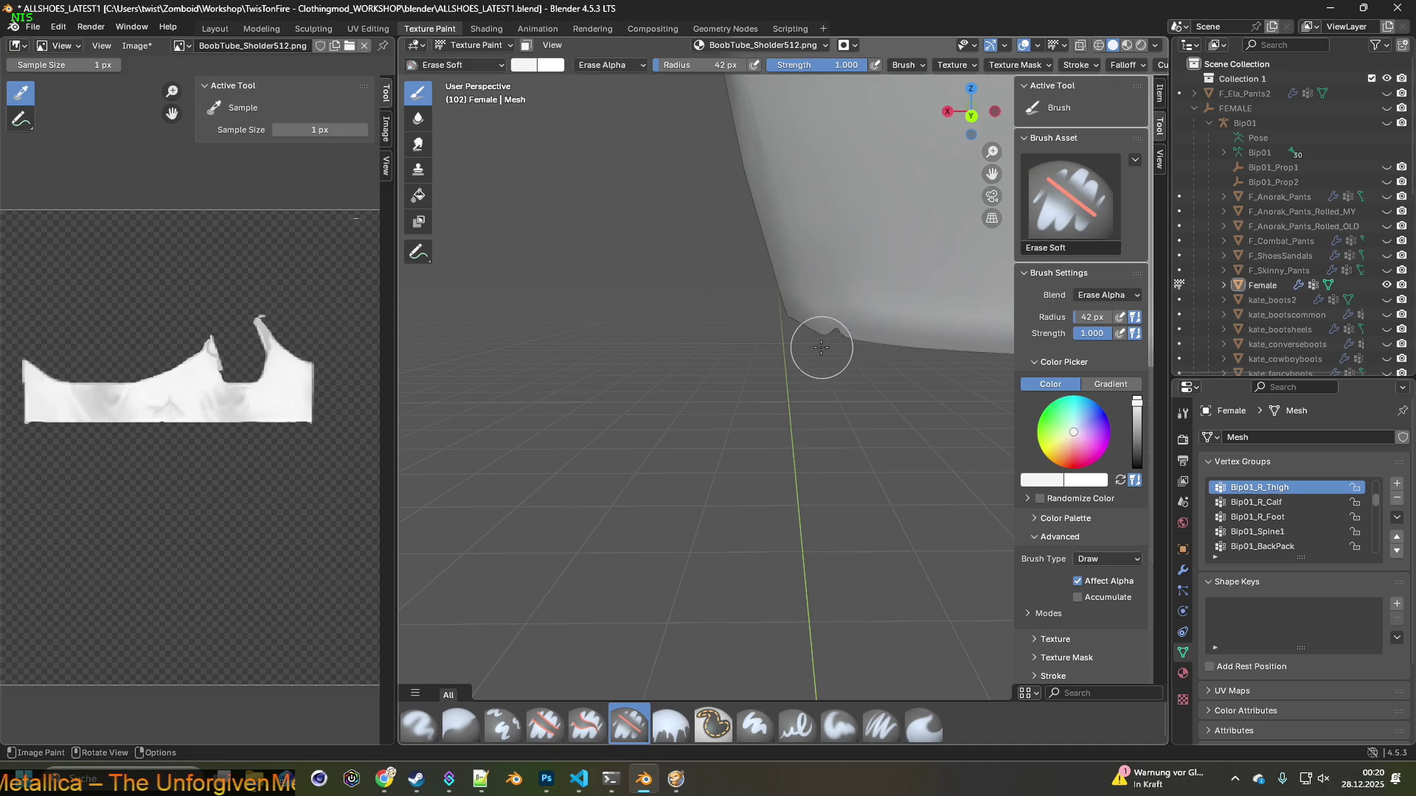
pyautogui.moveTo(745, 369); pyautogui.dragTo(765, 400, button='middle')
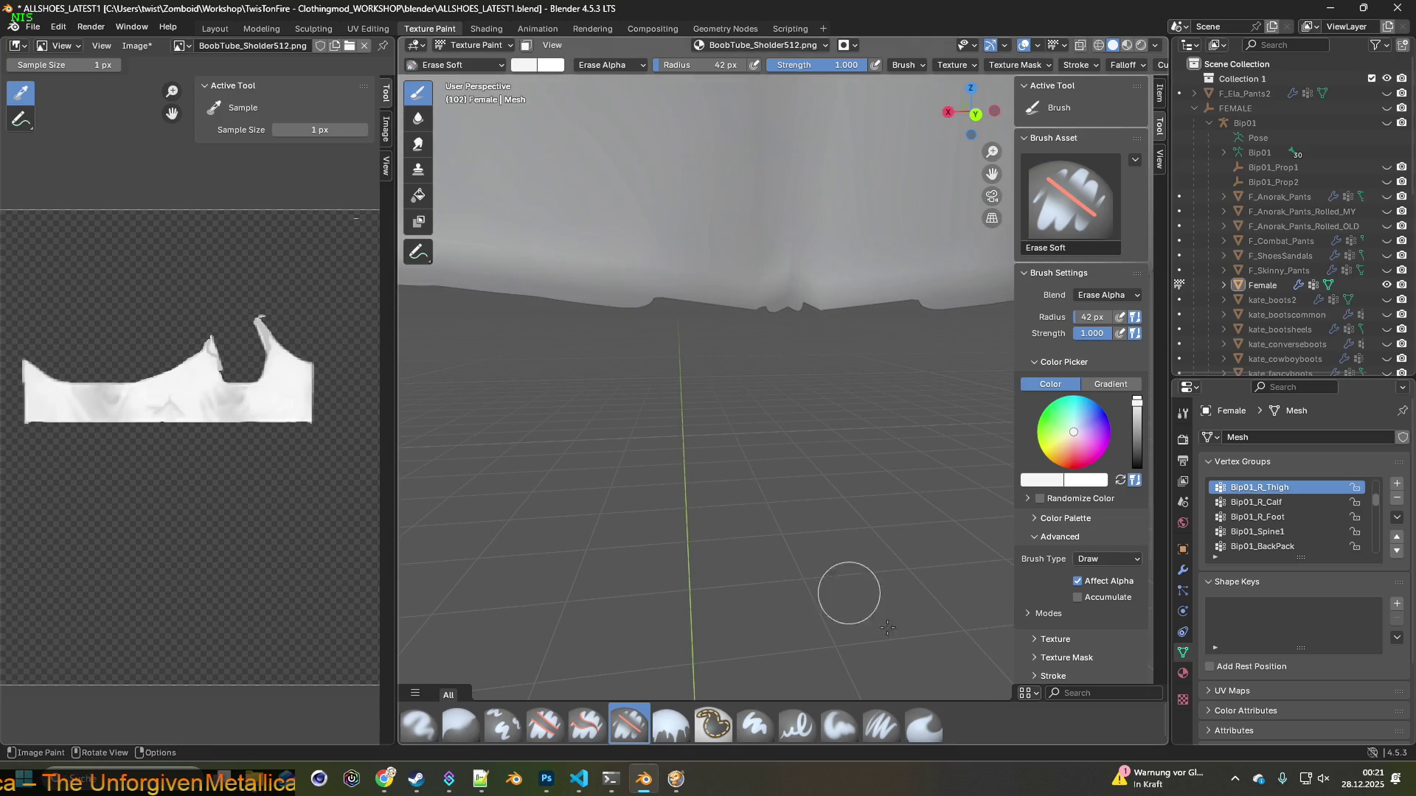
pyautogui.click(839, 725)
# Pick Paint Soft Pressure, sample a colour, shrink the radius and paint white along the lower hem
pyautogui.click(881, 725)
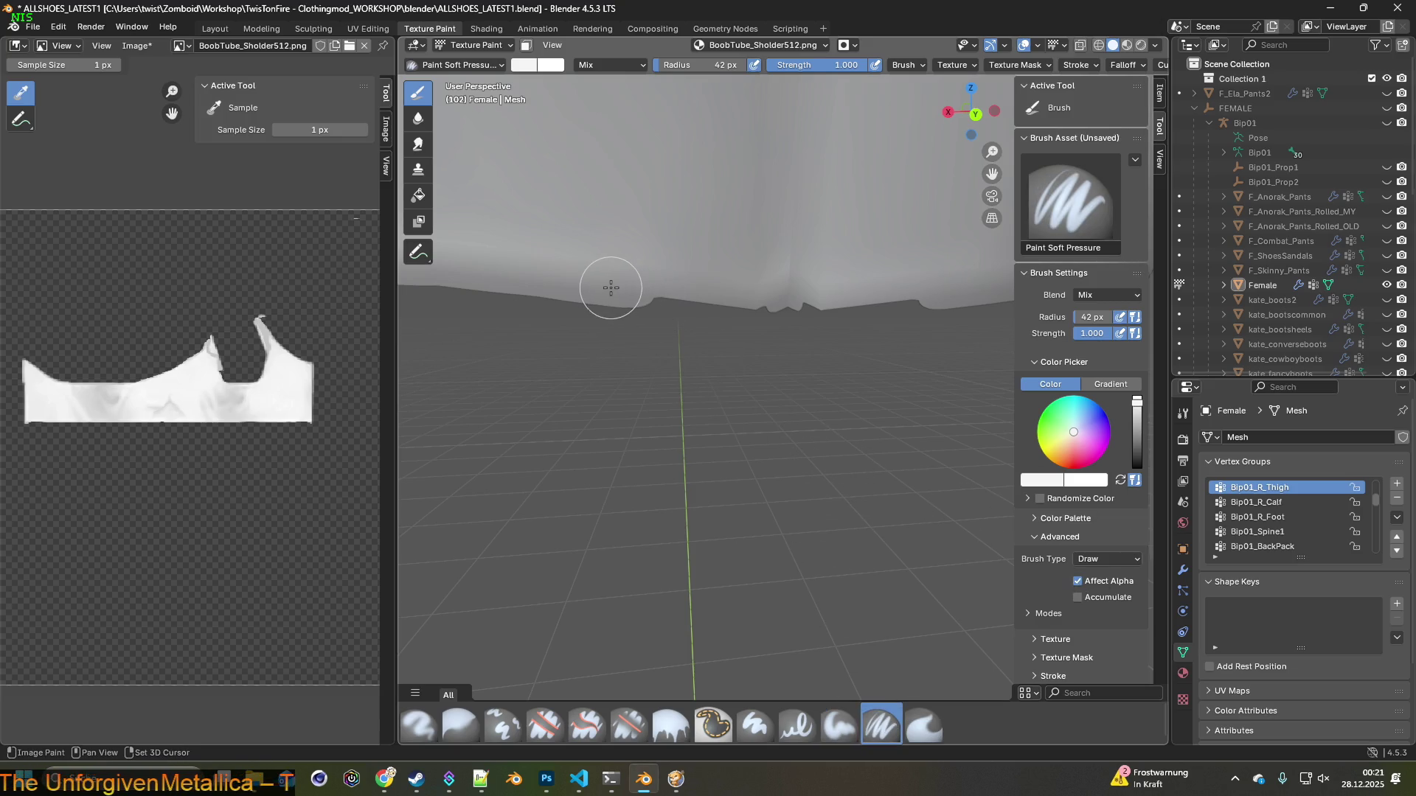
pyautogui.press('s')
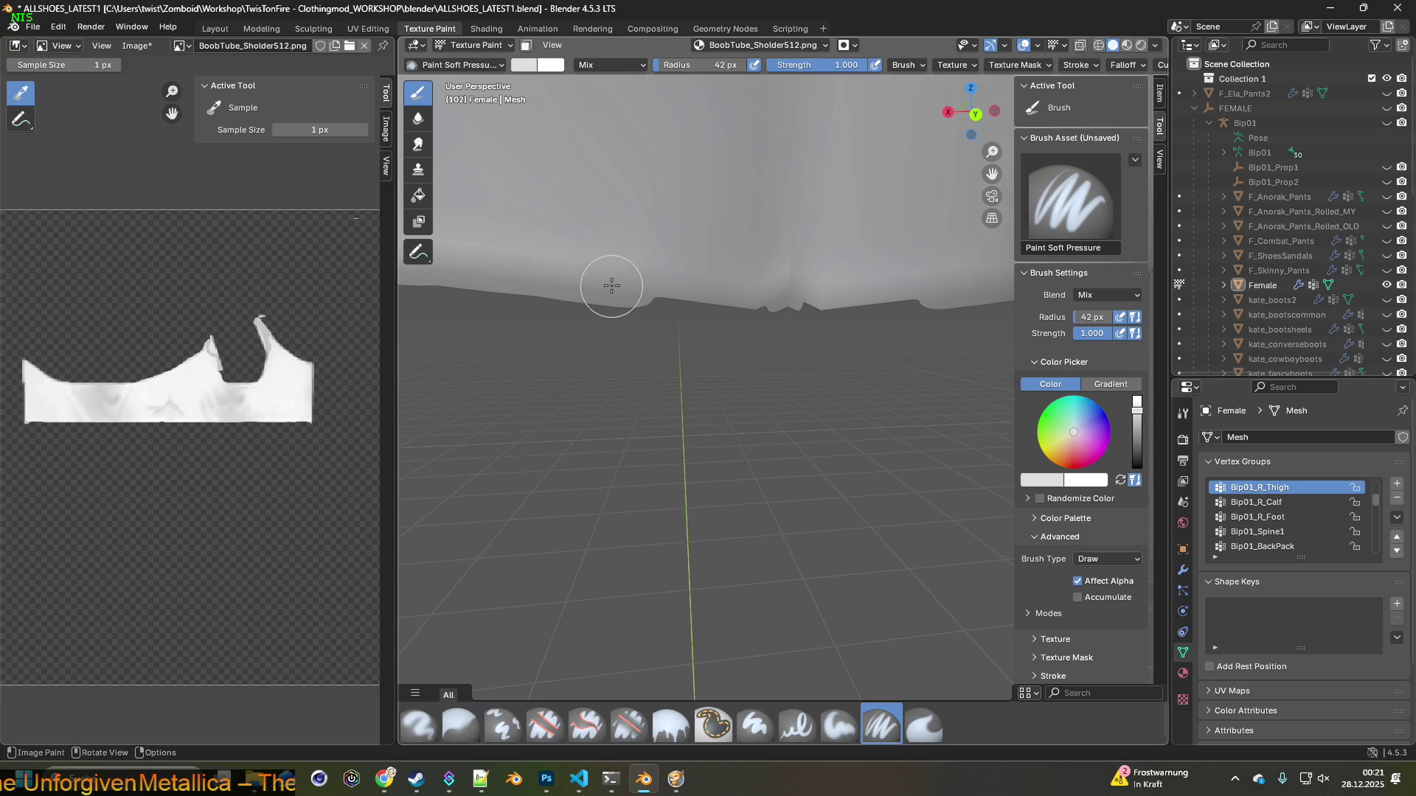
pyautogui.moveTo(701, 65); pyautogui.dragTo(701, 65)
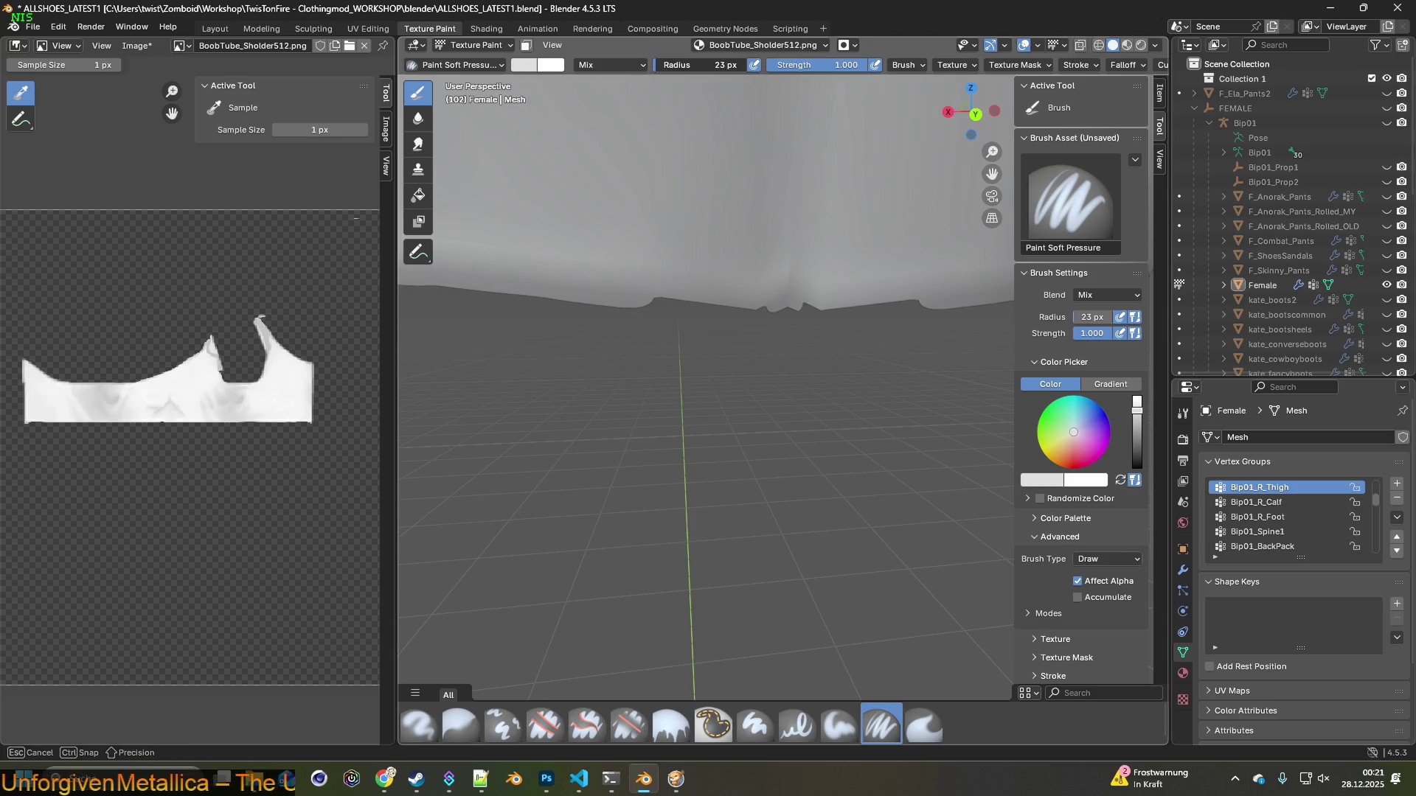
pyautogui.moveTo(702, 273); pyautogui.dragTo(701, 285, button='middle')
pyautogui.moveTo(608, 247)
pyautogui.mouseDown()
pyautogui.moveTo(821, 264)
pyautogui.moveTo(780, 267)
pyautogui.mouseUp()
# Dab paint near the texture's right edge of the hem, orbiting to inspect it
pyautogui.moveTo(761, 268); pyautogui.dragTo(721, 264, button='middle')
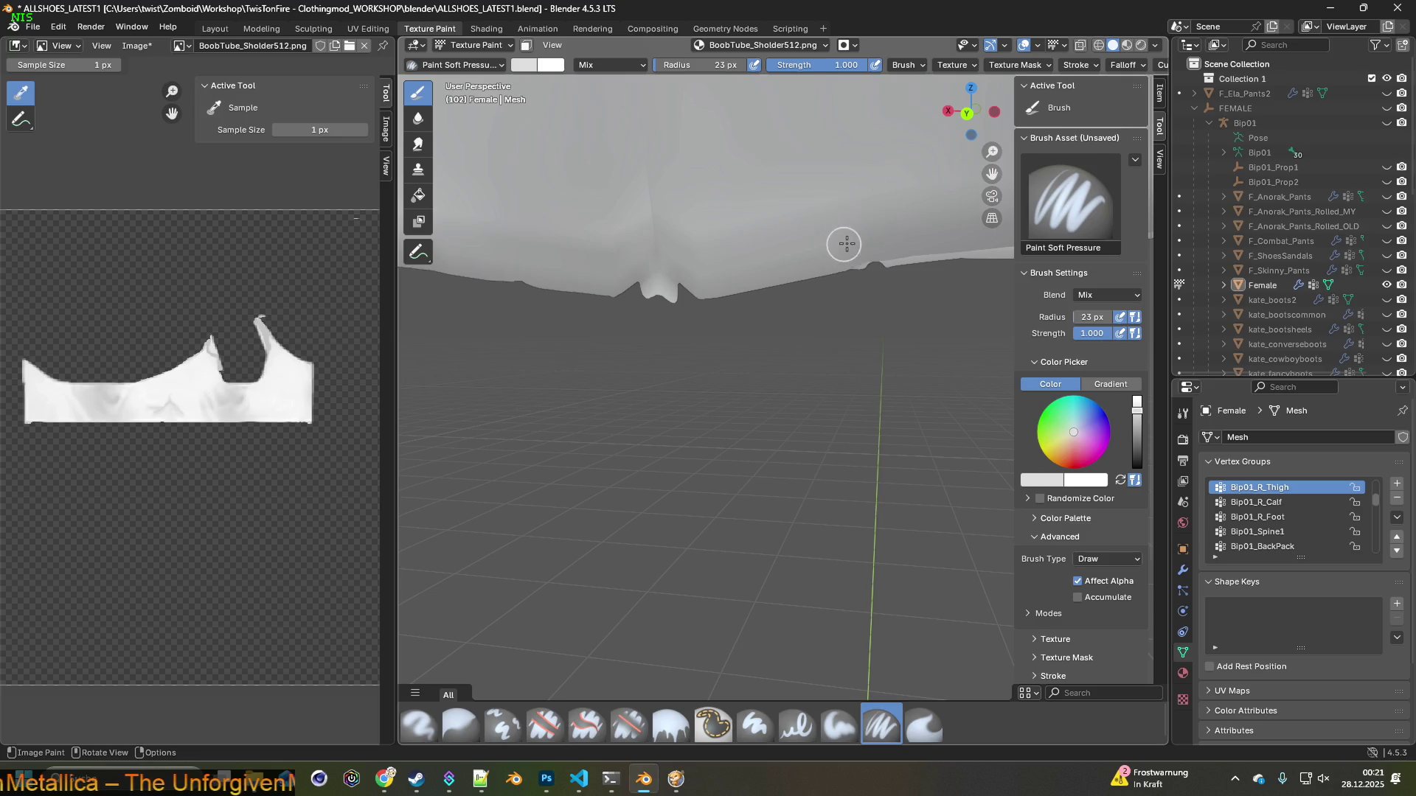
pyautogui.moveTo(900, 242)
pyautogui.mouseDown(button='middle')
pyautogui.moveTo(841, 325)
pyautogui.moveTo(632, 294)
pyautogui.mouseUp(button='middle')
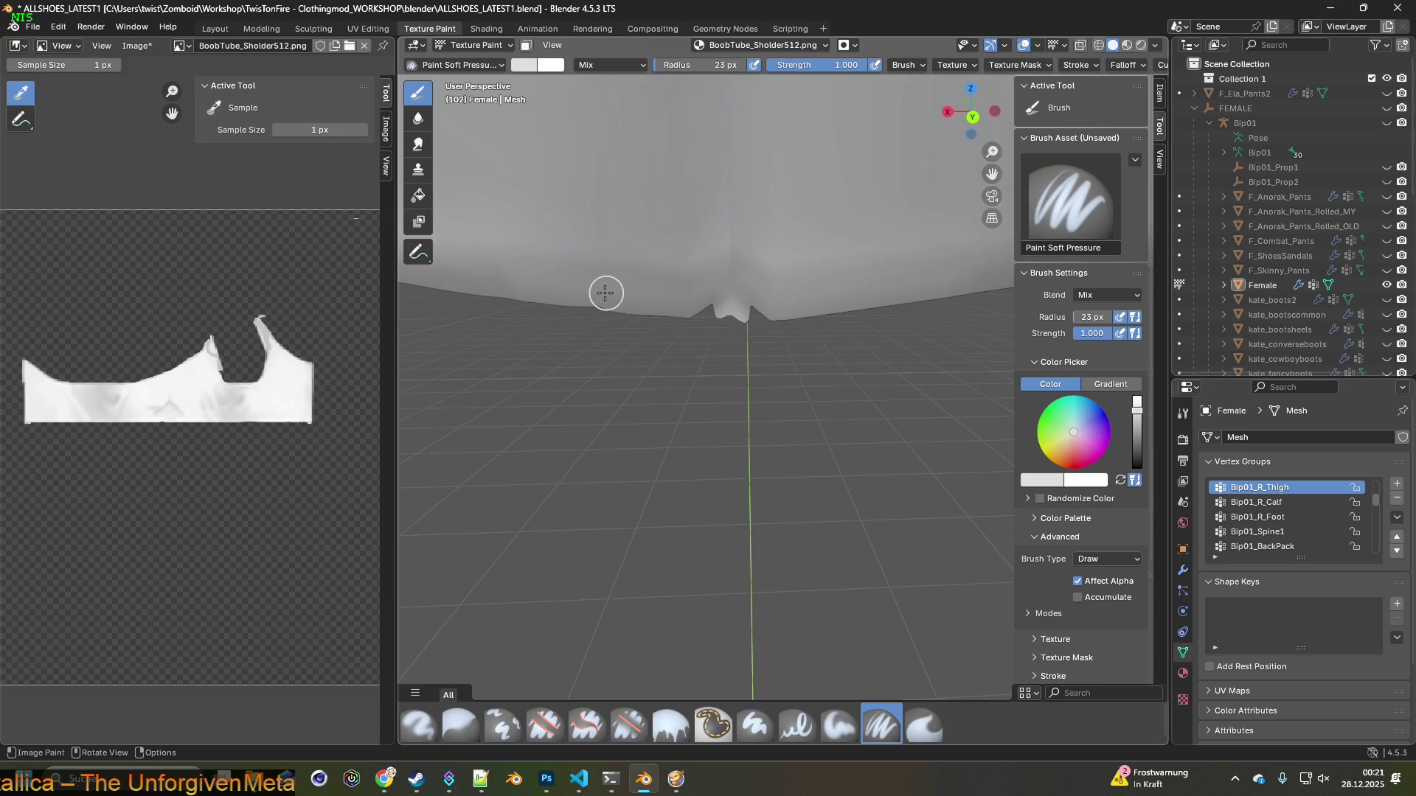
pyautogui.click(712, 295)
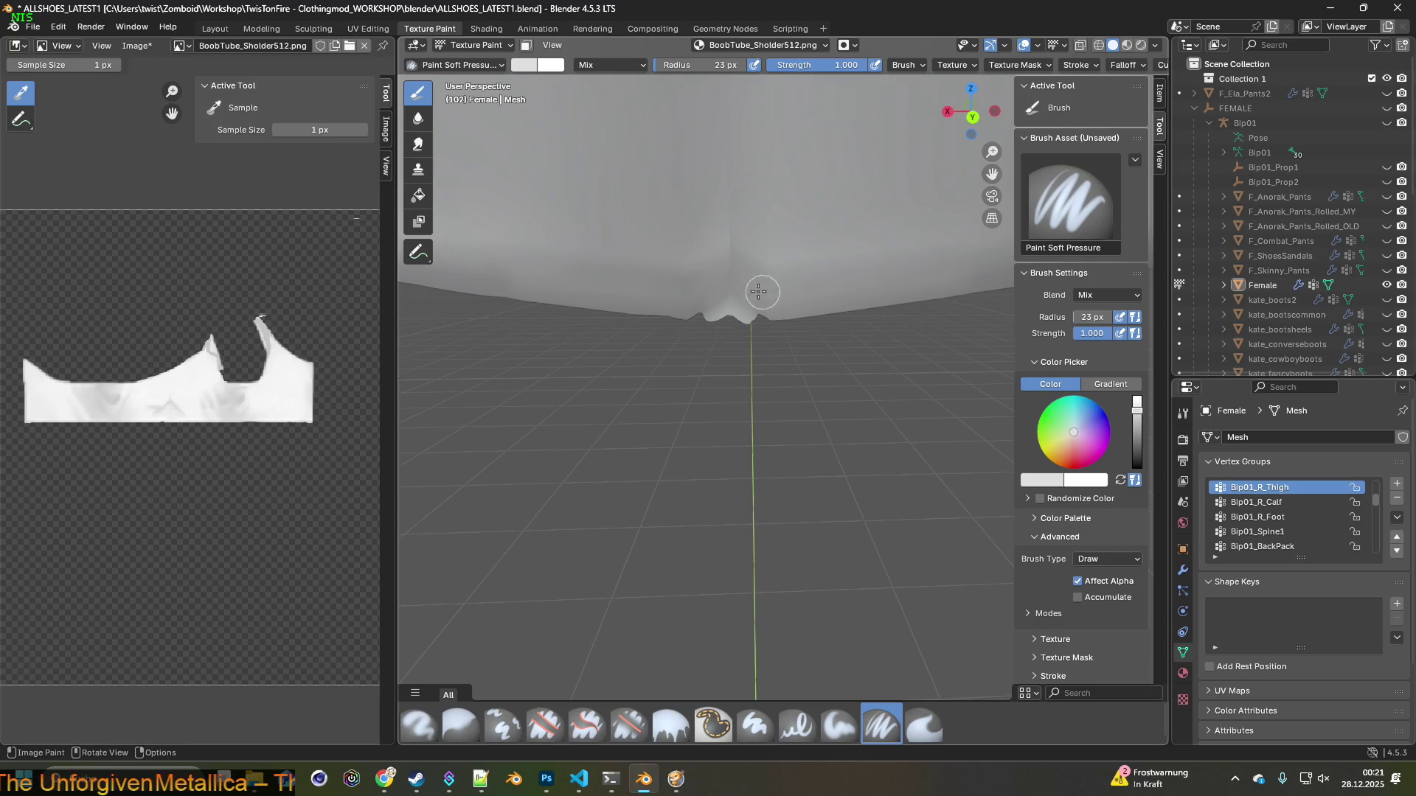
pyautogui.moveTo(764, 292)
pyautogui.mouseDown(button='middle')
pyautogui.moveTo(729, 314)
pyautogui.moveTo(905, 422)
pyautogui.mouseUp(button='middle')
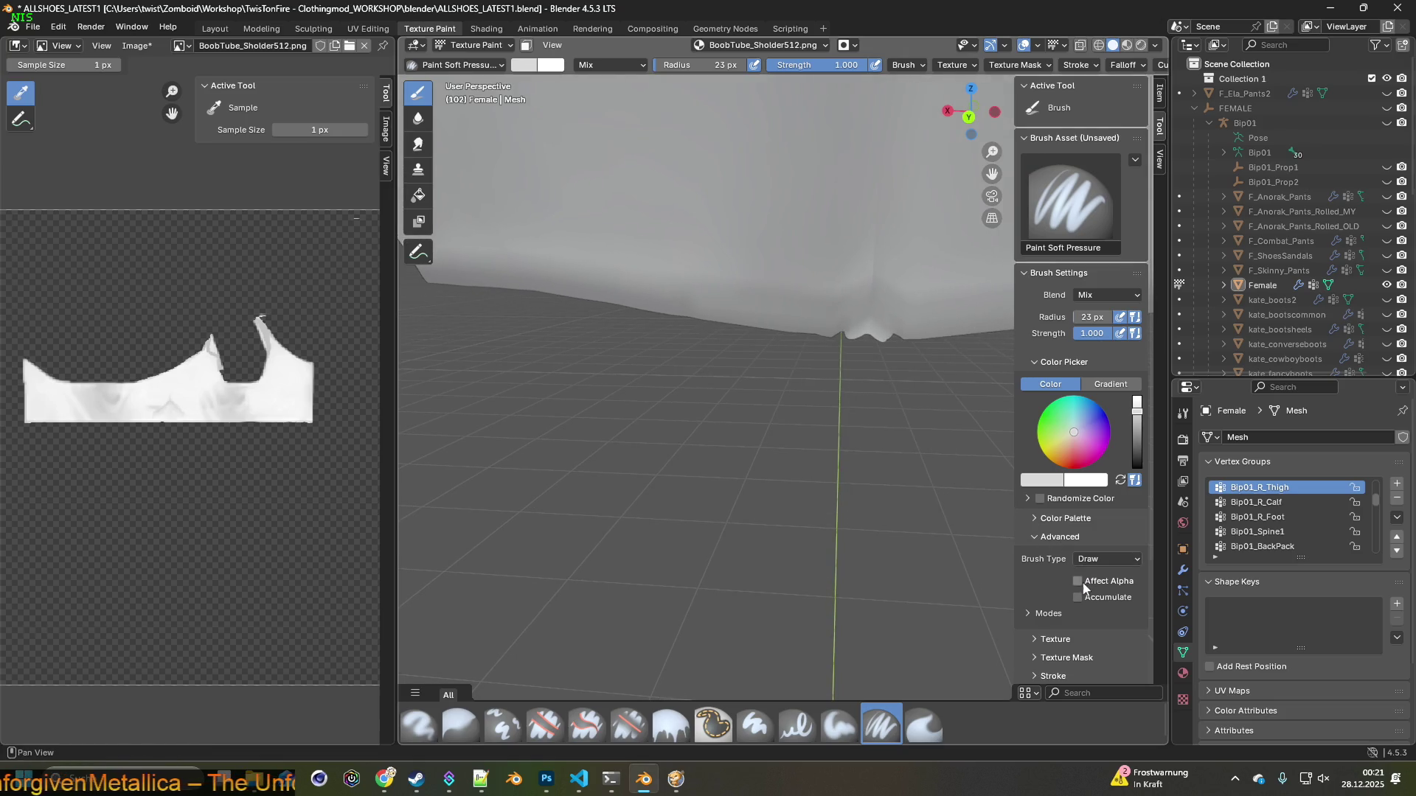
pyautogui.moveTo(737, 383); pyautogui.dragTo(603, 322, button='middle')
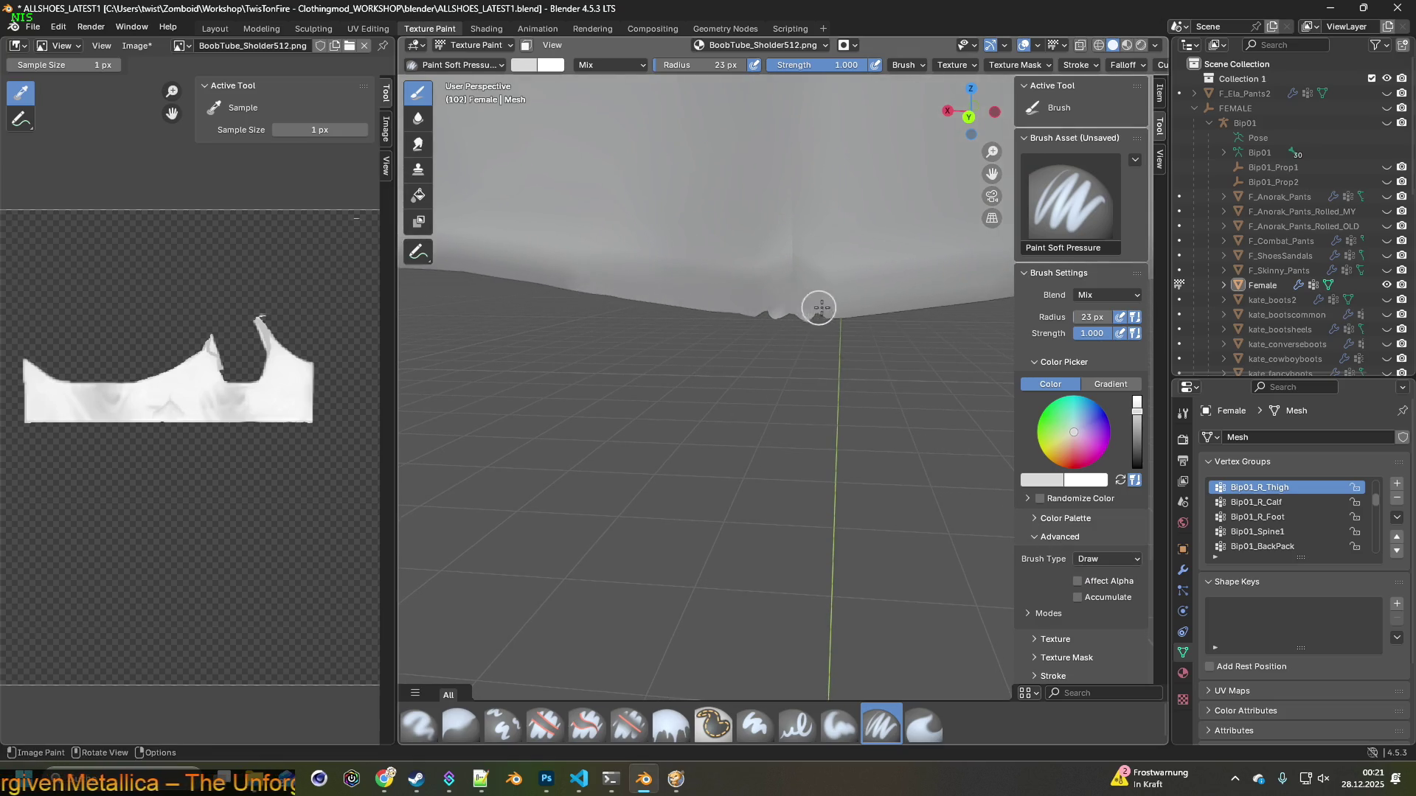
pyautogui.moveTo(818, 307); pyautogui.dragTo(708, 307, button='middle')
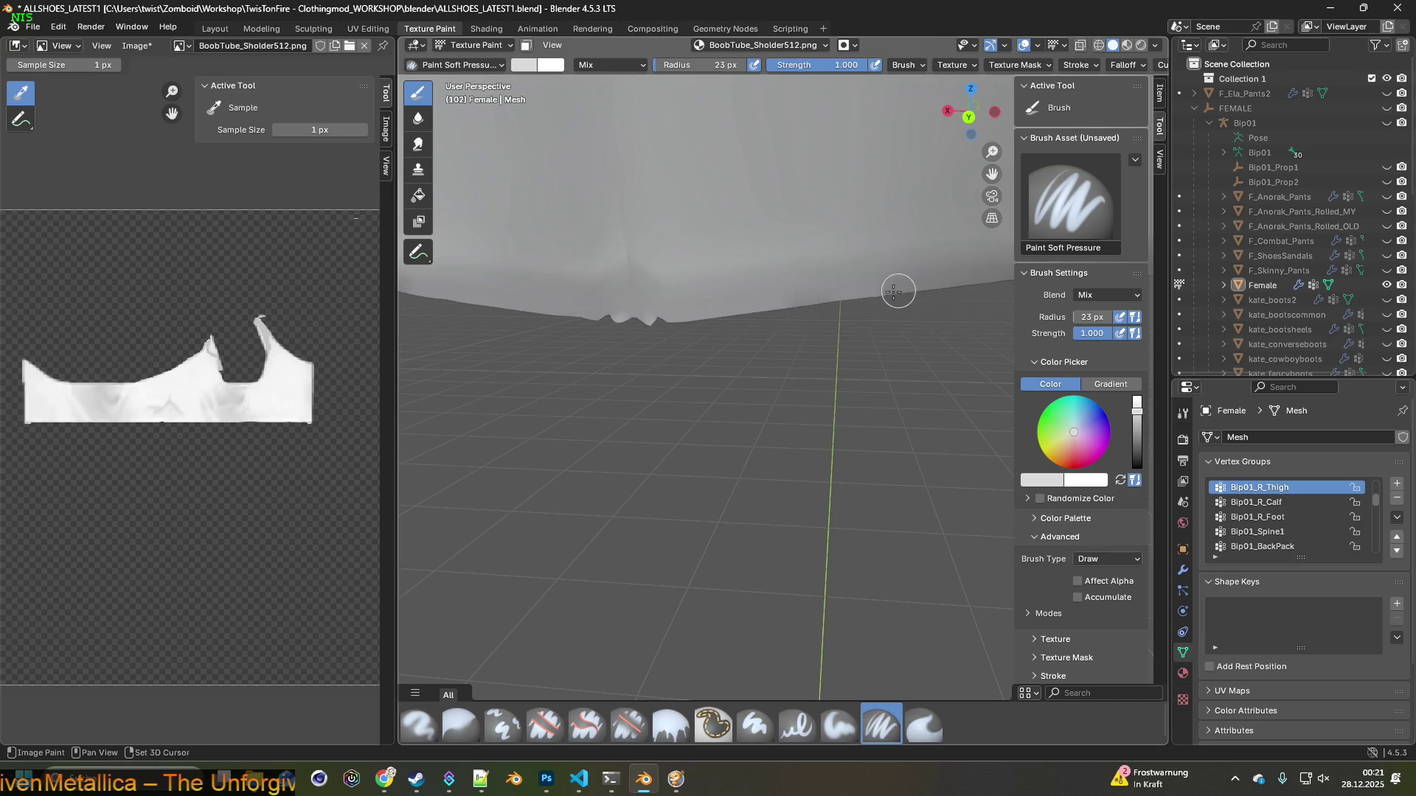
pyautogui.moveTo(897, 292); pyautogui.dragTo(649, 307, button='middle')
# Resample a colour from the mesh and inspect the hem folds from several angles
pyautogui.press('s')
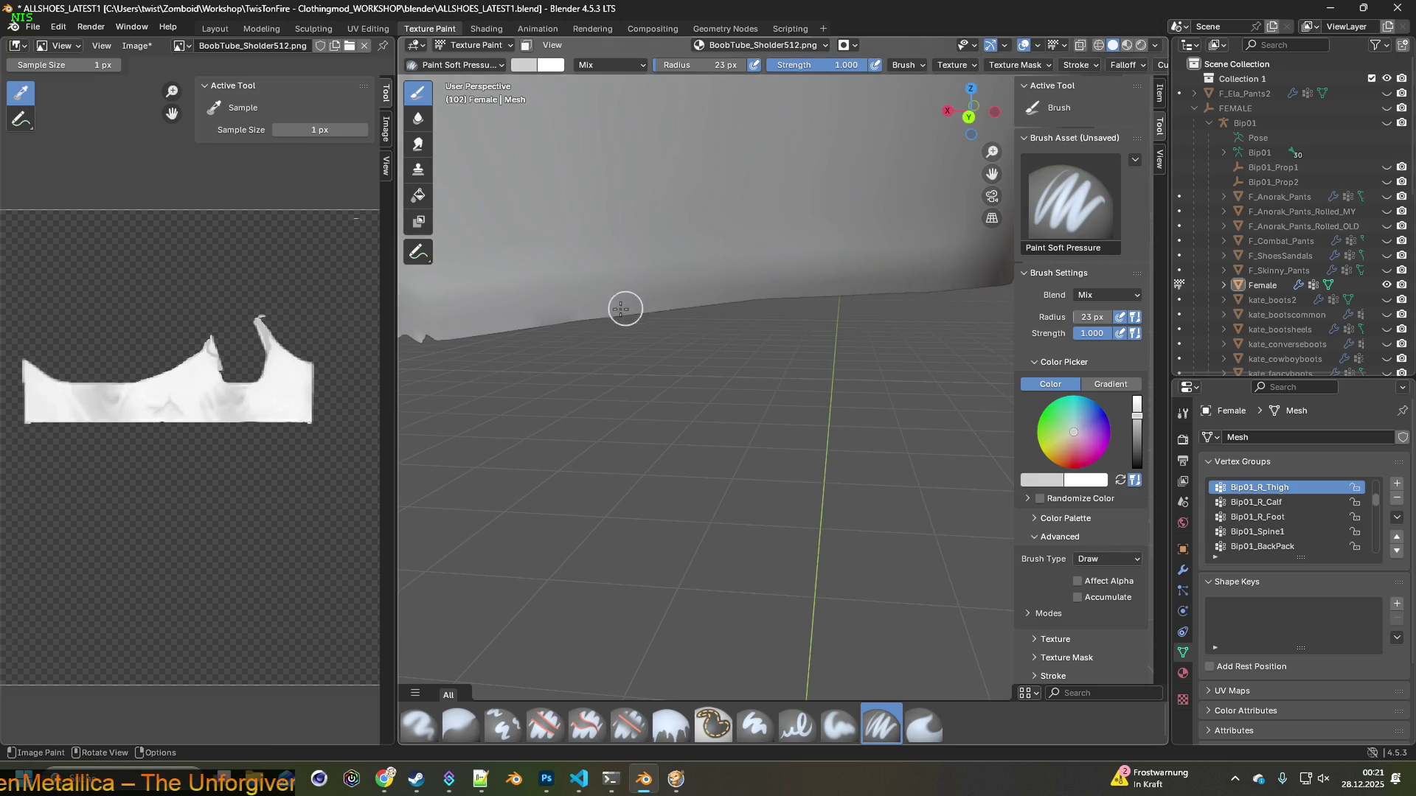
pyautogui.moveTo(550, 319); pyautogui.dragTo(702, 303, button='middle')
pyautogui.moveTo(496, 338); pyautogui.dragTo(777, 318, button='middle')
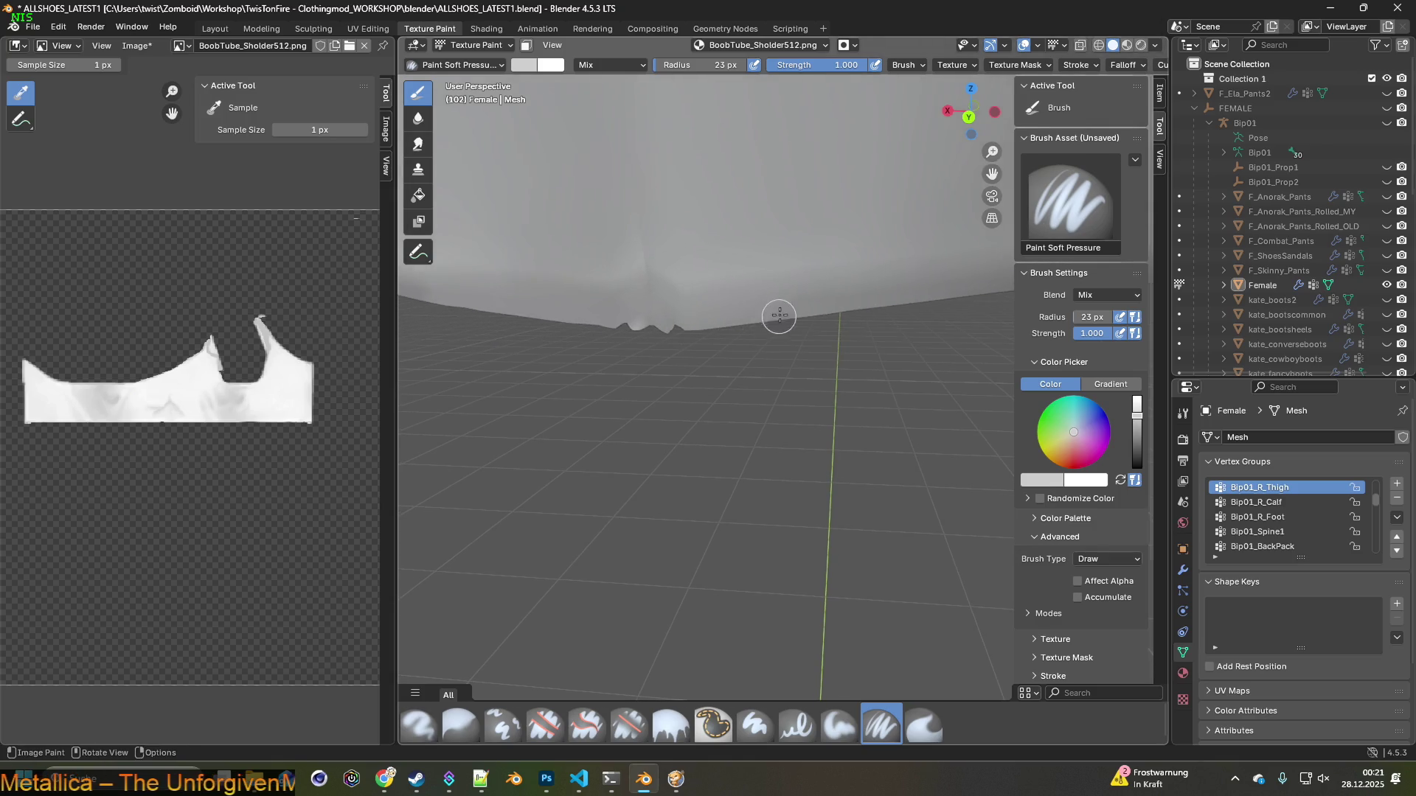
pyautogui.moveTo(600, 319); pyautogui.dragTo(761, 331, button='middle')
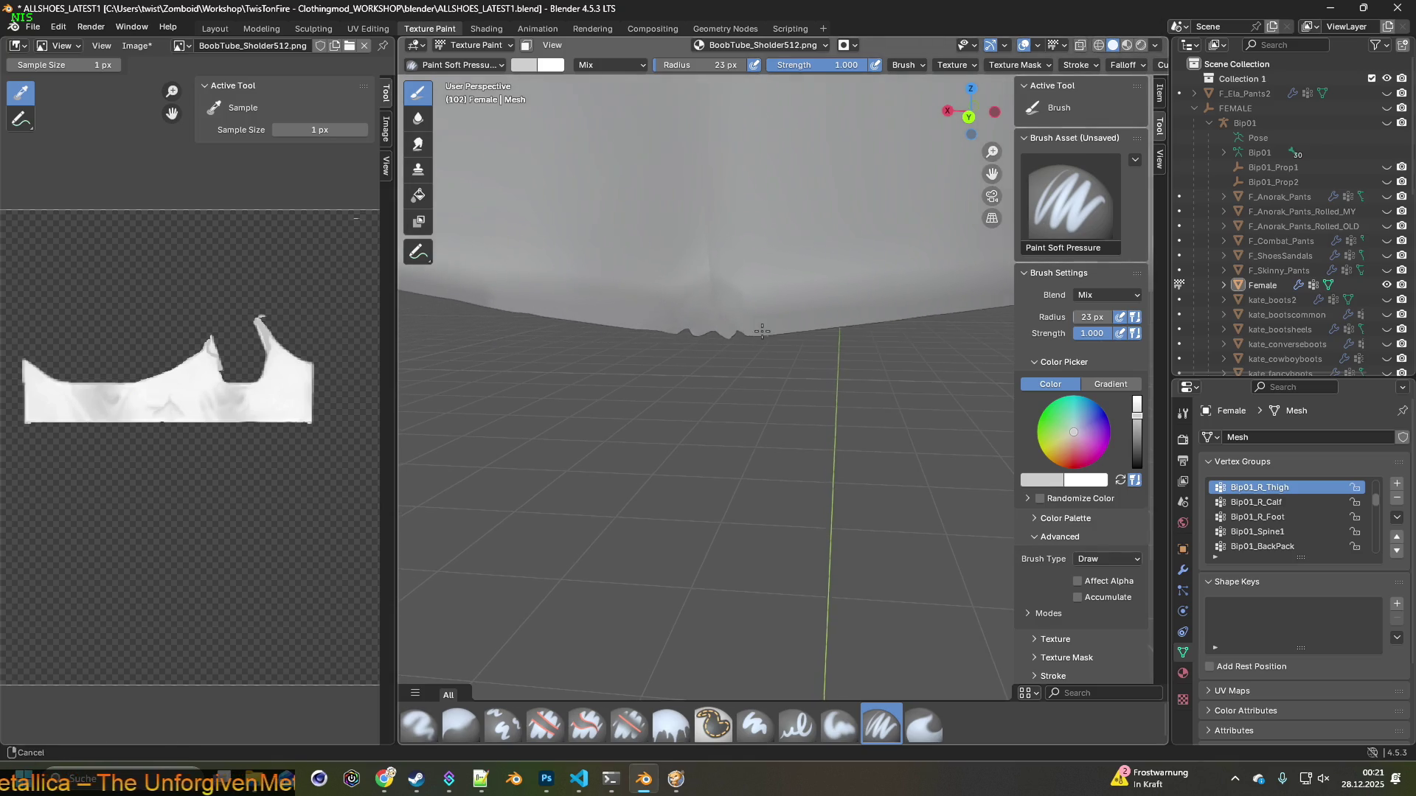
pyautogui.moveTo(493, 300); pyautogui.dragTo(848, 348, button='middle')
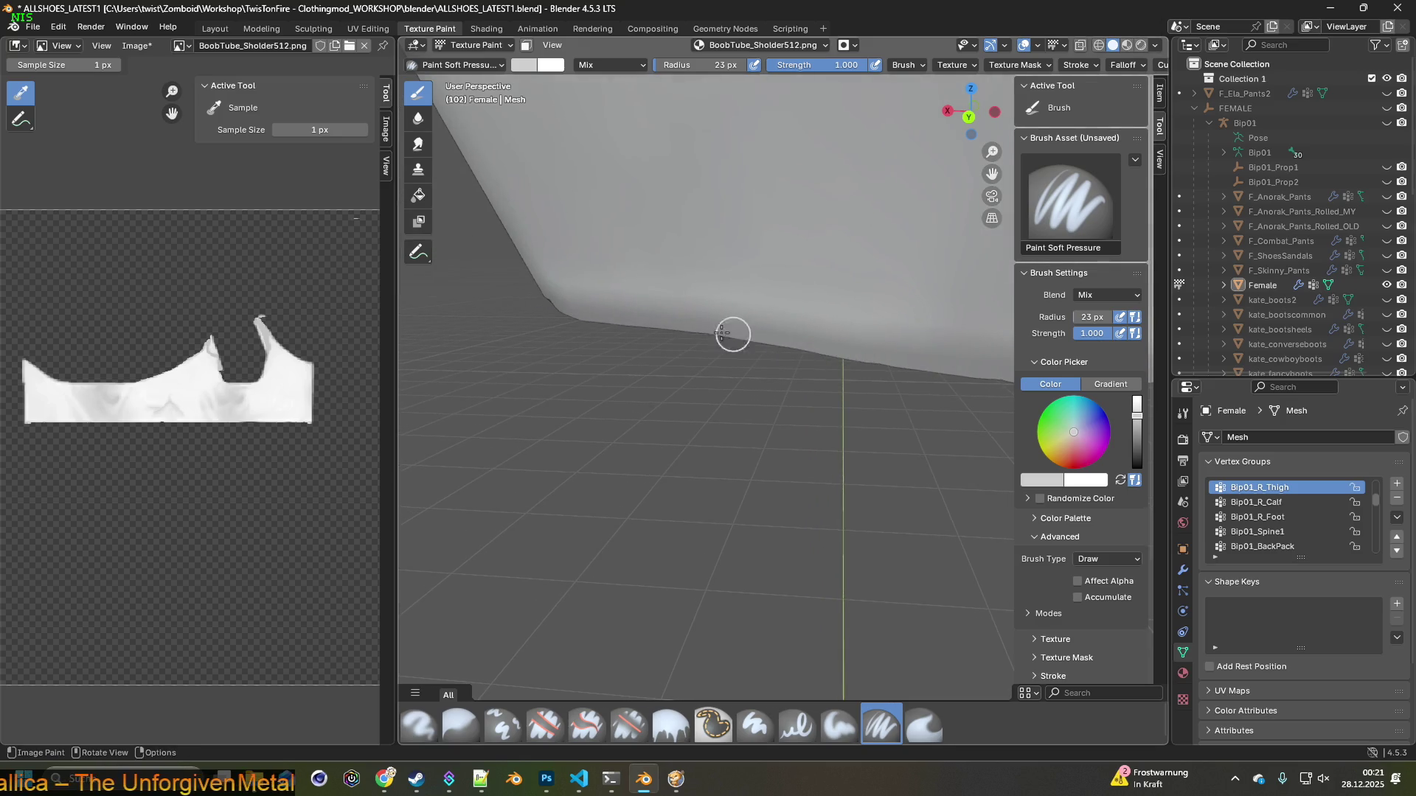
pyautogui.moveTo(731, 334); pyautogui.dragTo(766, 338, button='middle')
pyautogui.moveTo(630, 358); pyautogui.dragTo(833, 338, button='middle')
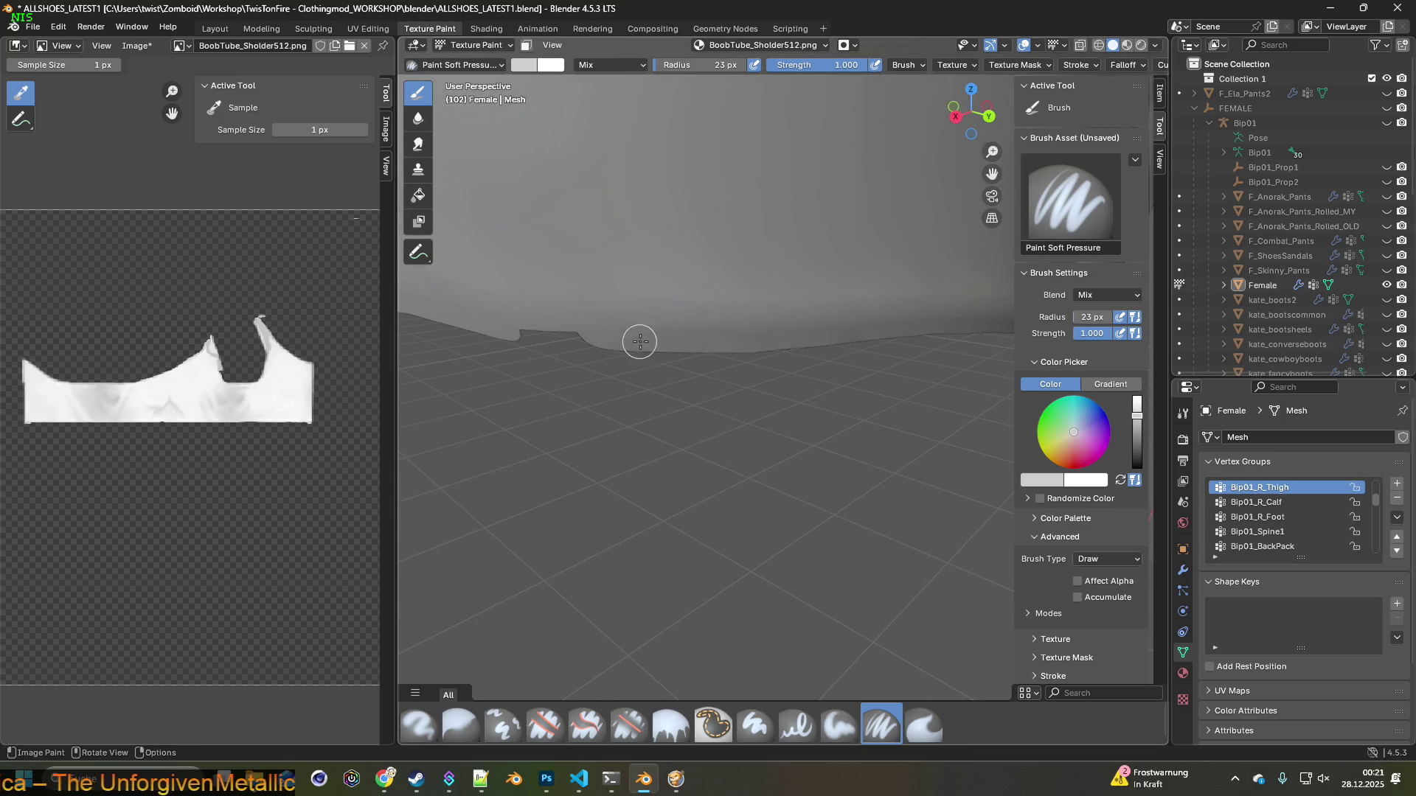
pyautogui.keyDown('shift'); pyautogui.moveTo(640, 341); pyautogui.dragTo(805, 340, button='middle'); pyautogui.keyUp('shift')
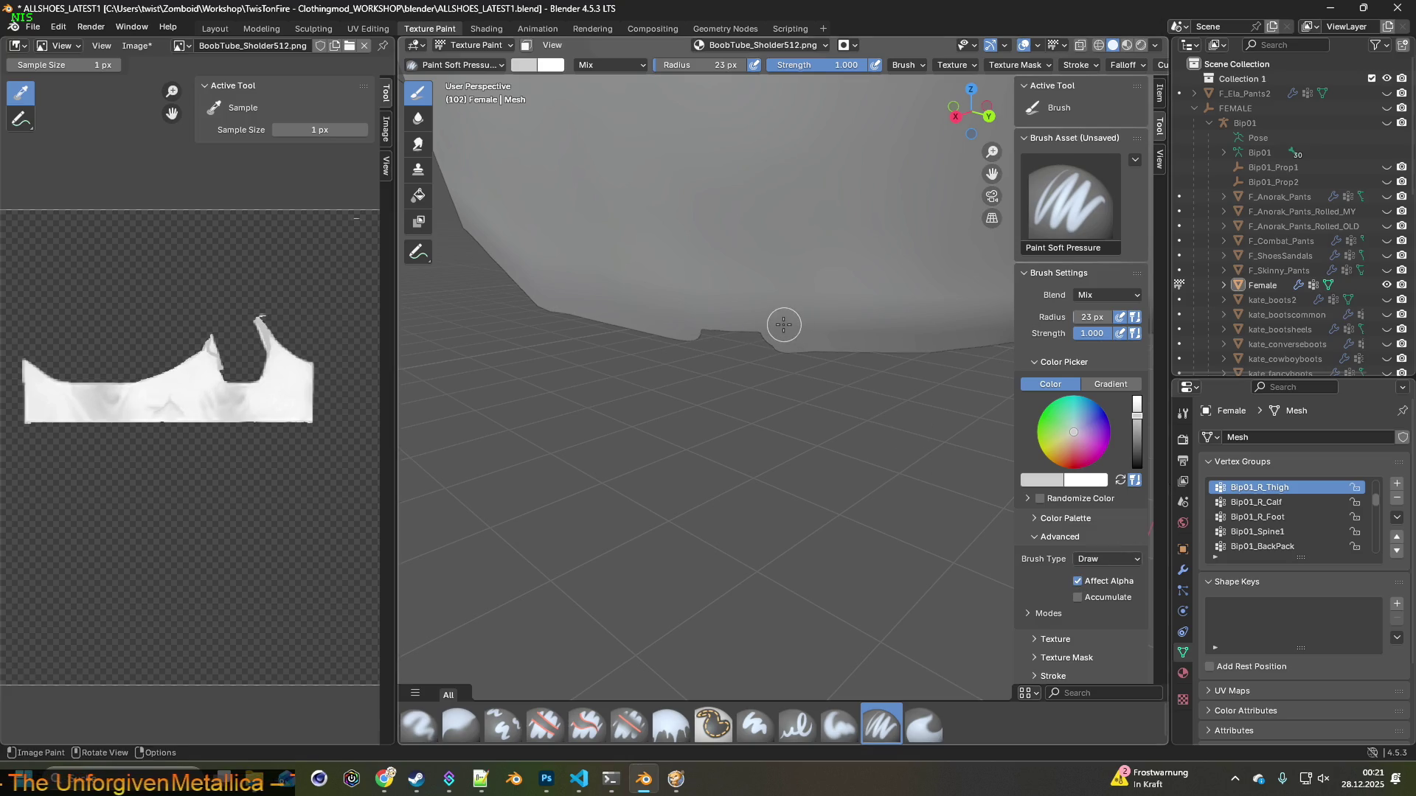
# Paint over the dark notch in the hem, then select the Erase Soft brush
pyautogui.click(91, 26)
pyautogui.click(111, 43)
pyautogui.click(58, 27)
pyautogui.moveTo(664, 331); pyautogui.dragTo(704, 339, button='middle')
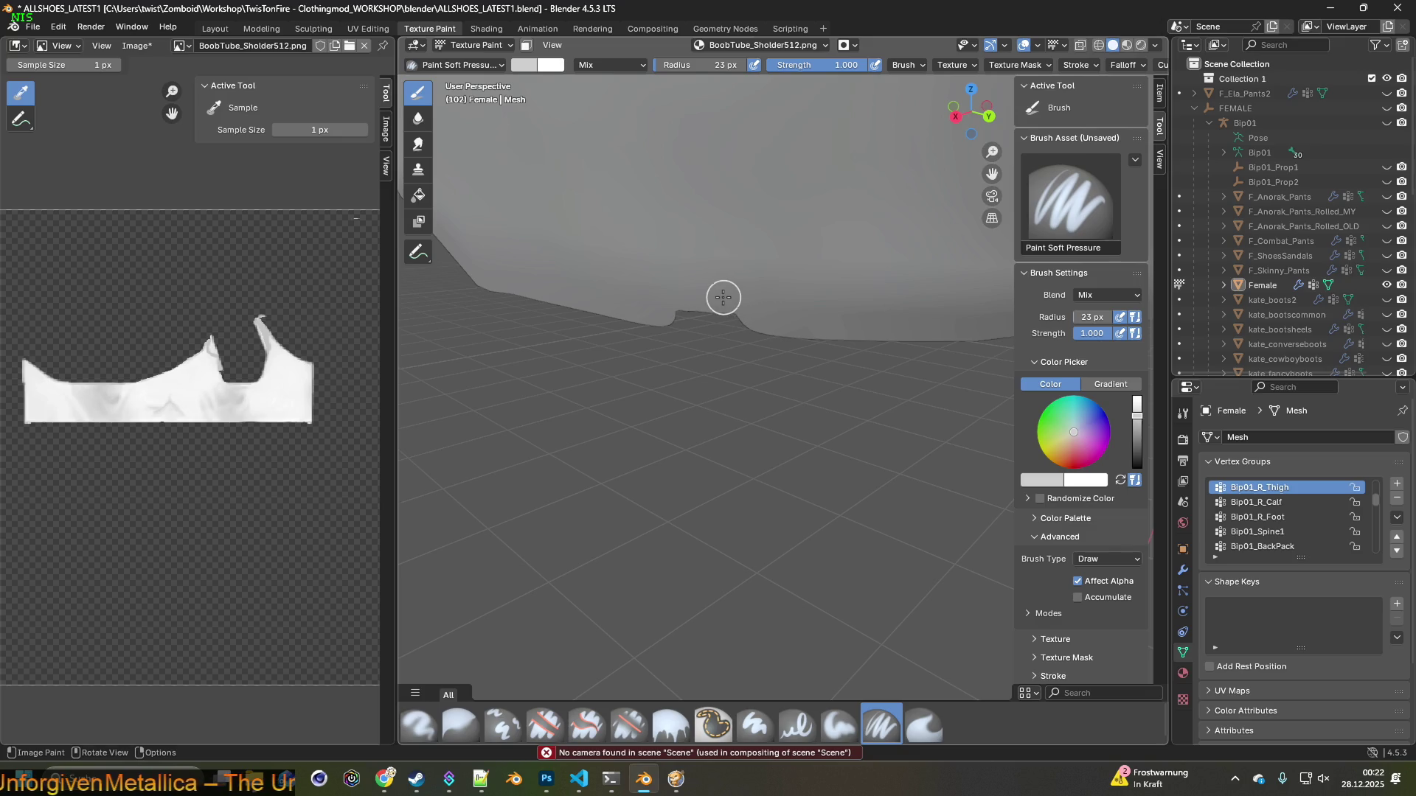
pyautogui.moveTo(684, 296); pyautogui.dragTo(842, 303)
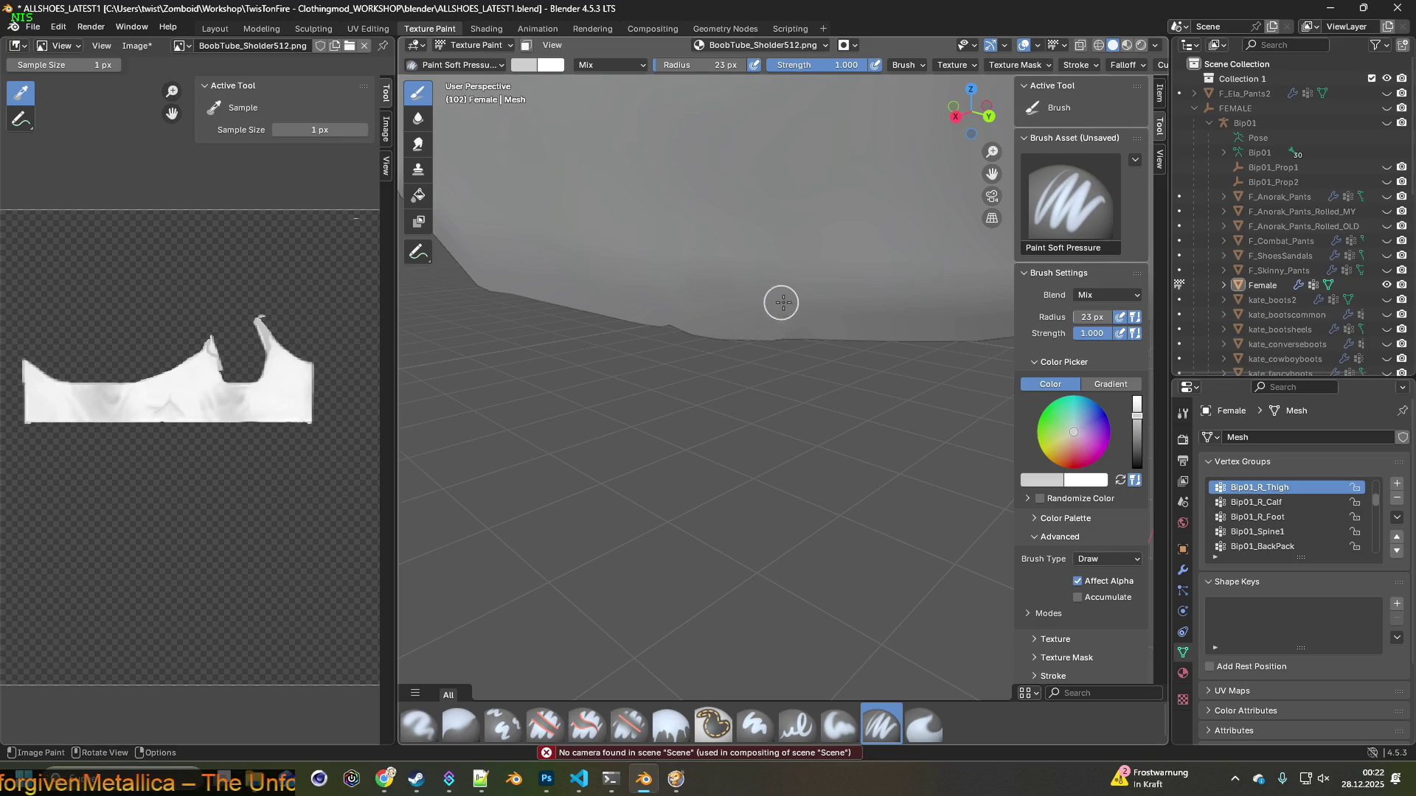
pyautogui.moveTo(657, 294)
pyautogui.mouseDown(button='middle')
pyautogui.moveTo(819, 307)
pyautogui.moveTo(758, 307)
pyautogui.moveTo(803, 320)
pyautogui.moveTo(616, 303)
pyautogui.moveTo(755, 307)
pyautogui.moveTo(714, 320)
pyautogui.moveTo(585, 300)
pyautogui.moveTo(666, 408)
pyautogui.mouseUp(button='middle')
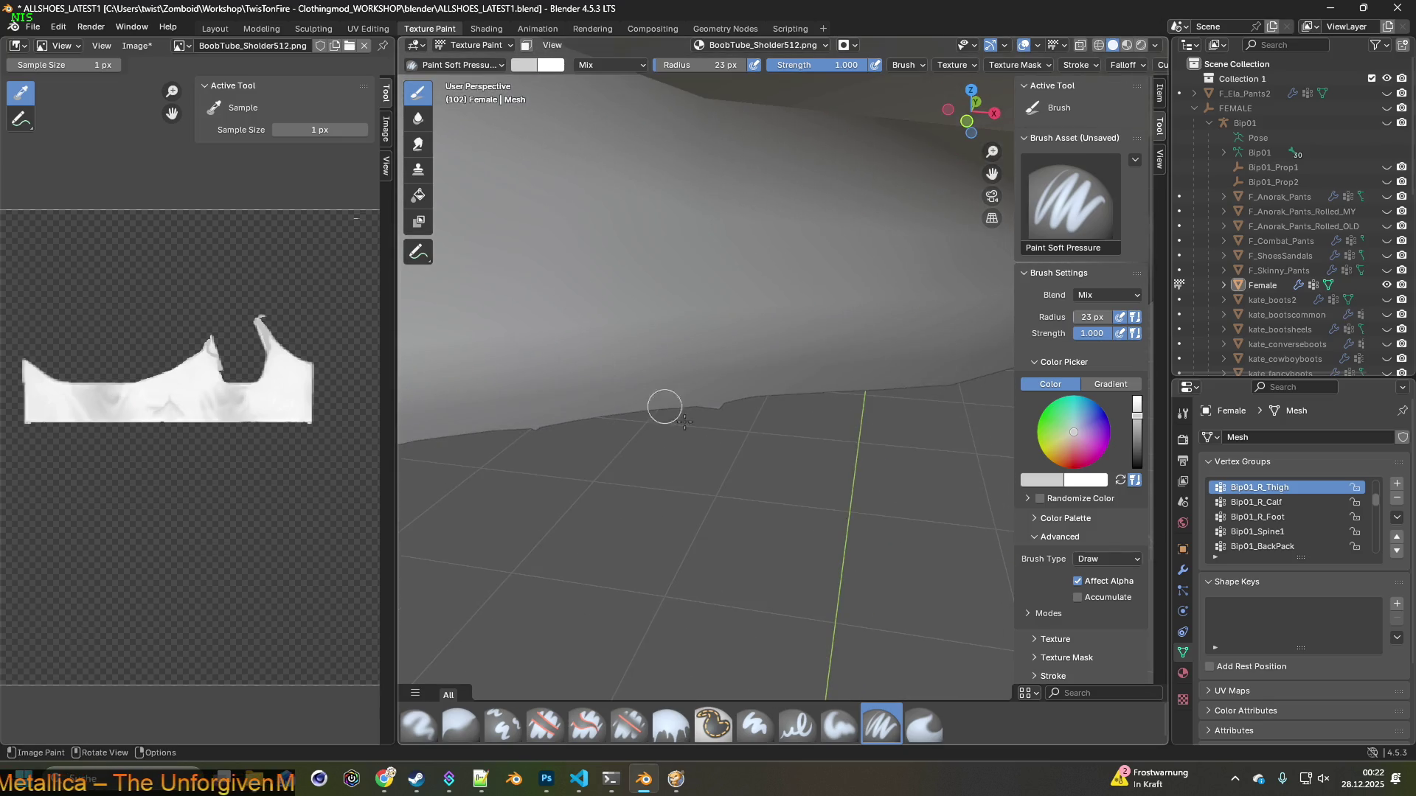
pyautogui.click(629, 725)
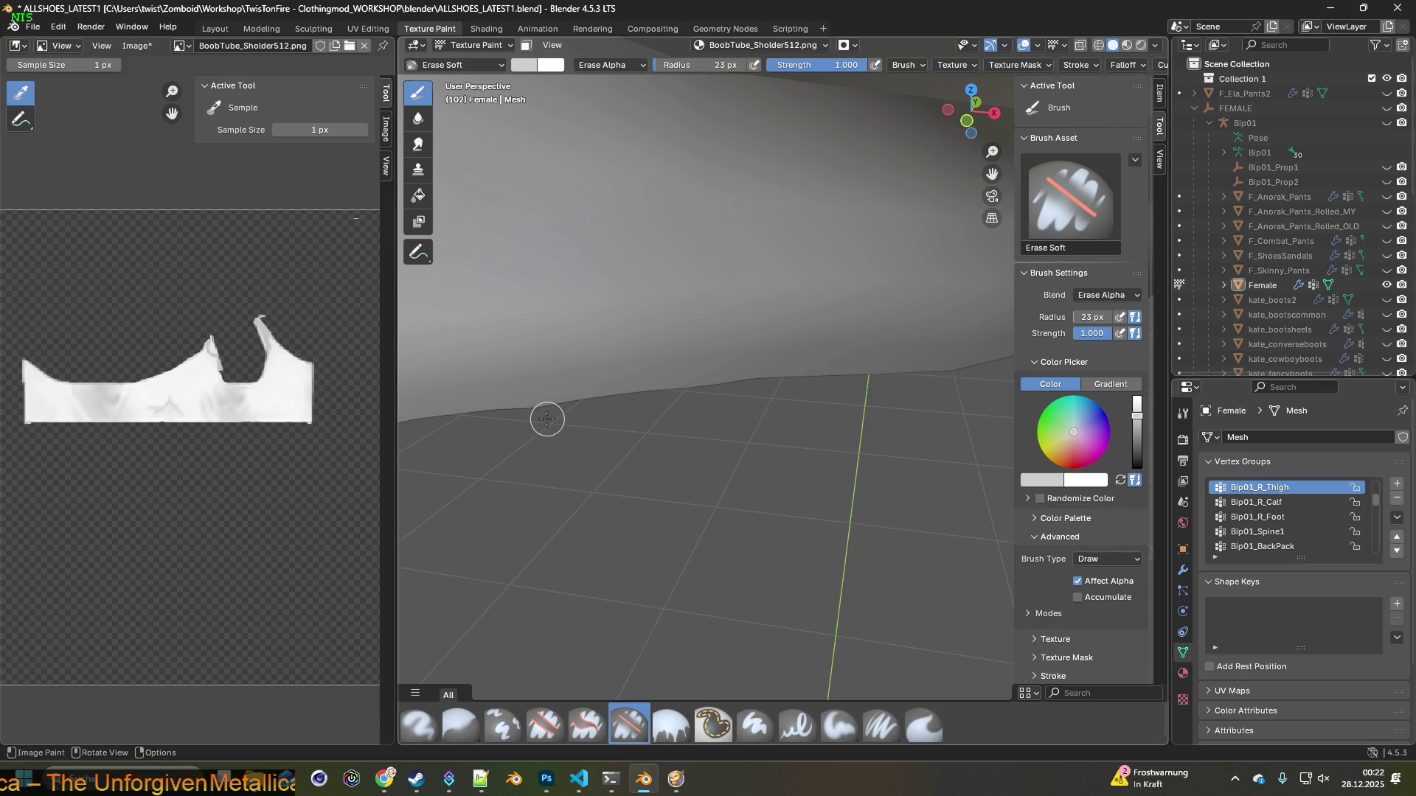
# Zoom in on the hem and erase a test notch of transparency with Erase Soft
pyautogui.moveTo(803, 461); pyautogui.dragTo(816, 468, button='middle')
pyautogui.scroll(-3, 818, 466)
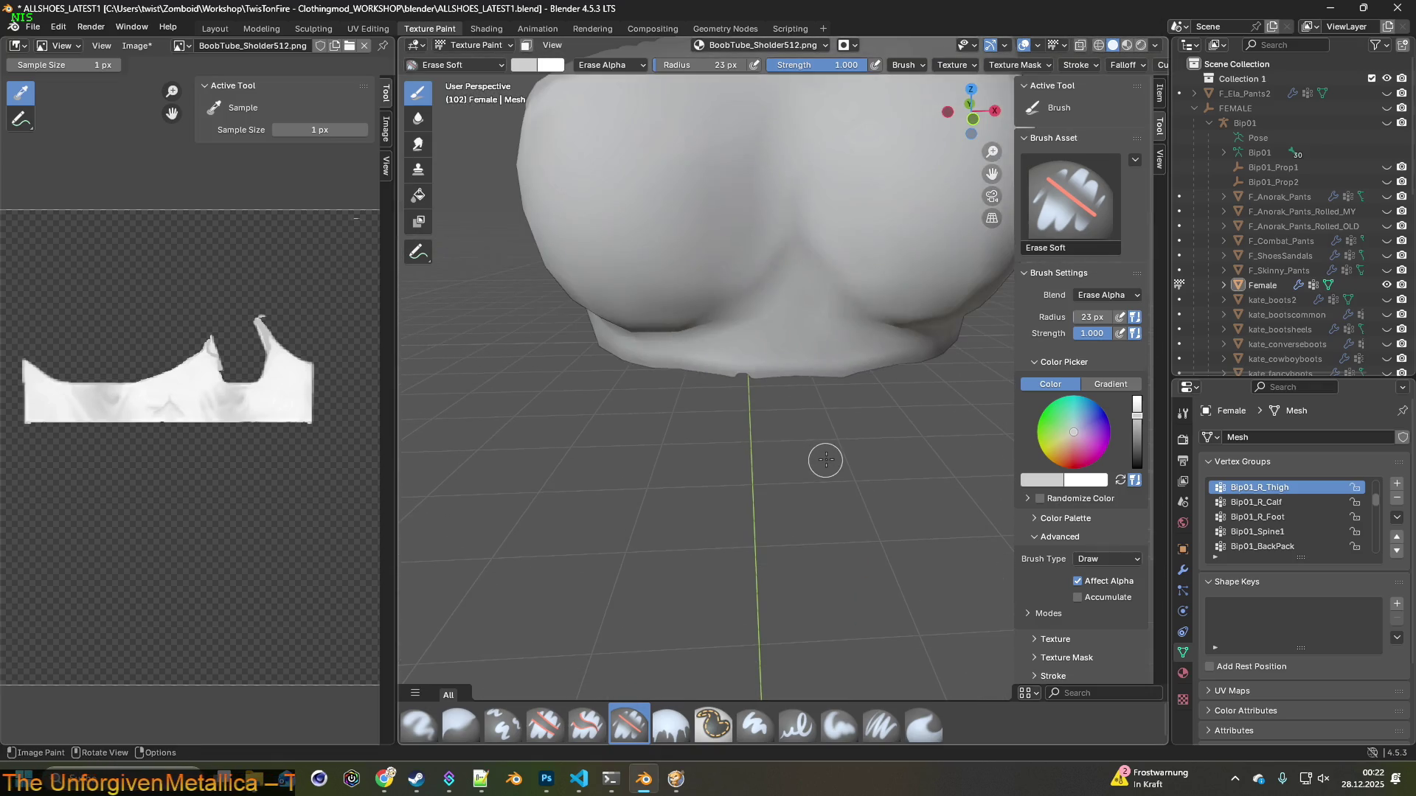
pyautogui.keyDown('ctrl'); pyautogui.moveTo(832, 413); pyautogui.dragTo(781, 473, button='middle'); pyautogui.keyUp('ctrl')
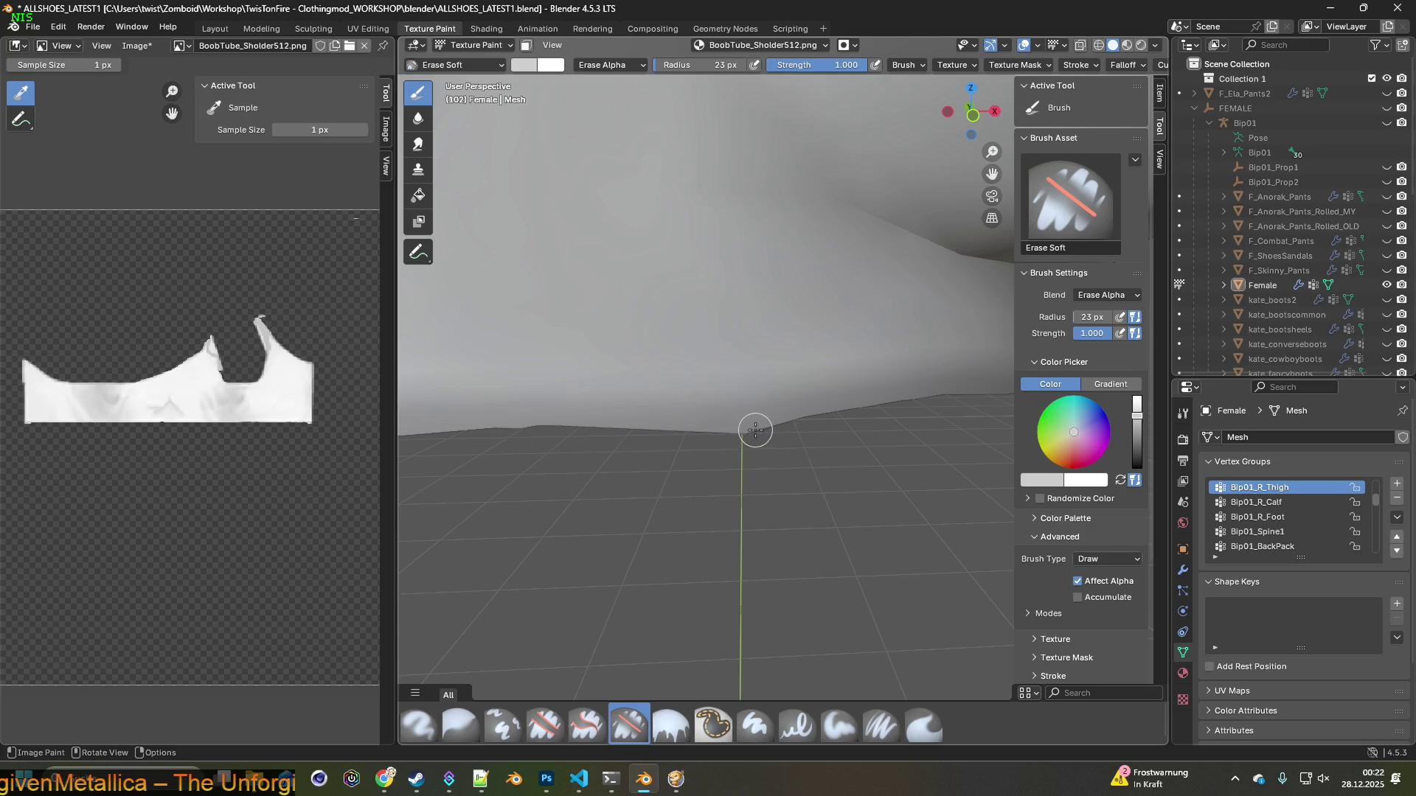
pyautogui.scroll(1, 762, 476)
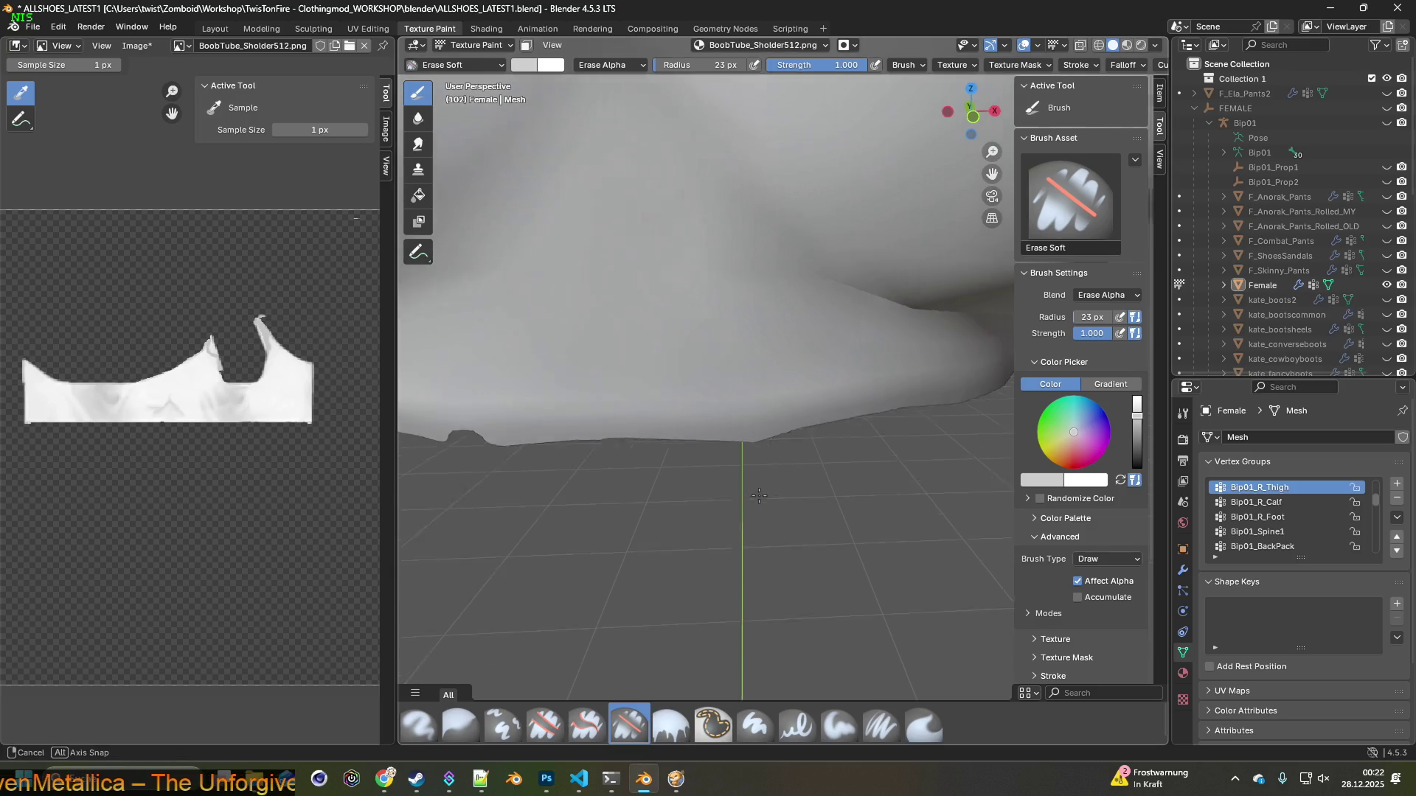
pyautogui.scroll(2, 759, 487)
pyautogui.moveTo(750, 468); pyautogui.dragTo(679, 484, button='middle')
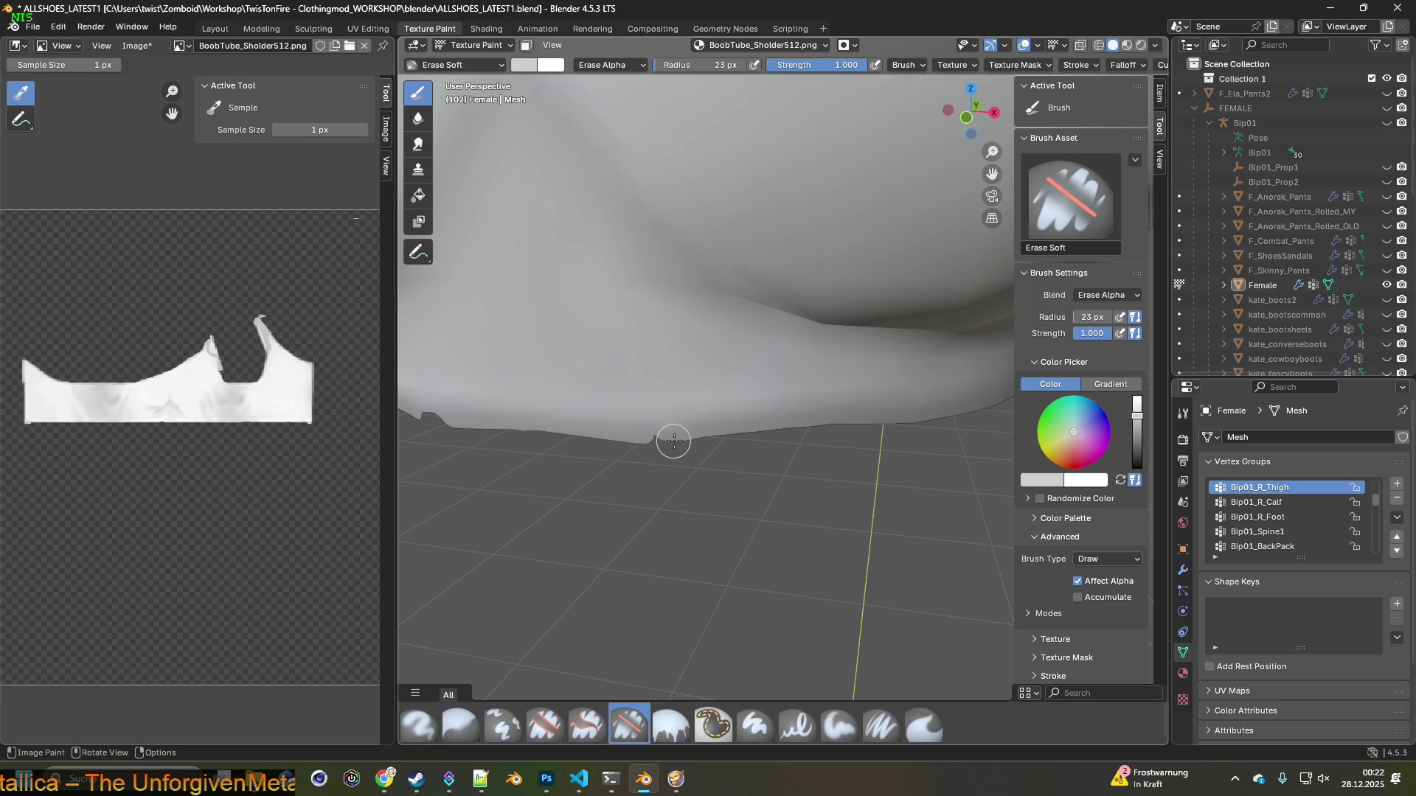
pyautogui.moveTo(664, 440); pyautogui.dragTo(636, 441)
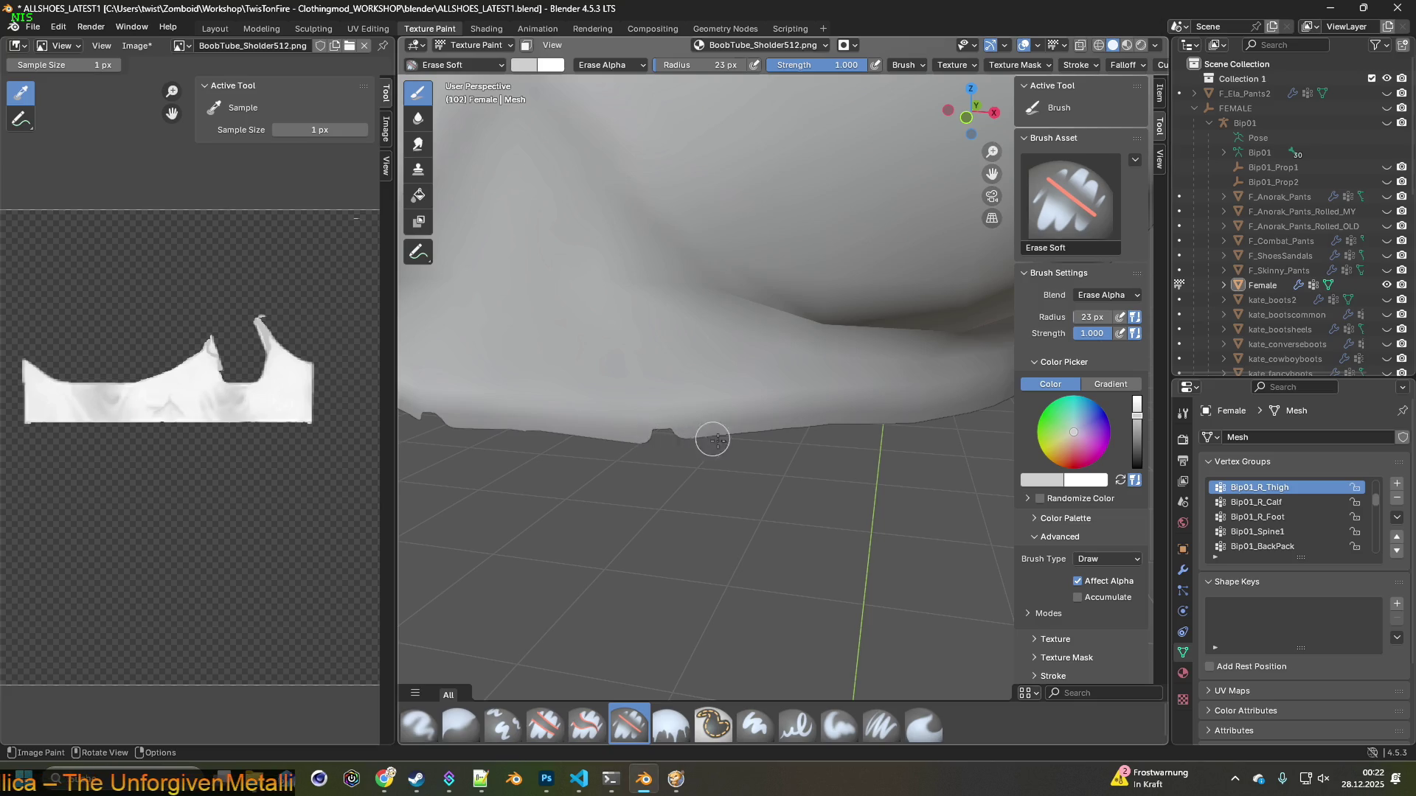
# Paint the erased notch back in with the Paint Soft Pressure brush
pyautogui.click(882, 727)
pyautogui.moveTo(783, 638)
pyautogui.mouseDown(button='middle')
pyautogui.moveTo(674, 553)
pyautogui.moveTo(695, 468)
pyautogui.mouseUp(button='middle')
pyautogui.moveTo(685, 410); pyautogui.dragTo(756, 394)
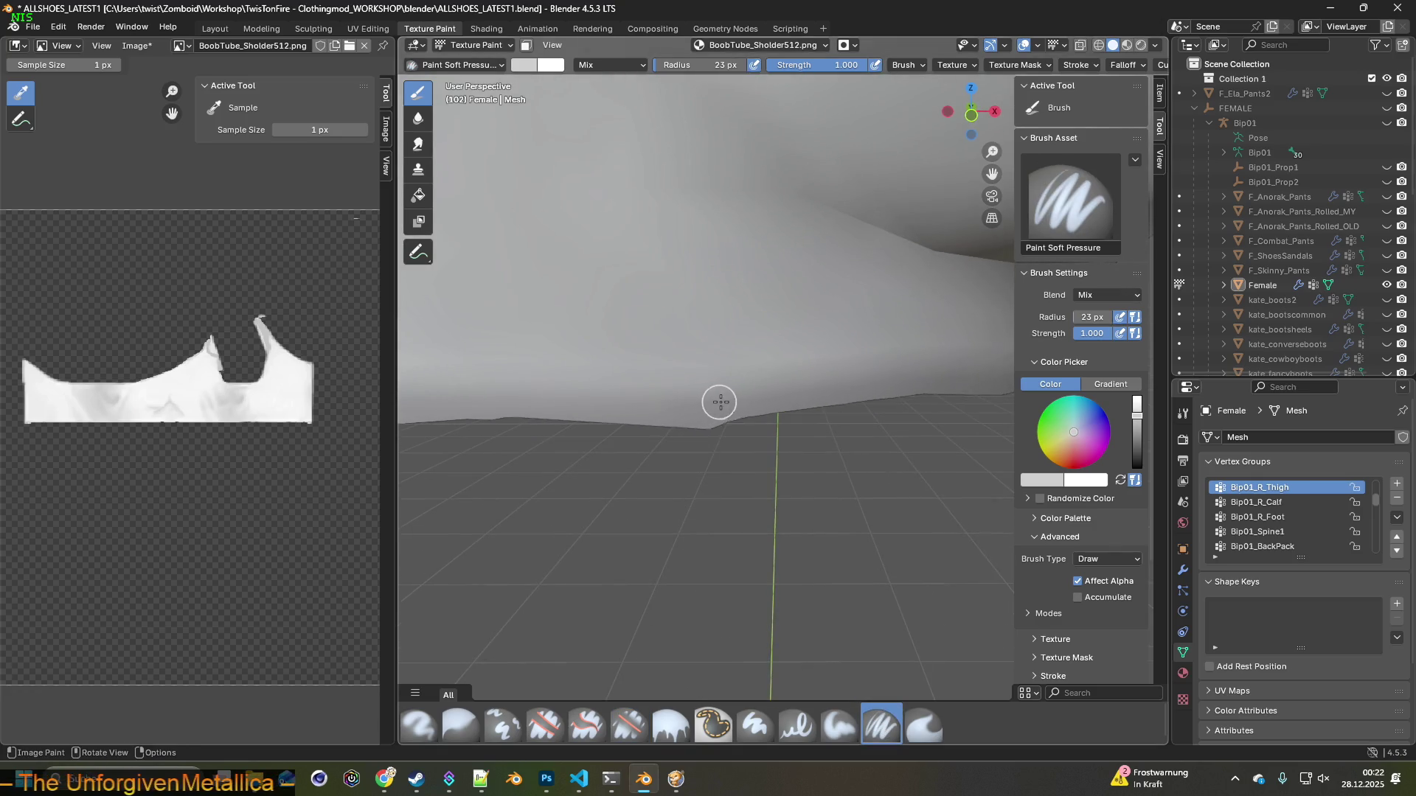
pyautogui.moveTo(668, 452)
pyautogui.mouseDown(button='middle')
pyautogui.moveTo(664, 475)
pyautogui.moveTo(604, 470)
pyautogui.mouseUp(button='middle')
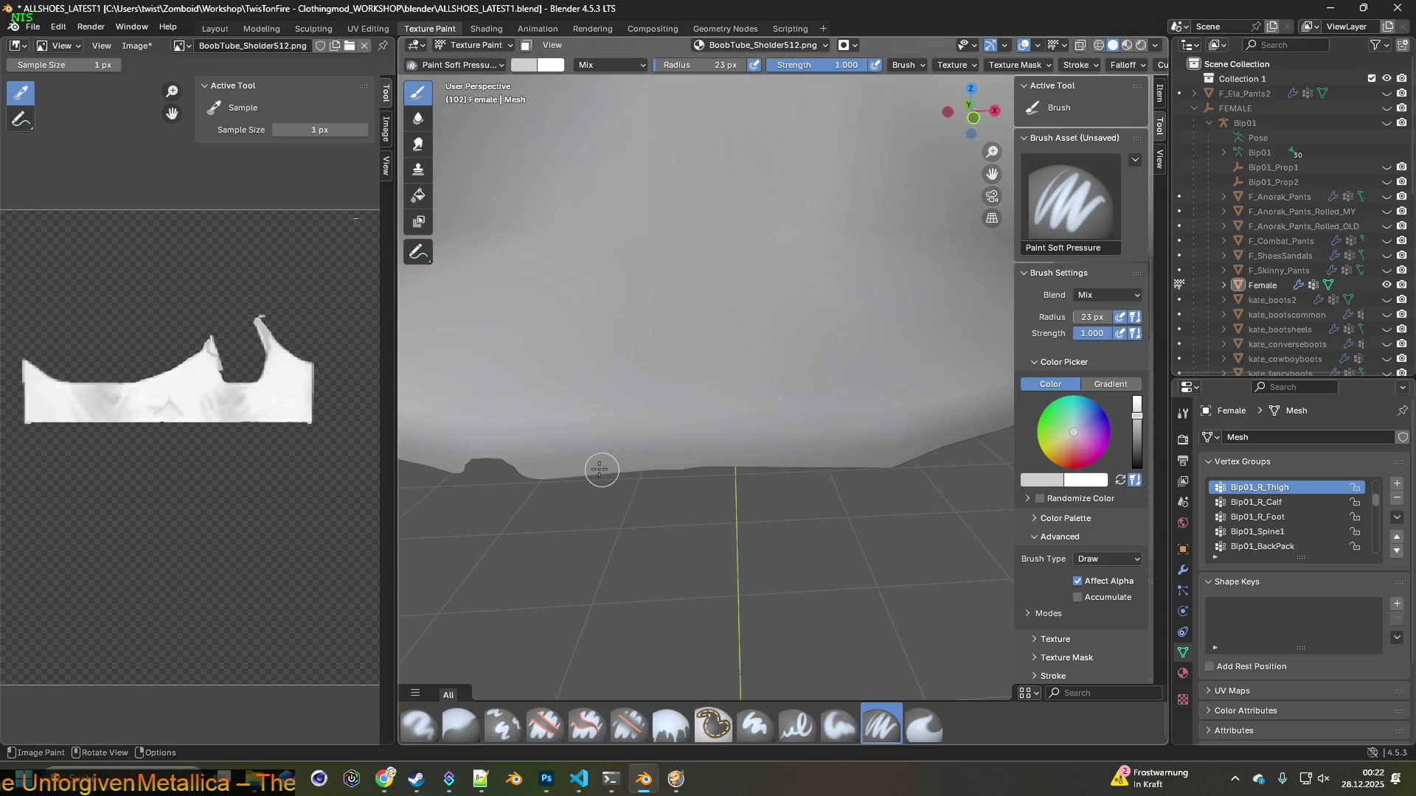
pyautogui.moveTo(531, 462); pyautogui.dragTo(465, 453)
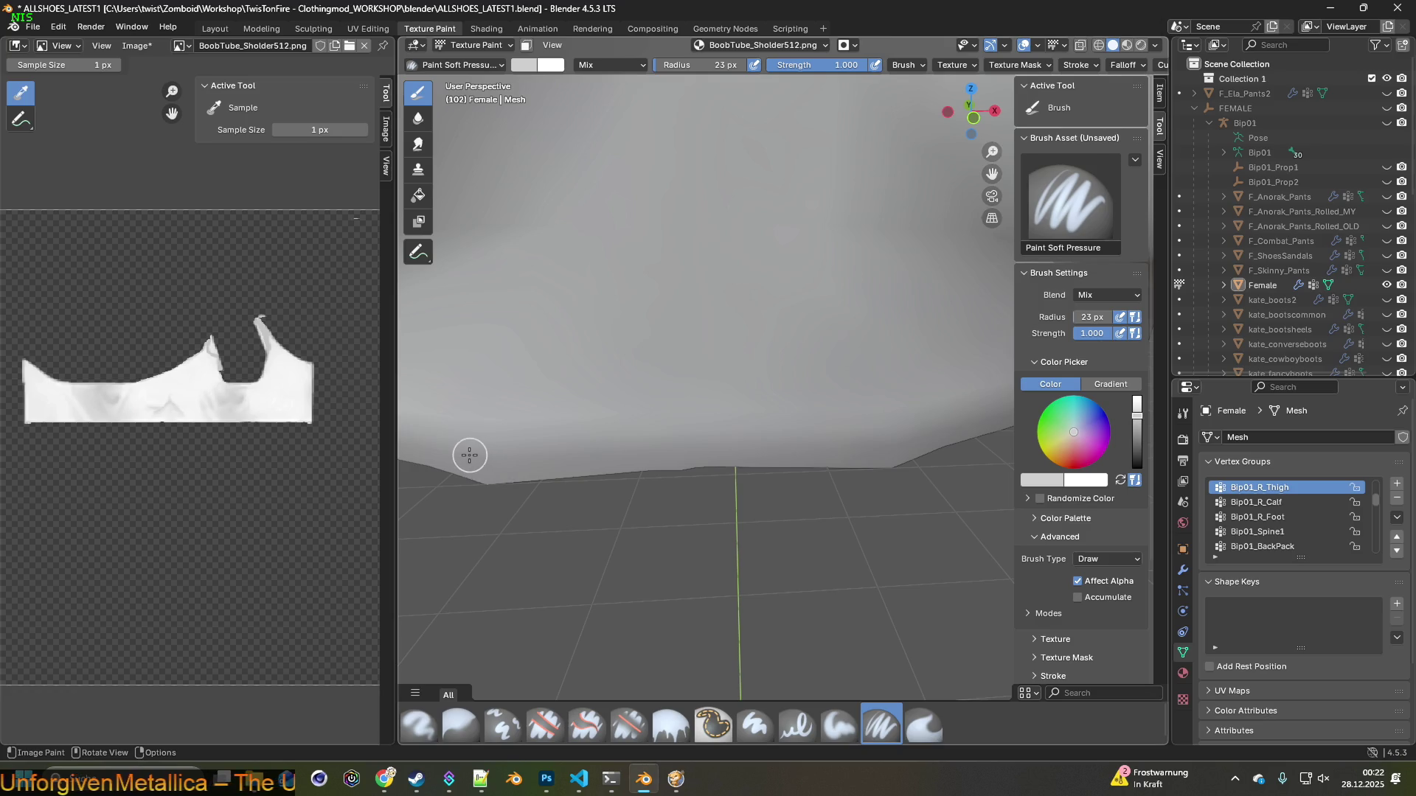
pyautogui.moveTo(650, 486)
pyautogui.mouseDown(button='middle')
pyautogui.moveTo(727, 498)
pyautogui.moveTo(668, 503)
pyautogui.moveTo(740, 451)
pyautogui.mouseUp(button='middle')
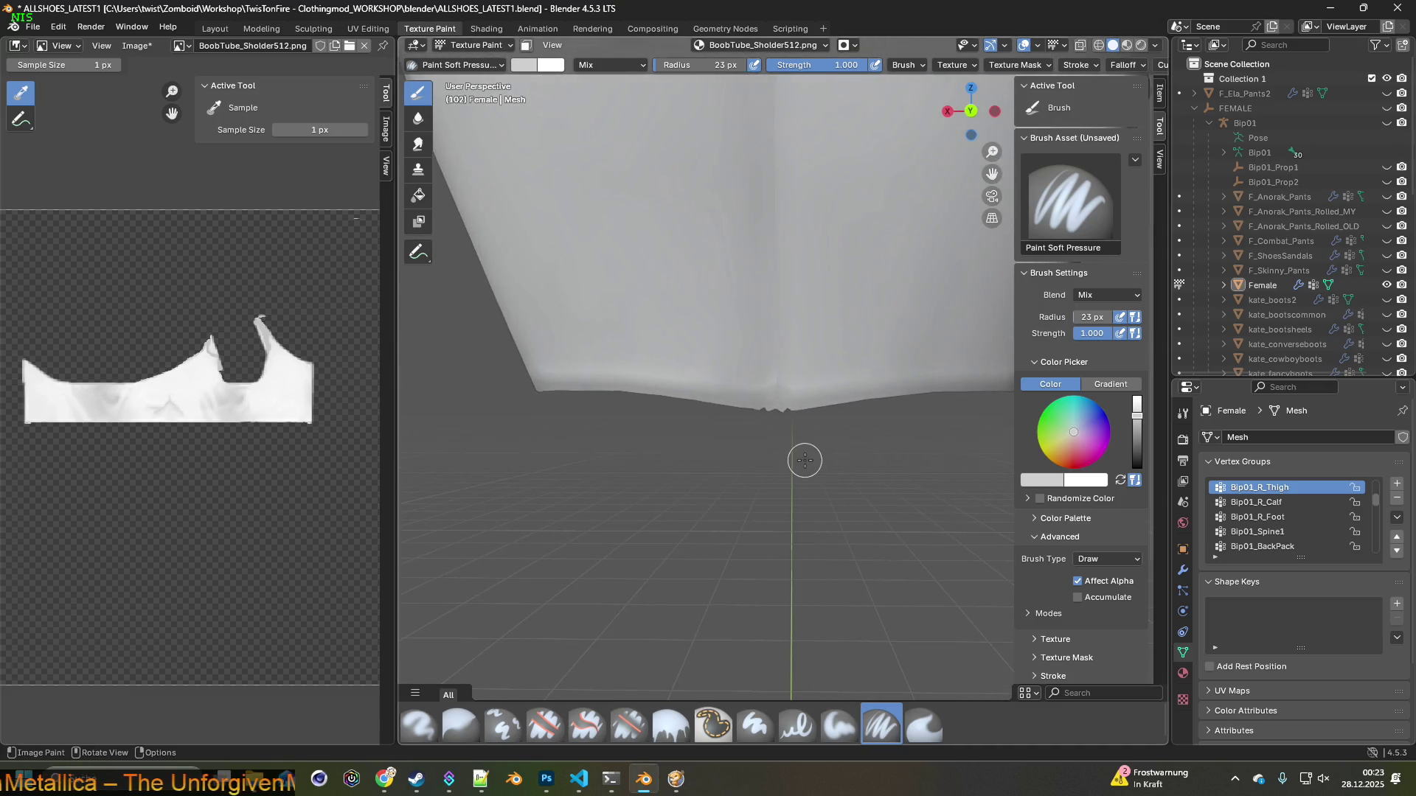
pyautogui.moveTo(739, 451); pyautogui.dragTo(785, 588, button='middle')
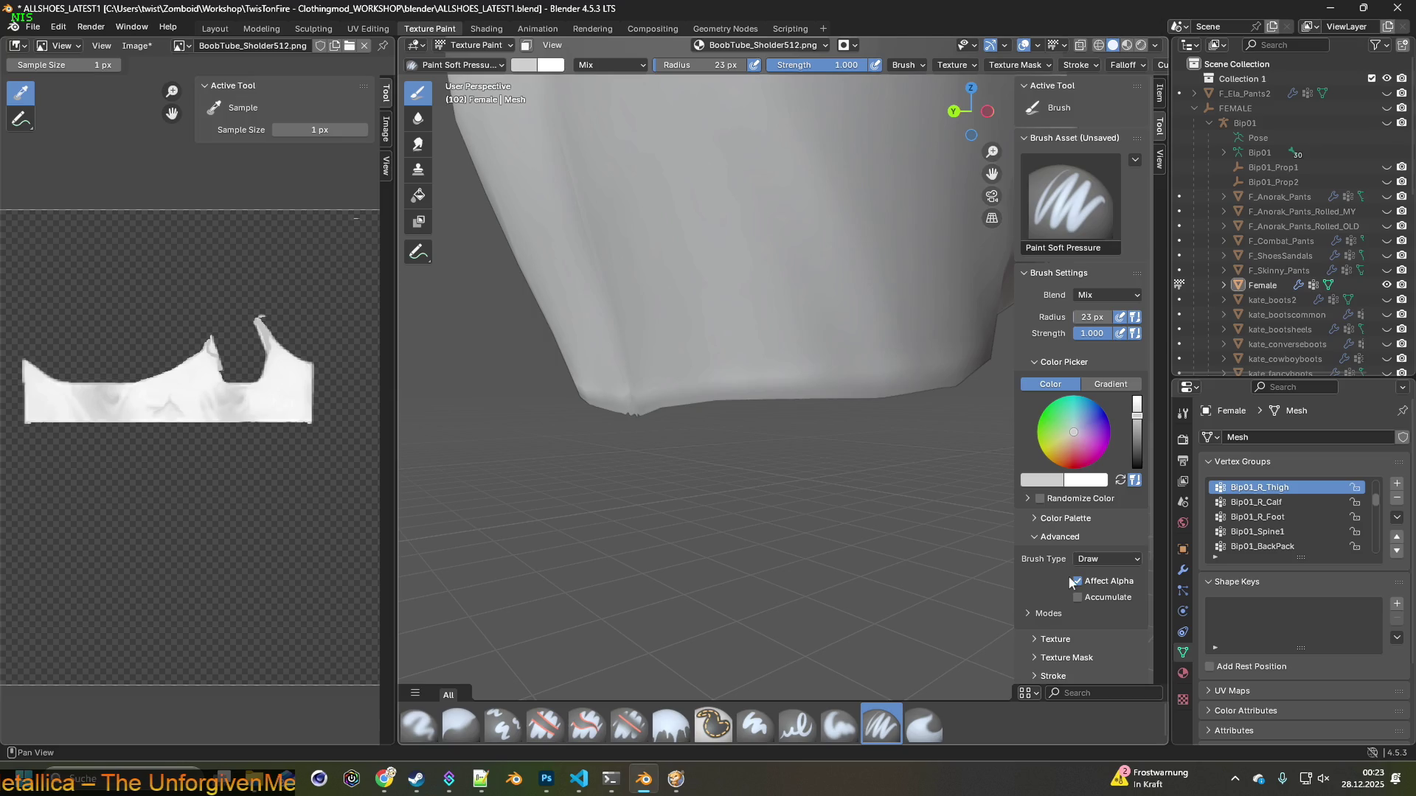
pyautogui.keyDown('ctrl'); pyautogui.moveTo(927, 540); pyautogui.dragTo(871, 513, button='middle'); pyautogui.keyUp('ctrl')
pyautogui.moveTo(861, 427)
pyautogui.keyDown('ctrl'); pyautogui.mouseDown(button='middle')
pyautogui.moveTo(747, 435)
pyautogui.moveTo(493, 415)
pyautogui.moveTo(561, 436)
pyautogui.mouseUp(button='middle'); pyautogui.keyUp('ctrl')
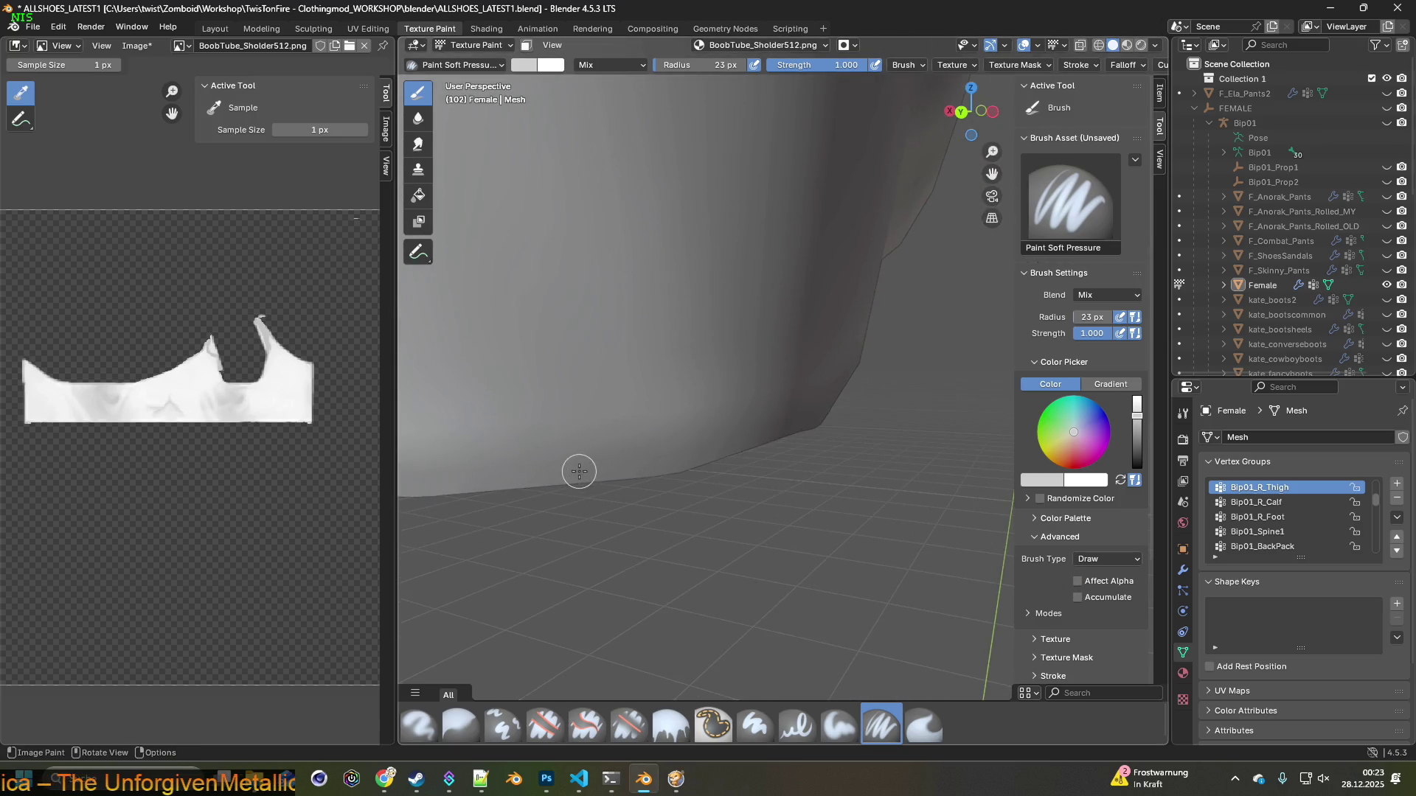
pyautogui.moveTo(708, 458)
pyautogui.mouseDown(button='middle')
pyautogui.moveTo(623, 468)
pyautogui.moveTo(566, 443)
pyautogui.mouseUp(button='middle')
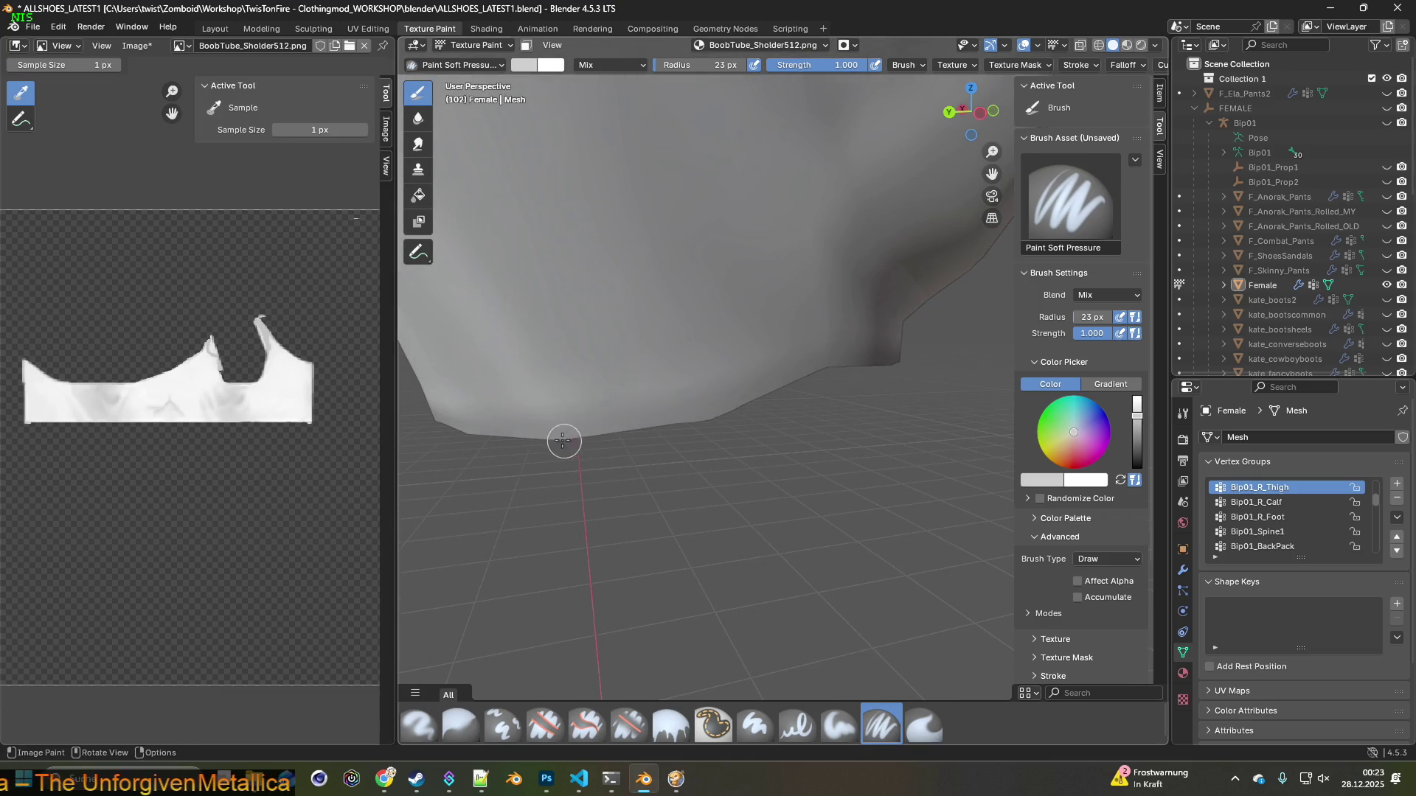
pyautogui.moveTo(717, 407); pyautogui.dragTo(639, 428, button='middle')
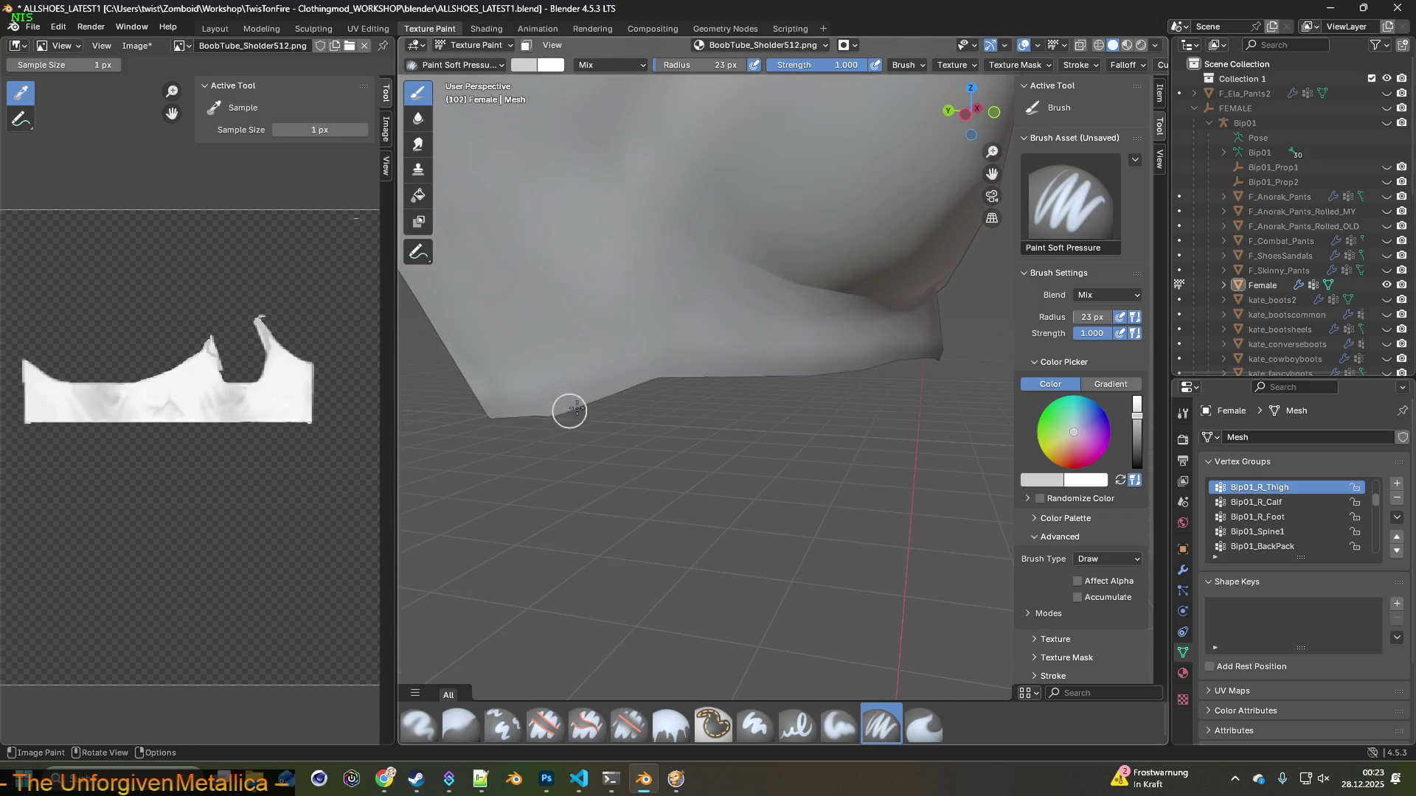
pyautogui.moveTo(702, 385); pyautogui.dragTo(607, 405, button='middle')
pyautogui.press('s')
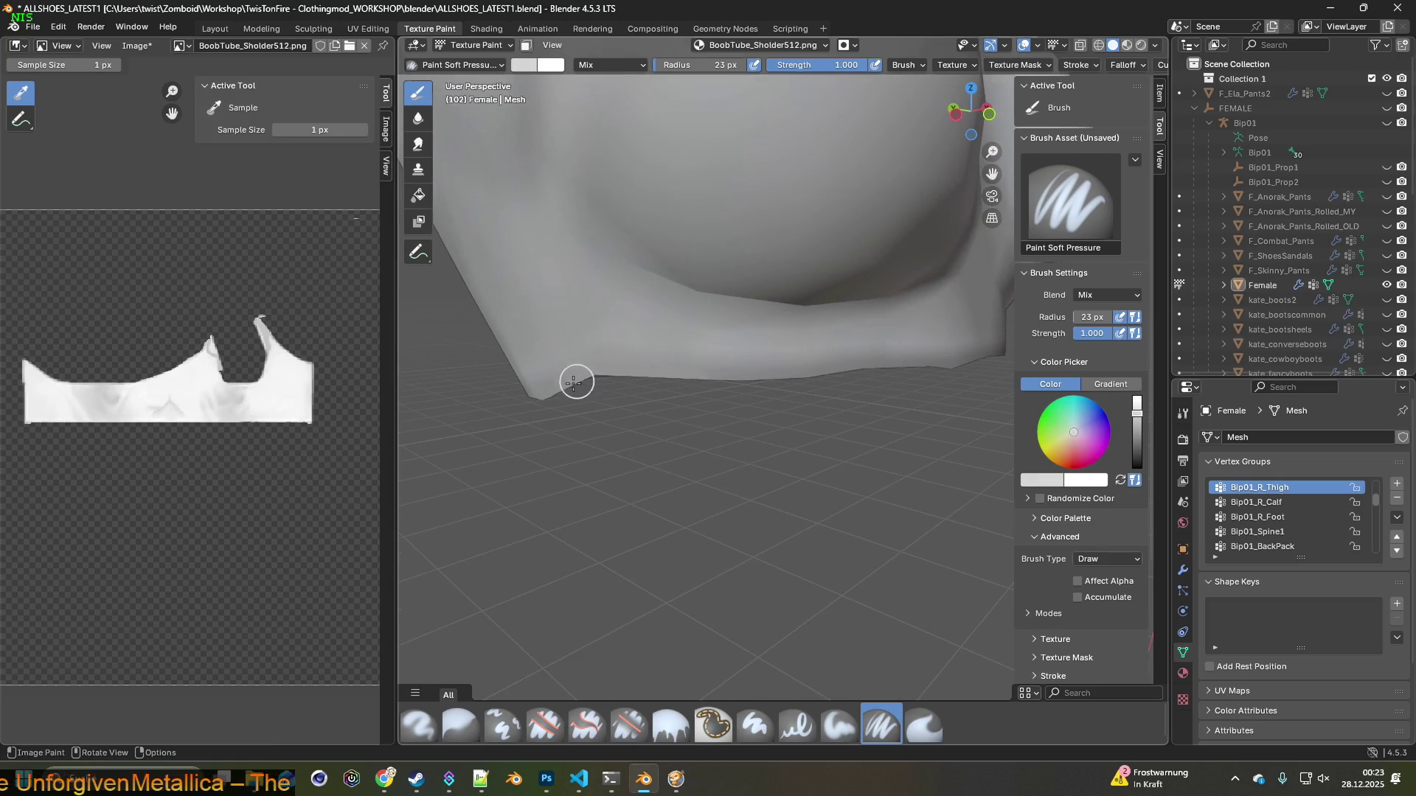
pyautogui.moveTo(559, 398); pyautogui.dragTo(675, 412, button='middle')
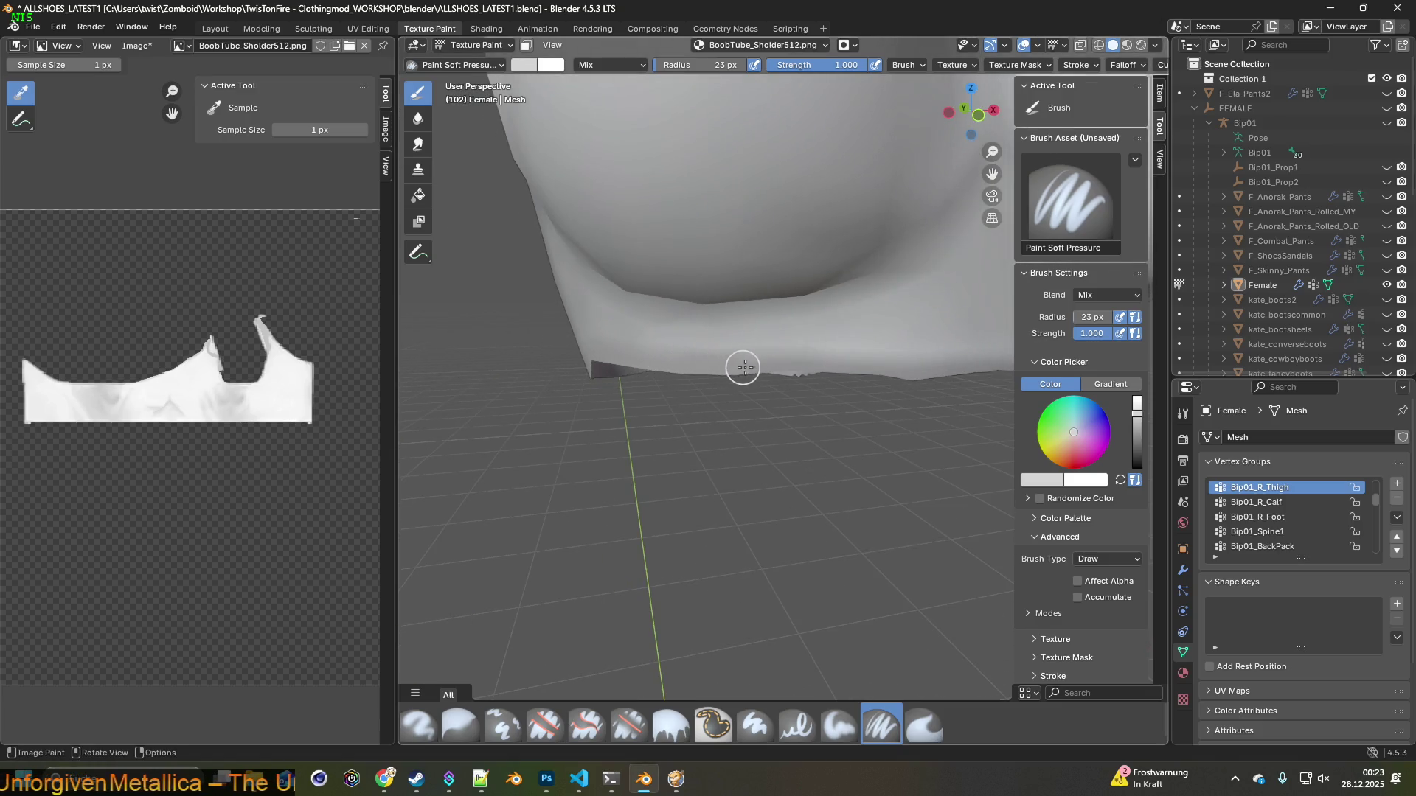
pyautogui.moveTo(855, 379)
pyautogui.mouseDown(button='middle')
pyautogui.moveTo(736, 402)
pyautogui.moveTo(669, 372)
pyautogui.mouseUp(button='middle')
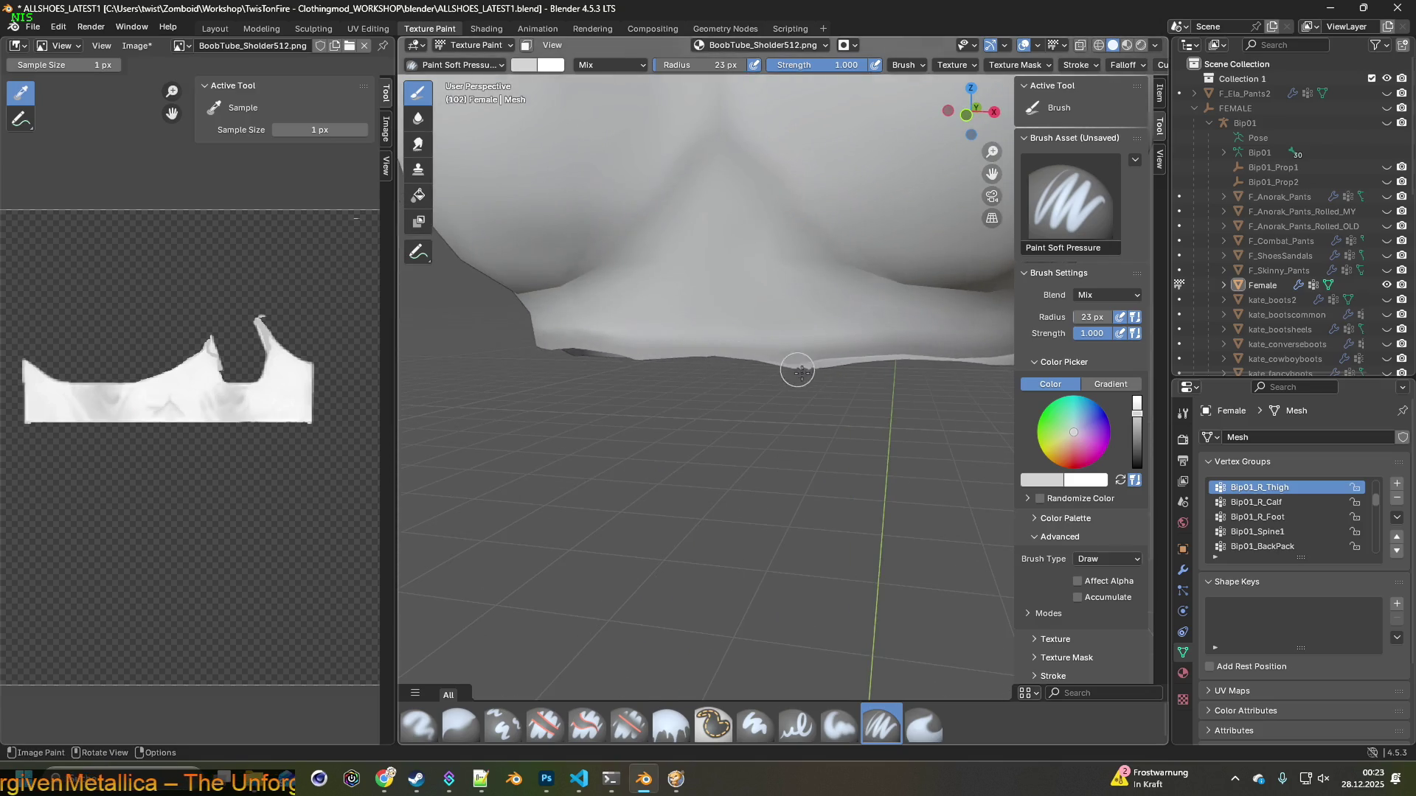
pyautogui.scroll(3, 790, 363)
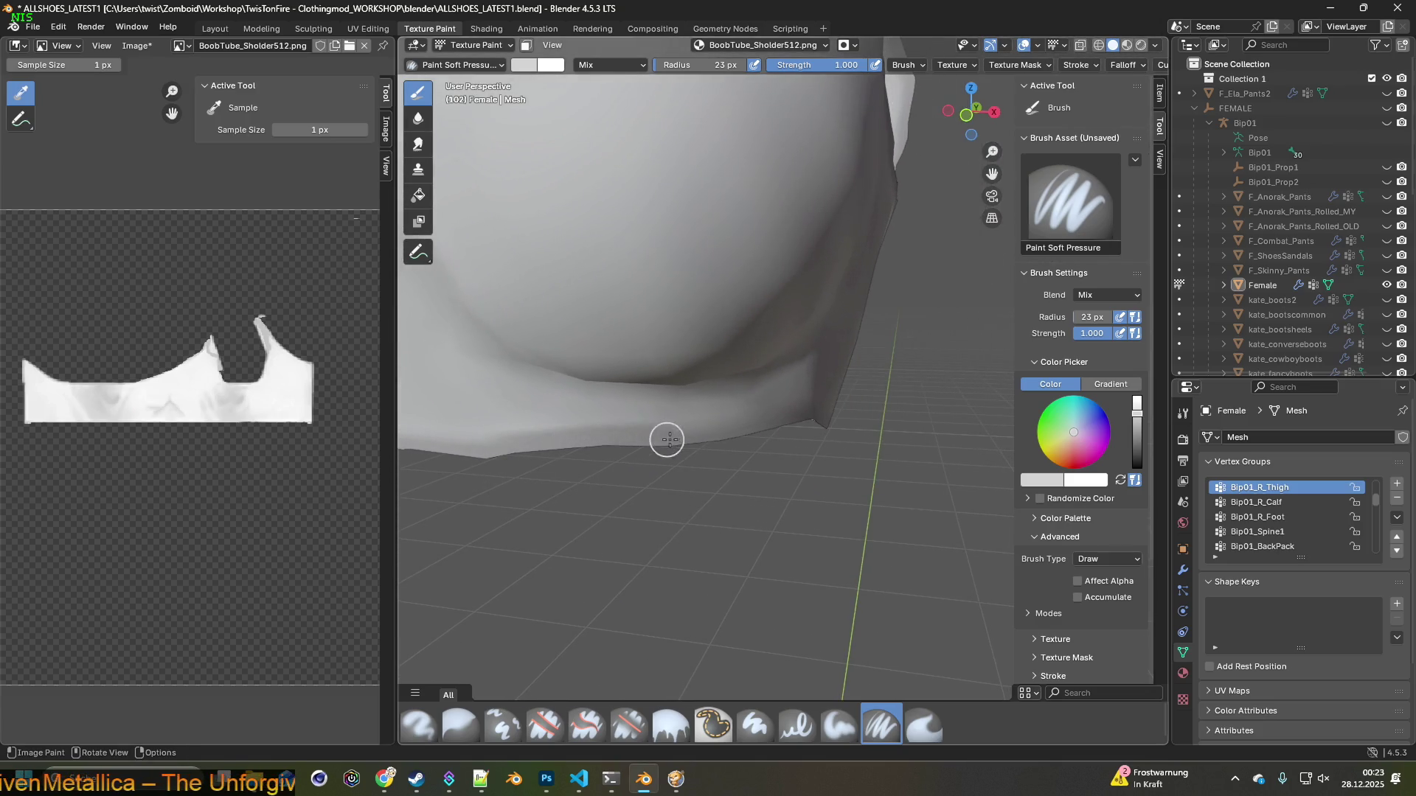
pyautogui.moveTo(812, 419)
pyautogui.mouseDown(button='middle')
pyautogui.moveTo(662, 461)
pyautogui.moveTo(748, 452)
pyautogui.mouseUp(button='middle')
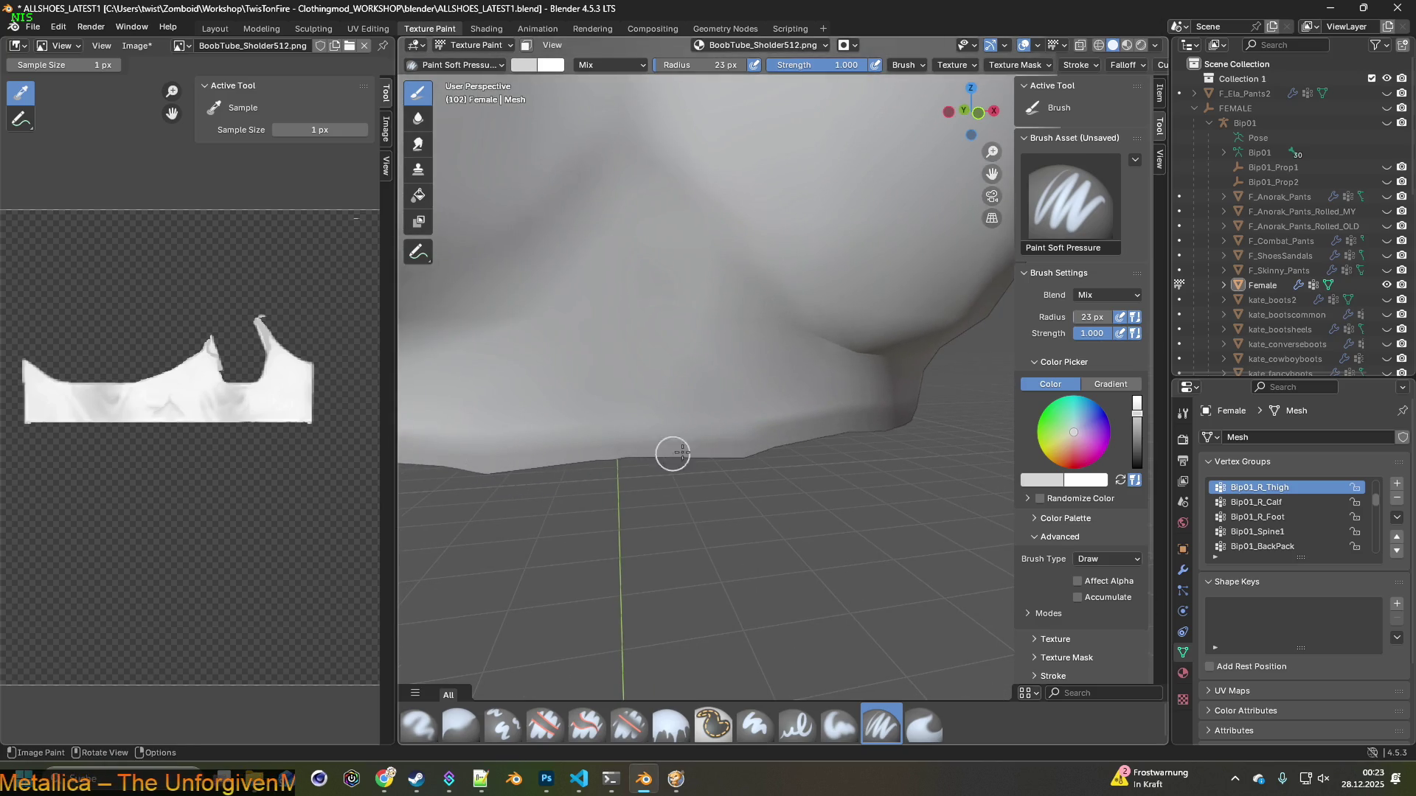
pyautogui.scroll(2, 560, 487)
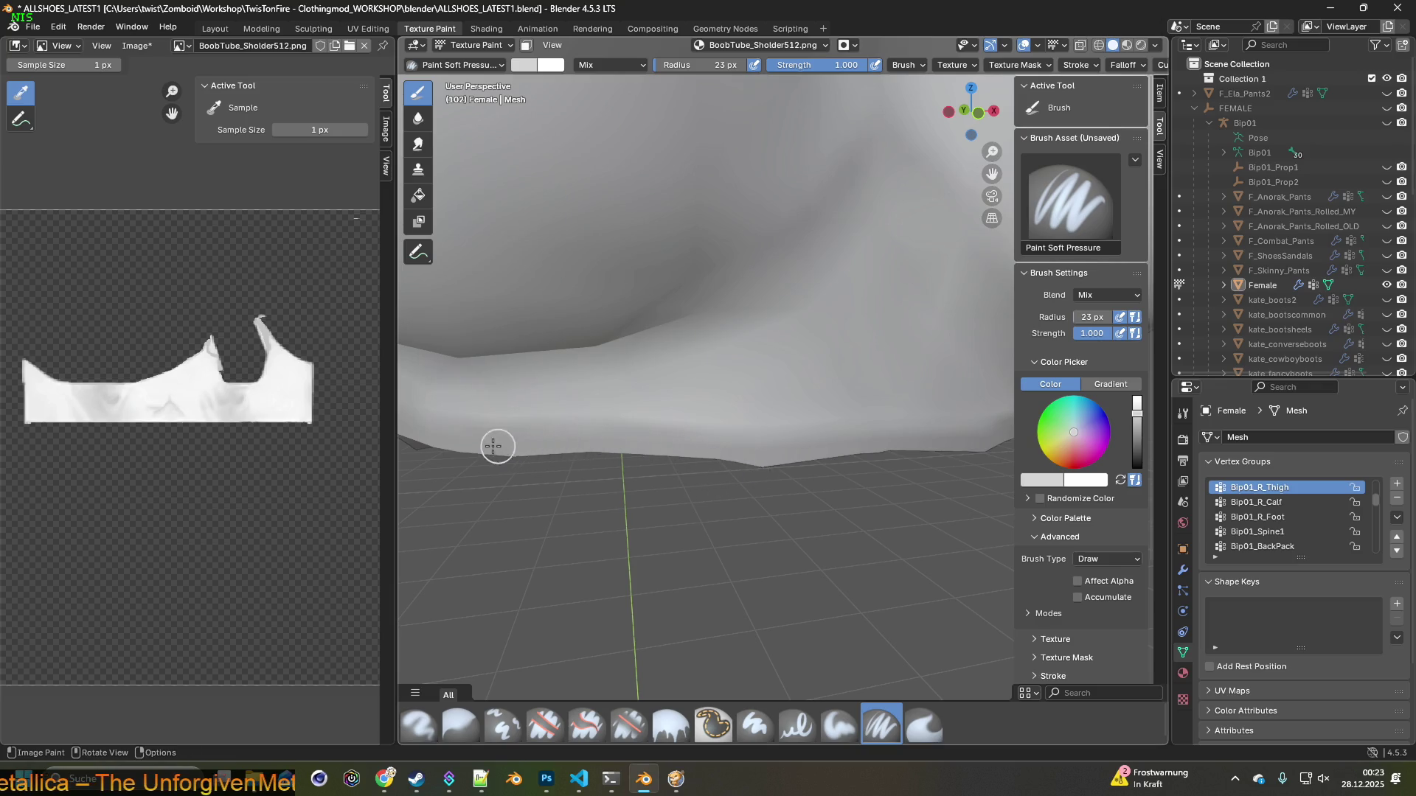
pyautogui.scroll(3, 516, 450)
pyautogui.moveTo(654, 458)
pyautogui.mouseDown(button='middle')
pyautogui.moveTo(742, 486)
pyautogui.moveTo(650, 486)
pyautogui.mouseUp(button='middle')
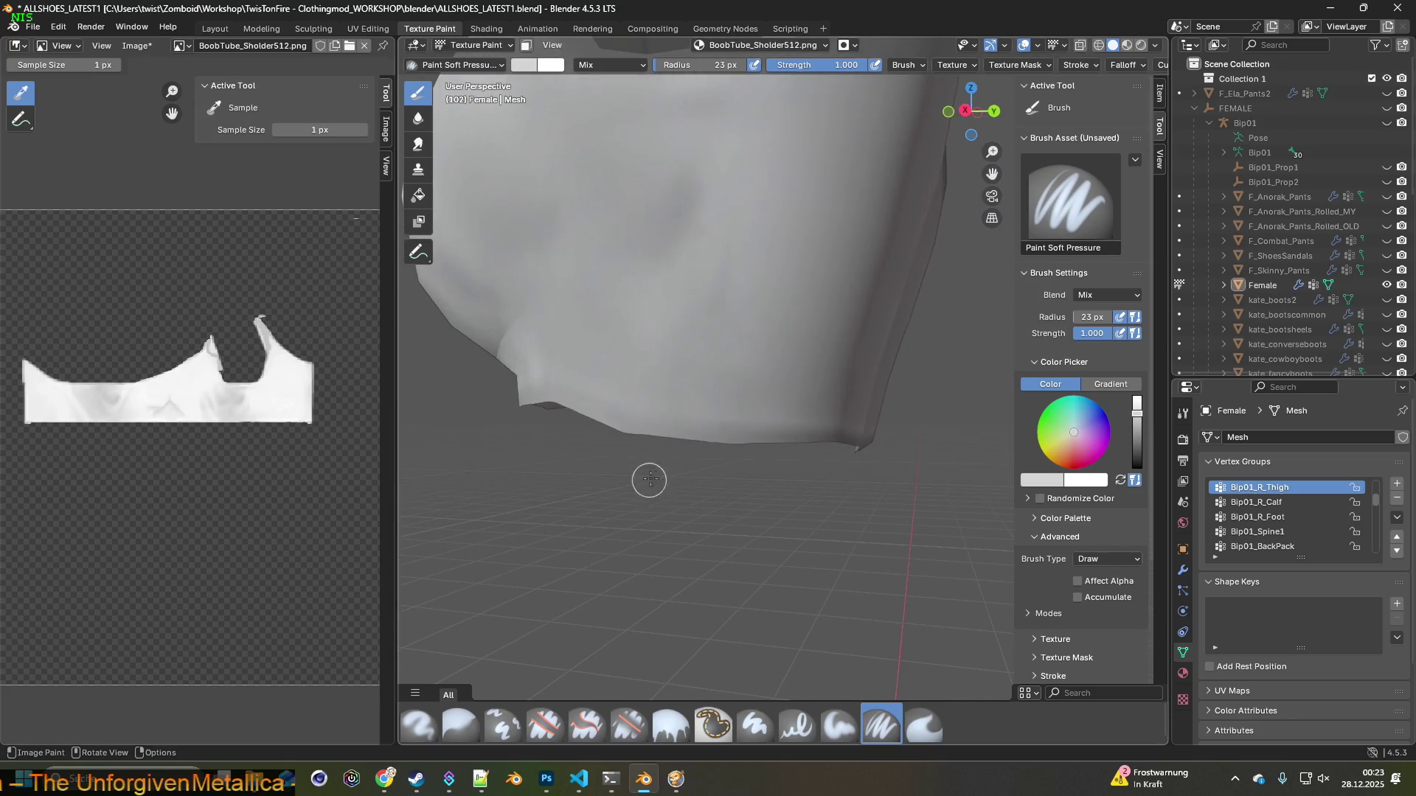
pyautogui.scroll(1, 693, 494)
pyautogui.scroll(1, 688, 506)
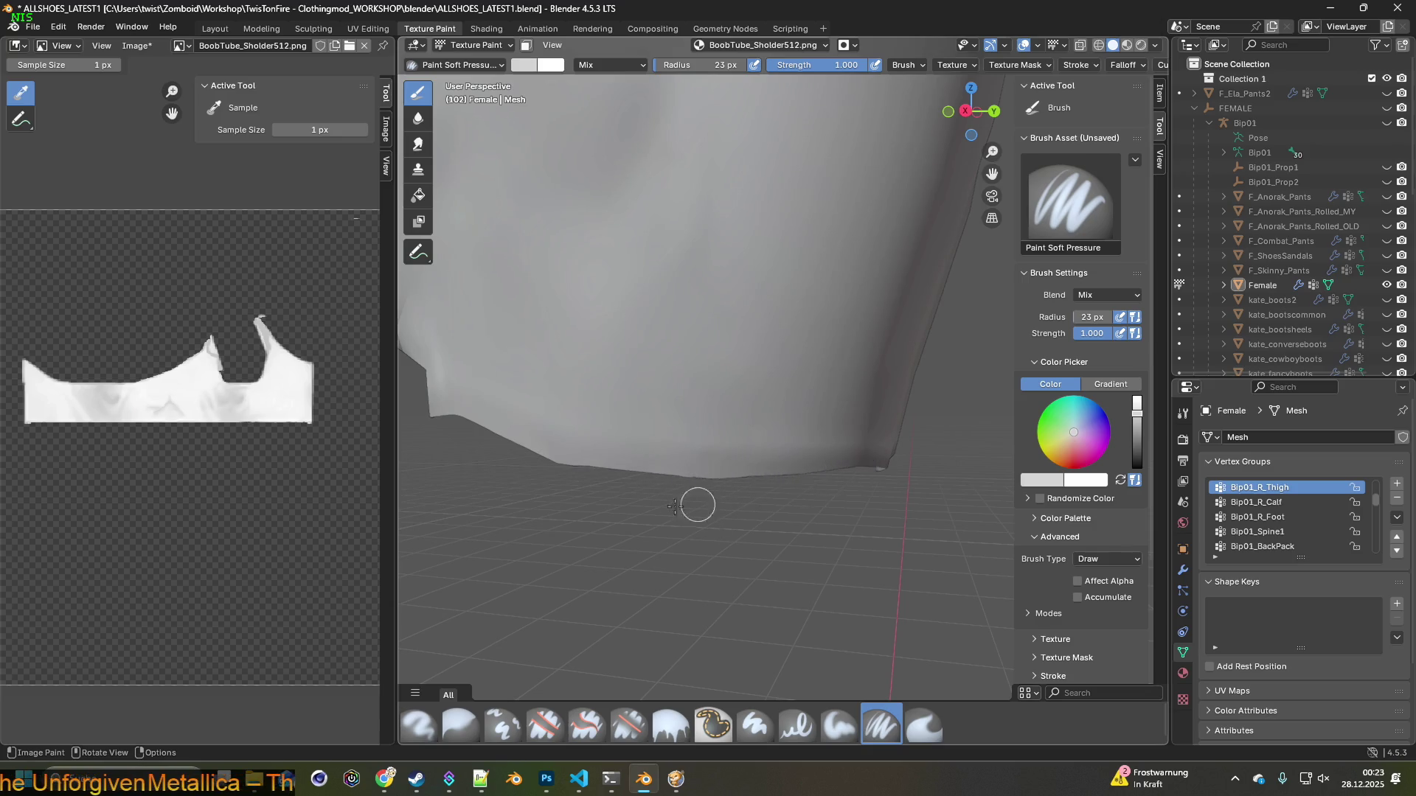
pyautogui.scroll(-2, 690, 505)
pyautogui.moveTo(660, 498)
pyautogui.mouseDown(button='middle')
pyautogui.moveTo(777, 528)
pyautogui.moveTo(613, 485)
pyautogui.moveTo(572, 506)
pyautogui.moveTo(528, 491)
pyautogui.mouseUp(button='middle')
pyautogui.scroll(-1, 780, 528)
pyautogui.scroll(-2, 841, 537)
pyautogui.scroll(1, 674, 513)
pyautogui.scroll(2, 673, 516)
pyautogui.scroll(1, 671, 520)
pyautogui.scroll(2, 670, 521)
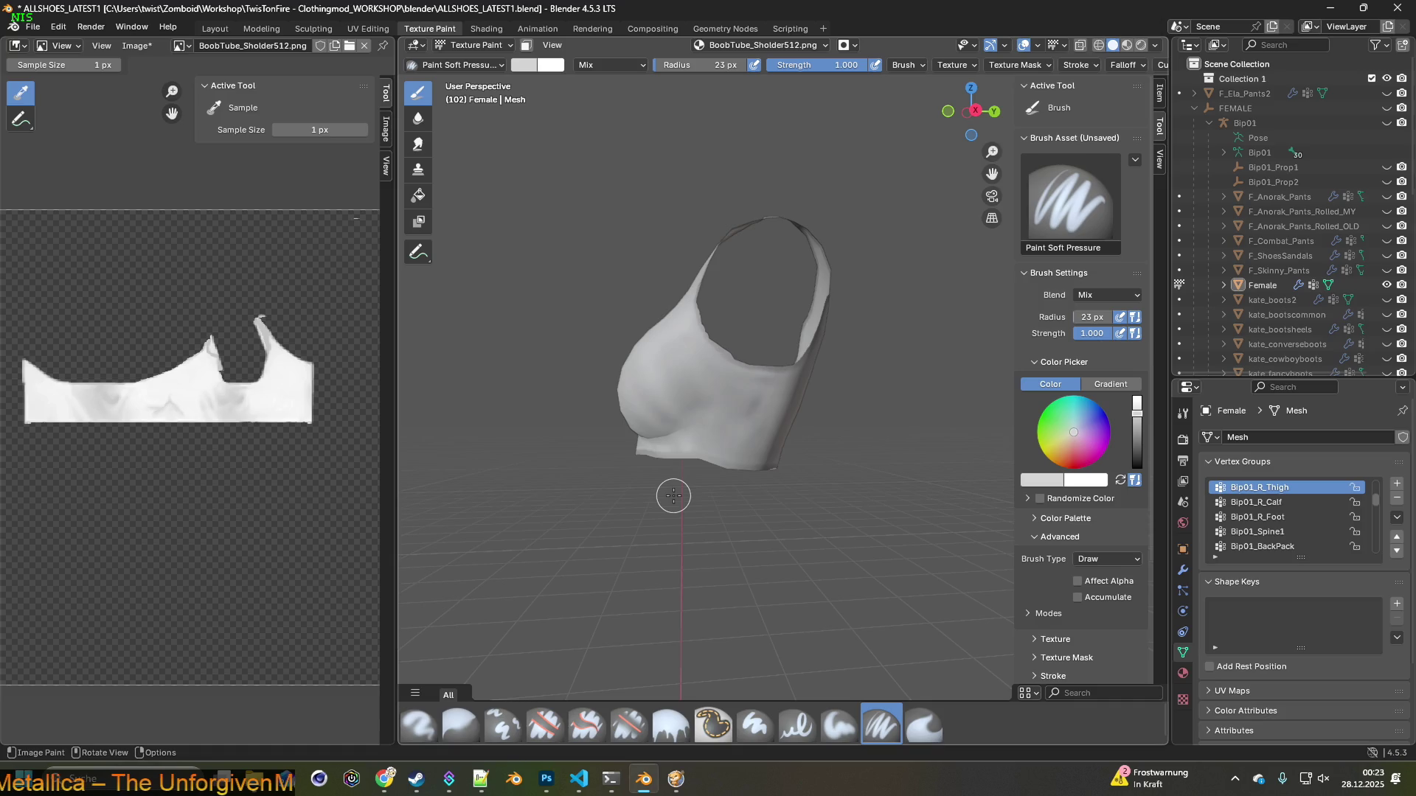
pyautogui.click(629, 726)
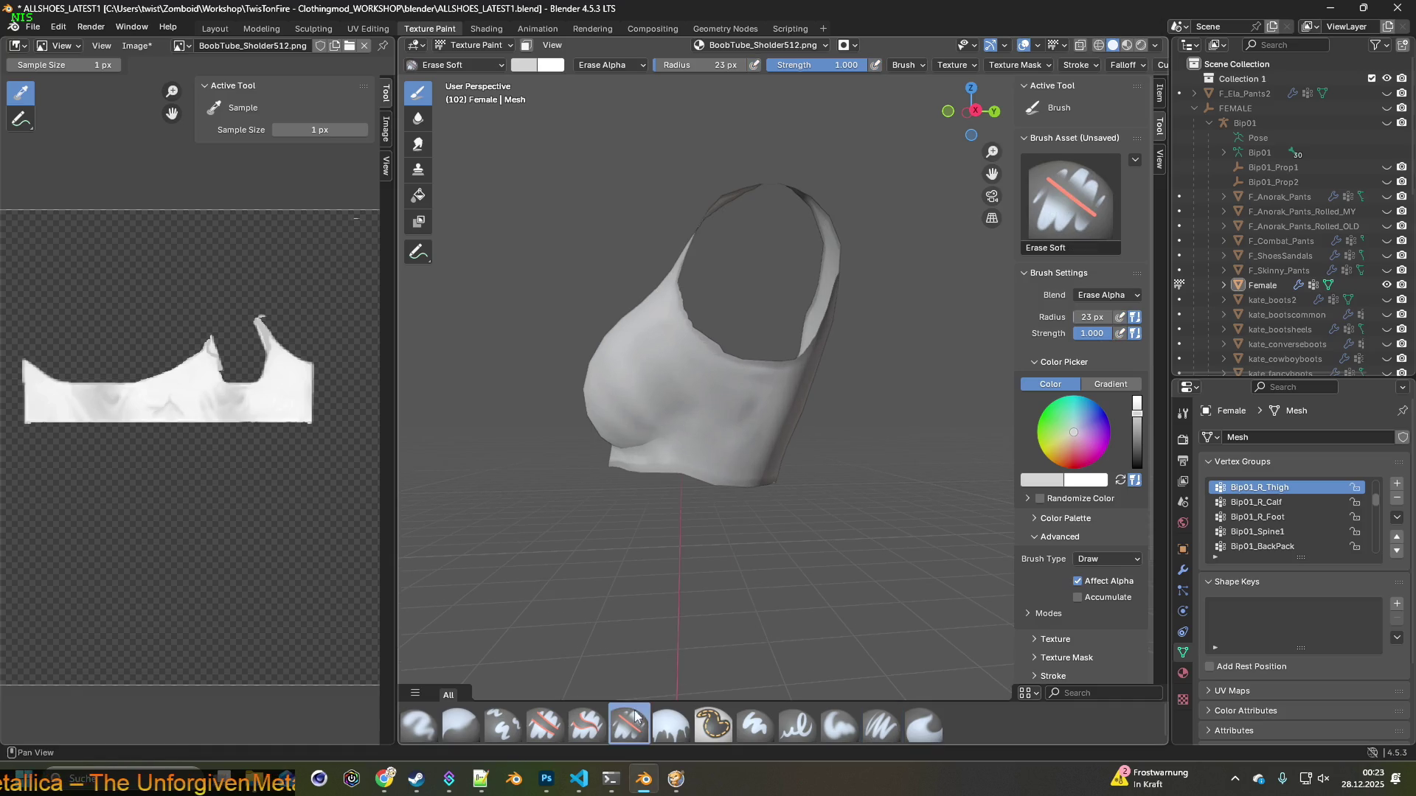
pyautogui.scroll(4, 706, 516)
pyautogui.scroll(1, 652, 458)
pyautogui.scroll(1, 656, 480)
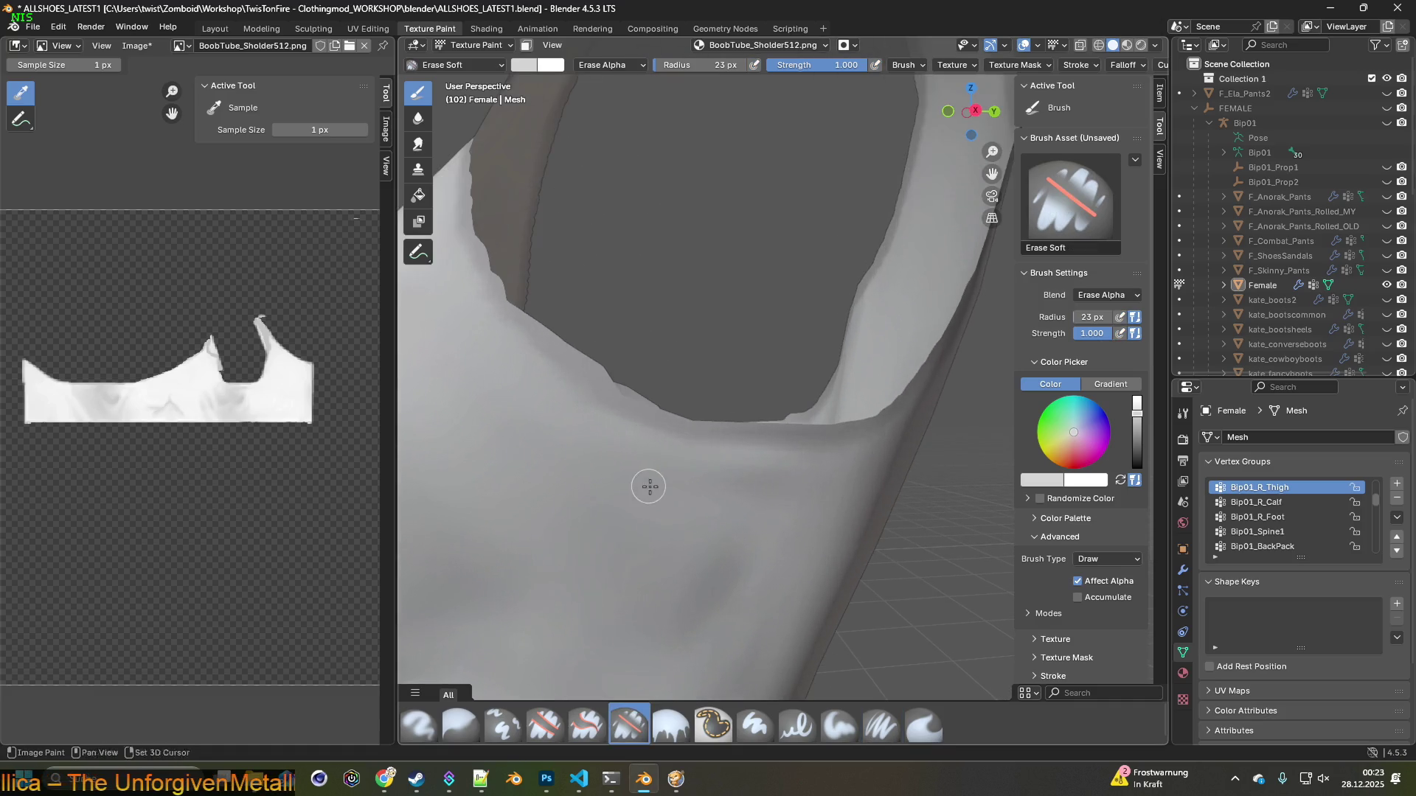
pyautogui.scroll(1, 649, 483)
pyautogui.scroll(1, 689, 480)
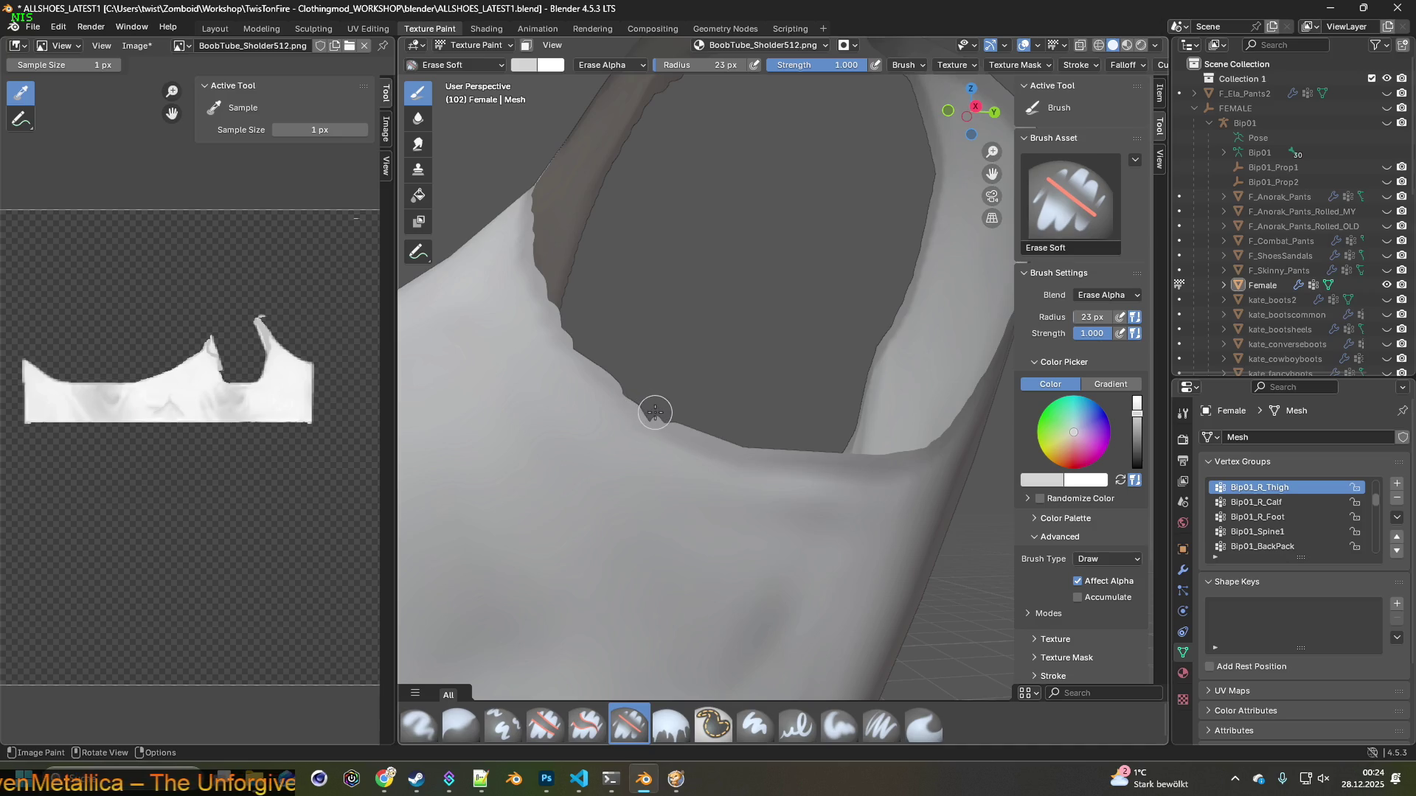
pyautogui.moveTo(642, 396); pyautogui.dragTo(699, 422, button='middle')
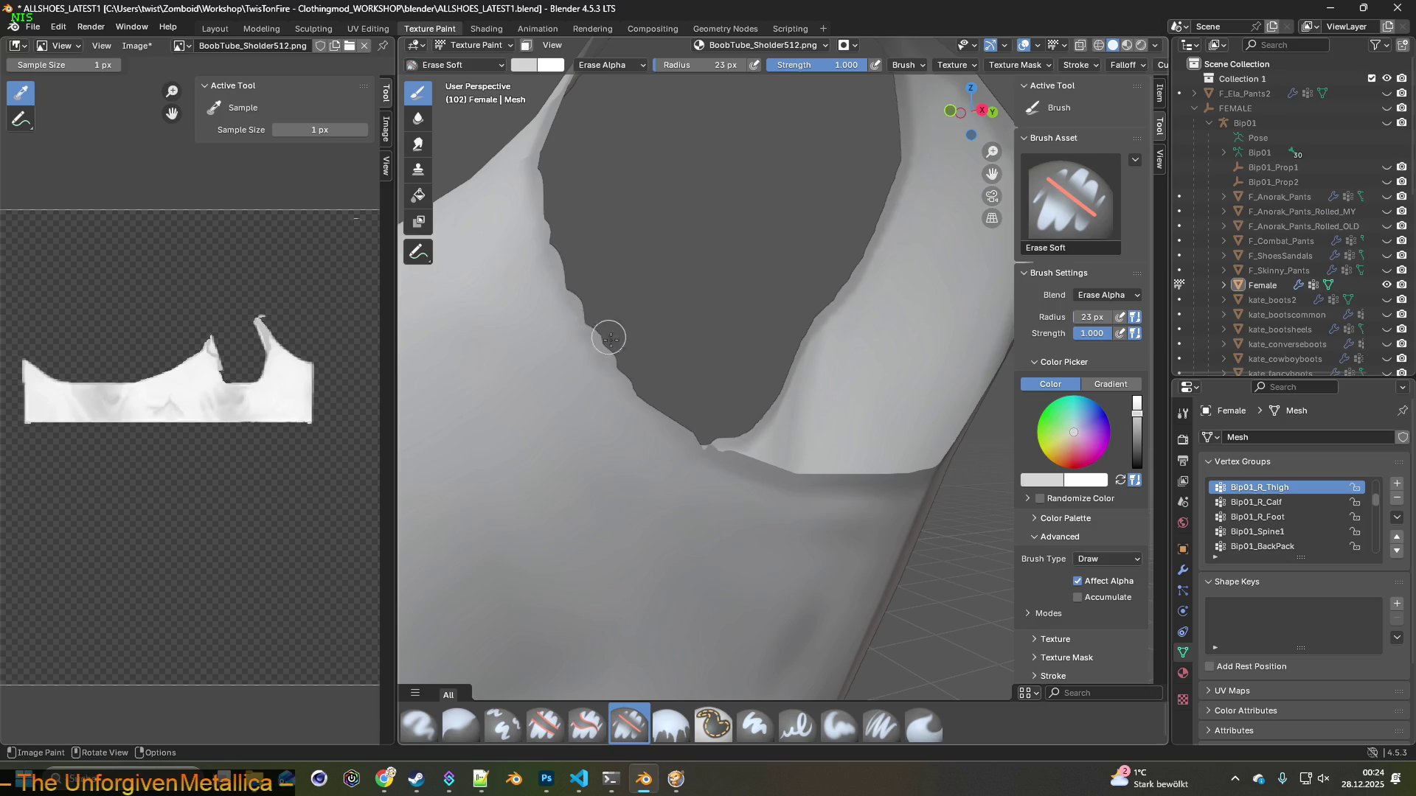
pyautogui.moveTo(648, 386); pyautogui.dragTo(700, 458, button='middle')
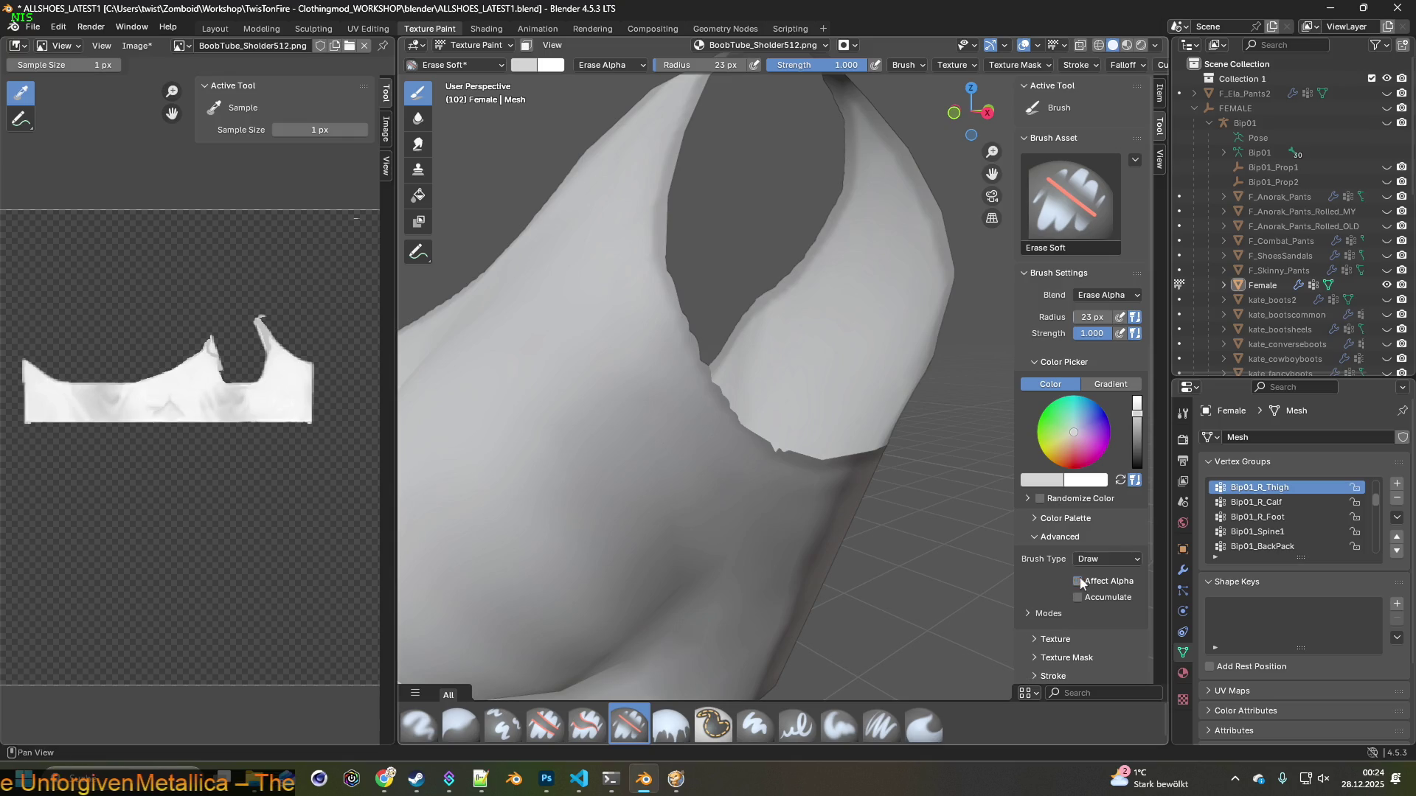
pyautogui.moveTo(715, 453); pyautogui.dragTo(663, 367, button='middle')
pyautogui.press('s')
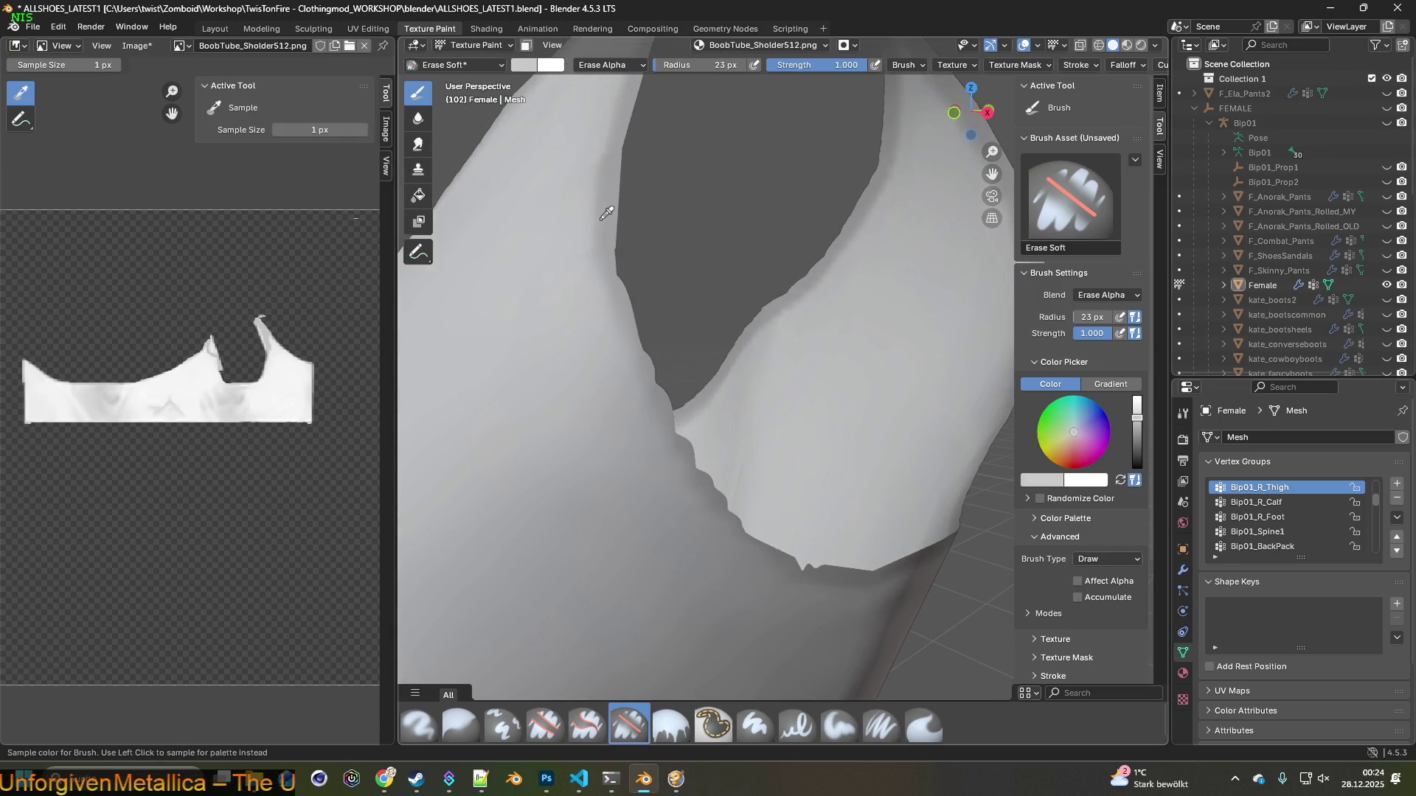
pyautogui.click(62, 46)
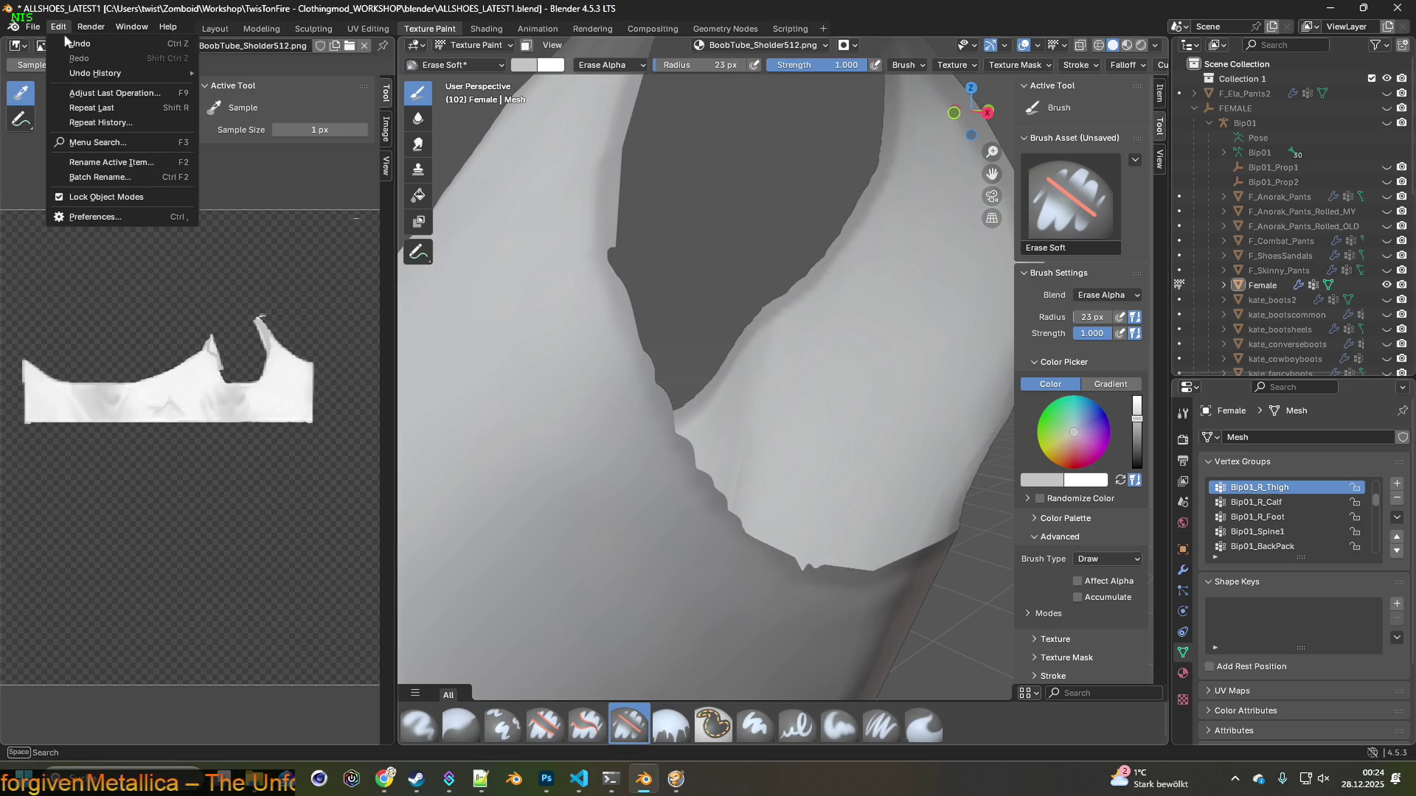
pyautogui.click(881, 726)
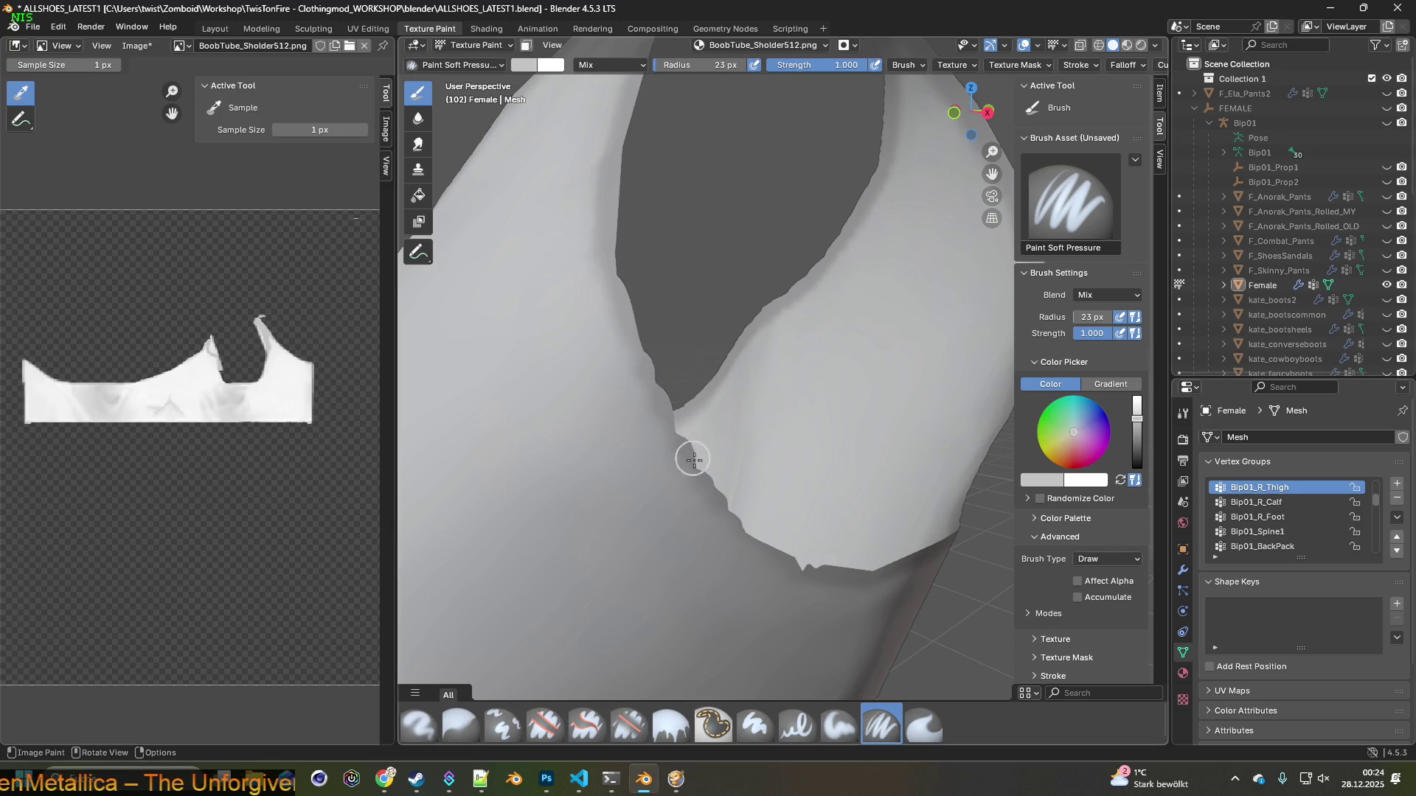
# Frame the neck opening and erase transparency along the neckline edge with Erase Soft
pyautogui.keyDown('shift'); pyautogui.moveTo(719, 504); pyautogui.dragTo(539, 354, button='middle'); pyautogui.keyUp('shift')
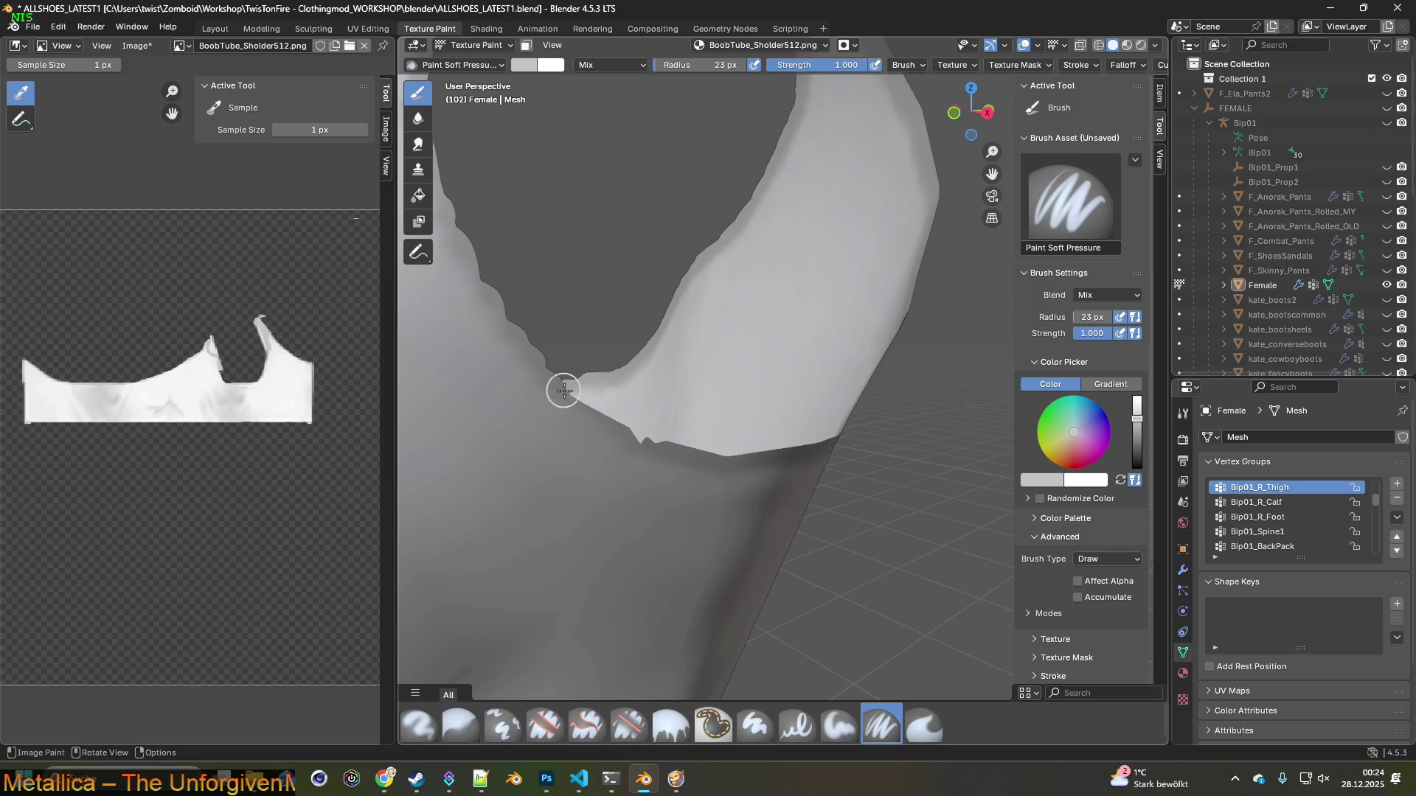
pyautogui.moveTo(671, 451); pyautogui.dragTo(610, 411, button='middle')
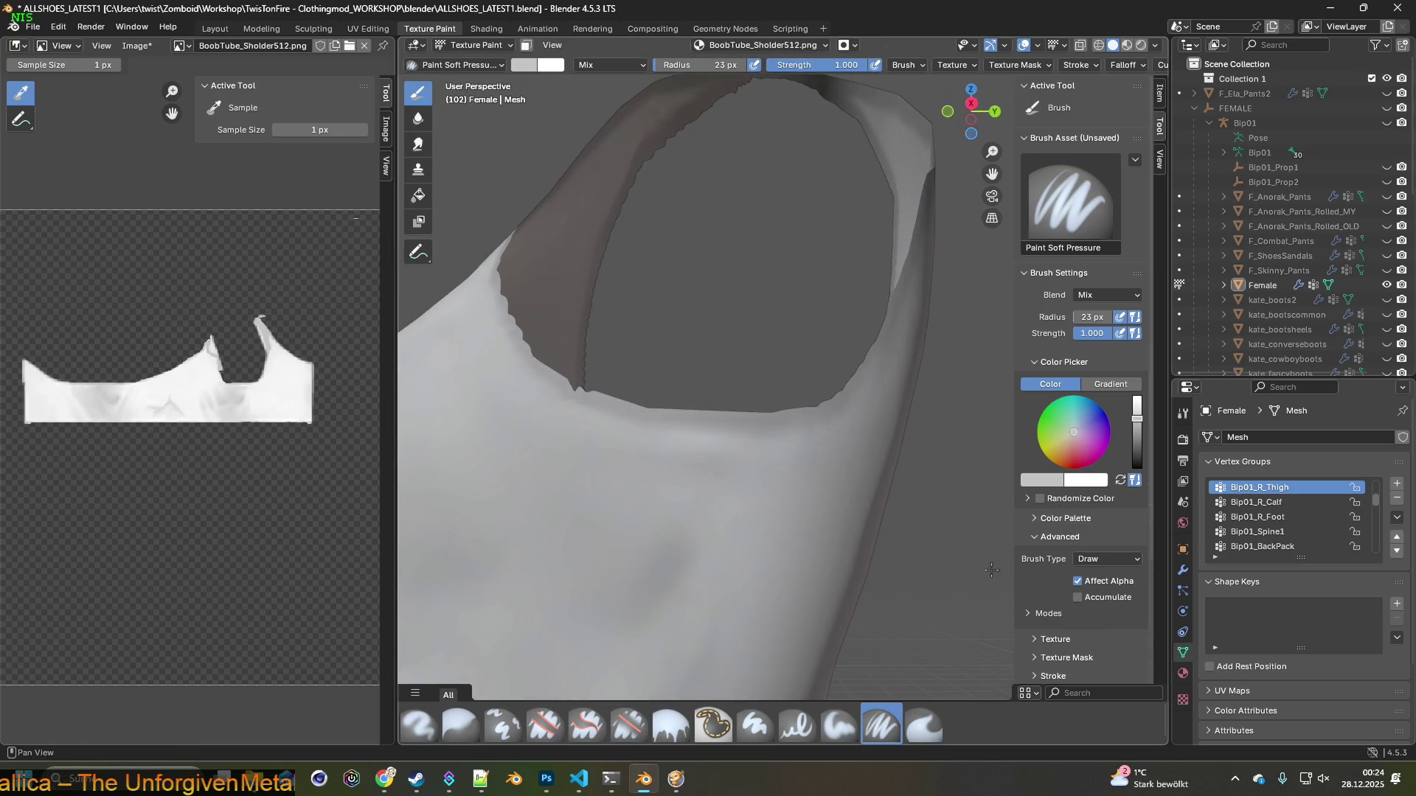
pyautogui.keyDown('shift'); pyautogui.moveTo(772, 527); pyautogui.dragTo(767, 538, button='middle'); pyautogui.keyUp('shift')
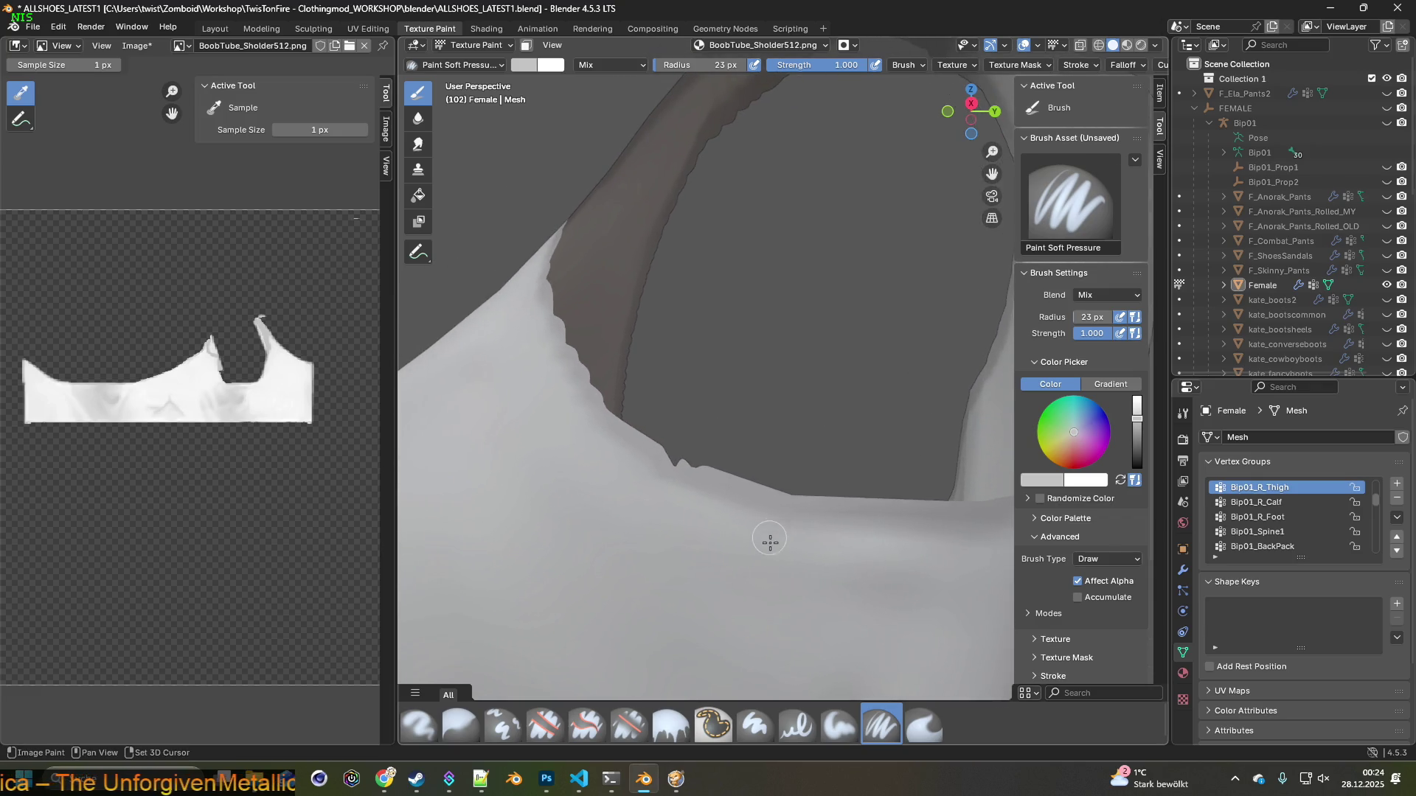
pyautogui.moveTo(659, 629)
pyautogui.keyDown('shift'); pyautogui.mouseDown(button='middle')
pyautogui.moveTo(652, 583)
pyautogui.moveTo(668, 551)
pyautogui.mouseUp(button='middle'); pyautogui.keyUp('shift')
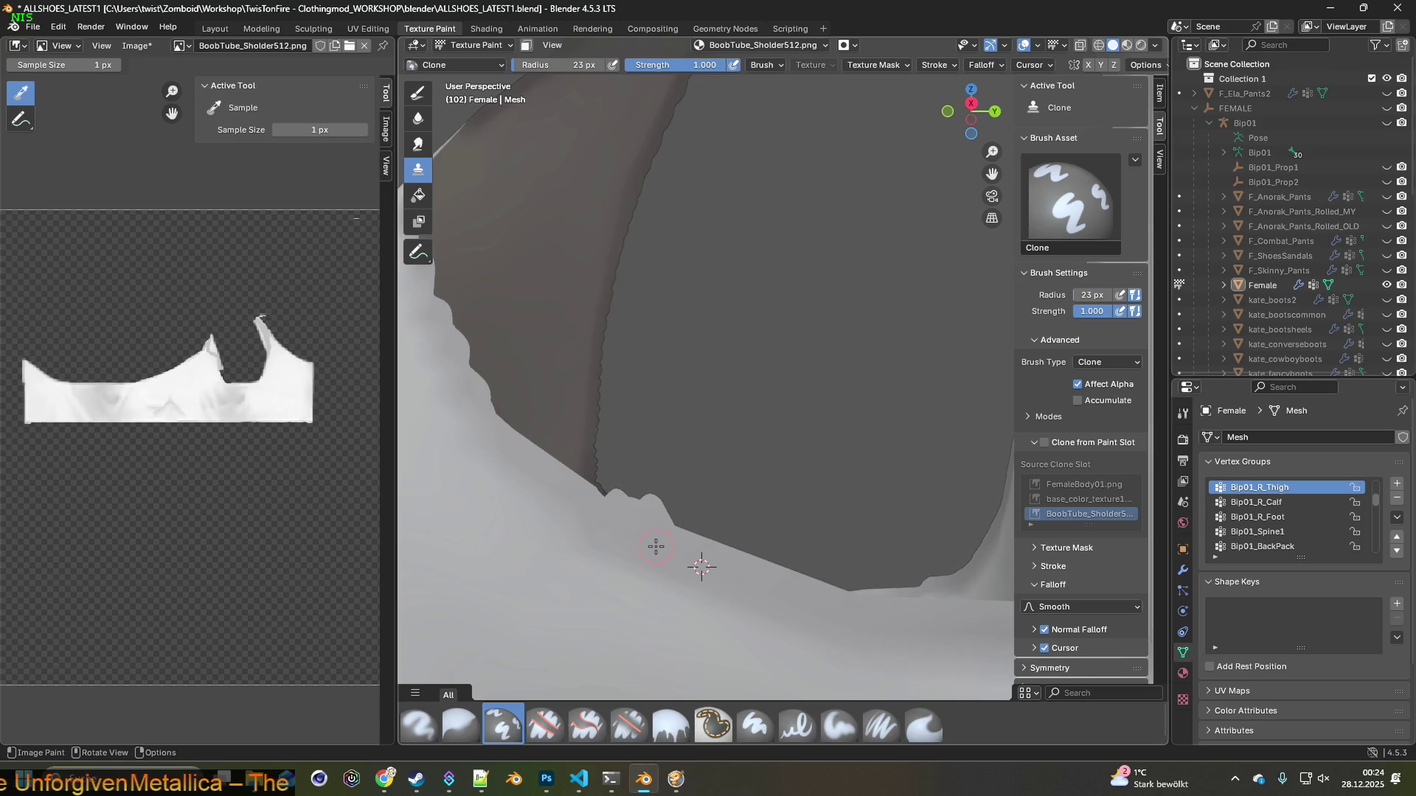
pyautogui.click(629, 724)
pyautogui.moveTo(661, 648); pyautogui.dragTo(749, 531, button='middle')
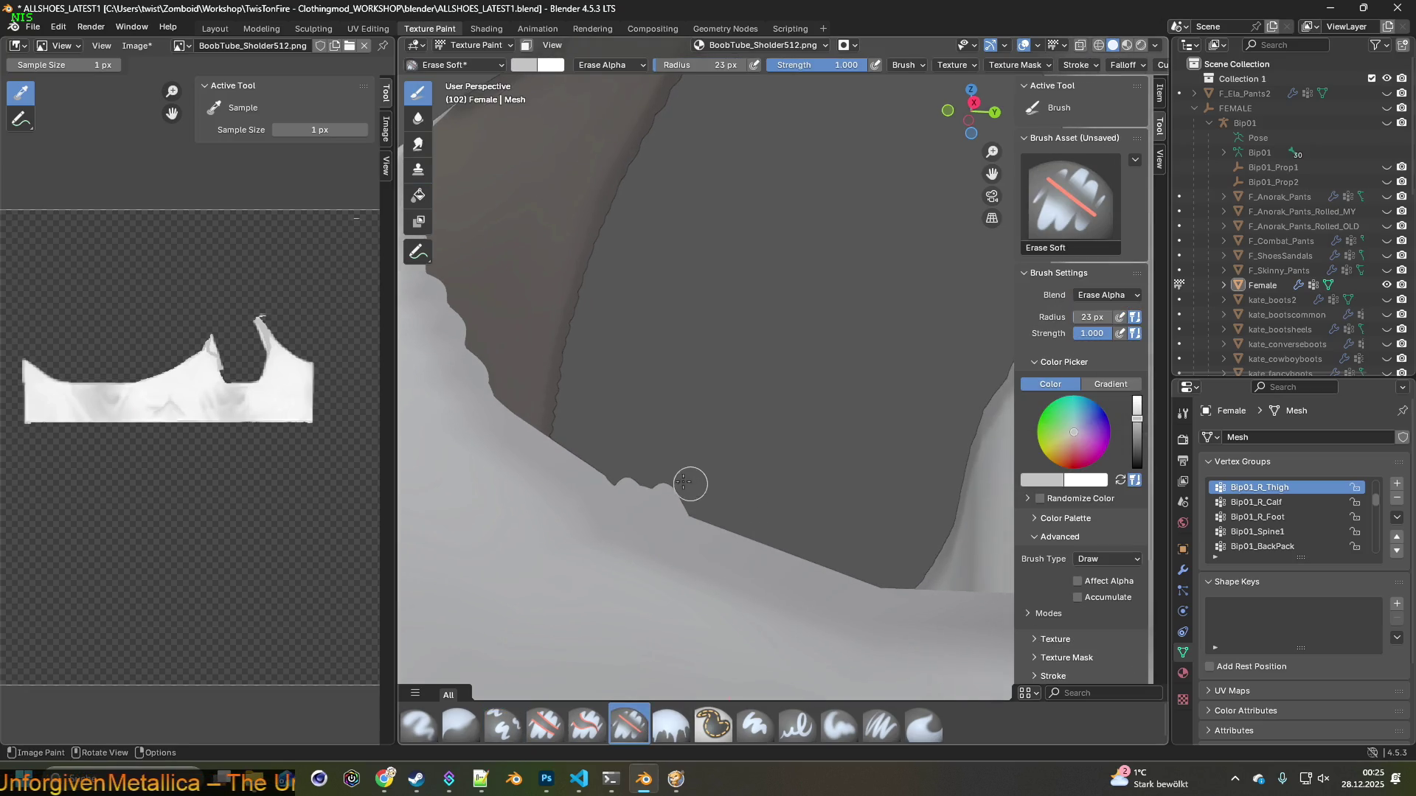
pyautogui.moveTo(664, 485); pyautogui.dragTo(666, 506)
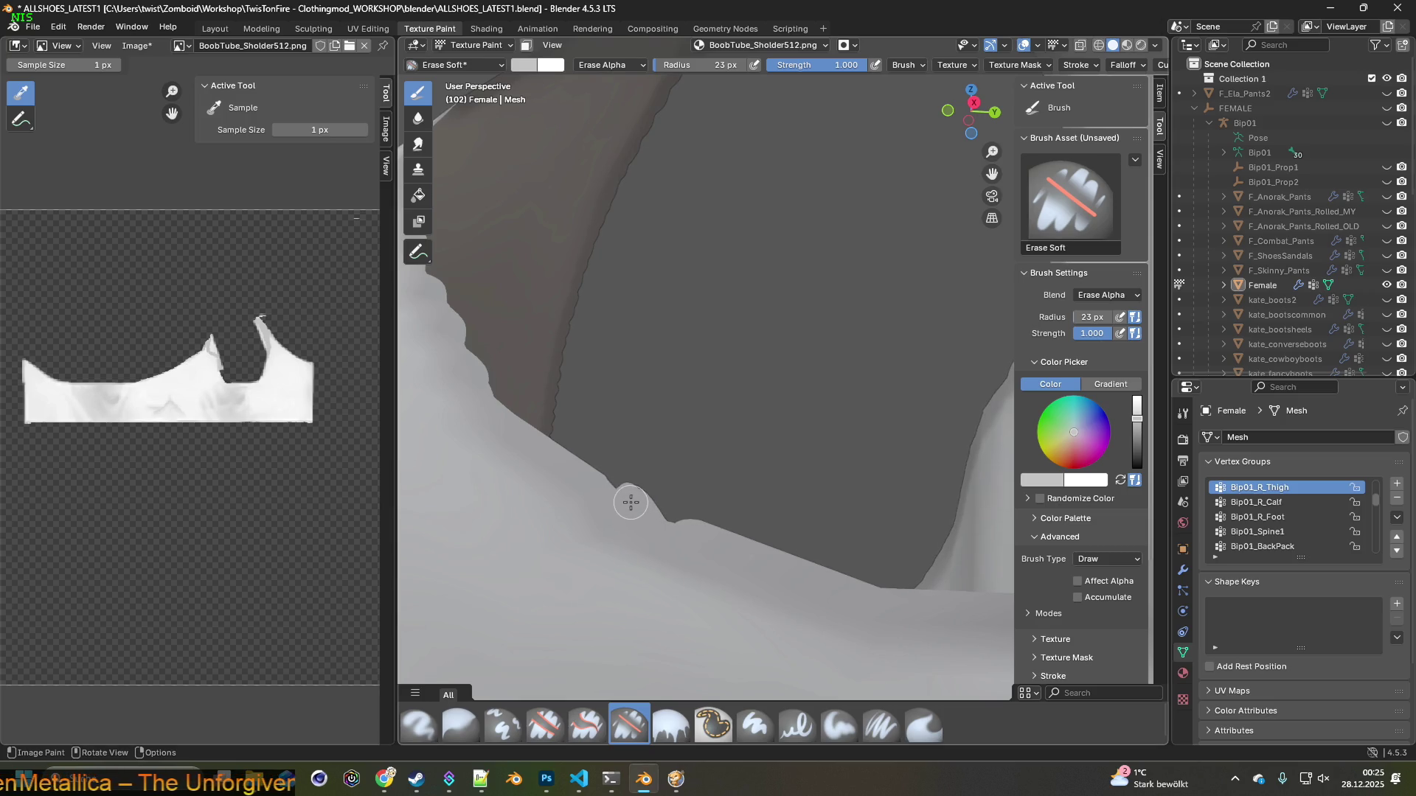
pyautogui.moveTo(652, 505); pyautogui.dragTo(695, 506)
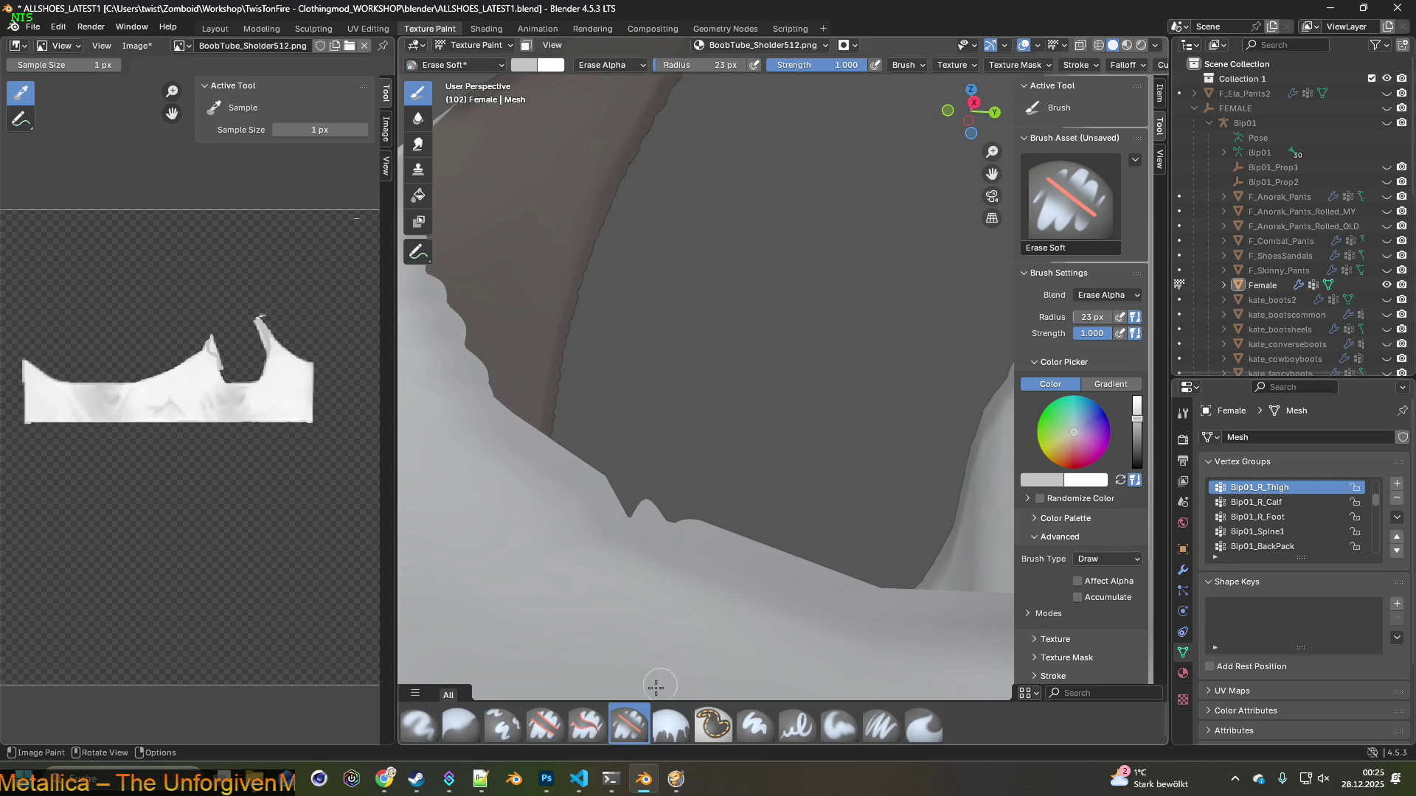
# Paint a bump back onto the neckline, then erase the edge into a cleaner shape
pyautogui.click(885, 726)
pyautogui.moveTo(664, 536)
pyautogui.mouseDown()
pyautogui.moveTo(623, 506)
pyautogui.moveTo(673, 531)
pyautogui.mouseUp()
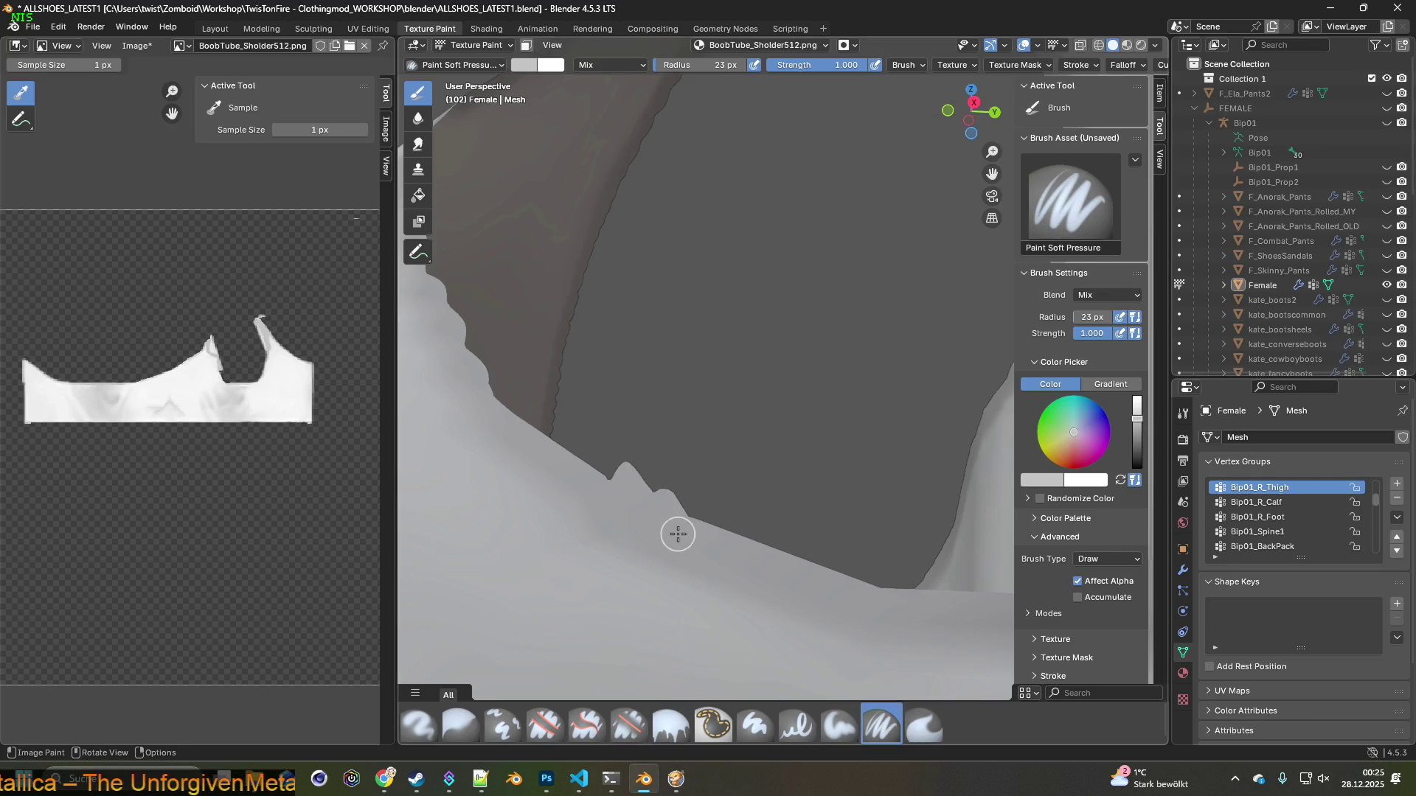
pyautogui.click(629, 726)
pyautogui.moveTo(667, 477); pyautogui.dragTo(637, 474)
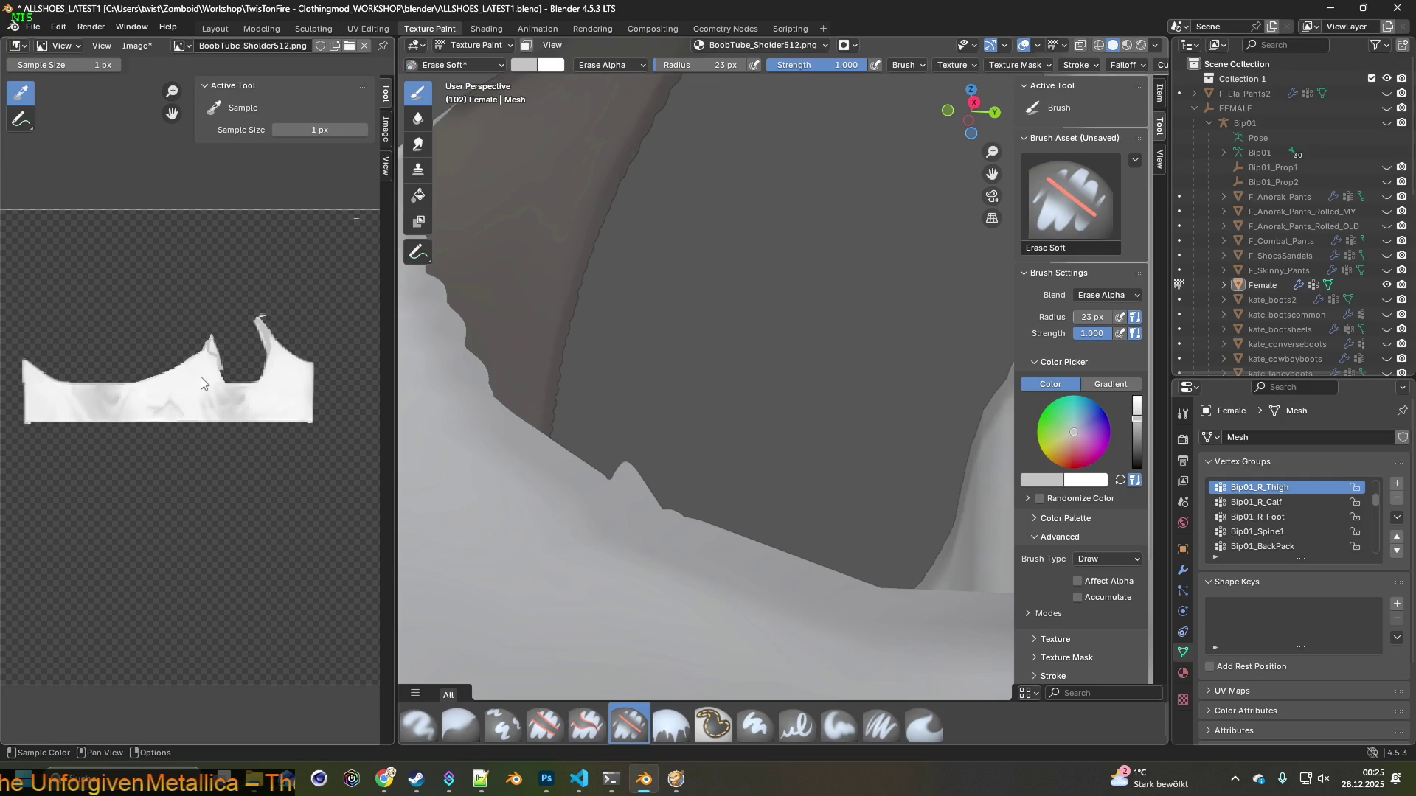
# Erase a notch into the white spike's edge, then undo it
pyautogui.scroll(2, 200, 378)
pyautogui.scroll(2, 207, 369)
pyautogui.scroll(2, 221, 310)
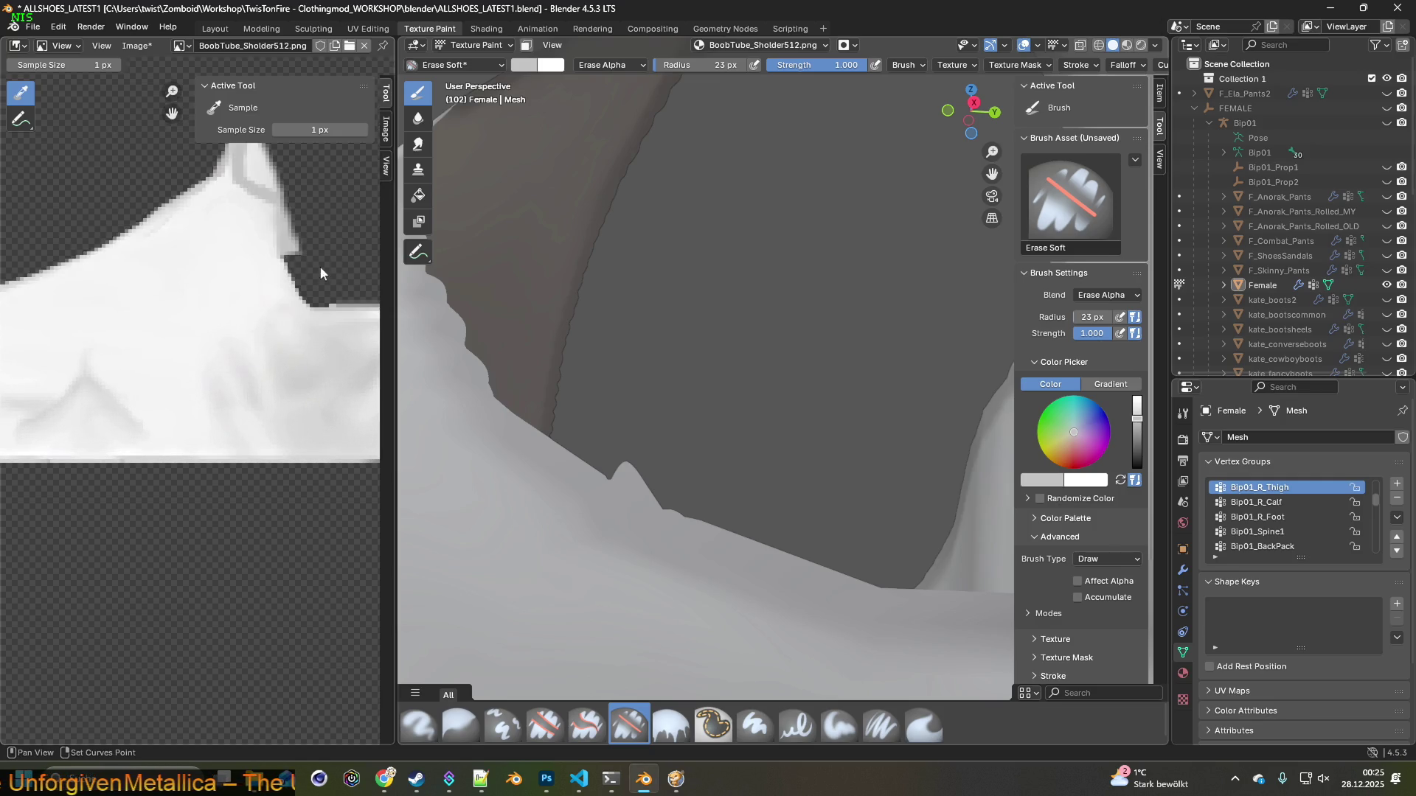
pyautogui.scroll(2, 318, 267)
pyautogui.scroll(2, 188, 291)
pyautogui.moveTo(303, 223); pyautogui.dragTo(297, 233, button='middle')
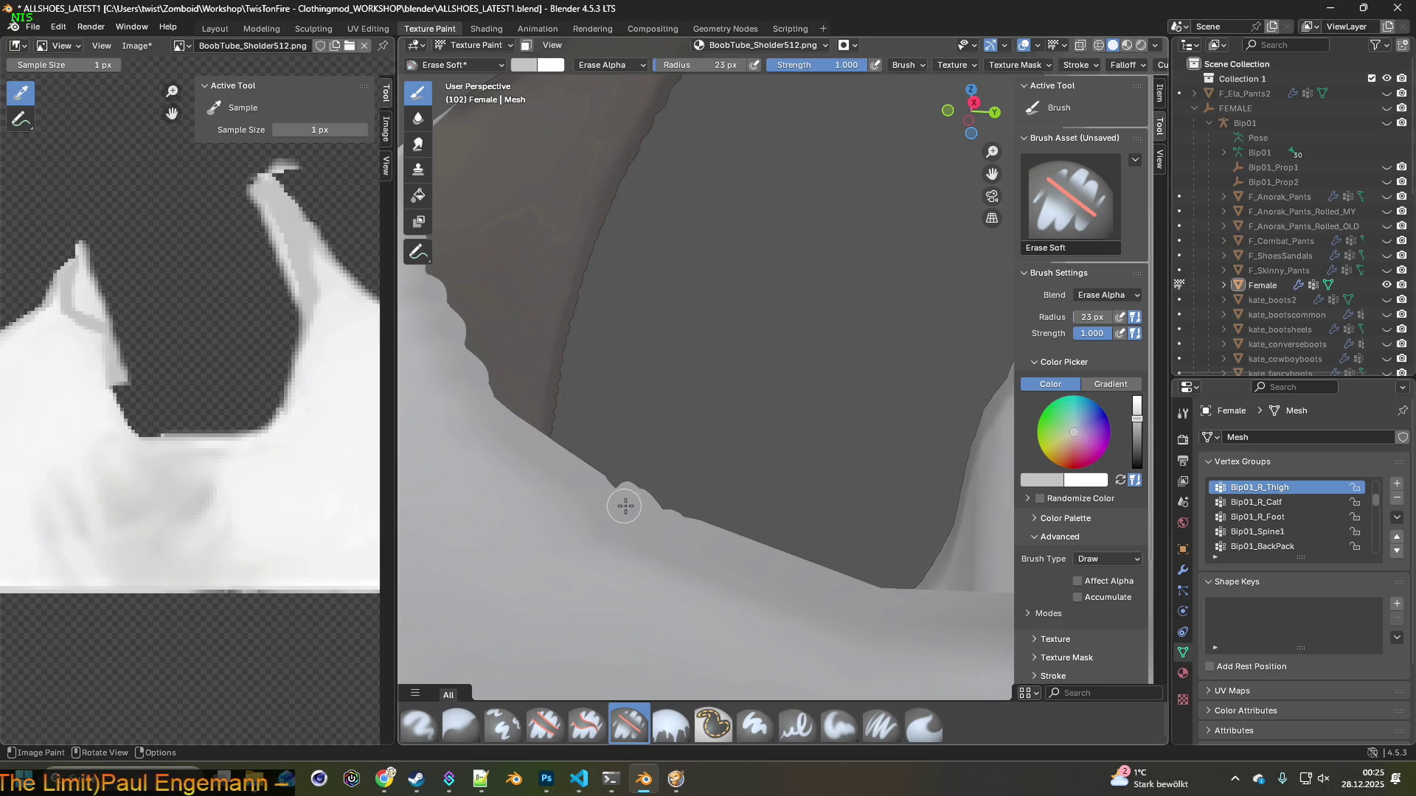
pyautogui.moveTo(624, 506); pyautogui.dragTo(649, 509)
pyautogui.click(58, 26)
pyautogui.click(73, 43)
# Orbit around the spike and zoom out to view the cleaned-up texture
pyautogui.moveTo(659, 393)
pyautogui.mouseDown(button='middle')
pyautogui.moveTo(714, 428)
pyautogui.moveTo(643, 446)
pyautogui.moveTo(663, 472)
pyautogui.mouseUp(button='middle')
pyautogui.scroll(-5, 713, 428)
pyautogui.scroll(4, 812, 500)
pyautogui.scroll(-3, 647, 481)
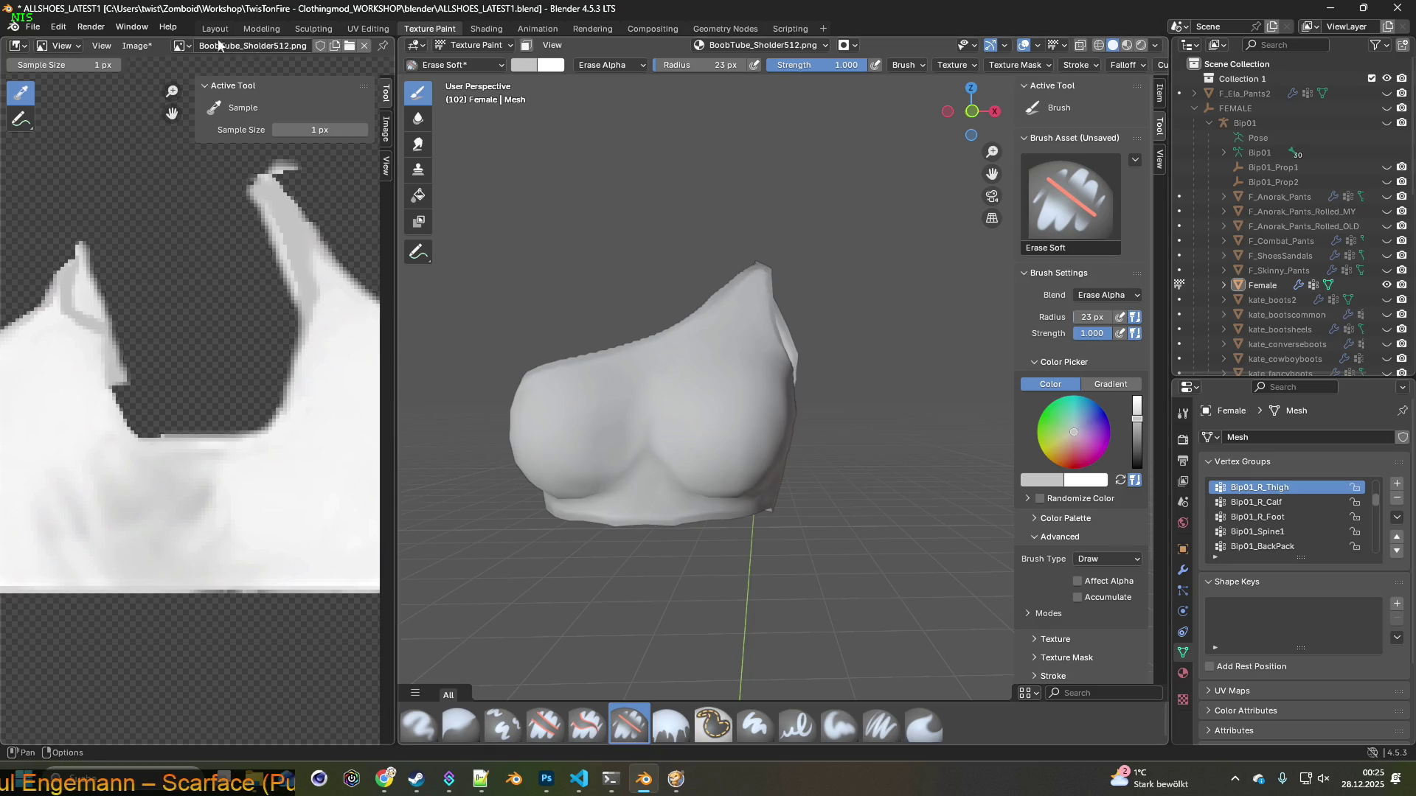
# Save a copy of the texture image with a '2' added to its file name
pyautogui.click(137, 45)
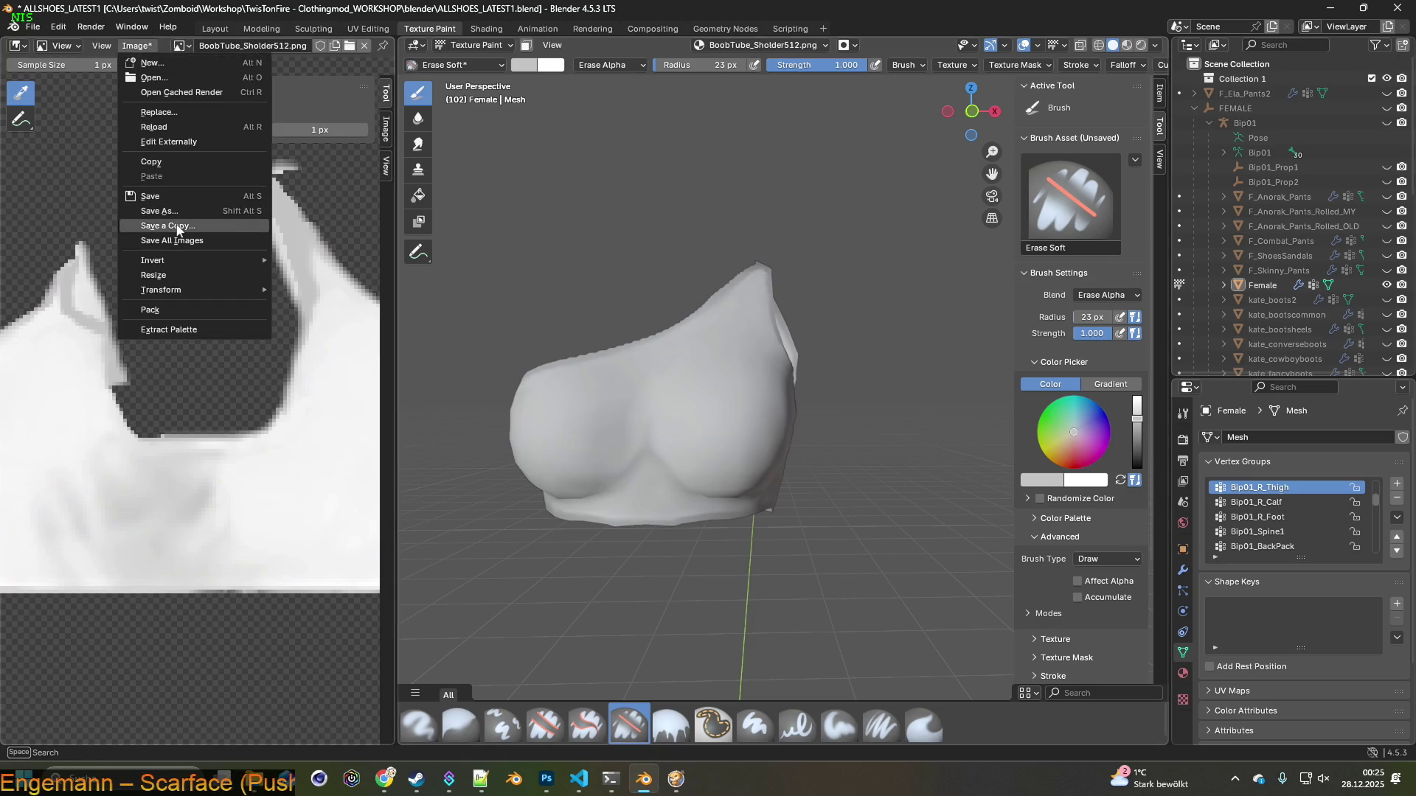
pyautogui.click(177, 226)
pyautogui.click(605, 627)
pyautogui.click(605, 631)
pyautogui.write('2')
pyautogui.click(945, 625)
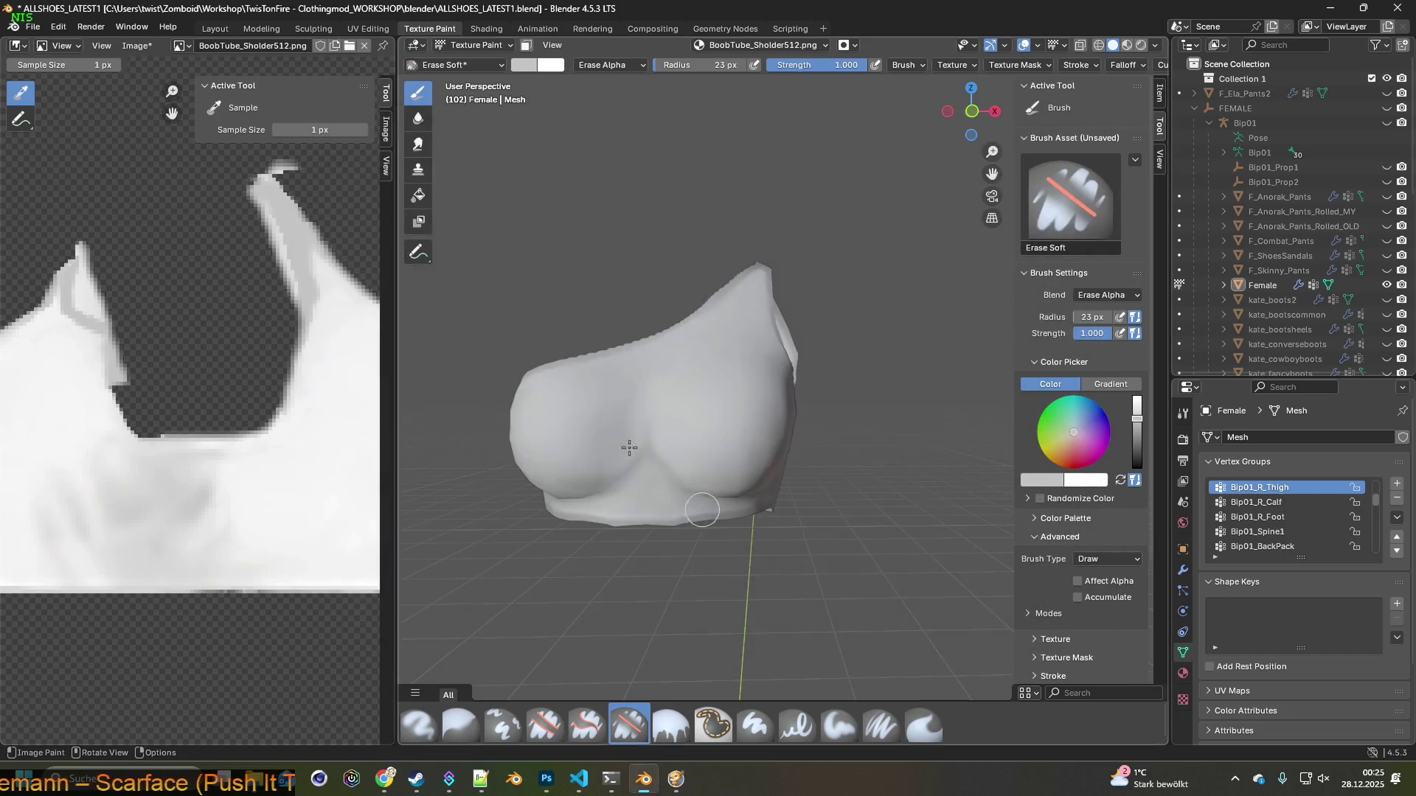
# Save the texture as BoobTube_Sholder512m.png and switch to Project Zomboid
pyautogui.click(135, 46)
pyautogui.click(244, 197)
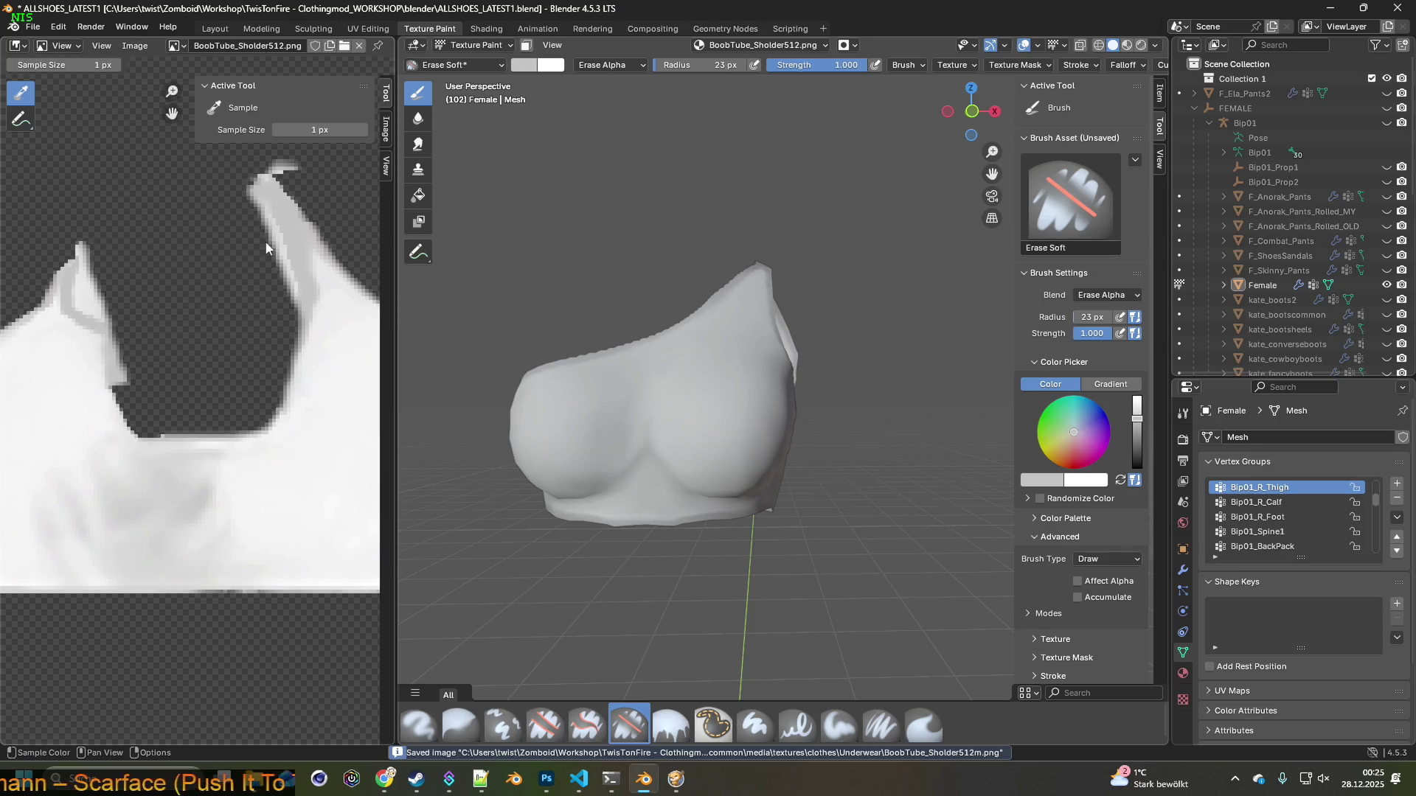
pyautogui.click(677, 780)
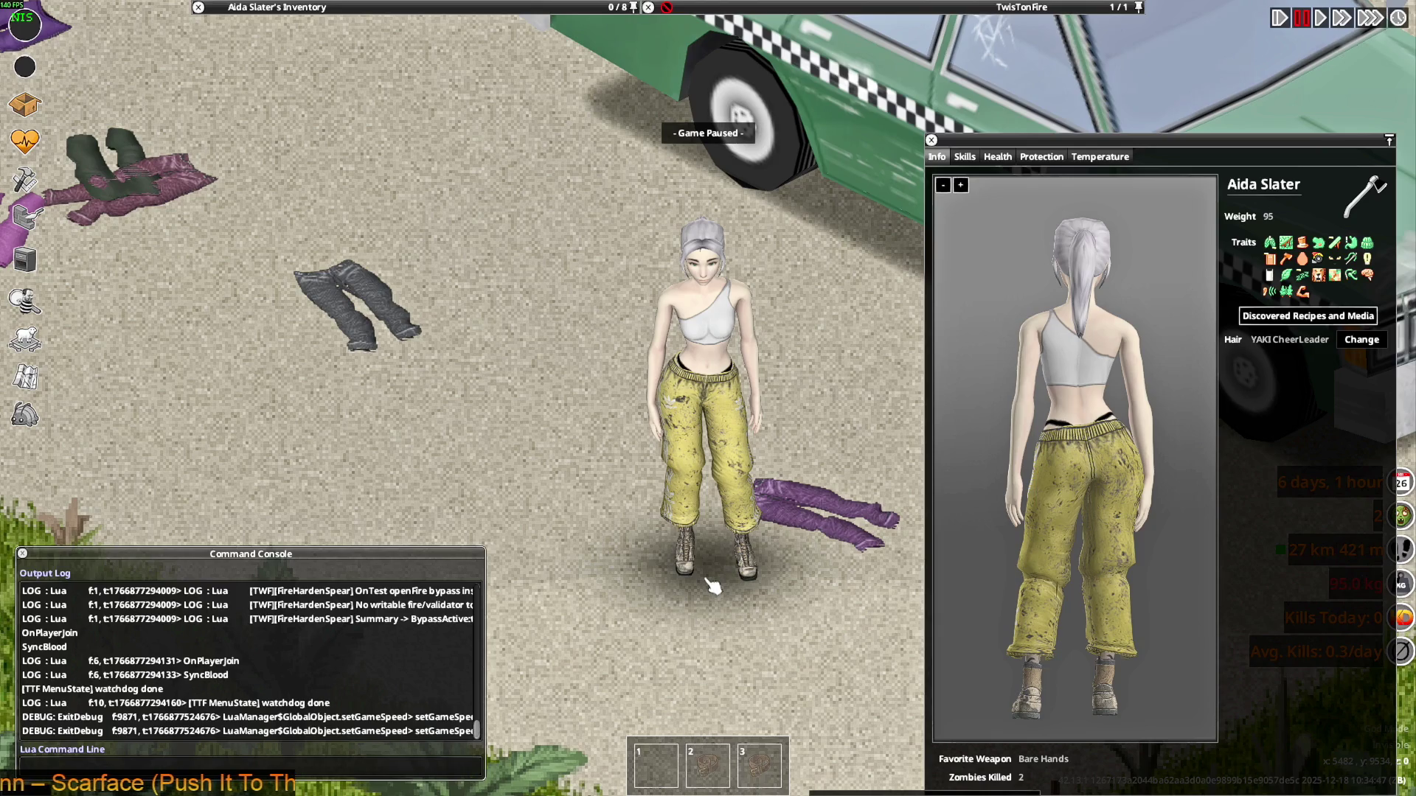
# Unpause, walk the character, and rotate the info-panel preview to a front view
pyautogui.press('space')
pyautogui.press('s')
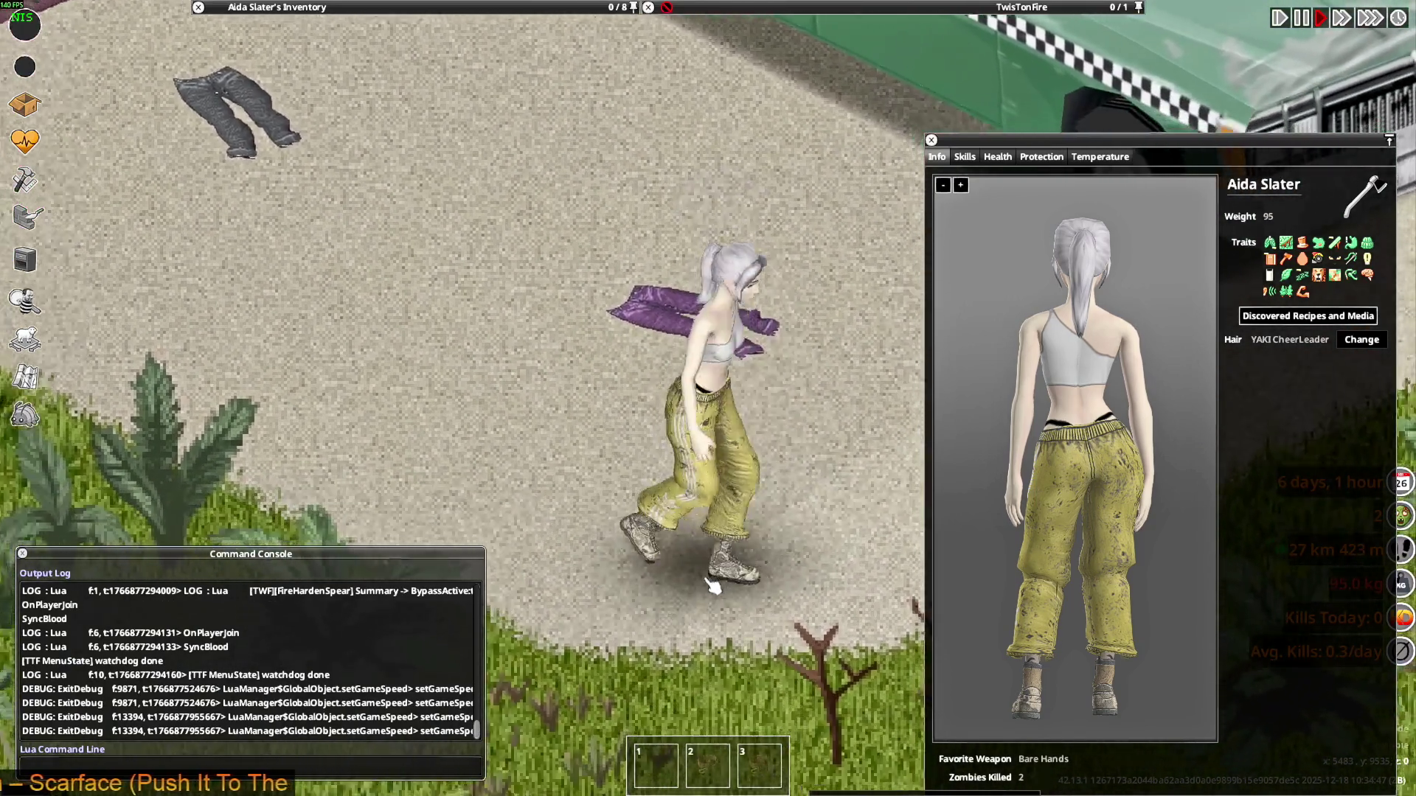
pyautogui.press('Escape')
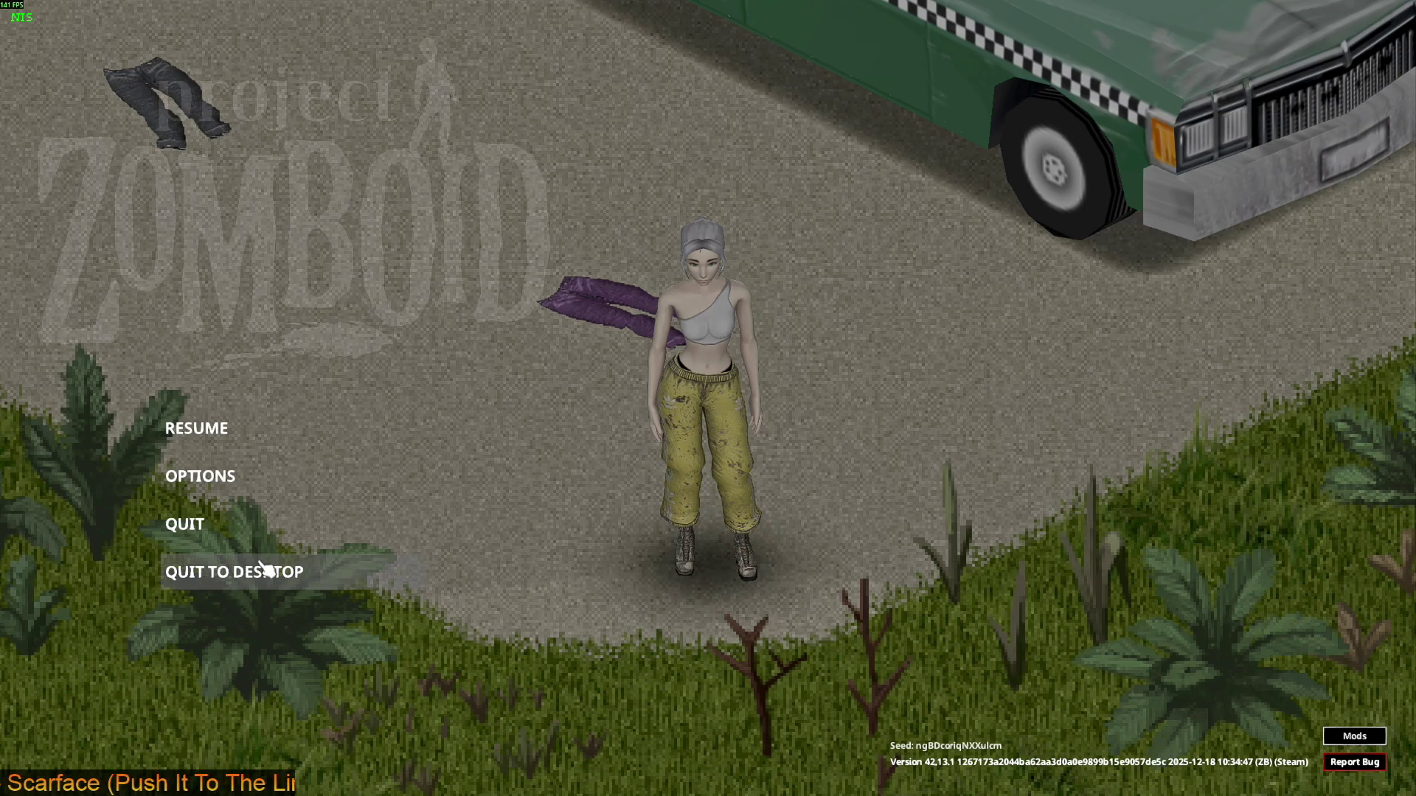
pyautogui.press('Escape')
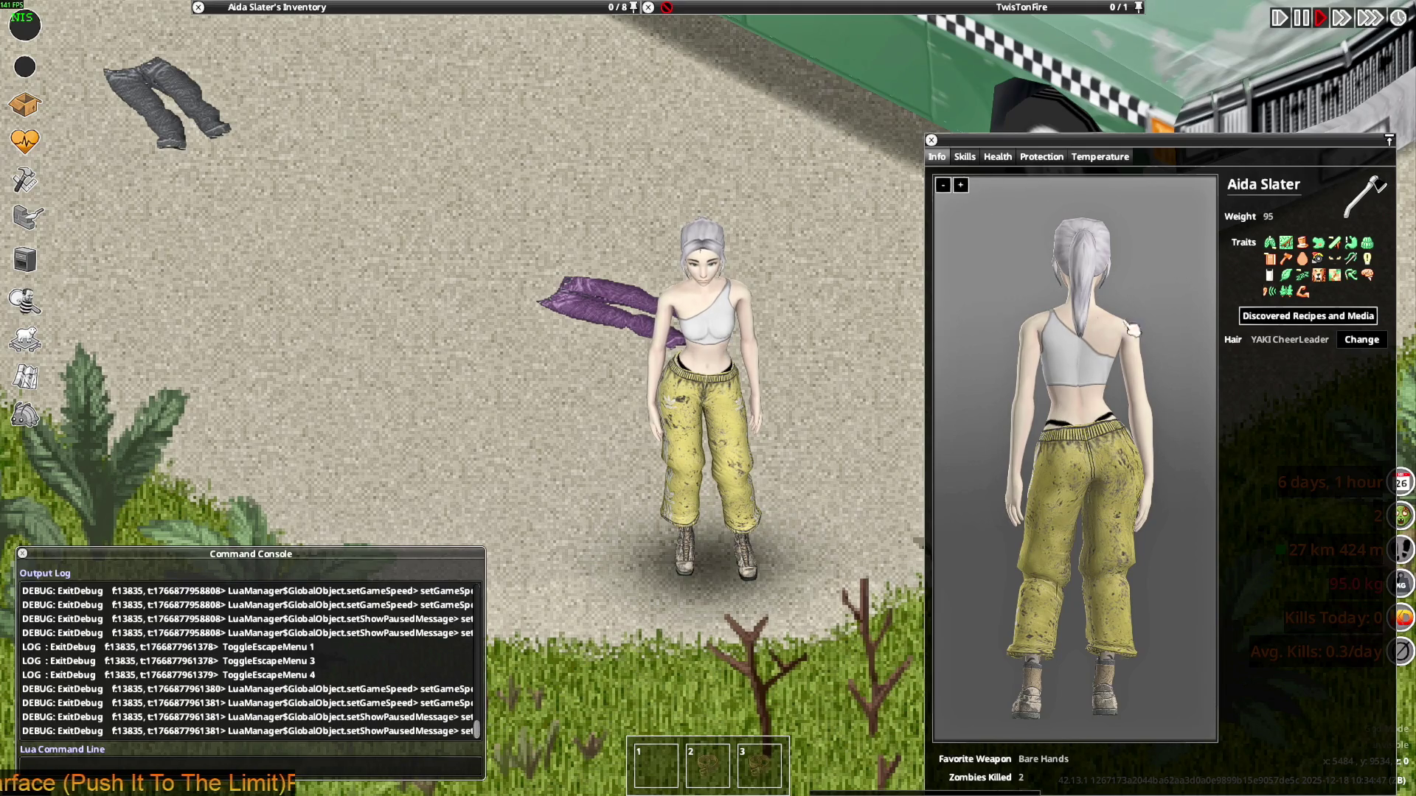
pyautogui.moveTo(1111, 326); pyautogui.dragTo(1193, 333)
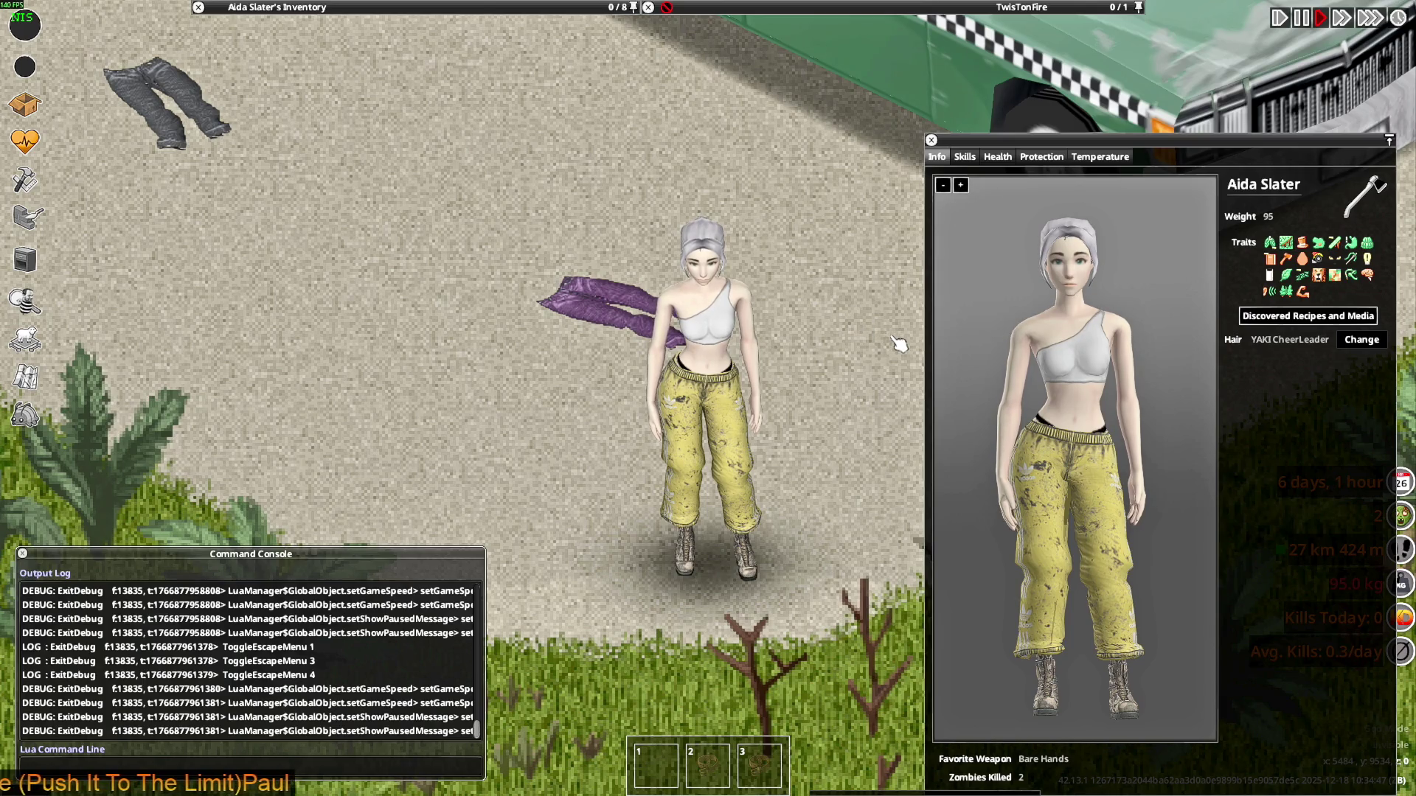
# Snip a screenshot of the preview's torso wearing the white top
pyautogui.press('super+shift+s')
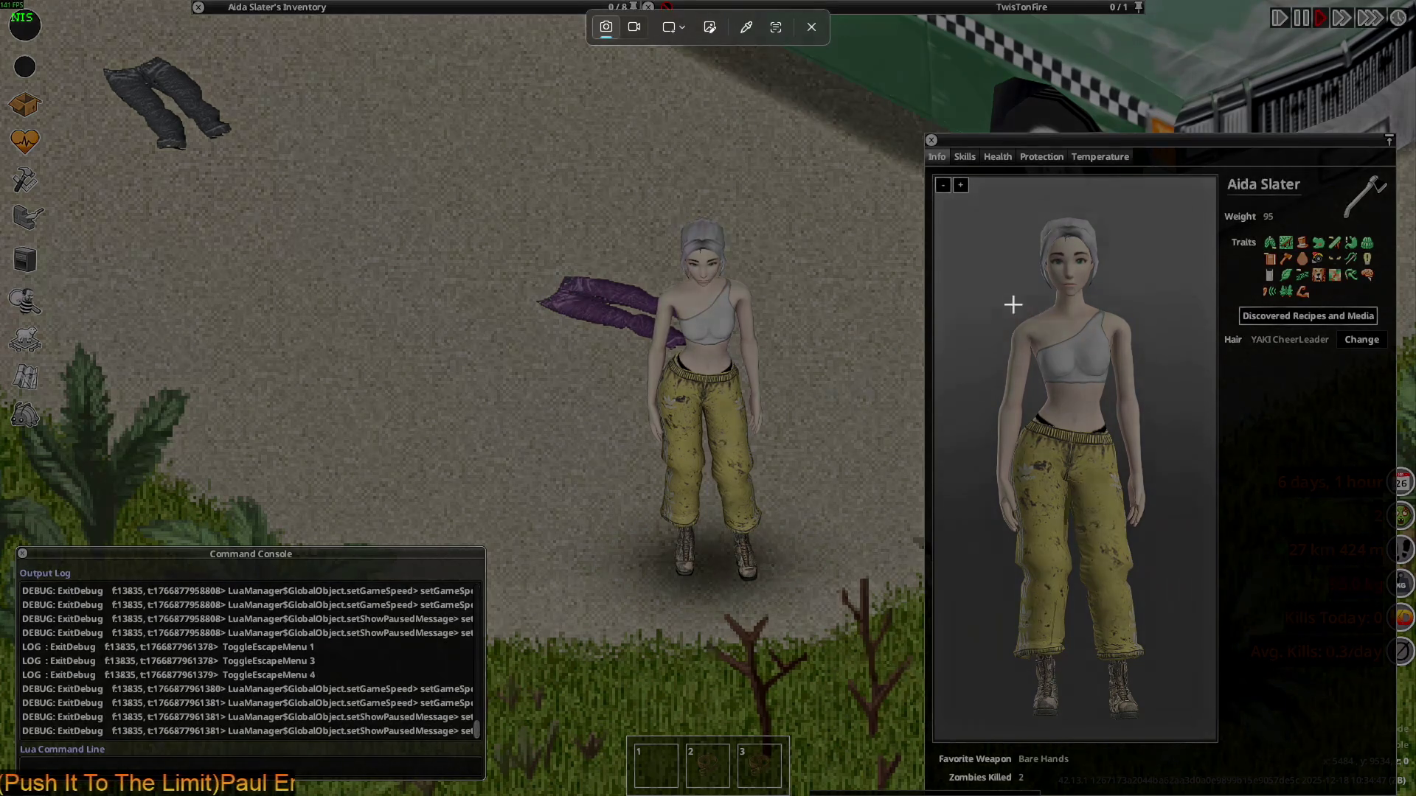
pyautogui.moveTo(988, 294); pyautogui.dragTo(1173, 417)
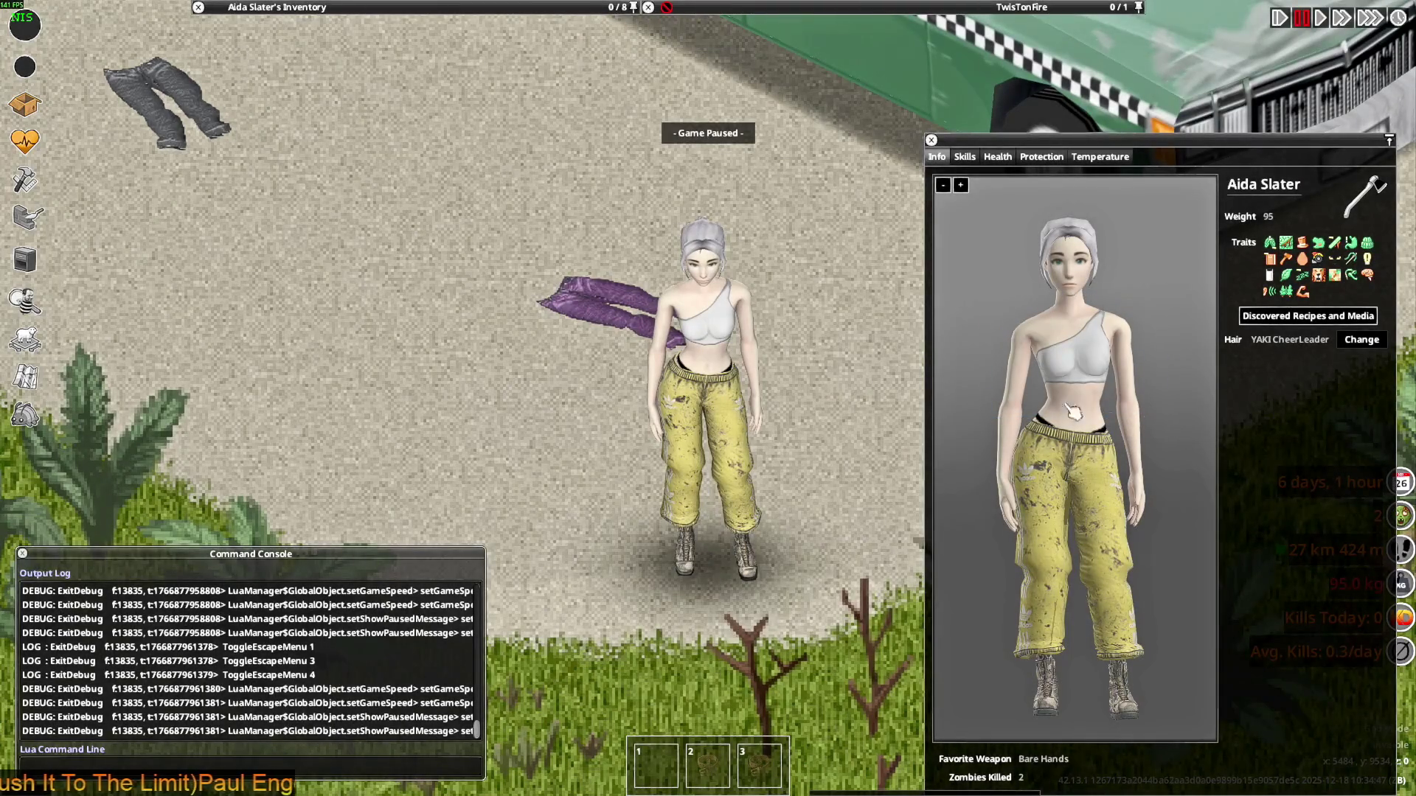
pyautogui.hotkey('alt', 'Tab')
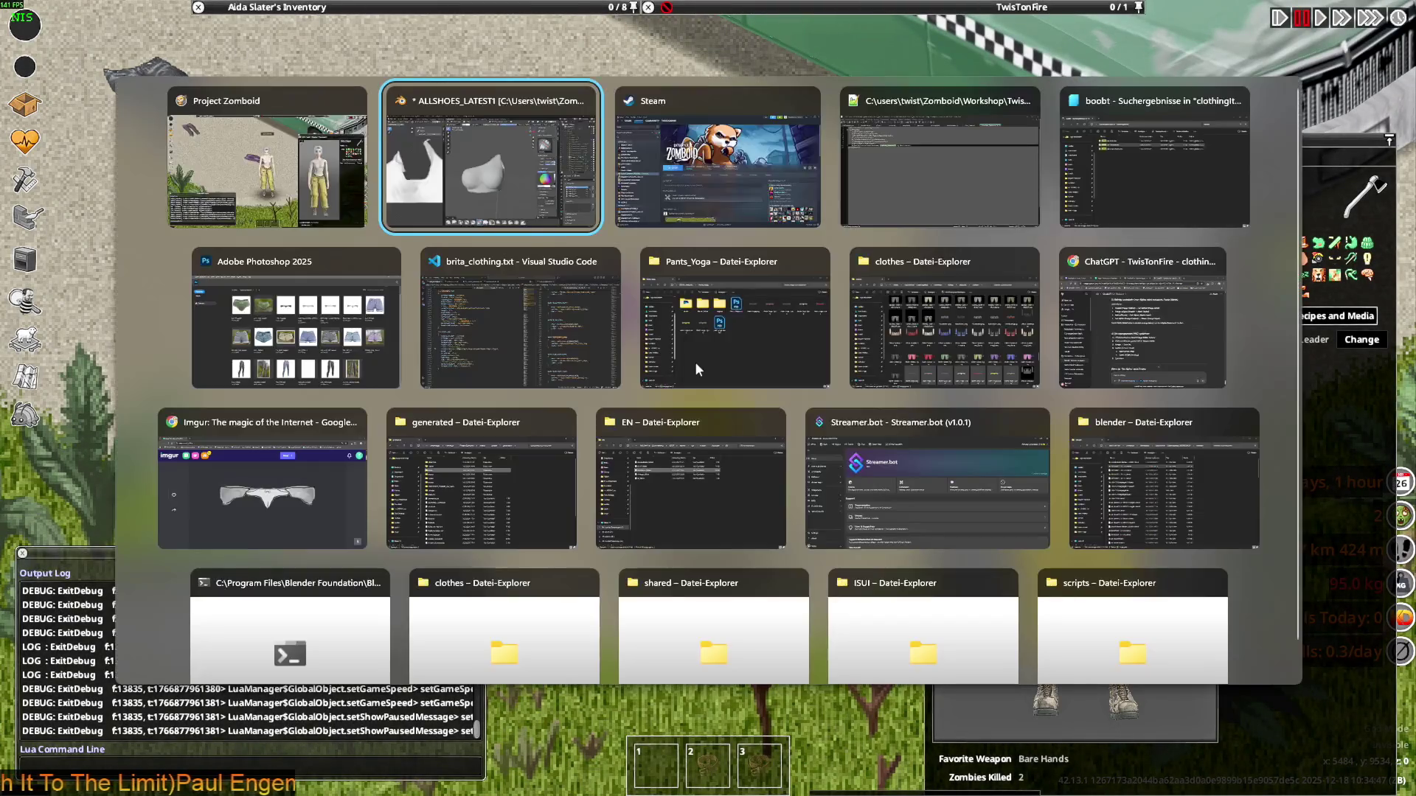
# Create a 247 × 166 px clipboard document, paste the torso capture and zoom in
pyautogui.hotkey('alt', 'Tab')
pyautogui.hotkey('alt', 'Tab')
pyautogui.hotkey('alt', 'Tab')
pyautogui.hotkey('alt', 'Tab')
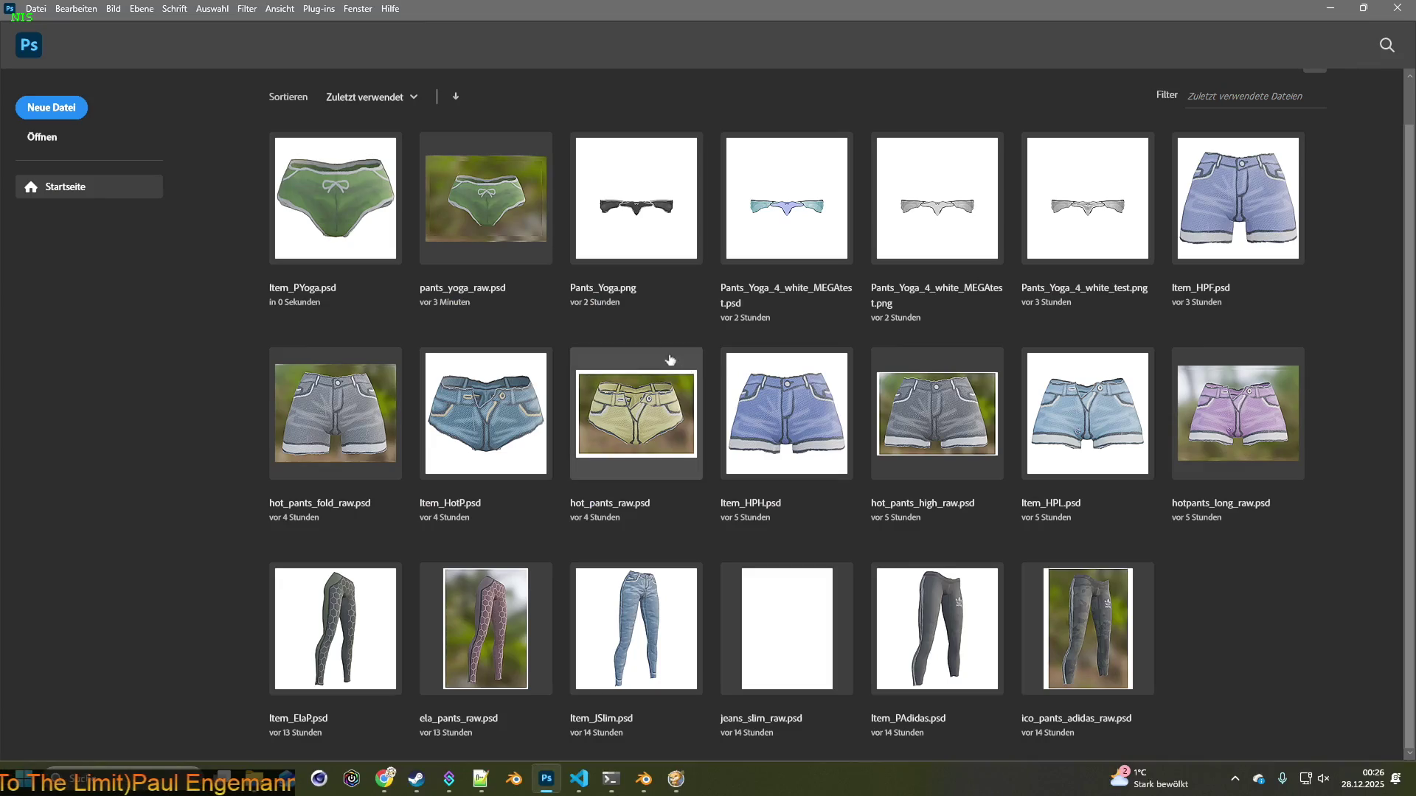
pyautogui.click(70, 109)
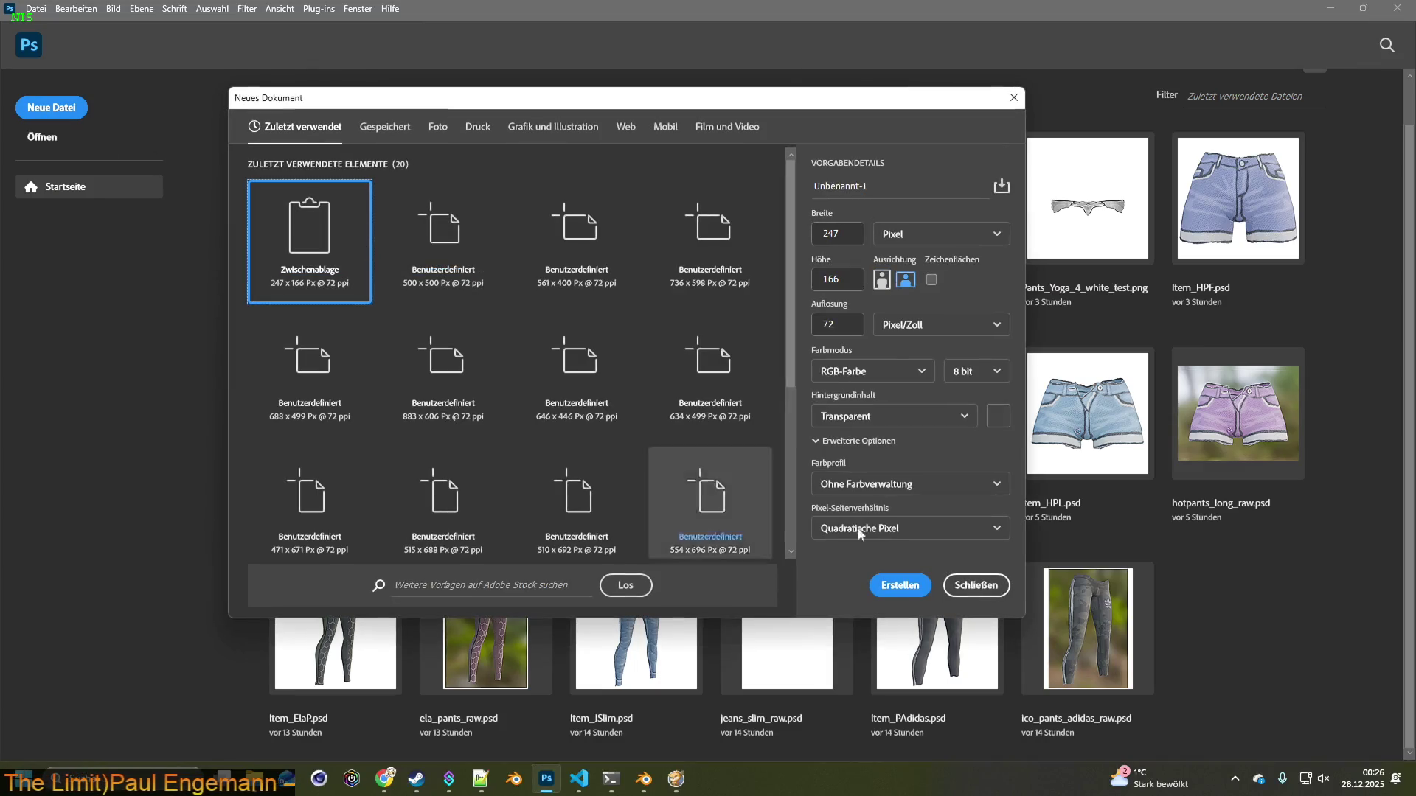
pyautogui.click(893, 586)
pyautogui.hotkey('ctrl', 'v')
pyautogui.click(13, 479)
pyautogui.click(529, 359)
pyautogui.click(529, 359)
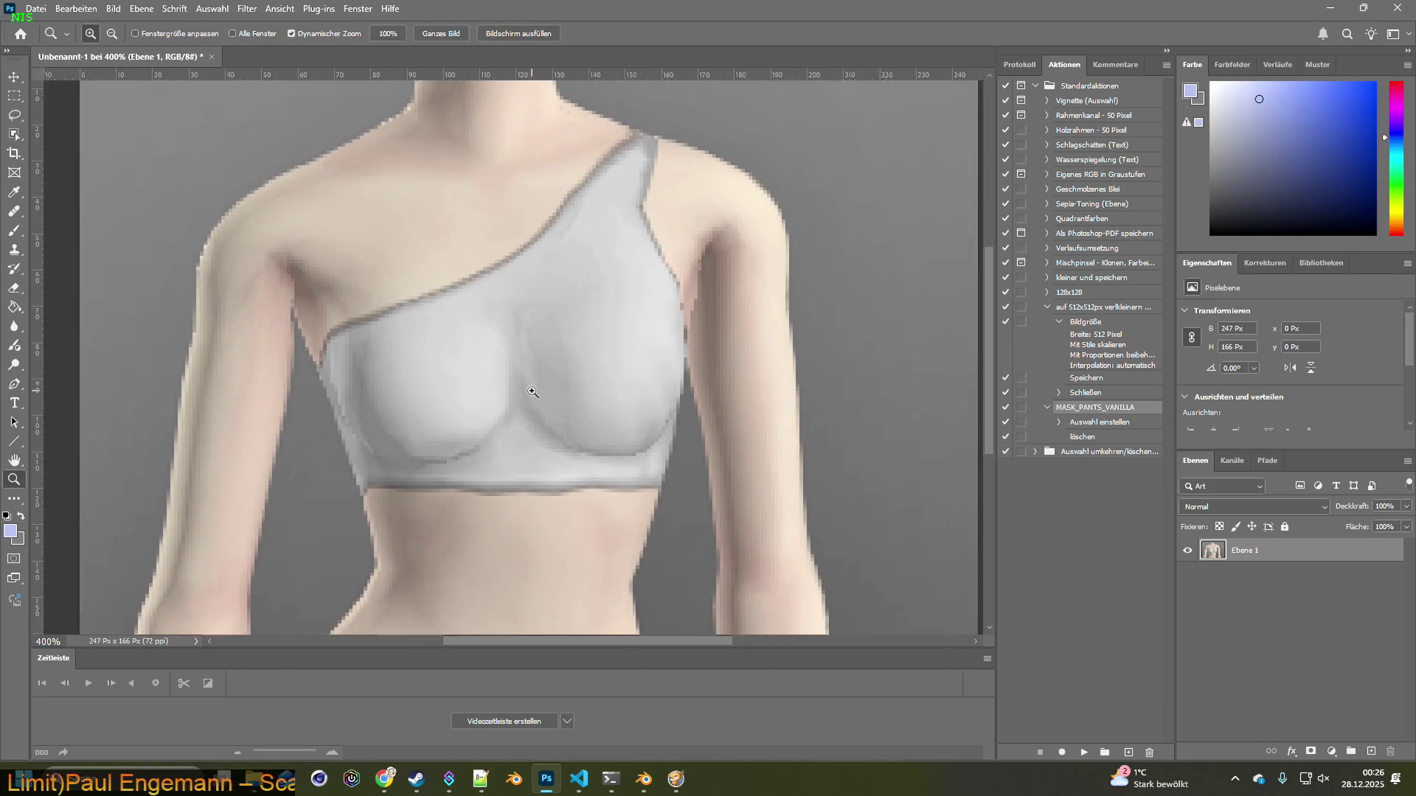
# Quit Project Zomboid to desktop and bring the Steam library to the front
pyautogui.hotkey('alt', 'Tab')
pyautogui.press('Escape')
pyautogui.click(259, 566)
pyautogui.click(675, 430)
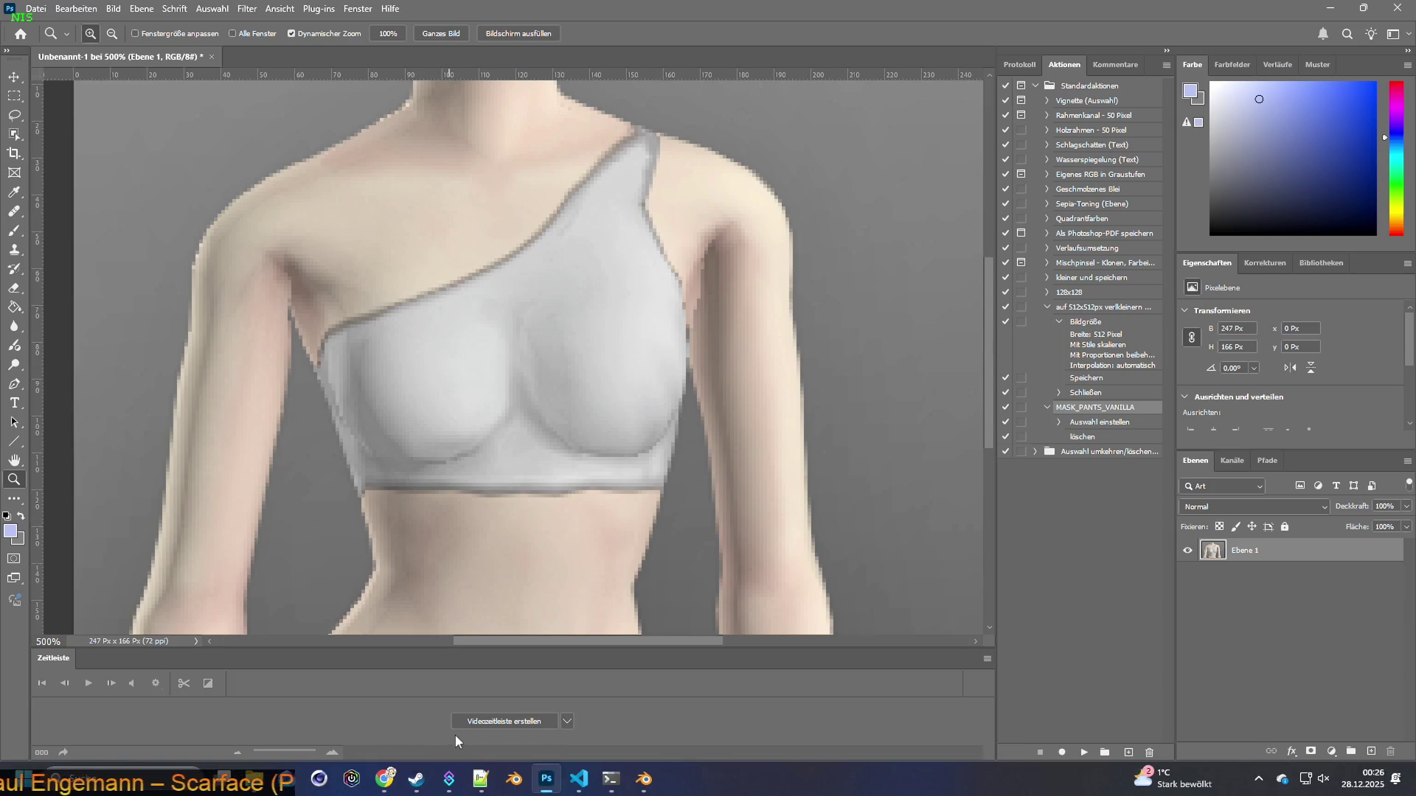
pyautogui.click(416, 779)
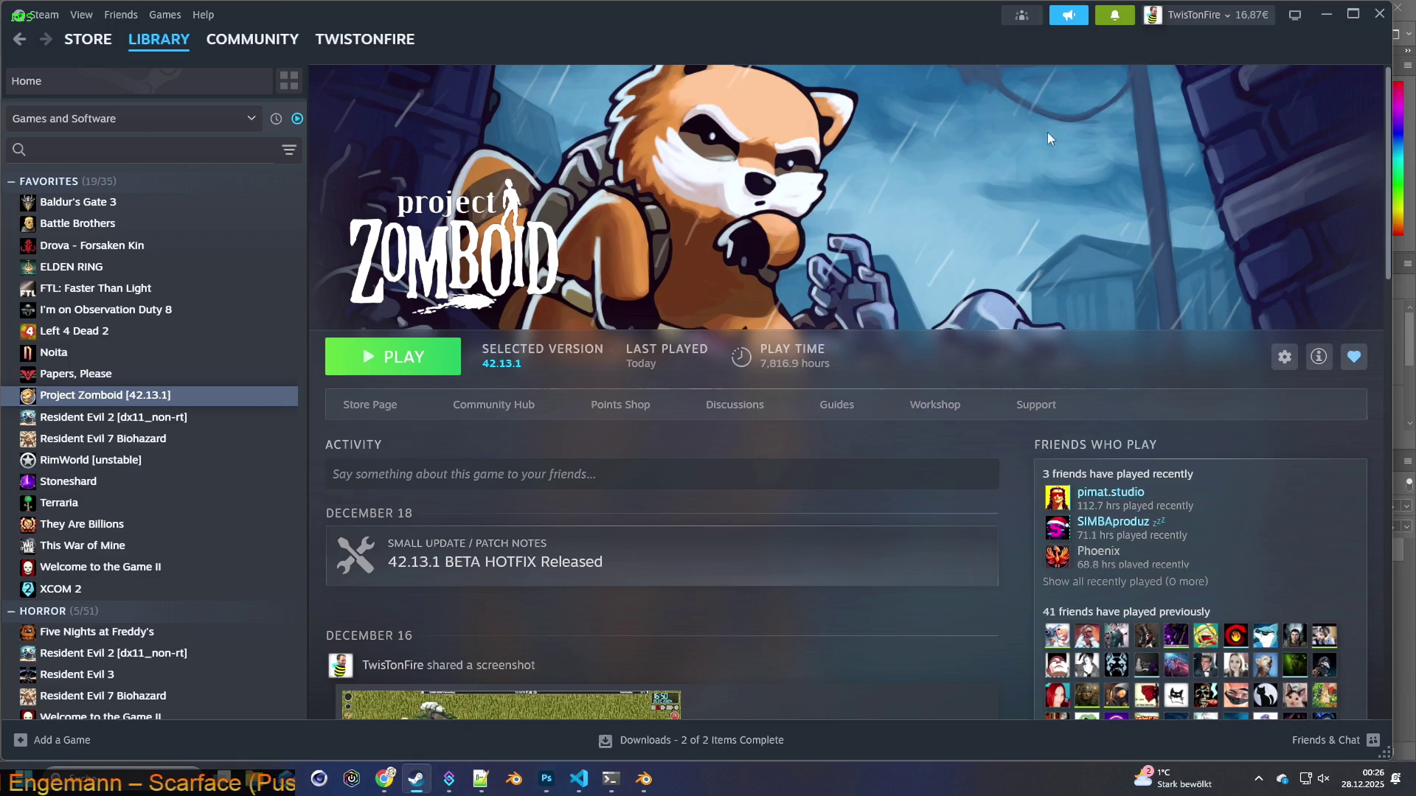
# Open the new profile comment from Steam notifications and copy 'Cauta-n dotare, un mod!'
pyautogui.click(1114, 15)
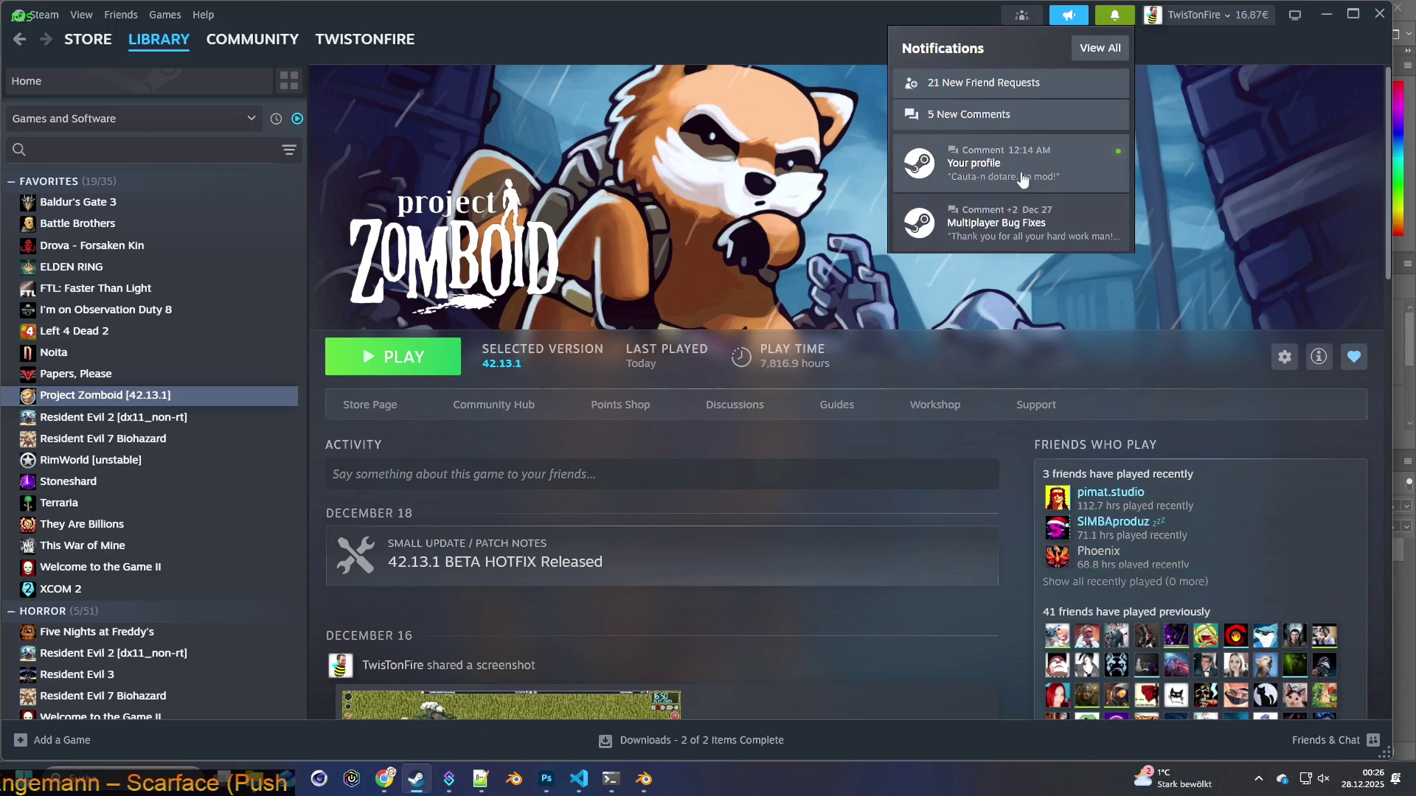
pyautogui.click(1064, 163)
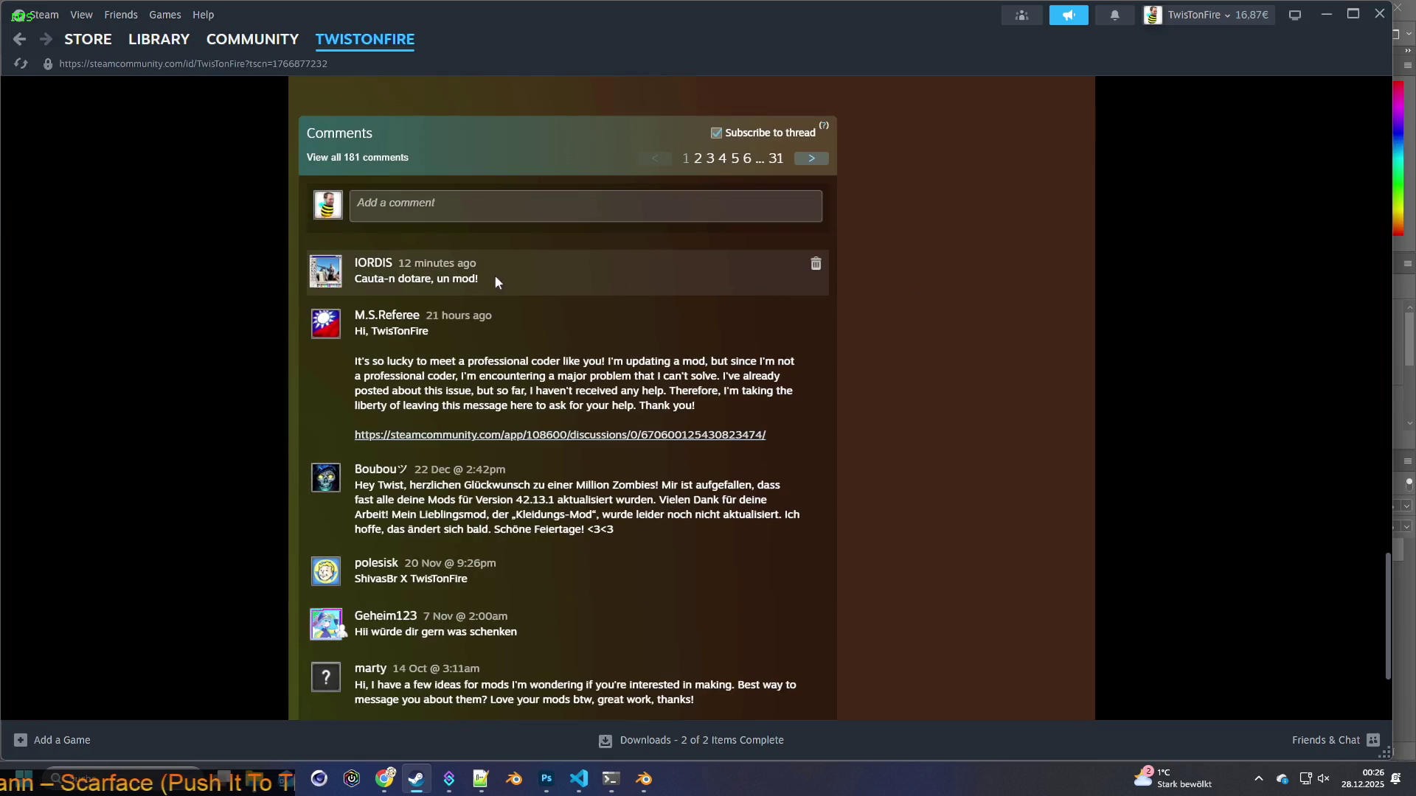
pyautogui.moveTo(491, 278); pyautogui.dragTo(353, 278)
pyautogui.hotkey('ctrl', 'c')
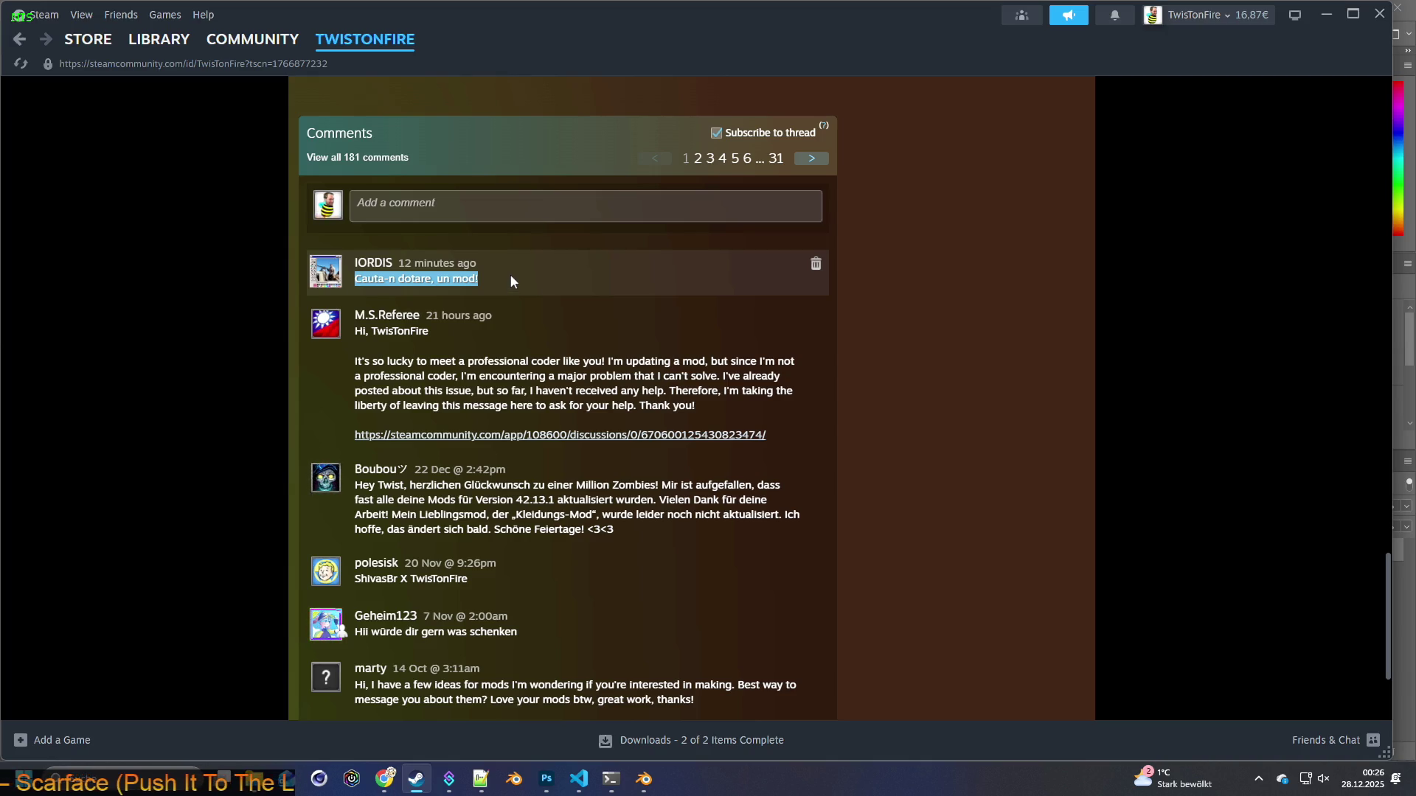
pyautogui.hotkey('alt', 'Tab')
pyautogui.hotkey('alt', 'Tab')
pyautogui.hotkey('alt', 'Tab')
pyautogui.hotkey('alt', 'Tab')
pyautogui.hotkey('alt', 'Tab')
pyautogui.hotkey('alt', 'Tab')
pyautogui.hotkey('alt', 'Tab')
pyautogui.hotkey('alt', 'Tab')
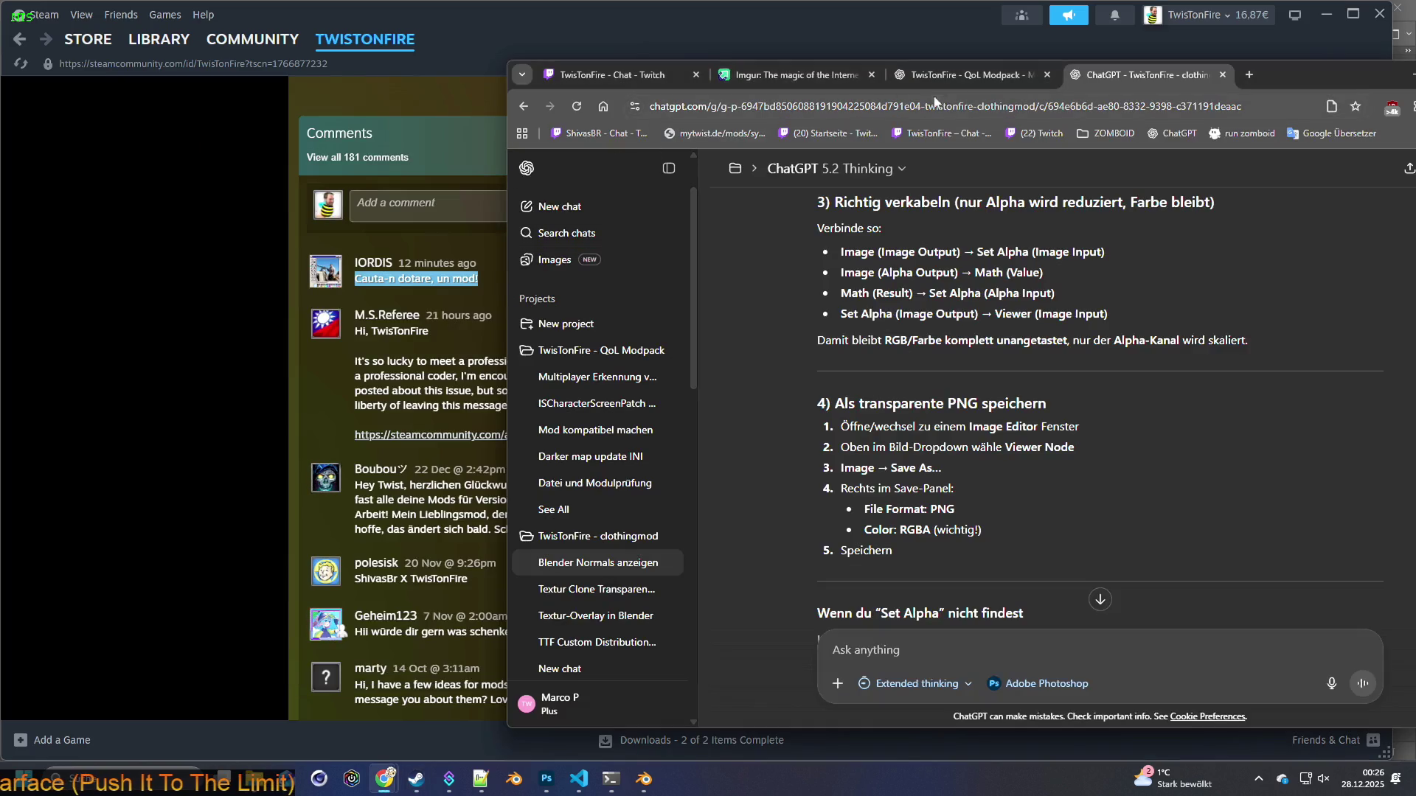
# Translate the pasted Romanian comment into German in Google Translate, accepting the spelling correction
pyautogui.click(1248, 74)
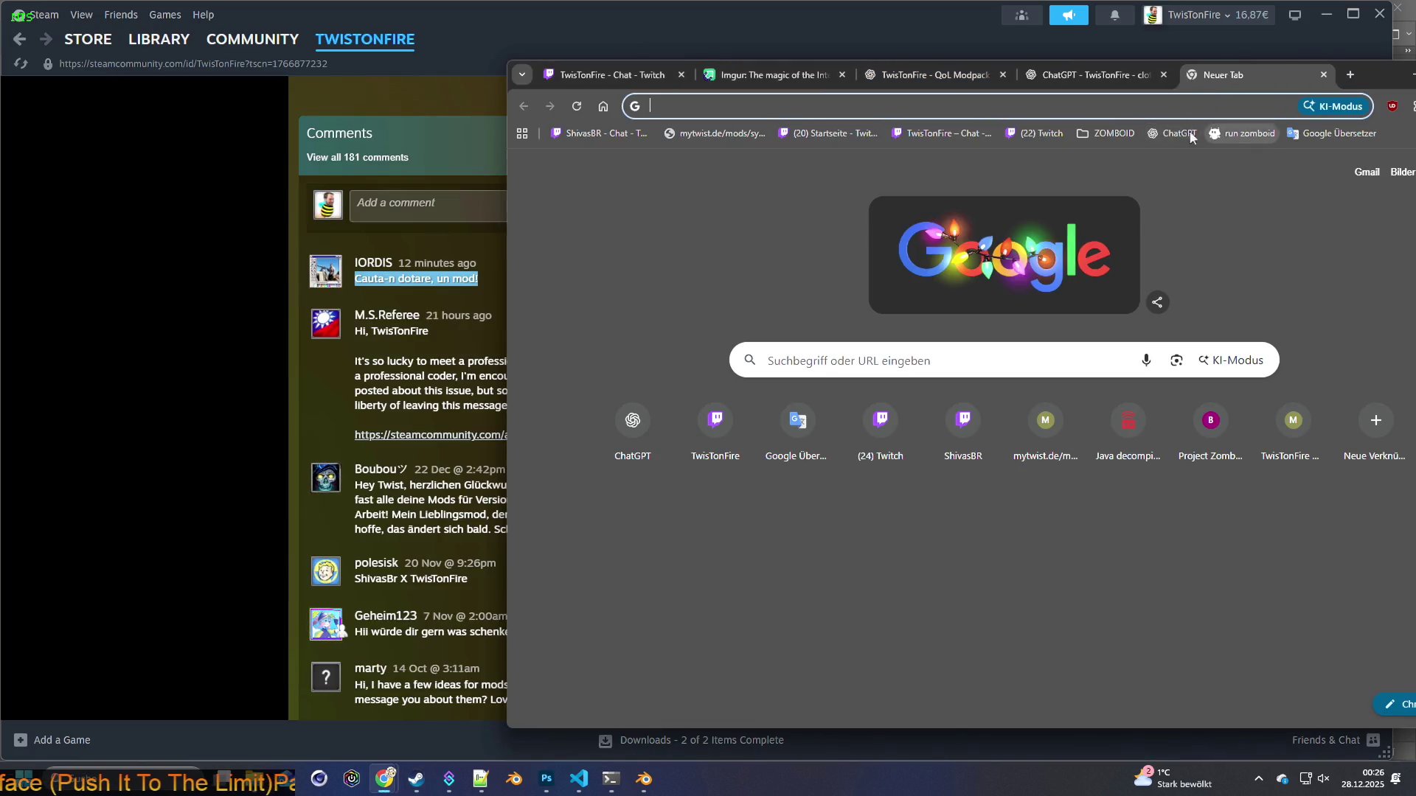
pyautogui.click(1335, 133)
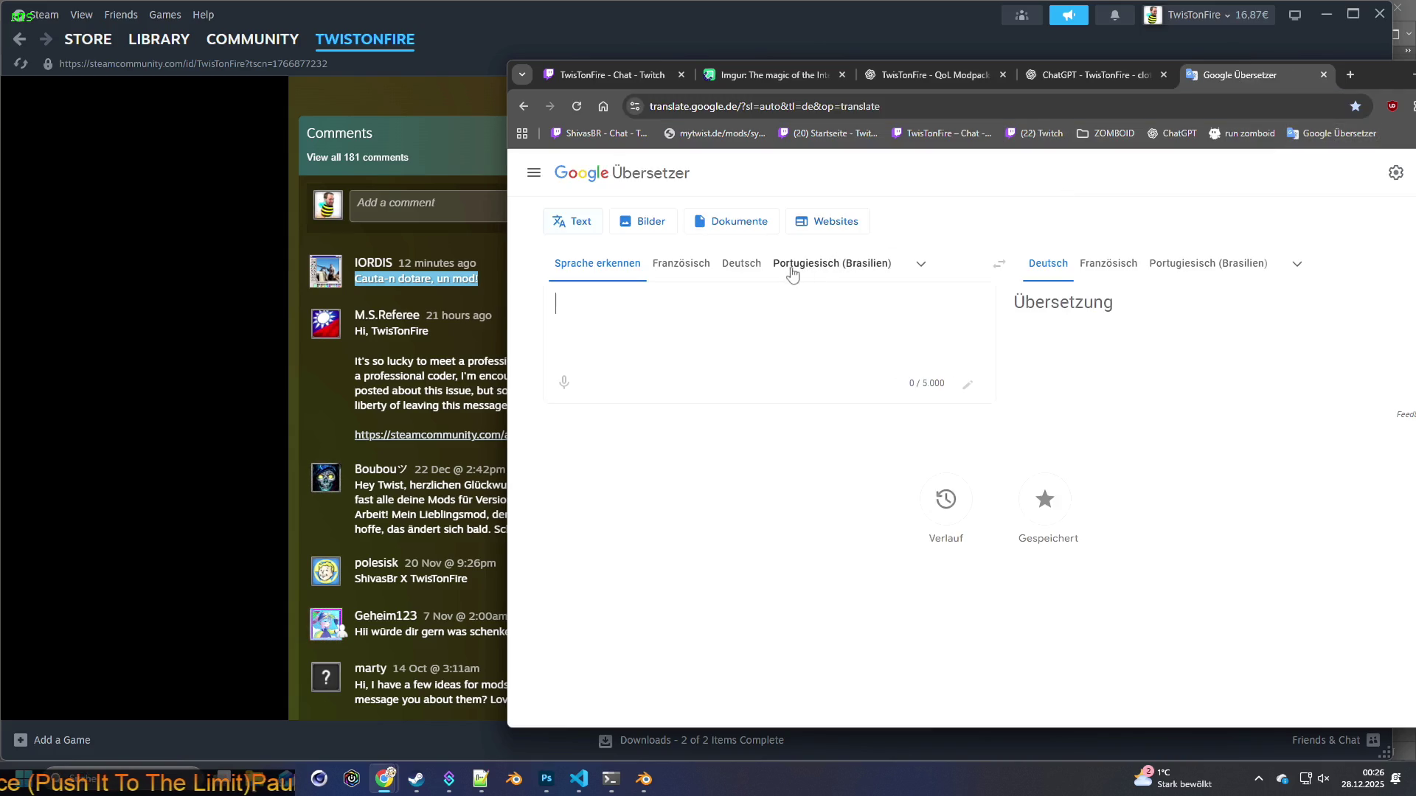
pyautogui.hotkey('ctrl', 'v')
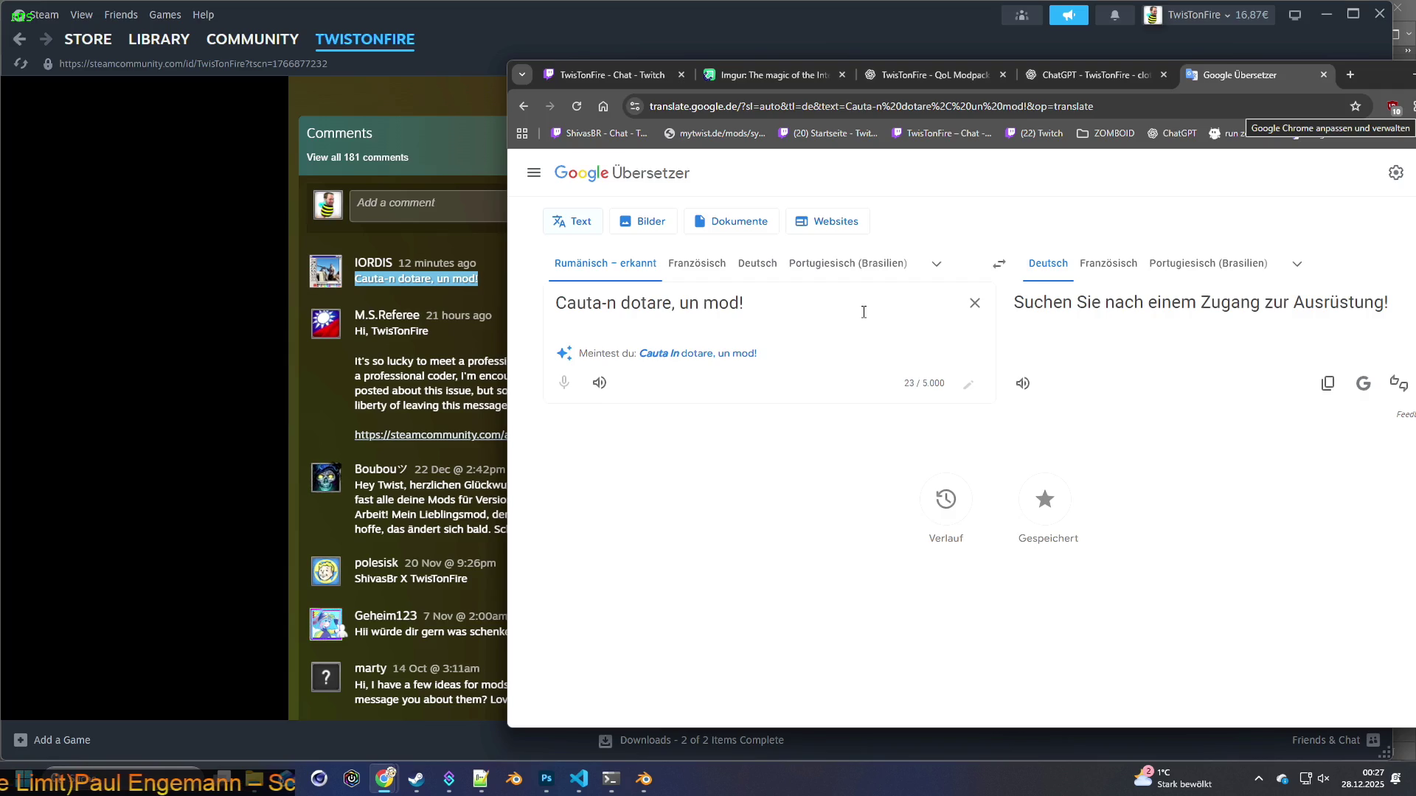
pyautogui.click(691, 357)
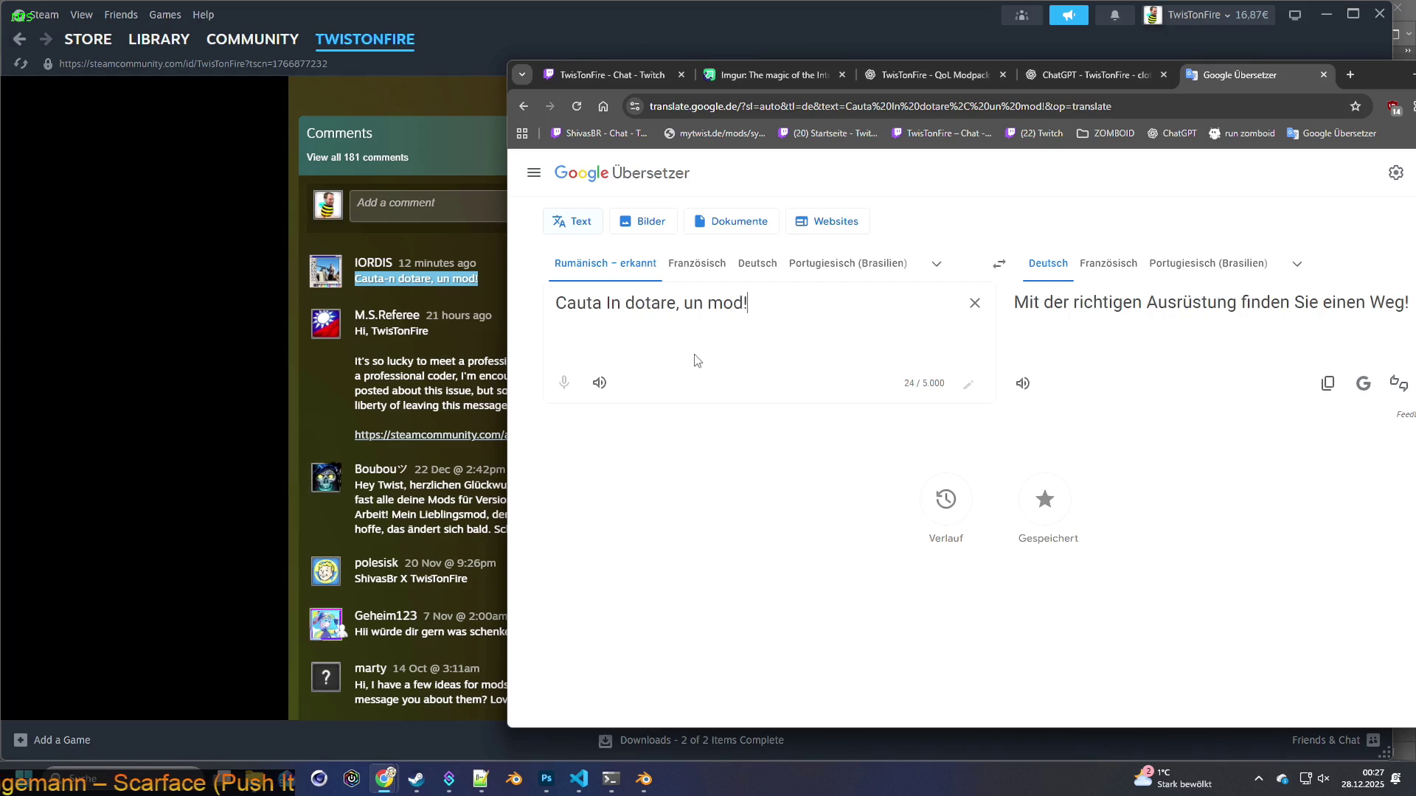
# Swap languages and type the German reply '…muss immer nur lernen die richtigen Fragen zu stellen!'
pyautogui.click(999, 263)
pyautogui.click(974, 304)
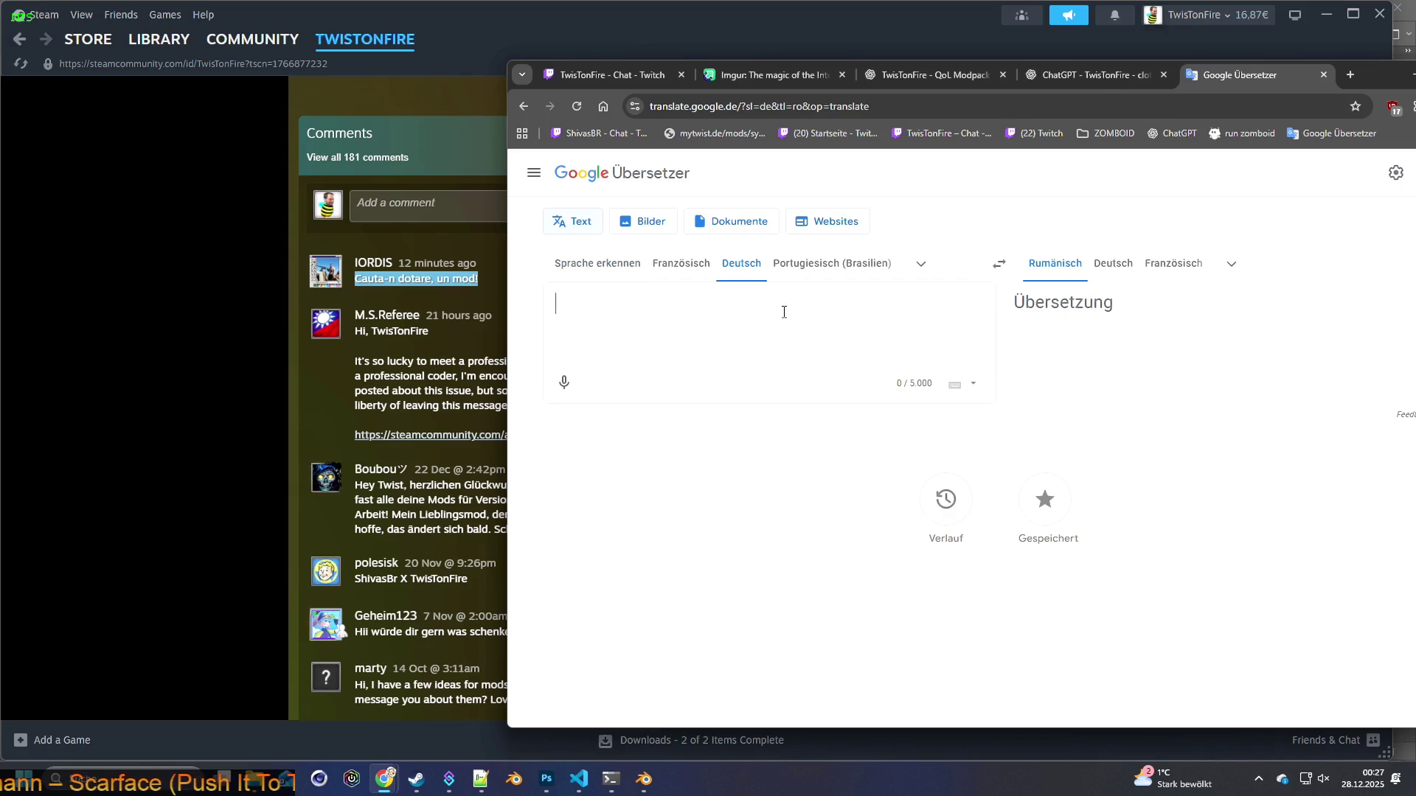
pyautogui.write('Ma')
pyautogui.press('BackSpace')
pyautogui.press('BackSpace')
pyautogui.write('muss immer nur lernen die')
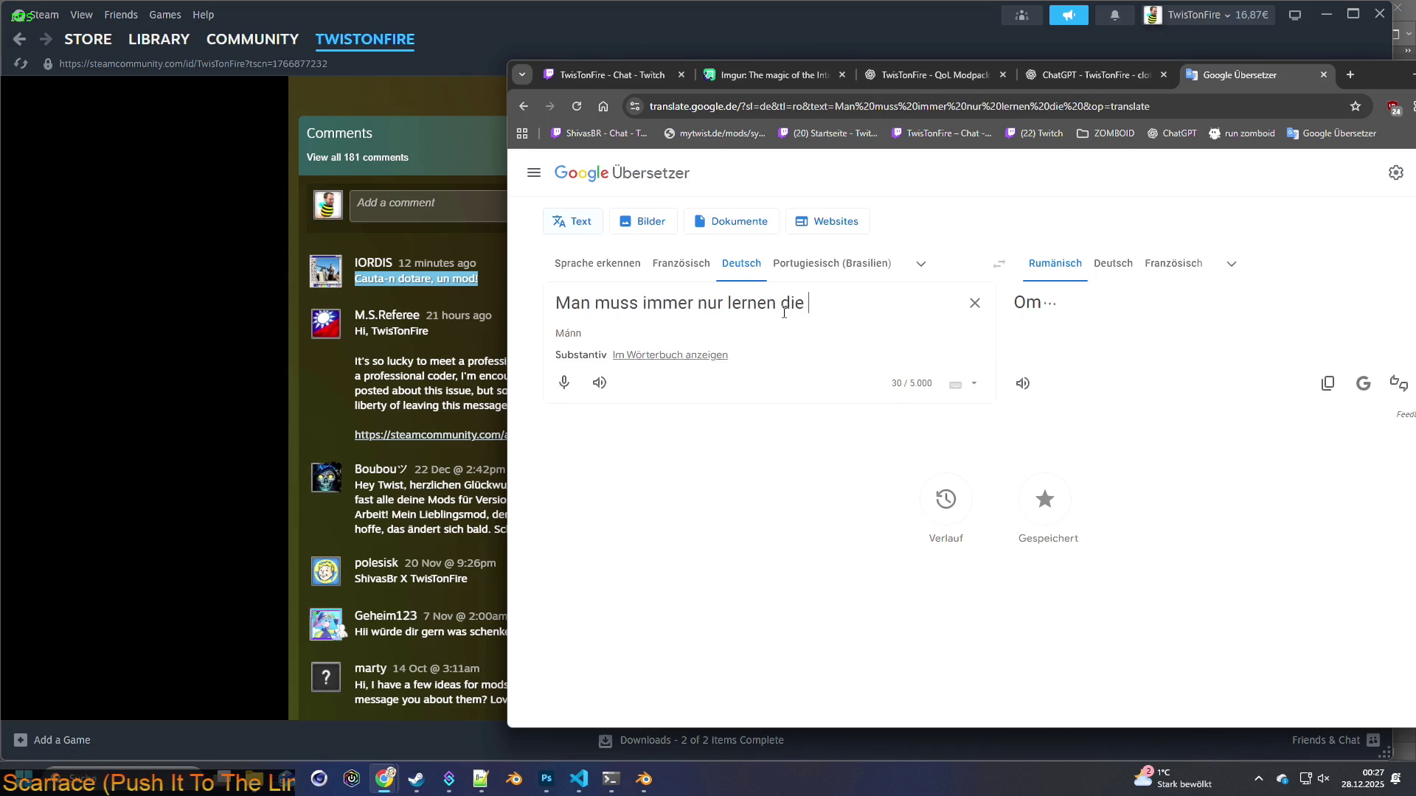
pyautogui.write(' richtigen Fragen zu stellen!')
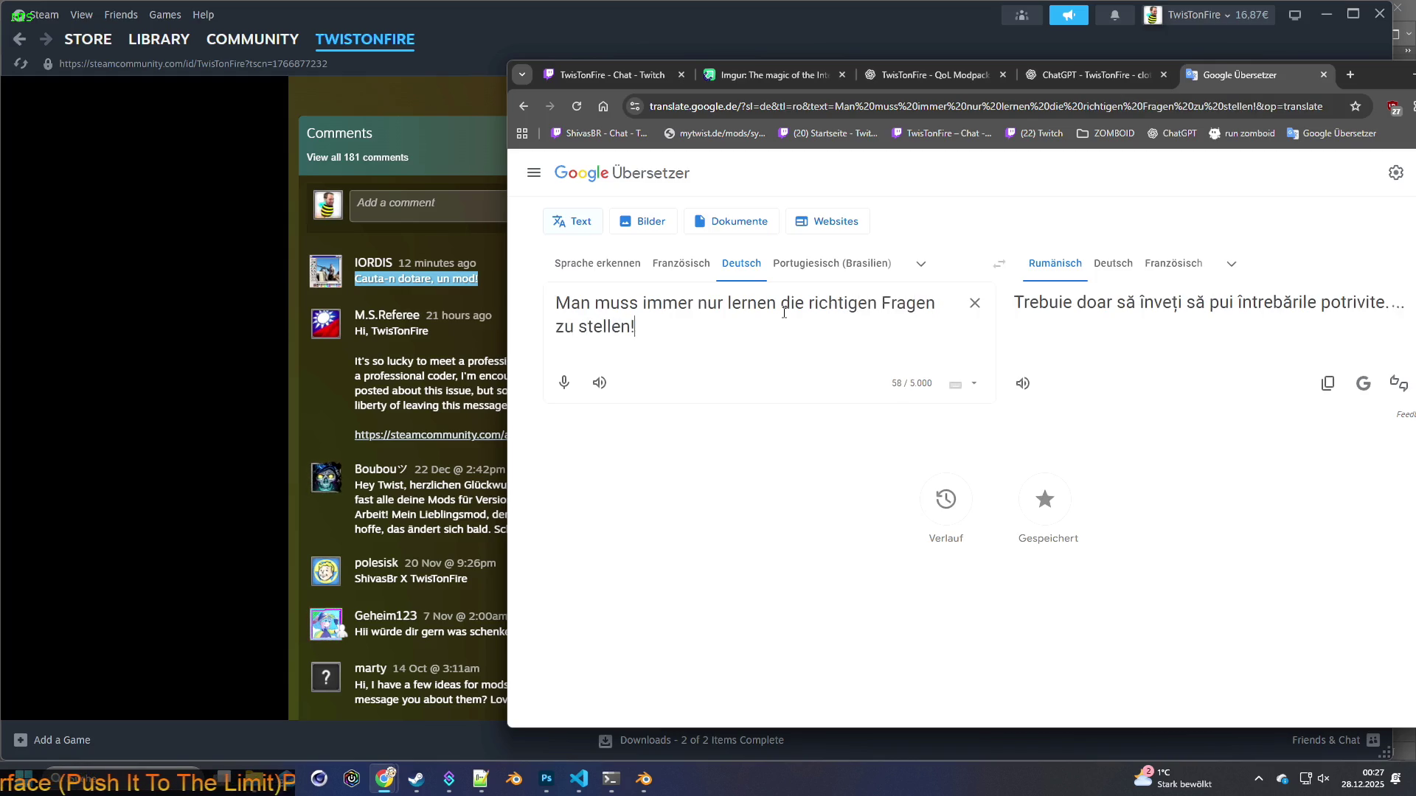
# Copy the Romanian output 'Trebuie doar să înveți să pui întrebările potrivite!' into Steam's comment box
pyautogui.moveTo(1401, 306); pyautogui.dragTo(1021, 310)
pyautogui.hotkey('ctrl', 'c')
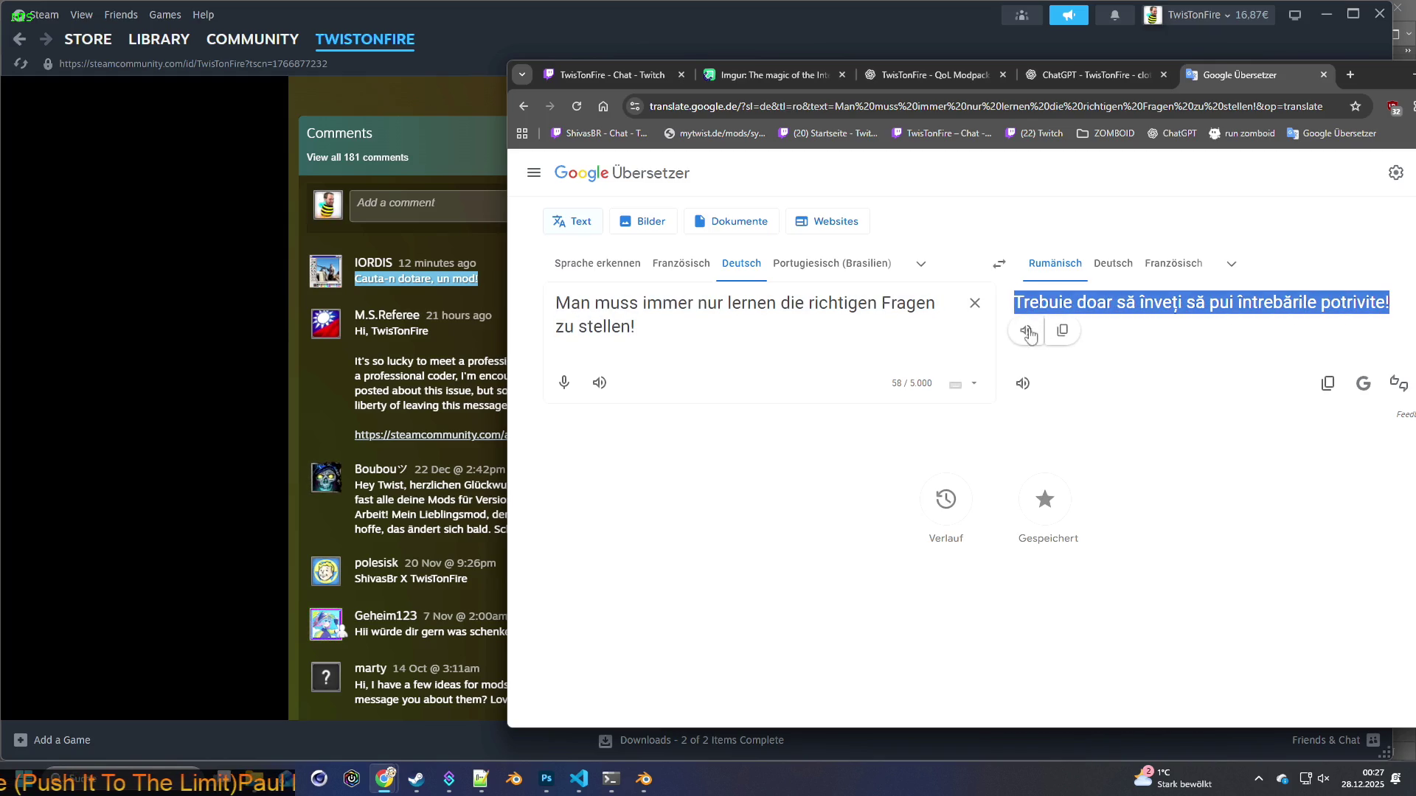
pyautogui.click(998, 265)
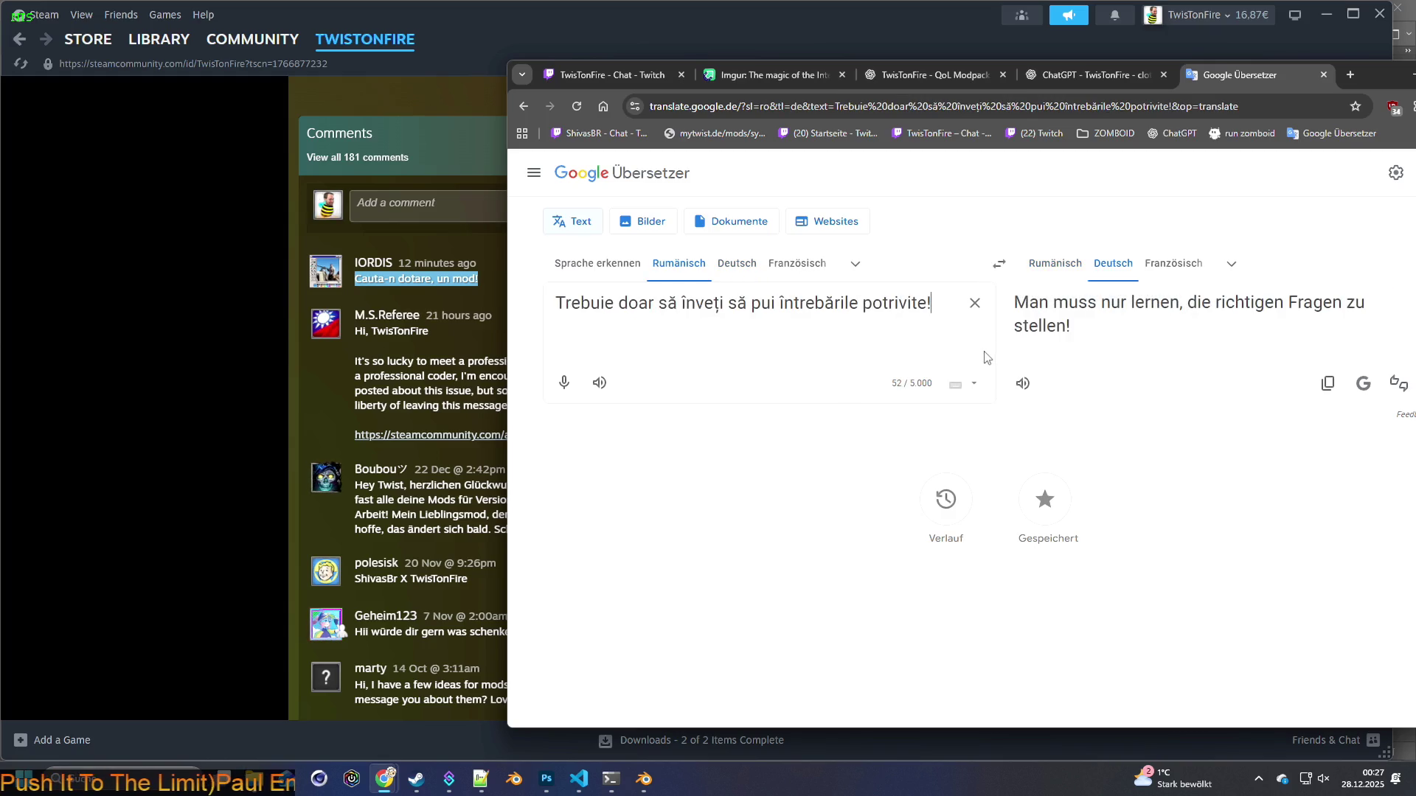
pyautogui.click(428, 202)
pyautogui.hotkey('ctrl', 'v')
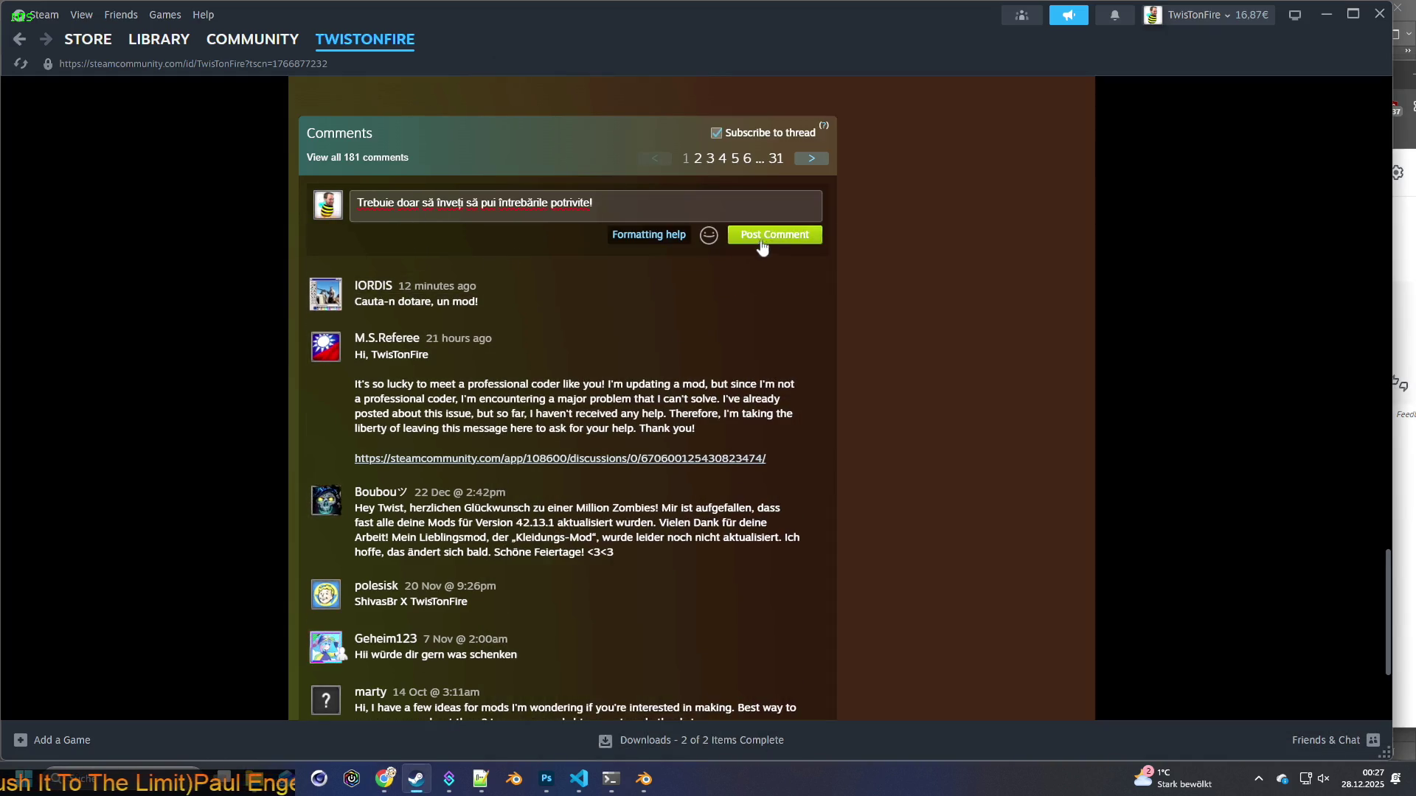
# Post the Romanian reply as a comment and restore the Steam window to confirm it
pyautogui.click(757, 244)
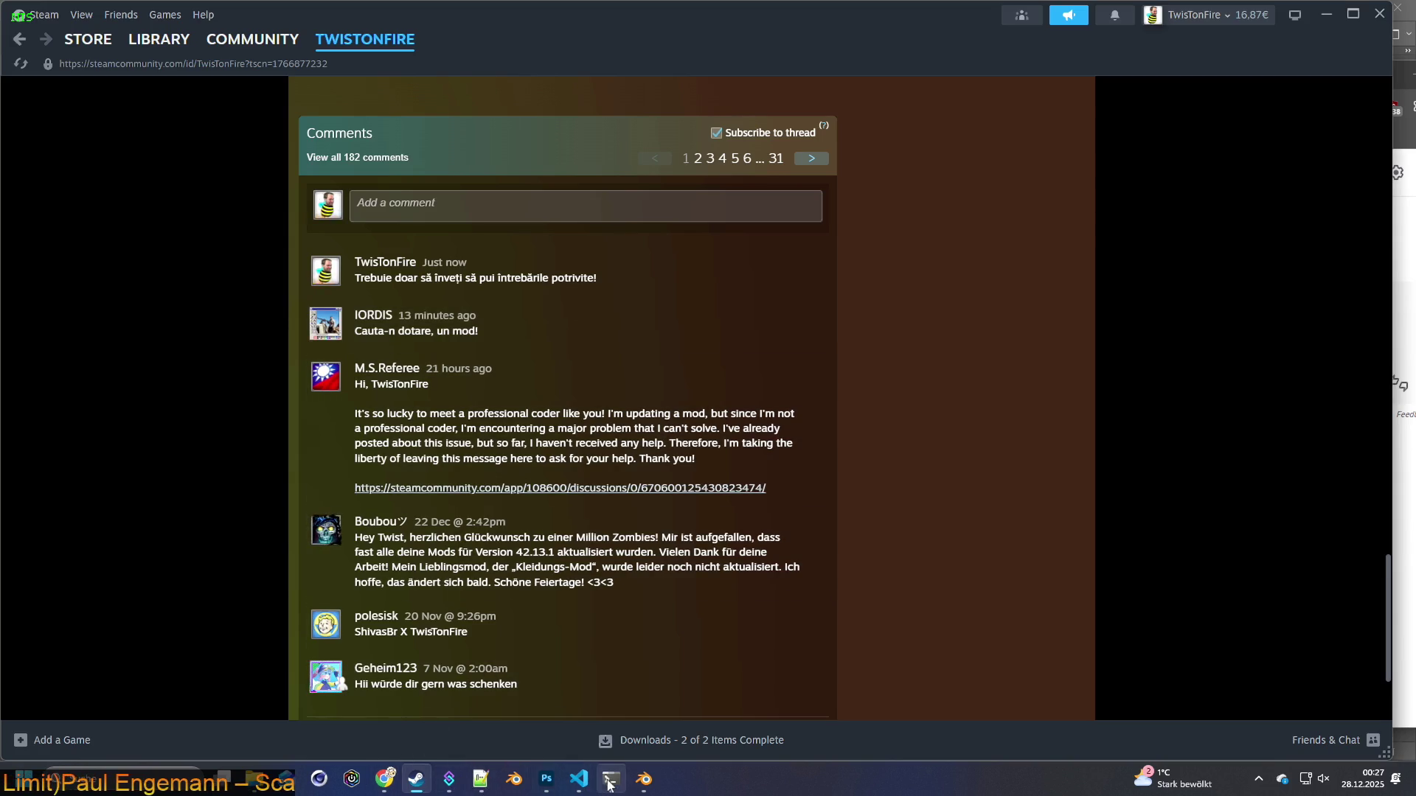
pyautogui.click(417, 779)
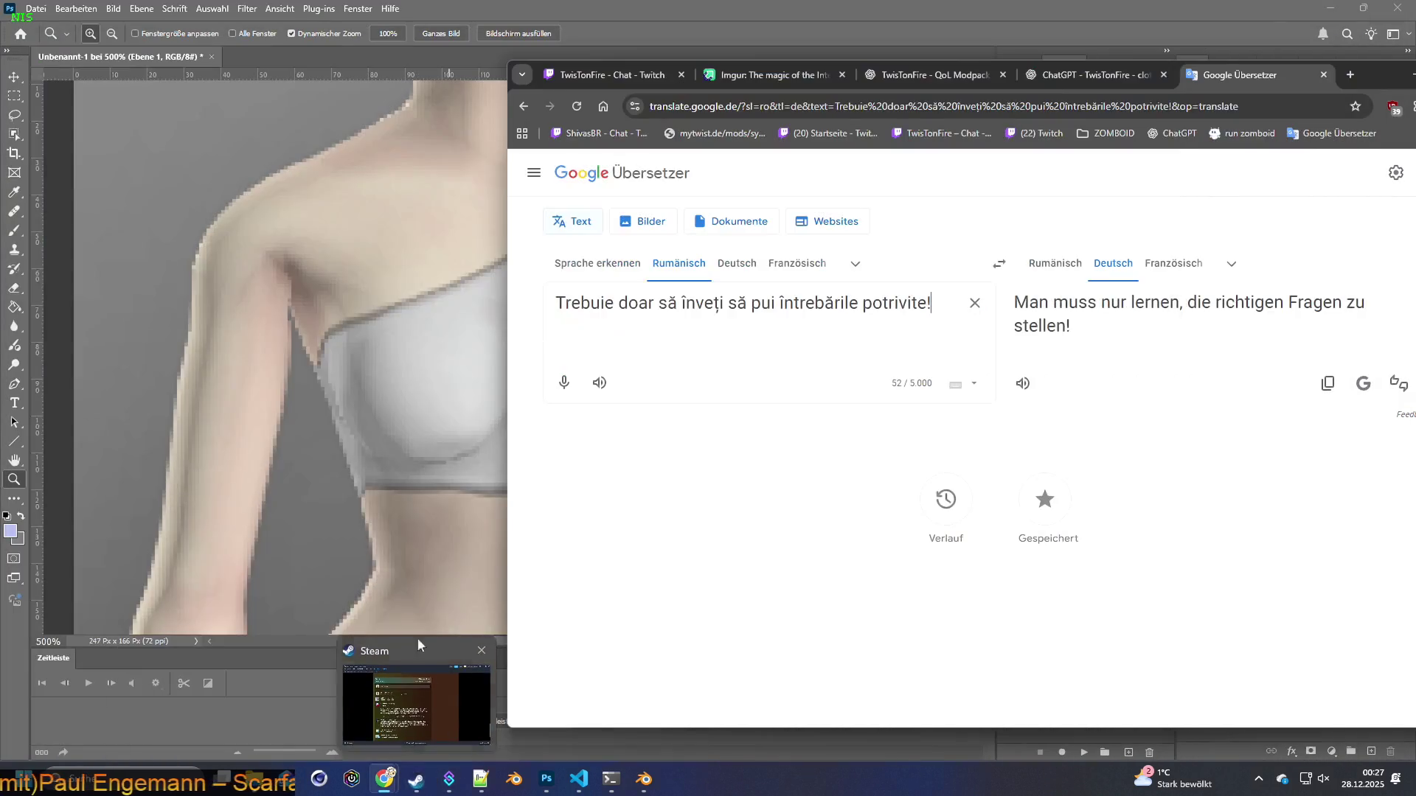
pyautogui.click(398, 719)
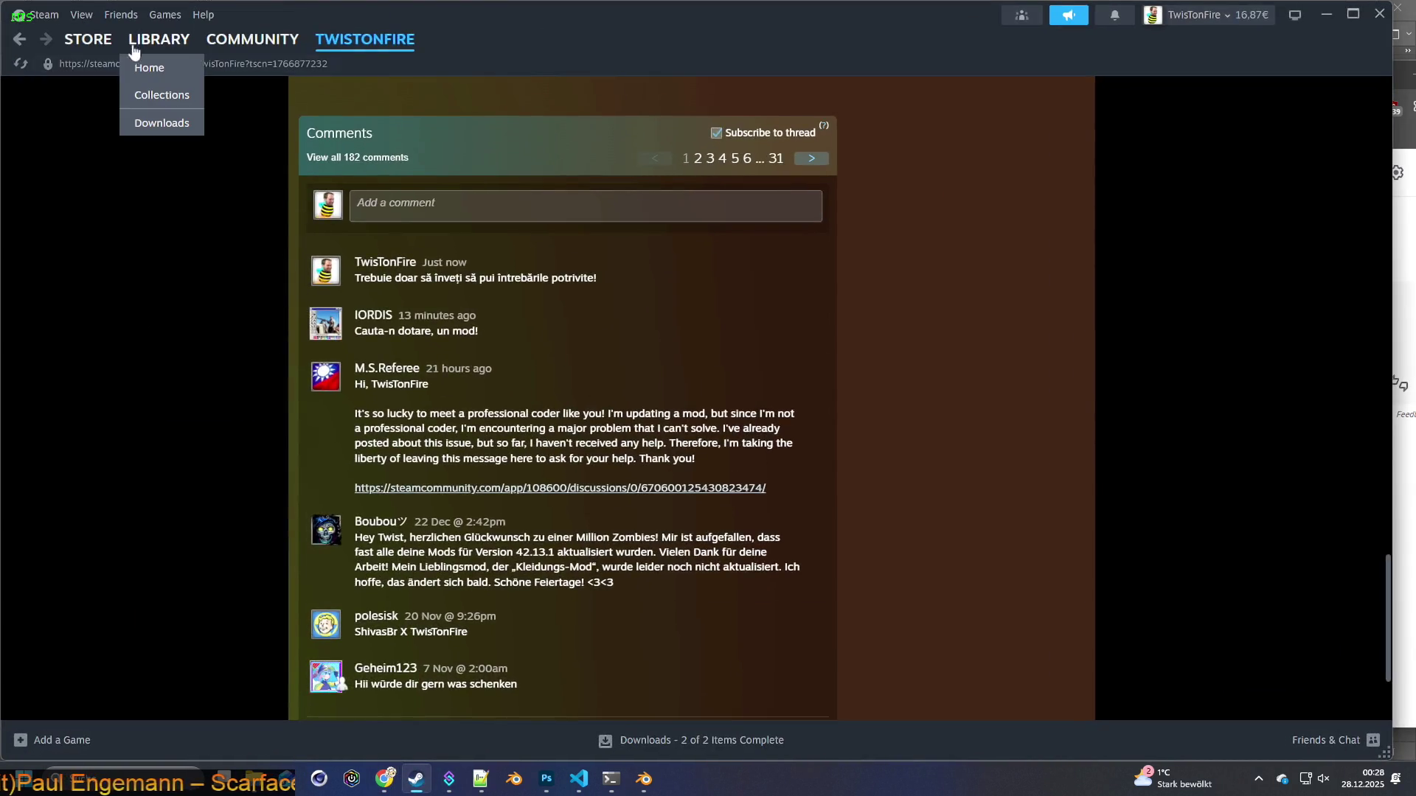
# Launch Project Zomboid from the Steam library and continue the latest save
pyautogui.click(133, 50)
pyautogui.click(391, 356)
pyautogui.click(728, 520)
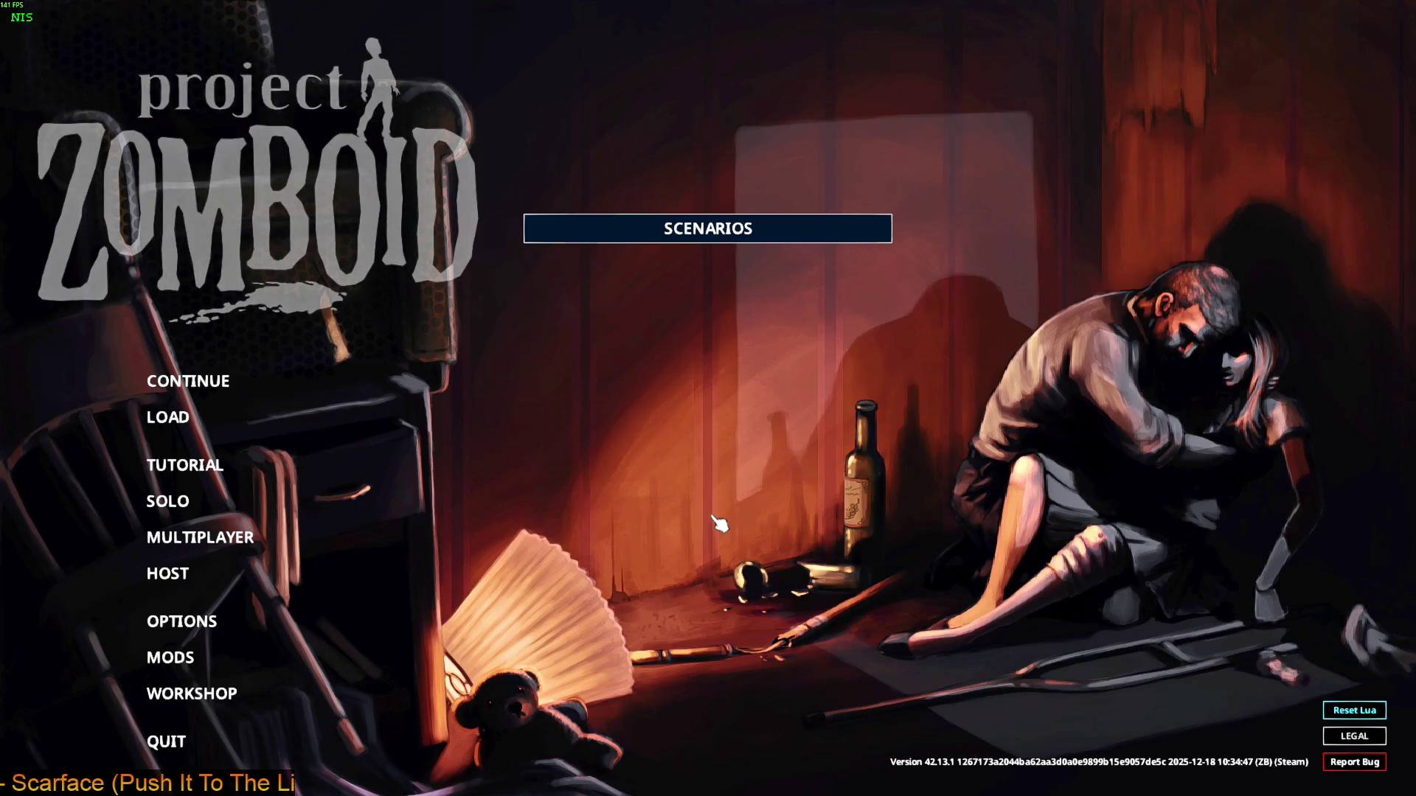
pyautogui.click(193, 377)
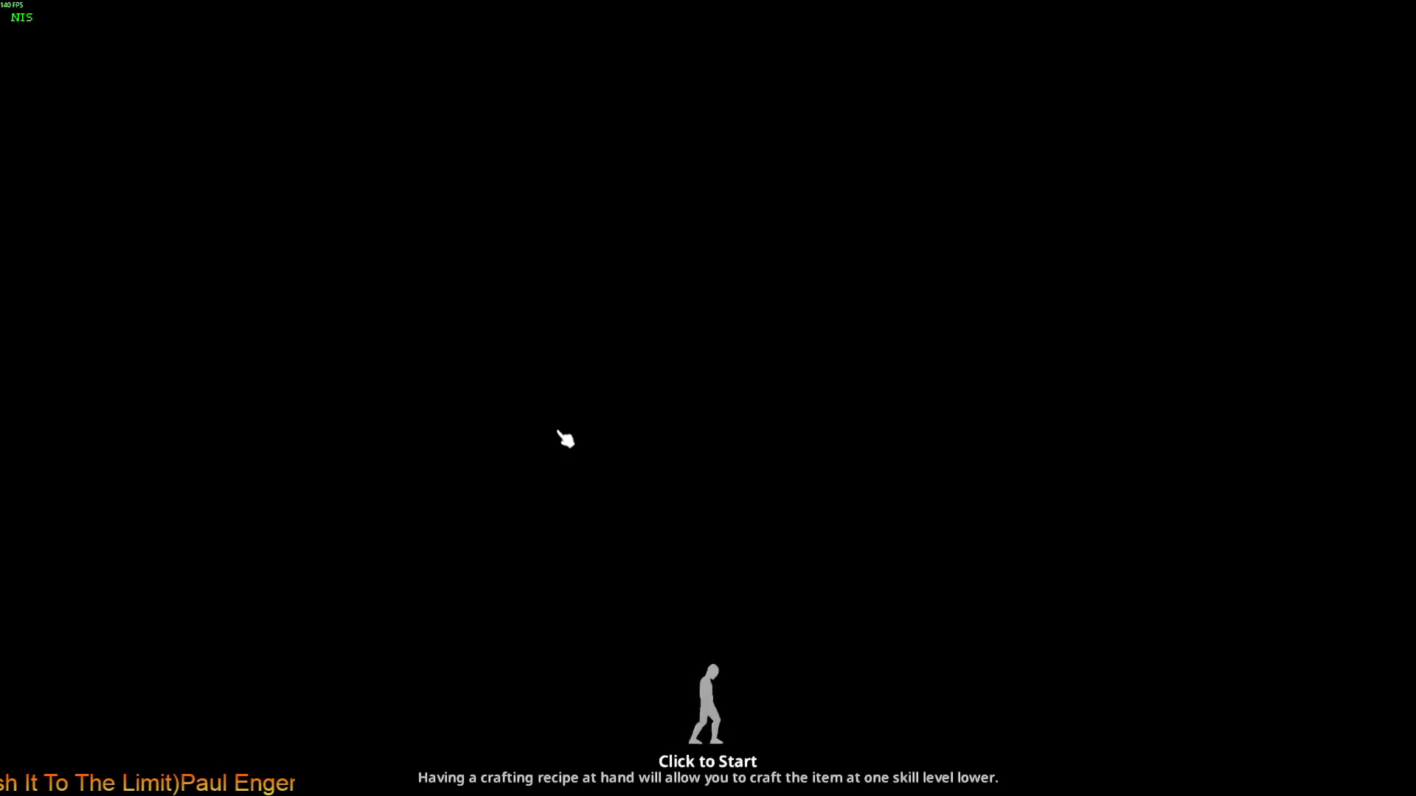
pyautogui.click(558, 432)
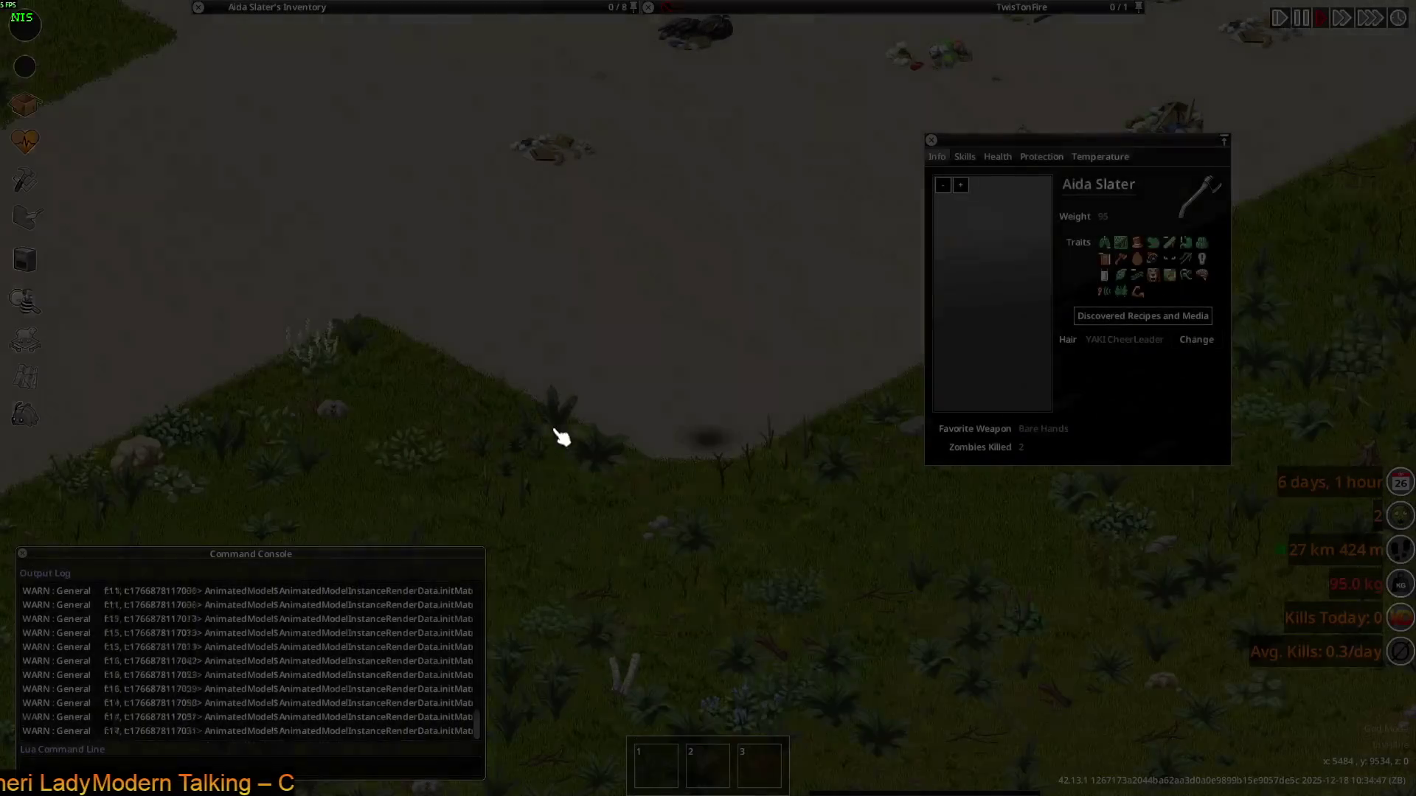
# Walk the character and enlarge the info-panel preview of the one-shoulder top
pyautogui.scroll(5, 582, 436)
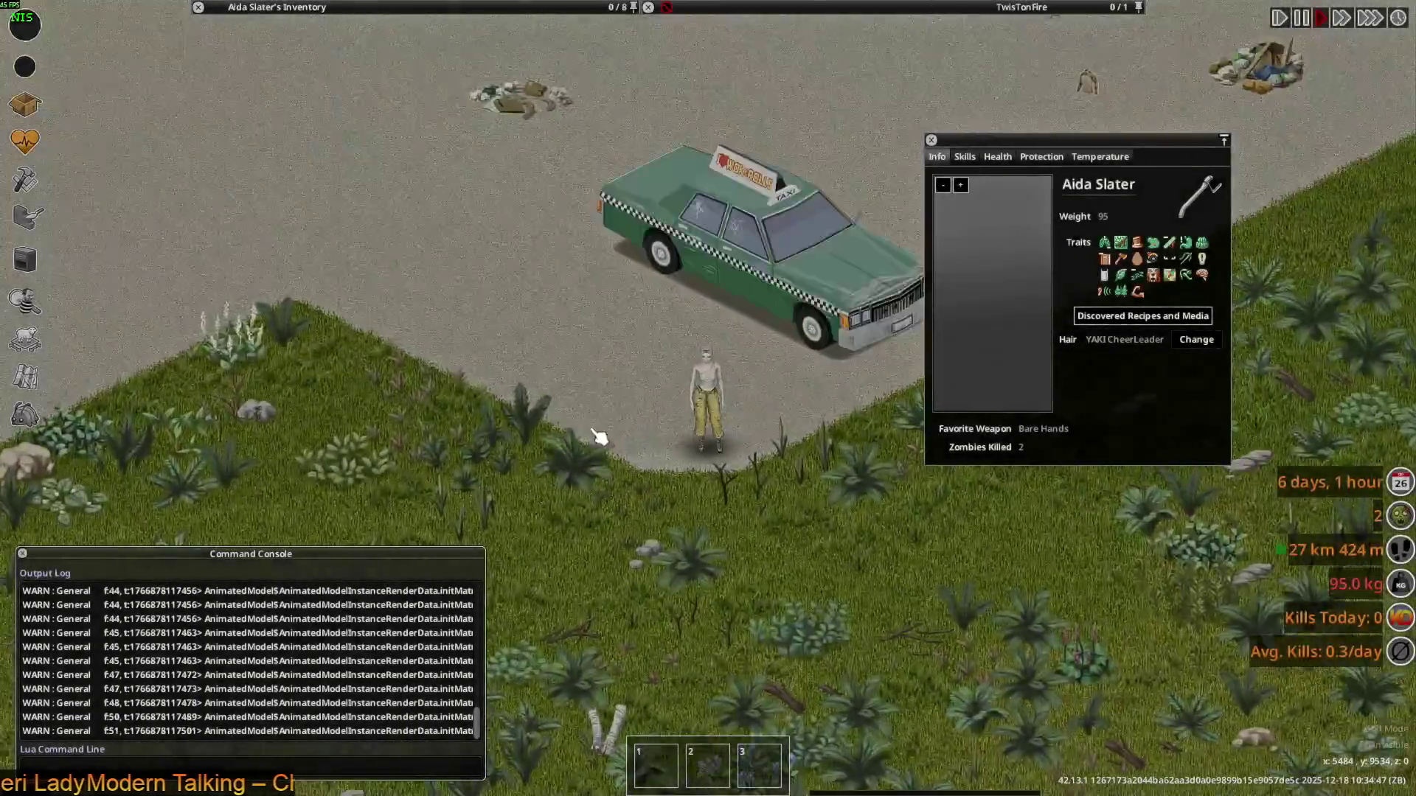
pyautogui.press('a')
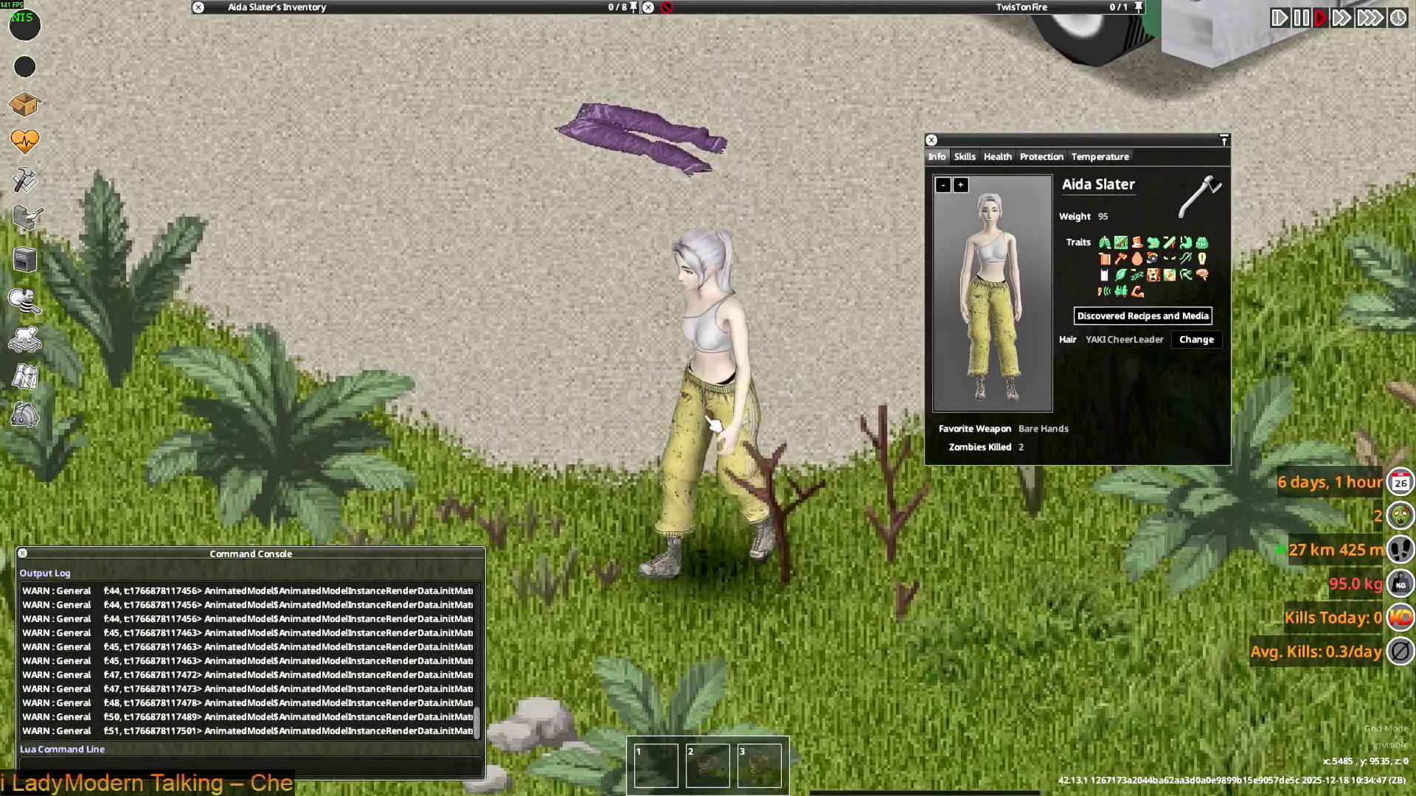
pyautogui.press('a')
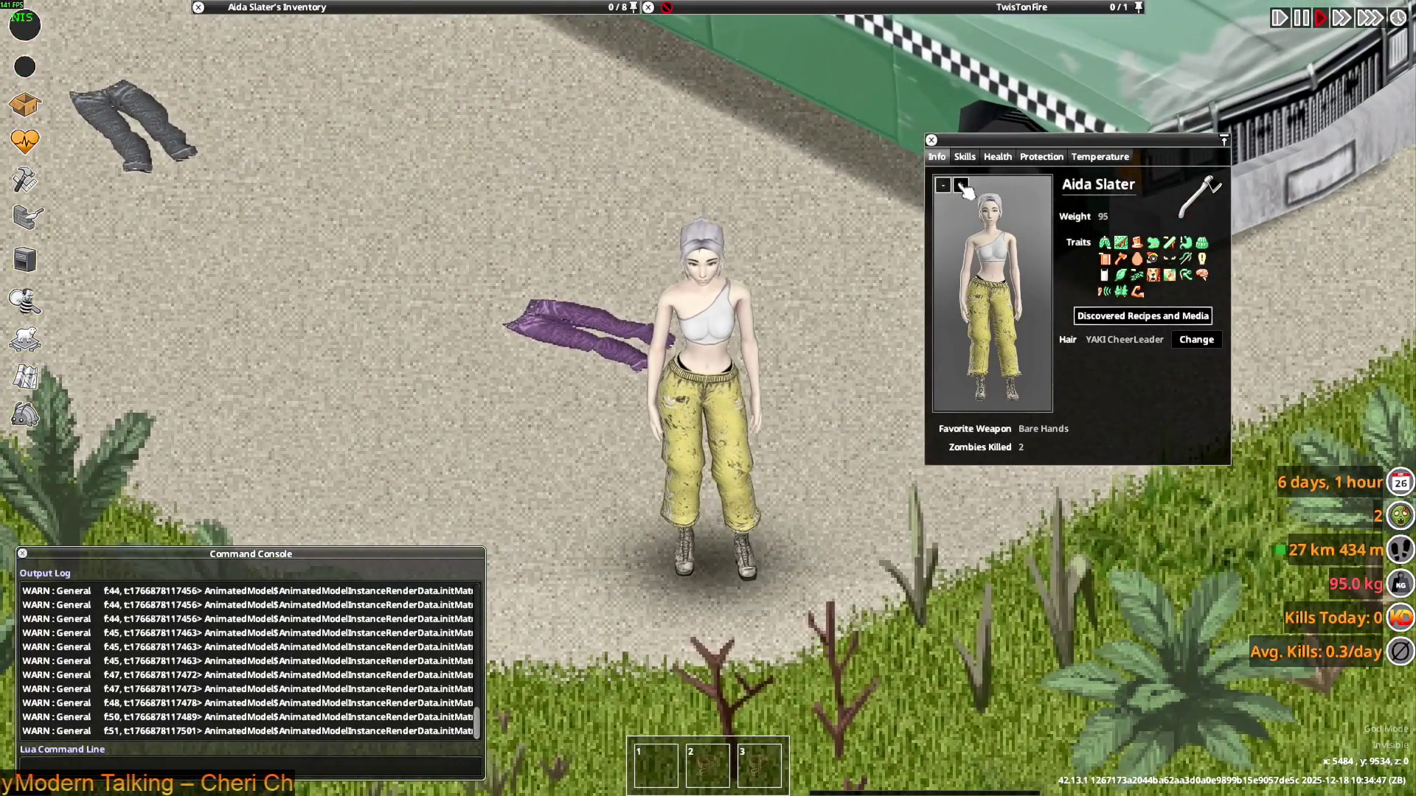
pyautogui.click(961, 184)
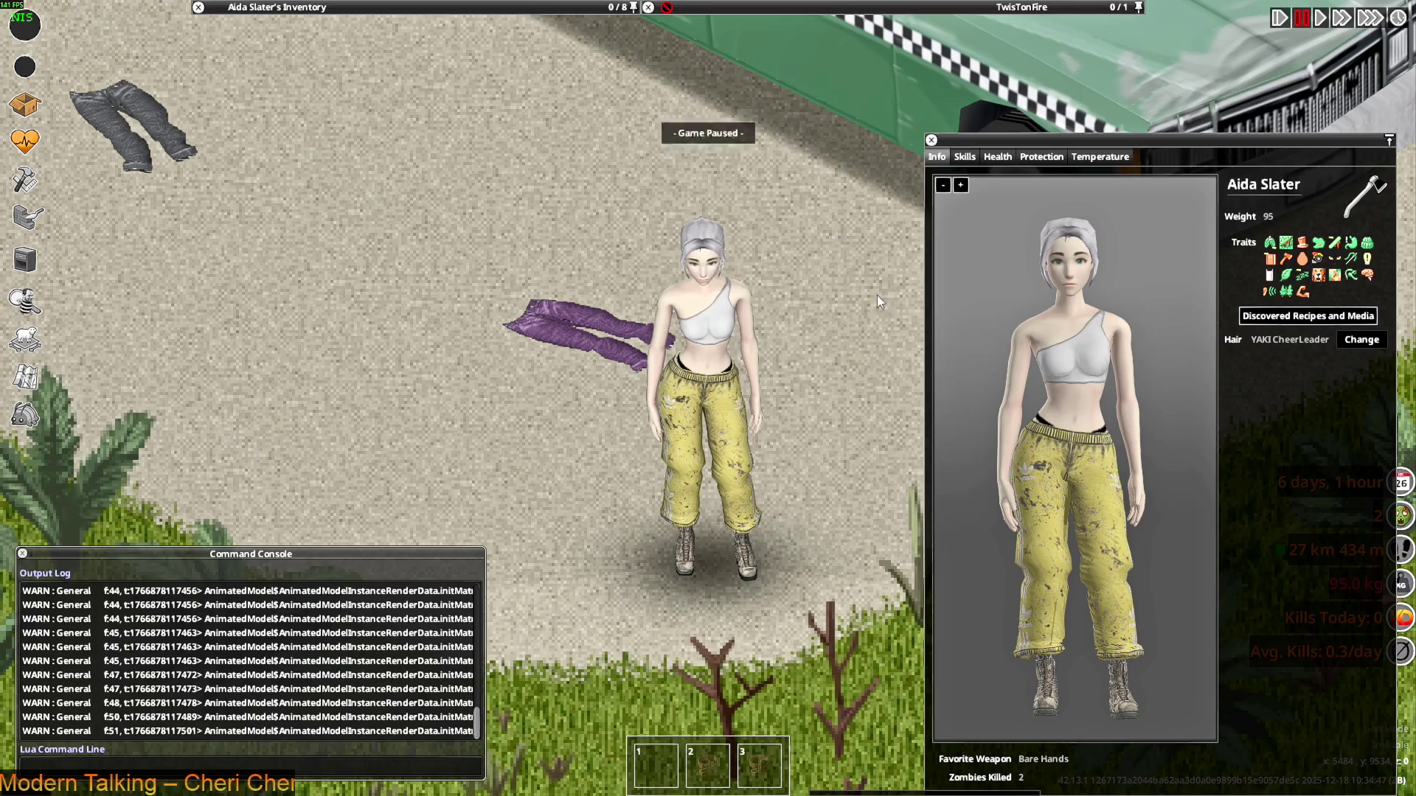
pyautogui.hotkey('alt', 'Tab')
pyautogui.hotkey('alt', 'Tab')
pyautogui.hotkey('alt', 'Tab')
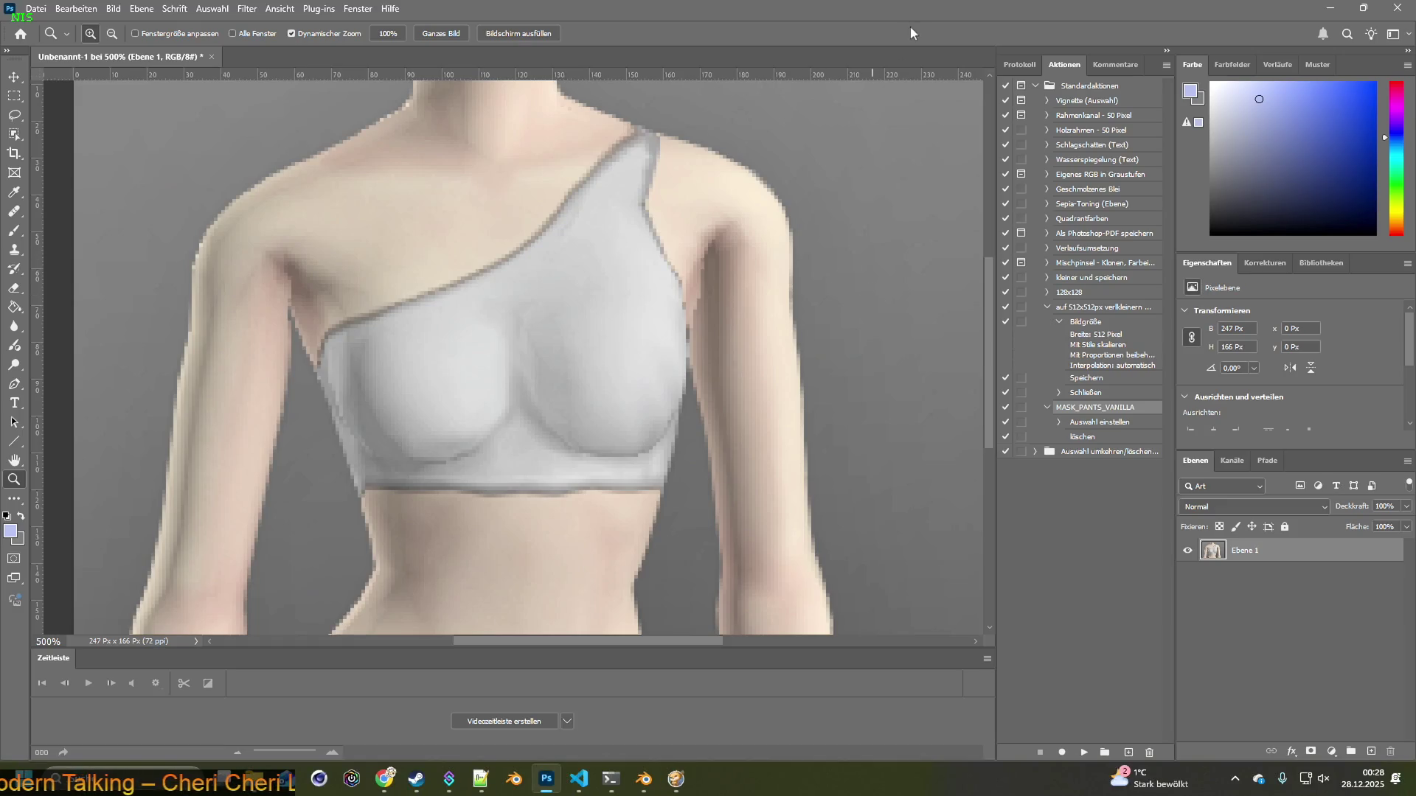
# Shrink and move Photoshop left so the texture sits beside the game's Info panel preview
pyautogui.moveTo(907, 31); pyautogui.dragTo(682, 53)
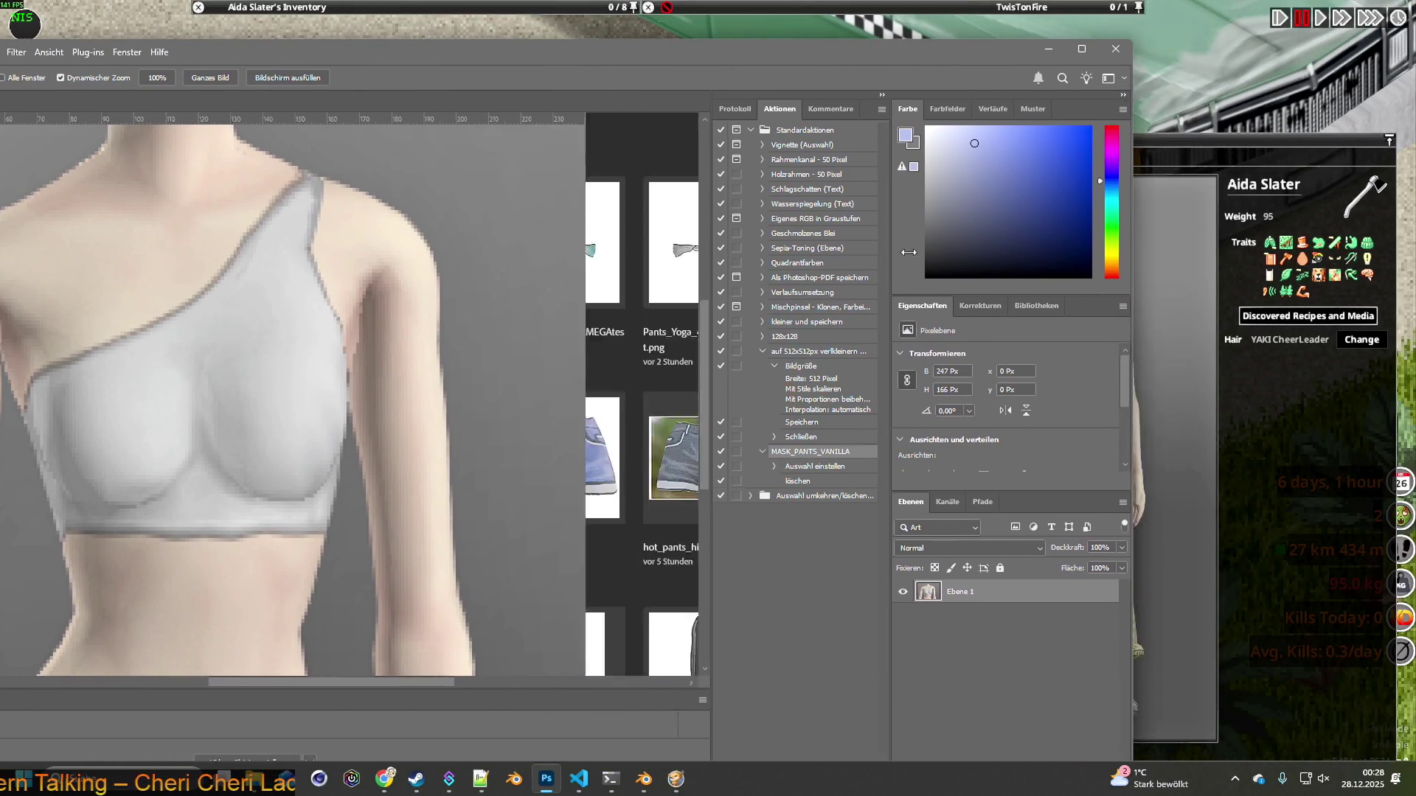
pyautogui.moveTo(1191, 262); pyautogui.dragTo(664, 262)
pyautogui.moveTo(403, 50); pyautogui.dragTo(644, 48)
pyautogui.moveTo(301, 680); pyautogui.dragTo(337, 682)
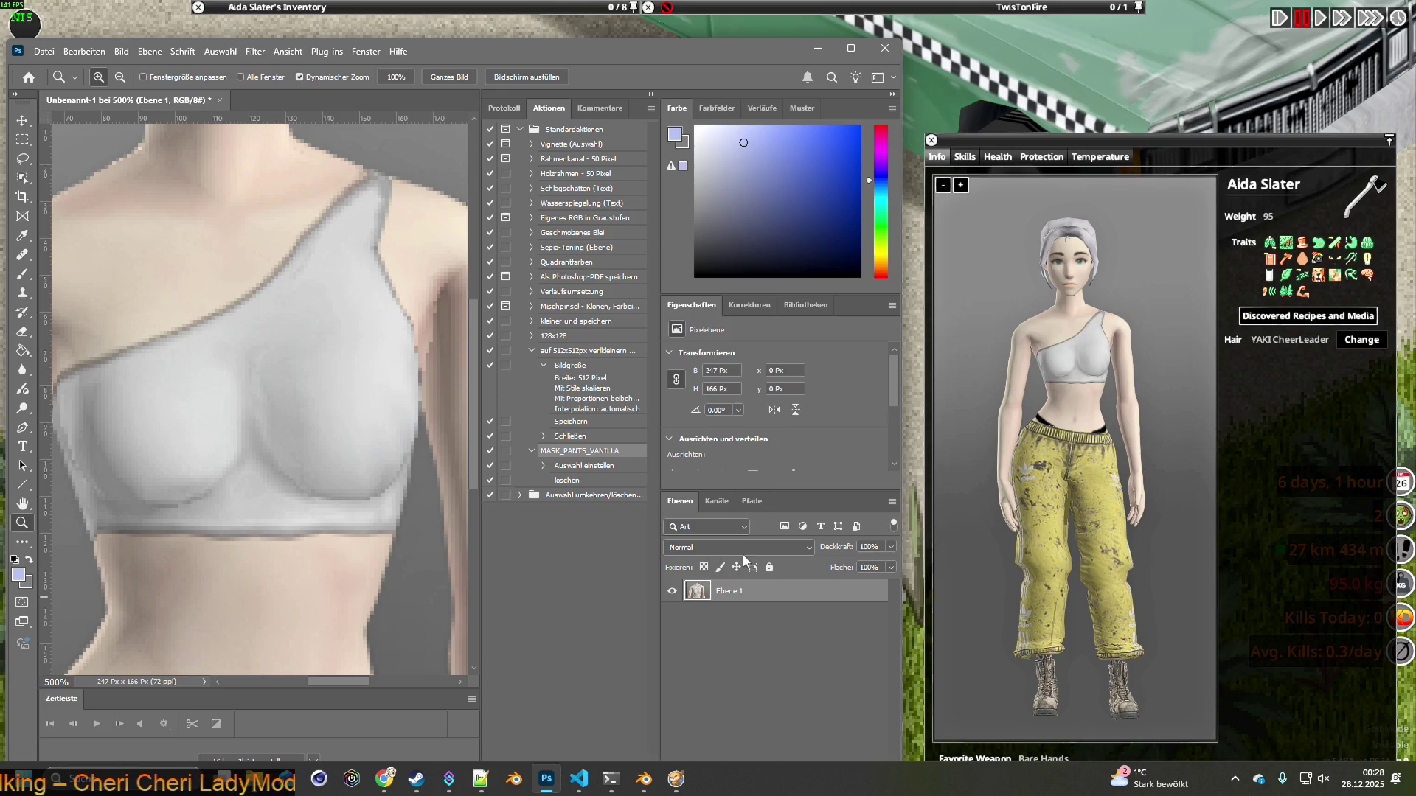
pyautogui.click(1062, 363)
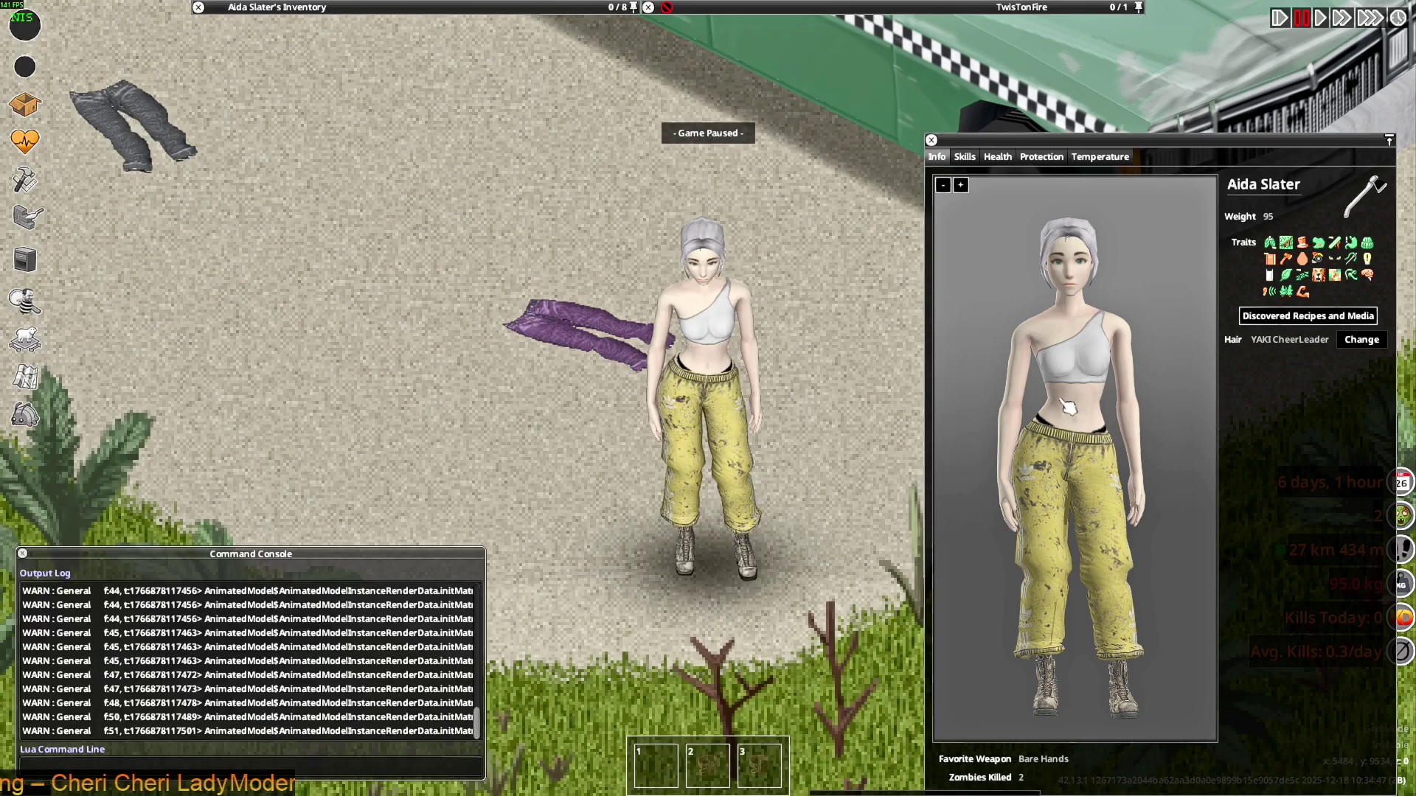
# Rotate the character preview through front, side, three-quarter and back views, then unpause the game
pyautogui.moveTo(1070, 406); pyautogui.dragTo(989, 405)
pyautogui.moveTo(1082, 430); pyautogui.dragTo(977, 430)
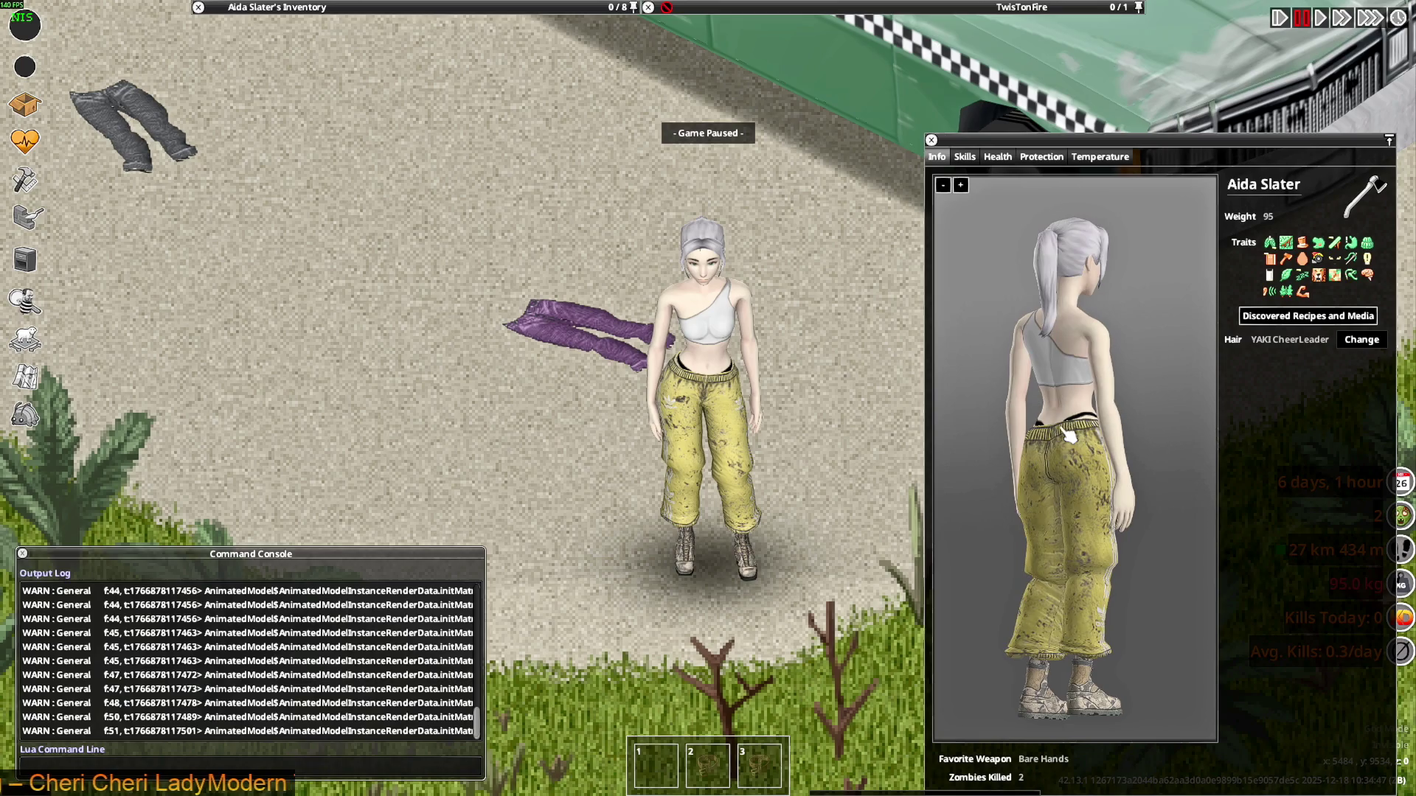
pyautogui.moveTo(1073, 435)
pyautogui.mouseDown()
pyautogui.moveTo(1037, 435)
pyautogui.moveTo(1115, 442)
pyautogui.mouseUp()
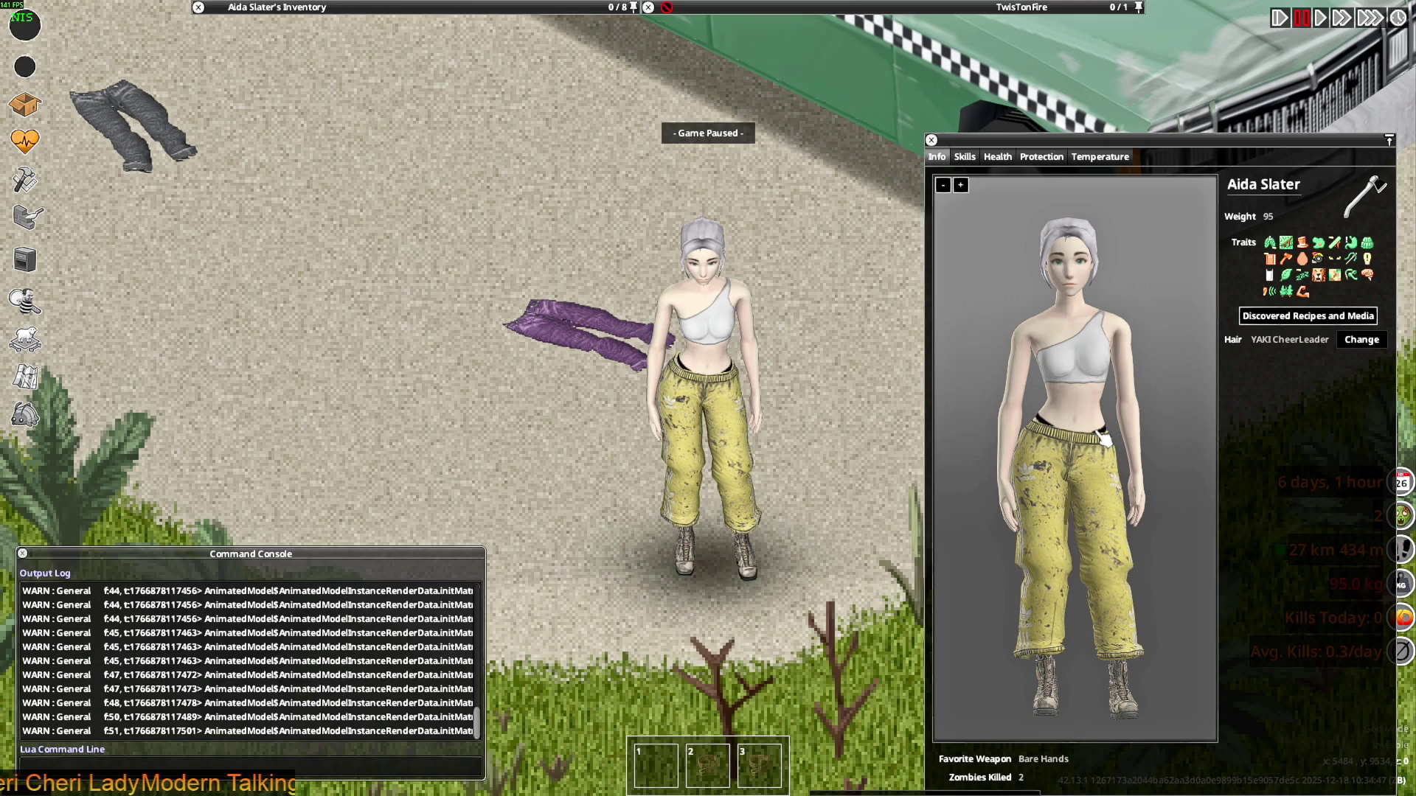
pyautogui.moveTo(1097, 424)
pyautogui.mouseDown()
pyautogui.moveTo(1057, 419)
pyautogui.moveTo(1109, 411)
pyautogui.mouseUp()
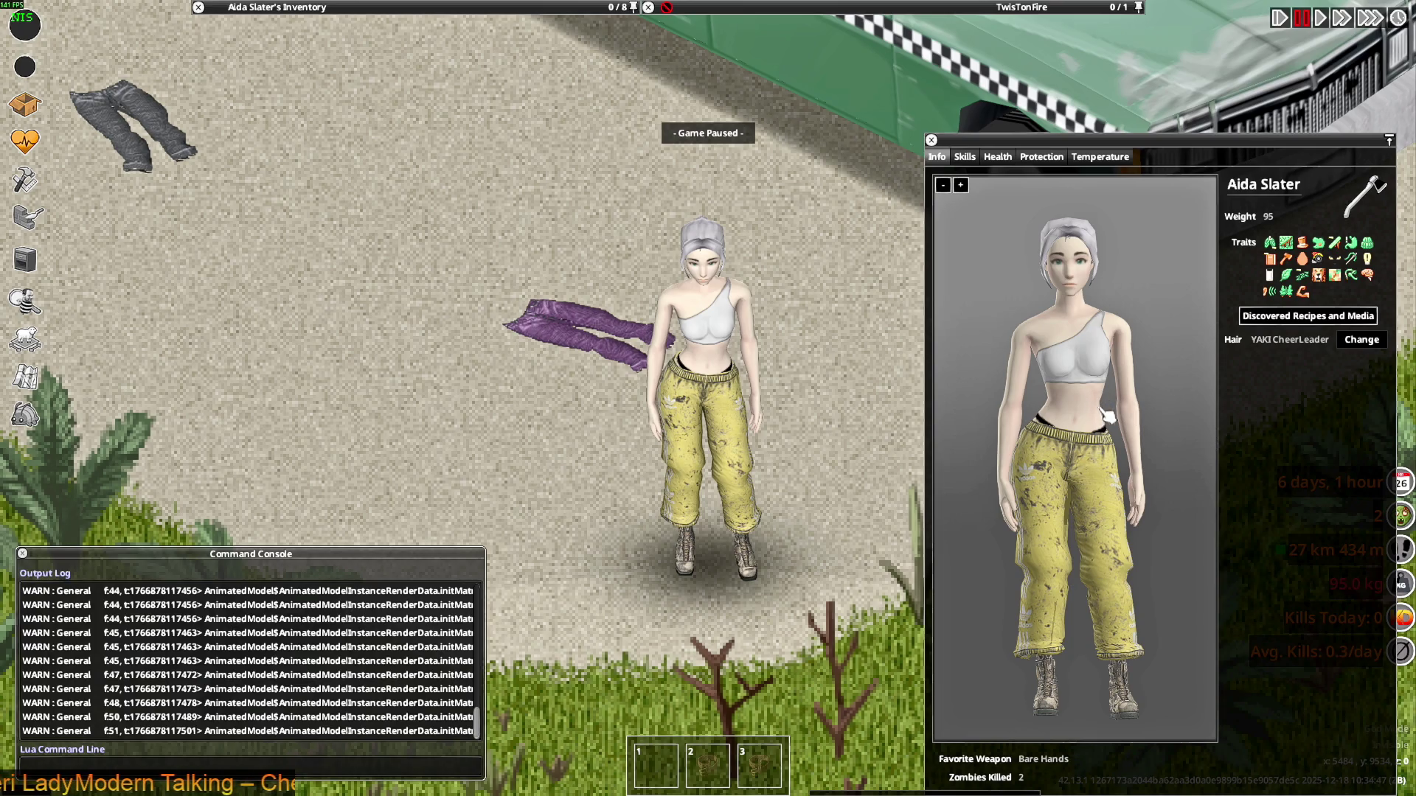
pyautogui.moveTo(1114, 415); pyautogui.dragTo(1017, 419)
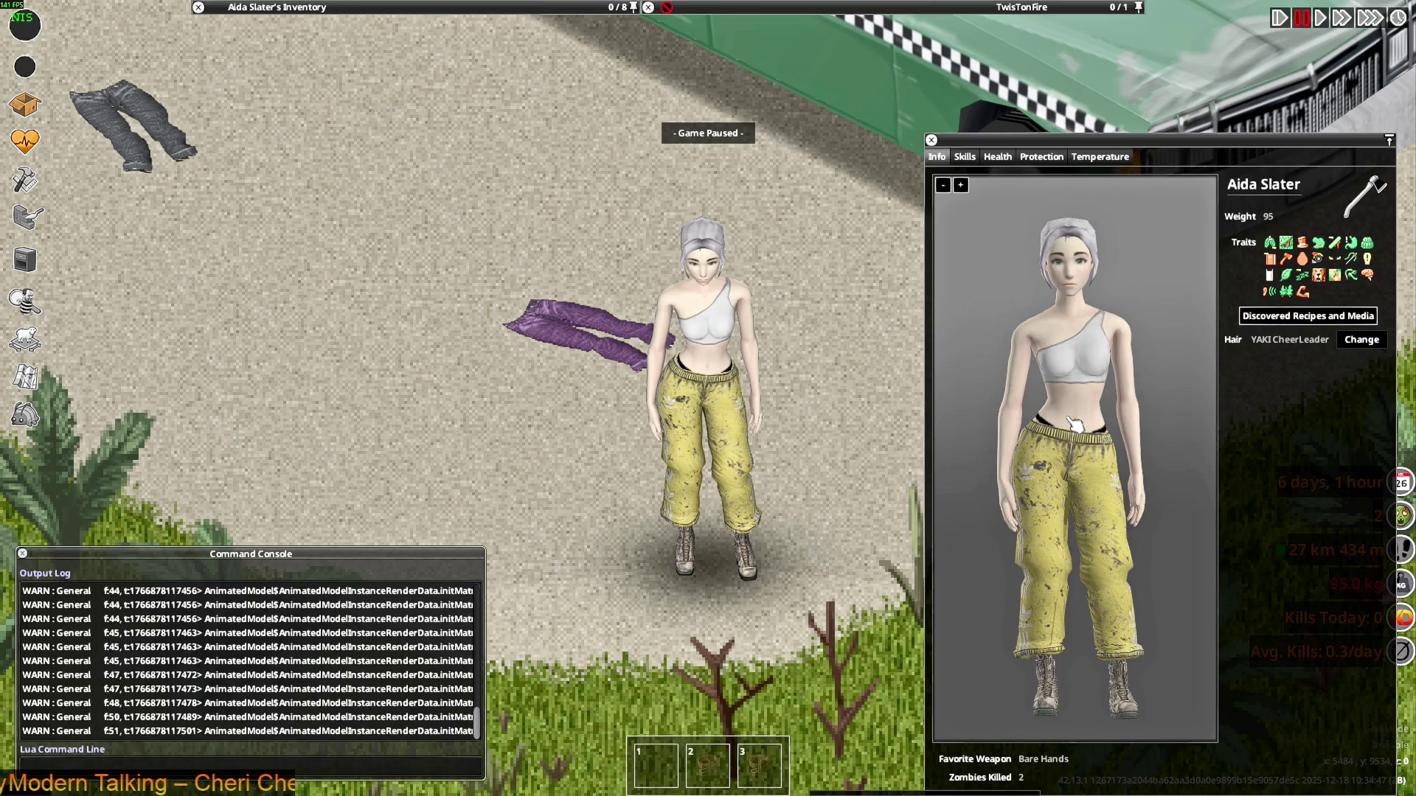
pyautogui.moveTo(1099, 432)
pyautogui.mouseDown()
pyautogui.moveTo(1028, 427)
pyautogui.moveTo(1169, 436)
pyautogui.mouseUp()
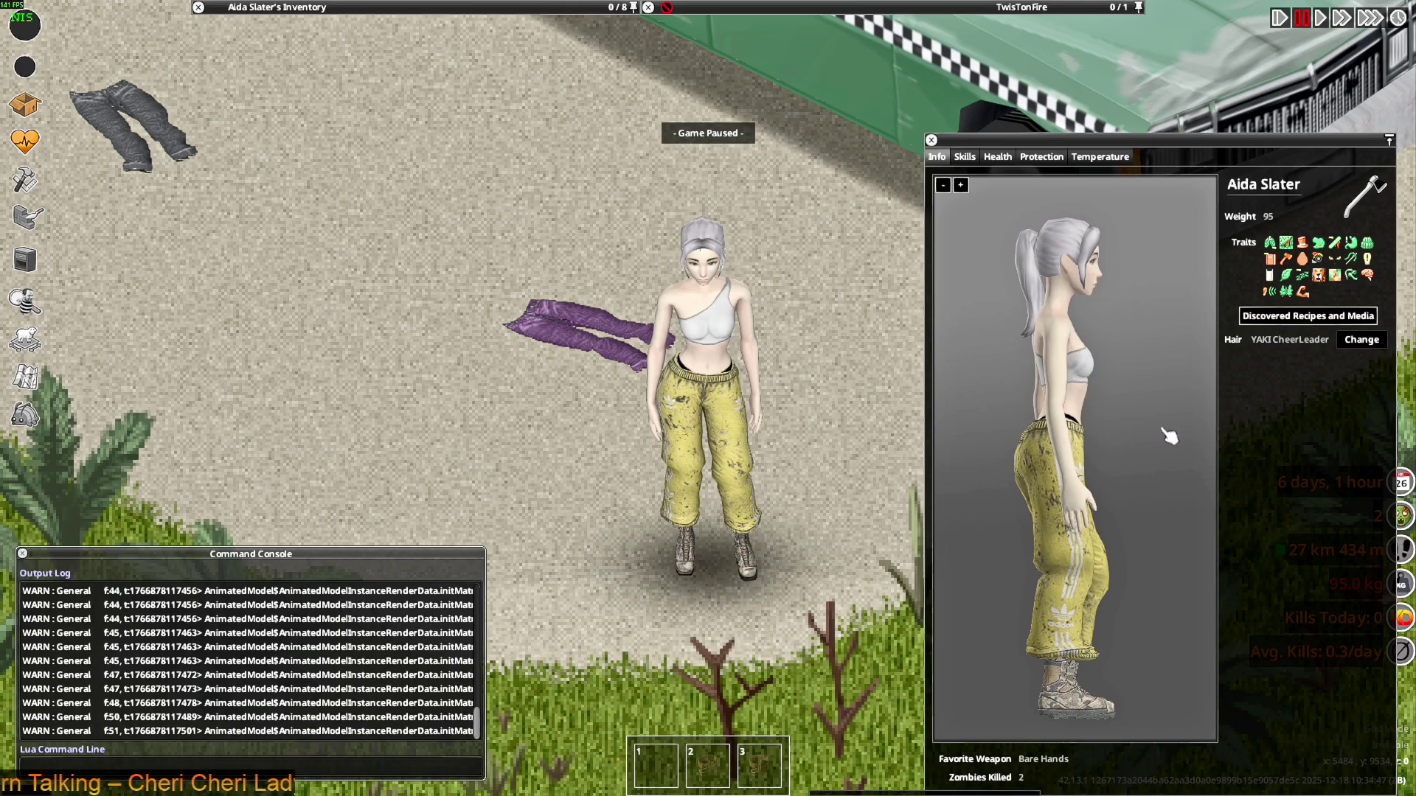
pyautogui.moveTo(1053, 437); pyautogui.dragTo(1119, 431)
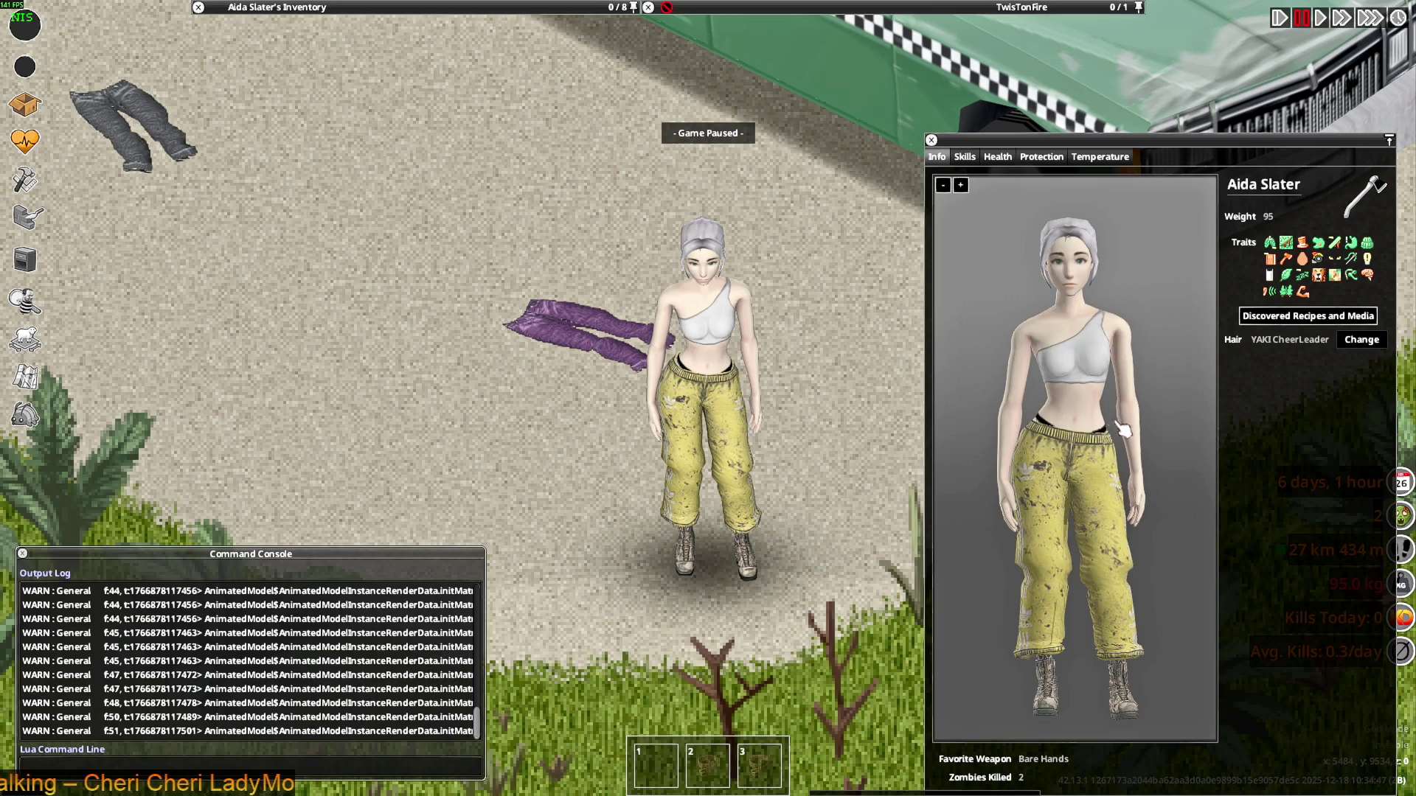
pyautogui.moveTo(1078, 426)
pyautogui.mouseDown()
pyautogui.moveTo(1037, 420)
pyautogui.moveTo(1129, 428)
pyautogui.mouseUp()
pyautogui.moveTo(1030, 428); pyautogui.dragTo(1140, 441)
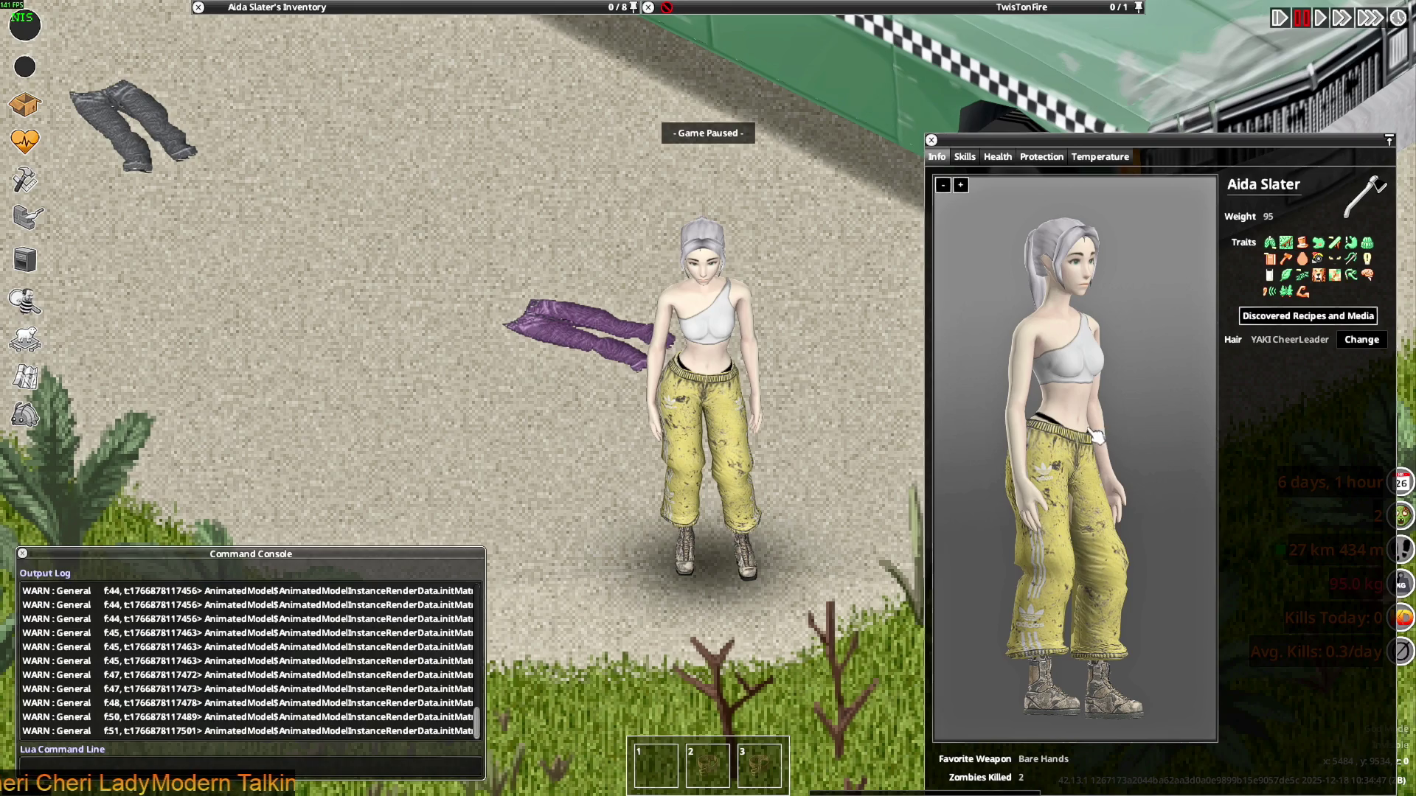
pyautogui.press('space')
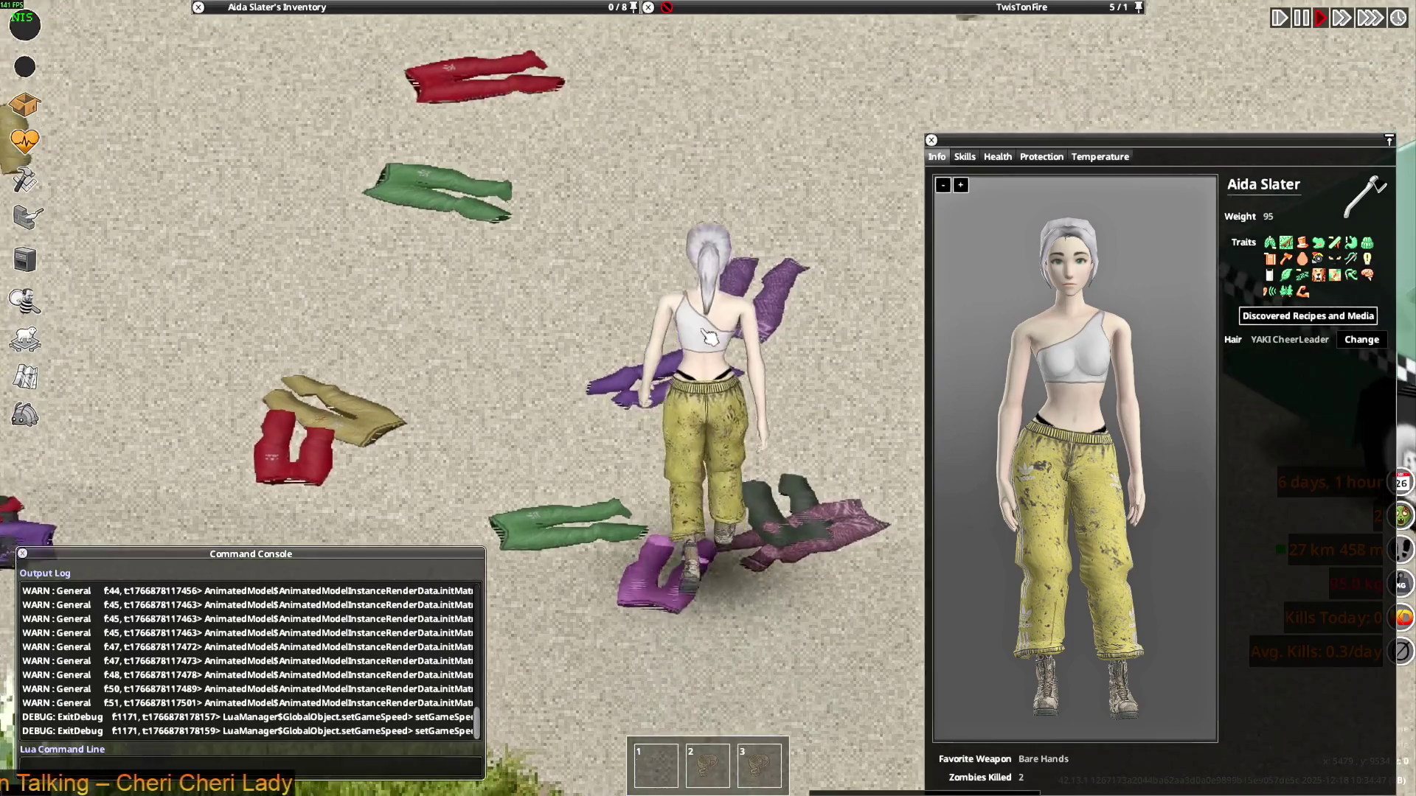
# Walk the character around with WASD to view the one-shoulder top in motion
pyautogui.scroll(-5, 712, 337)
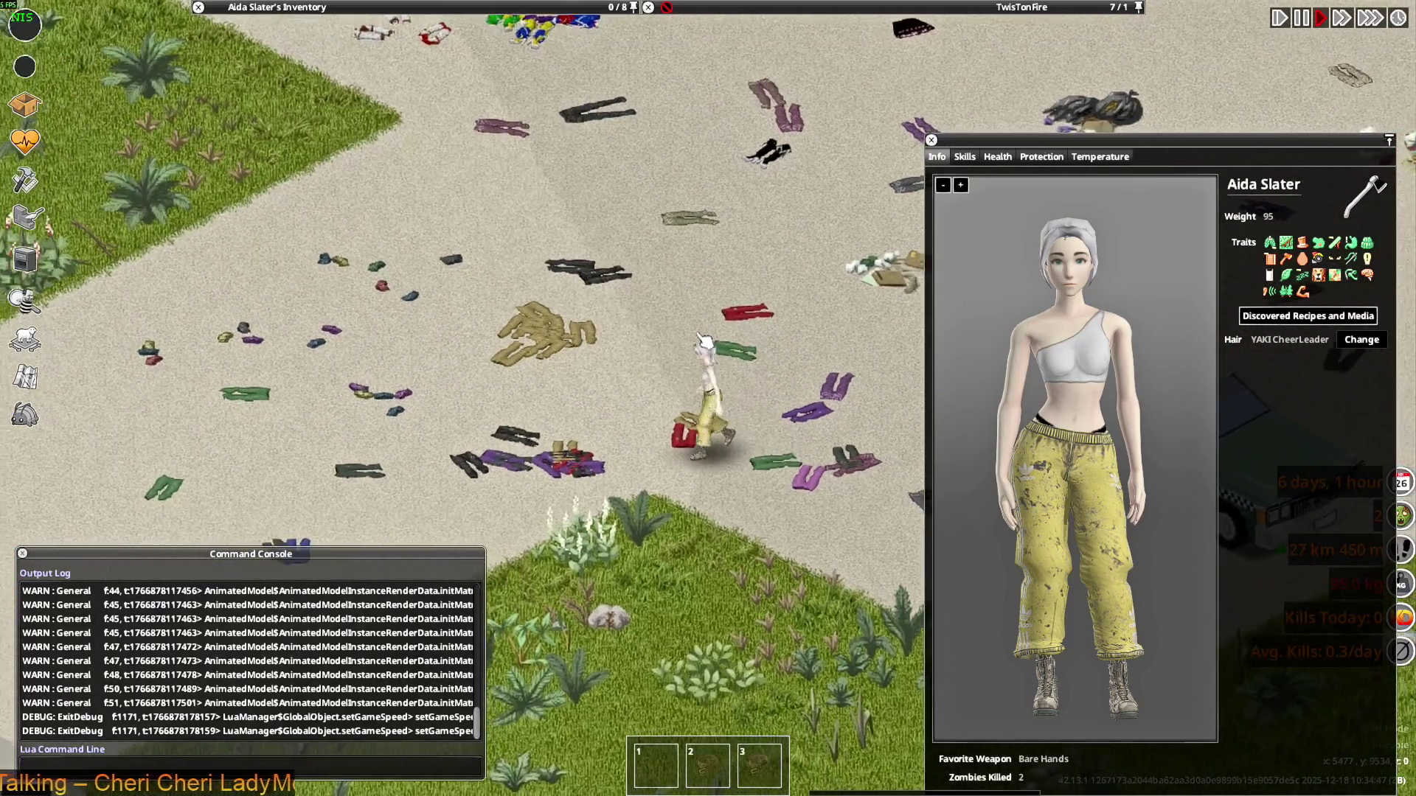
pyautogui.scroll(5, 702, 340)
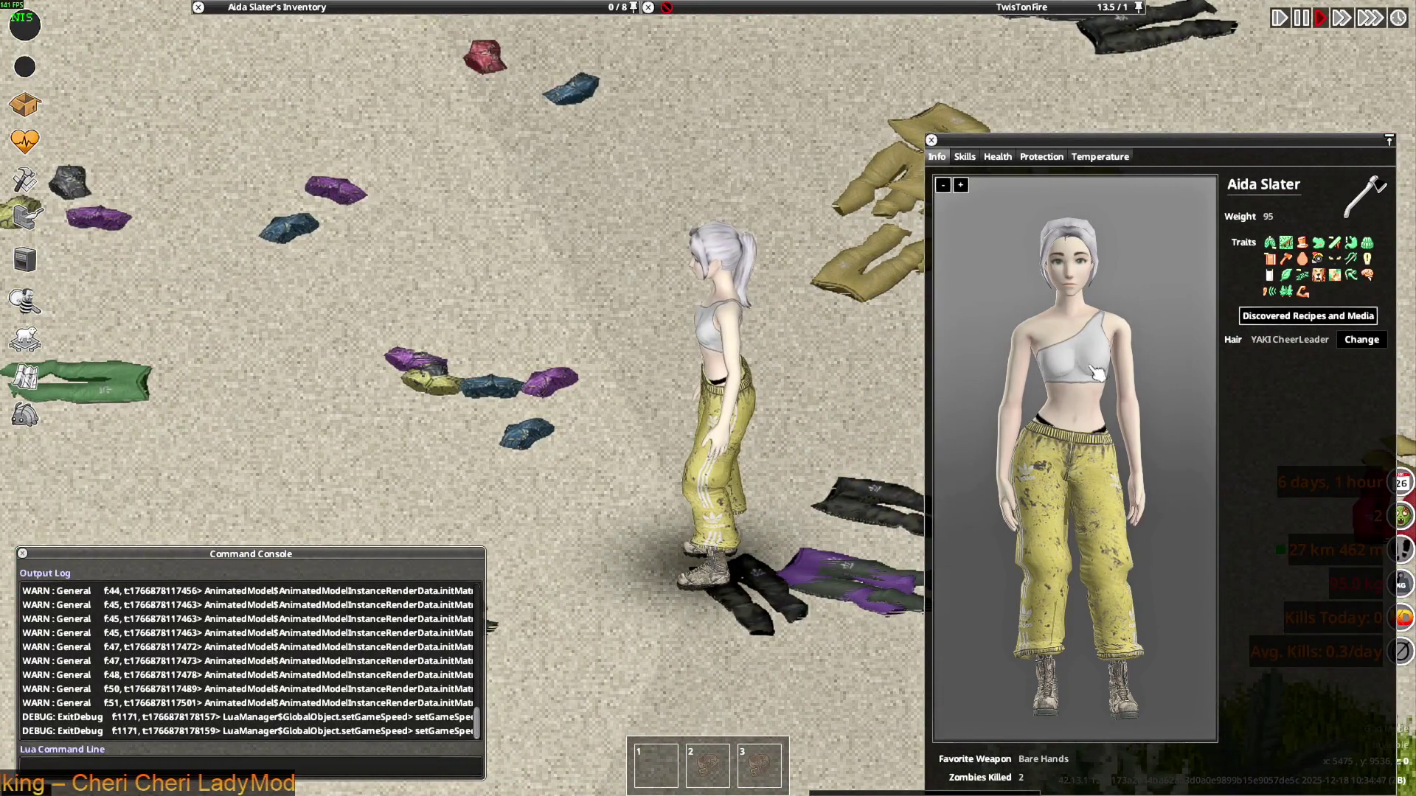
pyautogui.press('s')
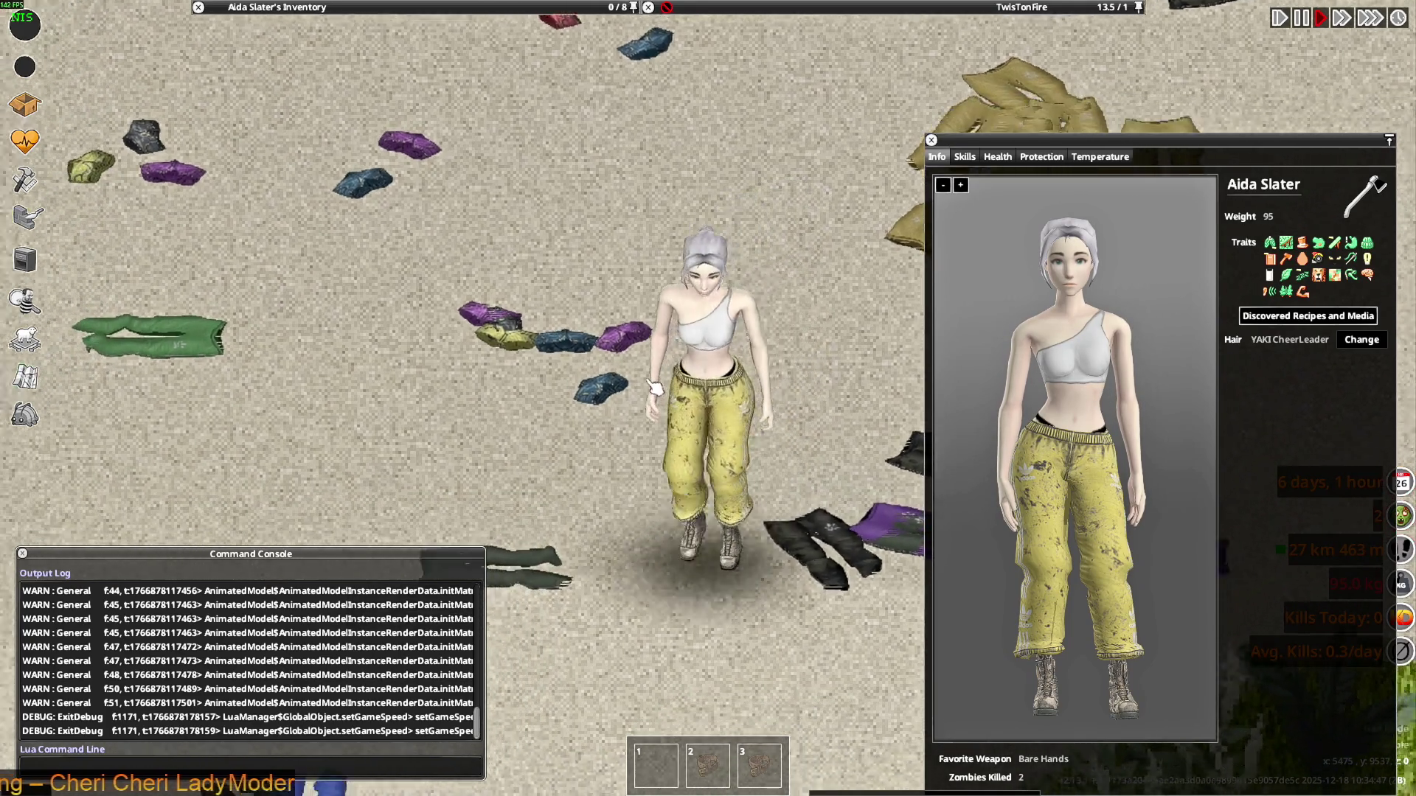
pyautogui.press('a')
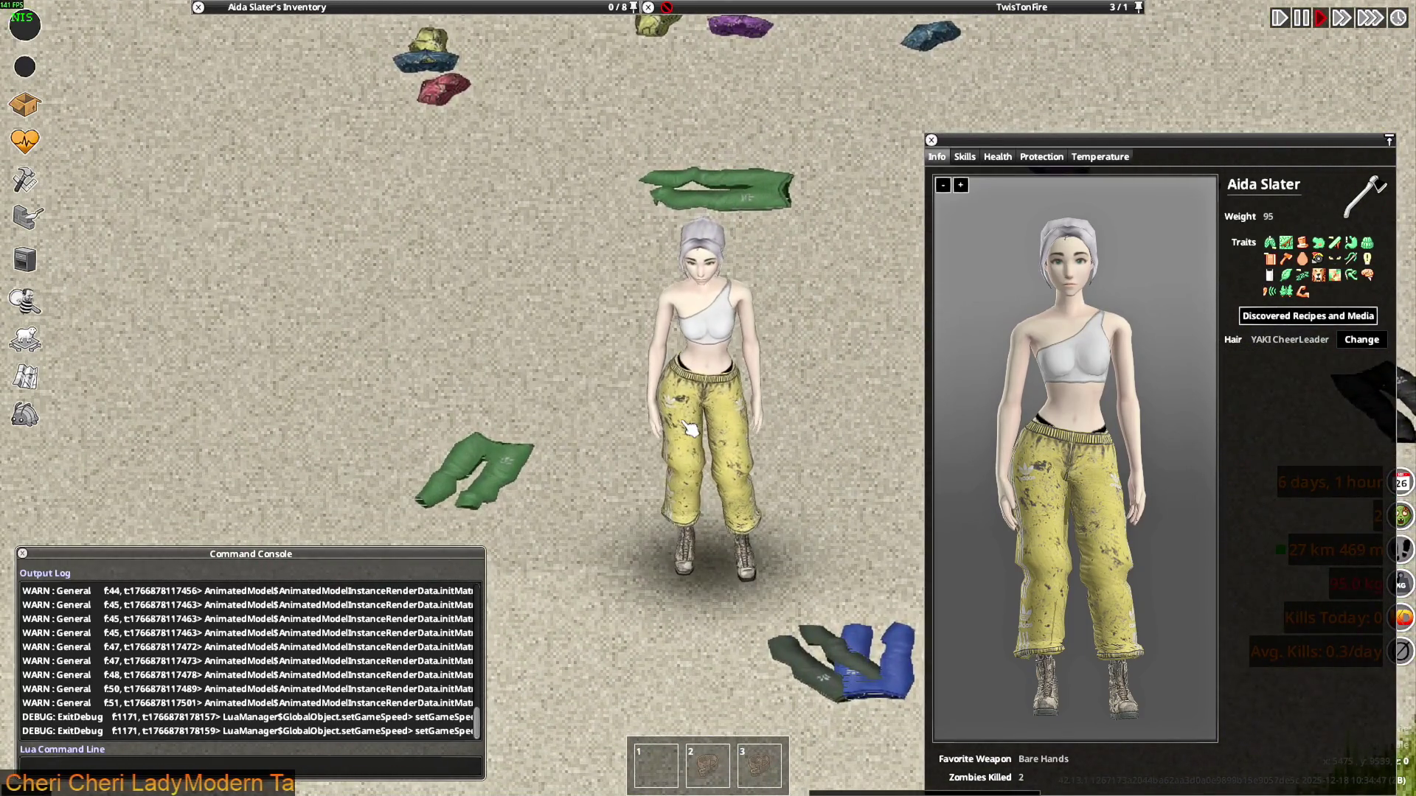
pyautogui.press('w')
pyautogui.press('d')
pyautogui.press('s')
pyautogui.press('w')
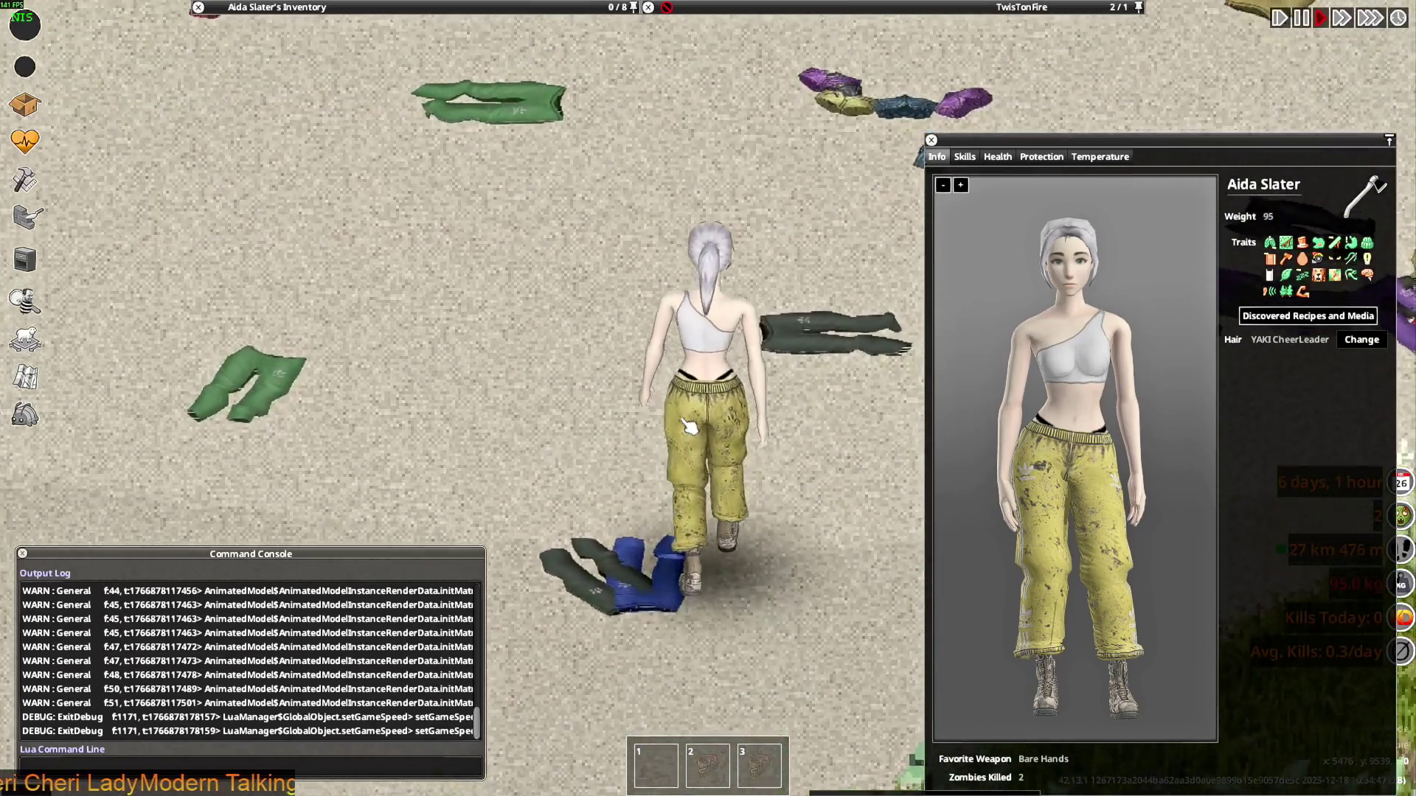
pyautogui.press('w')
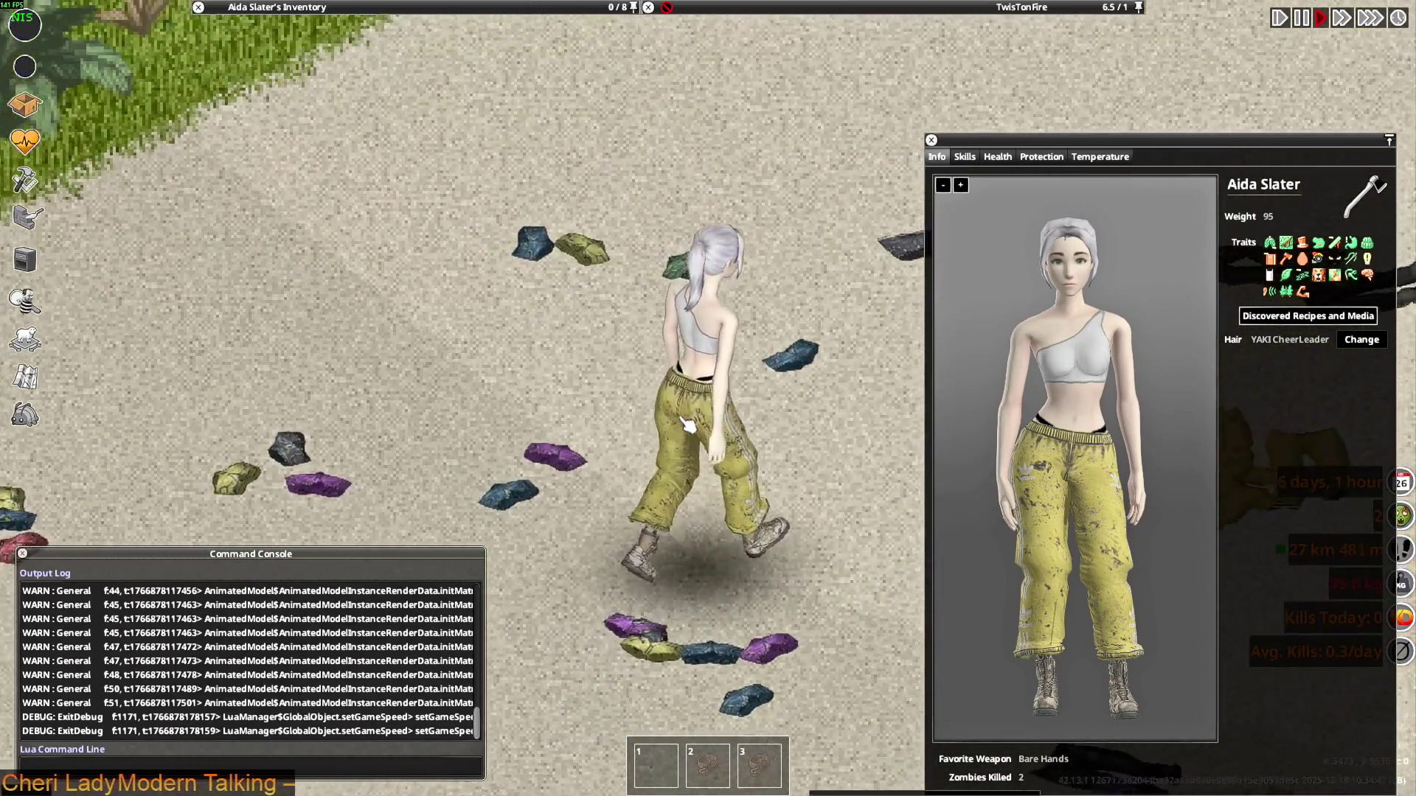
pyautogui.press('s')
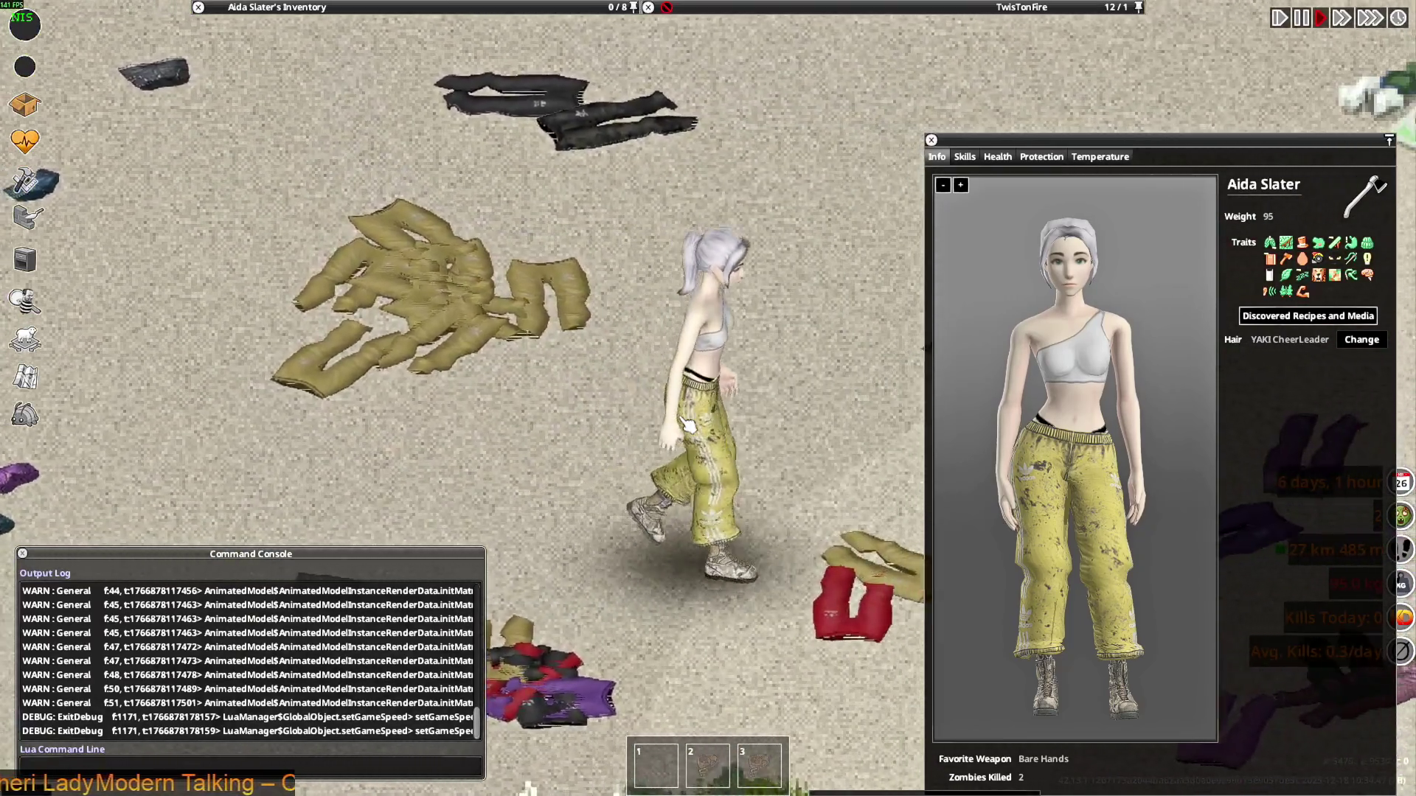
pyautogui.press('s')
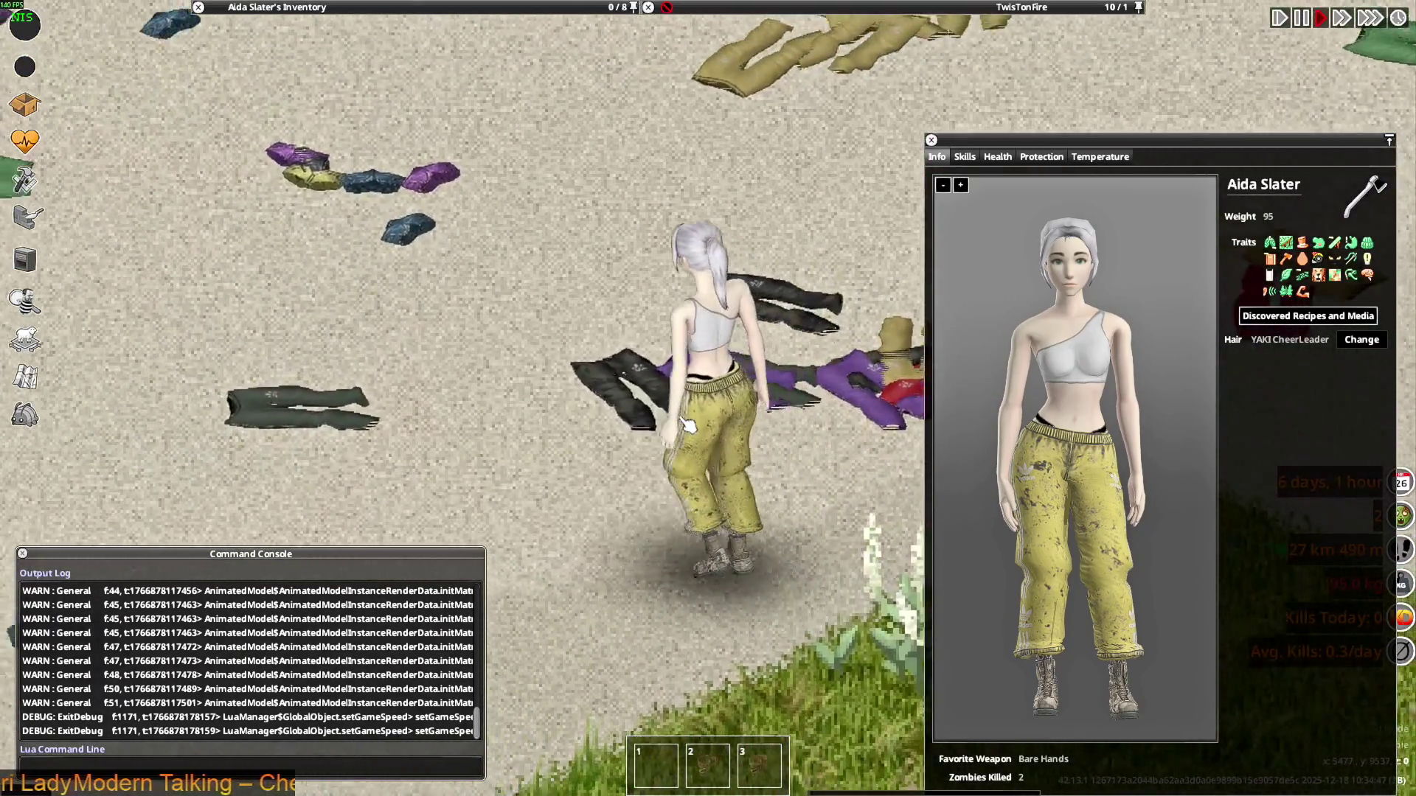
pyautogui.press('w')
pyautogui.press('s')
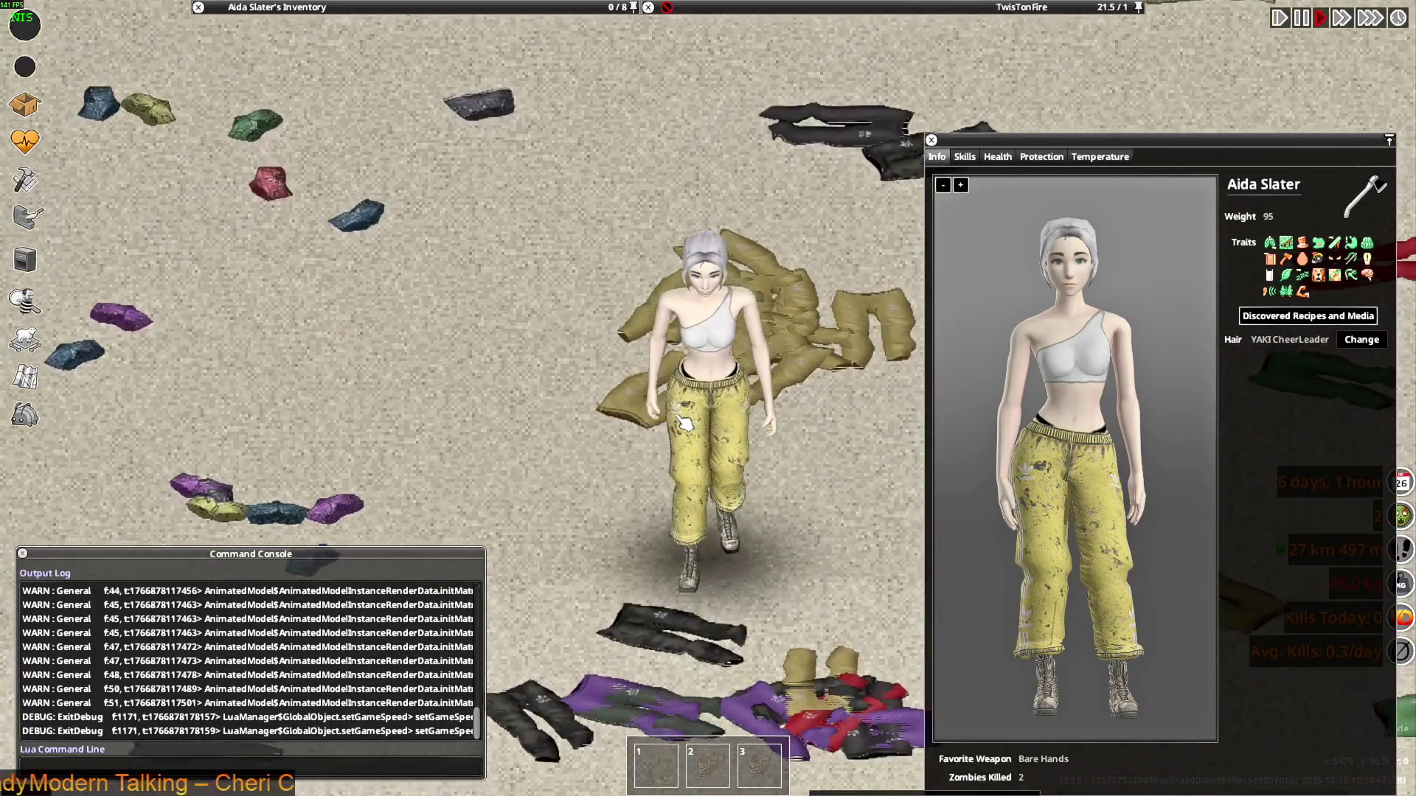
pyautogui.press('s')
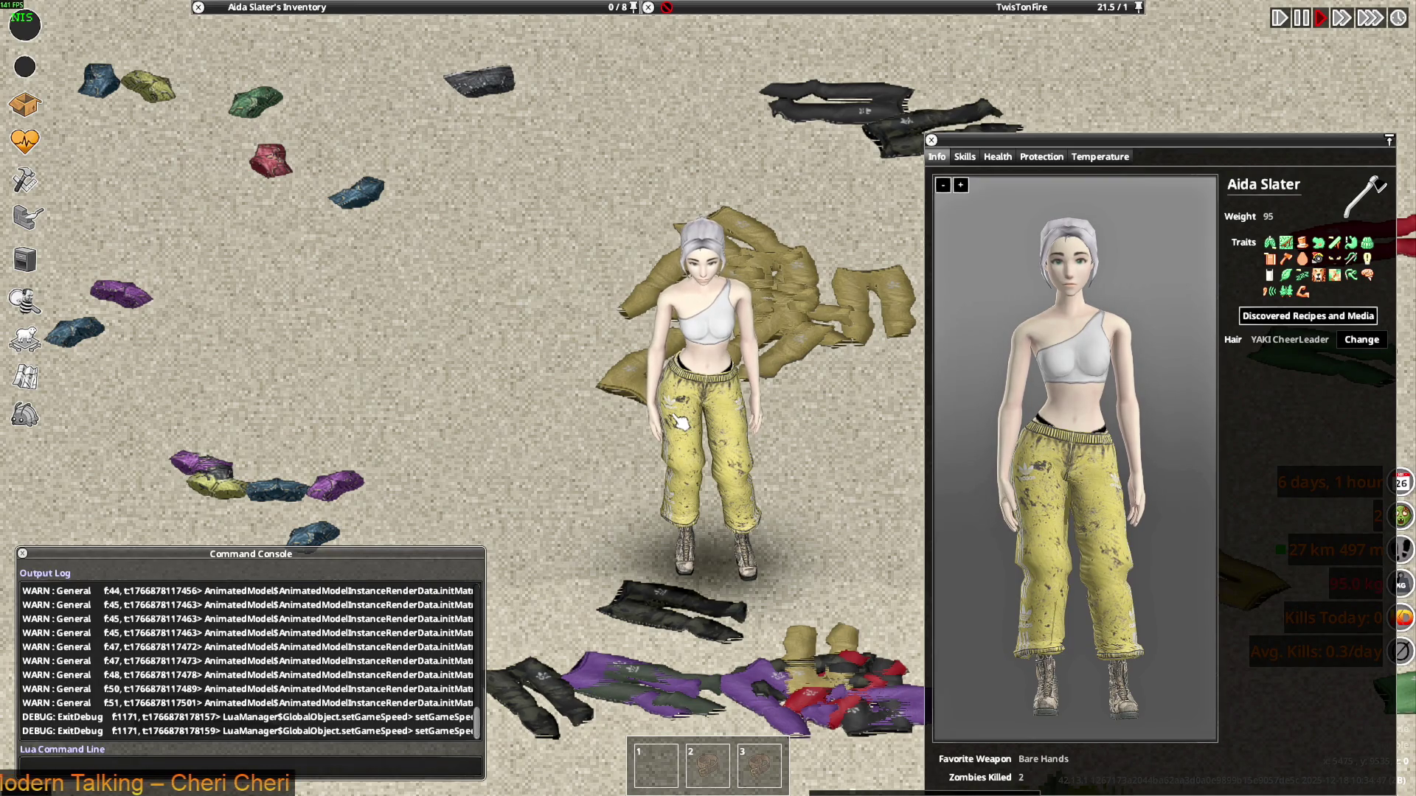
# Walk the character up the street, then untie her hair from the Hair options
pyautogui.press('w')
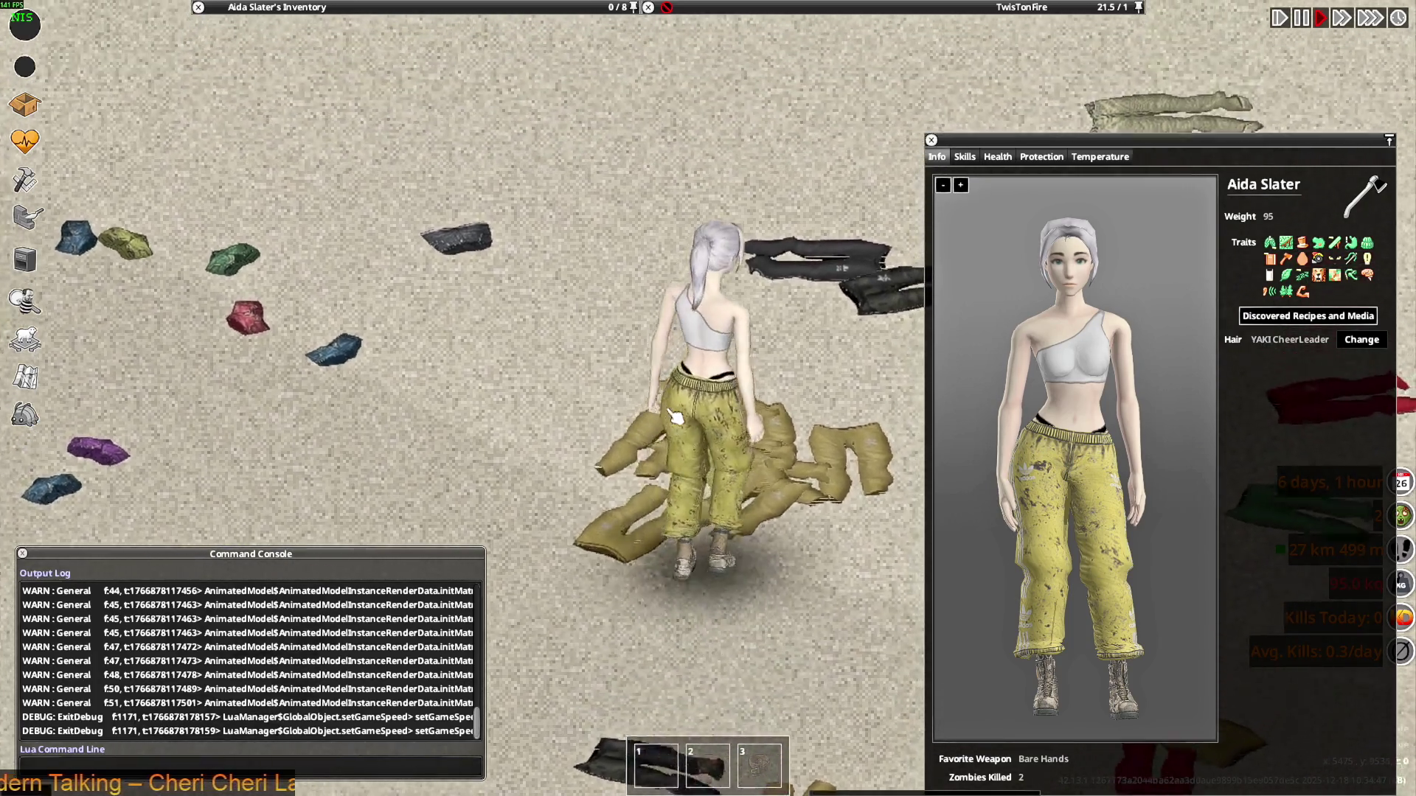
pyautogui.scroll(-5, 678, 415)
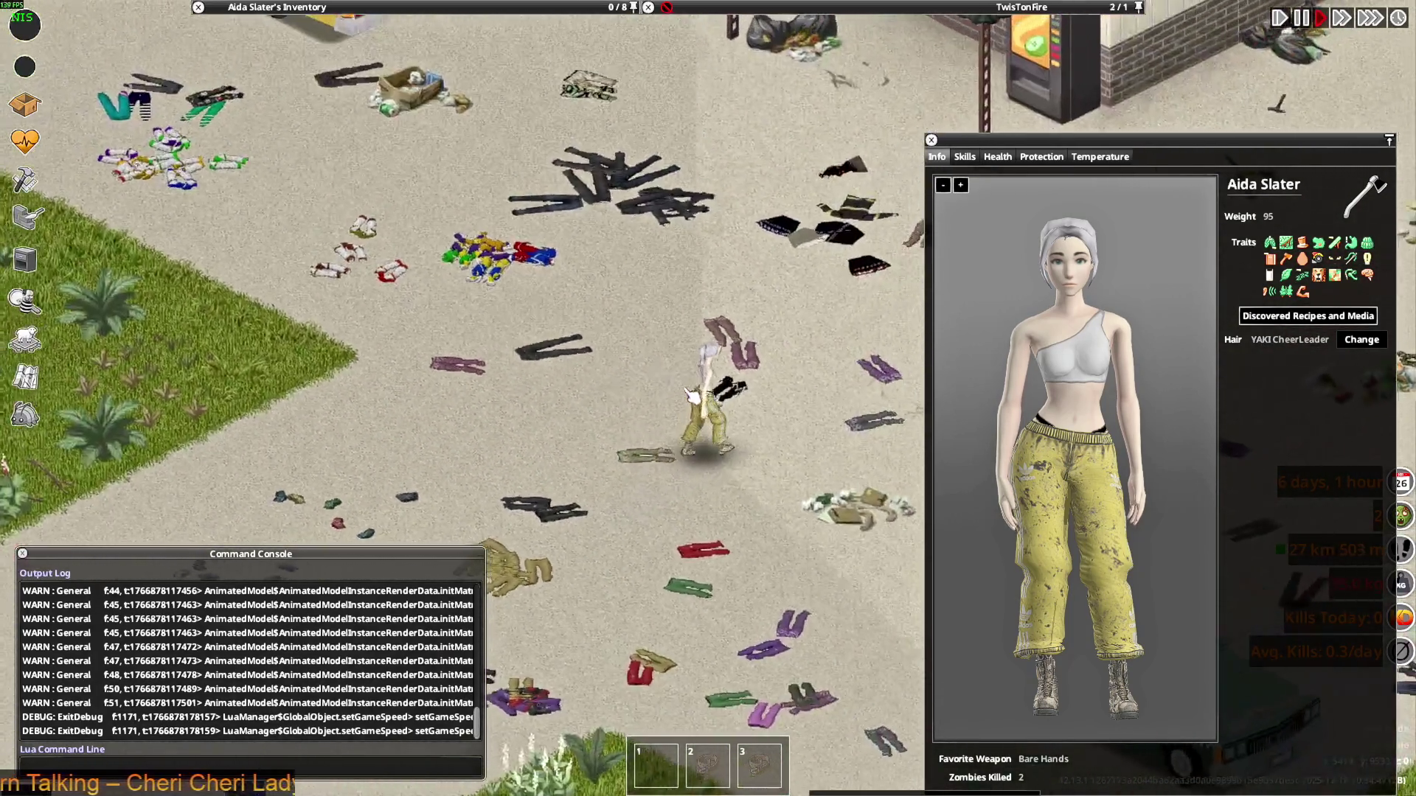
pyautogui.press('w')
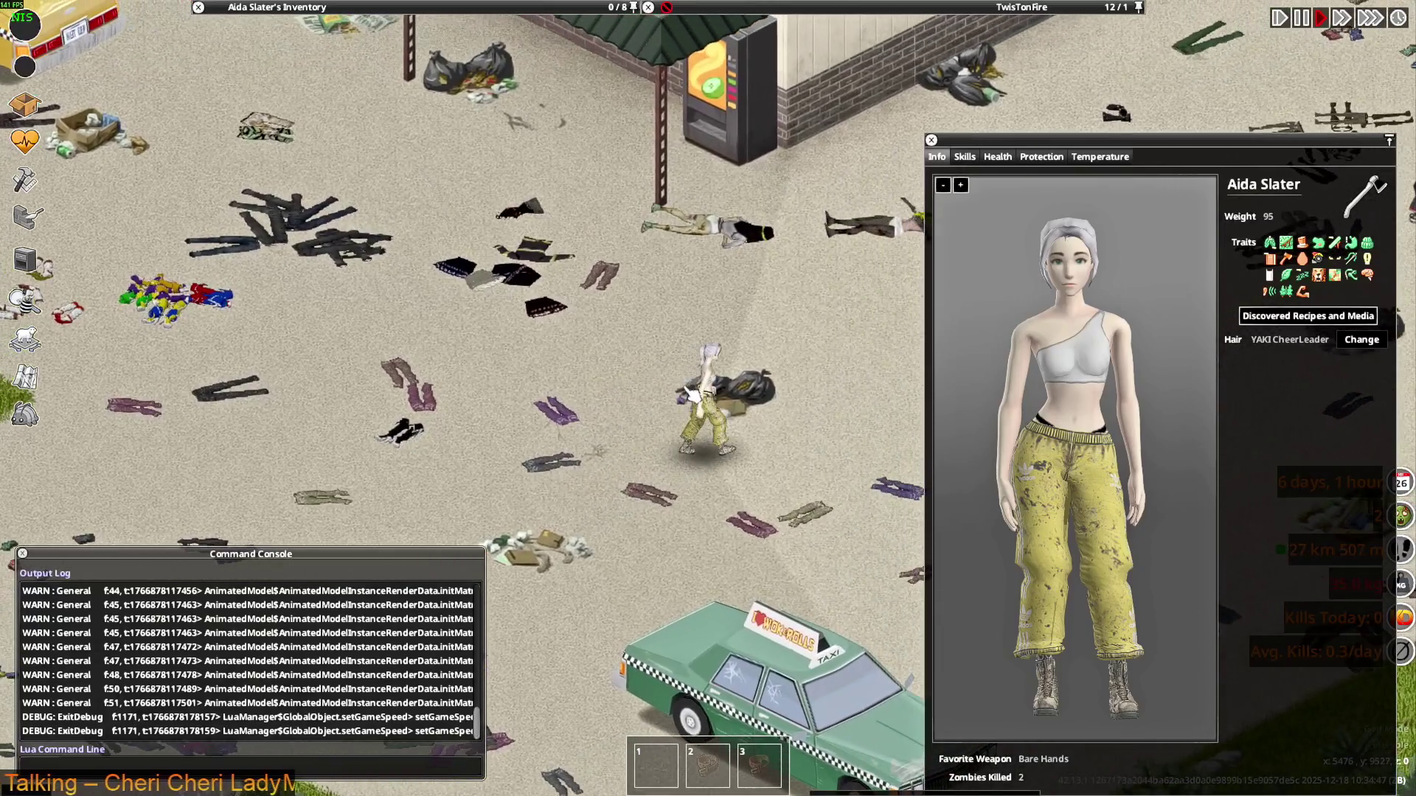
pyautogui.scroll(5, 692, 392)
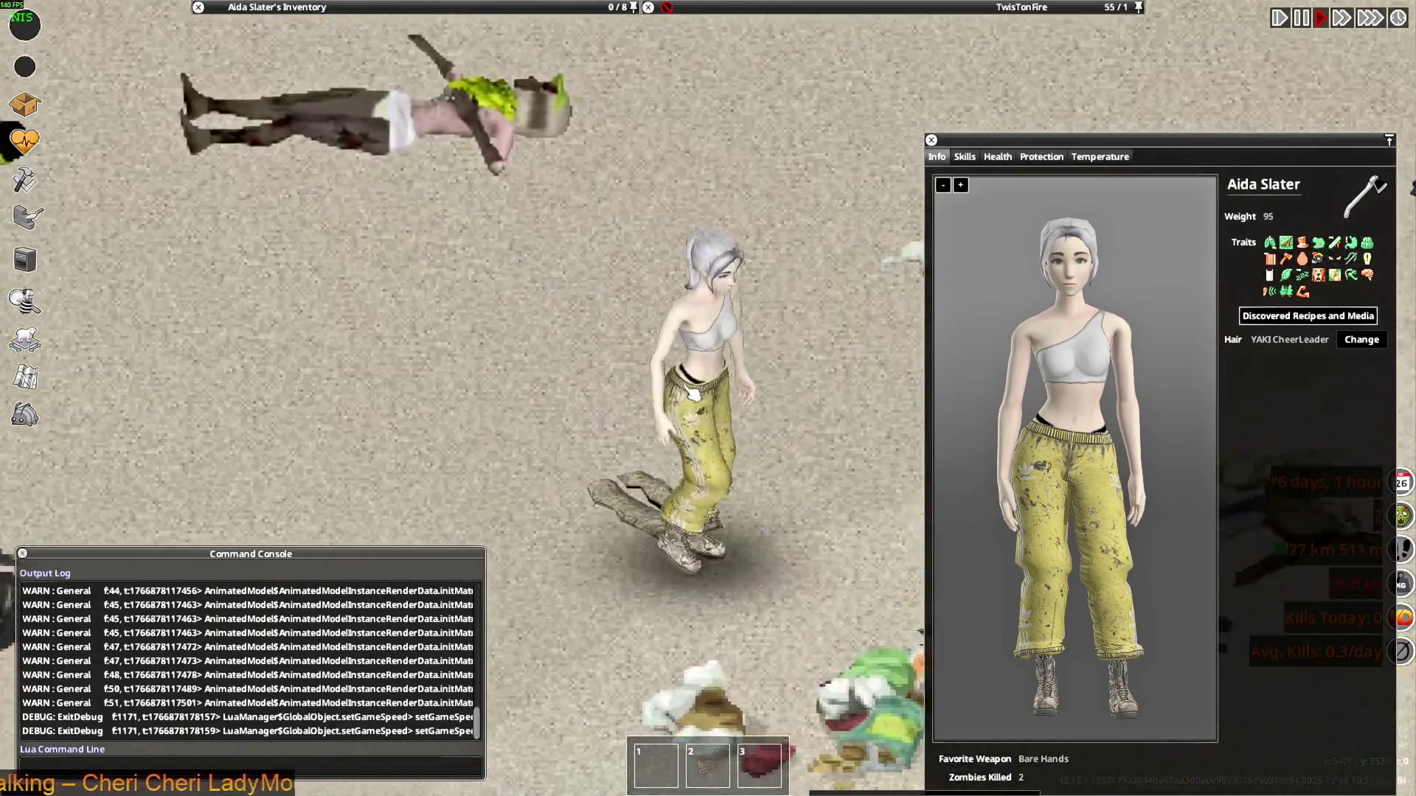
pyautogui.press('s')
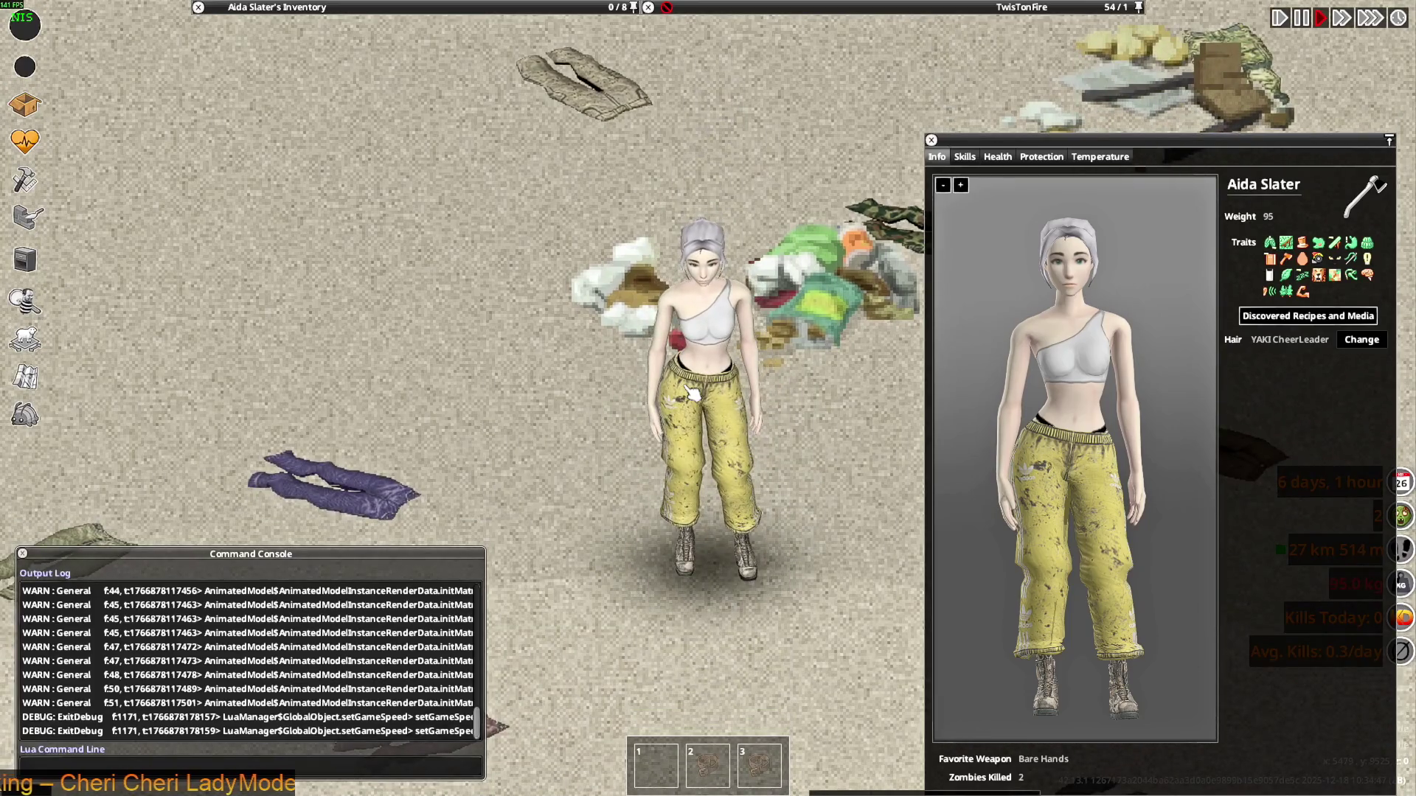
pyautogui.press('w')
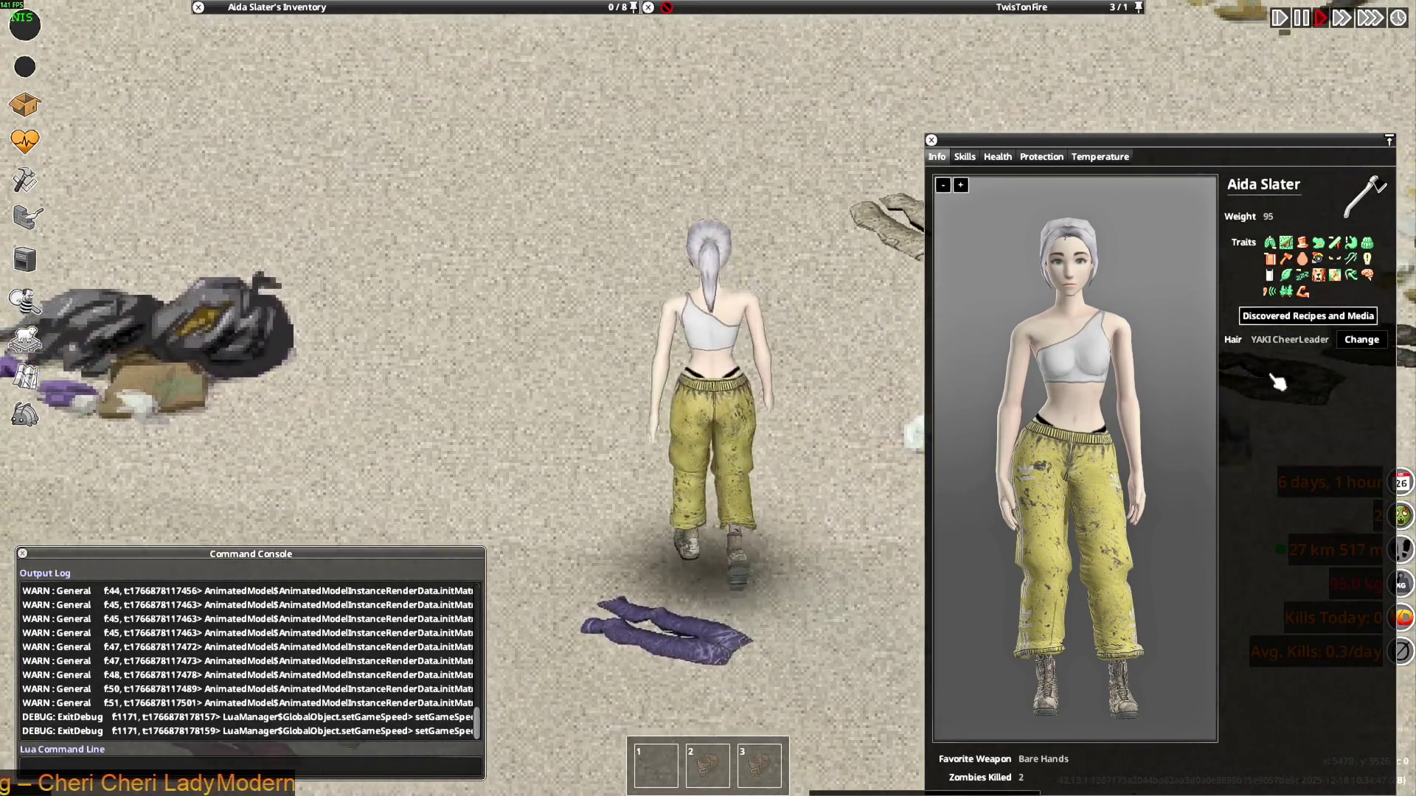
pyautogui.click(1359, 340)
pyautogui.click(1302, 396)
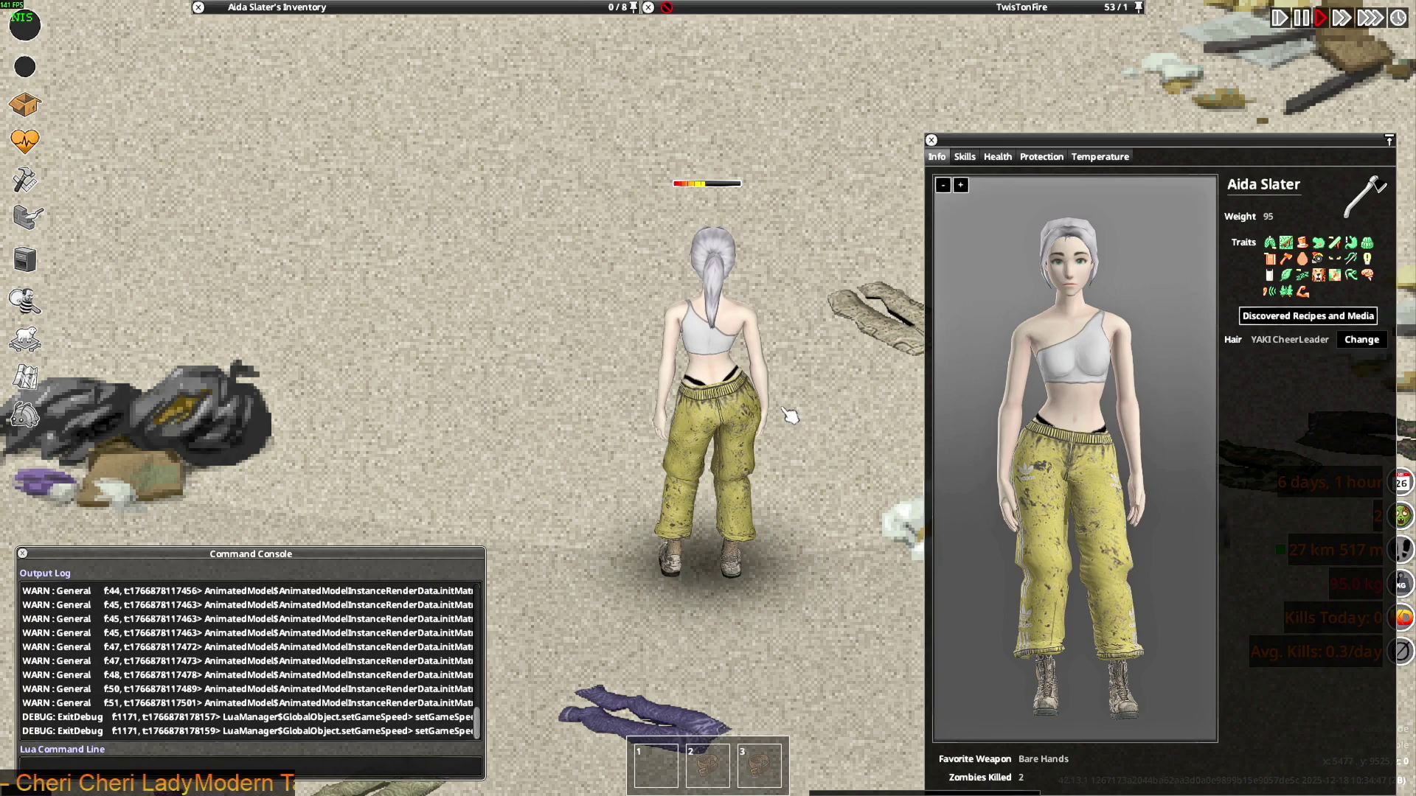
# Walk the character with loose hair around to see the top from front, sides and back
pyautogui.press('s')
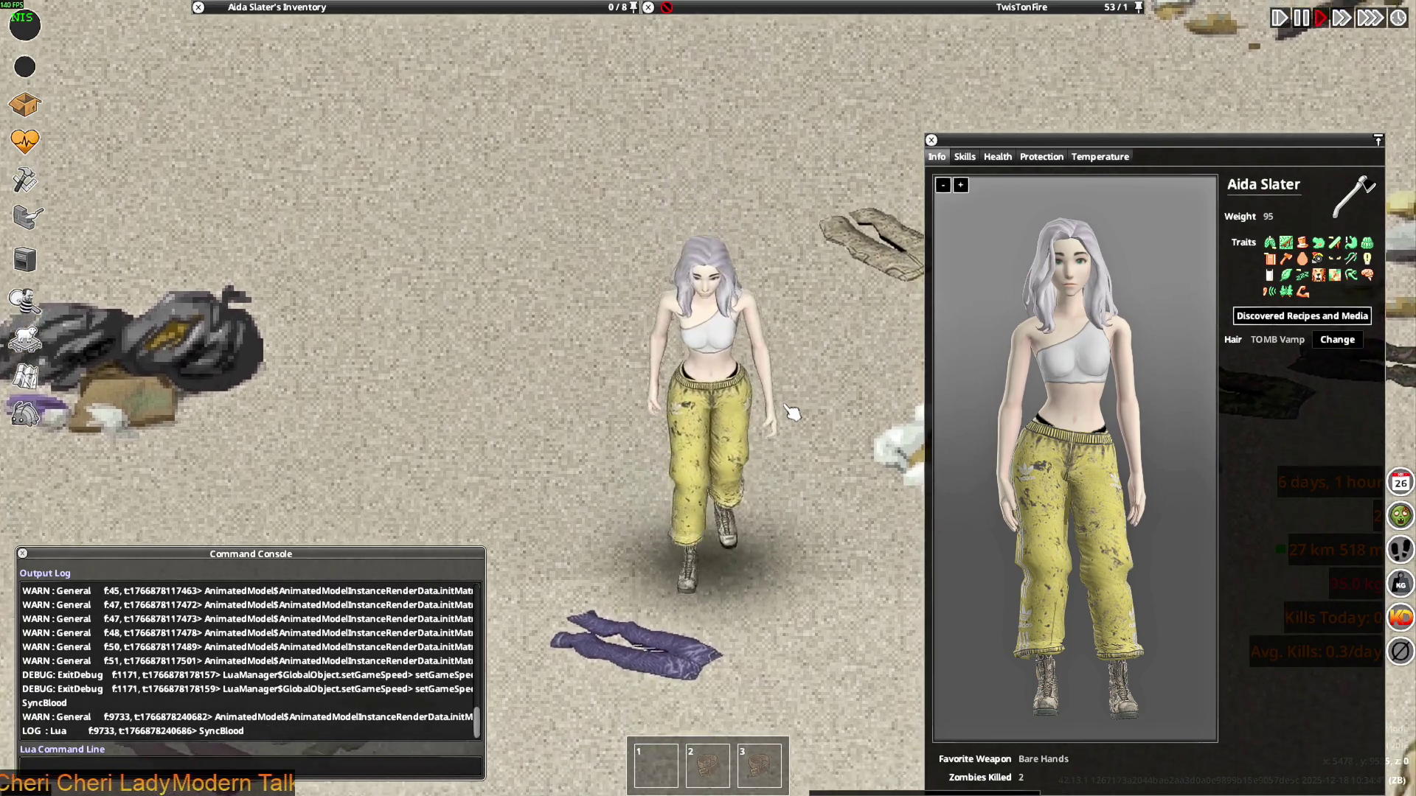
pyautogui.press('a')
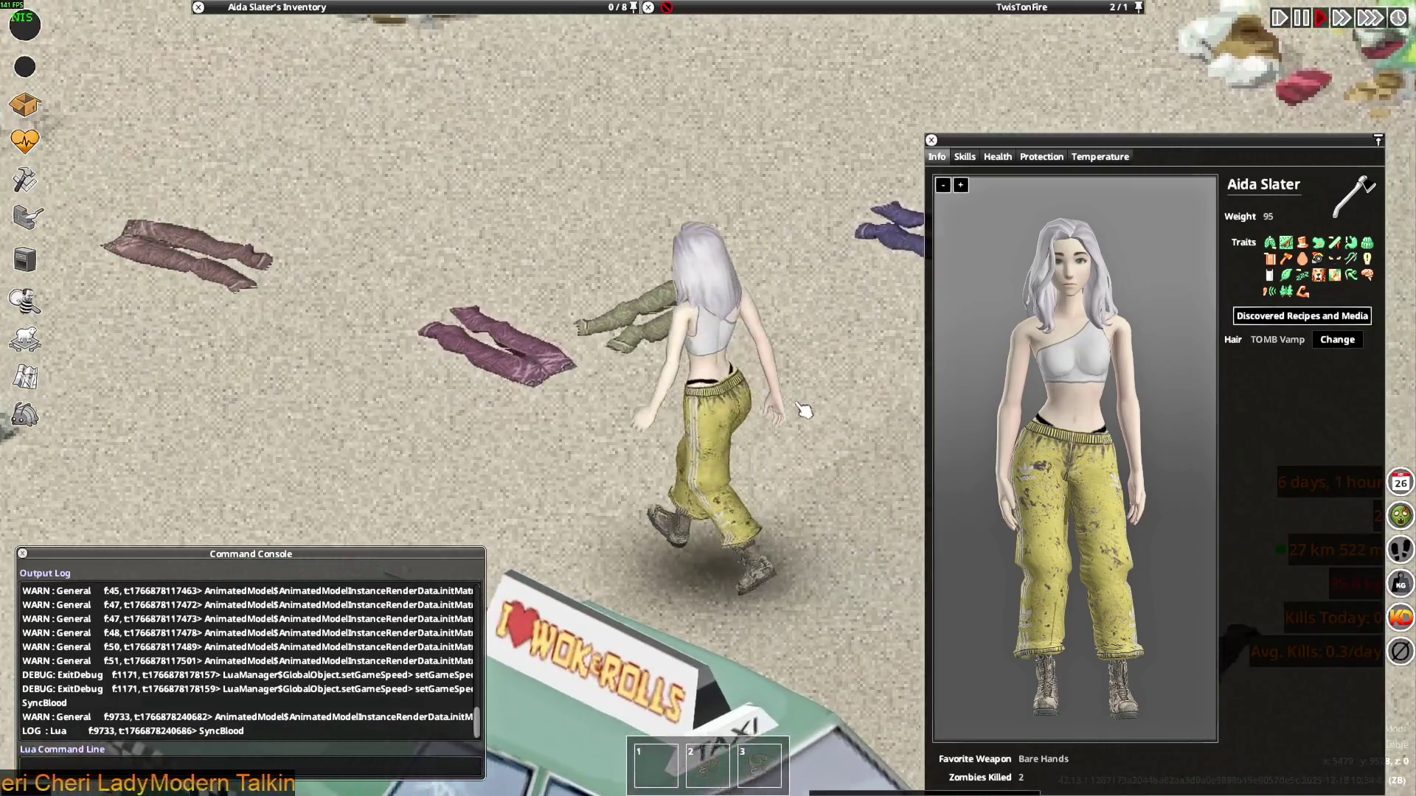
pyautogui.press('s')
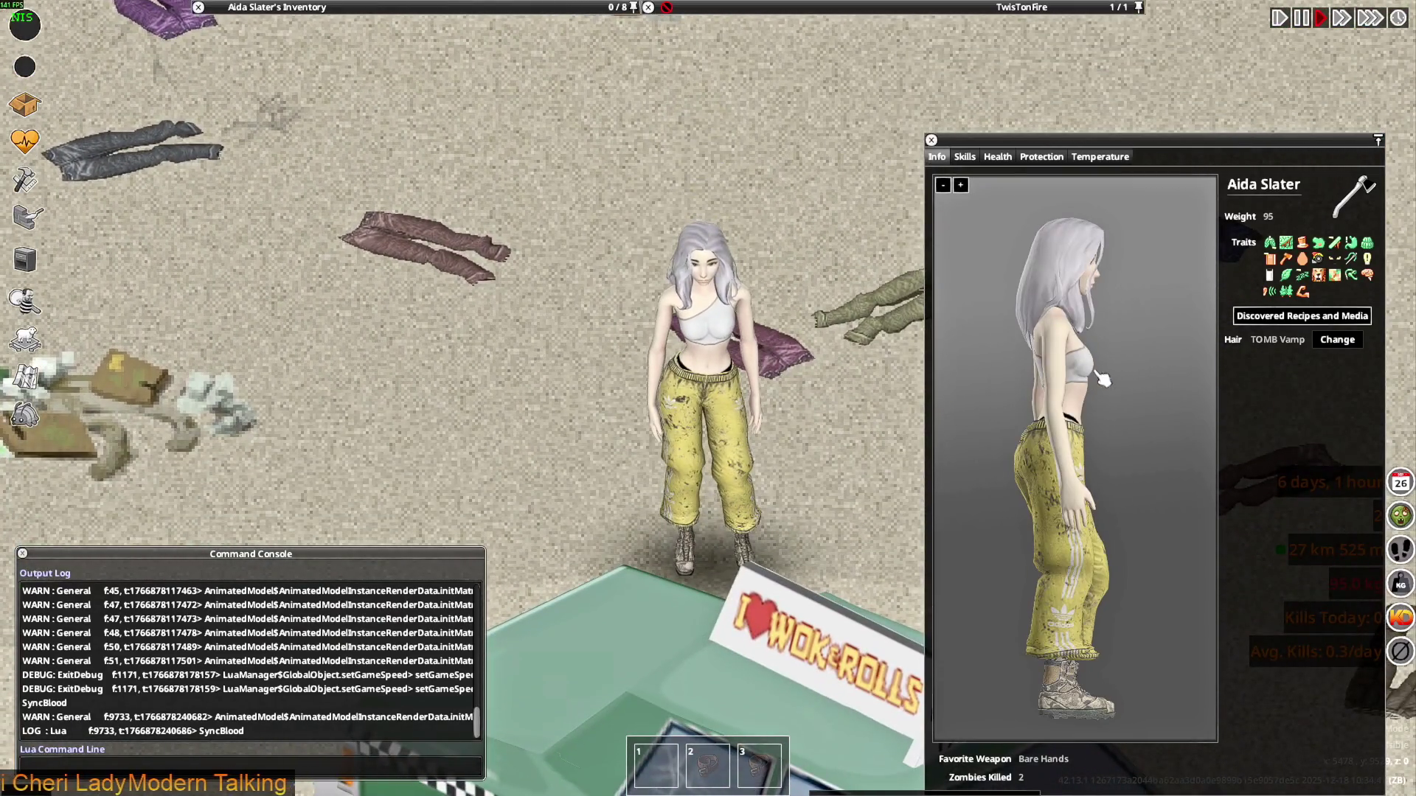
pyautogui.press('w')
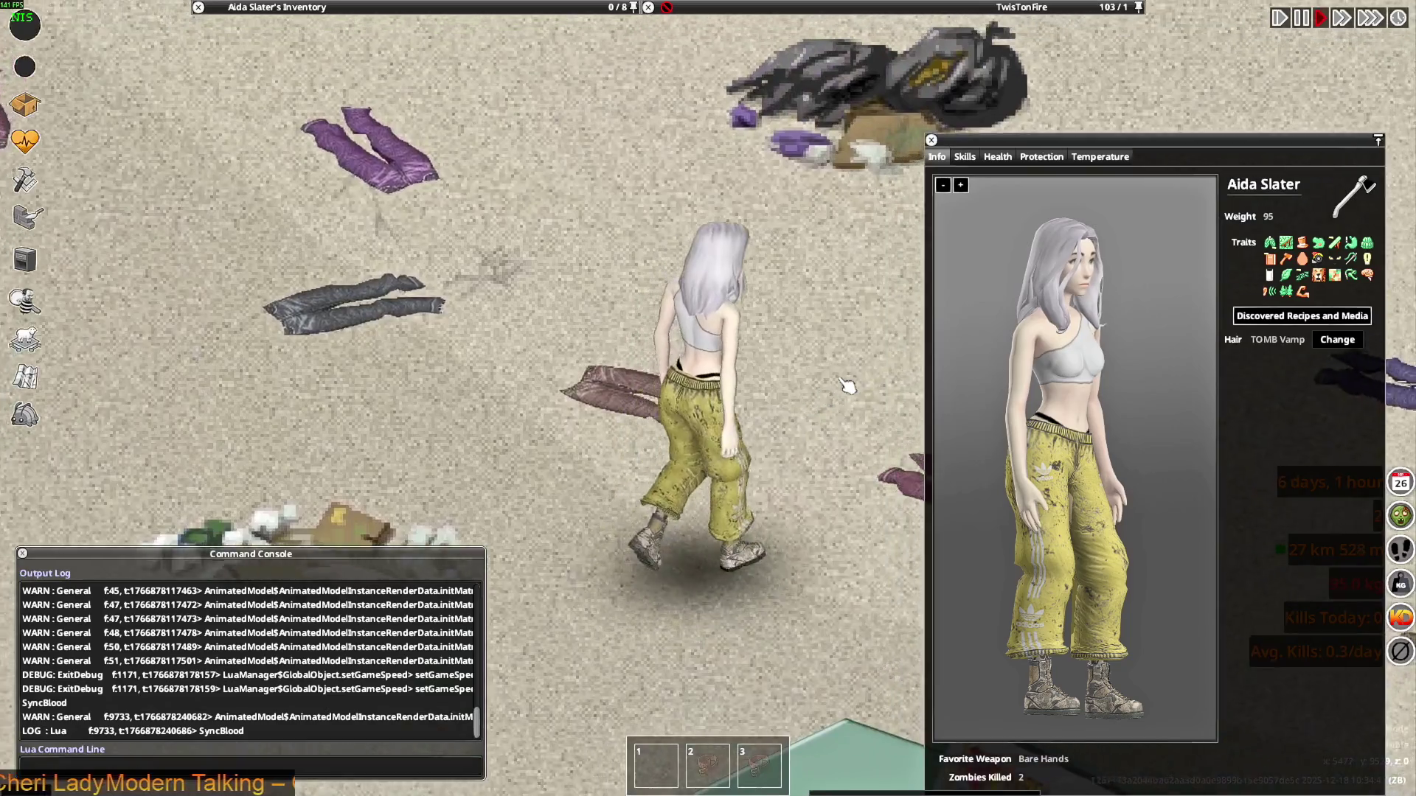
pyautogui.press('a')
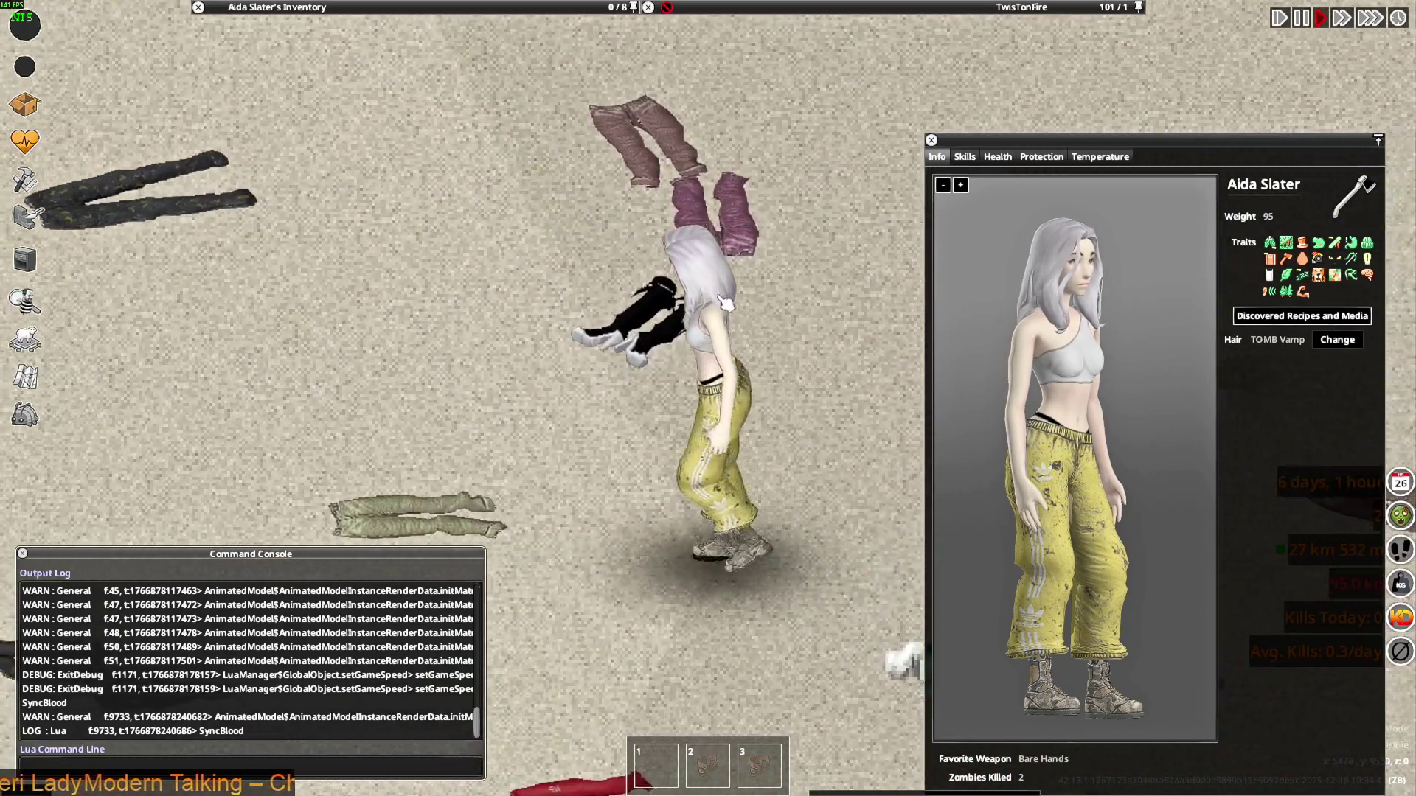
pyautogui.press('w')
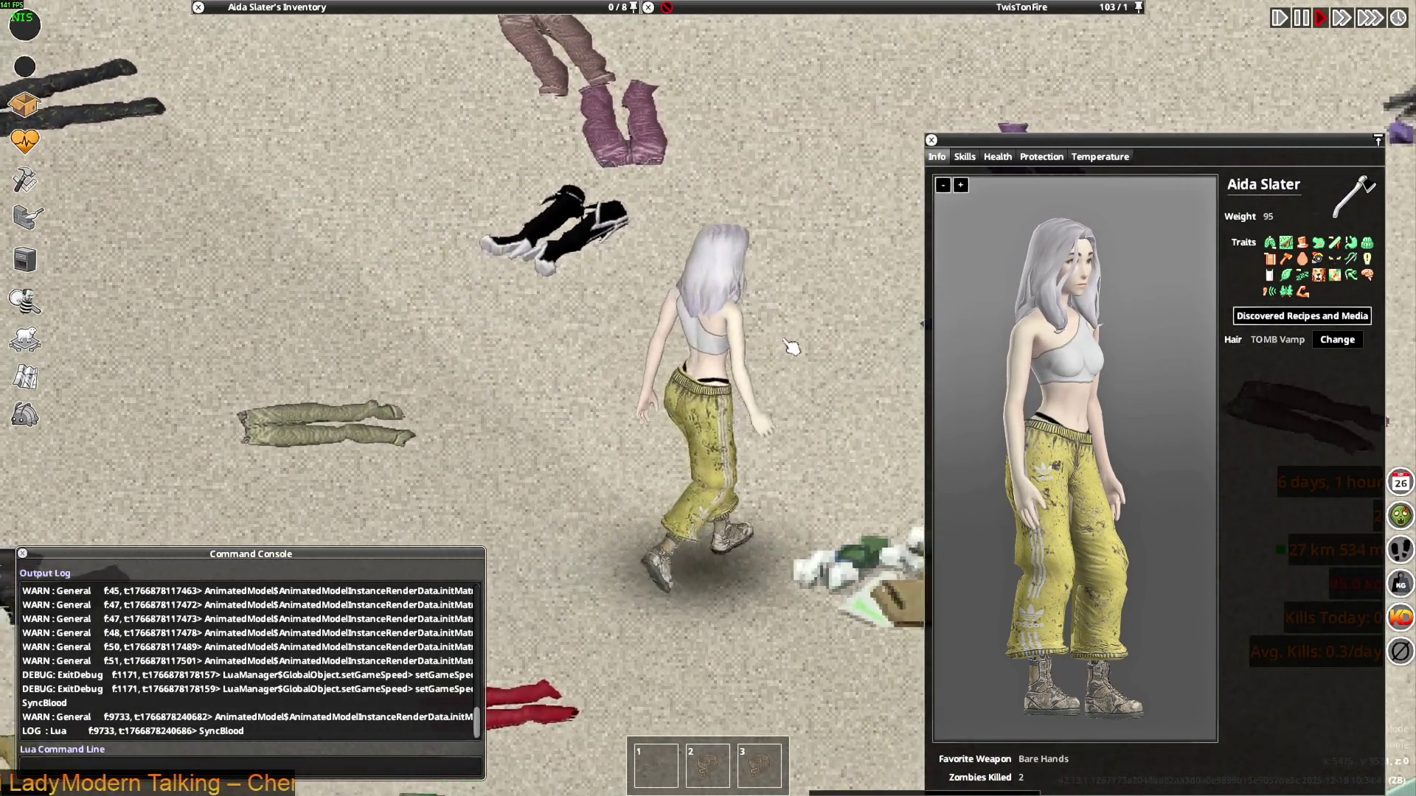
pyautogui.press('w')
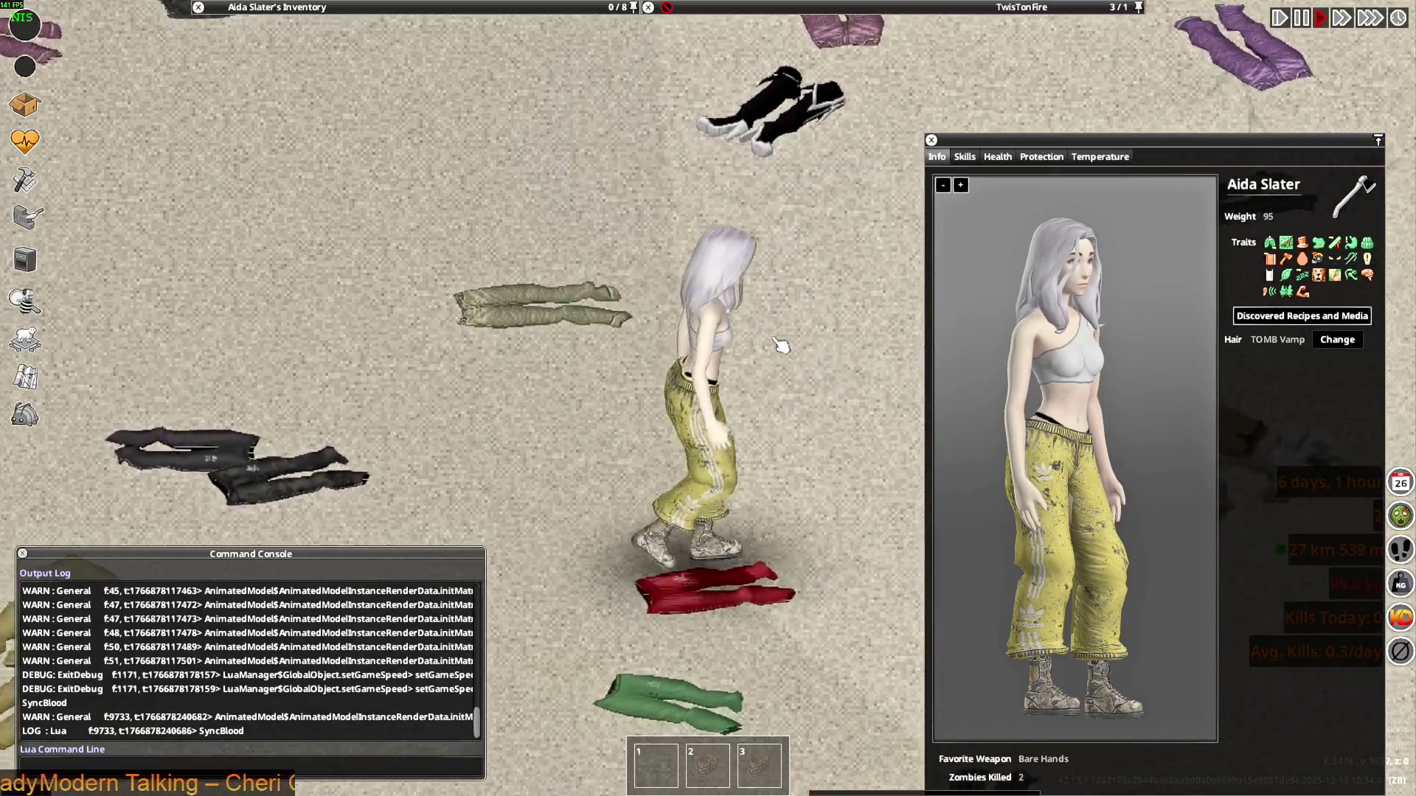
pyautogui.press('w')
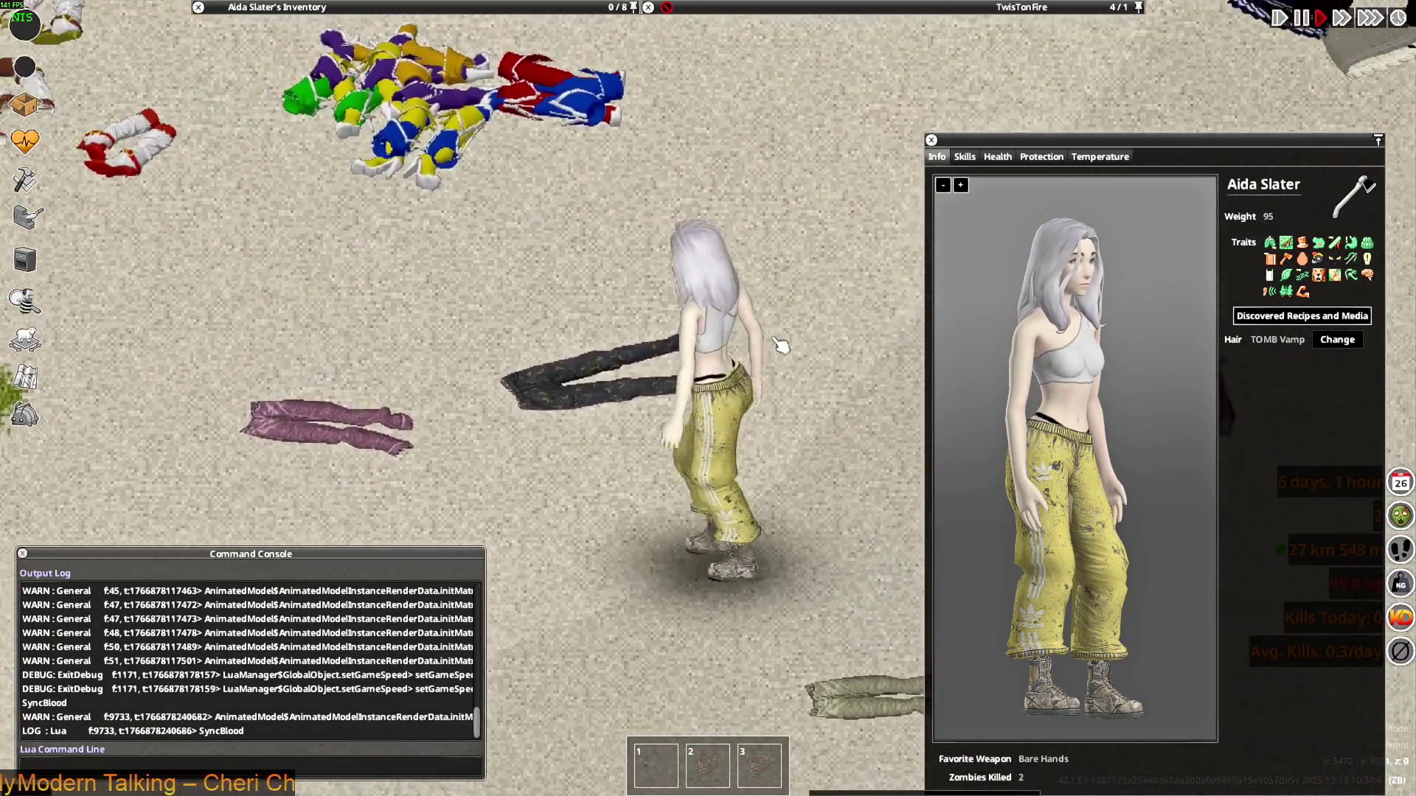
pyautogui.press('w')
pyautogui.press('d')
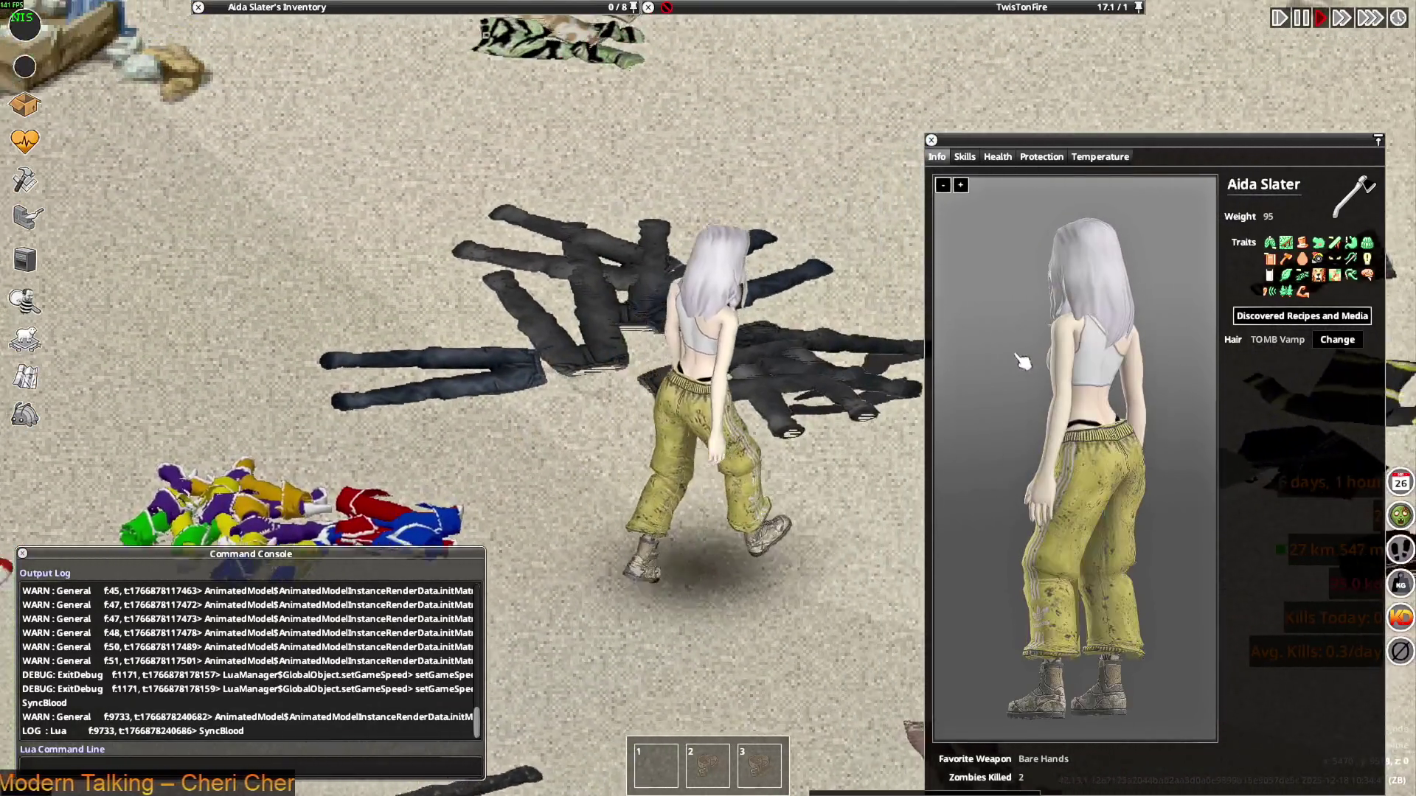
# Keep walking around the clothing piles, then bring up the Alt+Tab window switcher
pyautogui.press('s')
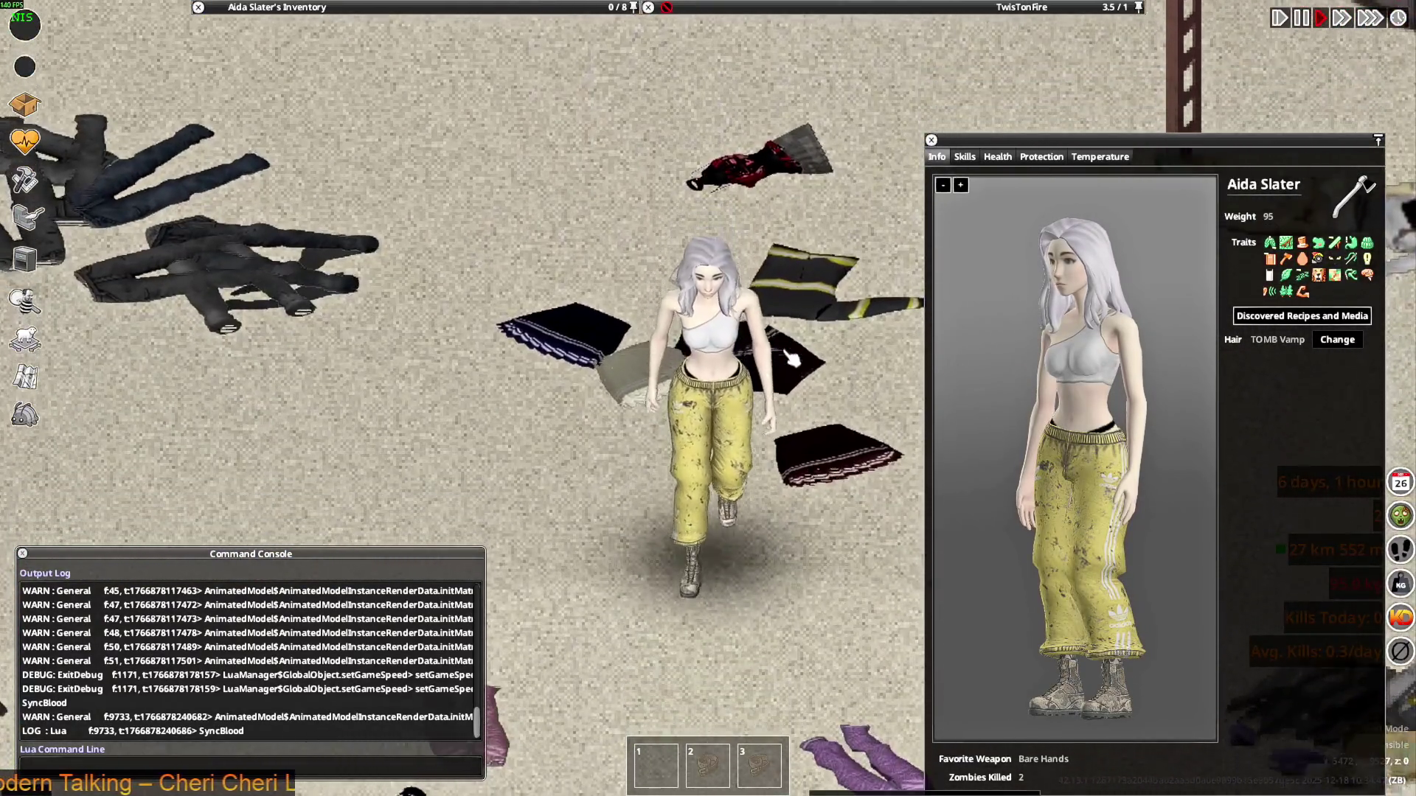
pyautogui.press('w')
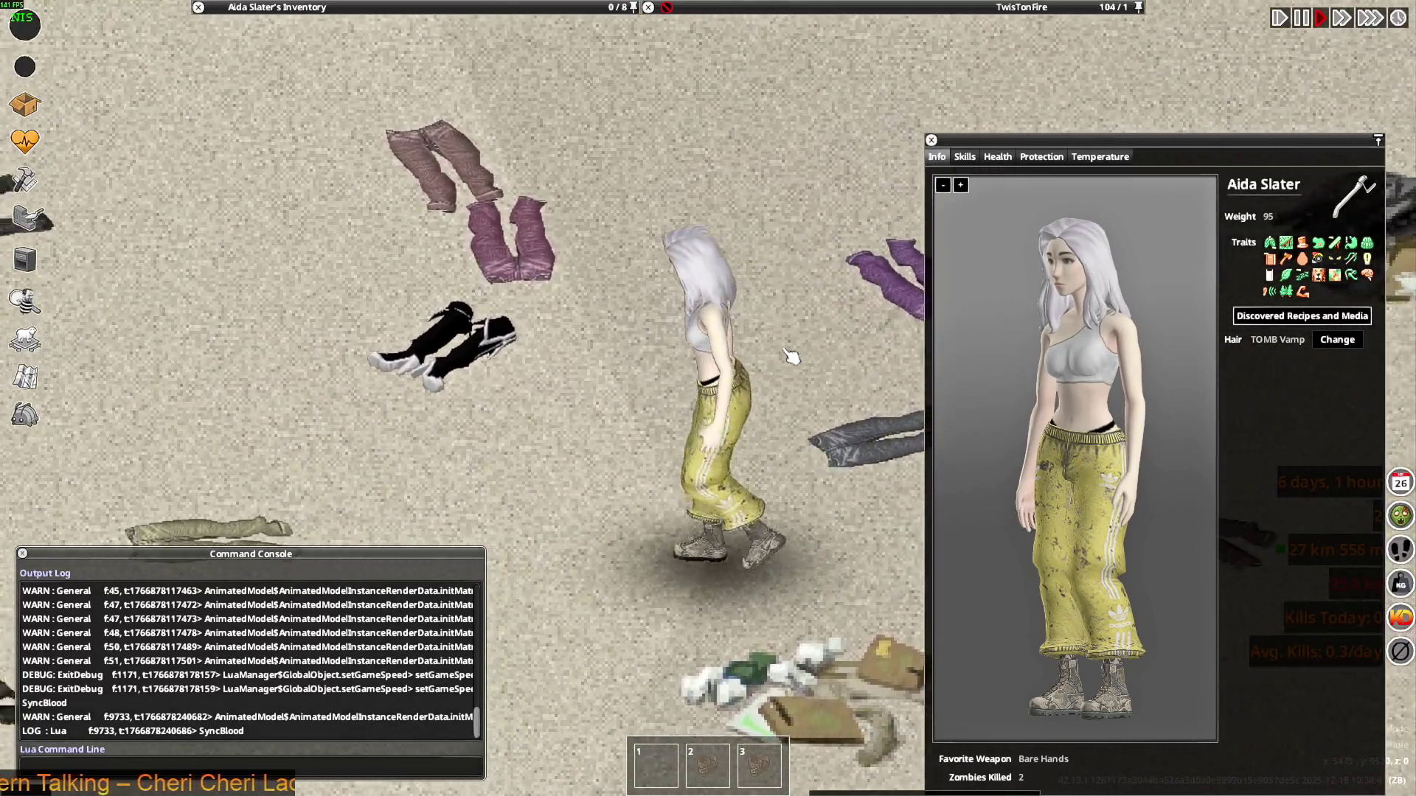
pyautogui.press('a')
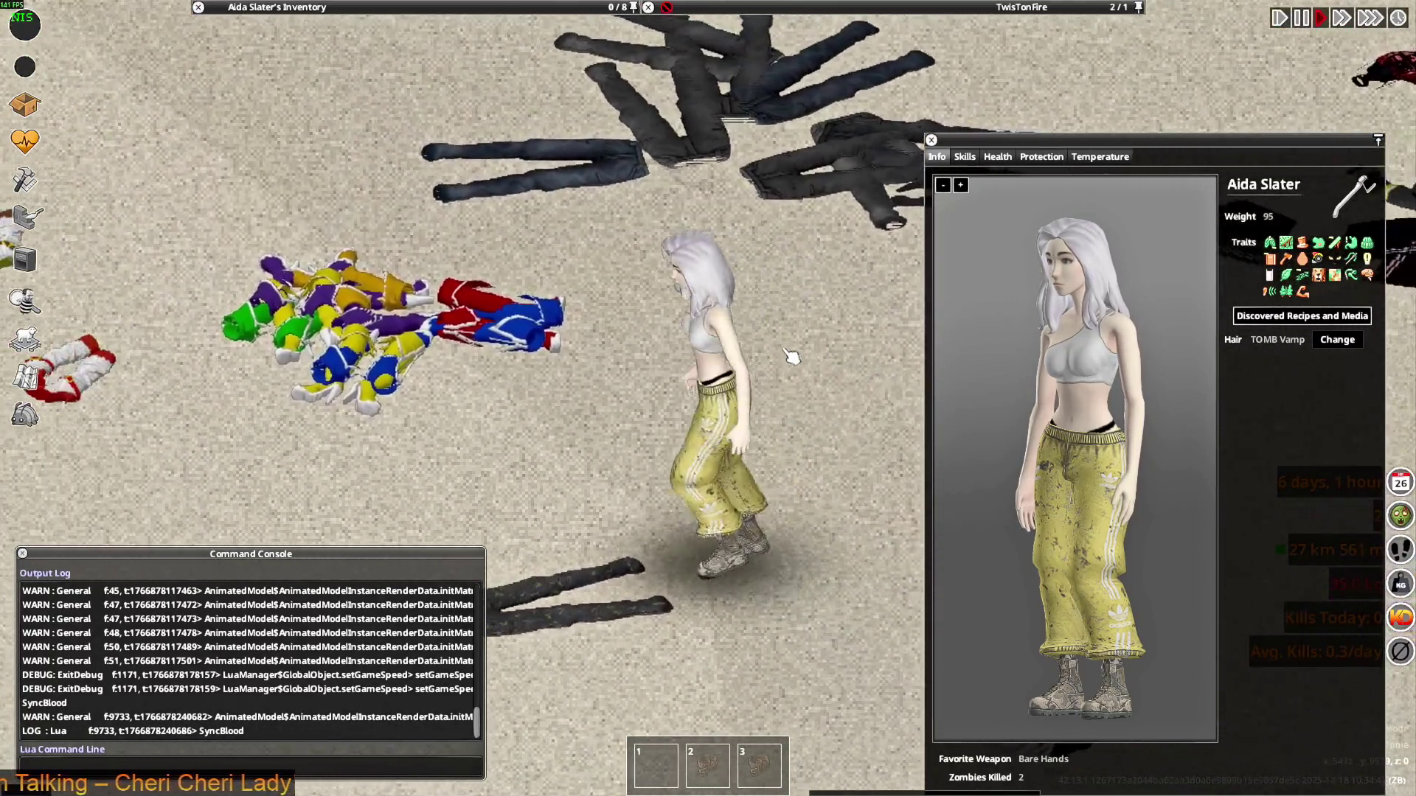
pyautogui.press('s')
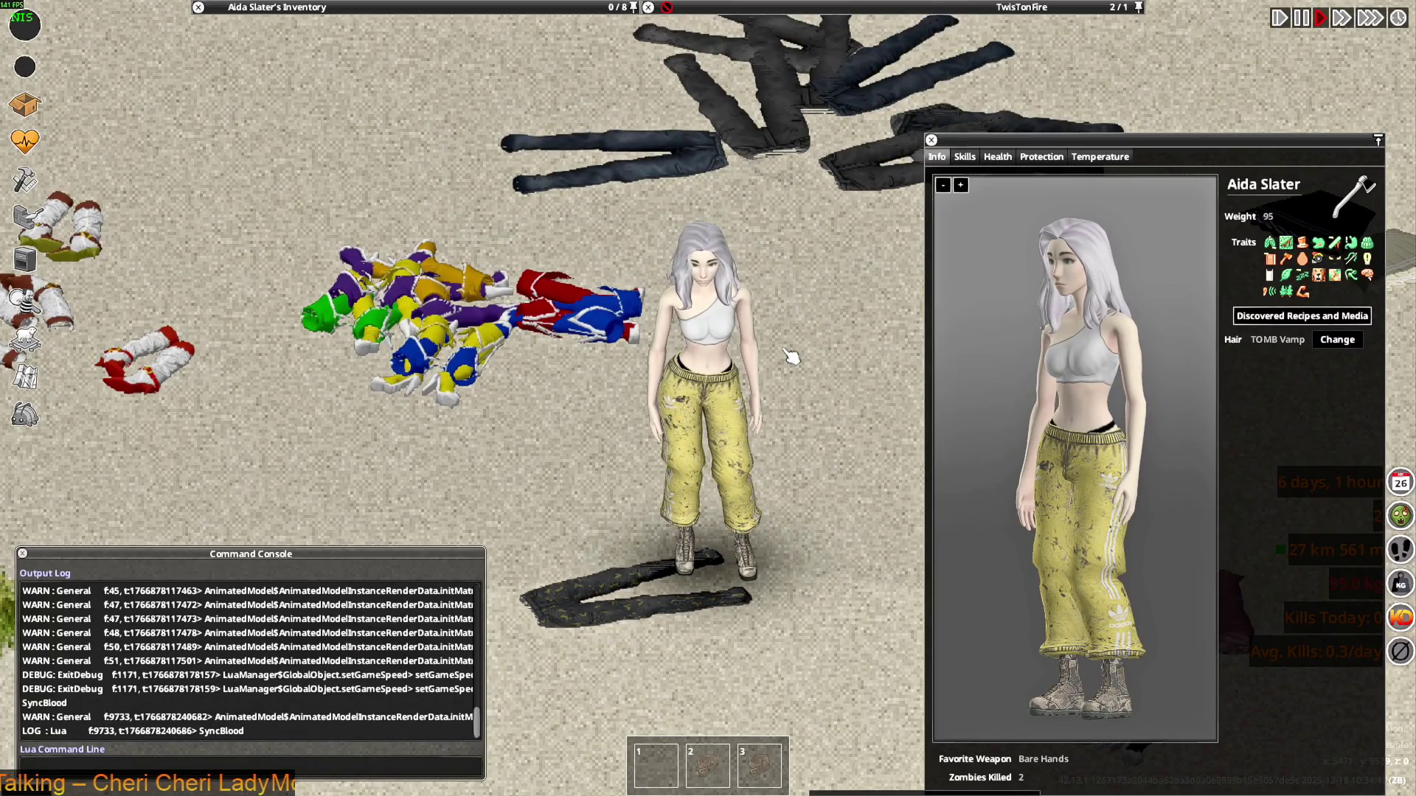
pyautogui.press('d')
pyautogui.press('w')
pyautogui.press('a')
pyautogui.press('s')
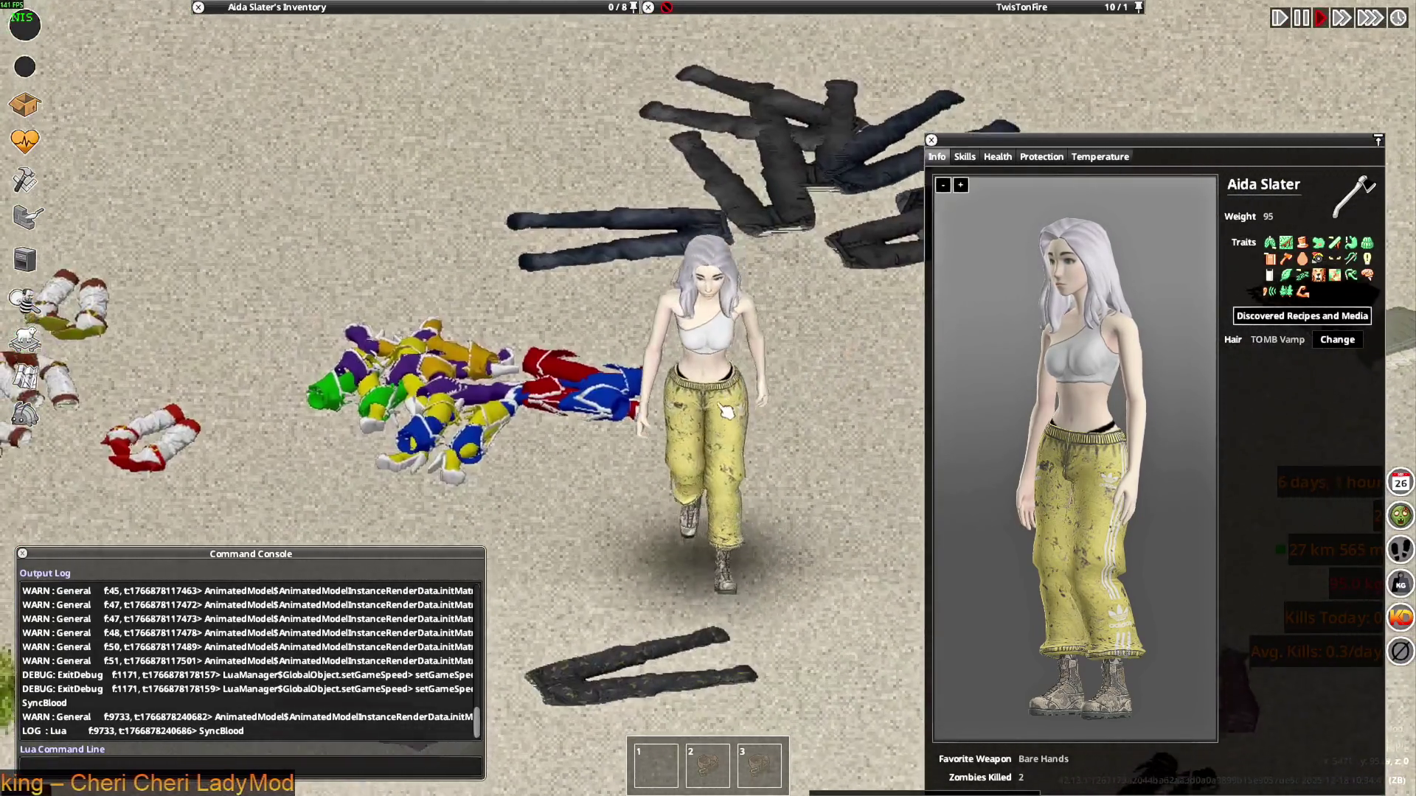
pyautogui.press('d')
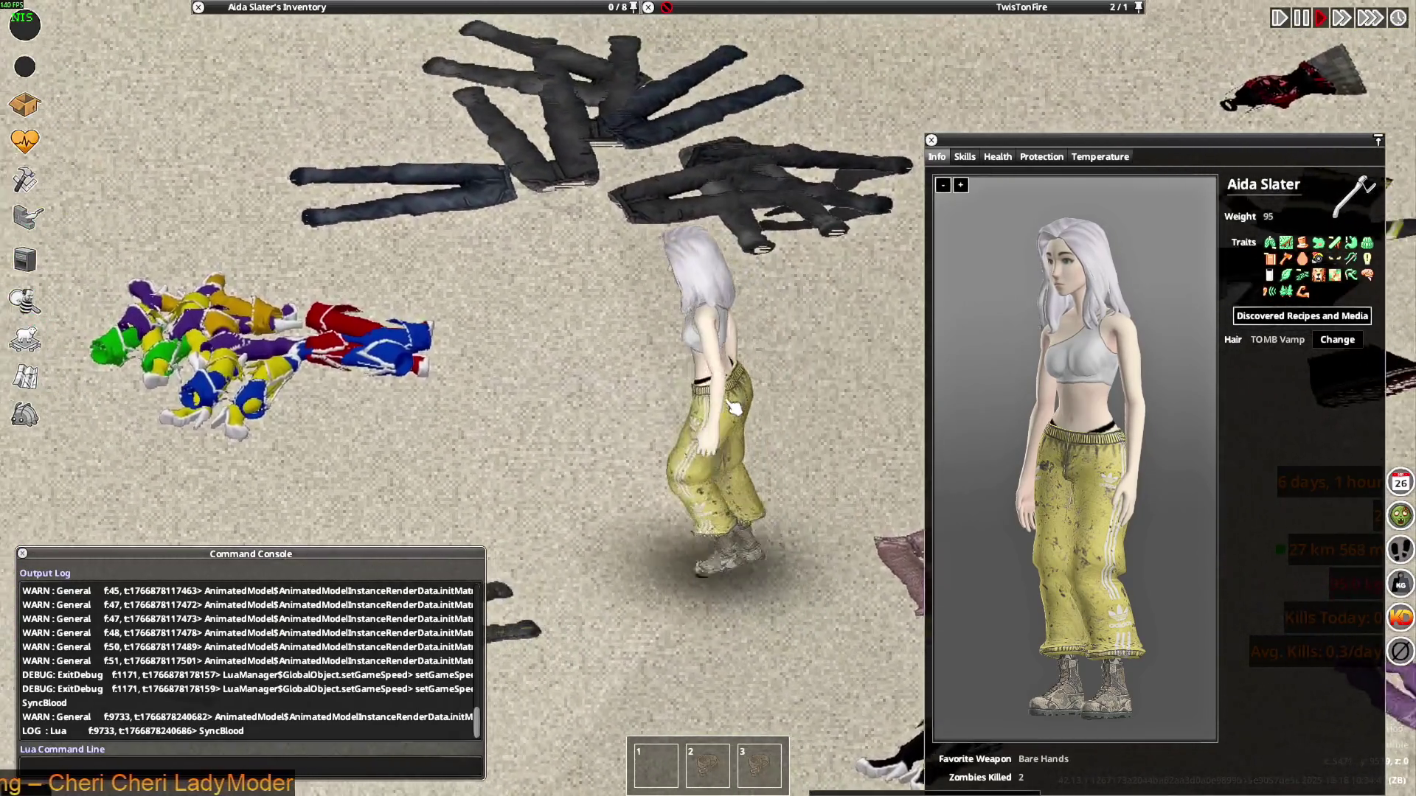
pyautogui.hotkey('alt', 'Tab')
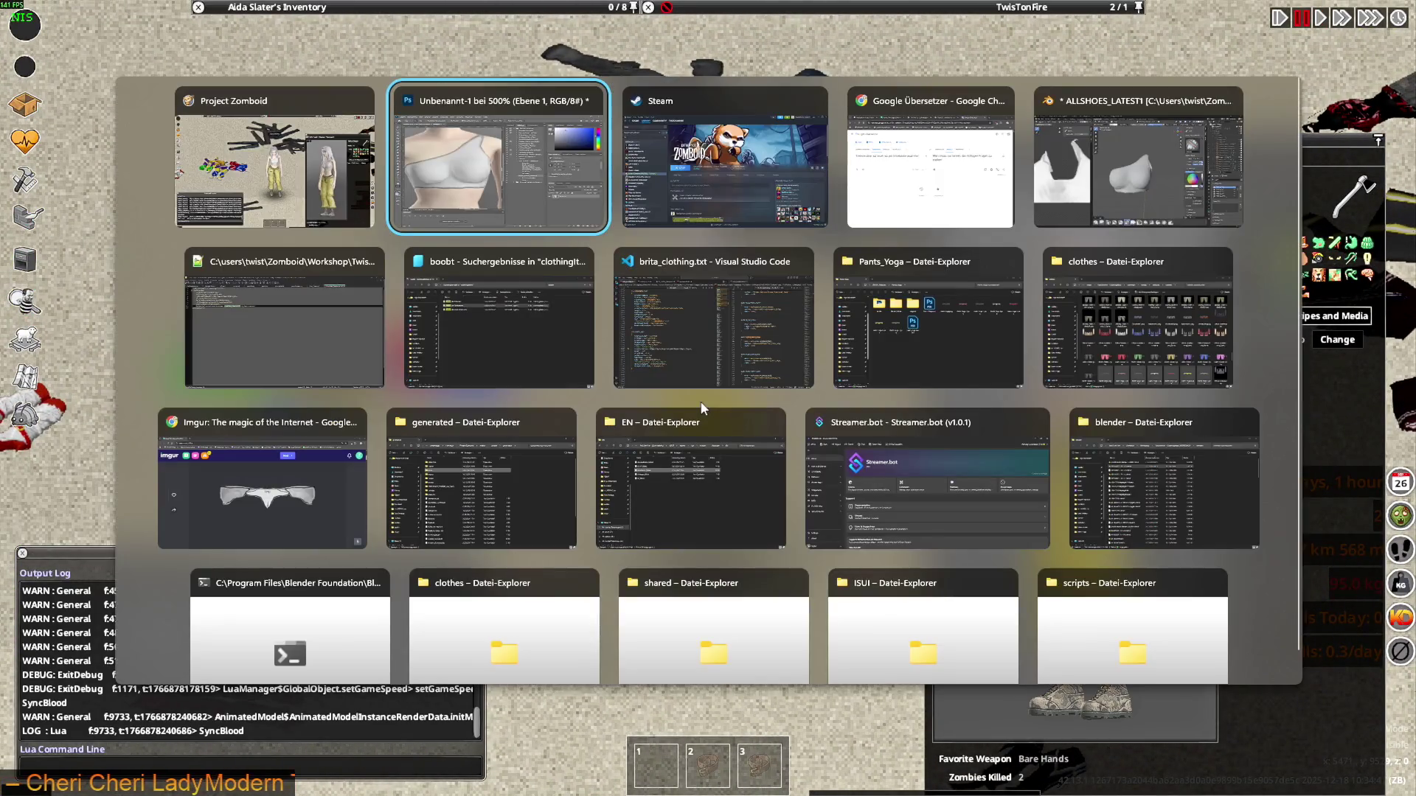
# Switch to Visual Studio Code and select the Jackets comment (lines 1293–1295) in brita_clothing.txt
pyautogui.press('Tab')
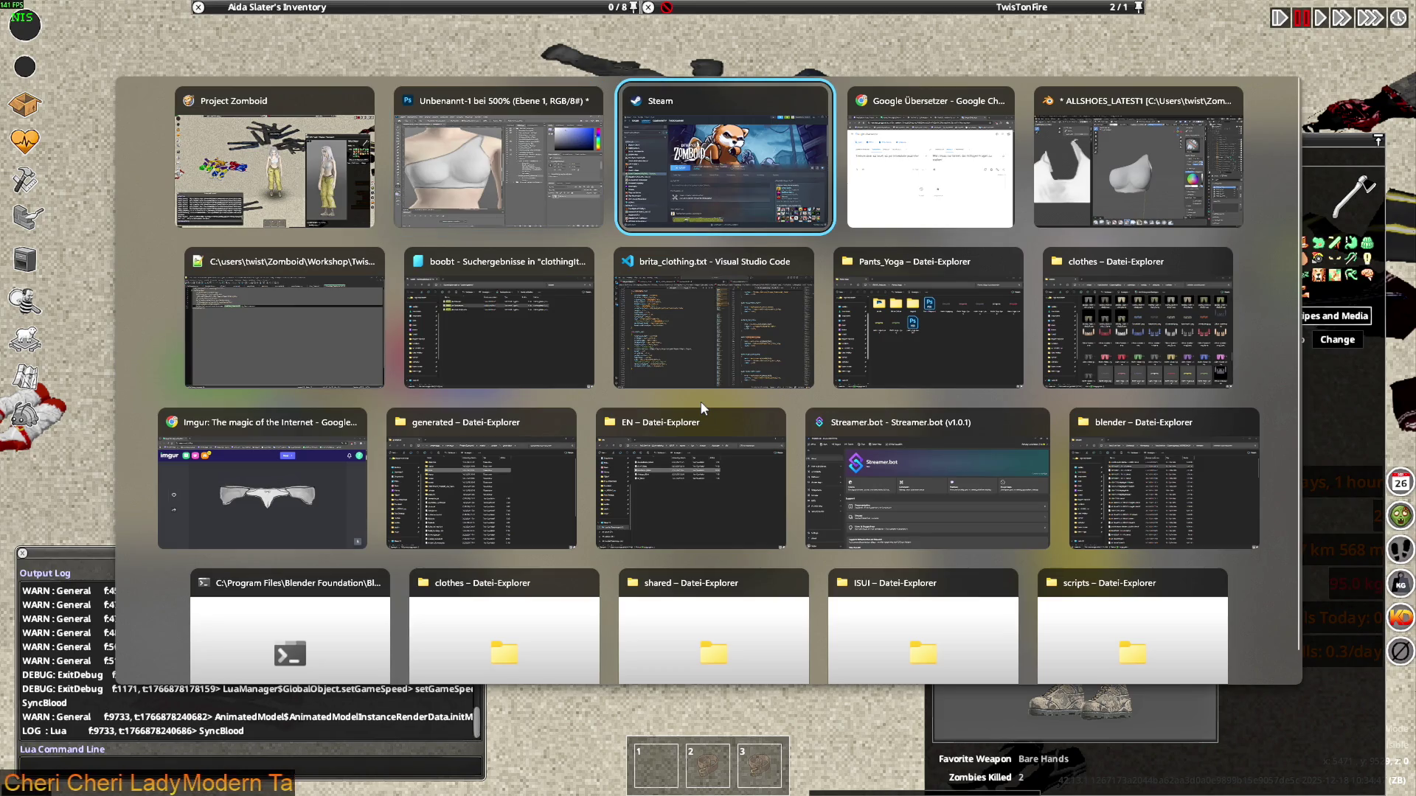
pyautogui.press('Tab')
pyautogui.press('Tab')
pyautogui.press('Tab')
pyautogui.press('Tab')
pyautogui.press('Tab')
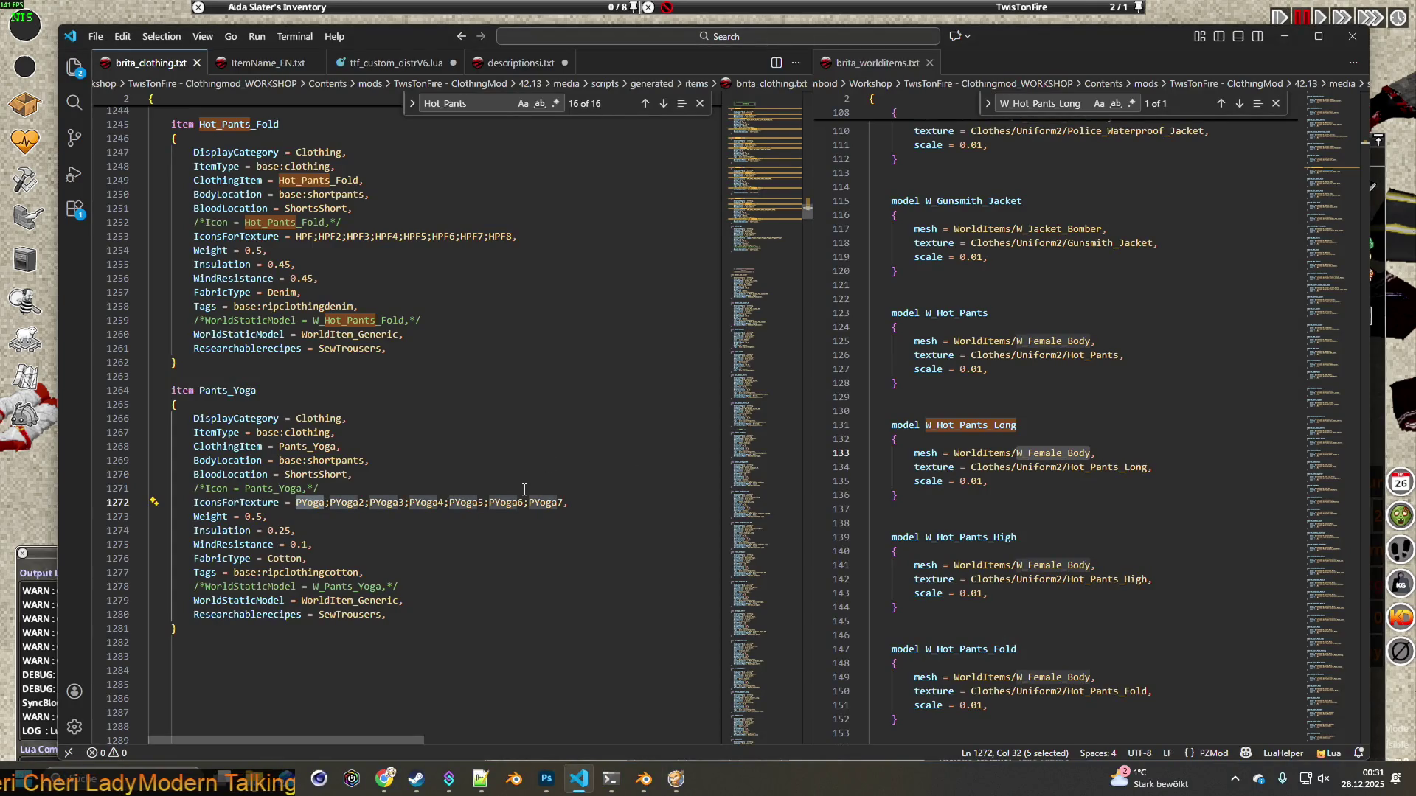
pyautogui.scroll(-4, 525, 489)
pyautogui.scroll(-4, 523, 494)
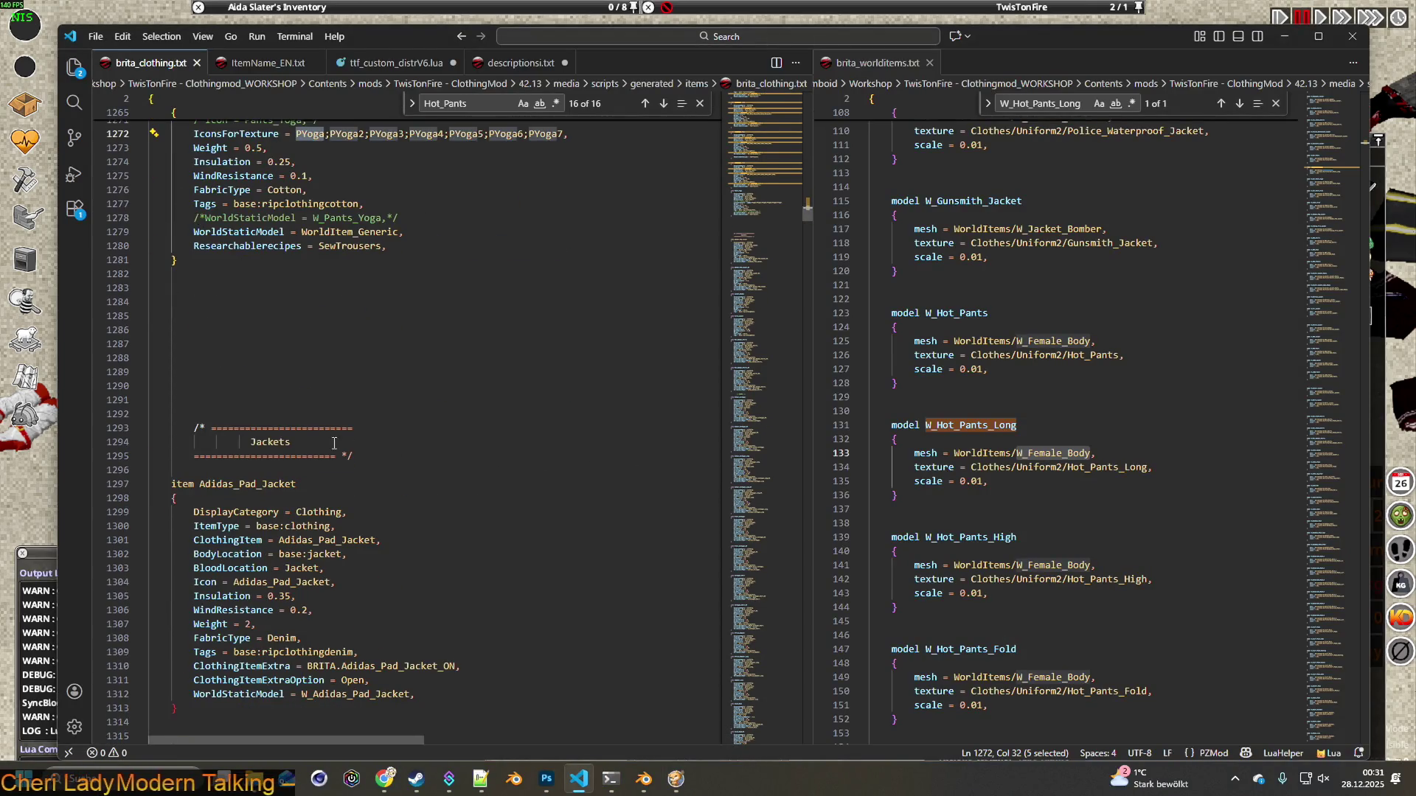
pyautogui.moveTo(194, 428); pyautogui.dragTo(411, 456)
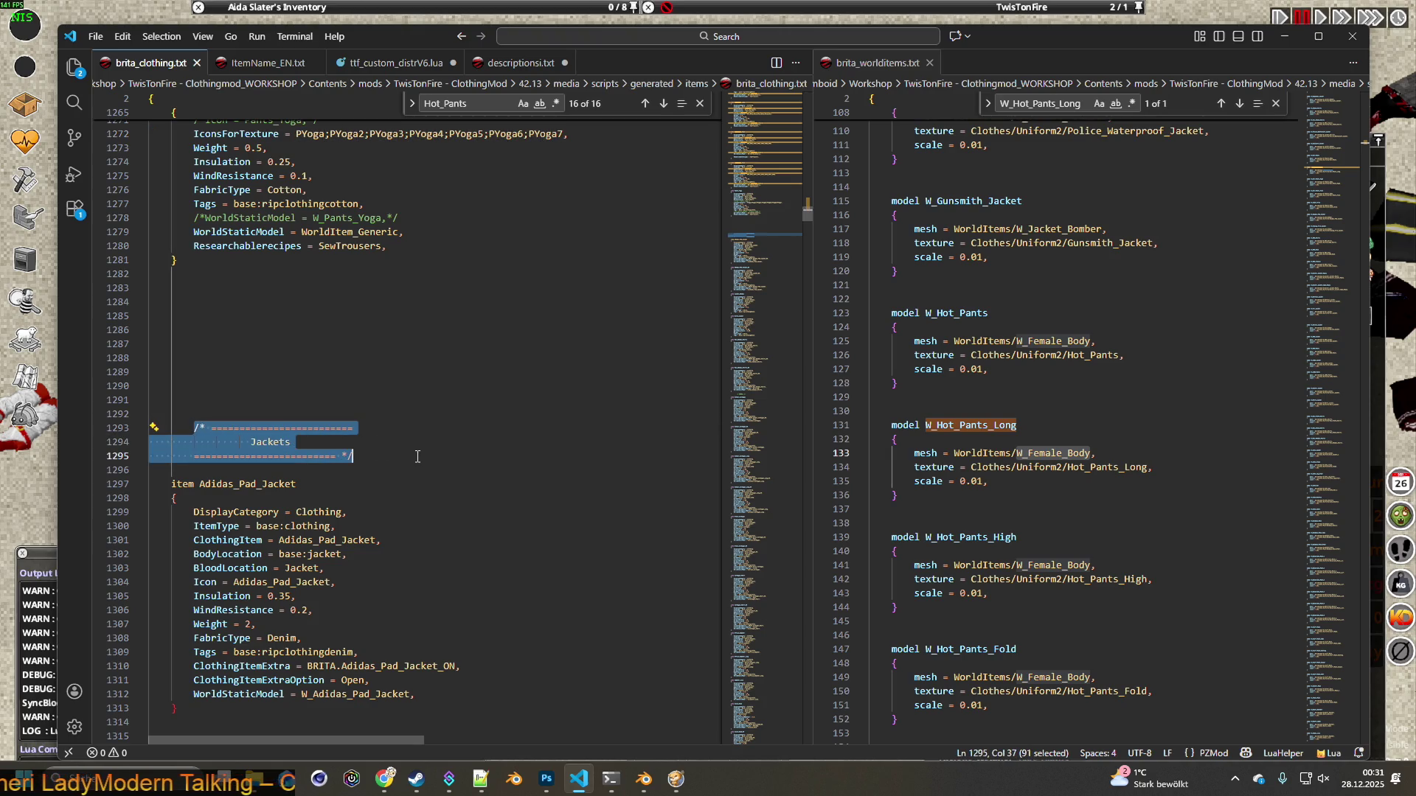
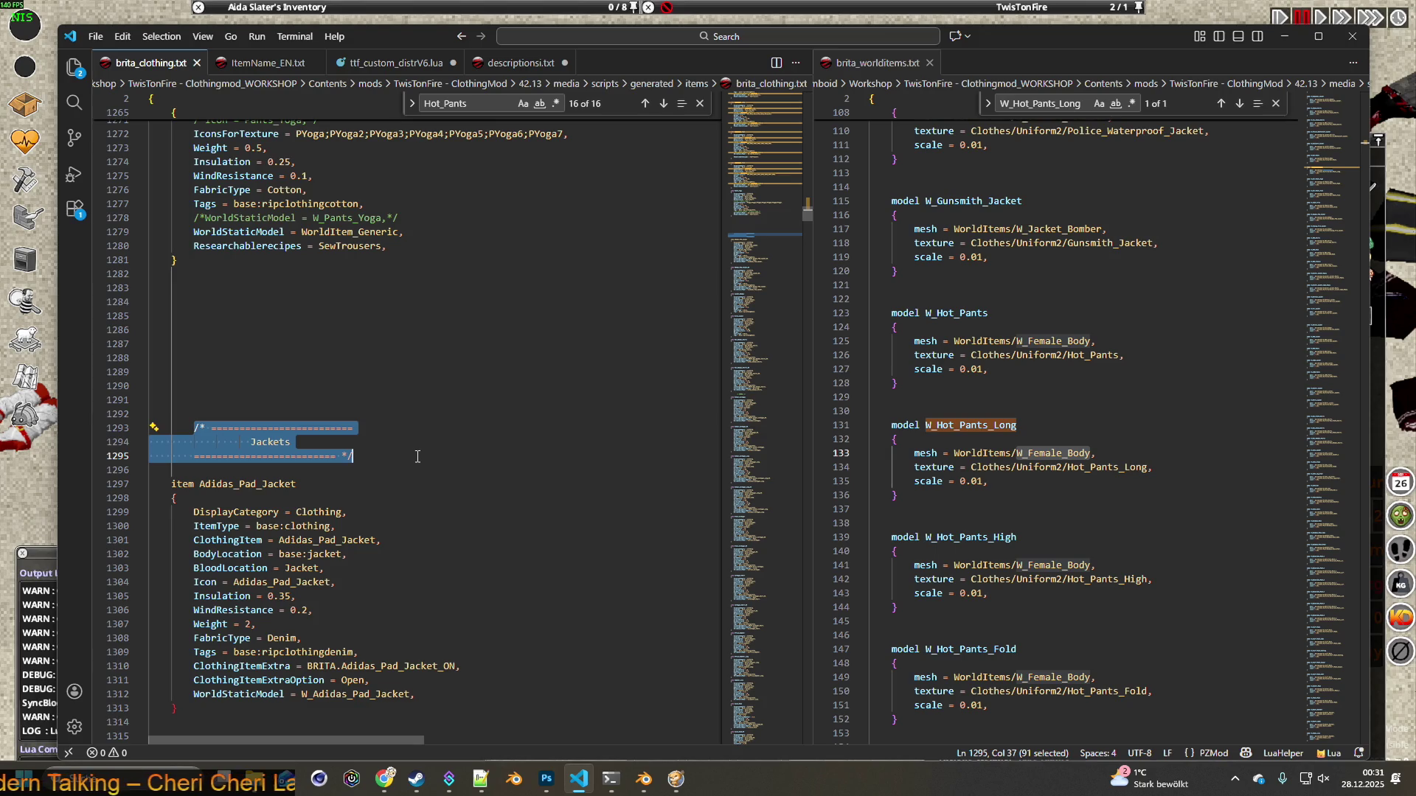
# Scroll through the script and select the whole Adidas_Pad_Jacket item definition
pyautogui.scroll(3, 419, 452)
pyautogui.scroll(6, 420, 451)
pyautogui.scroll(6, 421, 450)
pyautogui.scroll(2, 423, 448)
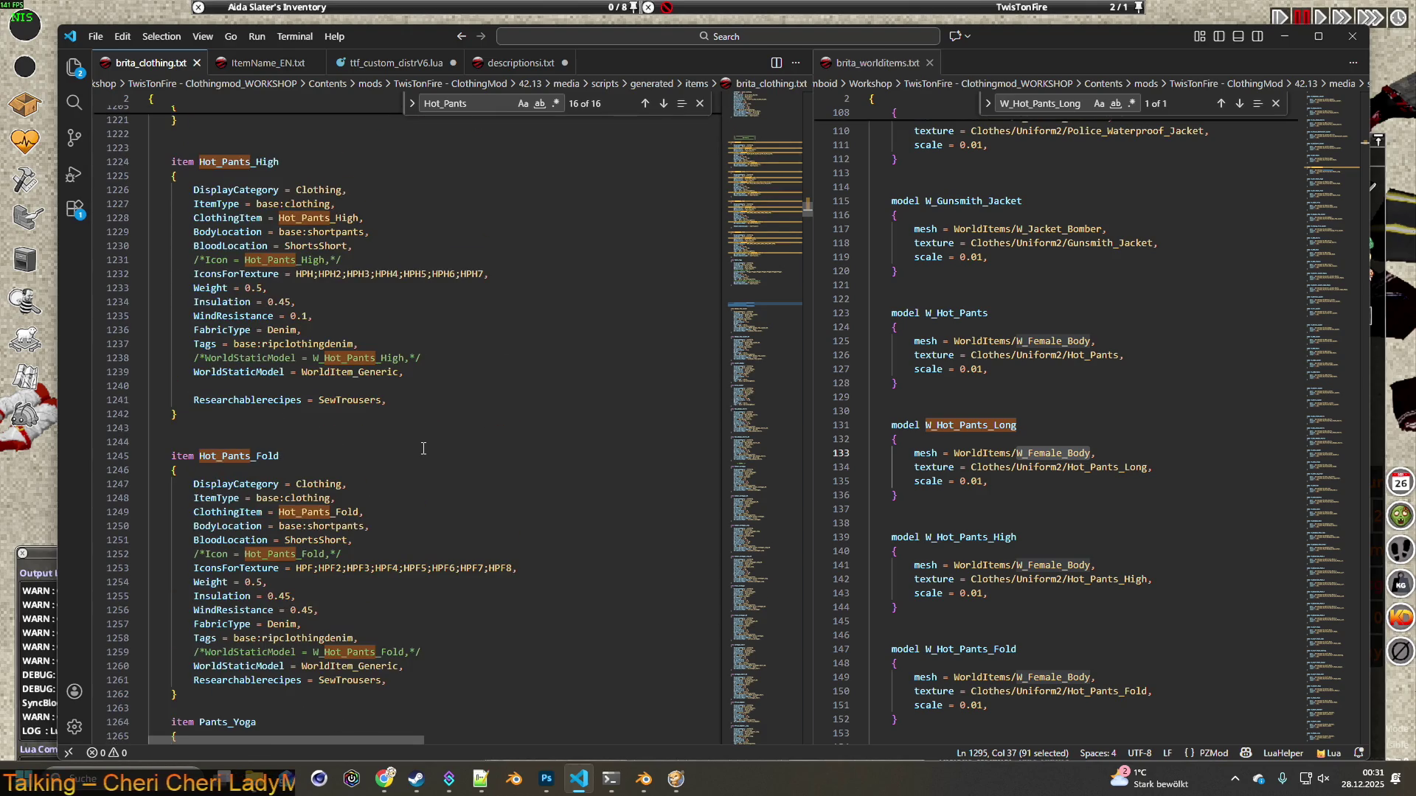
pyautogui.scroll(2, 424, 428)
pyautogui.scroll(8, 423, 376)
pyautogui.scroll(-7, 423, 371)
pyautogui.scroll(-8, 422, 371)
pyautogui.scroll(-4, 422, 371)
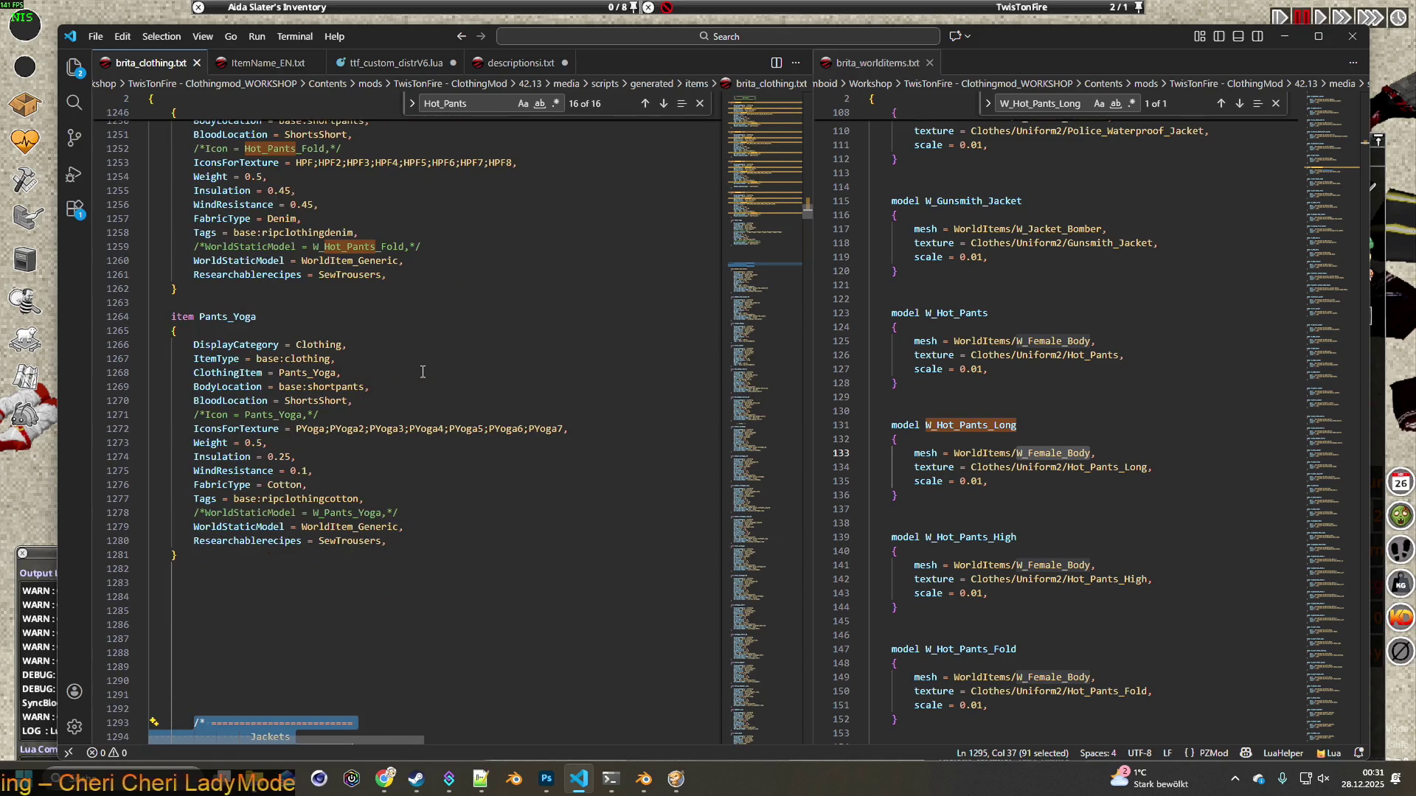
pyautogui.scroll(-2, 423, 371)
pyautogui.scroll(-4, 438, 398)
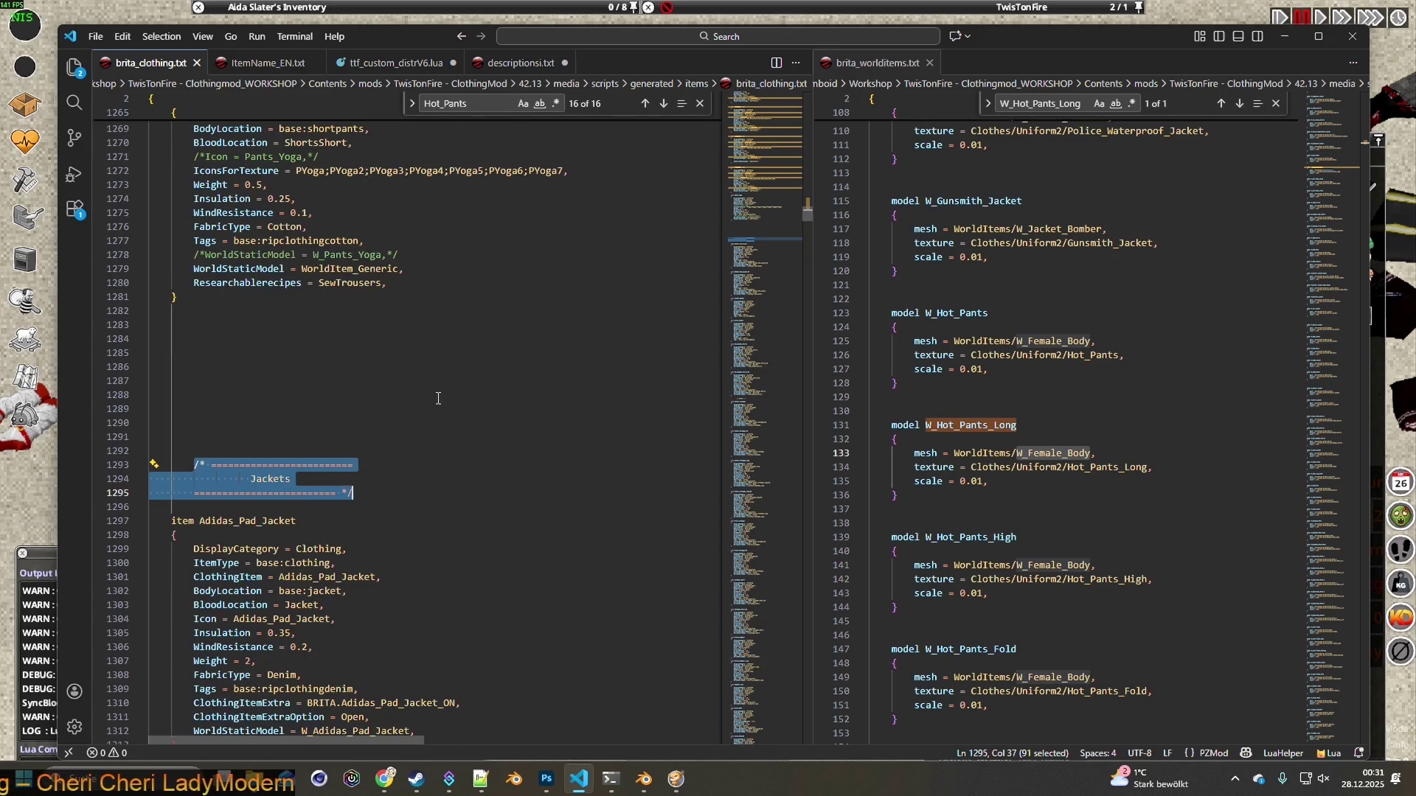
pyautogui.scroll(-3, 447, 402)
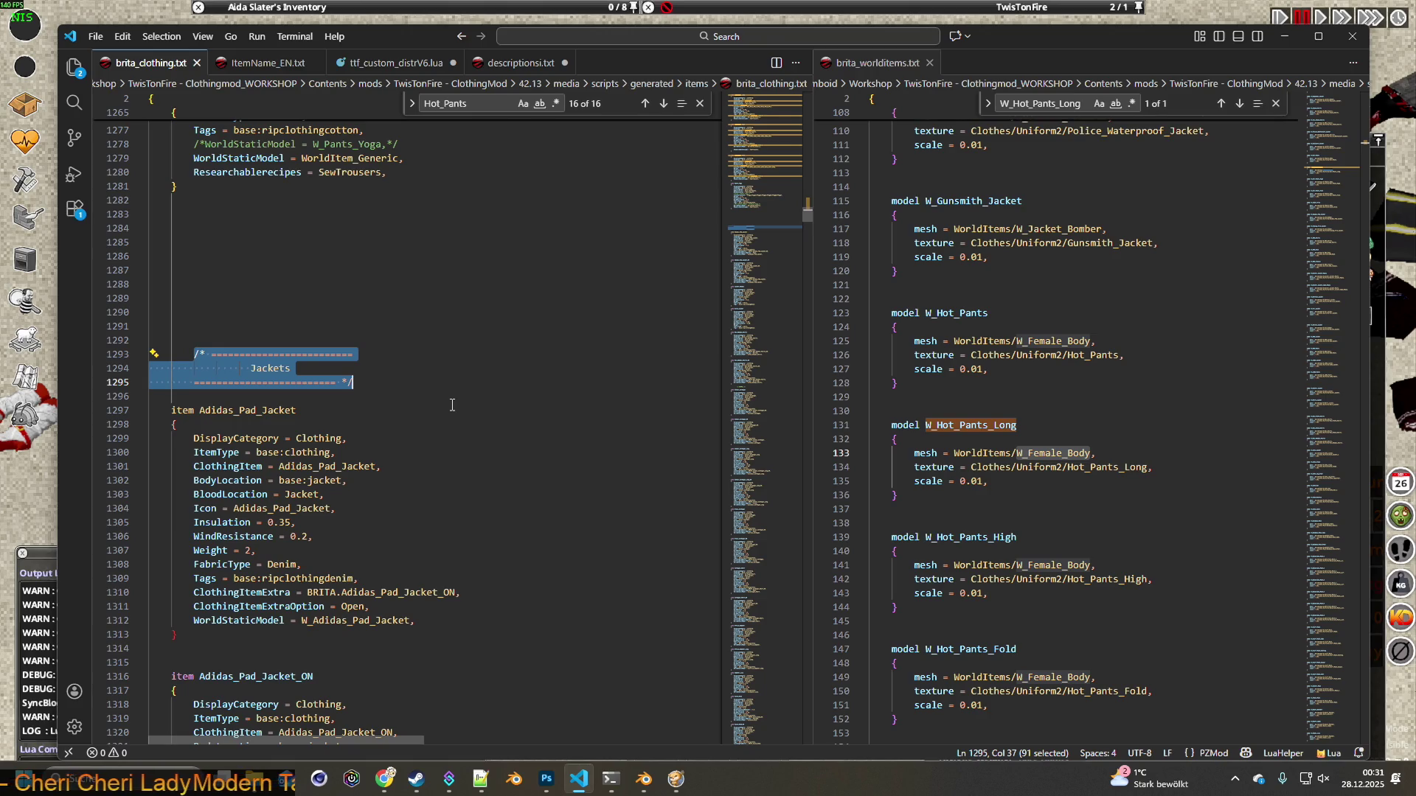
pyautogui.scroll(-2, 452, 404)
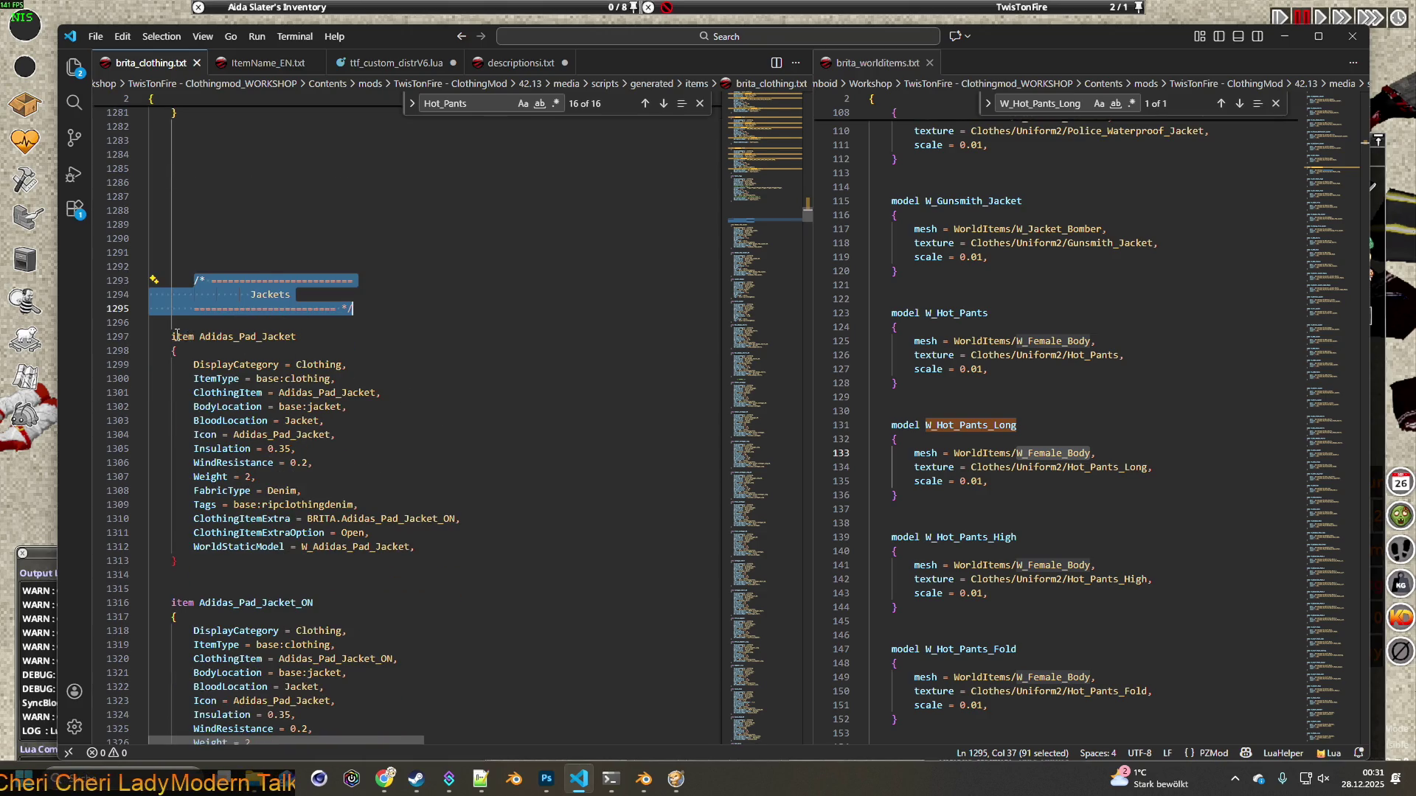
pyautogui.moveTo(171, 336); pyautogui.dragTo(503, 546)
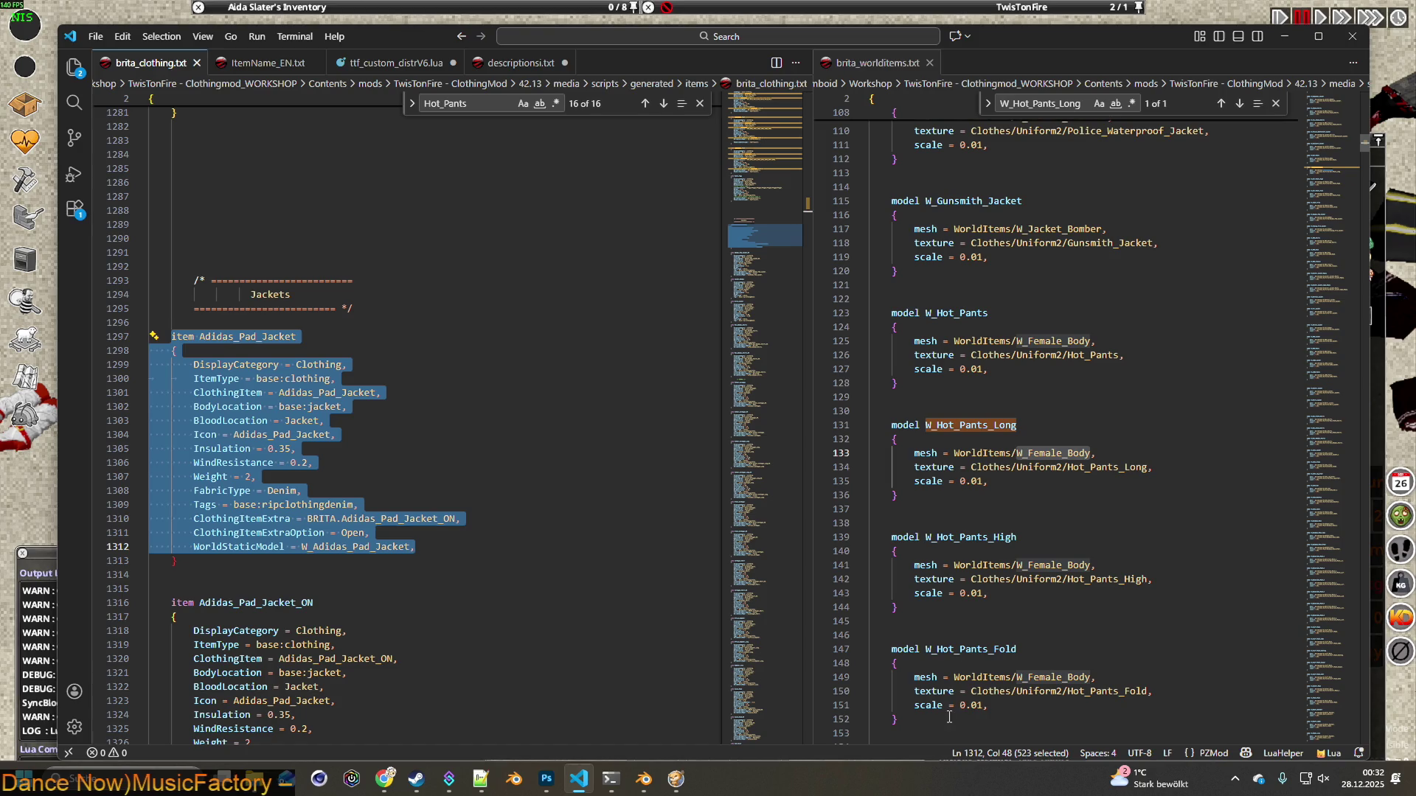
# Delete the four Hot_Pants world models and leftover blank lines from brita_worlditems.txt
pyautogui.moveTo(950, 715); pyautogui.dragTo(865, 317)
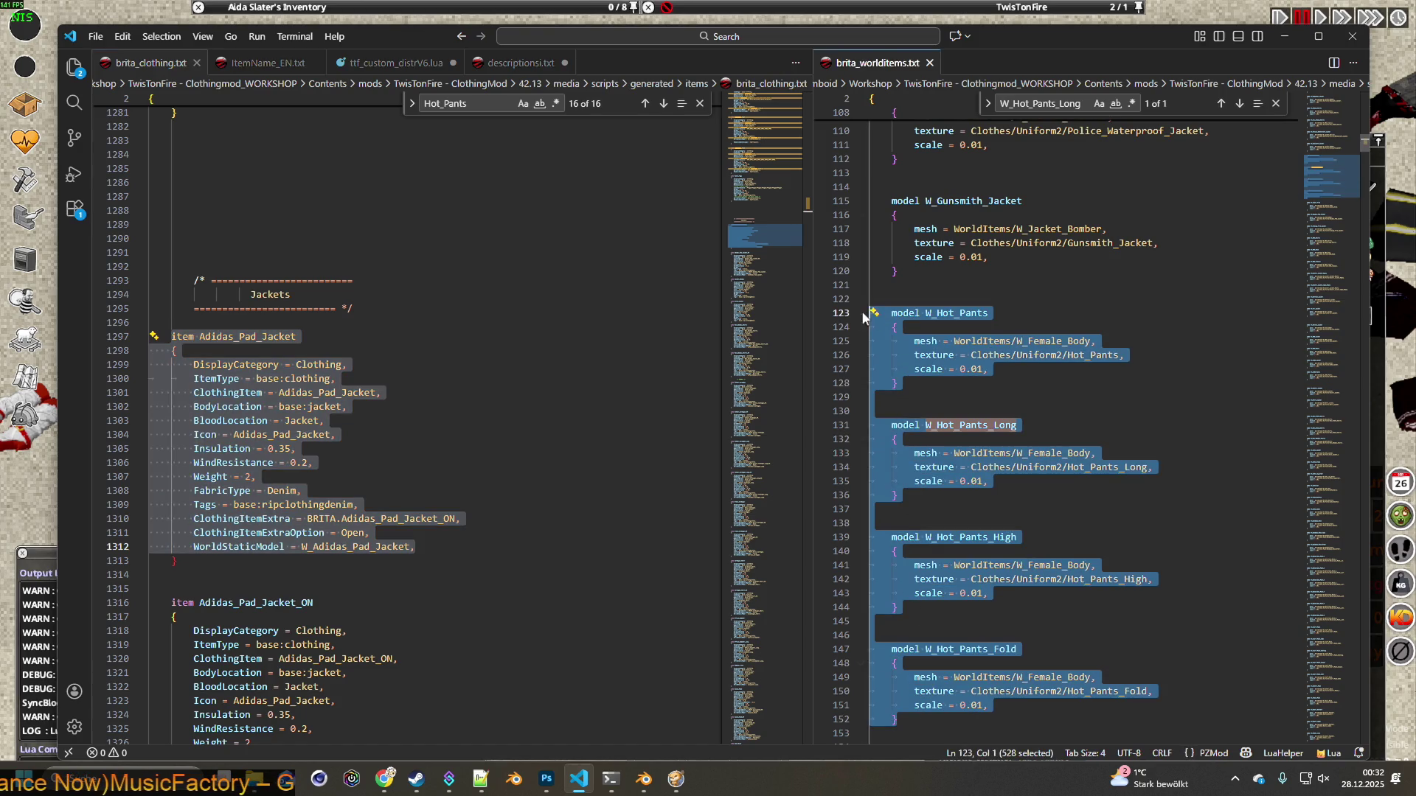
pyautogui.press('Delete')
pyautogui.click(988, 344)
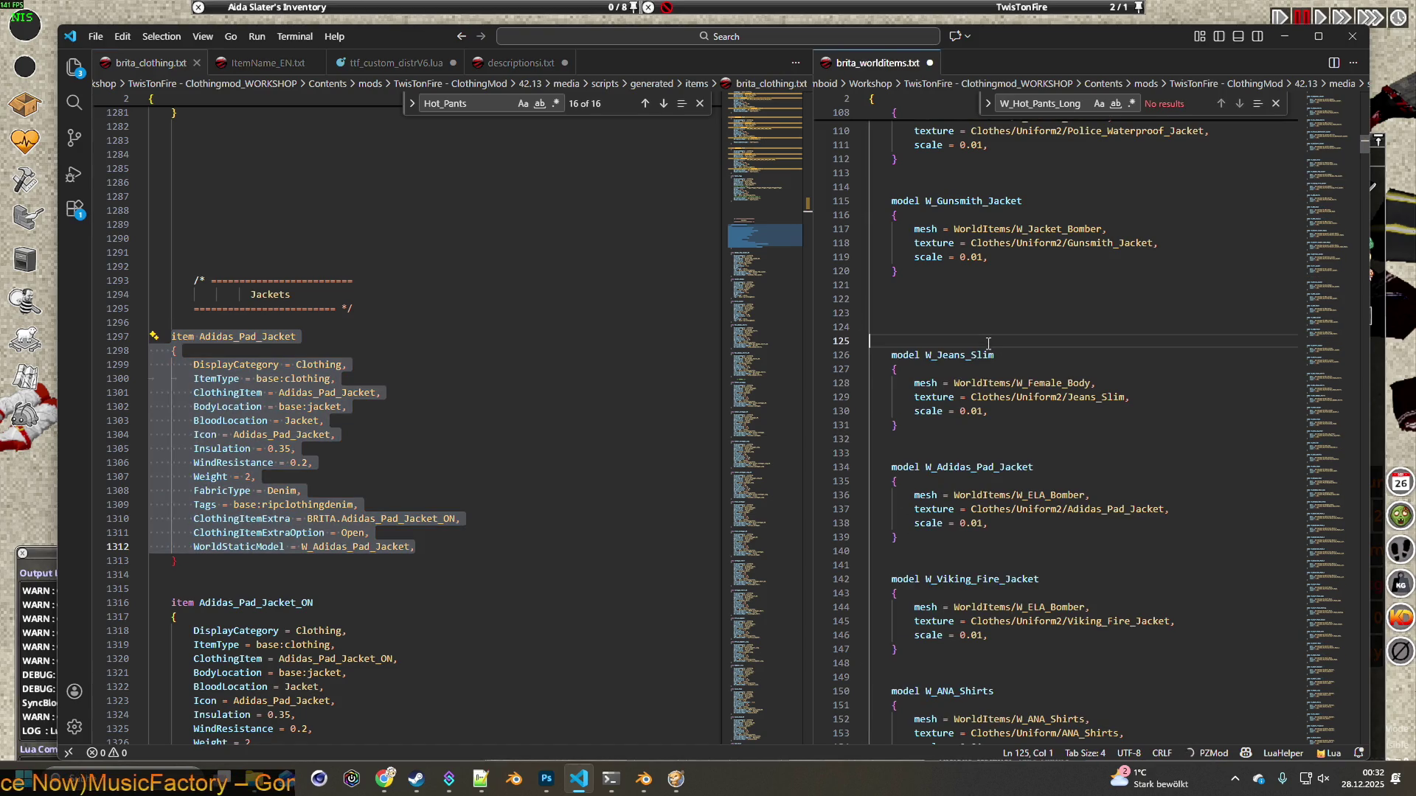
pyautogui.press('BackSpace')
pyautogui.press('BackSpace')
pyautogui.press('BackSpace')
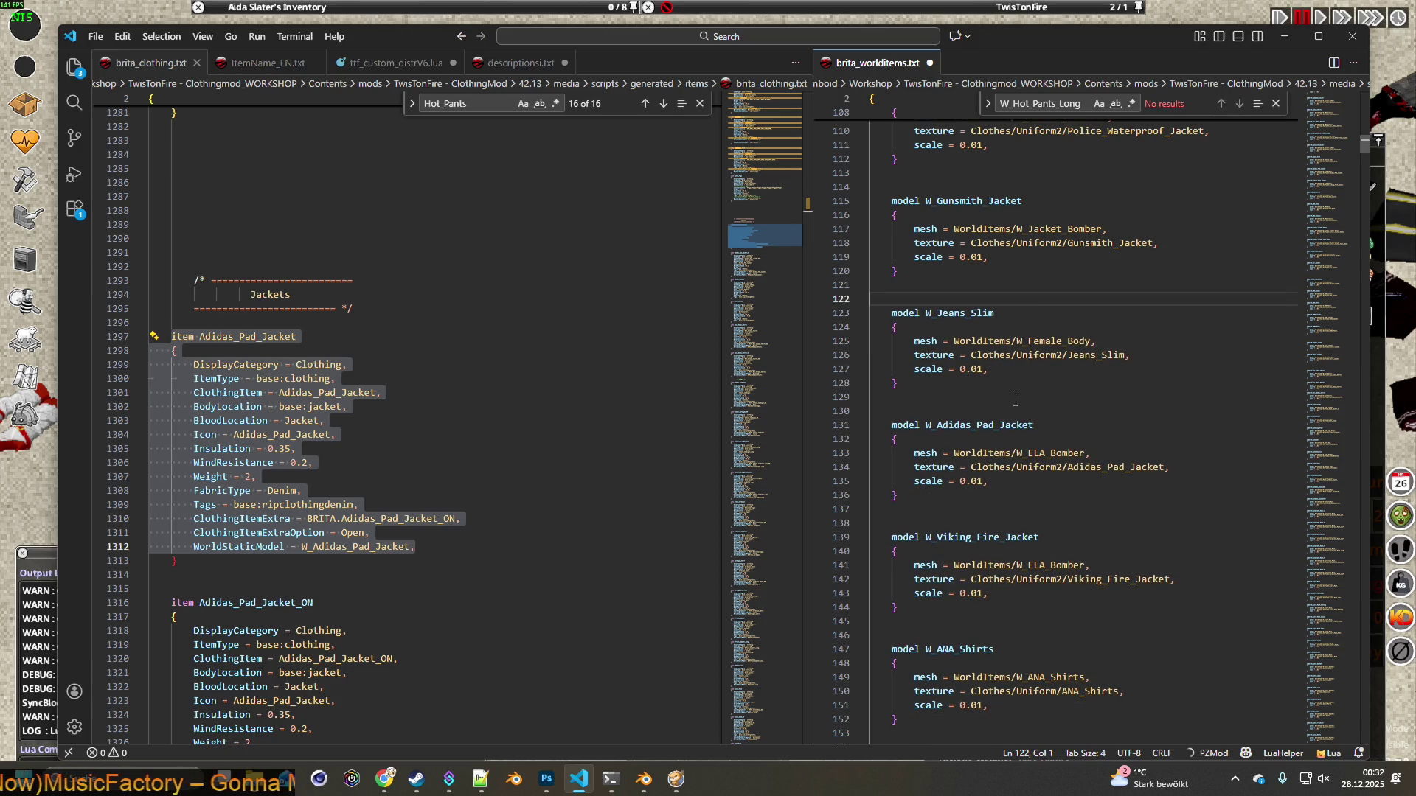
# Save brita_worlditems.txt and brita_clothing.txt
pyautogui.click(103, 37)
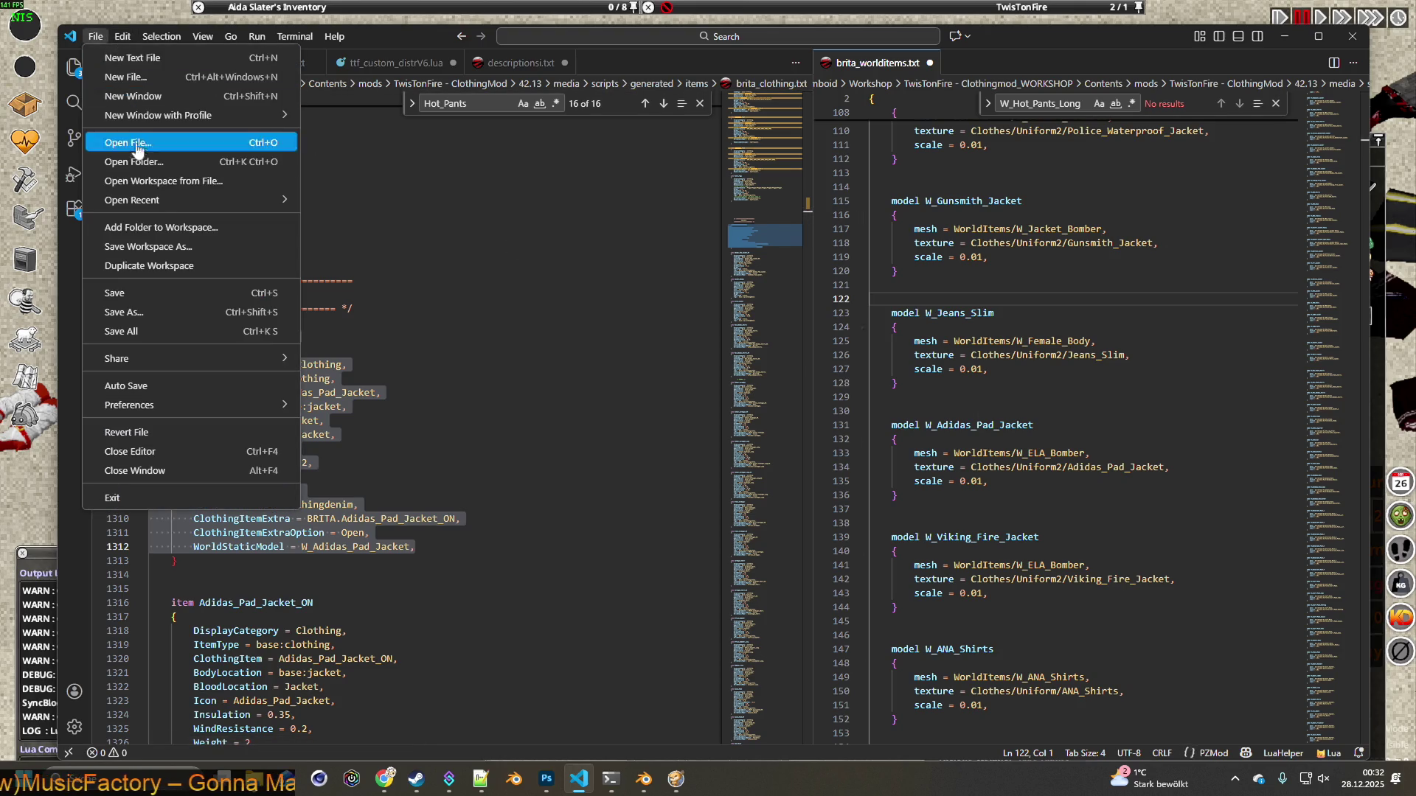
pyautogui.click(133, 293)
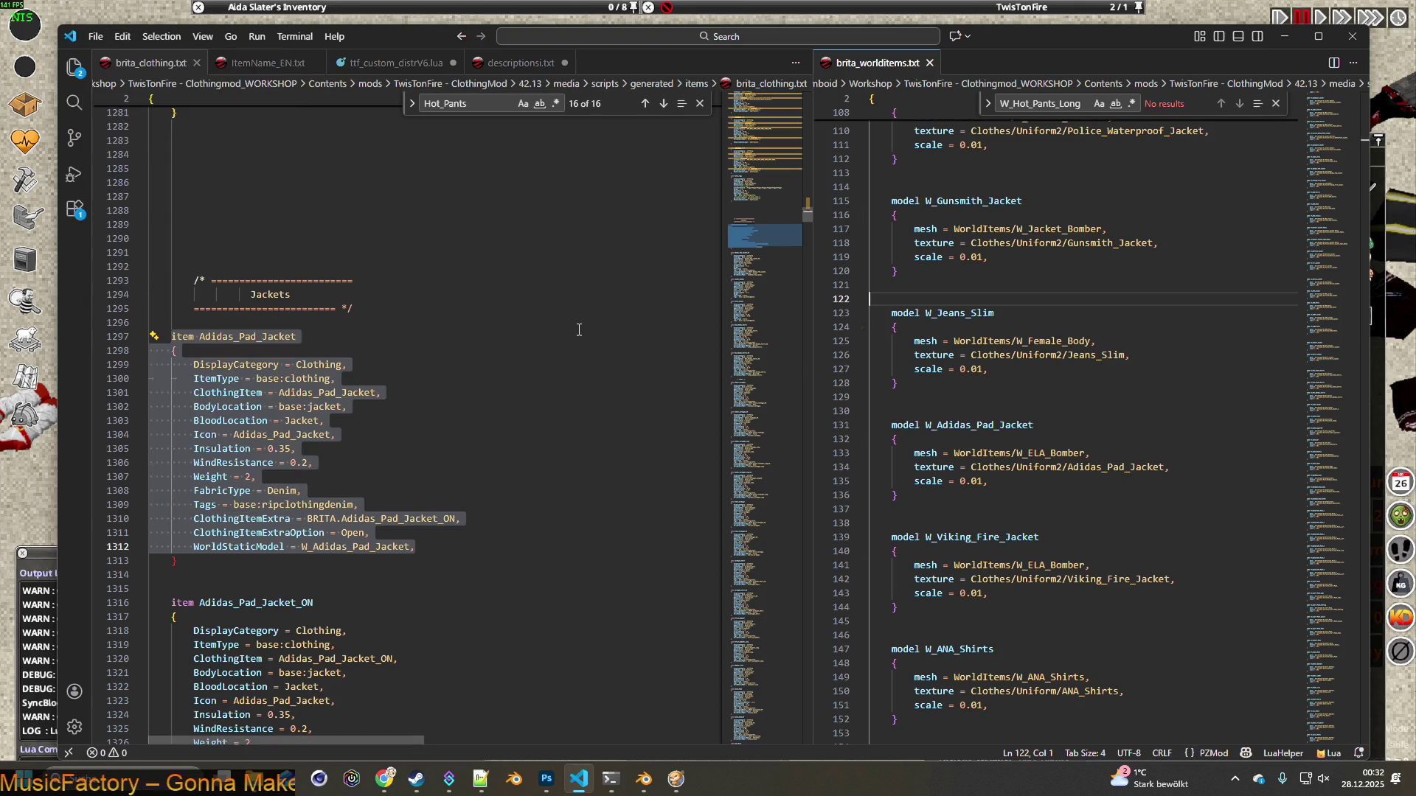
pyautogui.scroll(6, 414, 282)
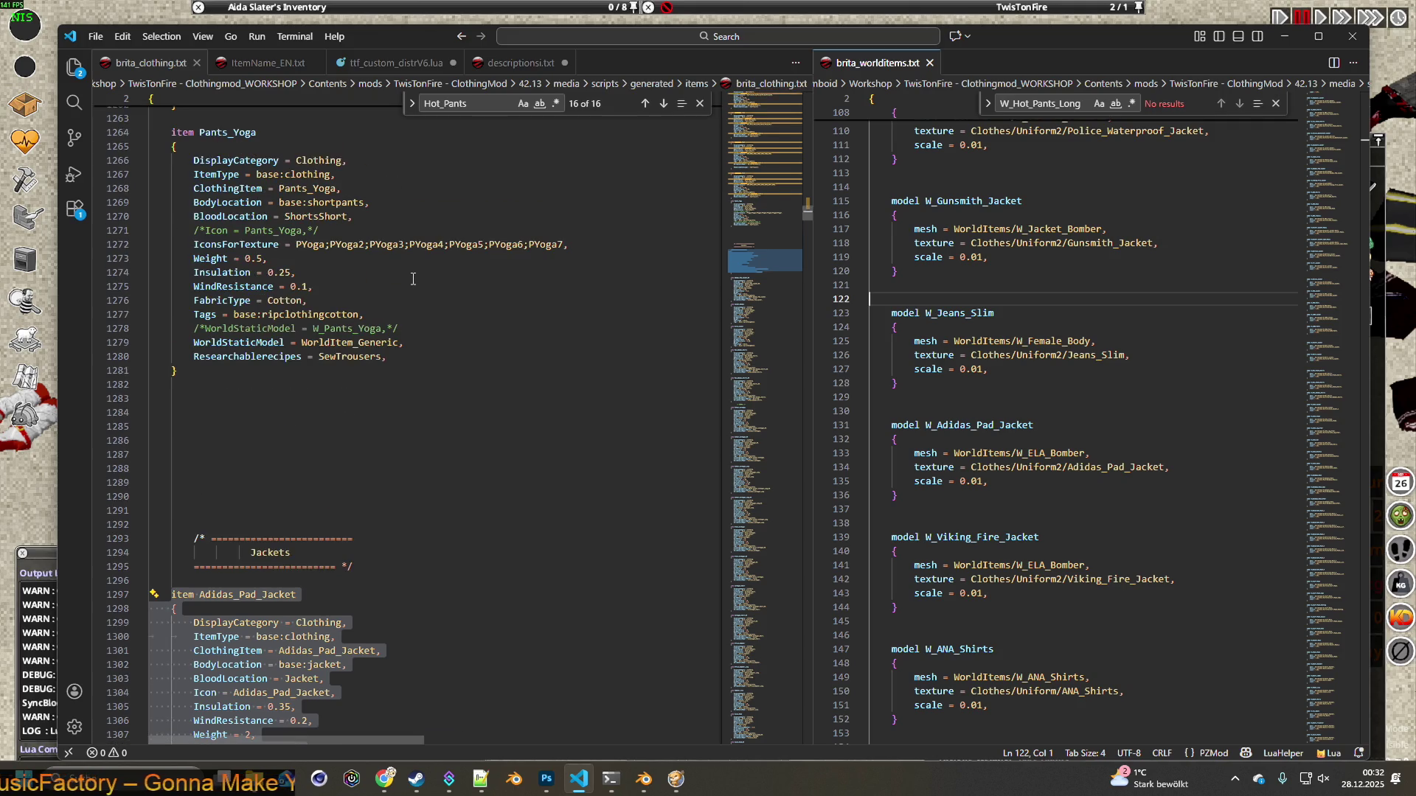
pyautogui.click(151, 62)
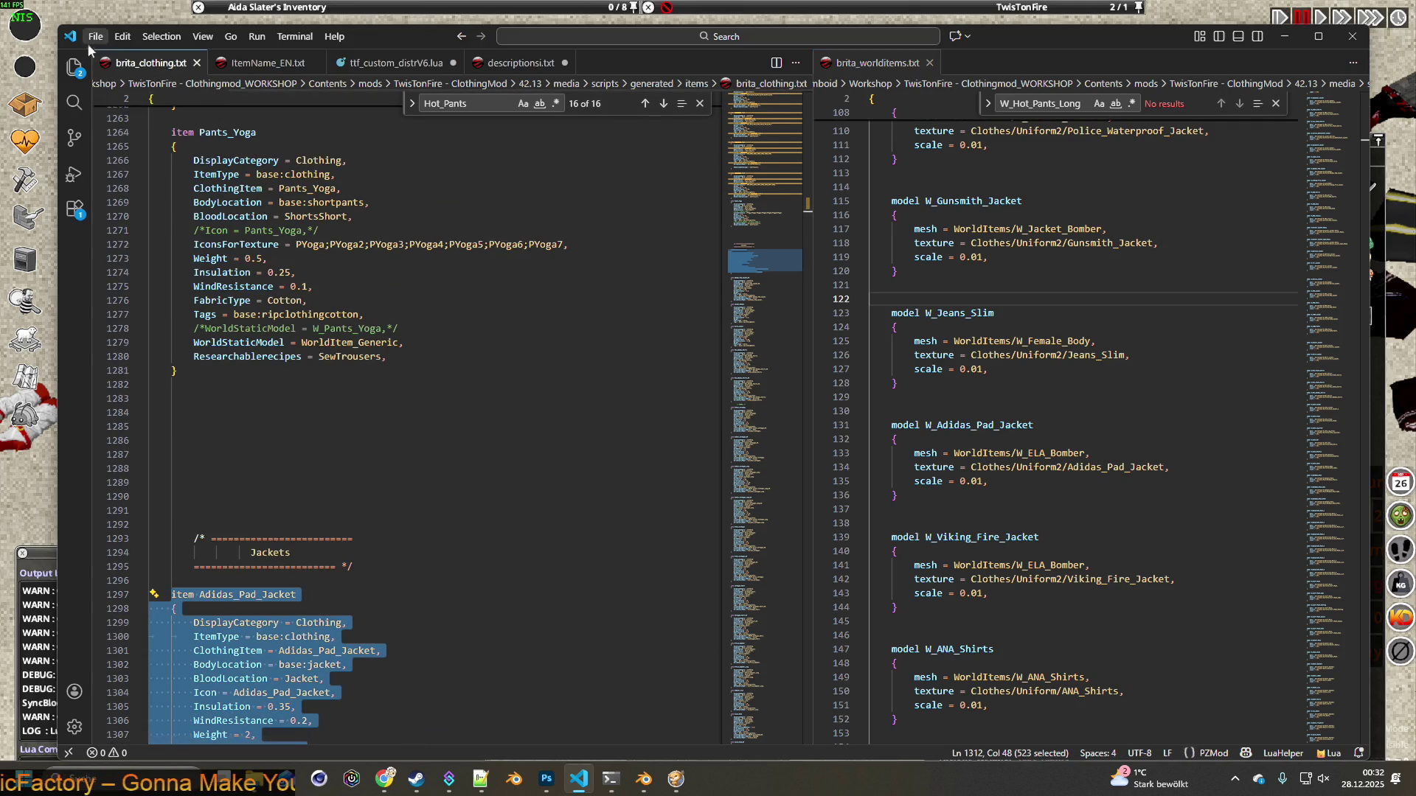
pyautogui.click(96, 36)
pyautogui.click(122, 293)
# Review the clothing script, clear the selection and bring up the window switcher
pyautogui.scroll(-3, 435, 331)
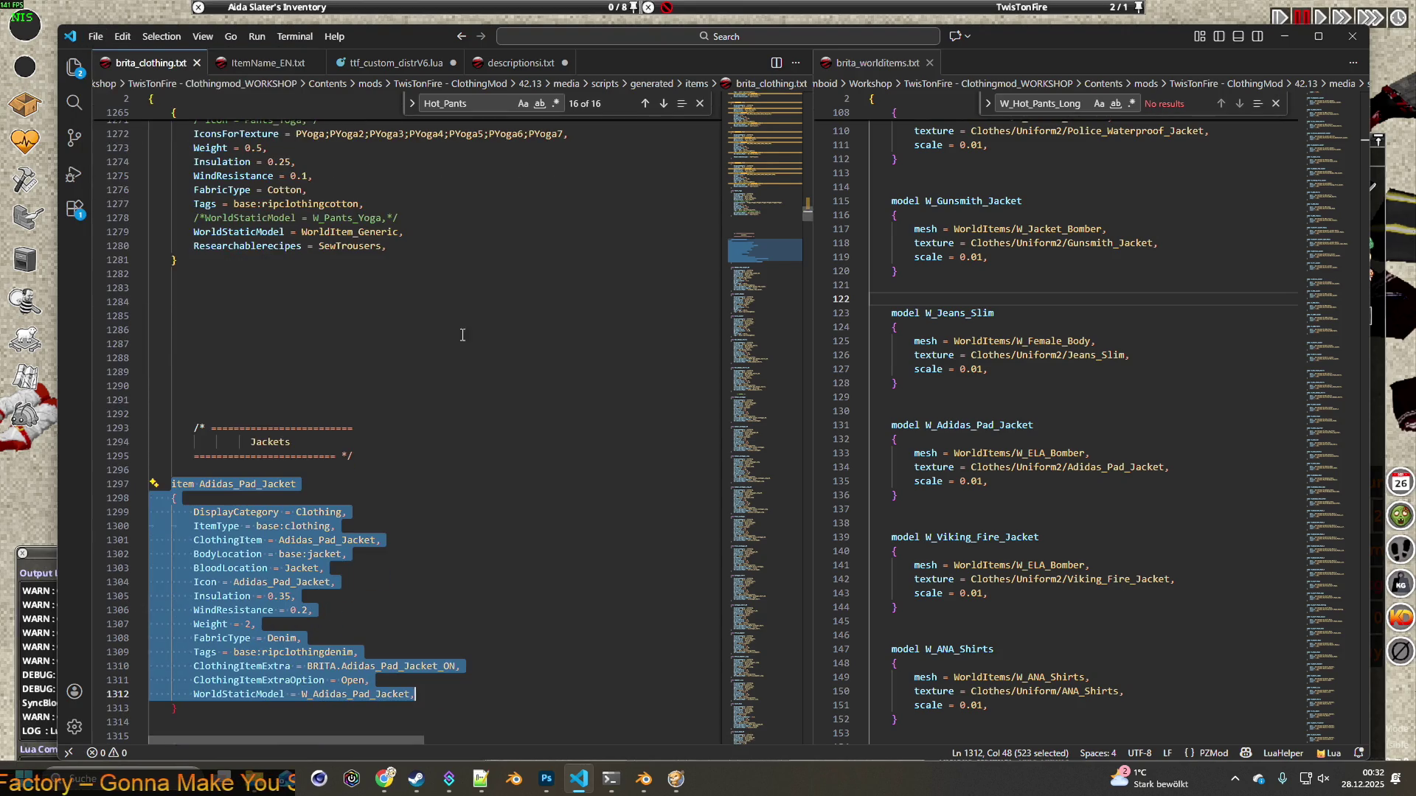
pyautogui.scroll(-2, 553, 341)
pyautogui.scroll(-4, 553, 341)
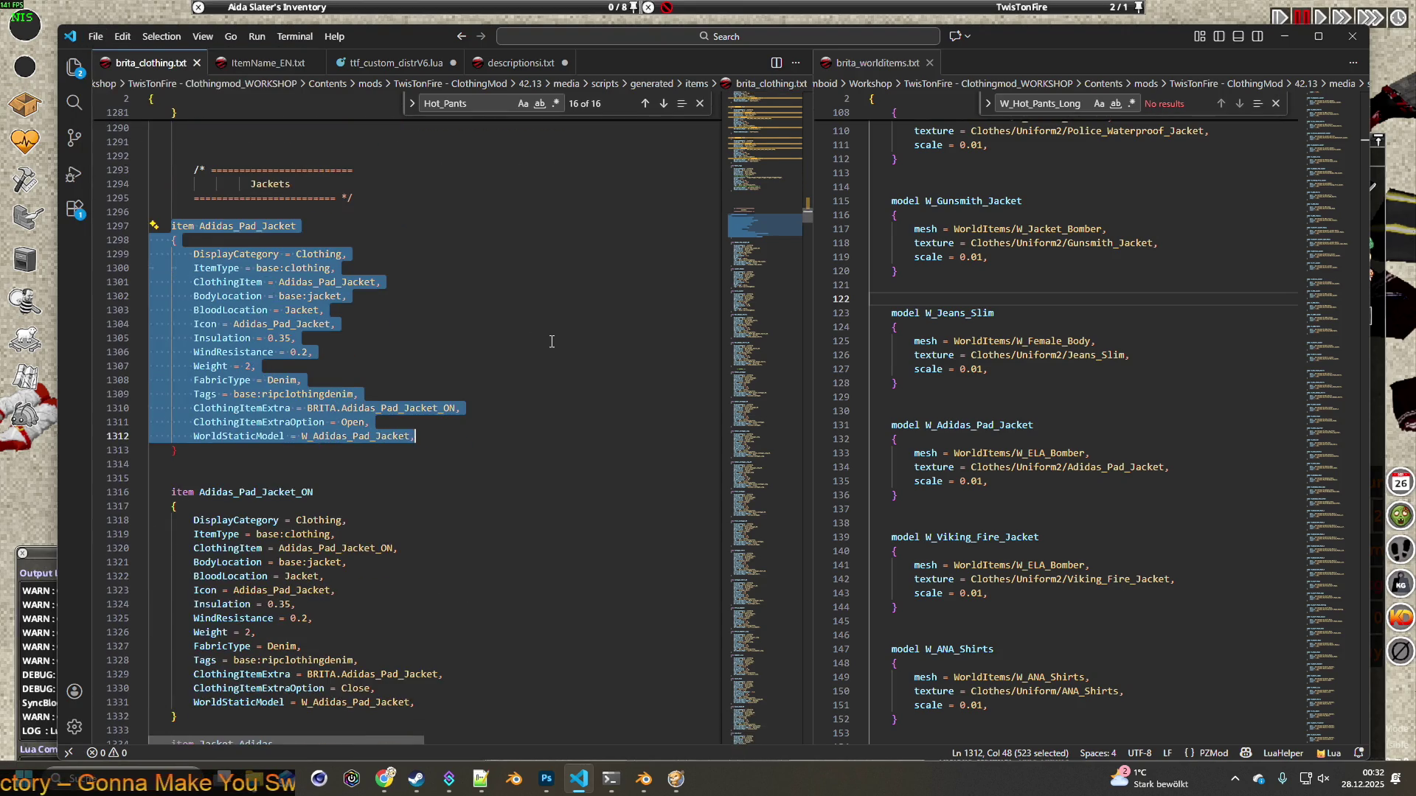
pyautogui.scroll(-3, 552, 341)
pyautogui.scroll(-3, 551, 342)
pyautogui.scroll(4, 551, 341)
pyautogui.scroll(2, 548, 340)
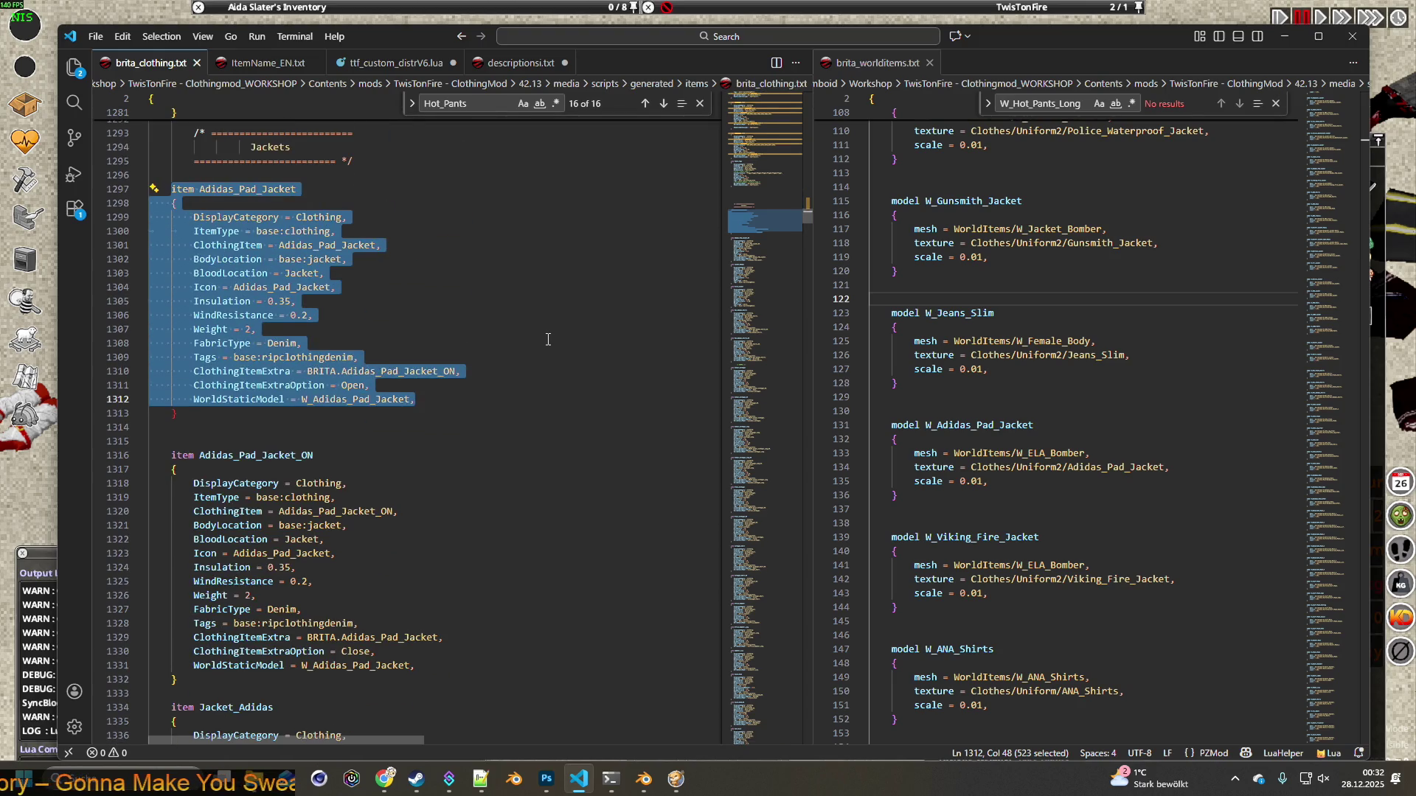
pyautogui.click(208, 187)
pyautogui.hotkey('alt', 'Tab')
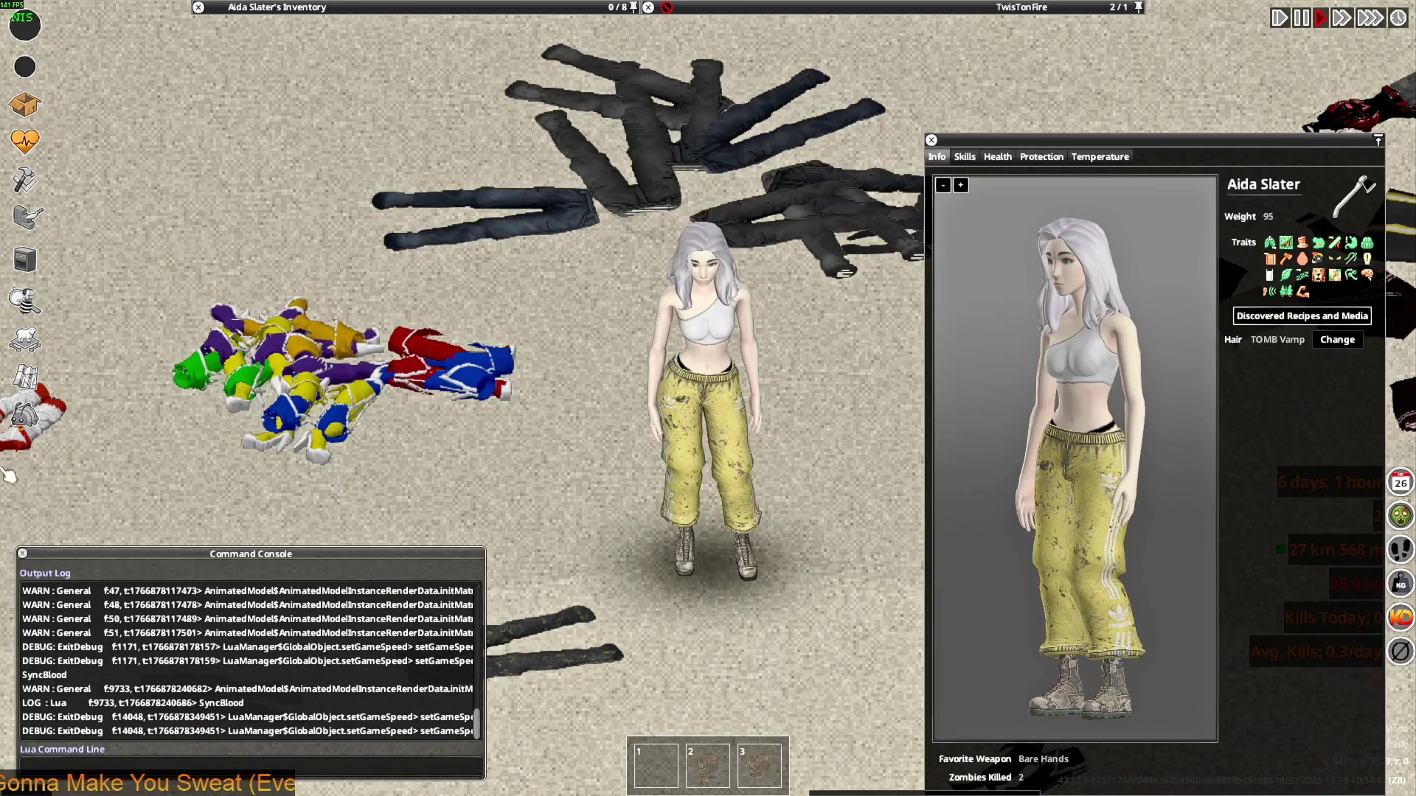
# Filter the debug Items List's BRITA tab by 'ad' and add both Adidas_Pad_Jacket entries to inventory
pyautogui.click(26, 414)
pyautogui.click(169, 299)
pyautogui.click(302, 168)
pyautogui.click(366, 632)
pyautogui.write('adidas')
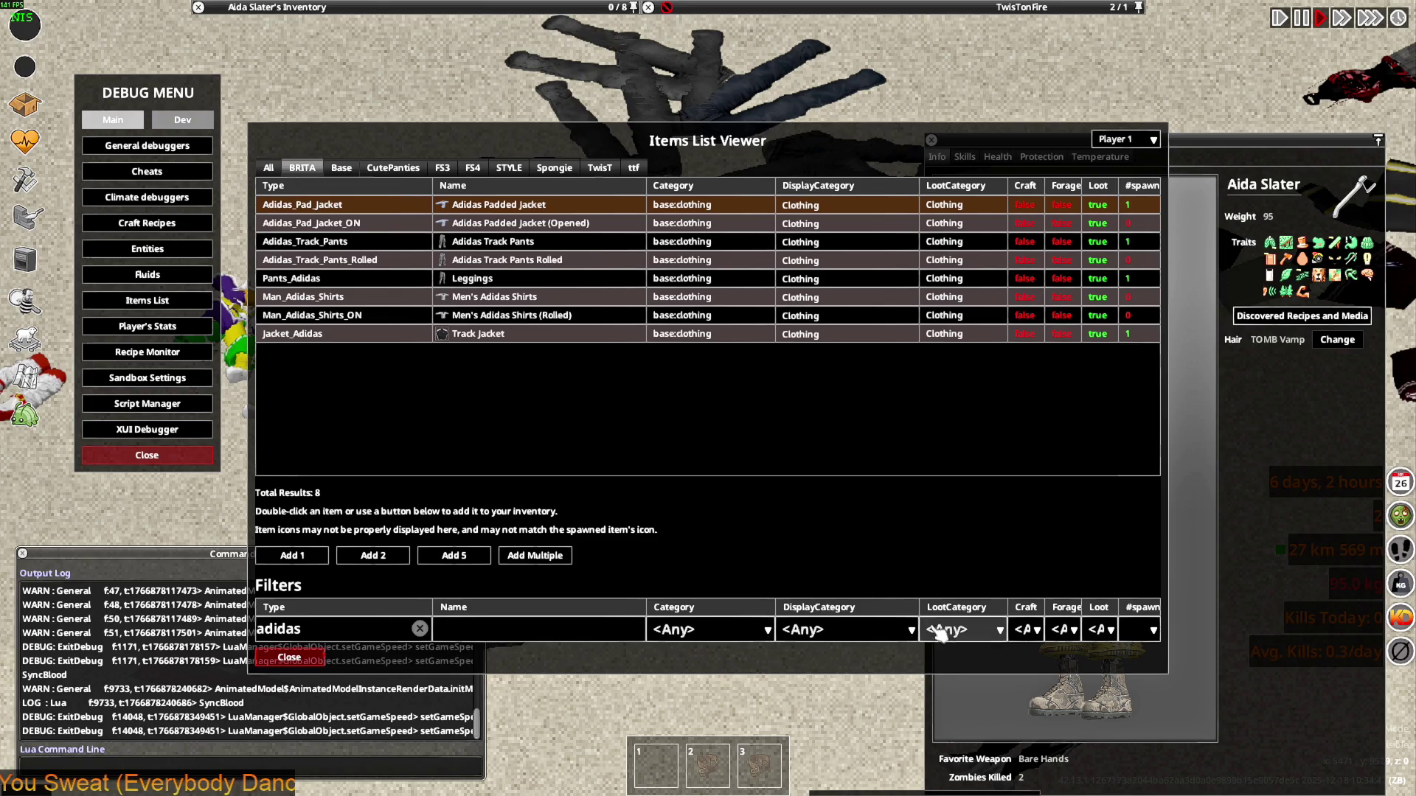
pyautogui.click(345, 224)
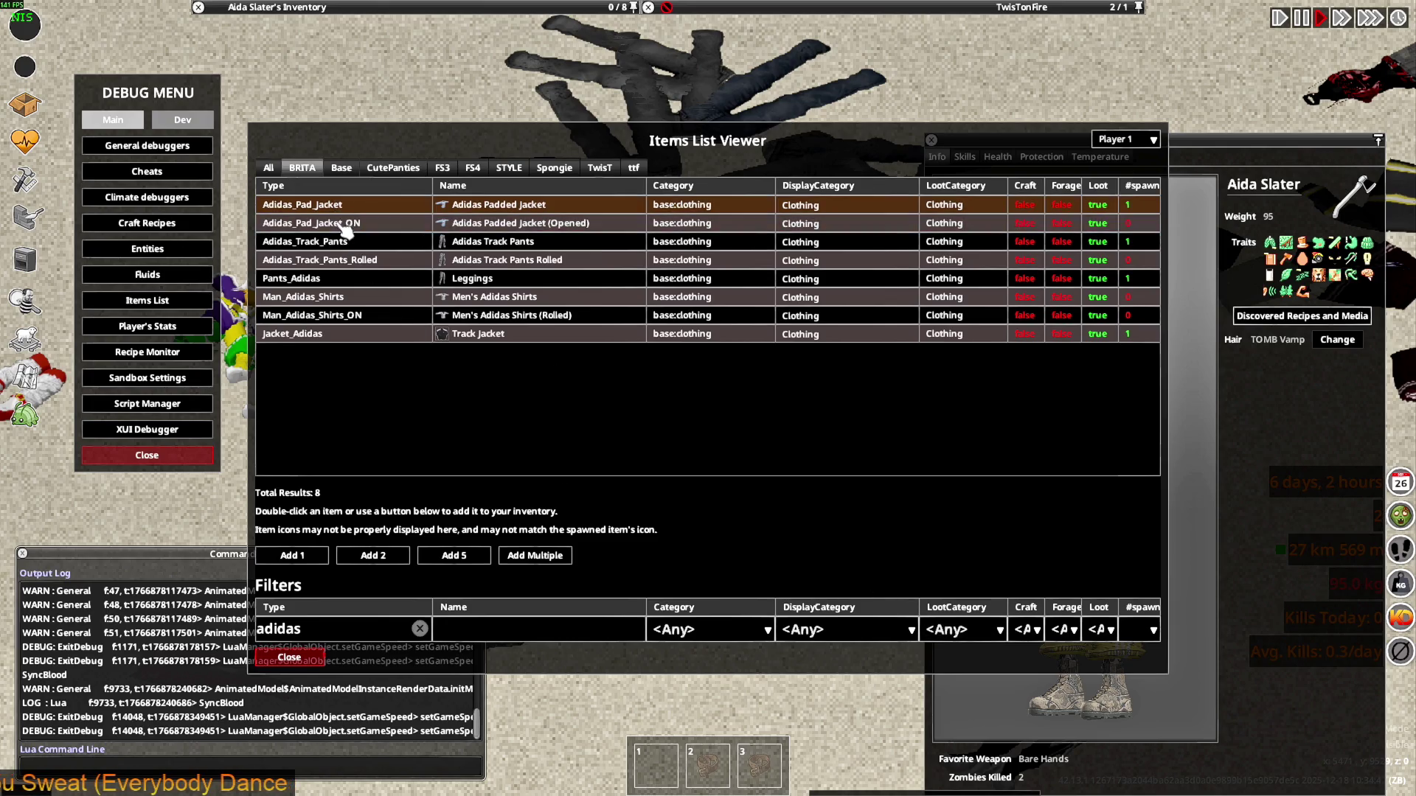
pyautogui.click(343, 206)
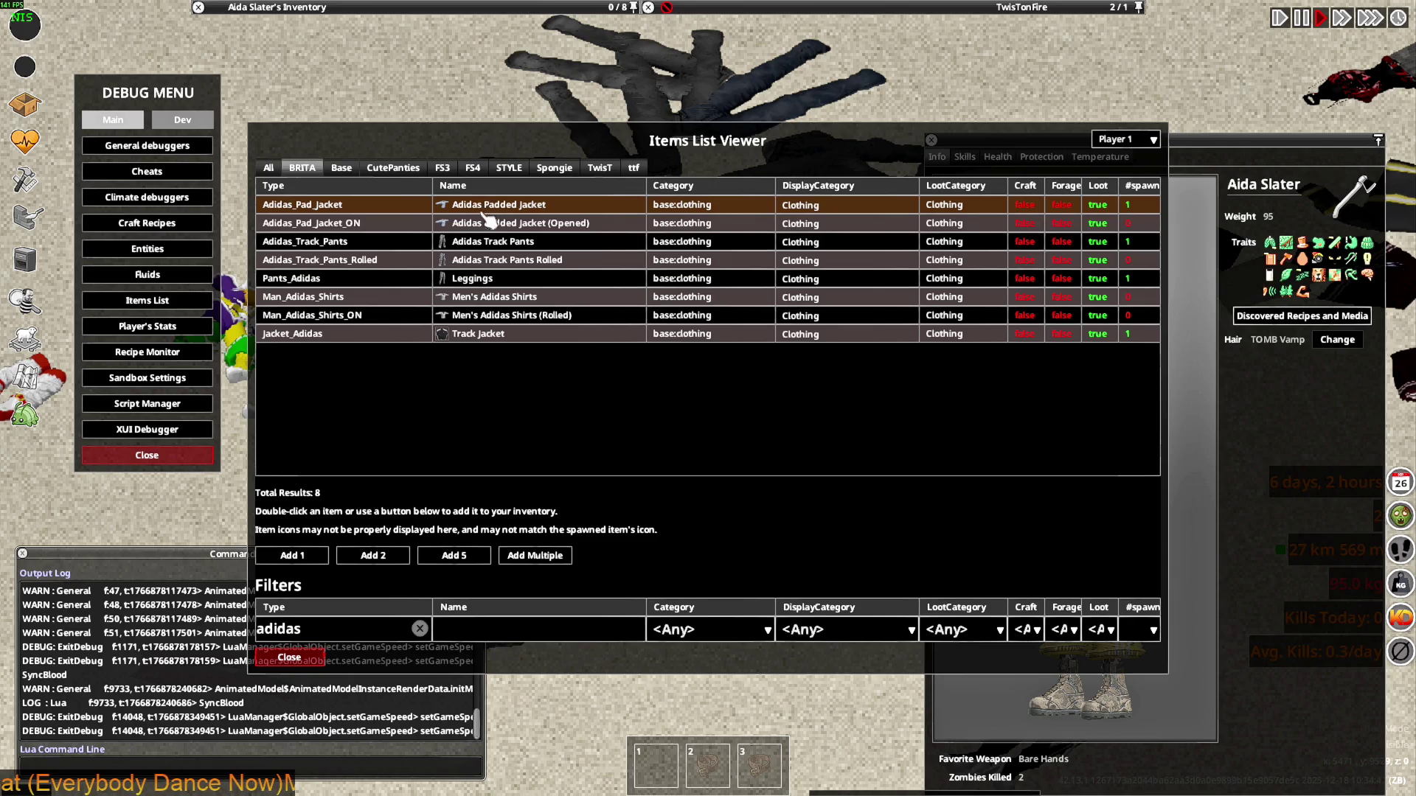
pyautogui.click(313, 656)
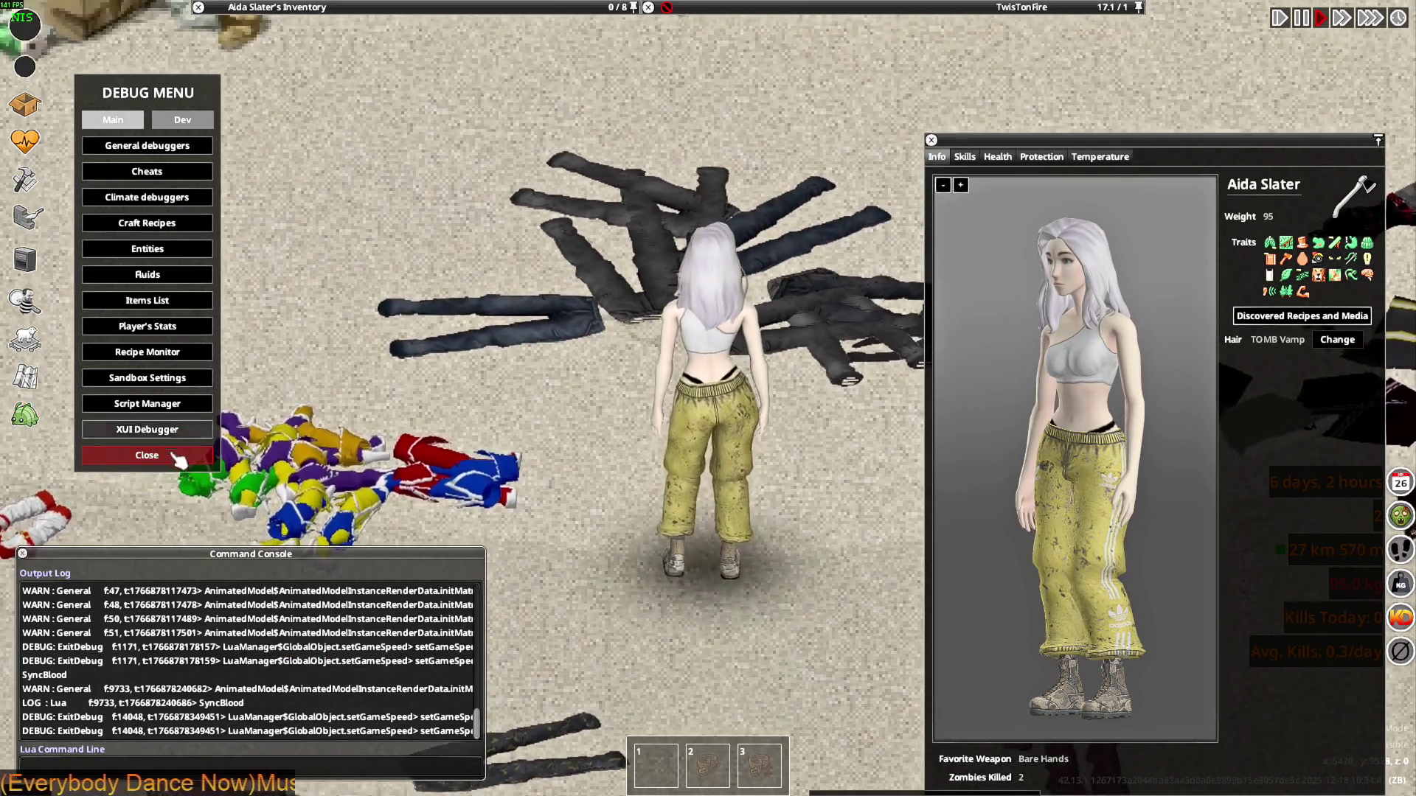
pyautogui.click(147, 455)
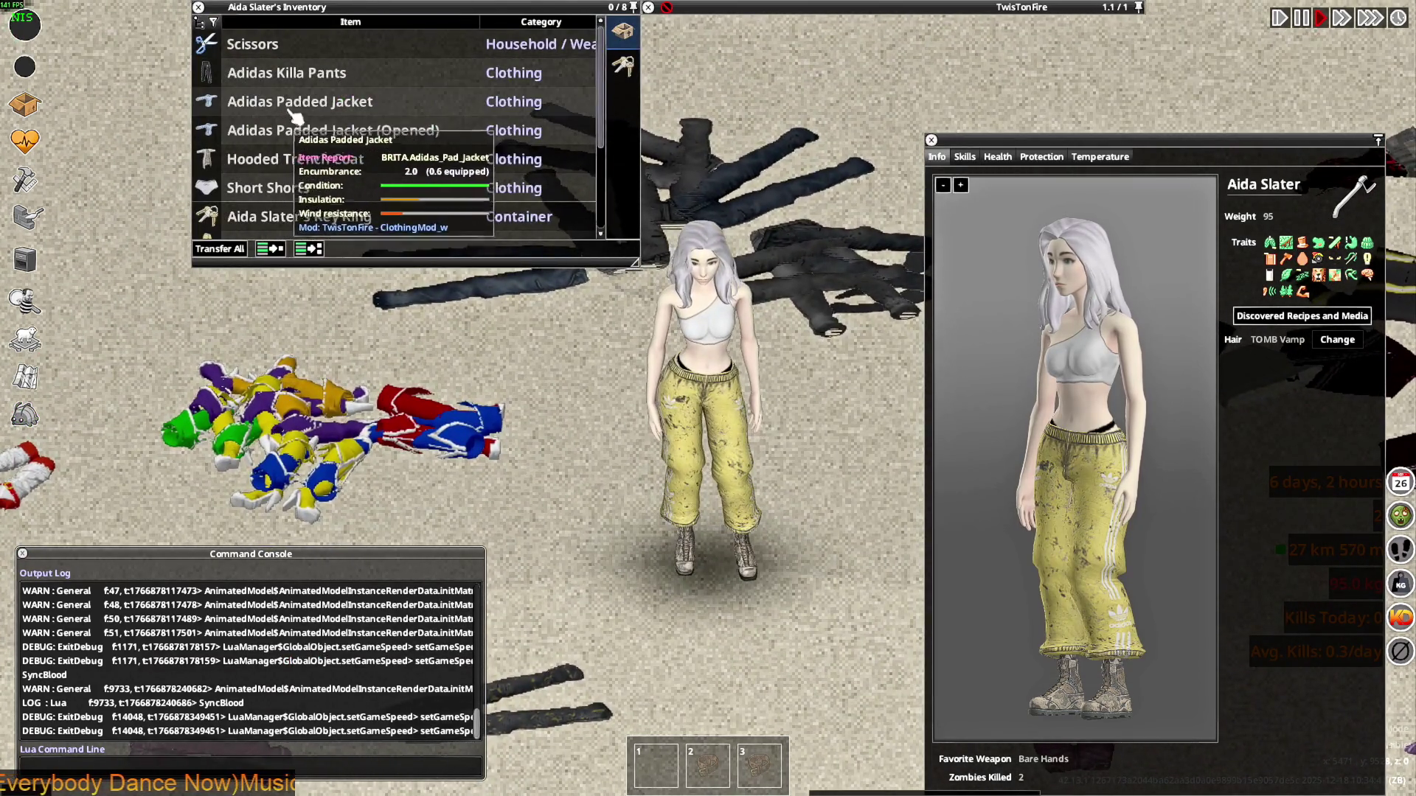
# Put the Adidas Padded Jacket on the character and walk around to view it
pyautogui.rightClick(287, 112)
pyautogui.click(376, 144)
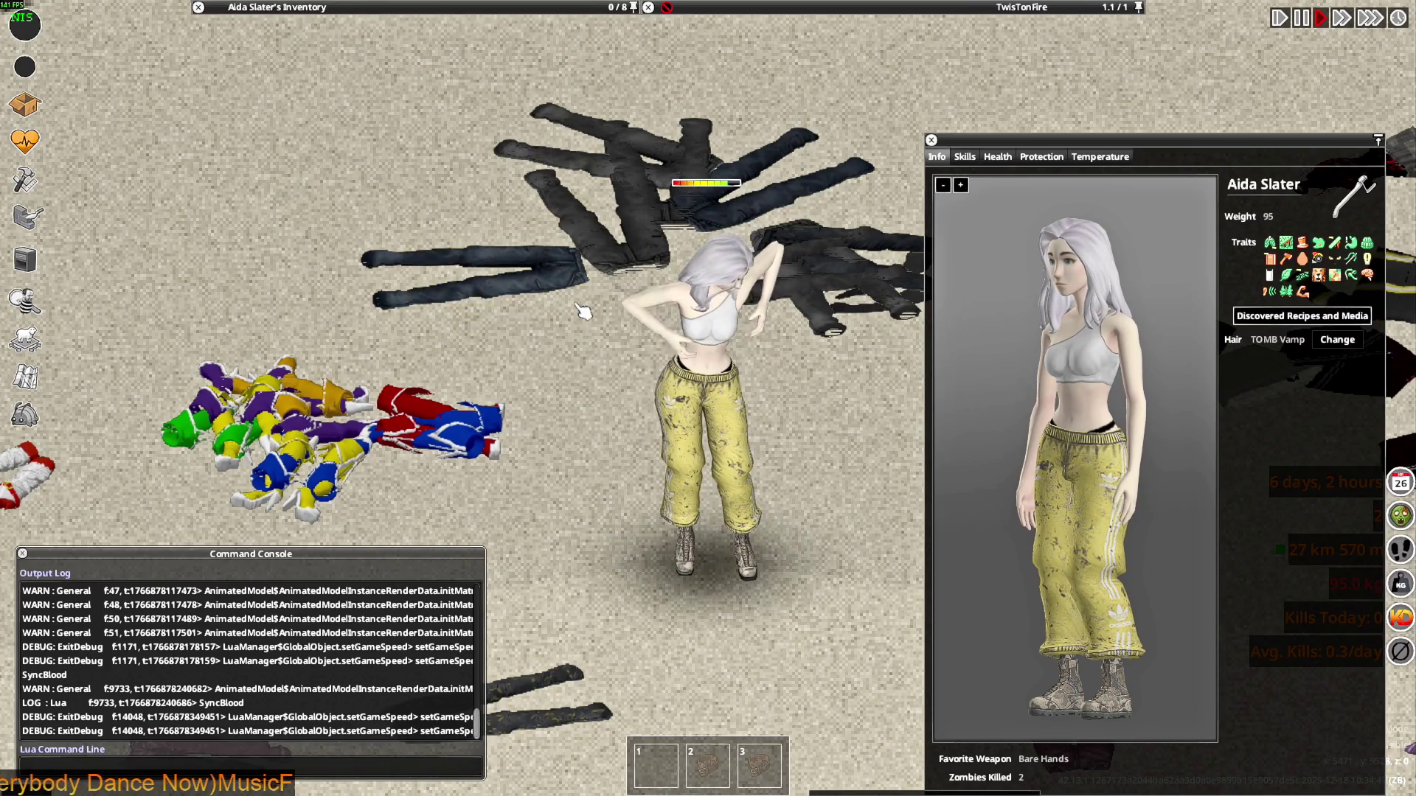
pyautogui.press('d')
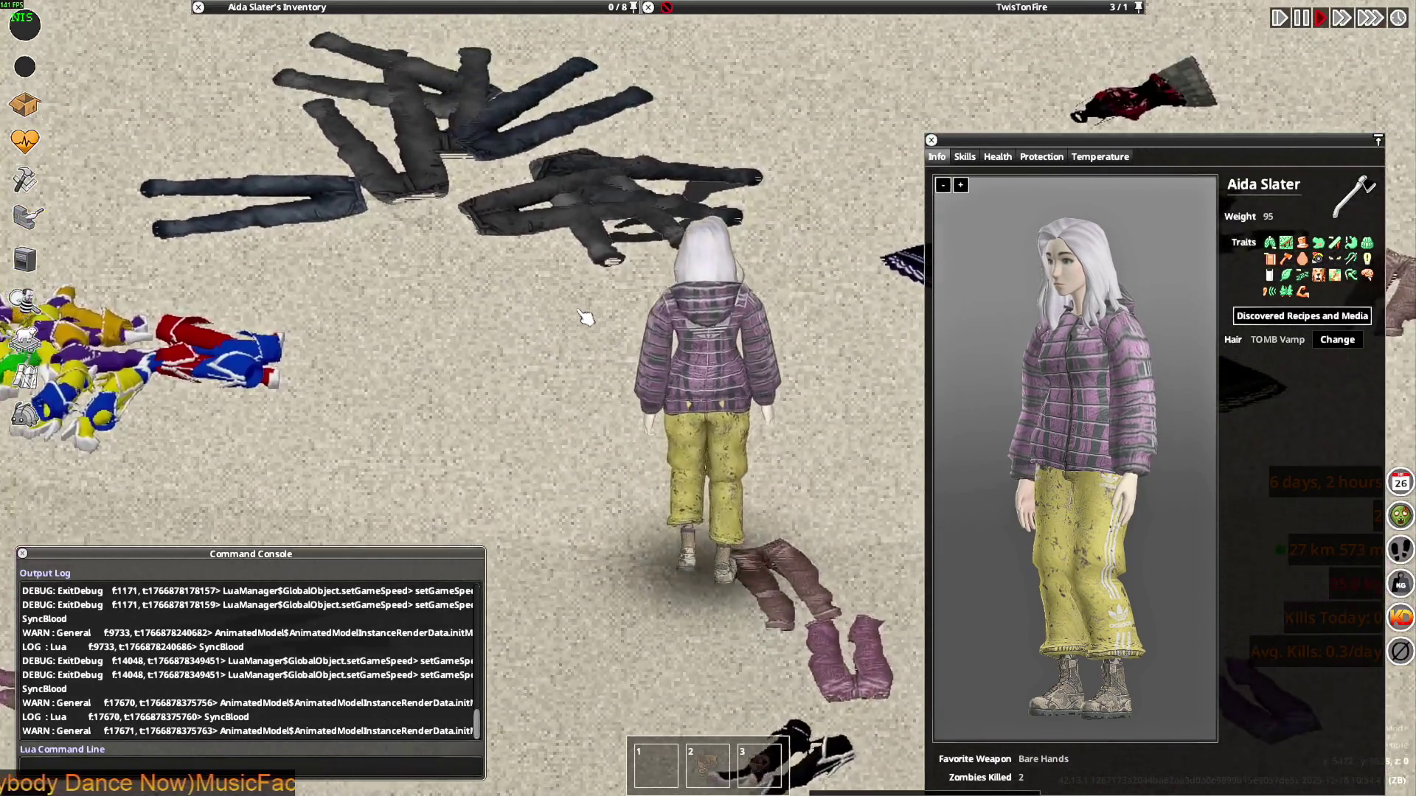
pyautogui.press('s')
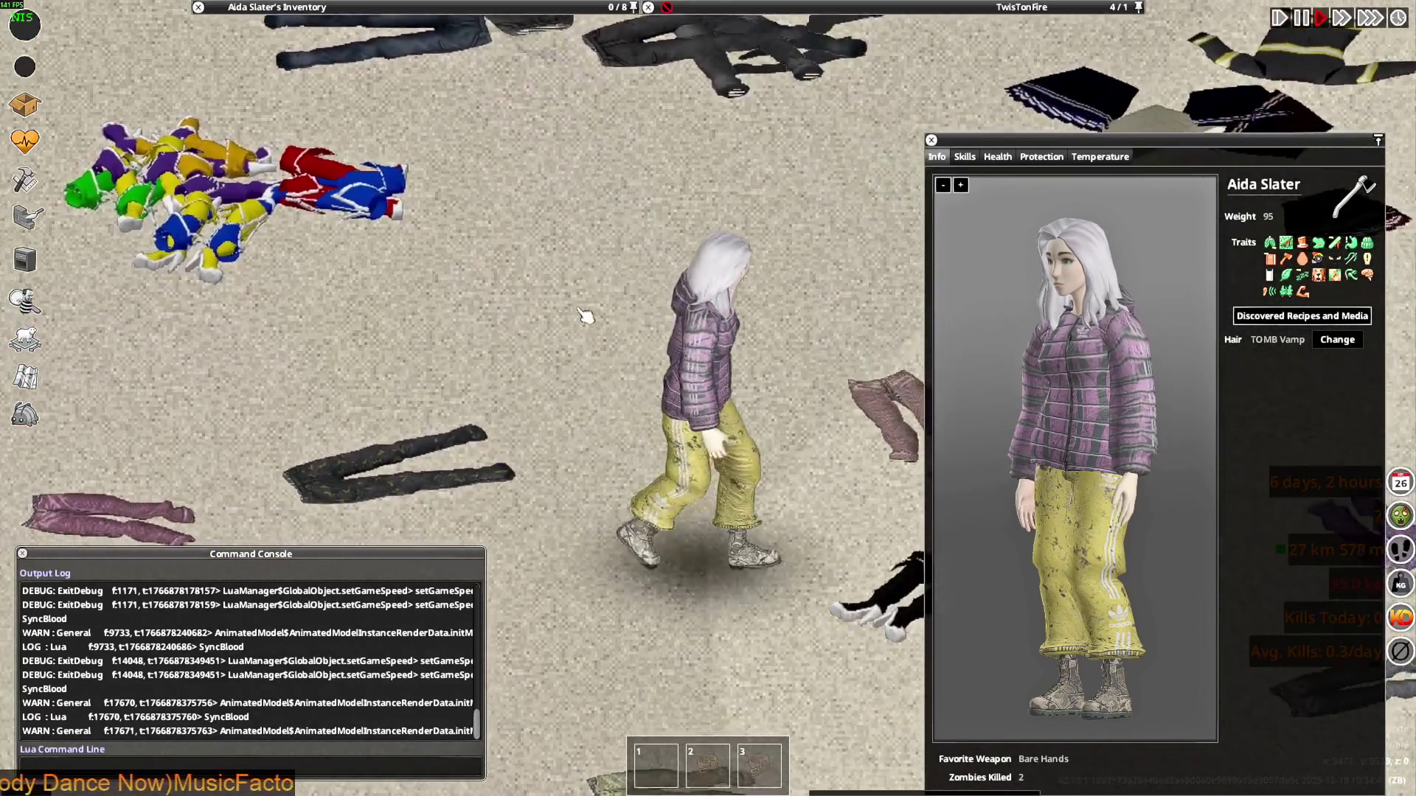
pyautogui.press('a')
pyautogui.press('w')
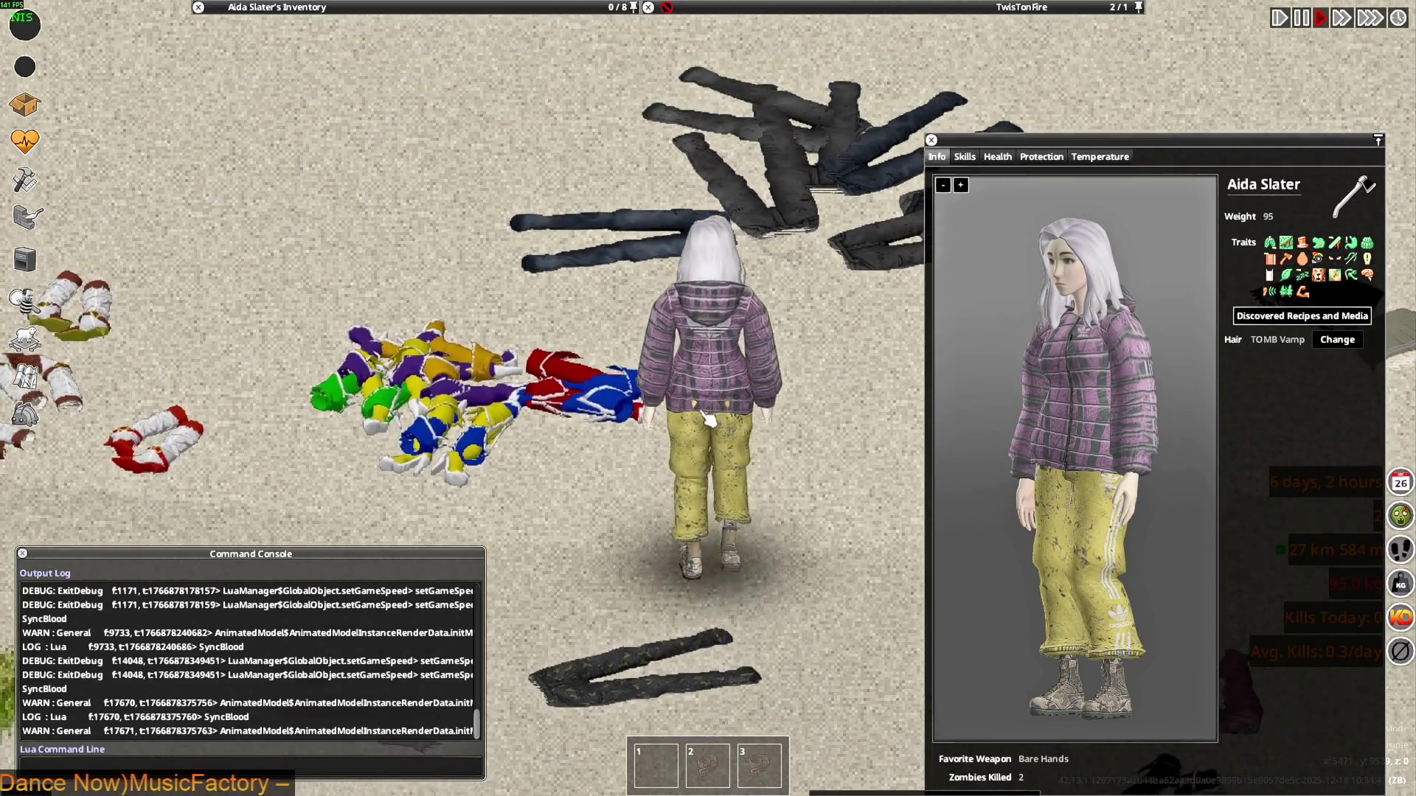
pyautogui.press('a')
pyautogui.press('w')
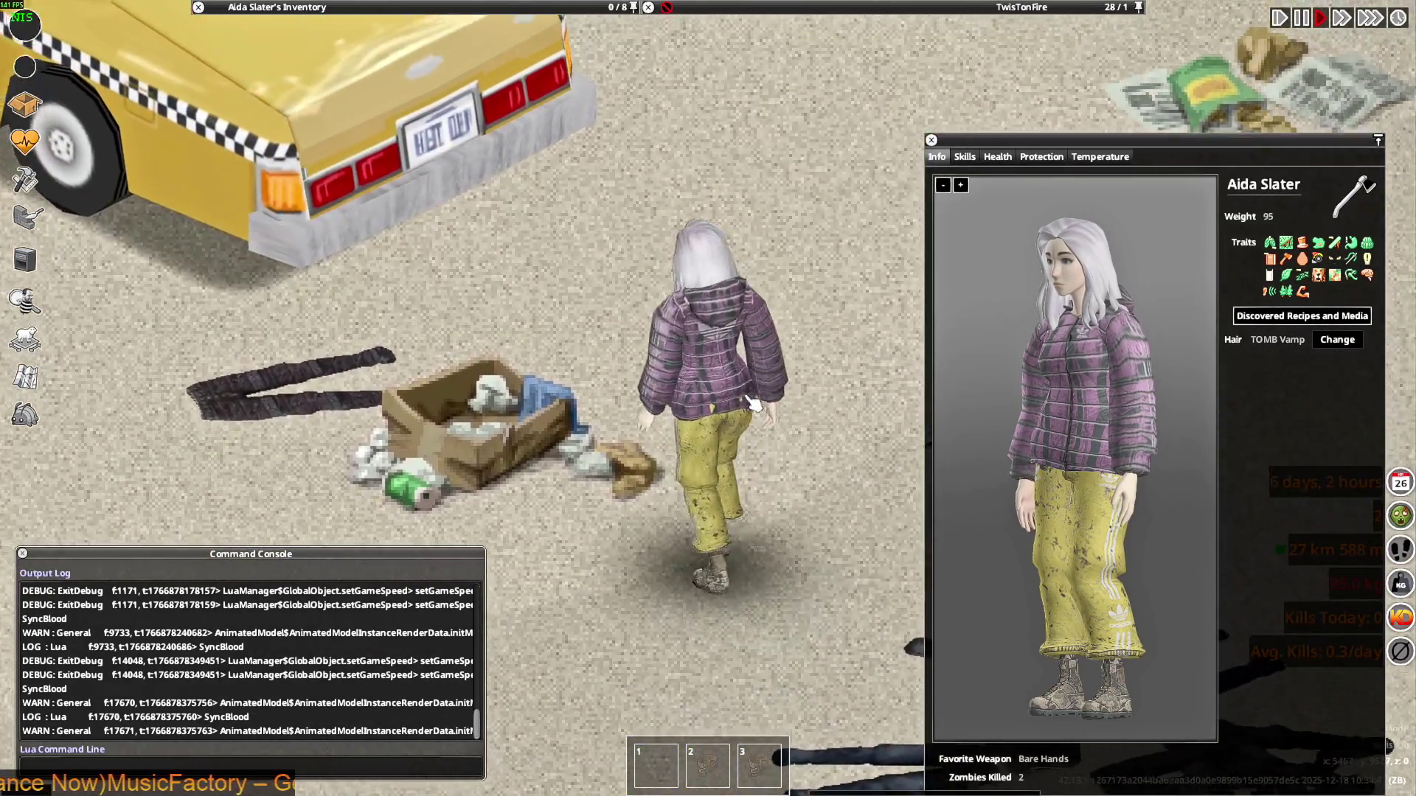
pyautogui.press('a')
# Wear the Opened jacket variant, then toggle it closed, open and closed again
pyautogui.moveTo(281, 112)
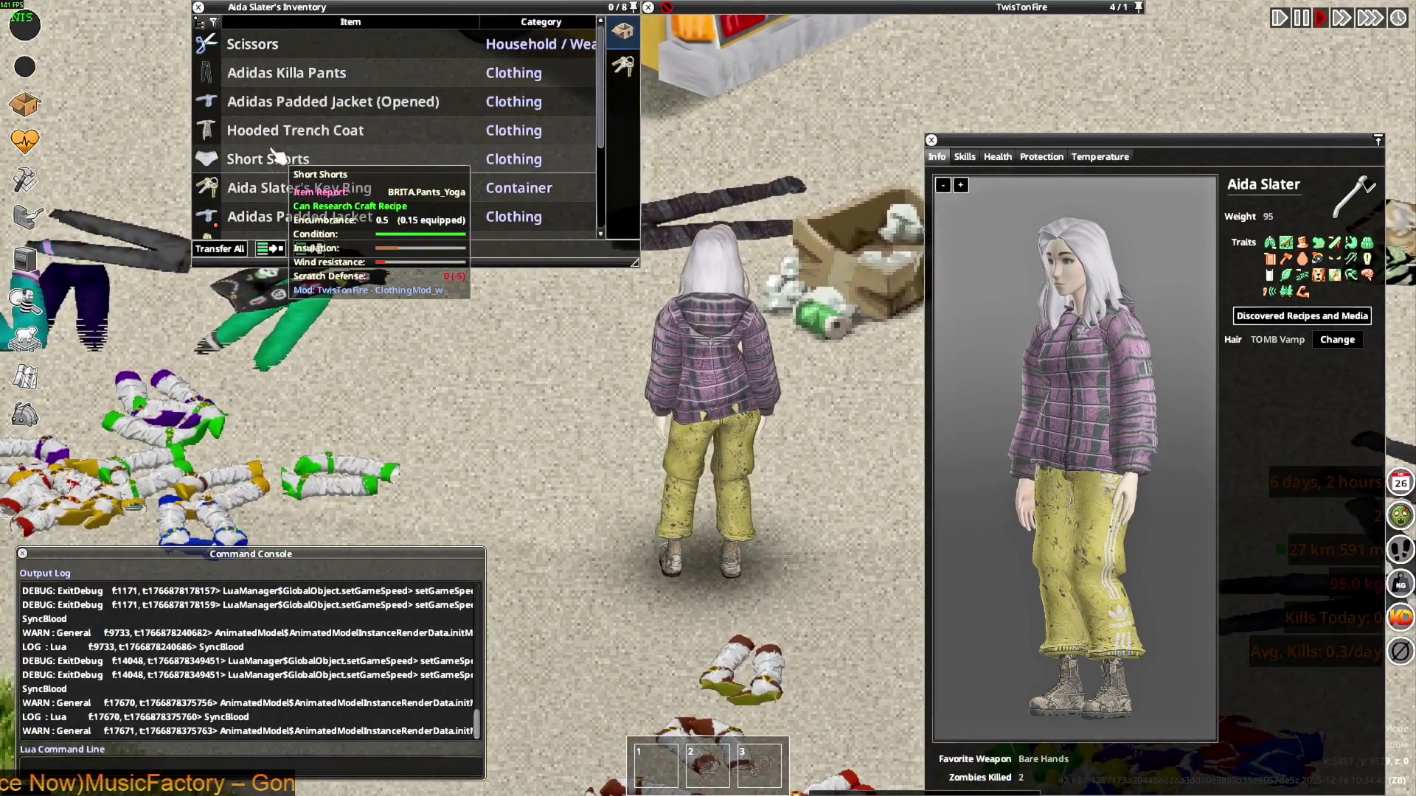
pyautogui.rightClick(284, 102)
pyautogui.click(336, 141)
pyautogui.moveTo(338, 141)
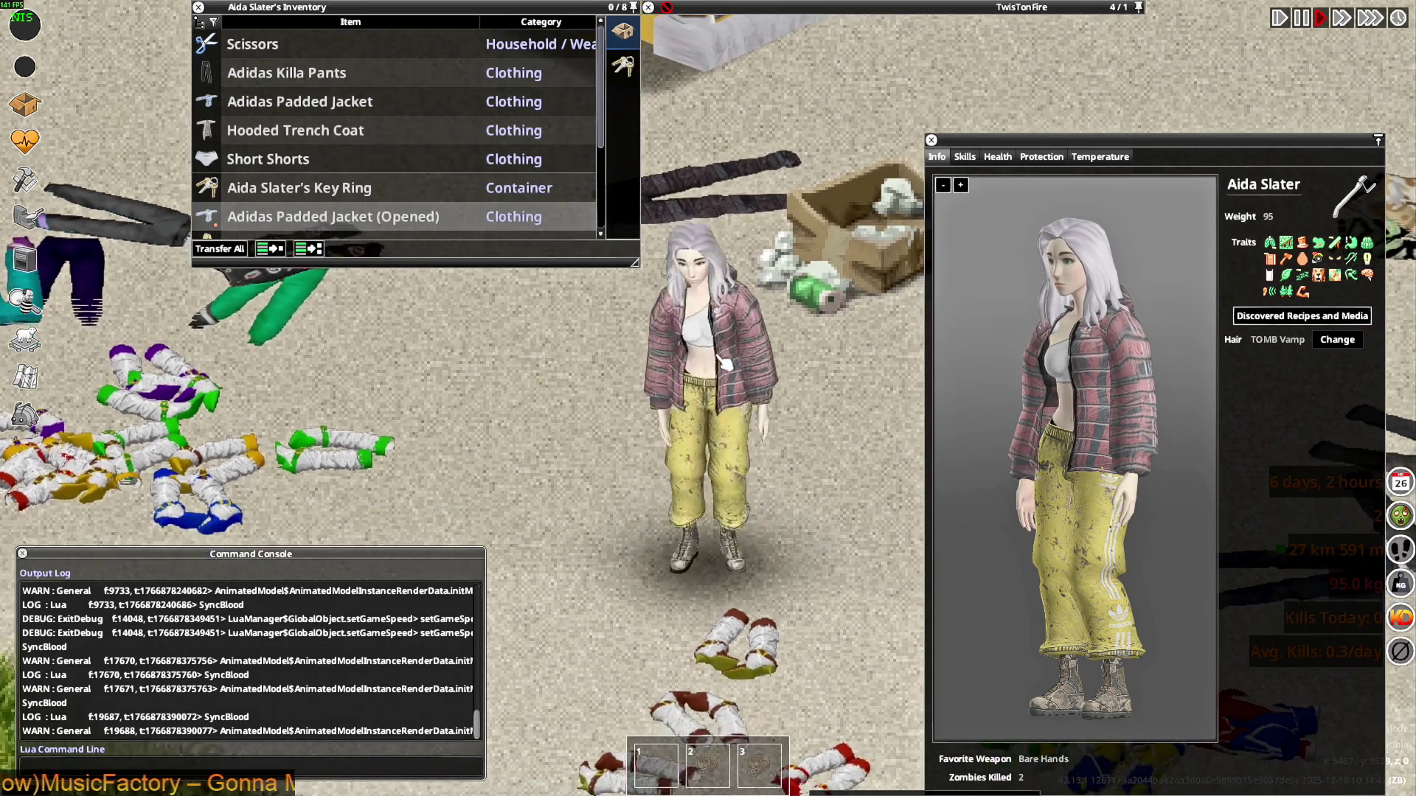
pyautogui.scroll(-3, 302, 173)
pyautogui.rightClick(264, 135)
pyautogui.click(314, 179)
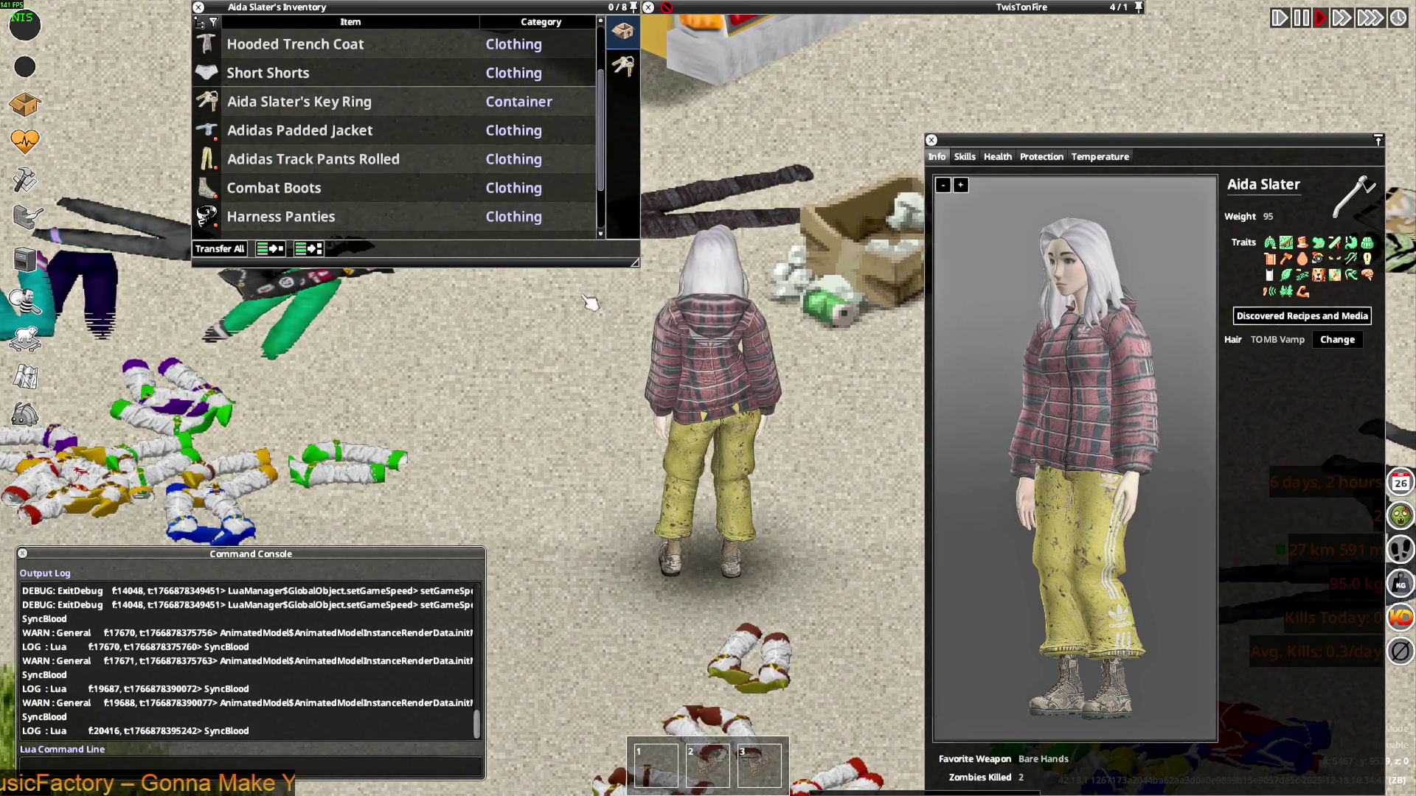
pyautogui.rightClick(274, 133)
pyautogui.click(339, 180)
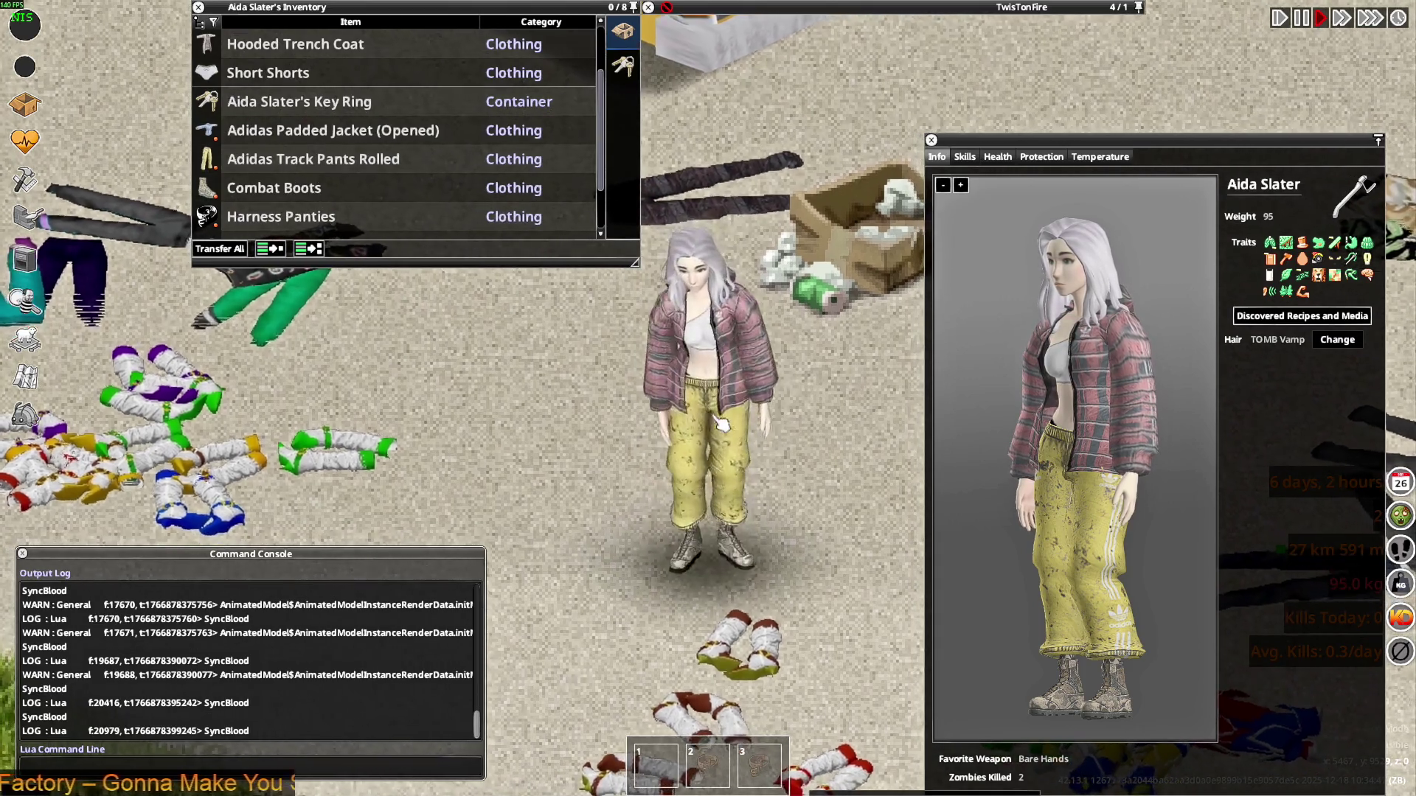
pyautogui.rightClick(275, 134)
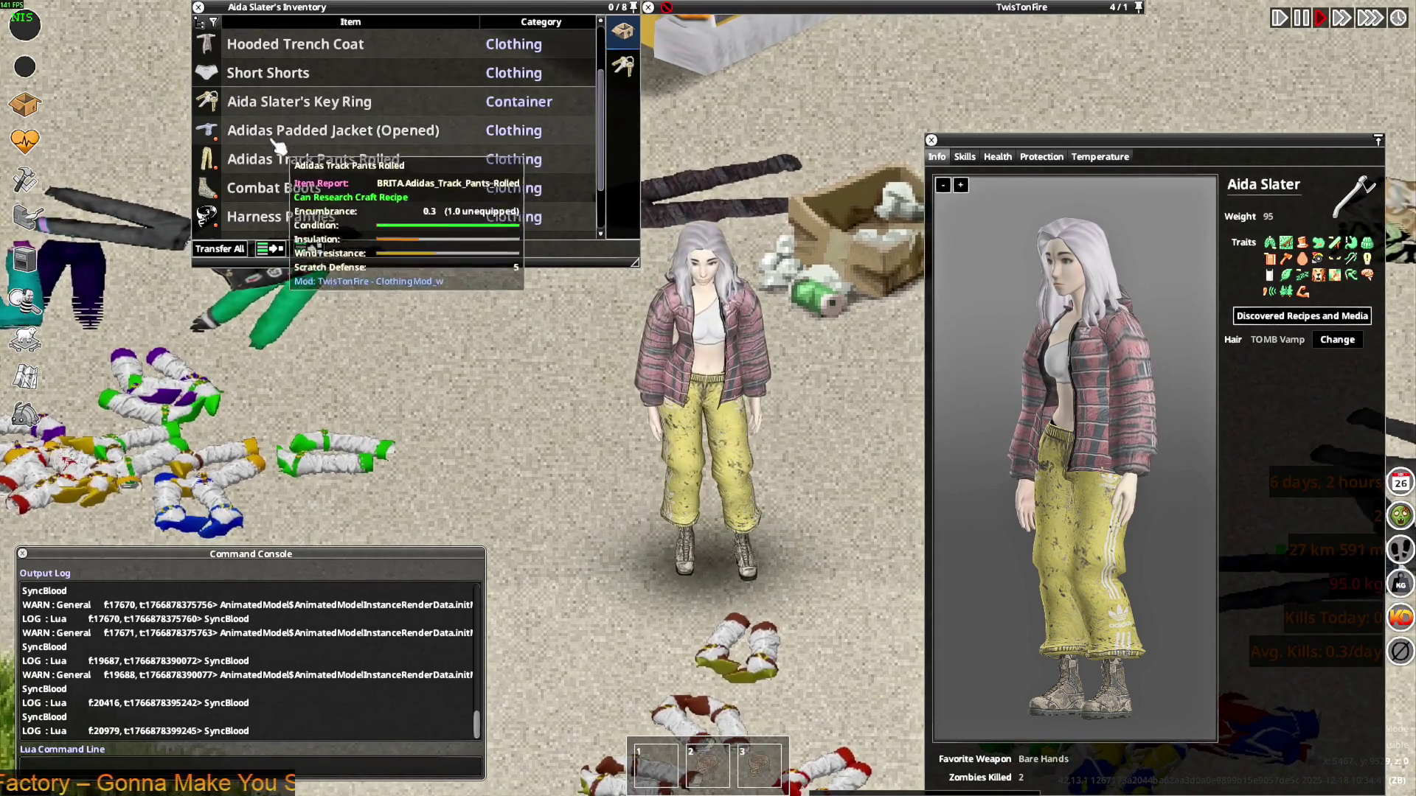
pyautogui.click(324, 186)
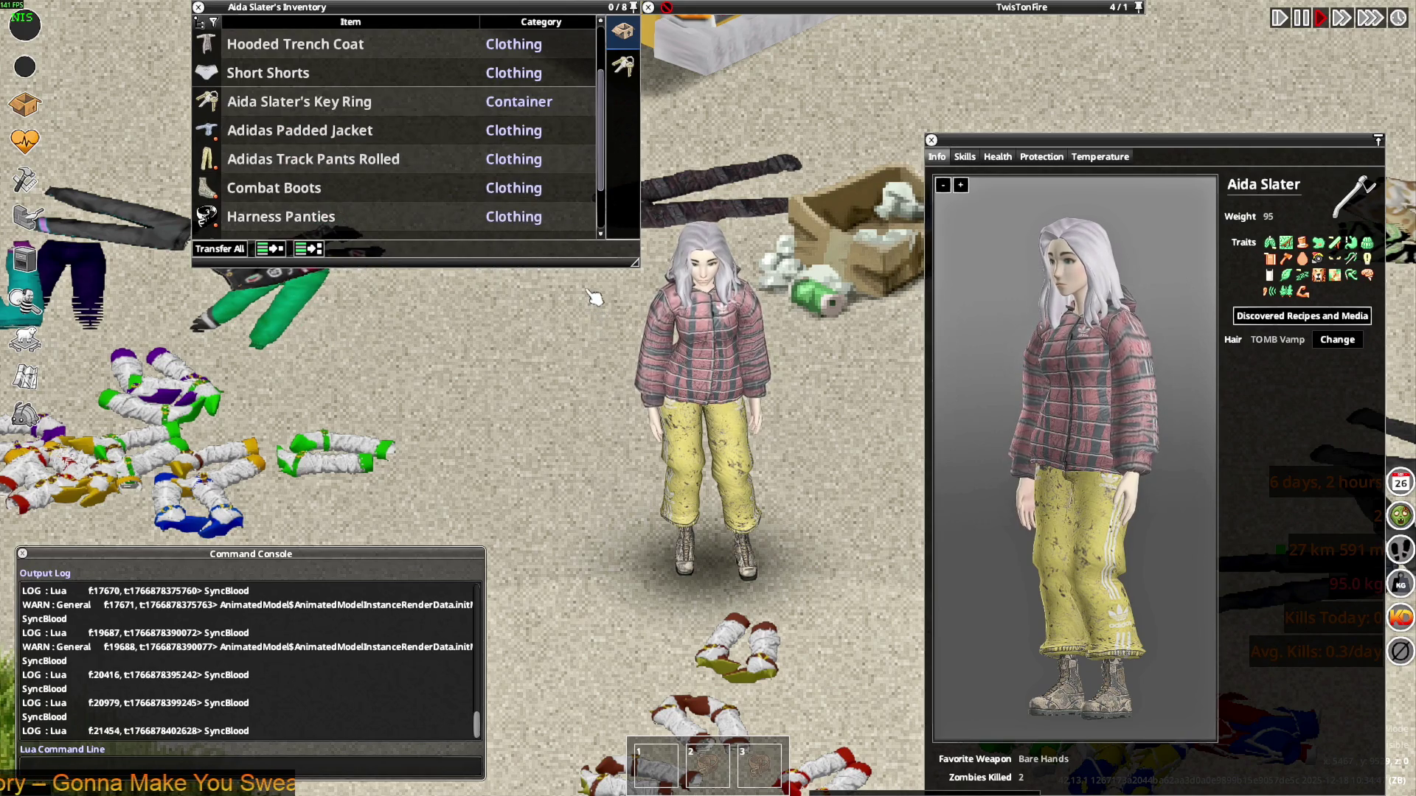
# Walk and throw punches to test the jacket in motion, then switch to VS Code
pyautogui.press('d')
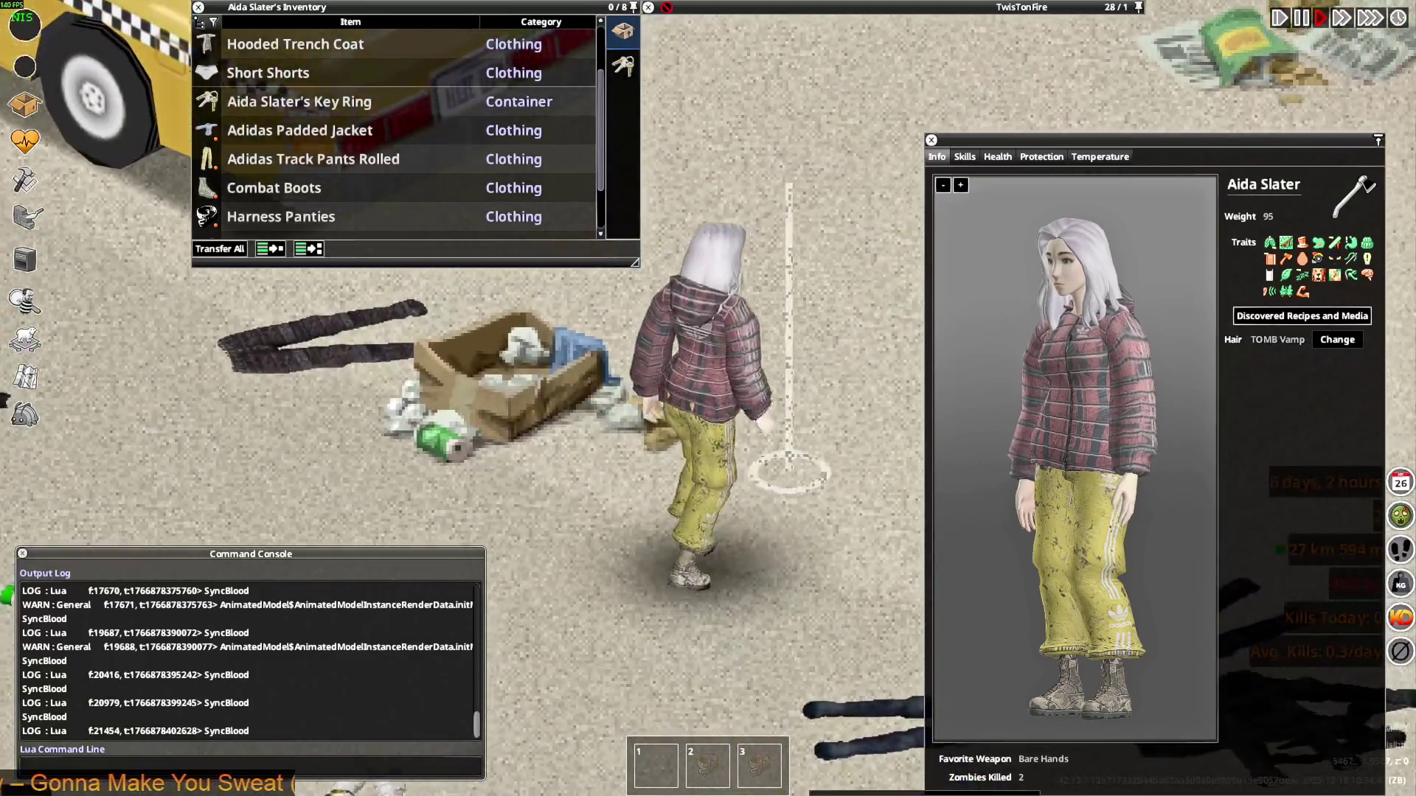
pyautogui.press('space')
pyautogui.press('space')
pyautogui.press('space')
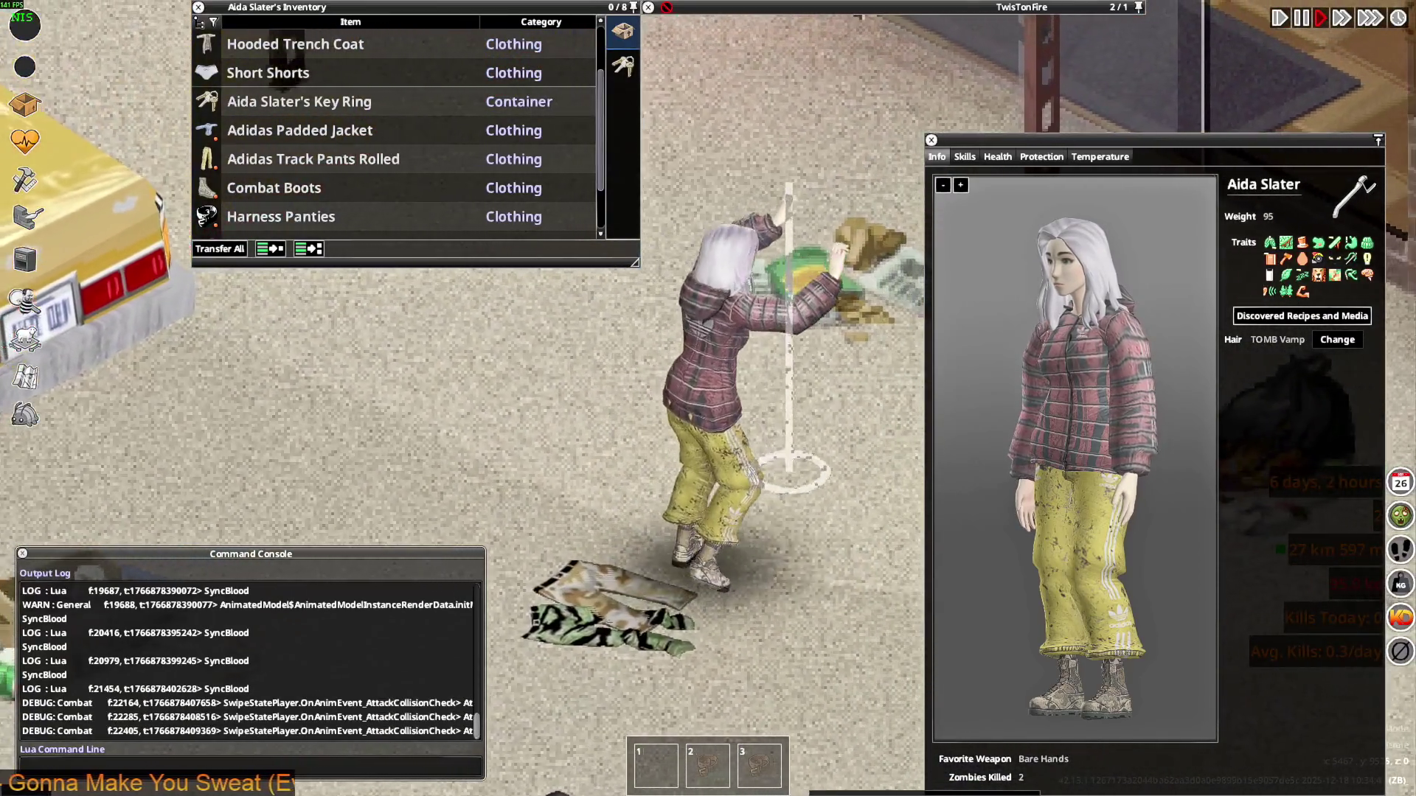
pyautogui.press('s')
pyautogui.press('space')
pyautogui.press('space')
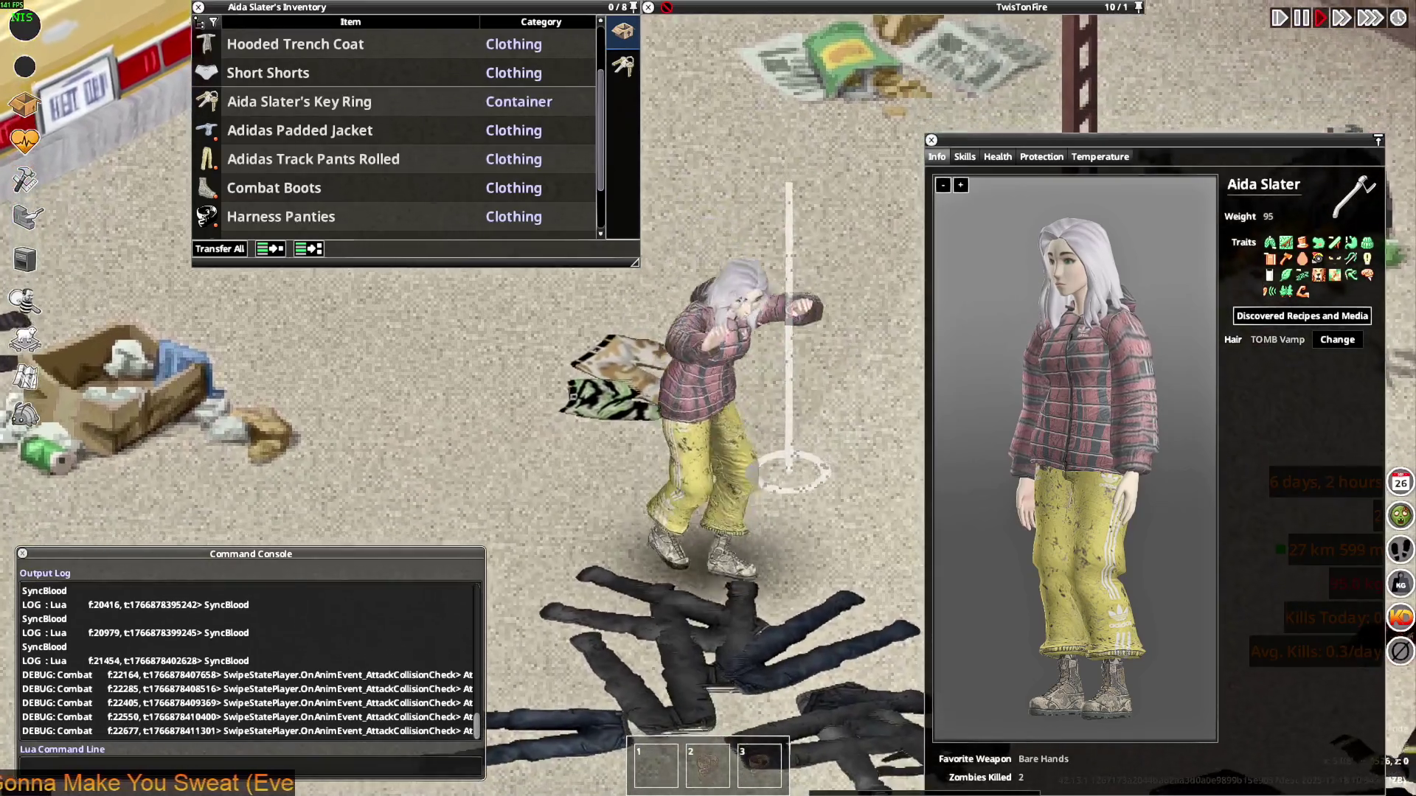
pyautogui.press('a')
pyautogui.press('space')
pyautogui.press('space')
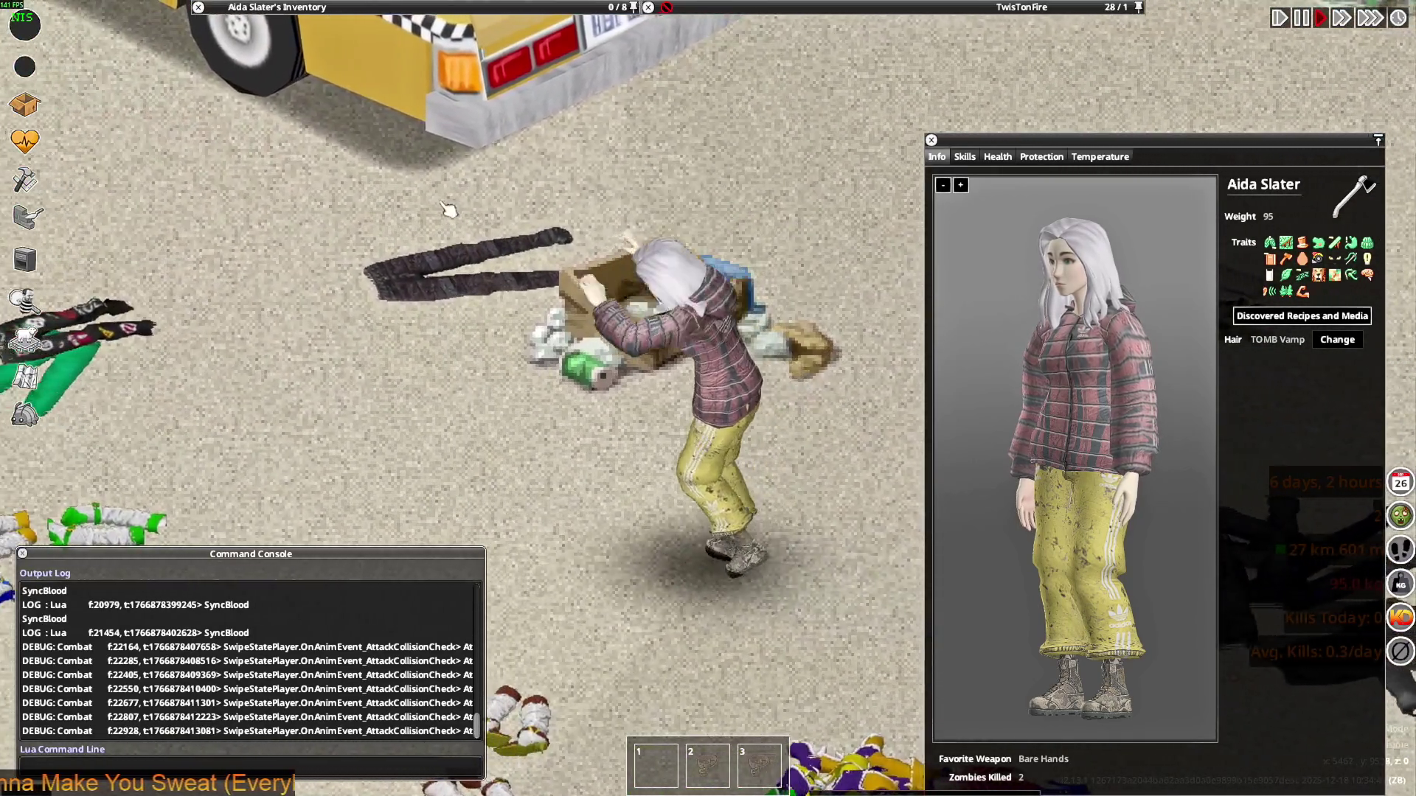
pyautogui.press('space')
pyautogui.press('a')
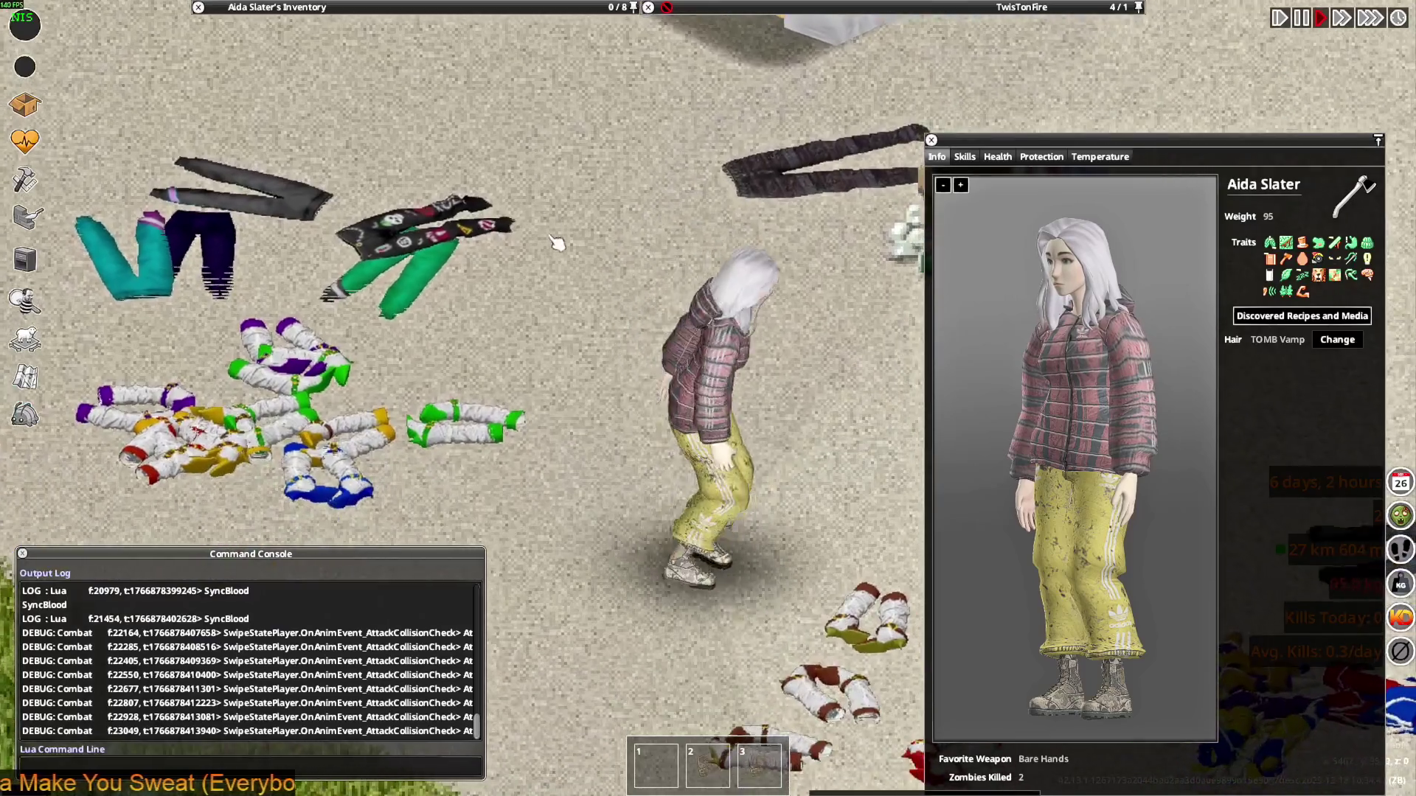
pyautogui.hotkey('alt', 'Tab')
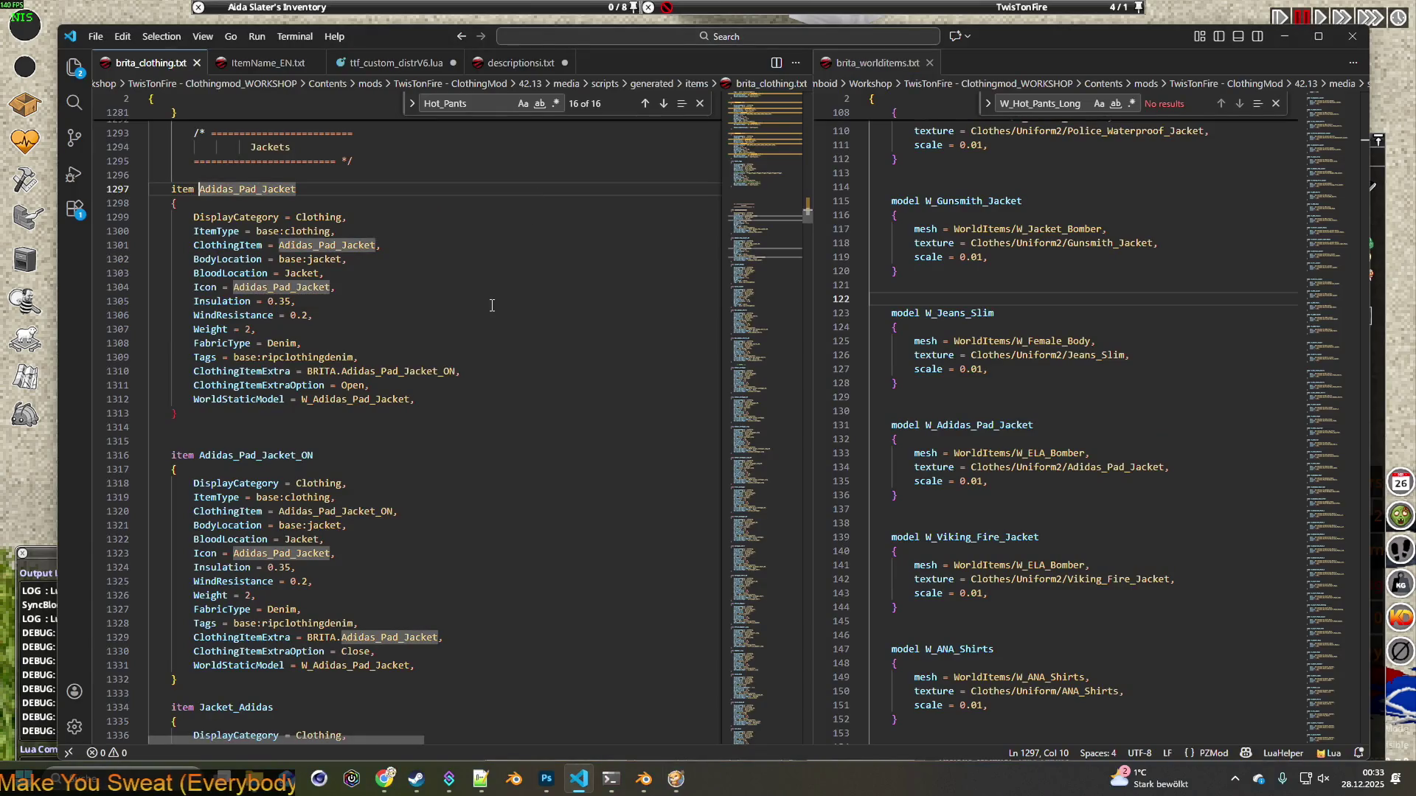
# Select the item name Adidas_Pad_Jacket in brita_clothing.txt and cycle through open windows
pyautogui.doubleClick(307, 188)
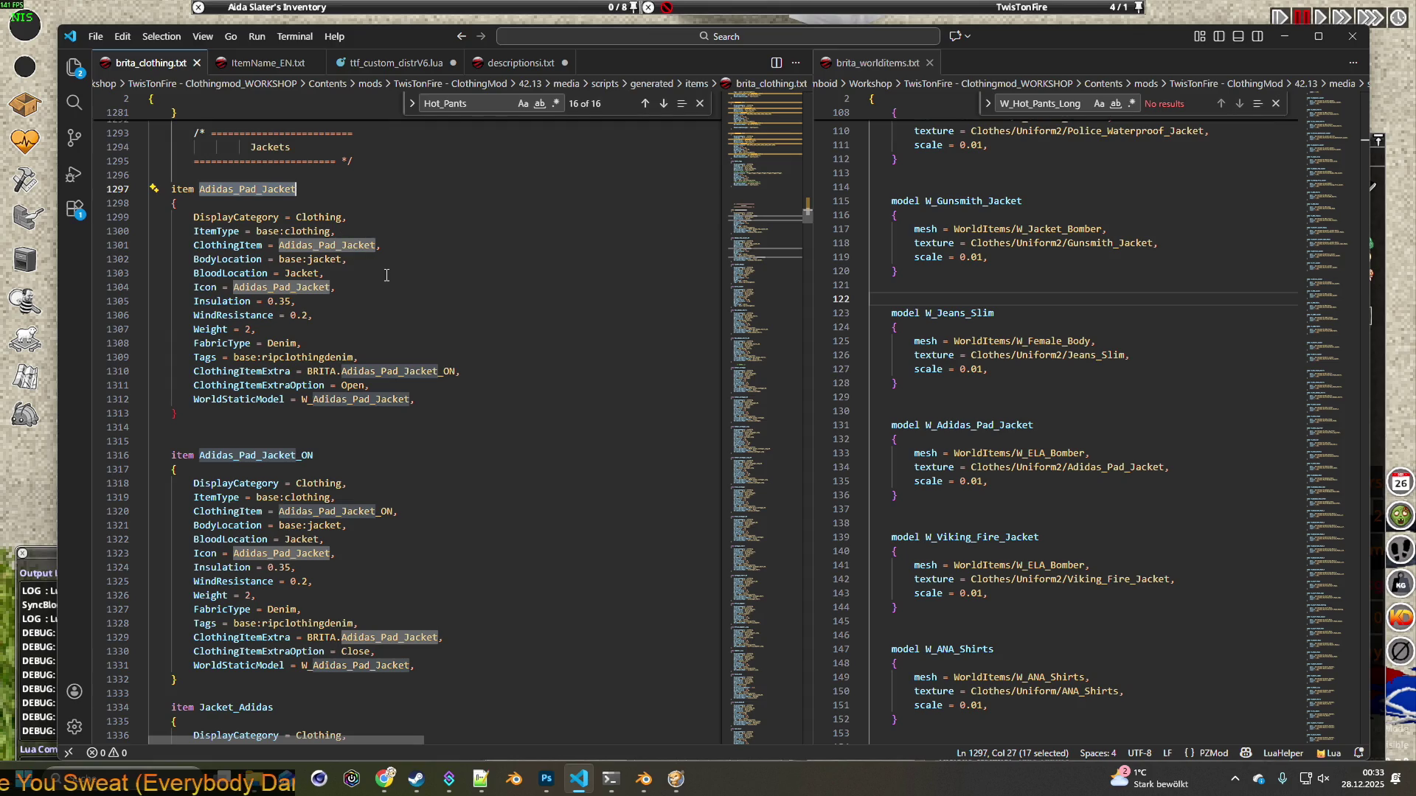
pyautogui.hotkey('alt', 'Tab')
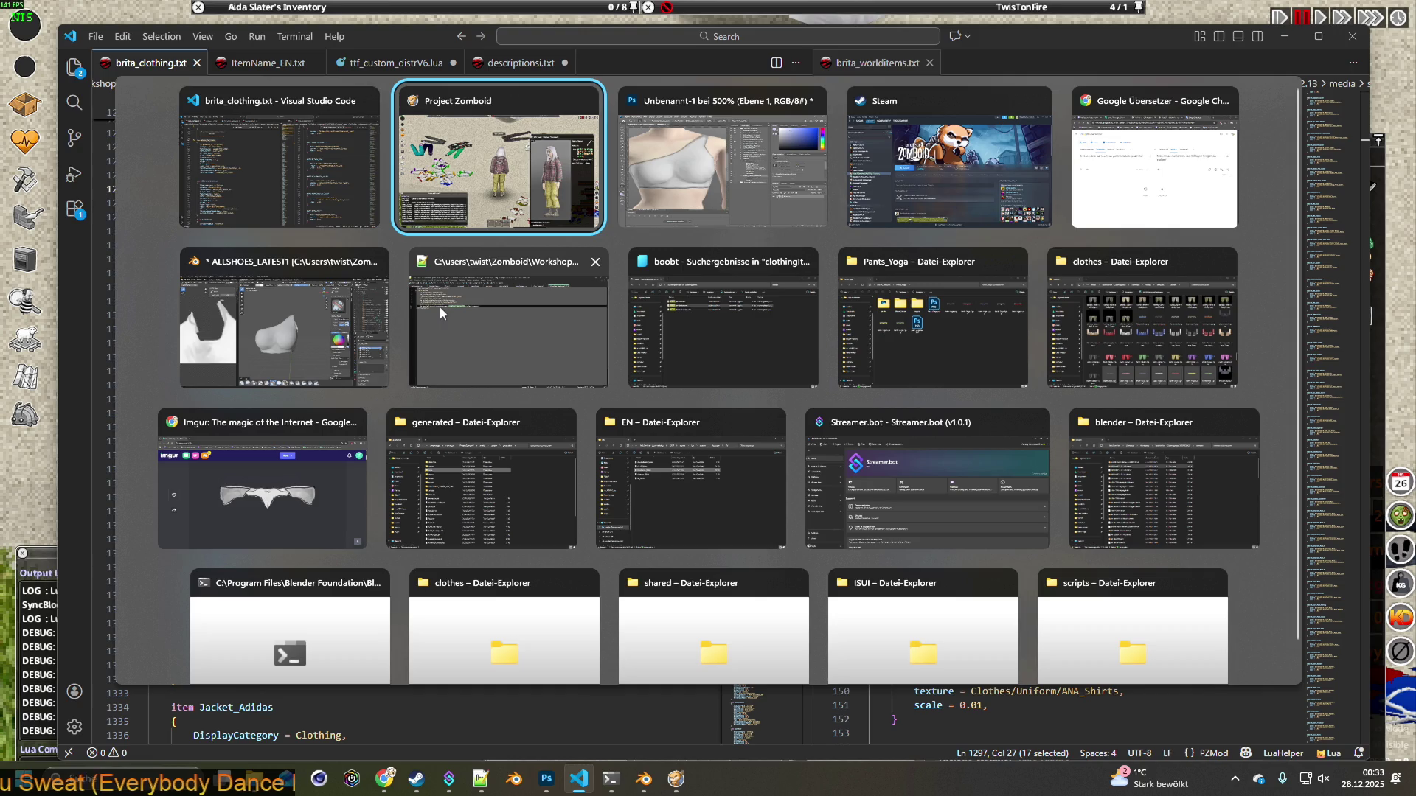
pyautogui.hotkey('alt', 'Tab')
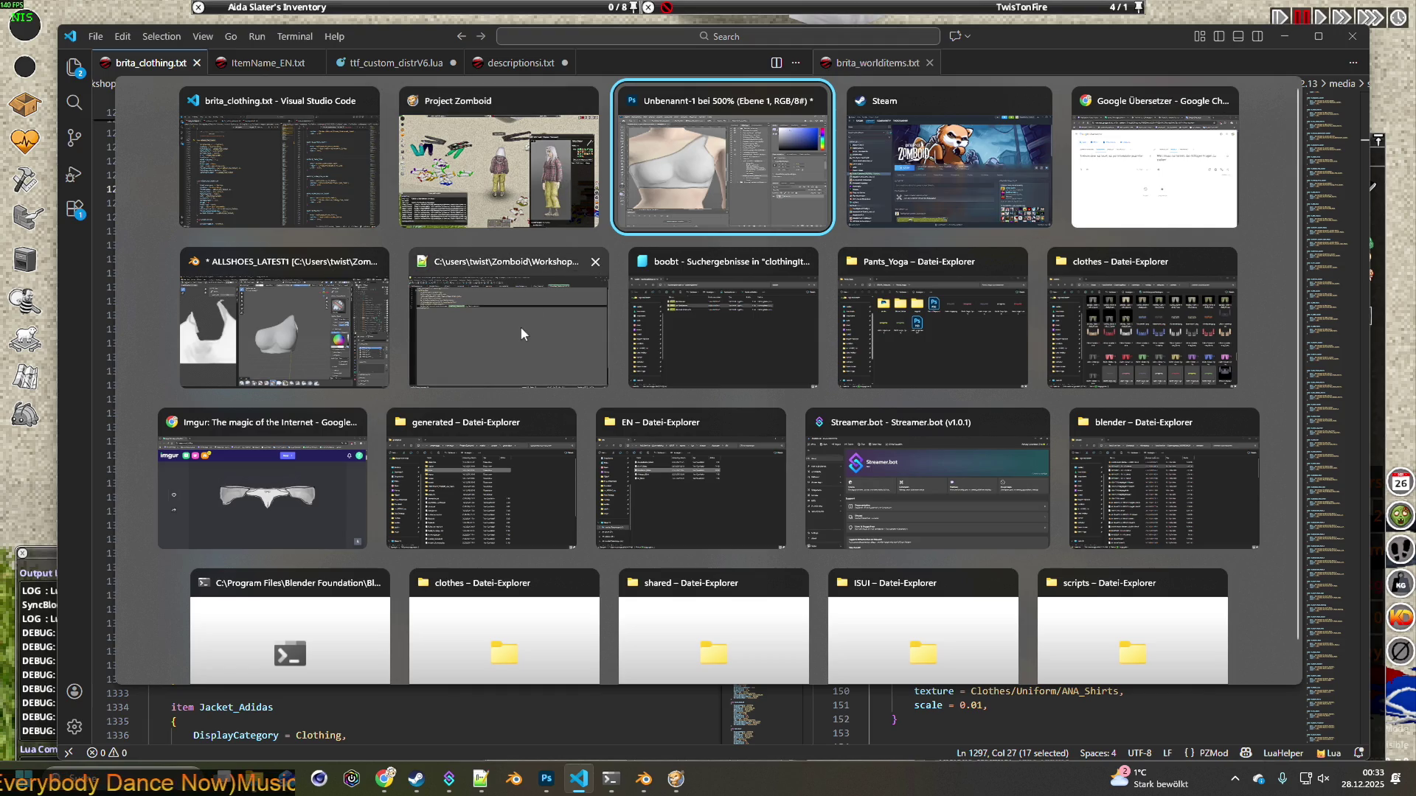
# Search the Explorer clothing items folder for Adidas_Pad_Jacket
pyautogui.press('Tab')
pyautogui.press('Tab')
pyautogui.press('Tab')
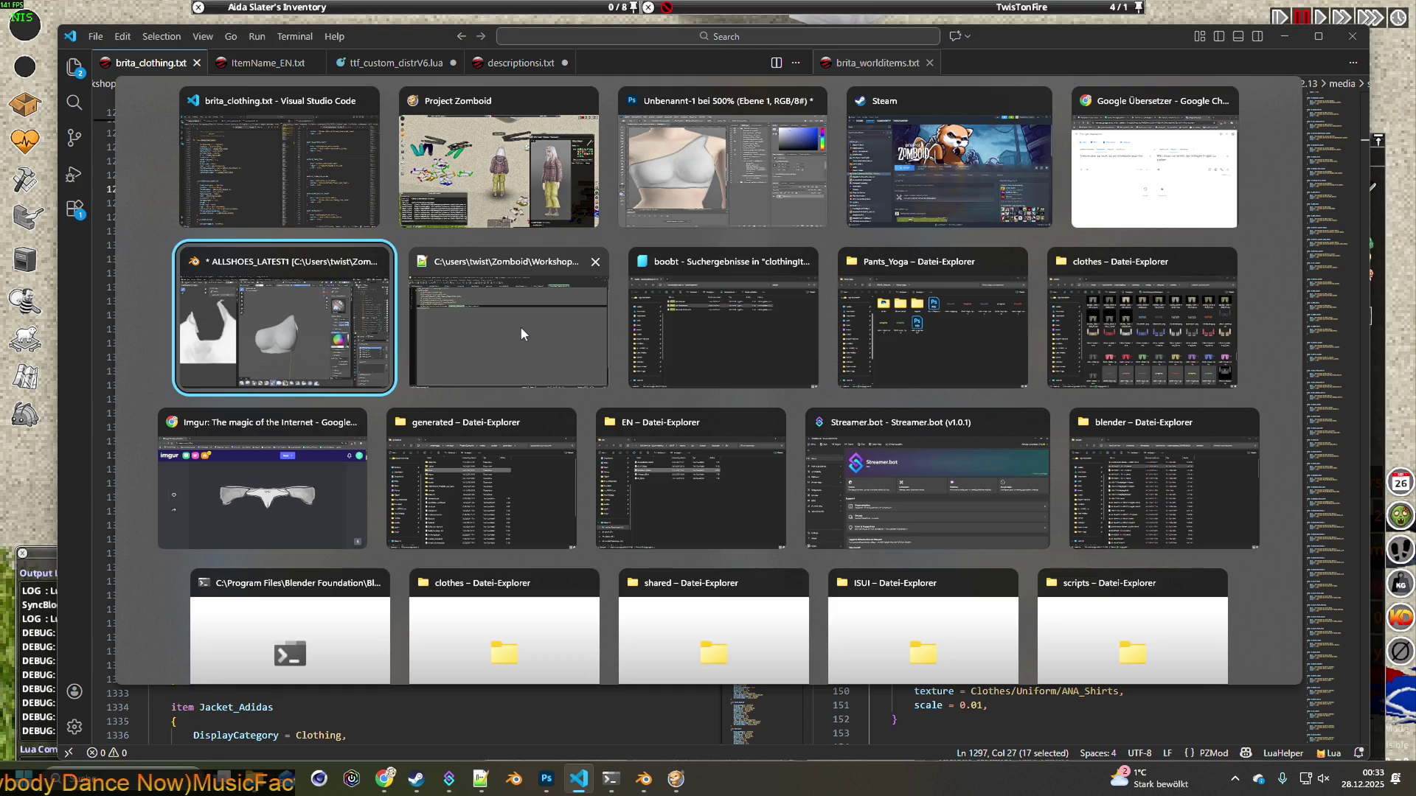
pyautogui.press('Tab')
pyautogui.press('Tab')
pyautogui.click(926, 101)
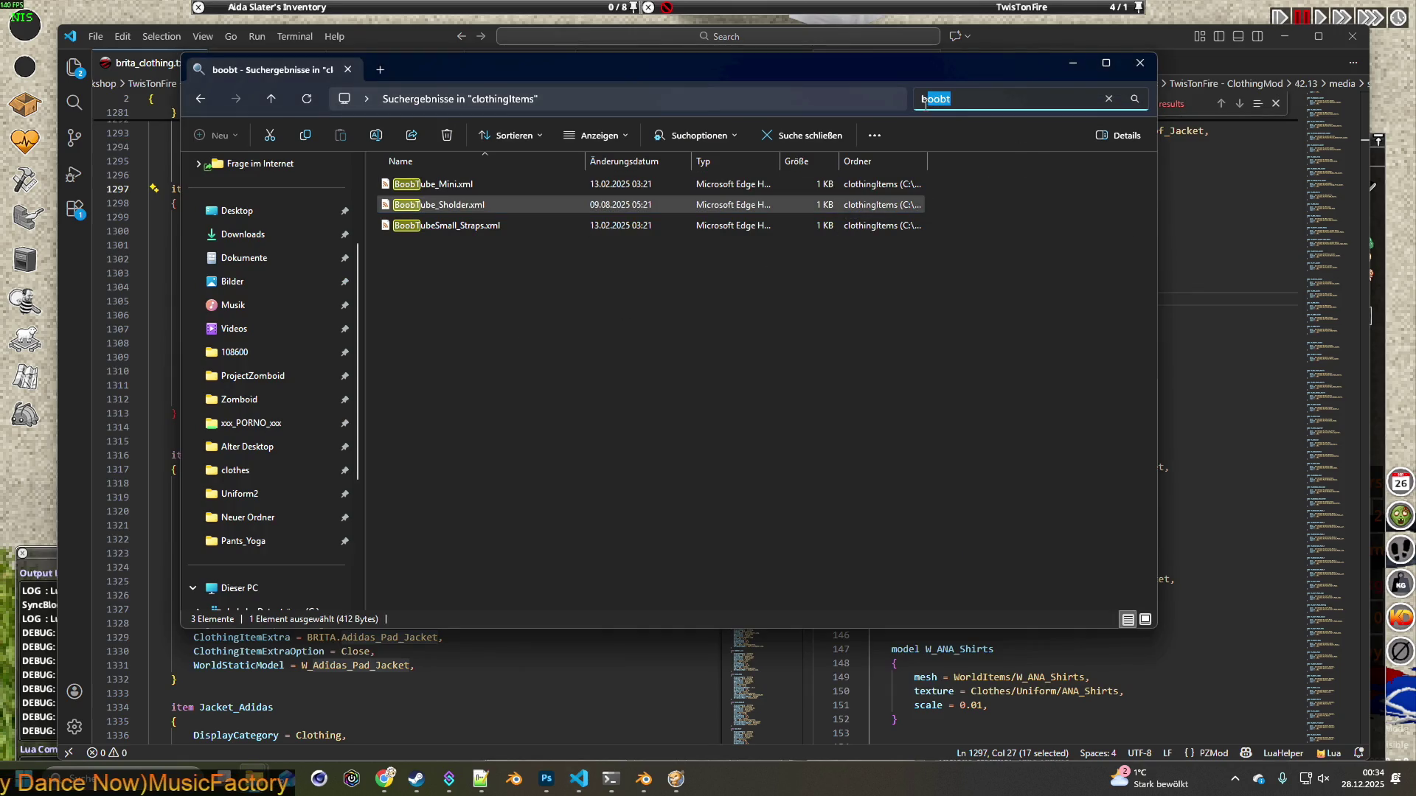
pyautogui.click(1007, 98)
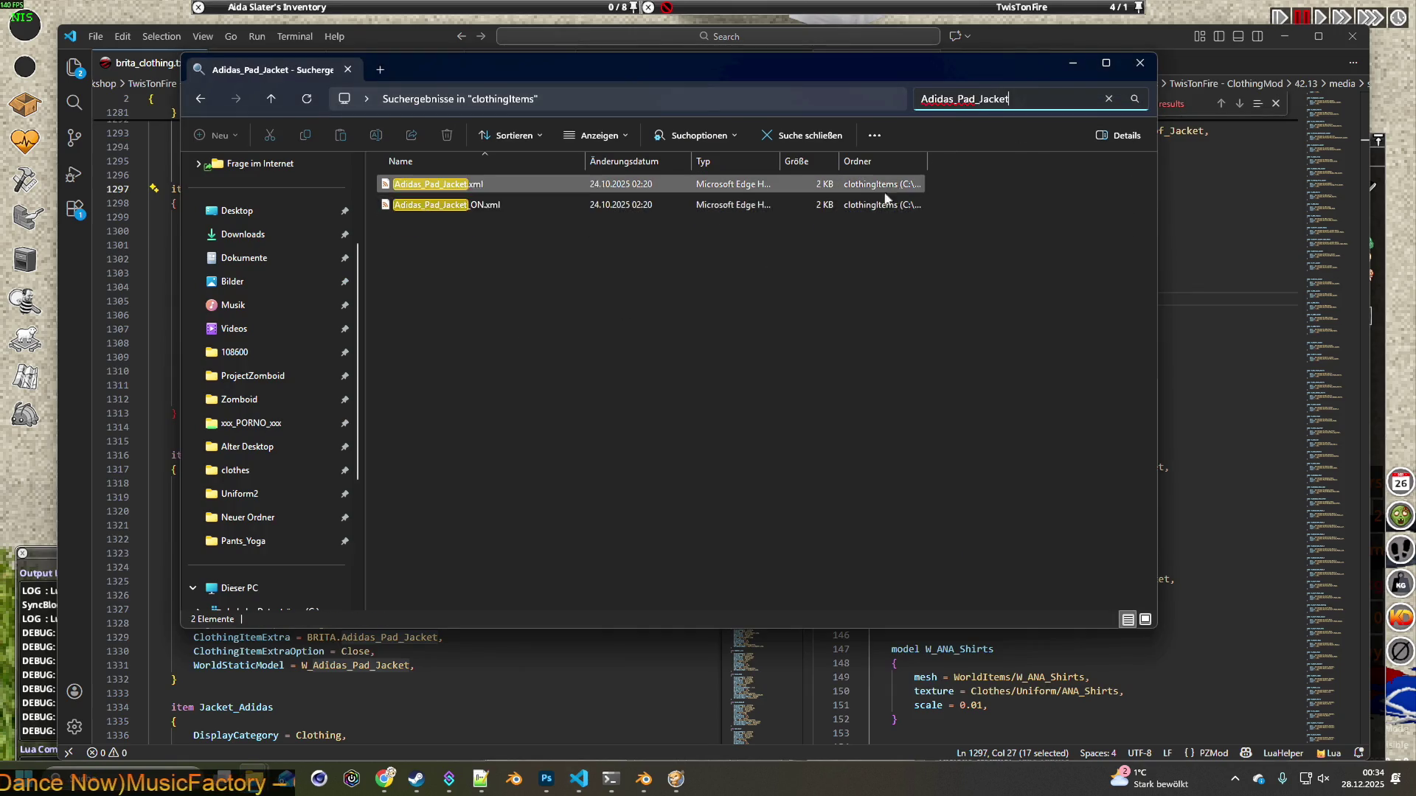
pyautogui.click(543, 300)
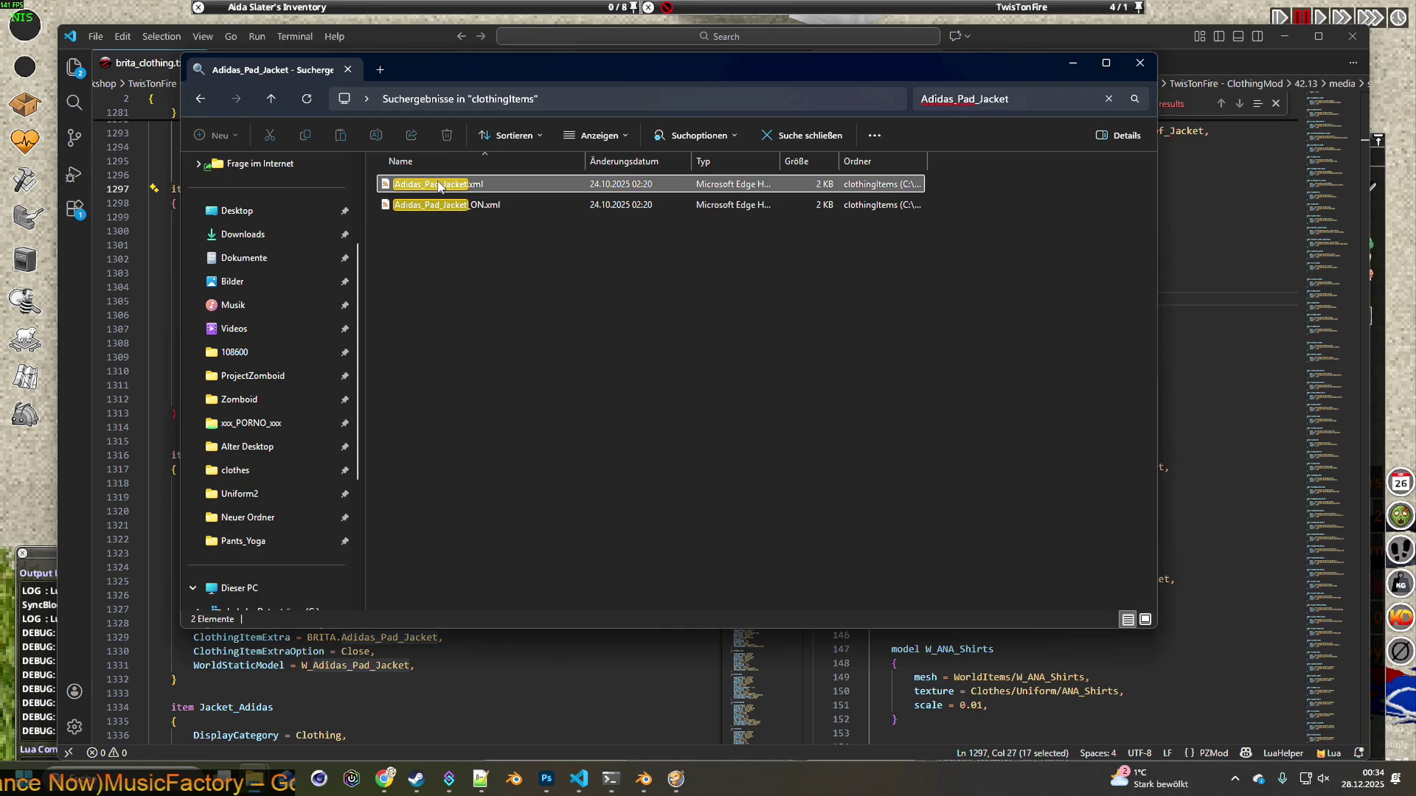
# Open Adidas_Pad_Jacket.xml and Adidas_Pad_Jacket_ON.xml together in Notepad++
pyautogui.moveTo(439, 186)
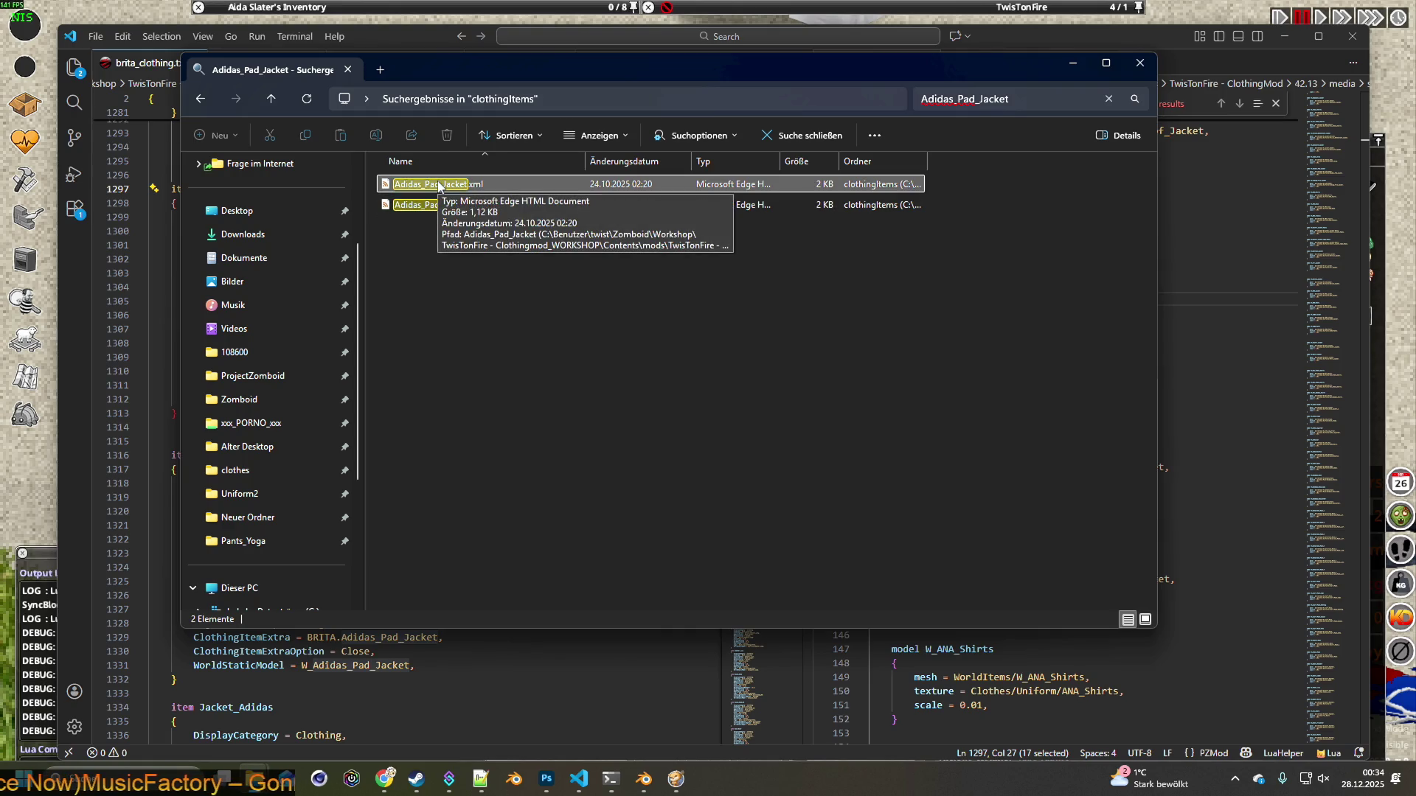
pyautogui.rightClick(439, 186)
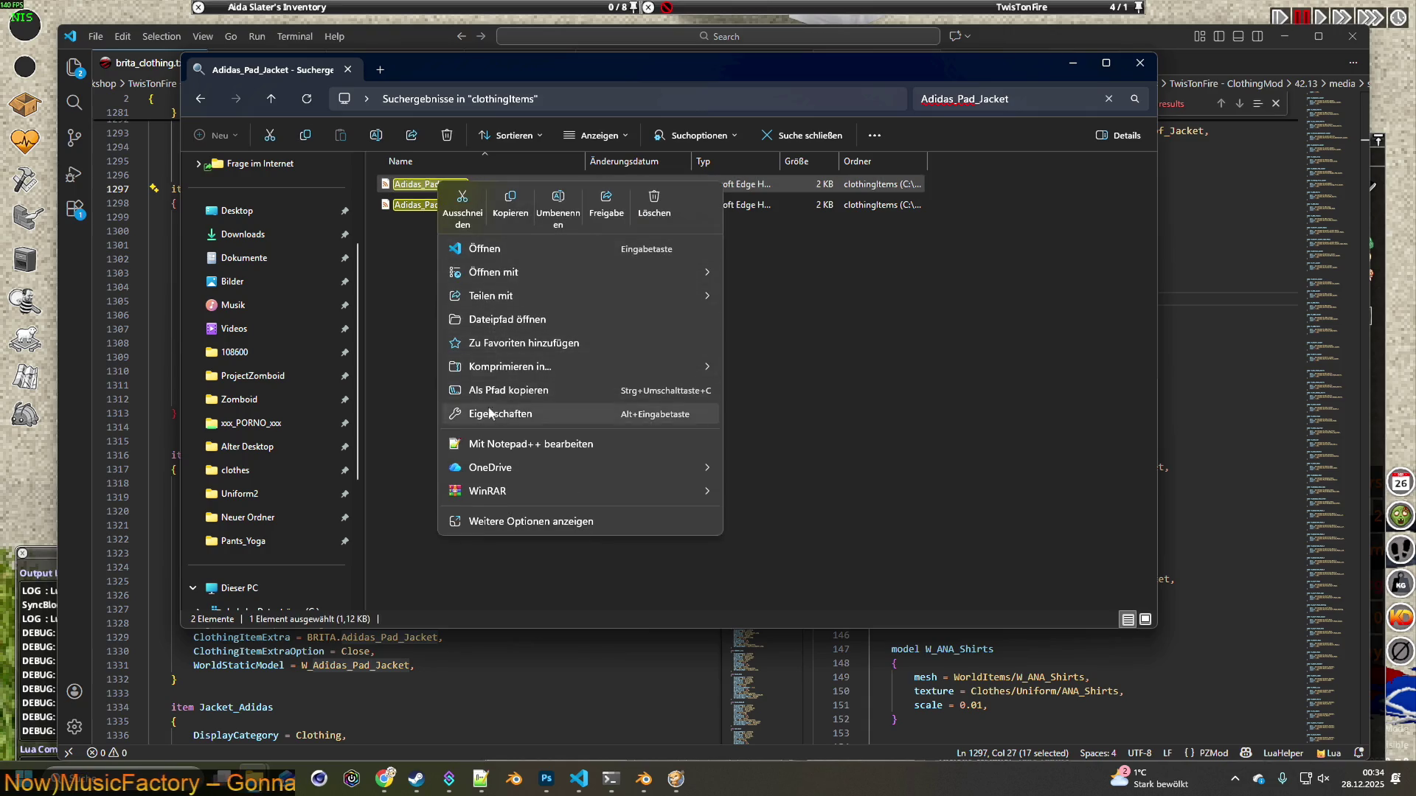
pyautogui.press('Escape')
pyautogui.moveTo(471, 280); pyautogui.dragTo(398, 187)
pyautogui.rightClick(402, 188)
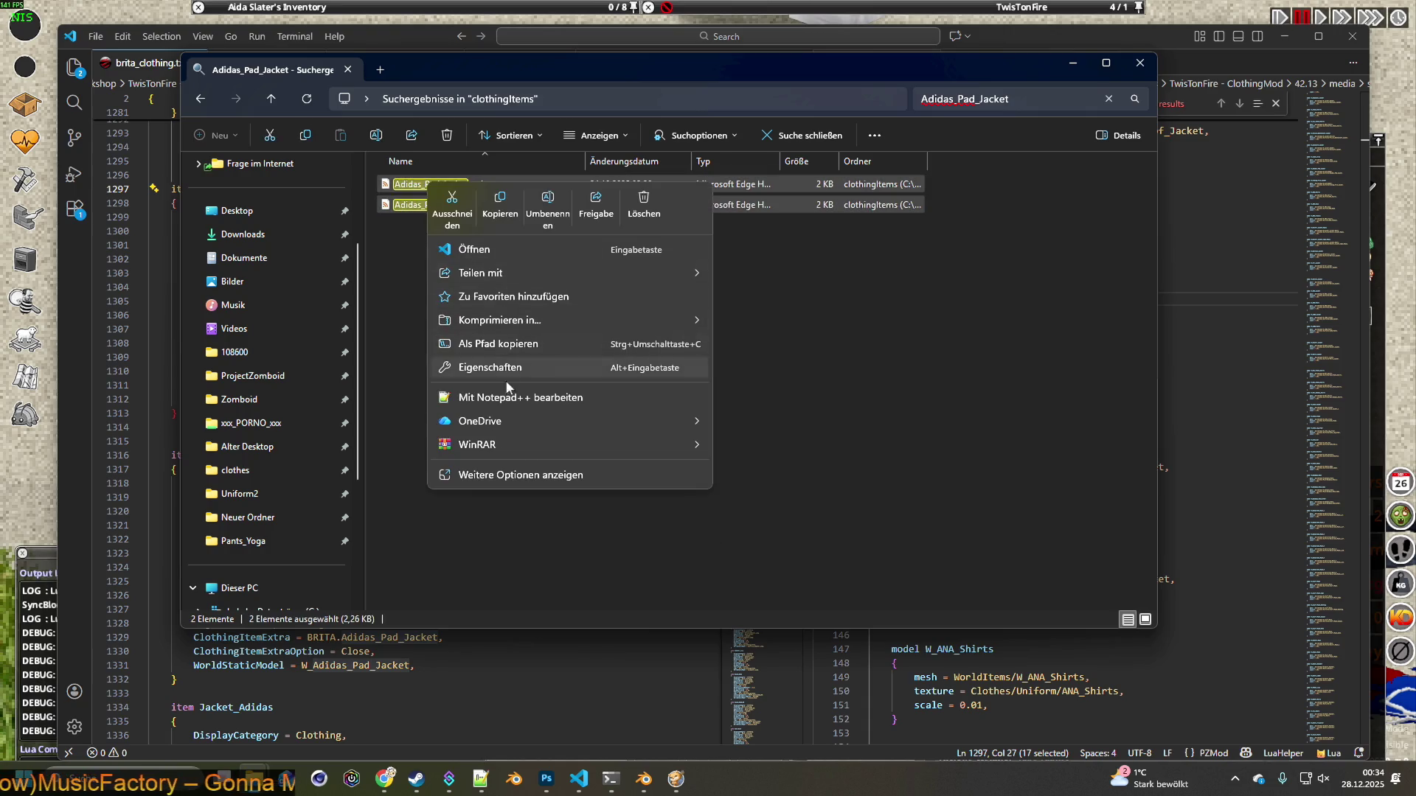
pyautogui.click(531, 396)
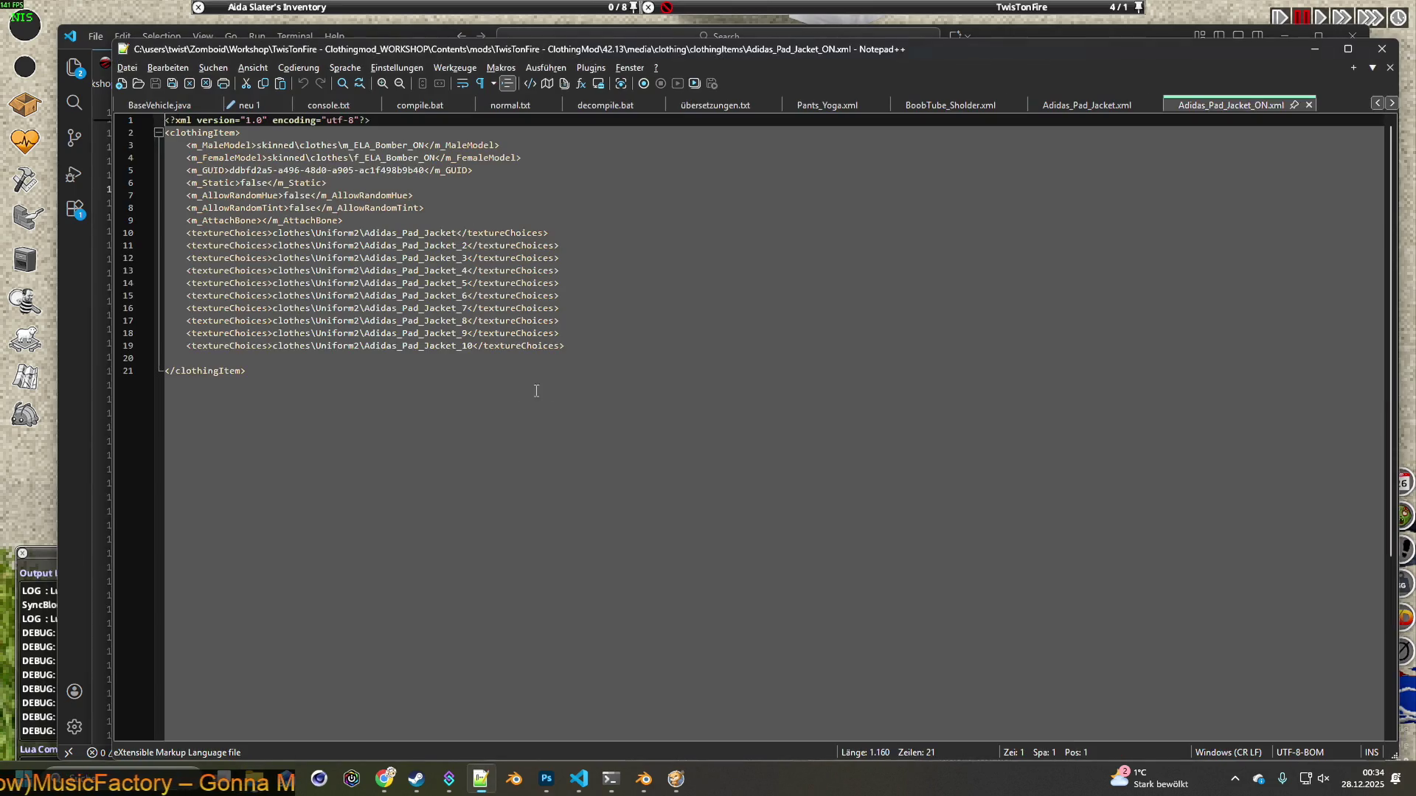
# Select the textureChoices lines in Adidas_Pad_Jacket.xml, then minimize Notepad++, Explorer and VS Code
pyautogui.click(1080, 108)
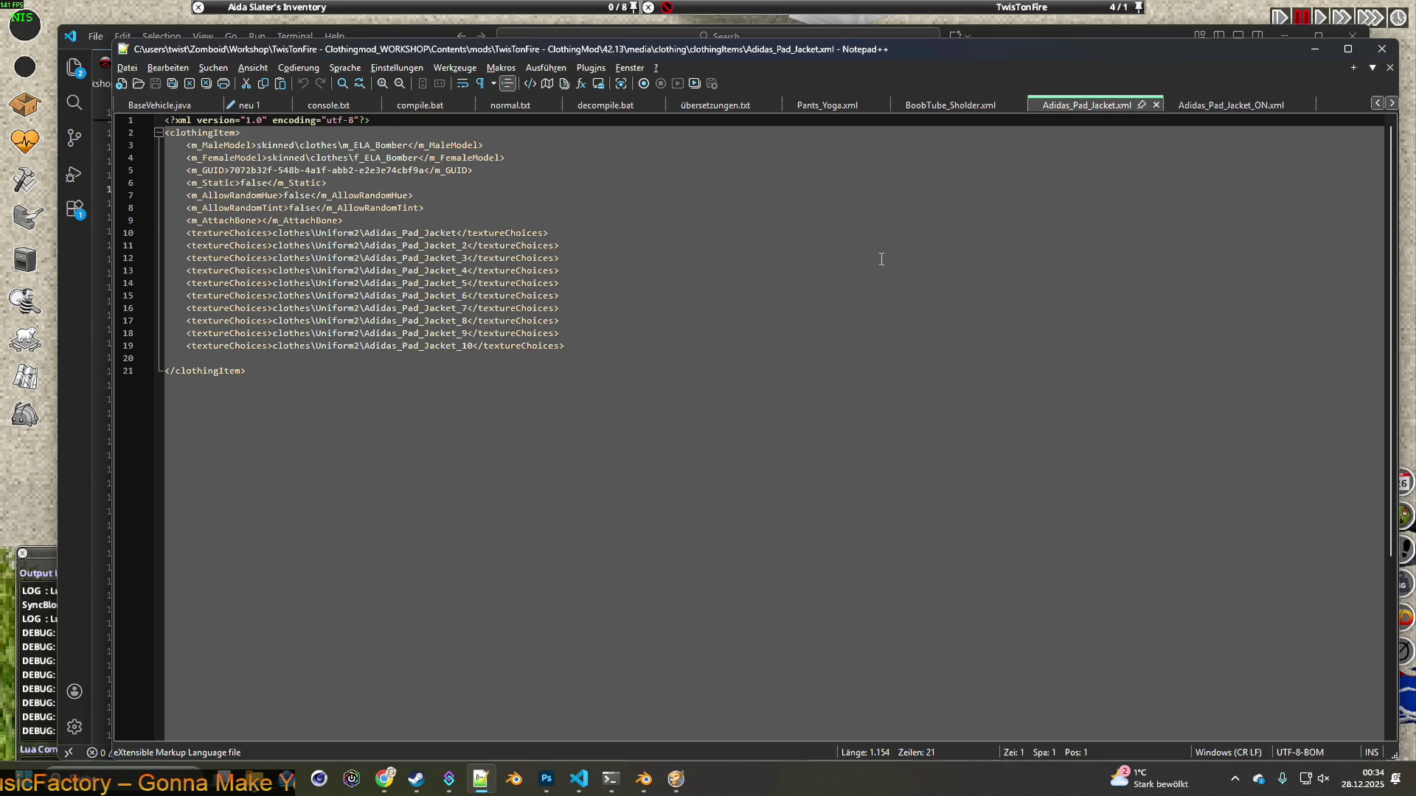
pyautogui.moveTo(602, 356); pyautogui.dragTo(187, 233)
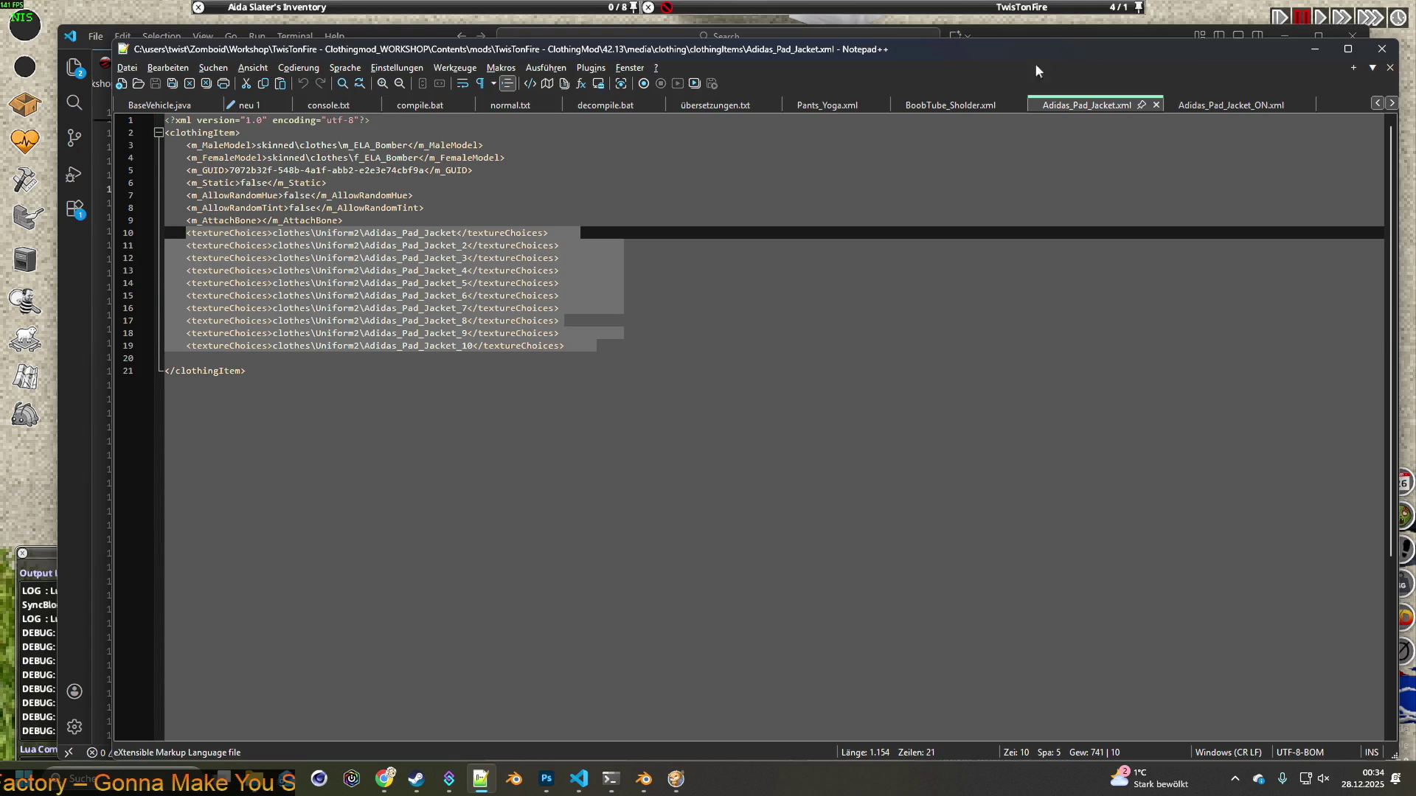
pyautogui.click(1315, 49)
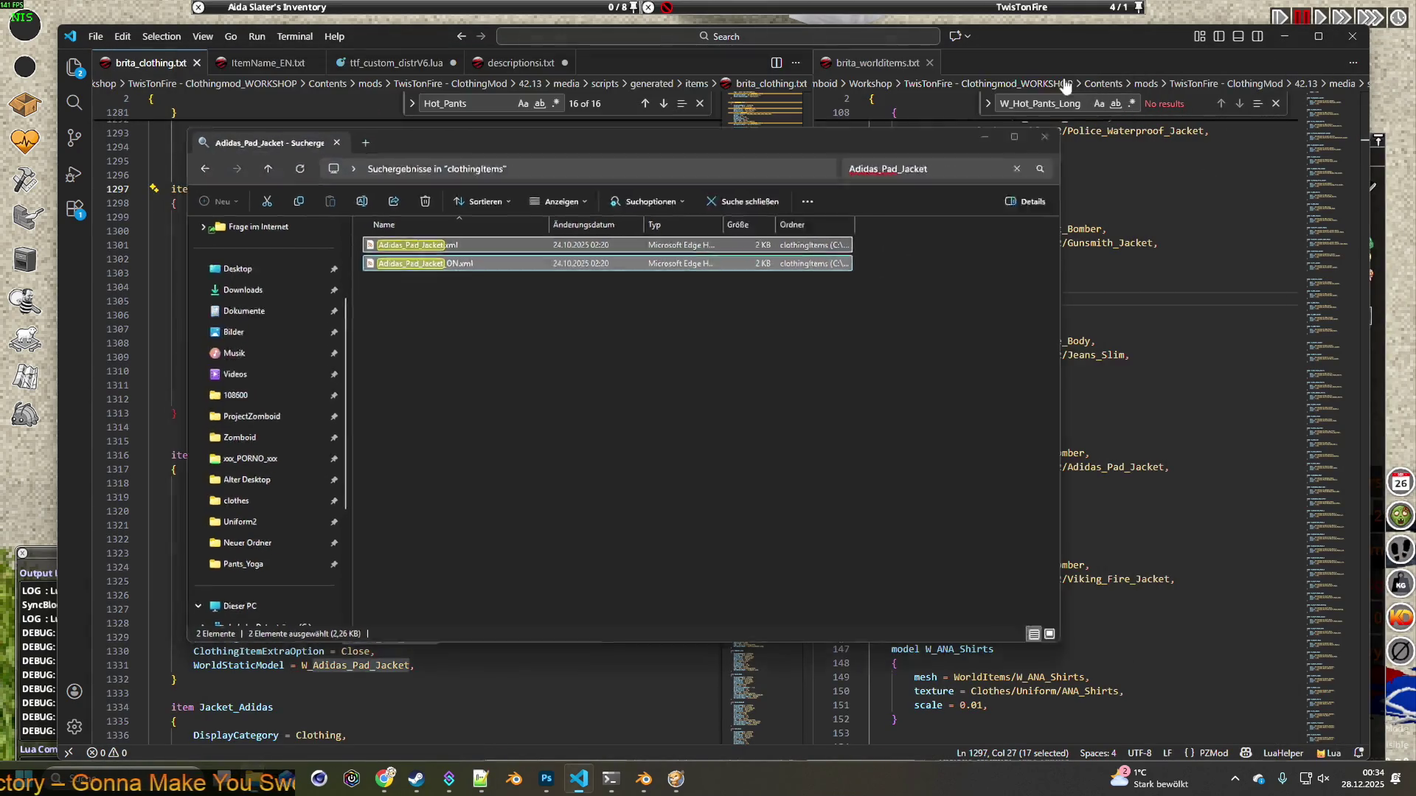
pyautogui.click(1068, 79)
pyautogui.click(1284, 36)
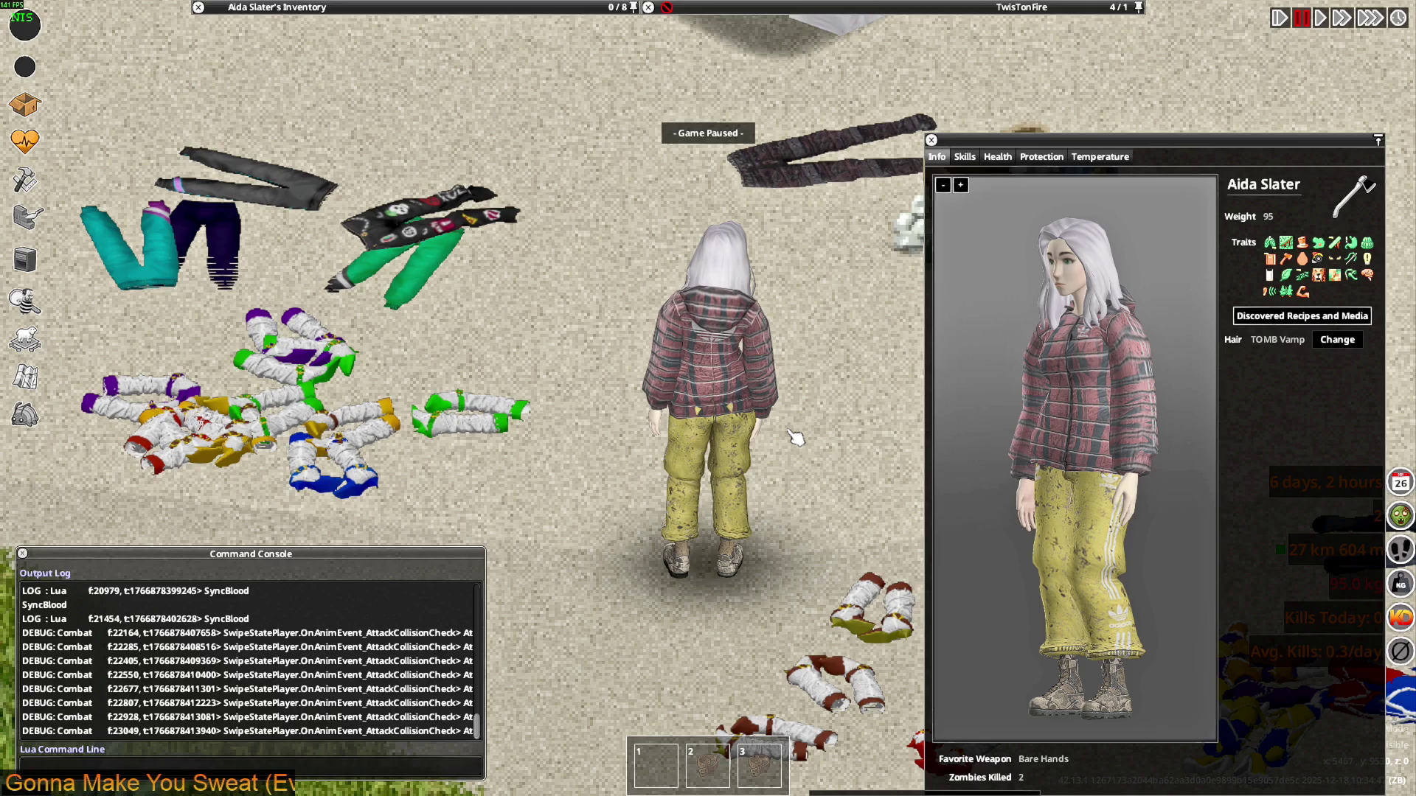
# Resume the game and walk the character past the taxi over to the crate
pyautogui.press('space')
pyautogui.press('s')
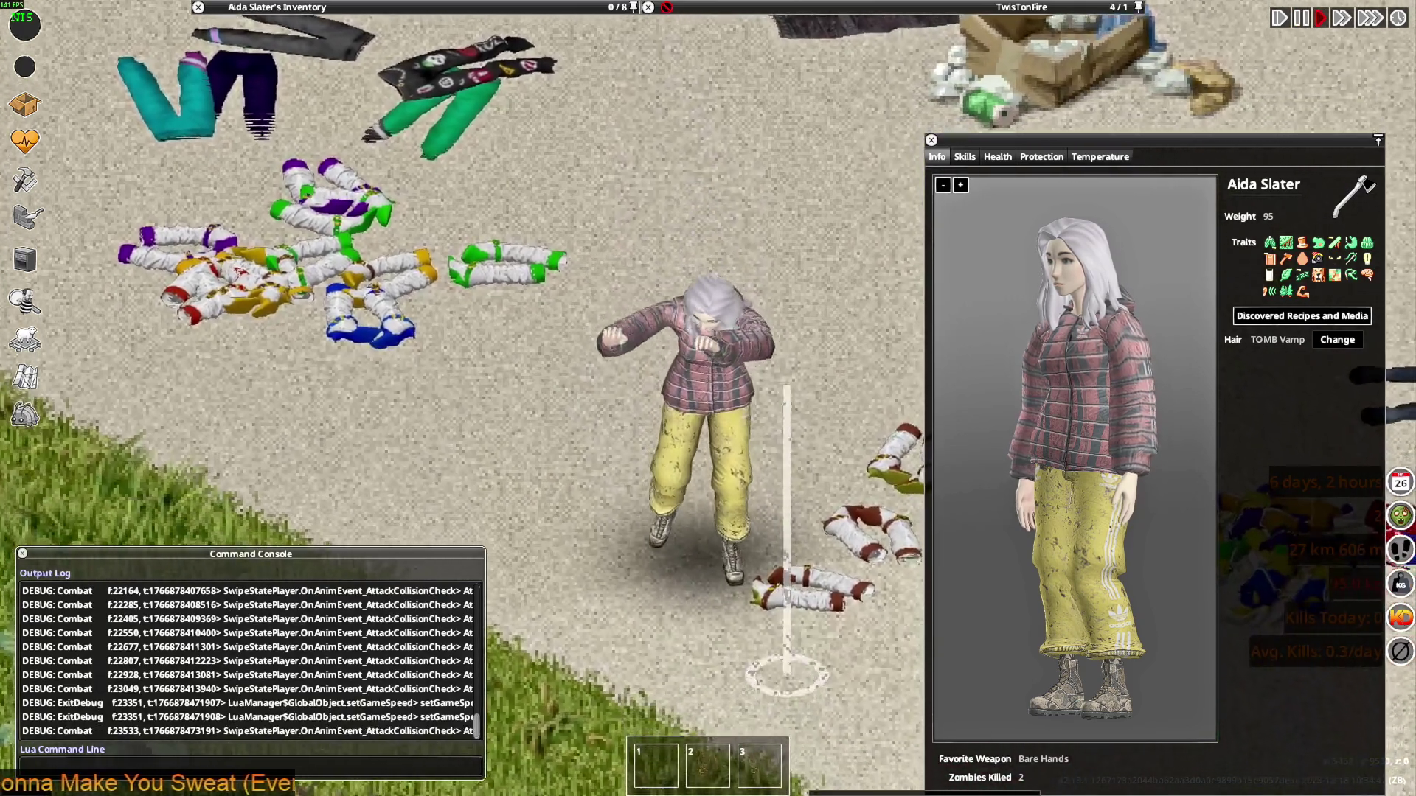
pyautogui.hotkey('w', 'd')
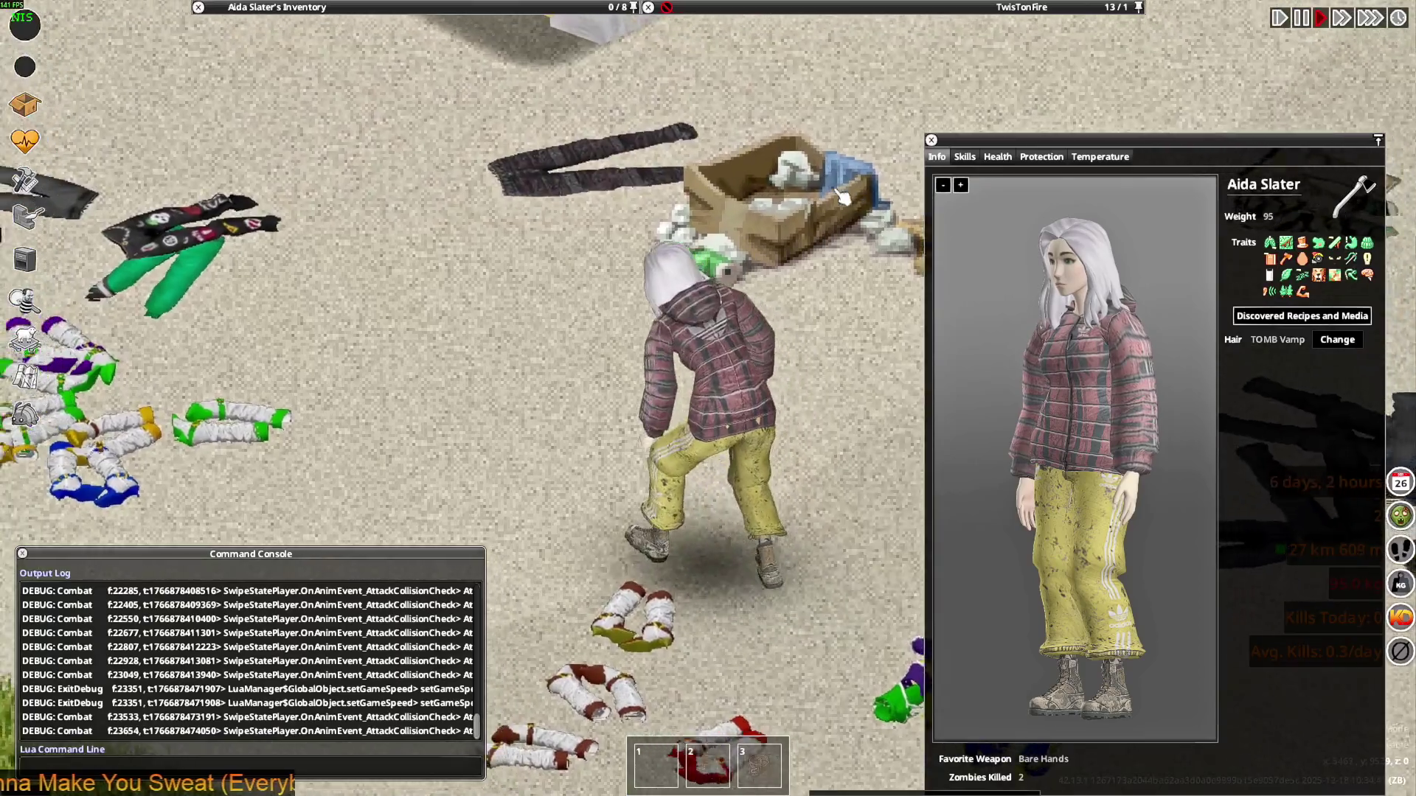
pyautogui.hotkey('w', 'a')
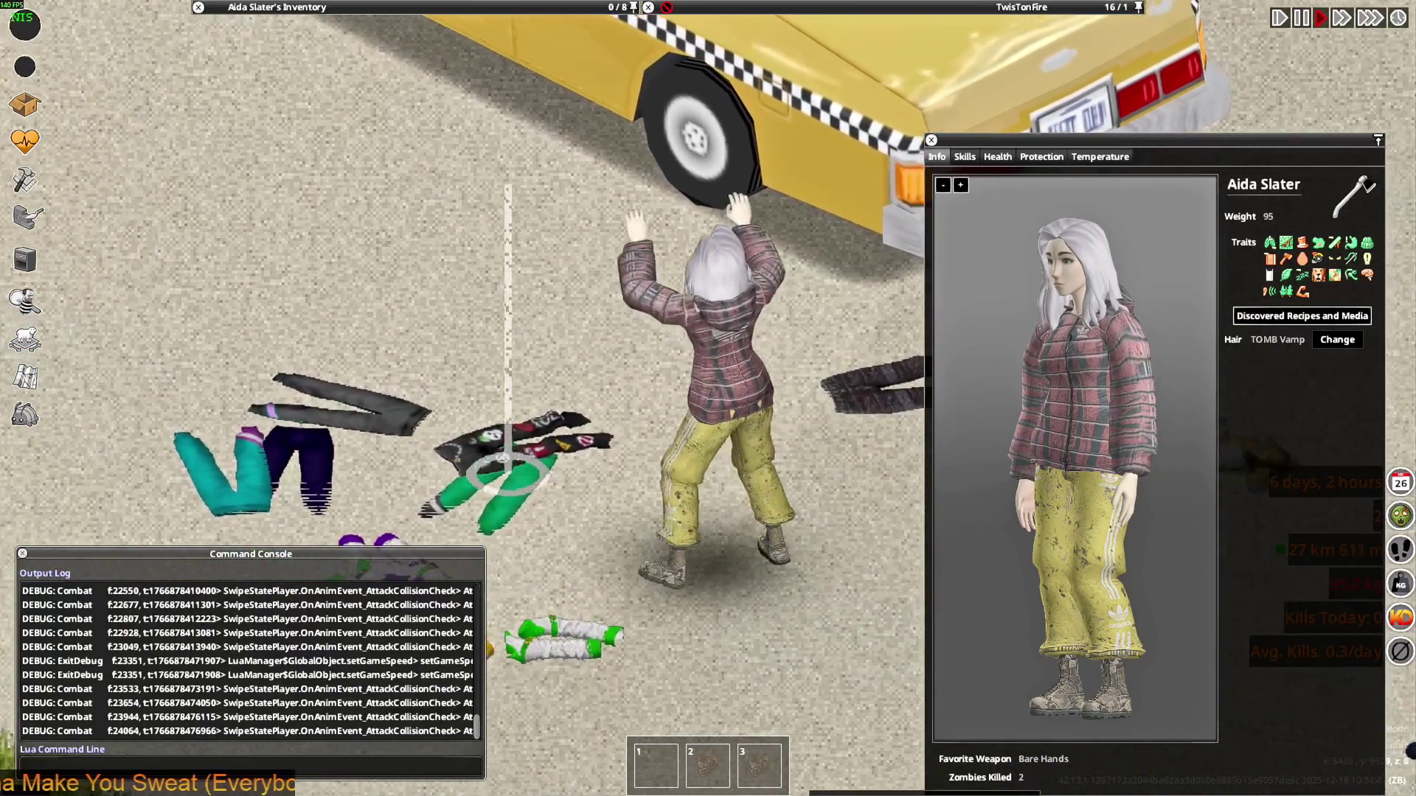
pyautogui.click(483, 213)
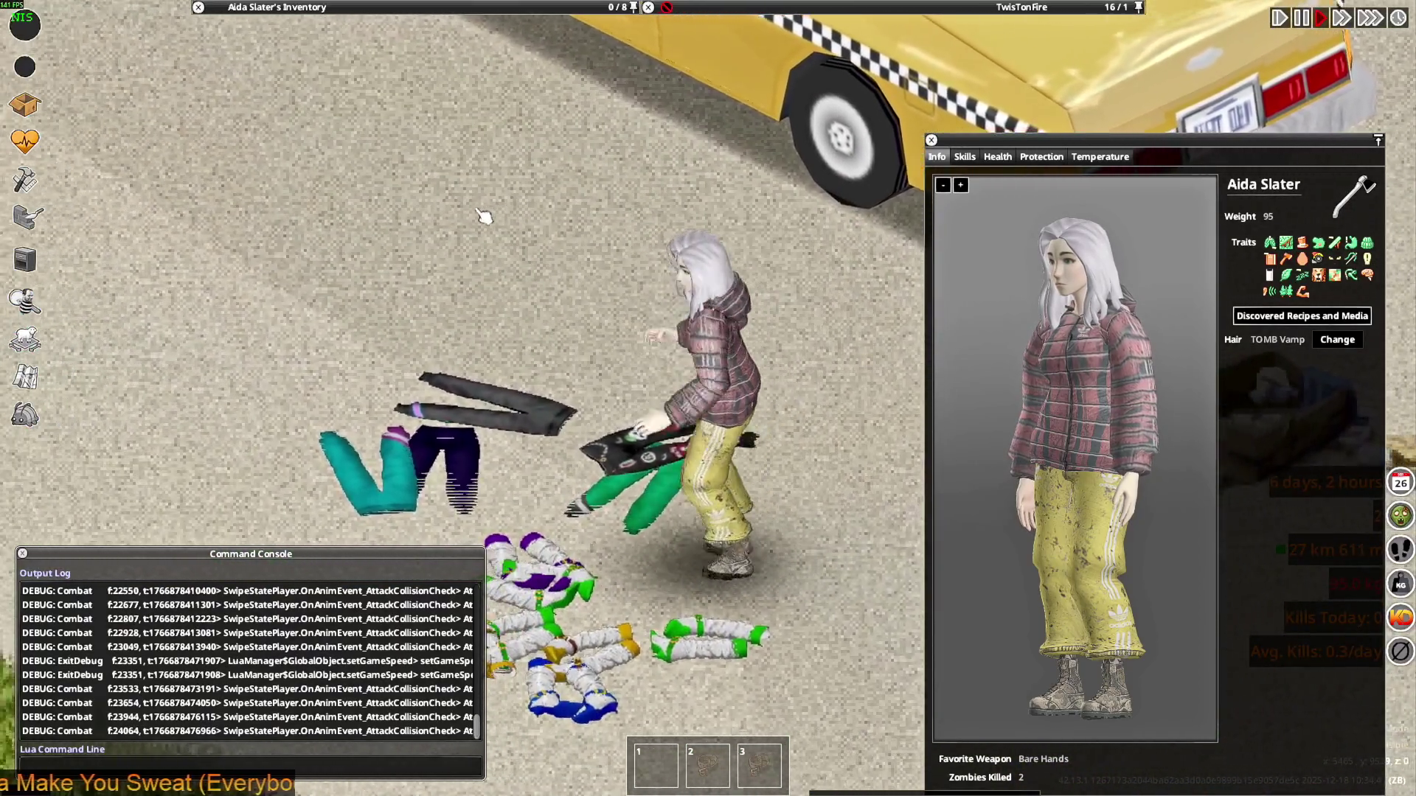
pyautogui.hotkey('w', 'a')
pyautogui.click(483, 214)
pyautogui.click(506, 222)
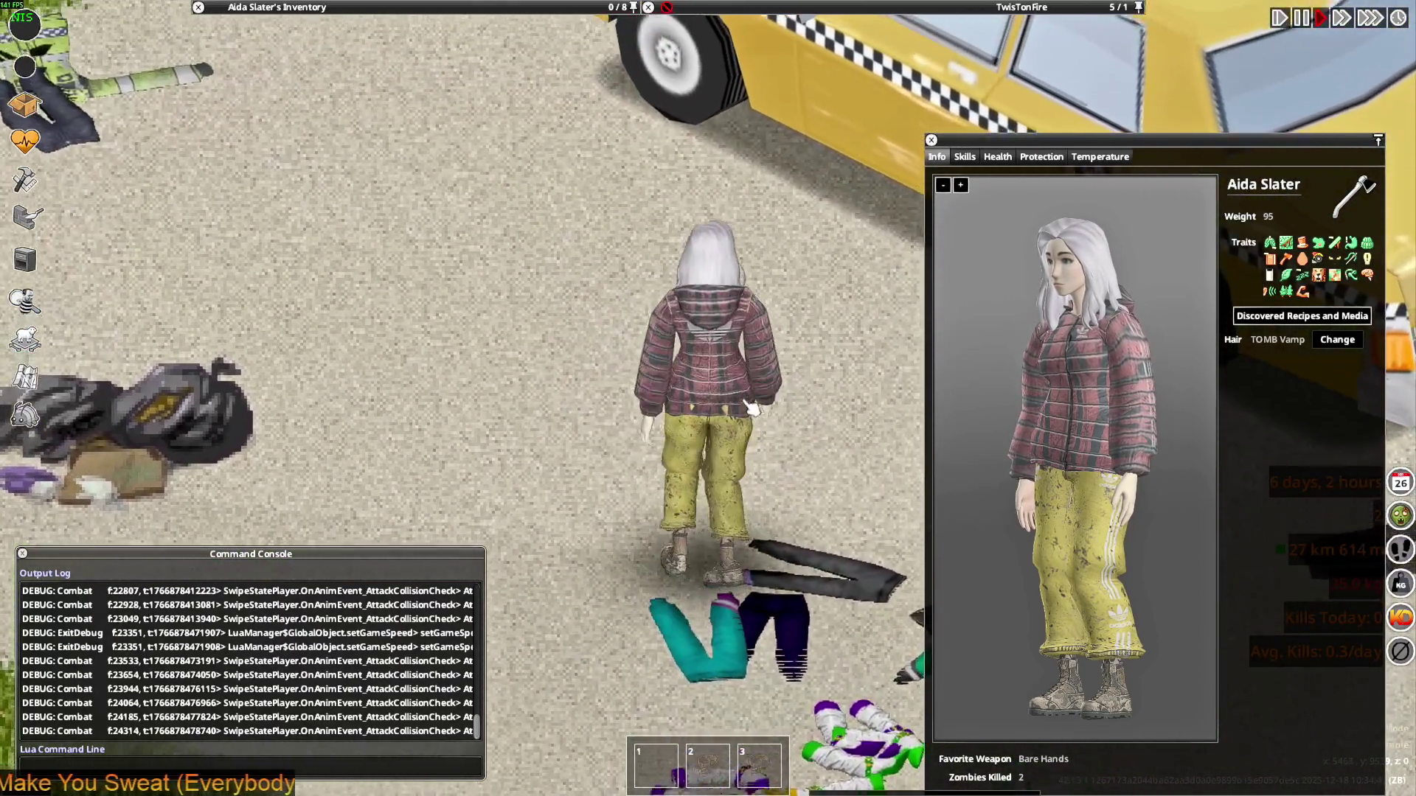
pyautogui.hotkey('w', 'a')
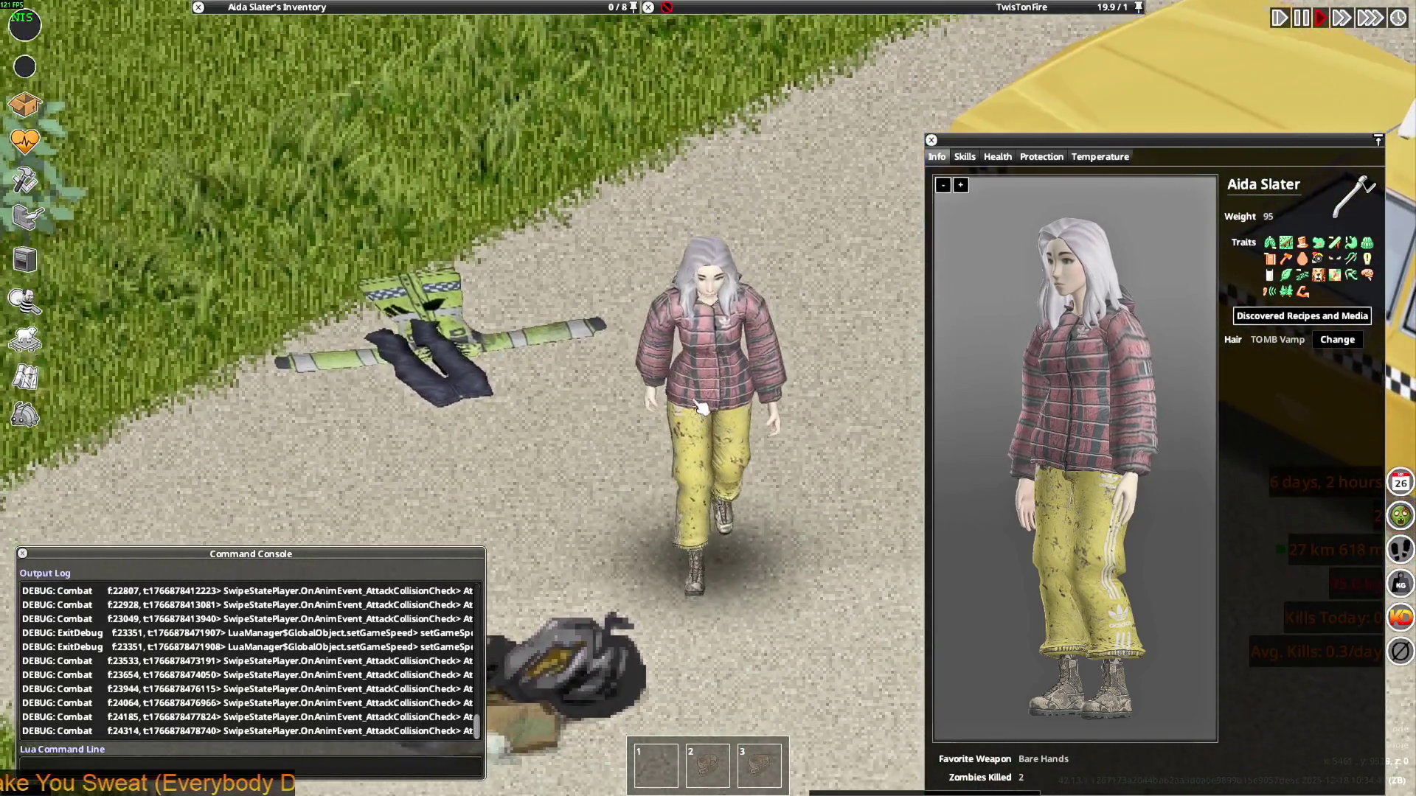
pyautogui.press('d')
pyautogui.moveTo(369, 7)
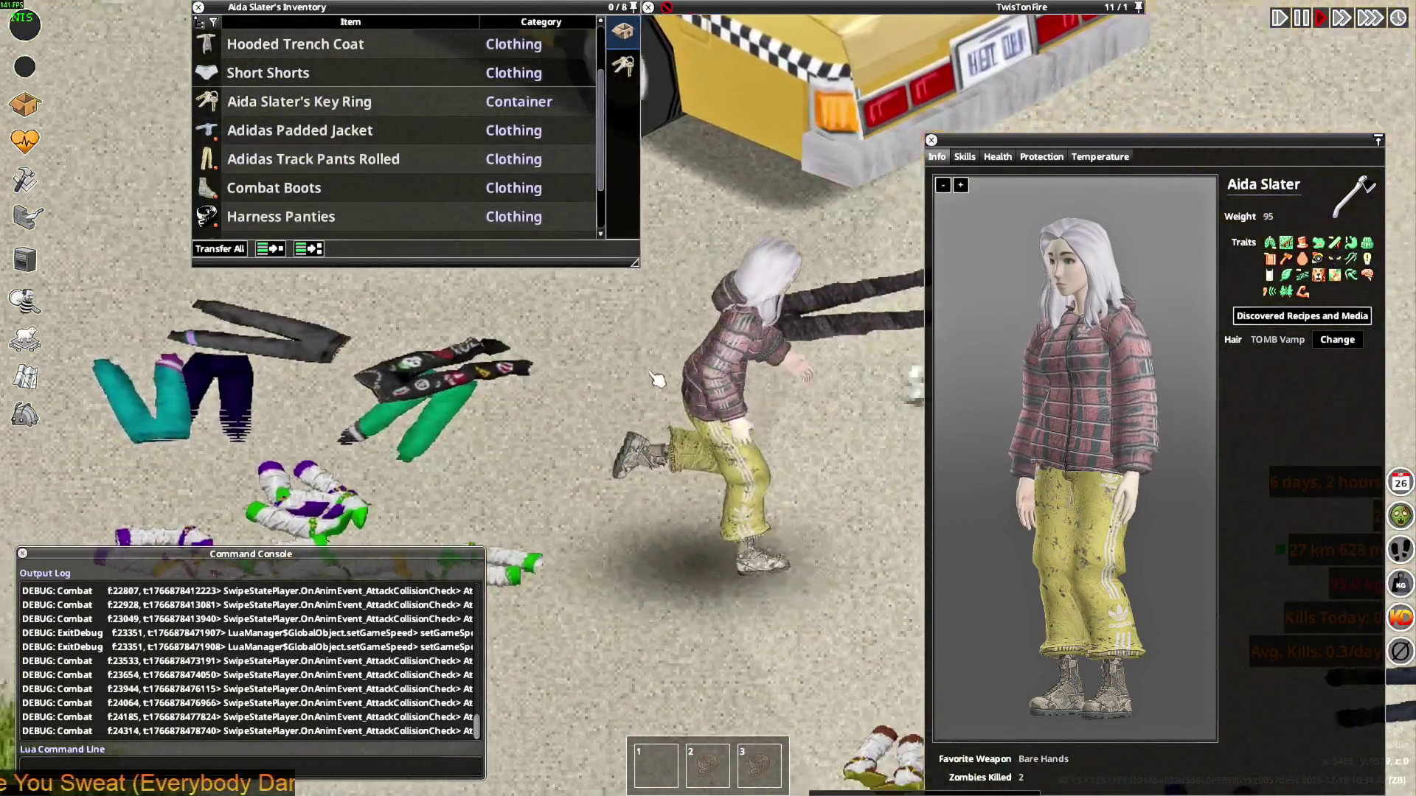
pyautogui.hotkey('w', 'a')
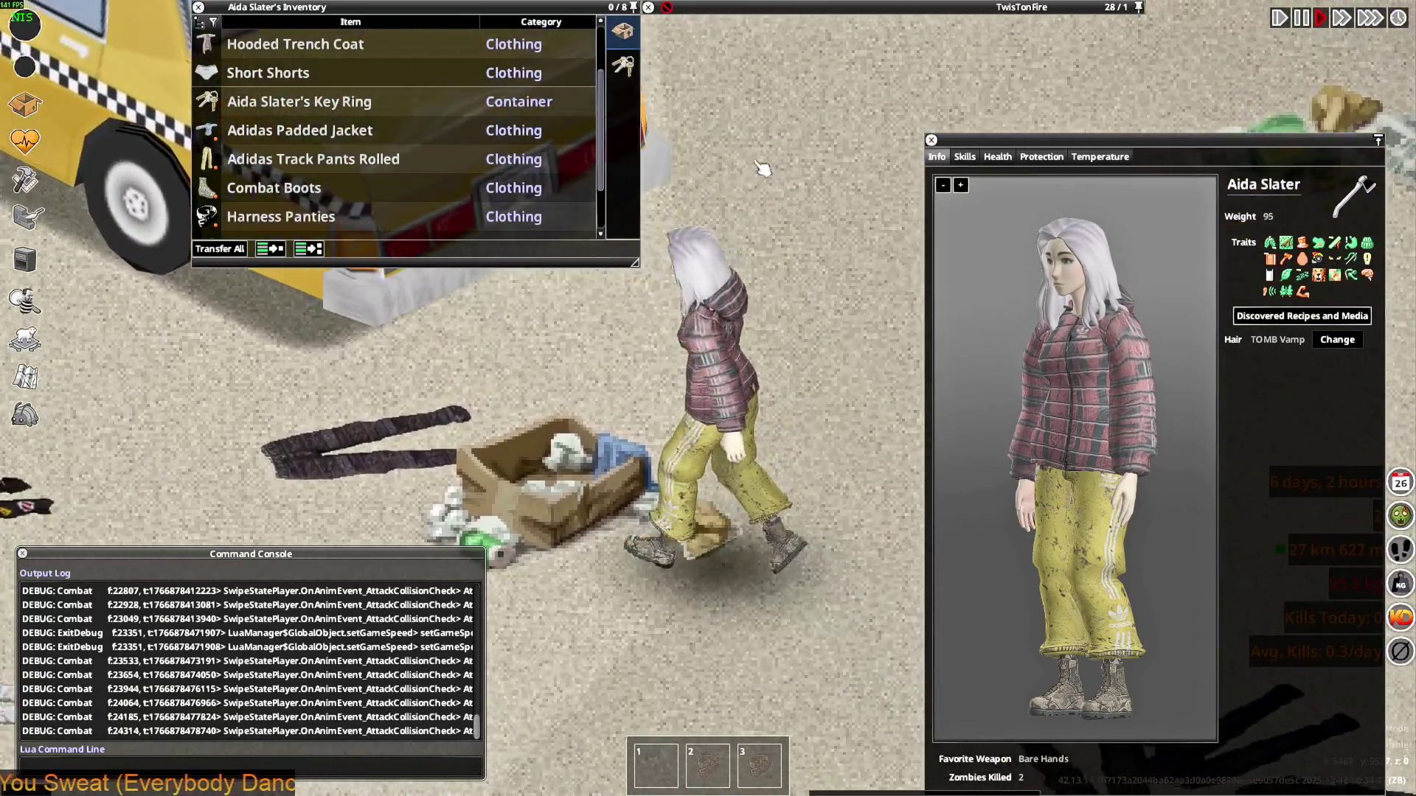
# Wear the Insulated Hunting Pants (Rolled) from the crate and walk around the taxi
pyautogui.moveTo(777, 108)
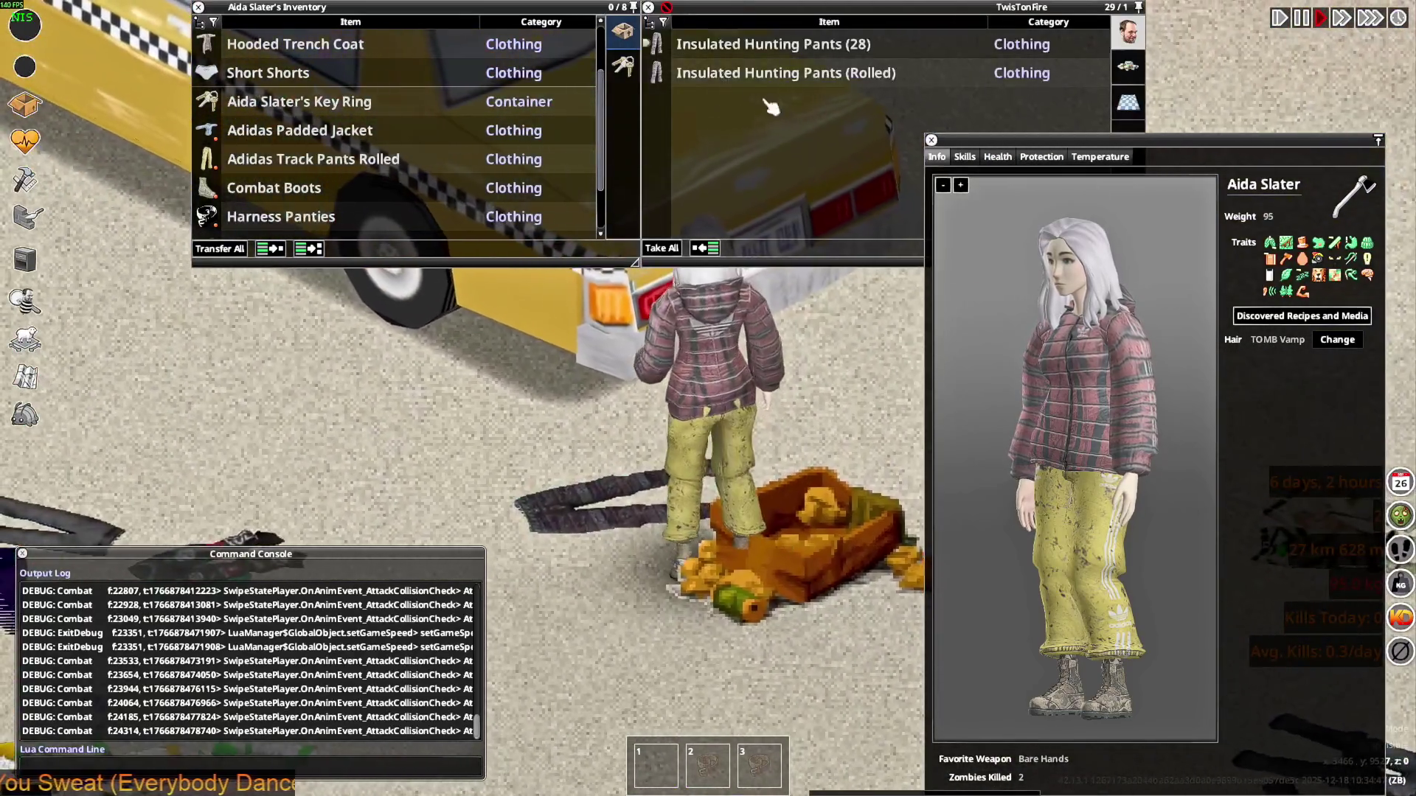
pyautogui.rightClick(708, 76)
pyautogui.click(752, 127)
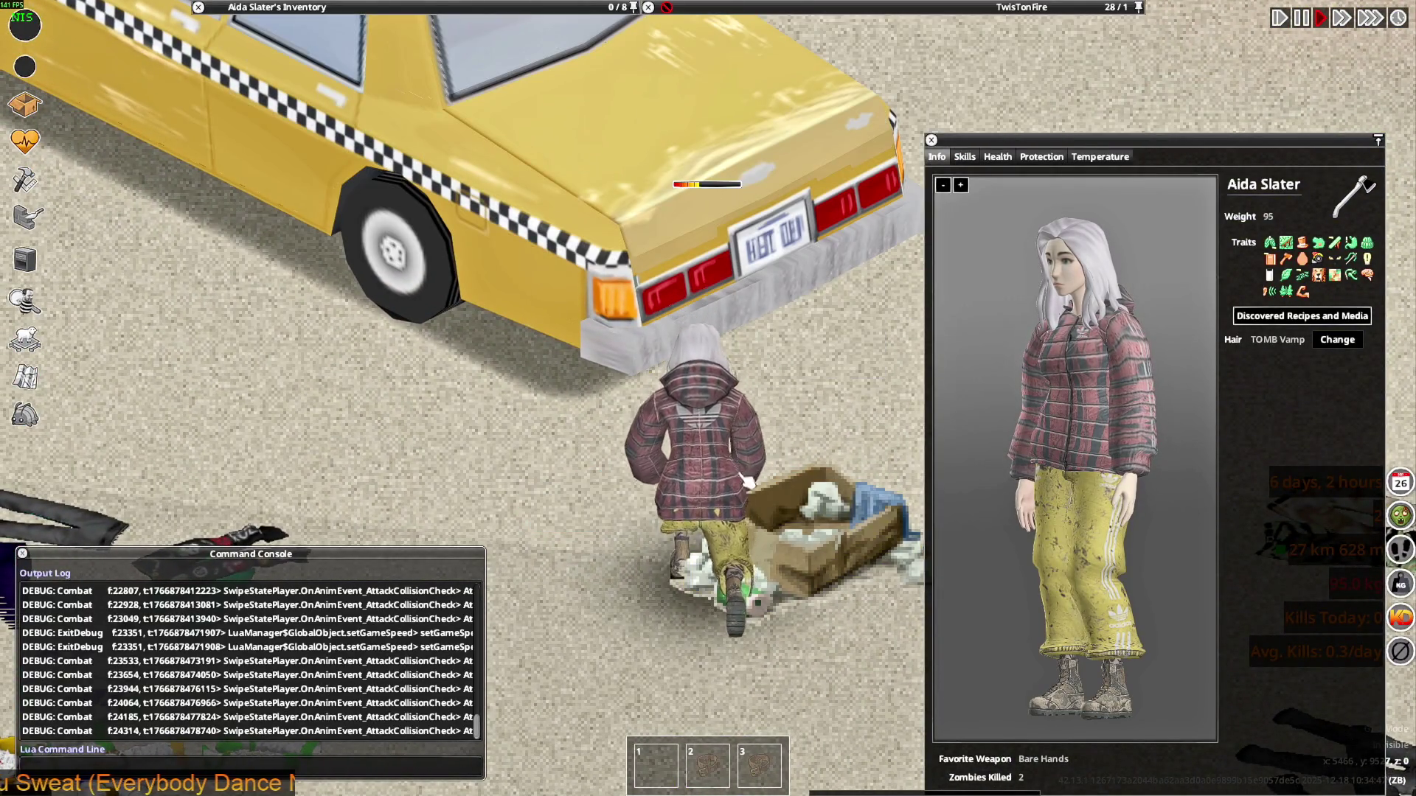
pyautogui.press('w')
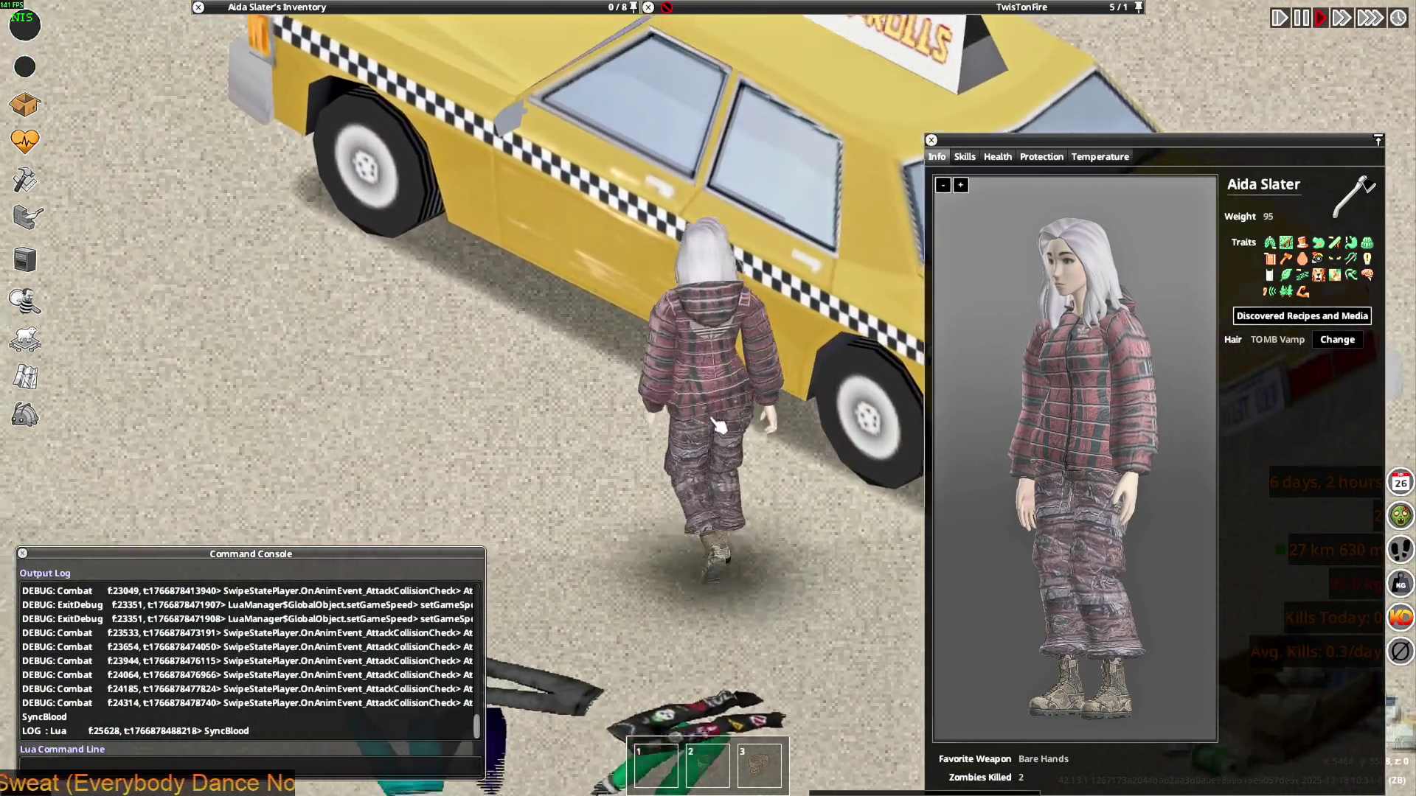
pyautogui.hotkey('w', 'a')
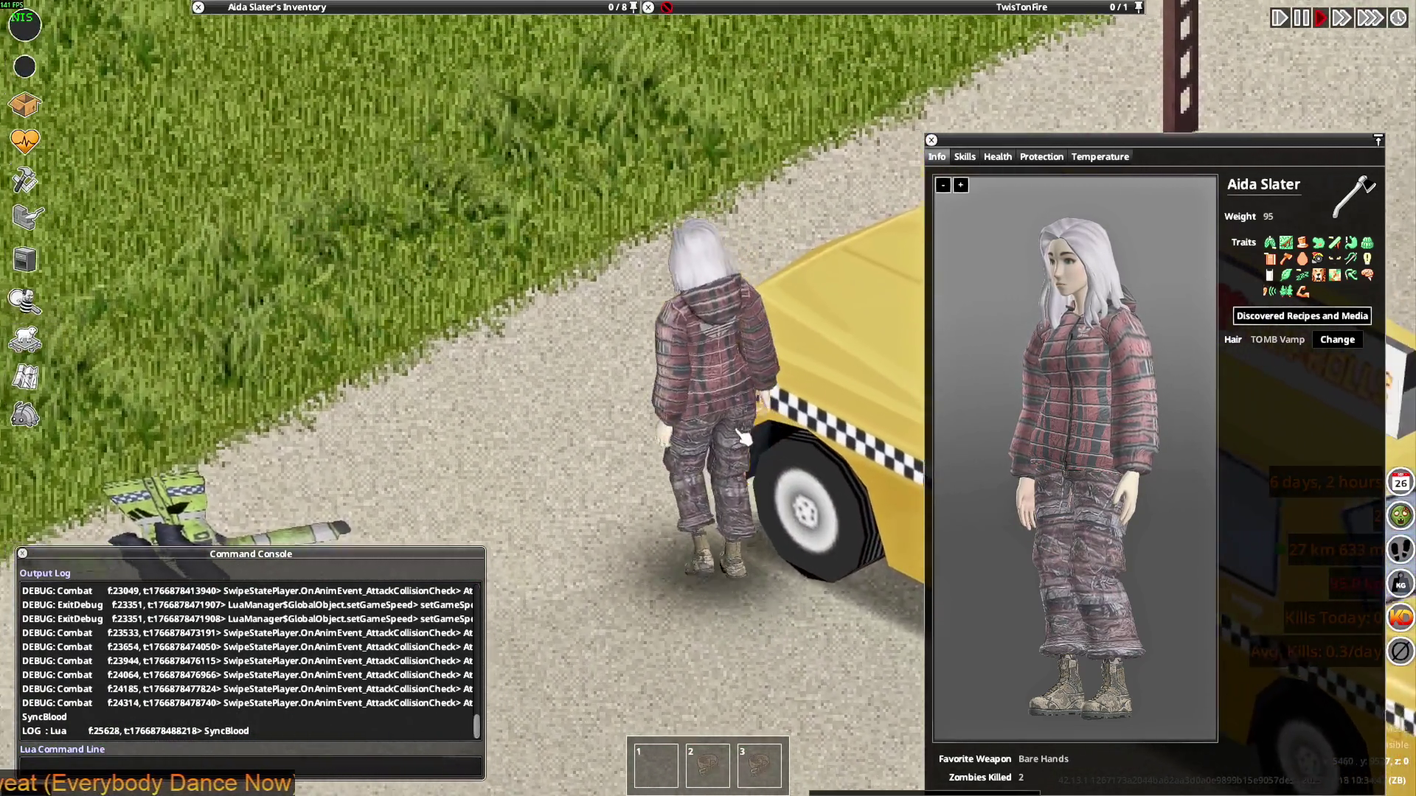
pyautogui.press('s')
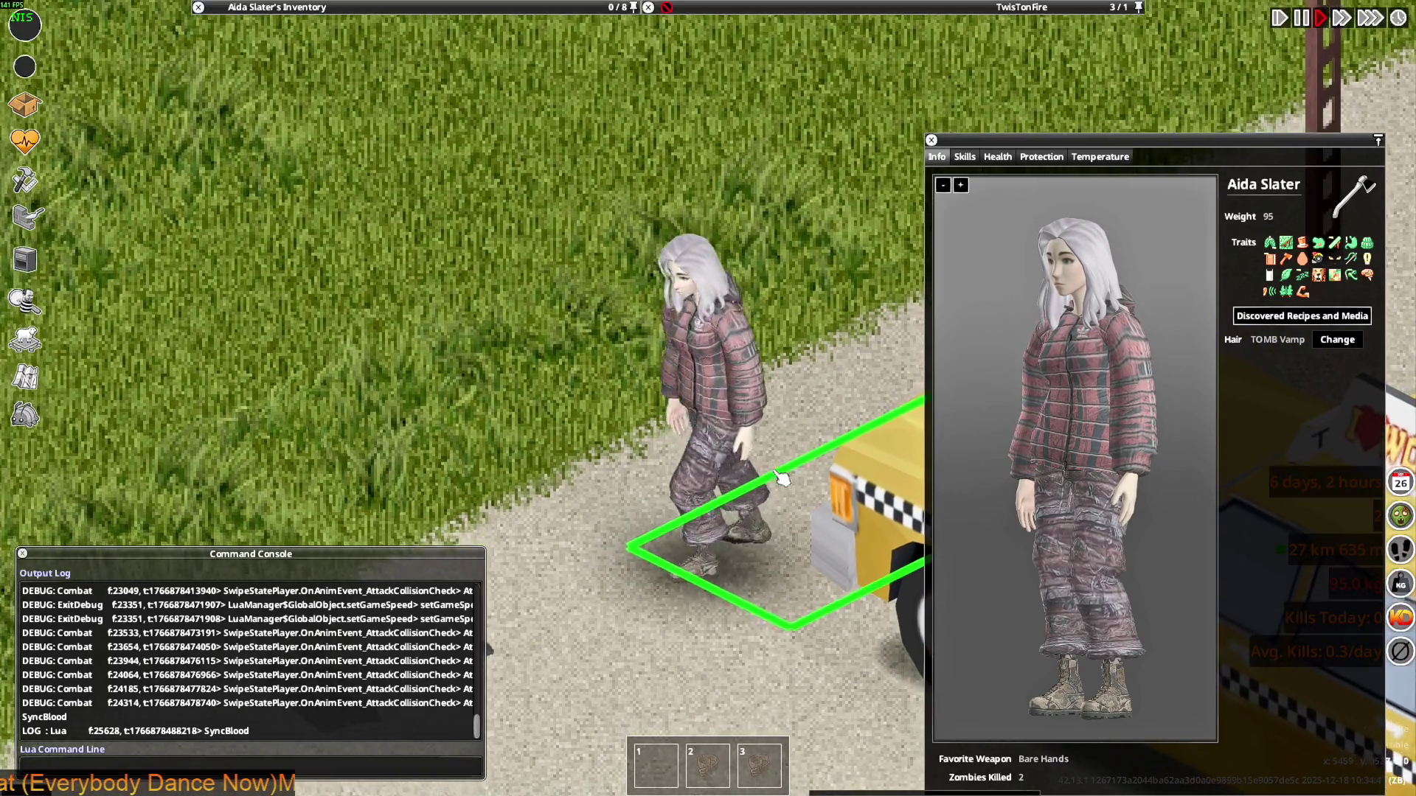
pyautogui.scroll(-3, 786, 478)
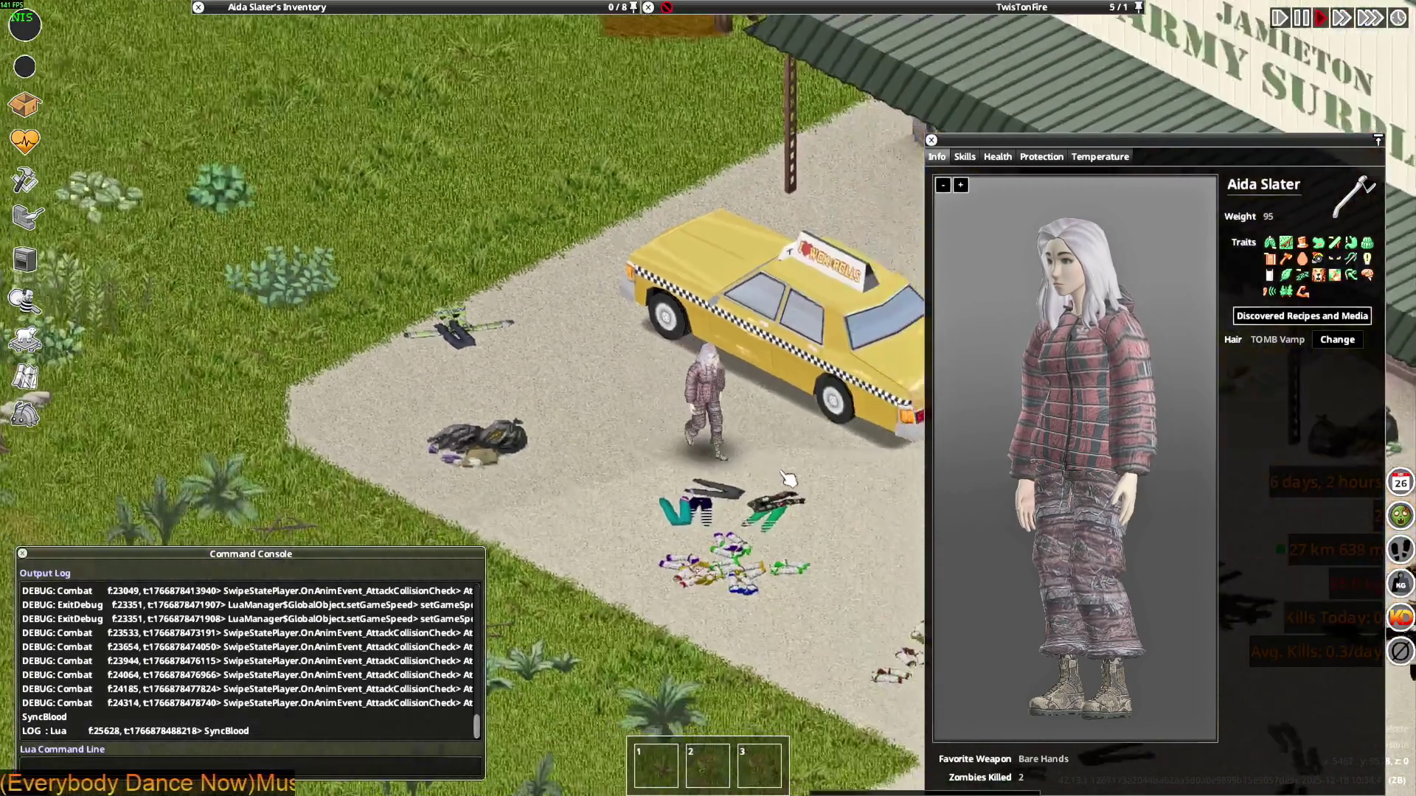
pyautogui.scroll(3, 803, 438)
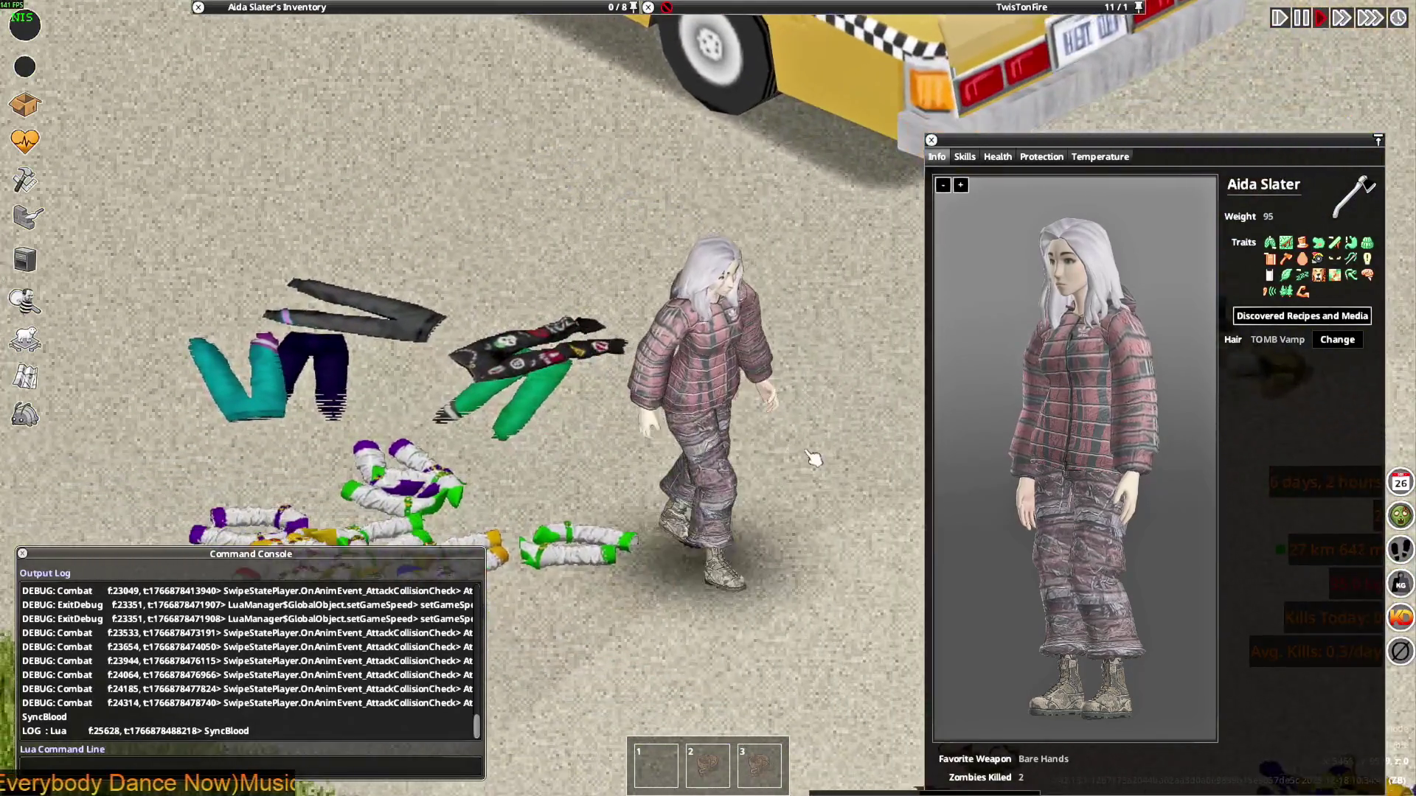
pyautogui.press('d')
pyautogui.moveTo(332, 7)
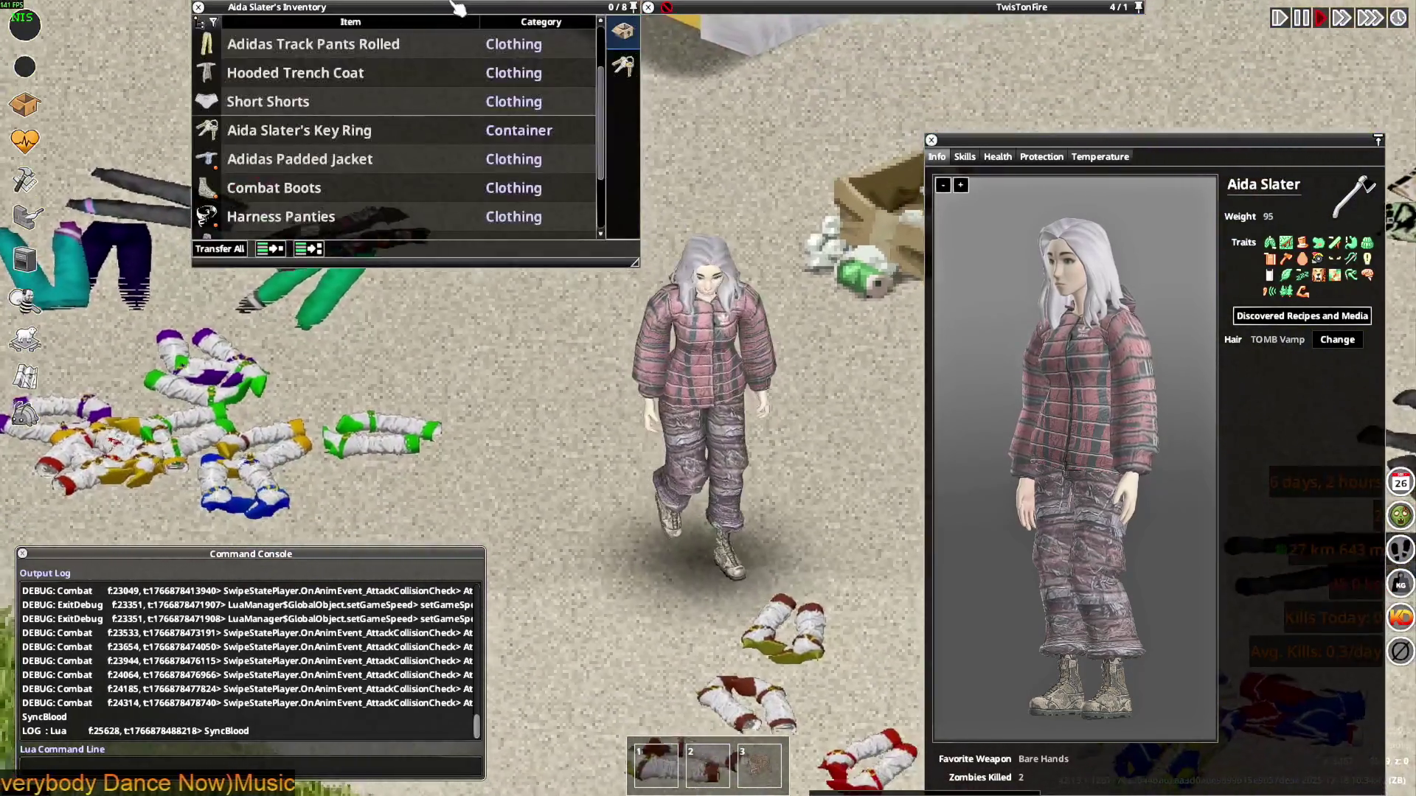
pyautogui.press('w')
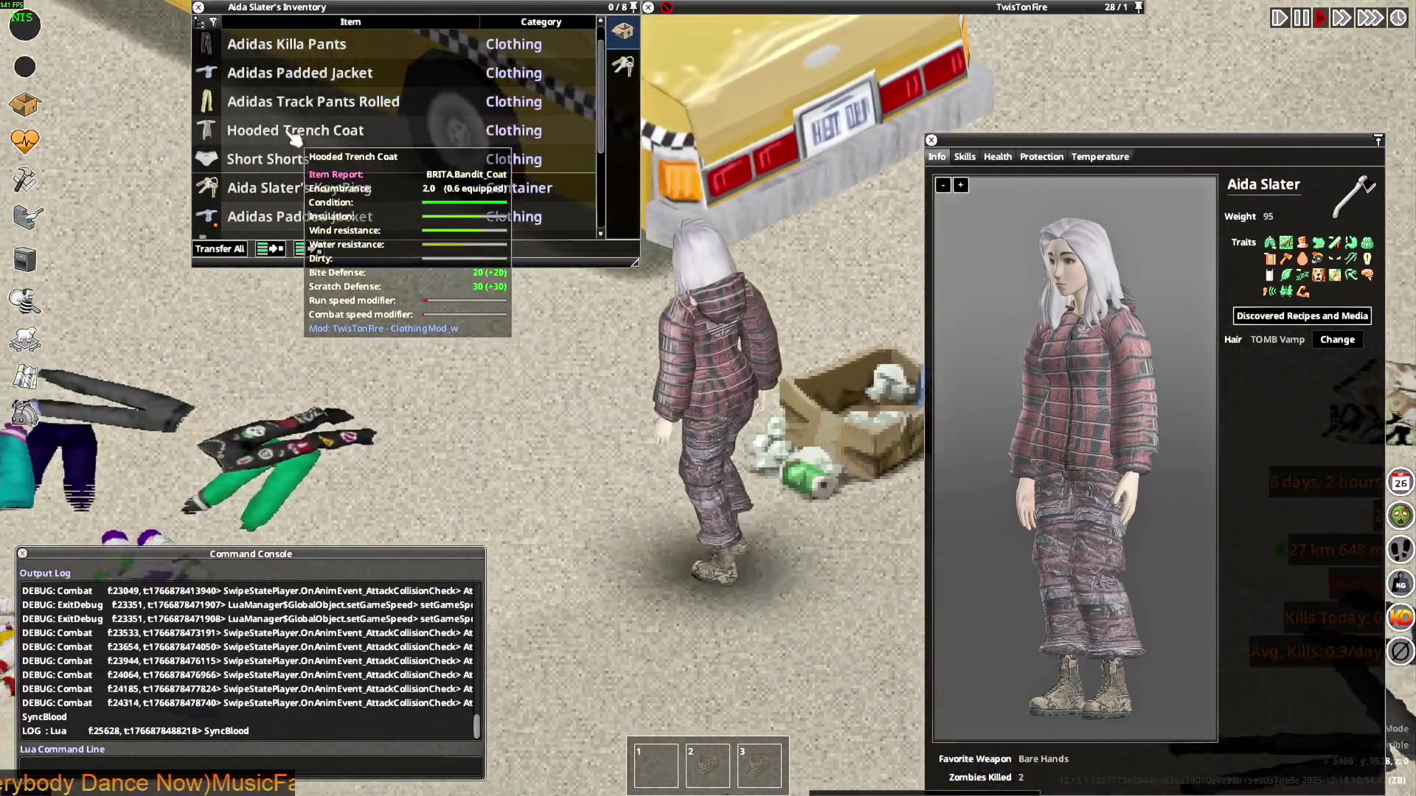
pyautogui.scroll(-5, 297, 155)
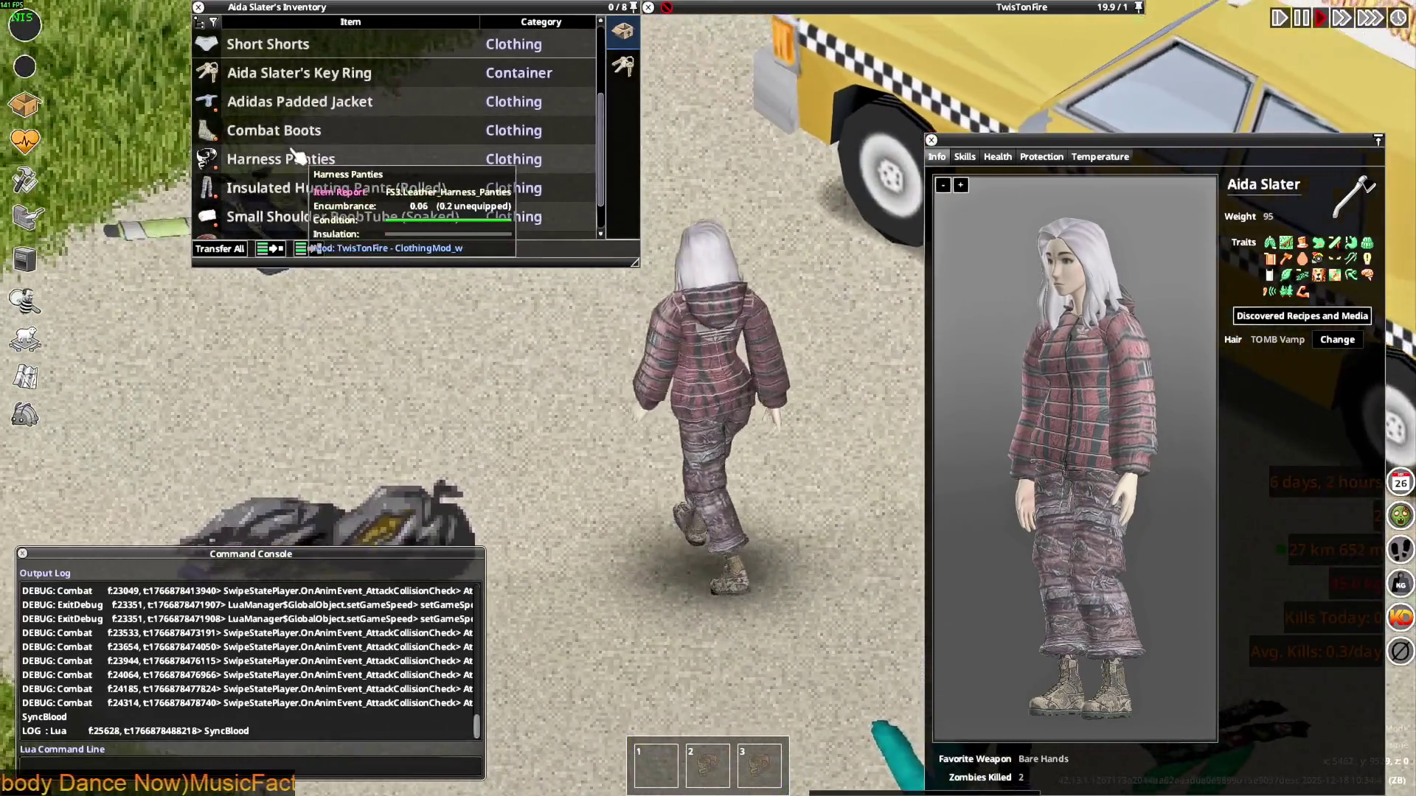
pyautogui.scroll(6, 298, 155)
pyautogui.rightClick(254, 219)
# Swap the worn jacket to Adidas Padded Jacket (Opened) via Debug and walk around
pyautogui.moveTo(261, 236)
pyautogui.click(315, 275)
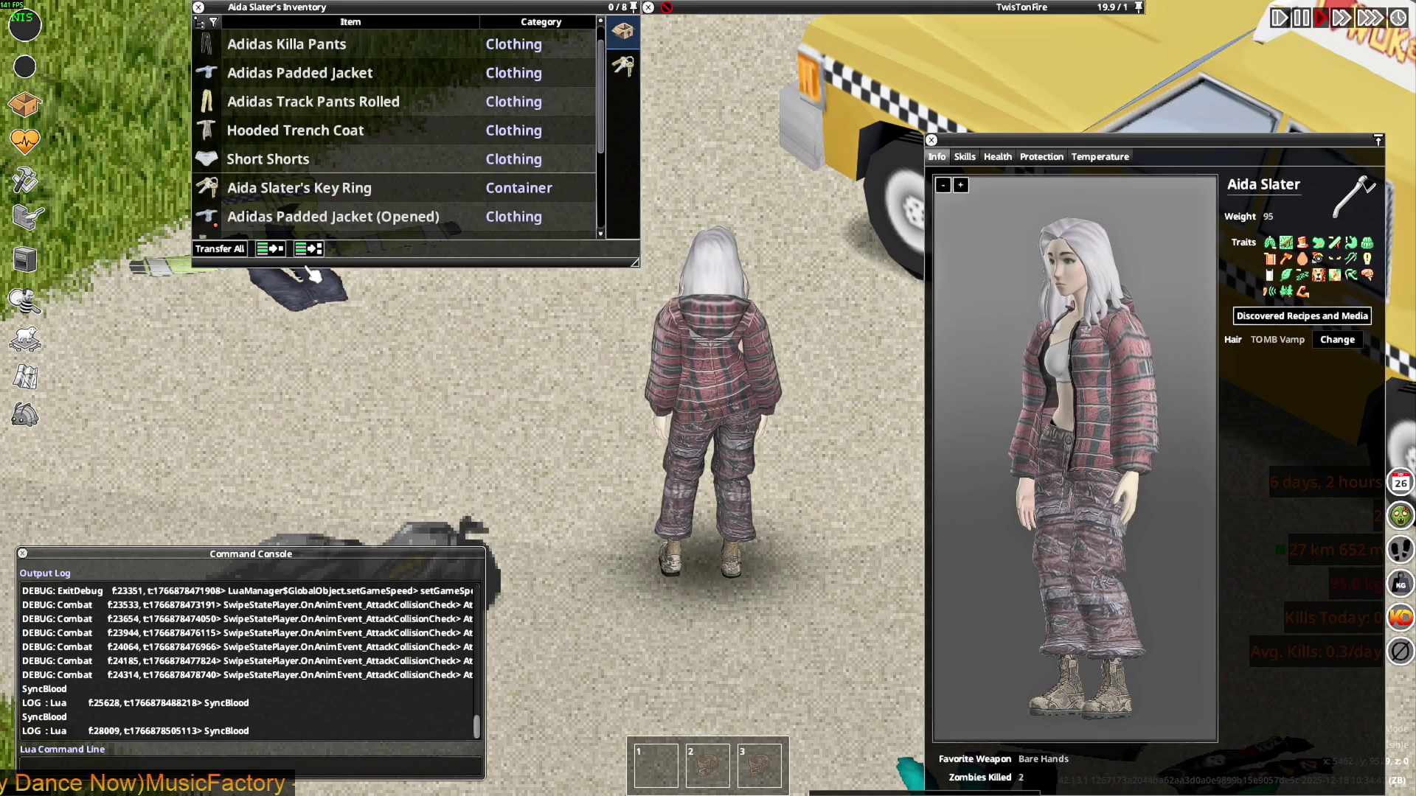
pyautogui.press('s')
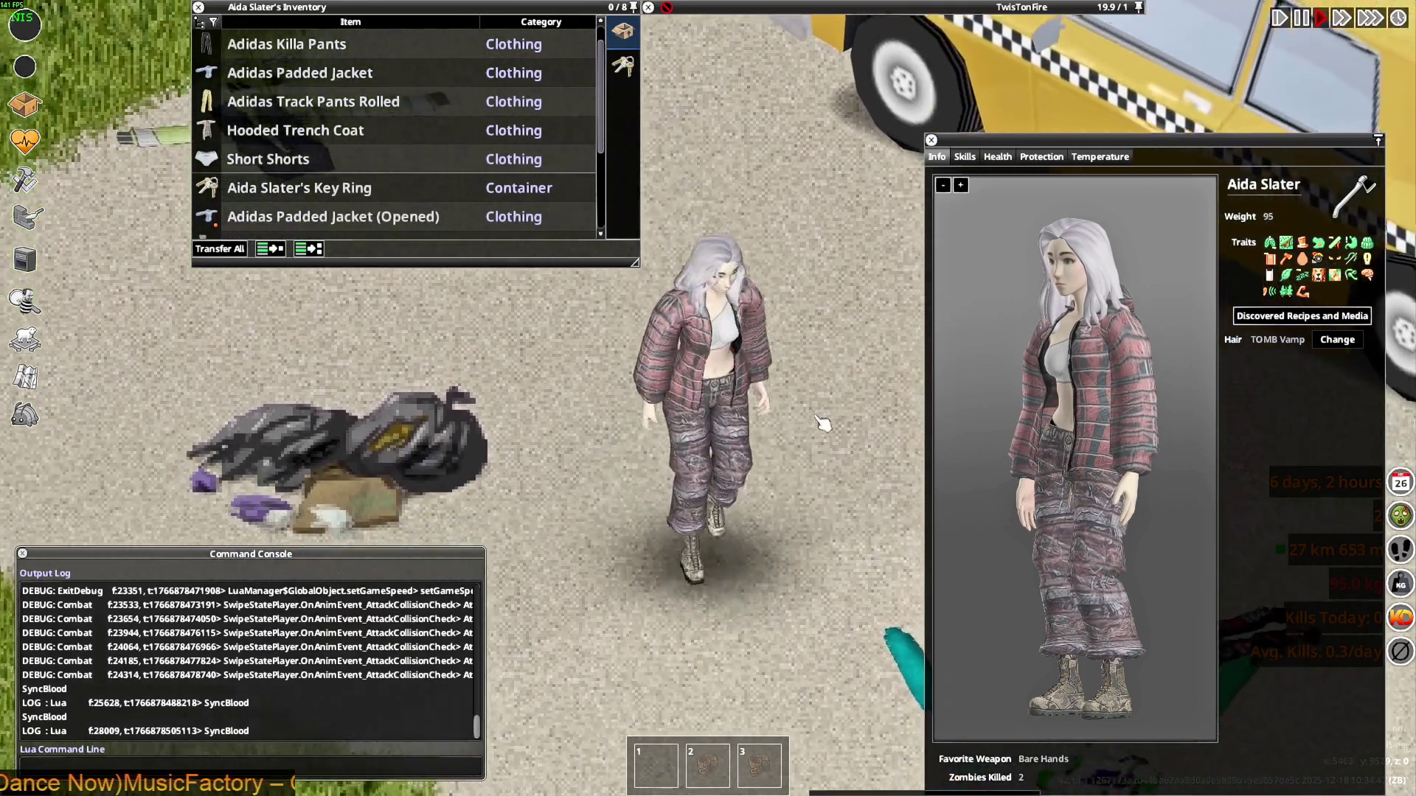
pyautogui.press('s')
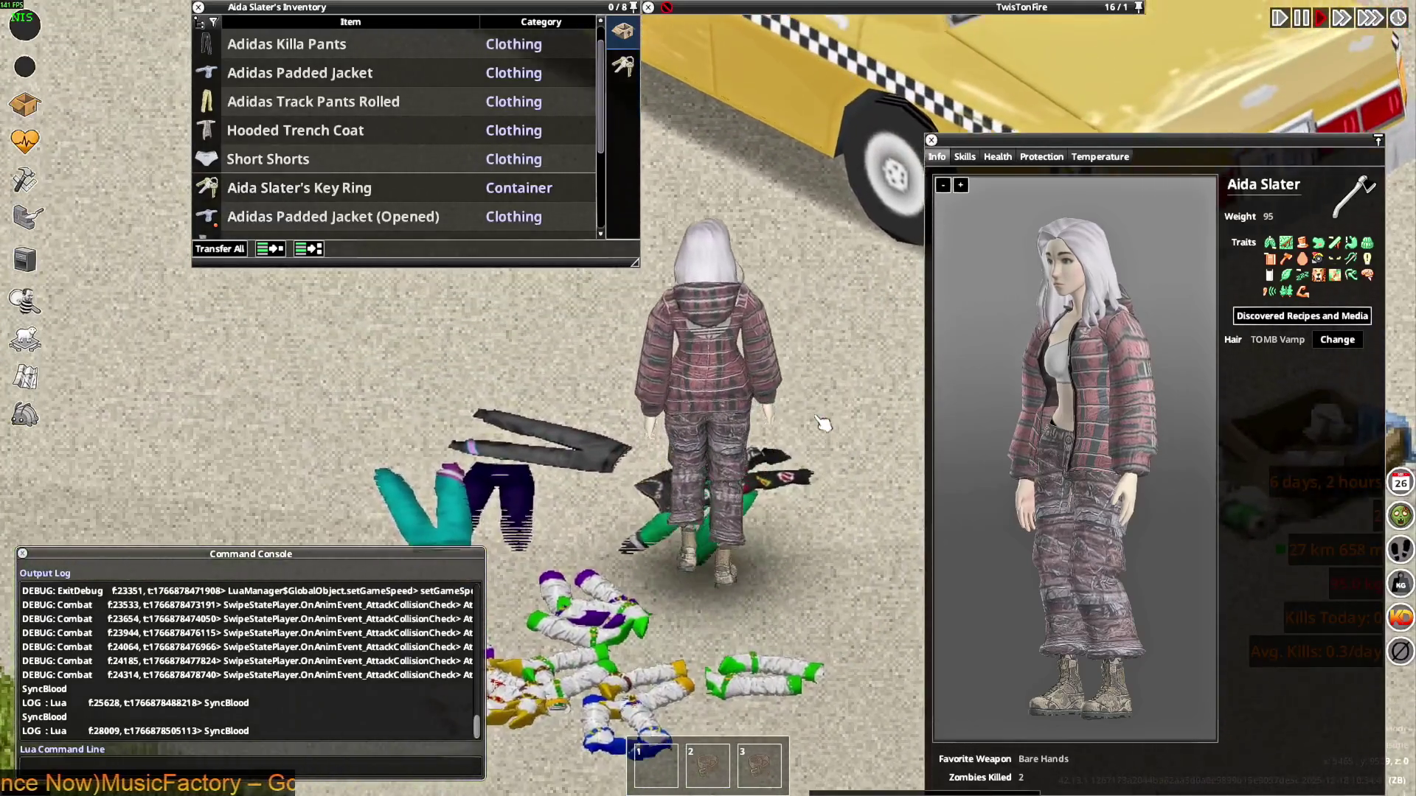
pyautogui.press('s')
pyautogui.press('d')
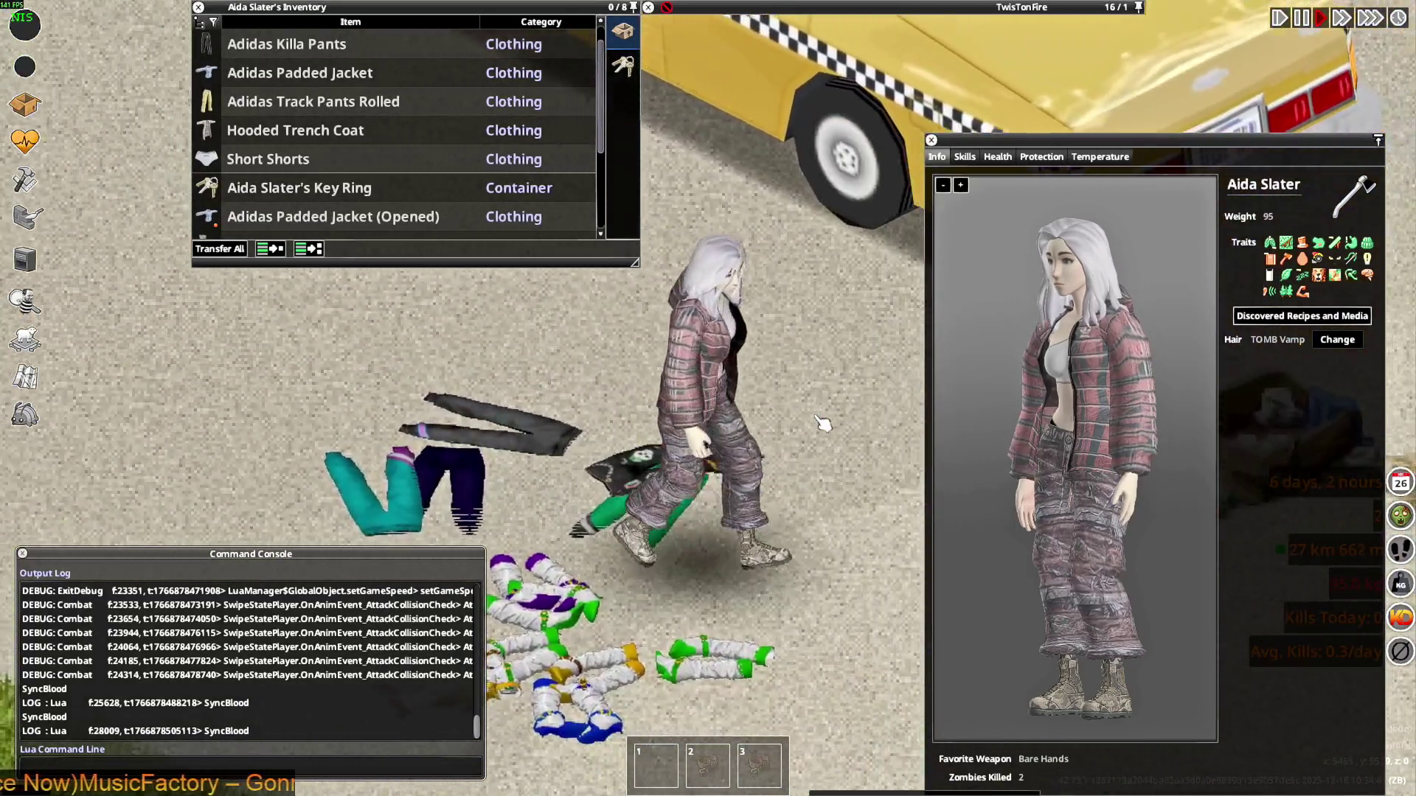
pyautogui.press('d')
pyautogui.press('w')
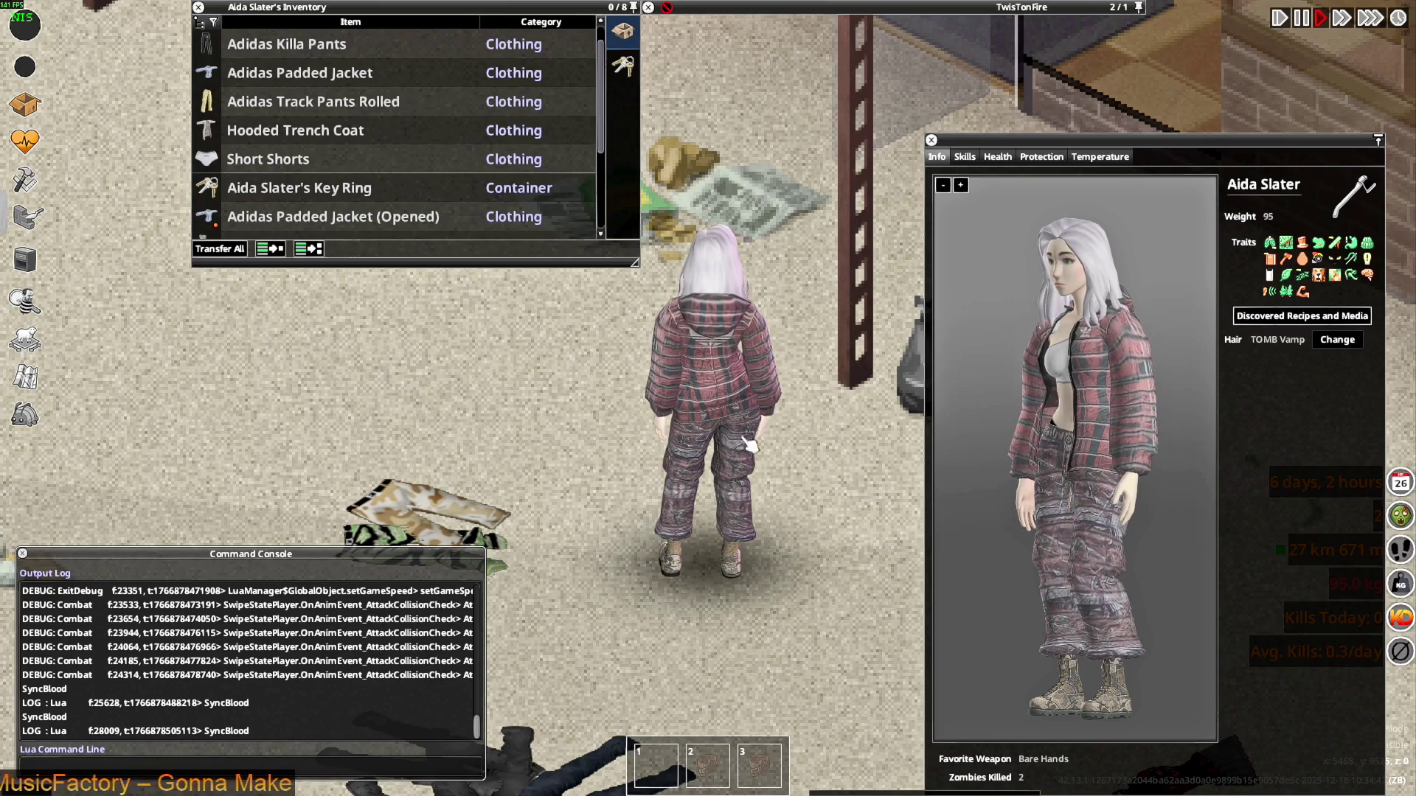
# Close the character info panel and select the Adidas Padded Jacket (Opened) in inventory
pyautogui.scroll(-4, 588, 401)
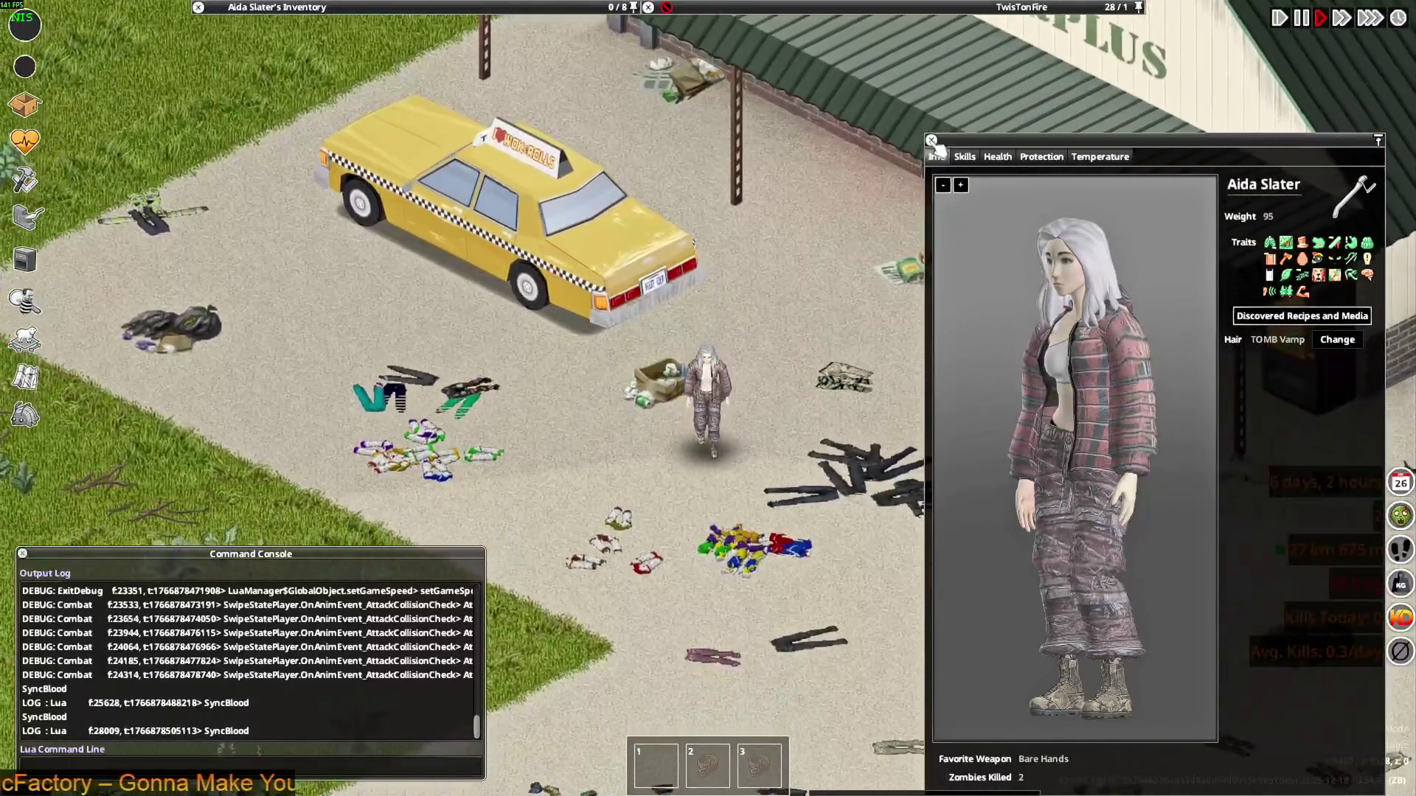
pyautogui.click(932, 141)
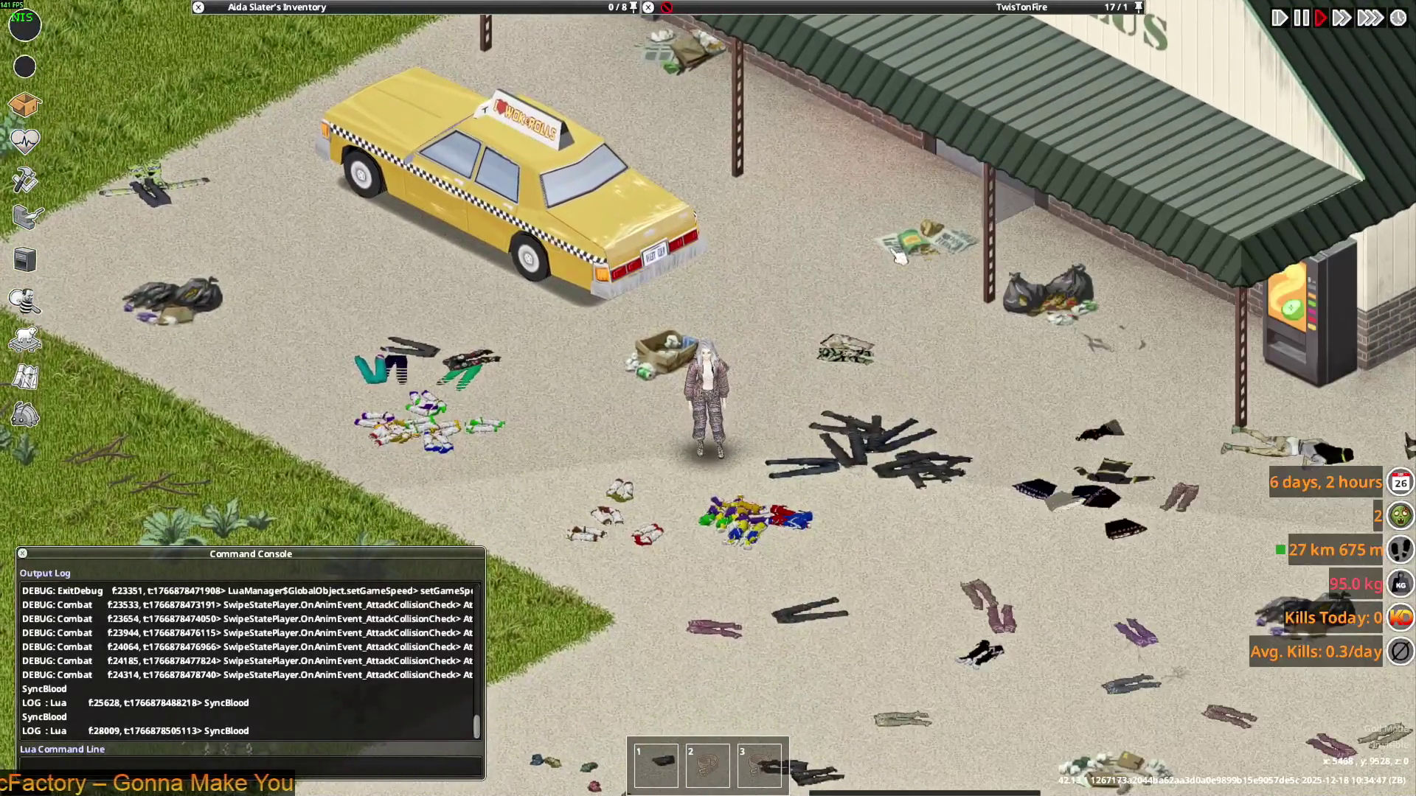
pyautogui.scroll(5, 798, 327)
pyautogui.scroll(-5, 798, 327)
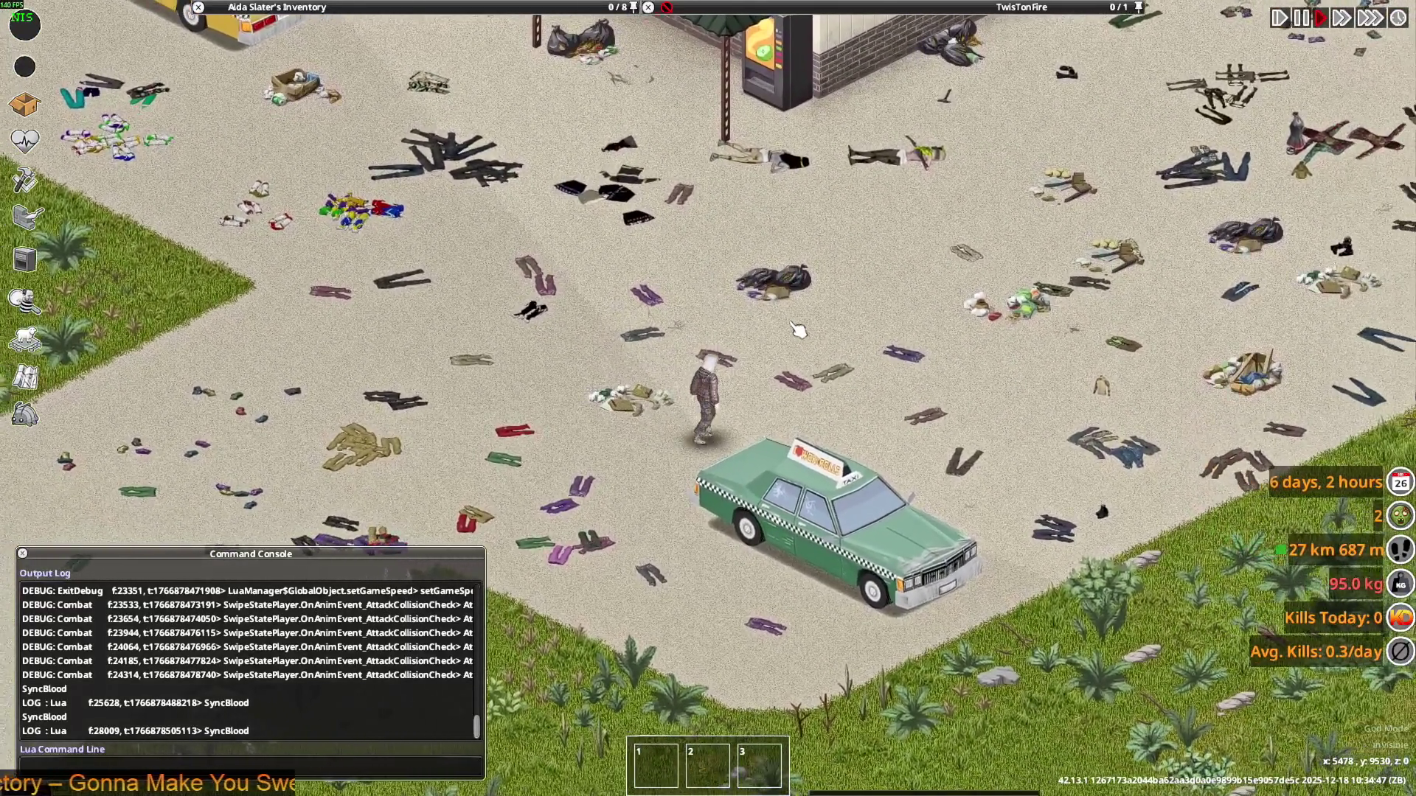
pyautogui.scroll(5, 798, 328)
pyautogui.moveTo(290, 127)
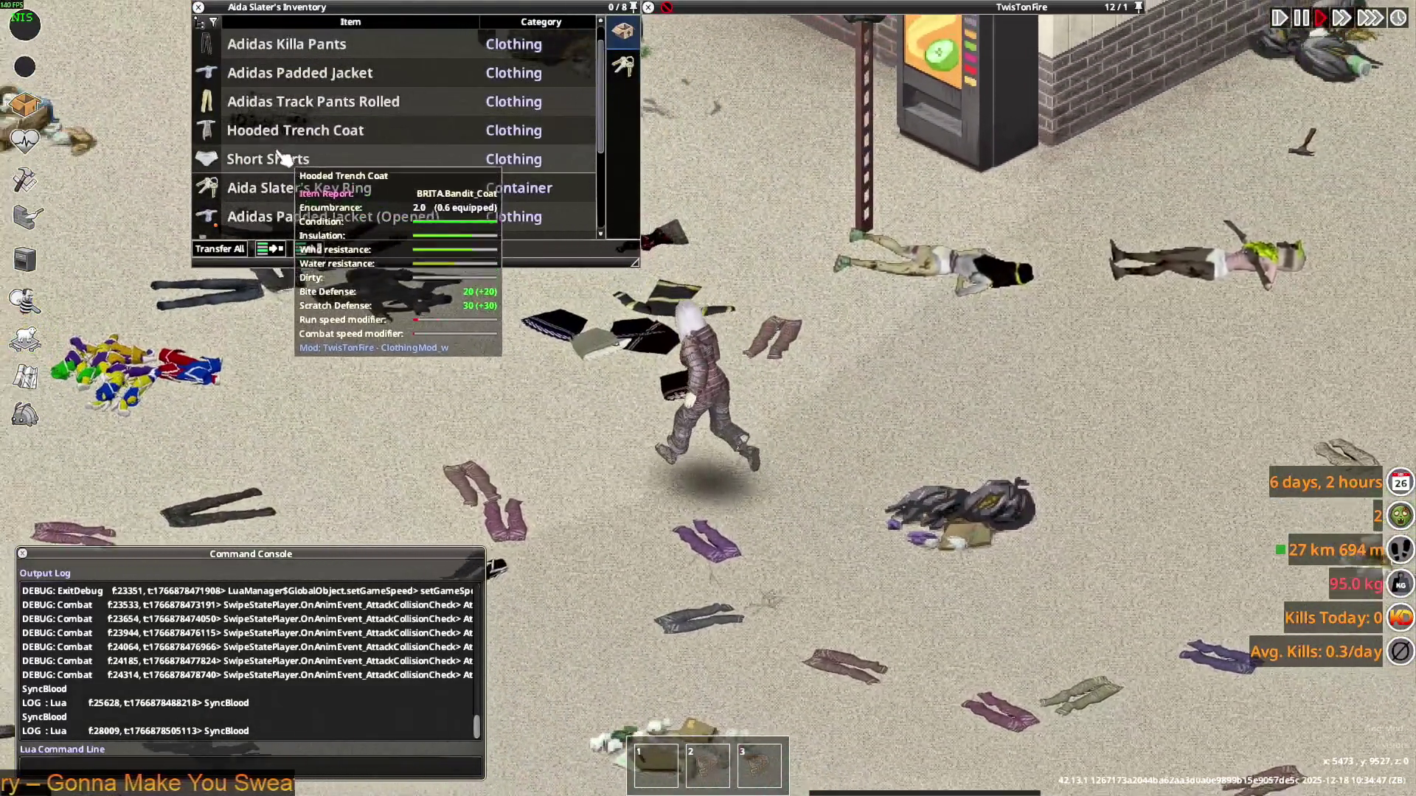
pyautogui.scroll(-2, 288, 148)
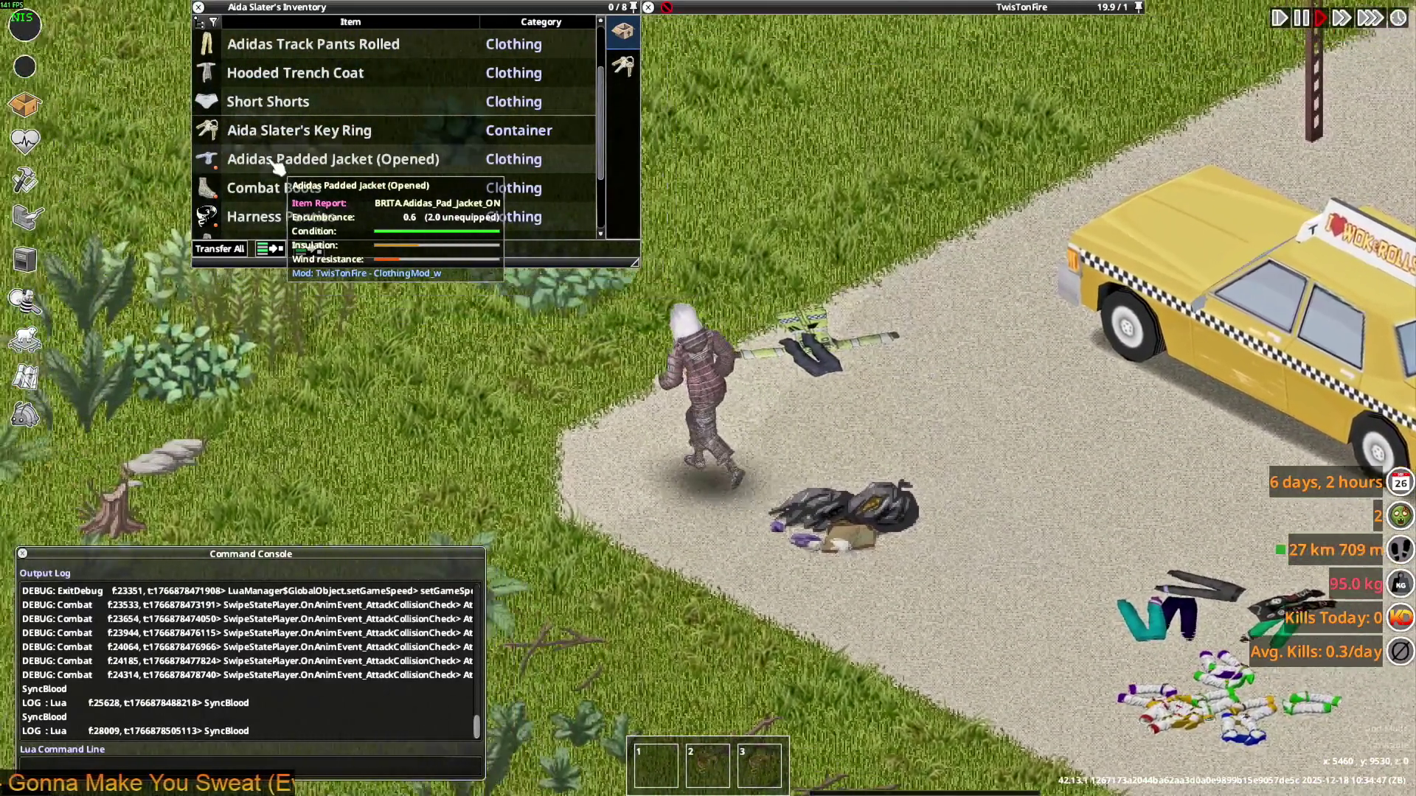
pyautogui.click(278, 166)
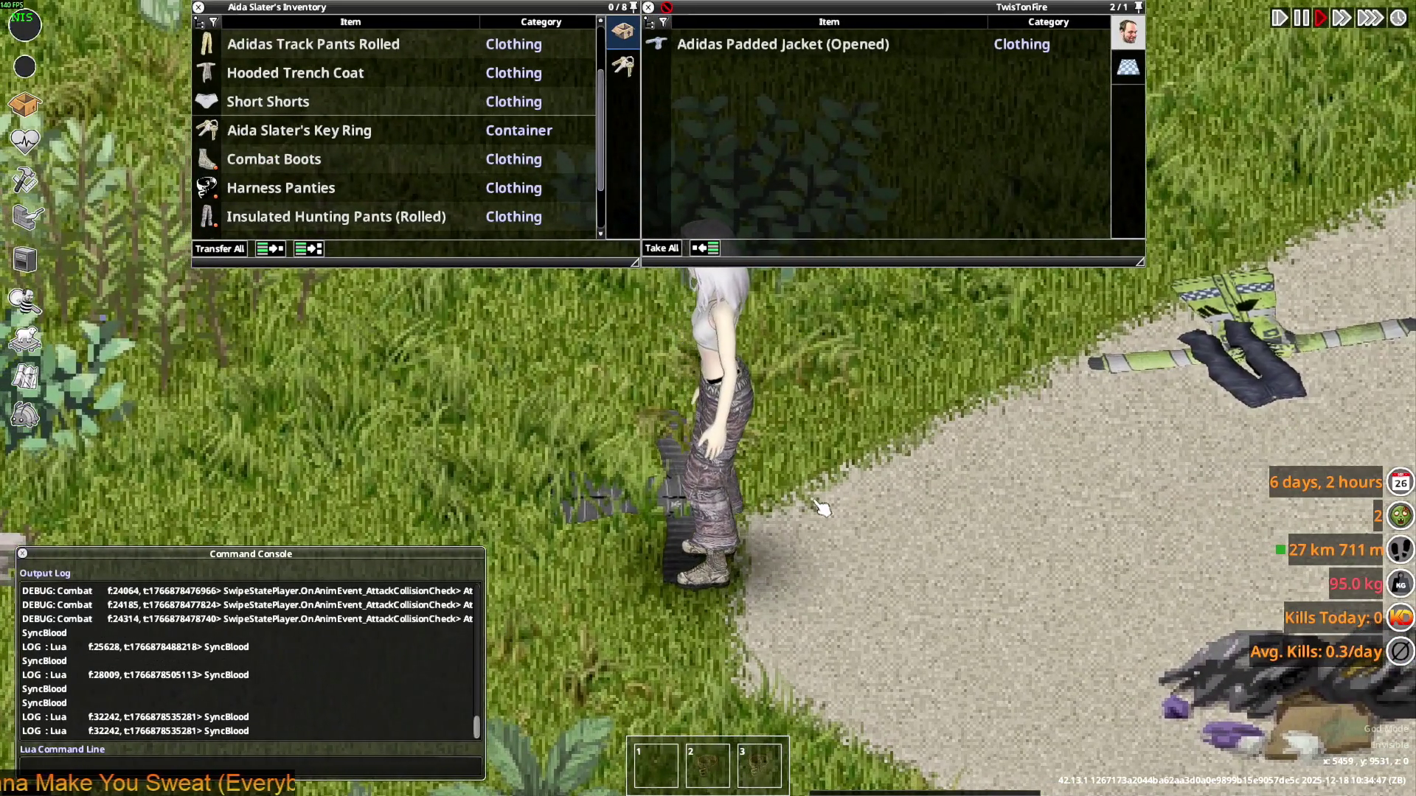
# Start placing the dropped Adidas Padded Jacket (Opened) and rotate it a quarter turn
pyautogui.press('w')
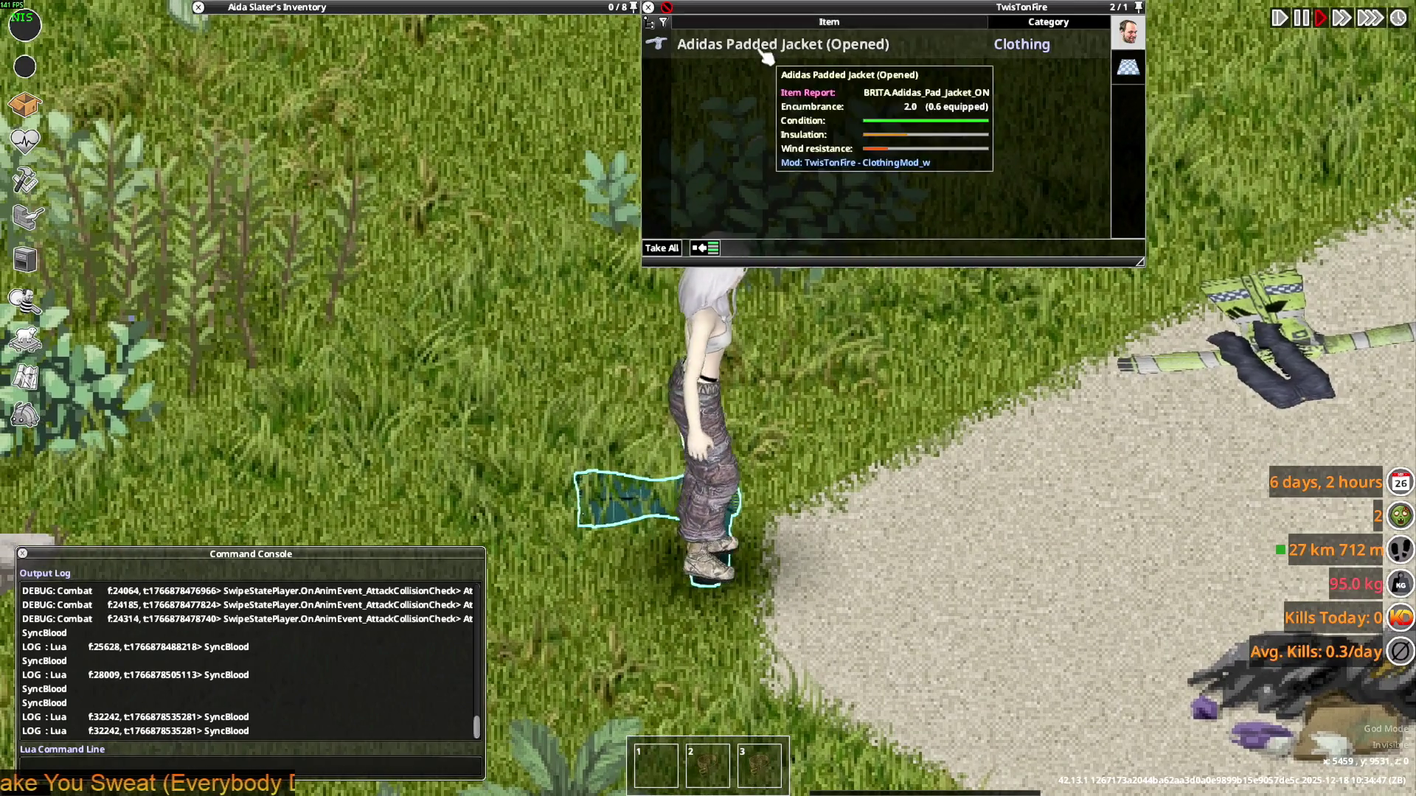
pyautogui.rightClick(738, 44)
pyautogui.click(796, 243)
pyautogui.press('r')
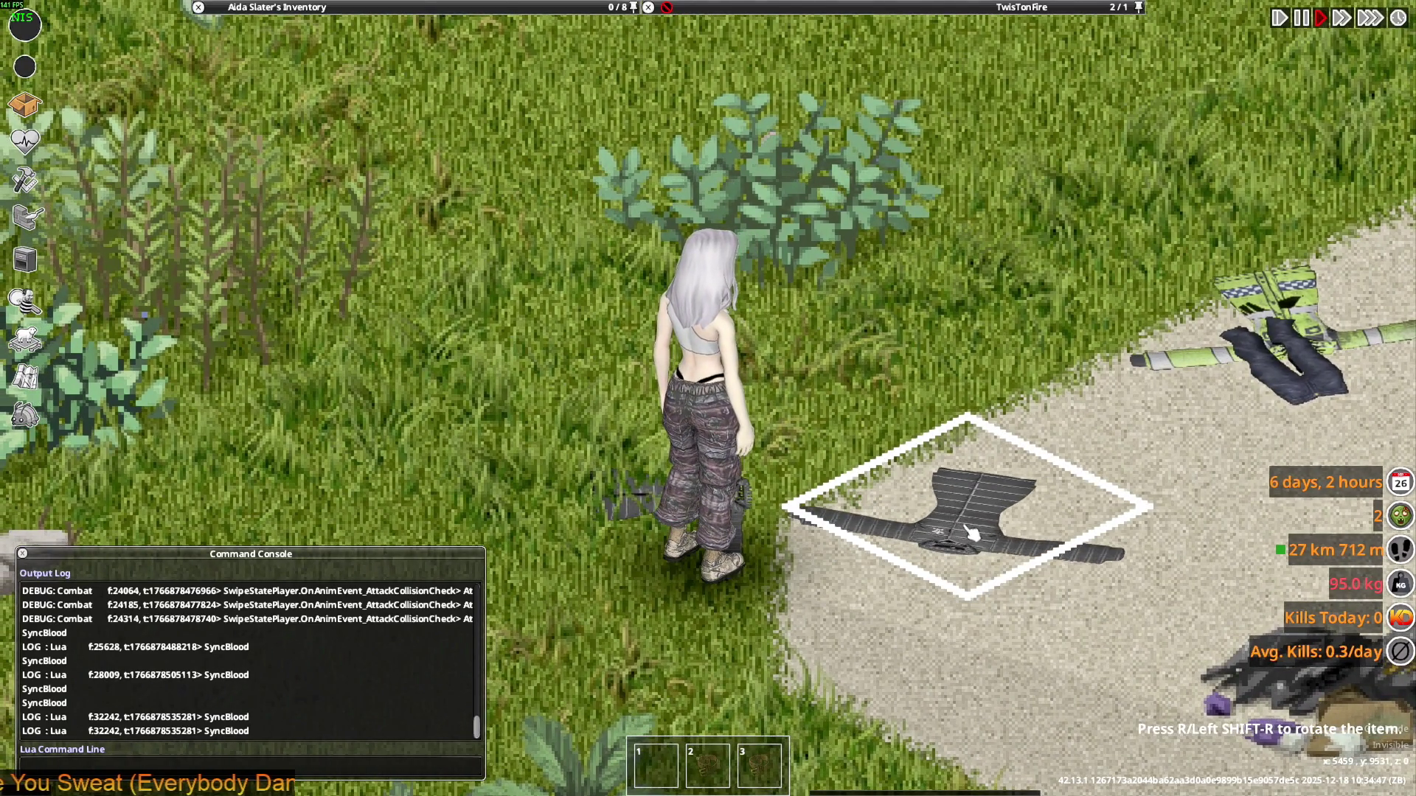